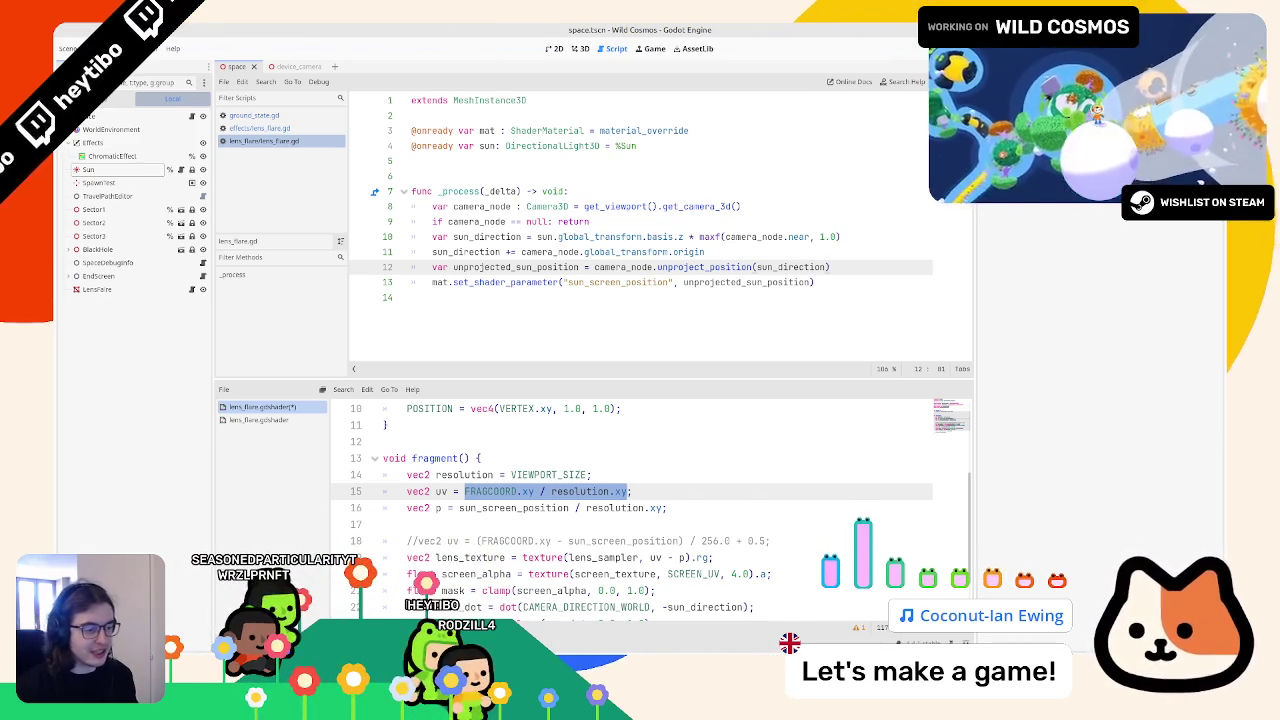
Step: Change line 15's uv to FRAGCOORD.xy / 256.0, save the shader, and launch the game
{"action": "type", "text": "SCREEN_UV, 4"}
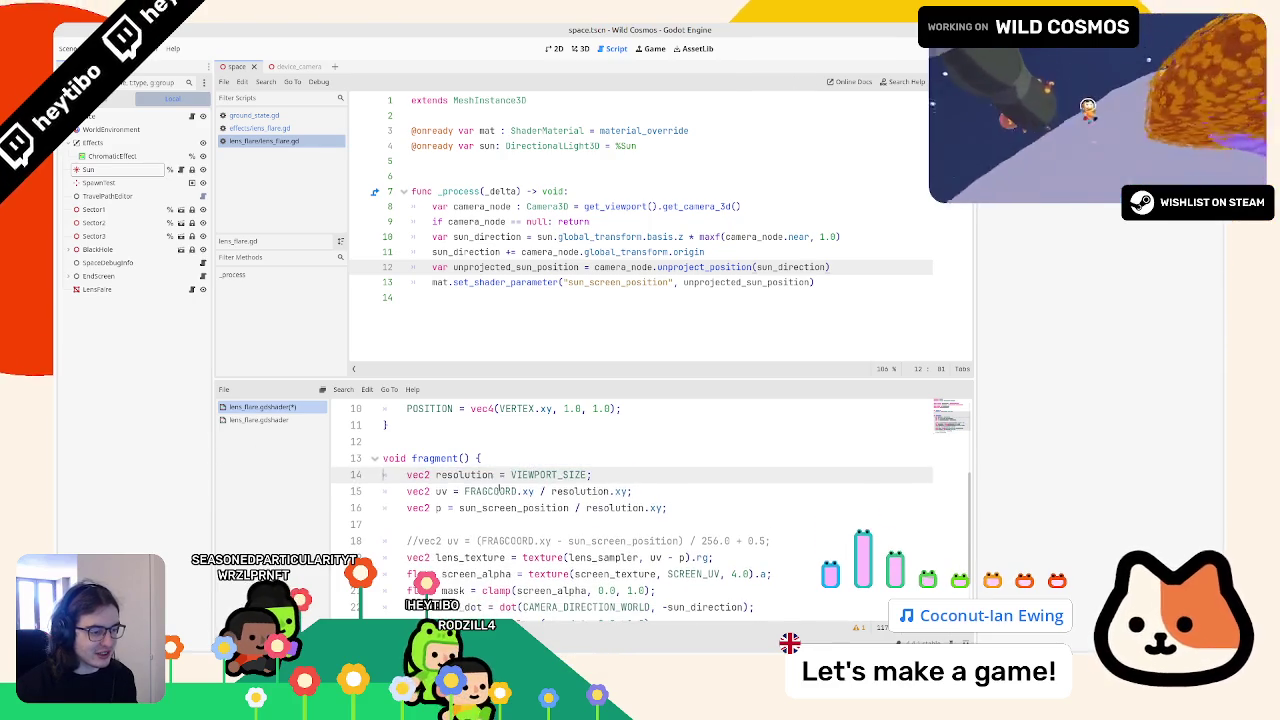
{"action": "type", "text": "2"}
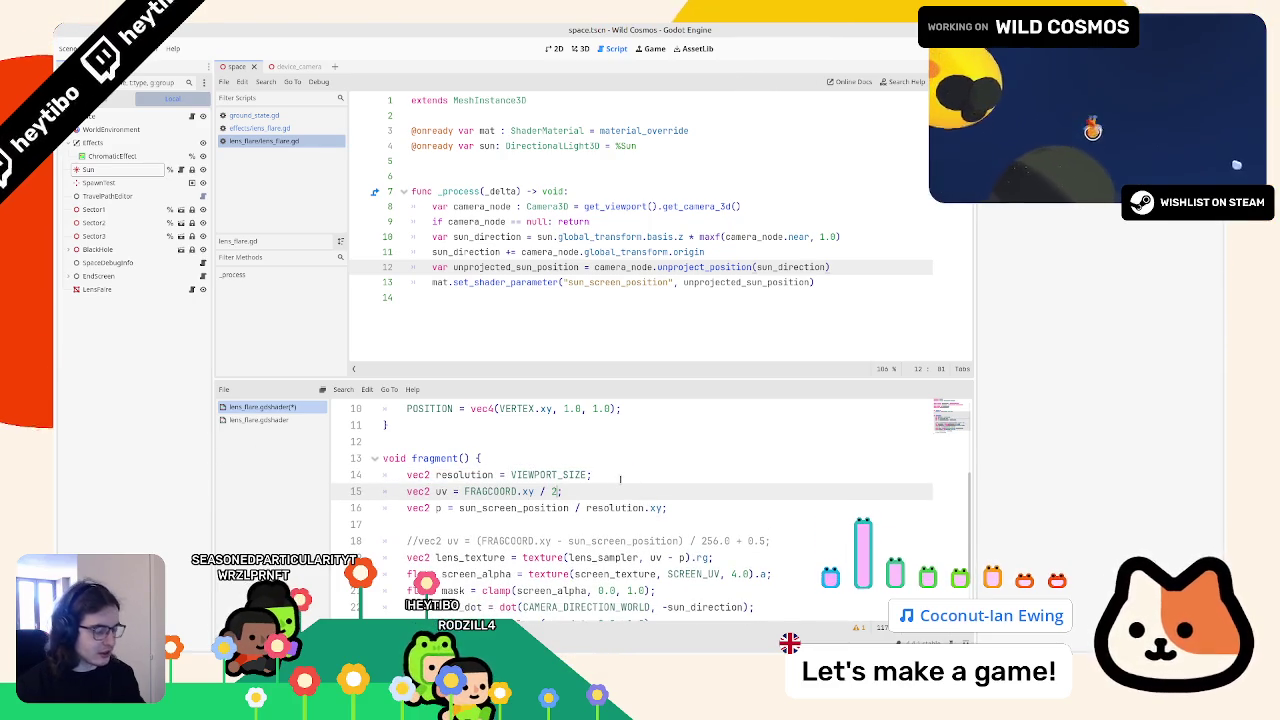
{"action": "type", "text": ".0"}
{"action": "key", "text": "ctrl+s"}
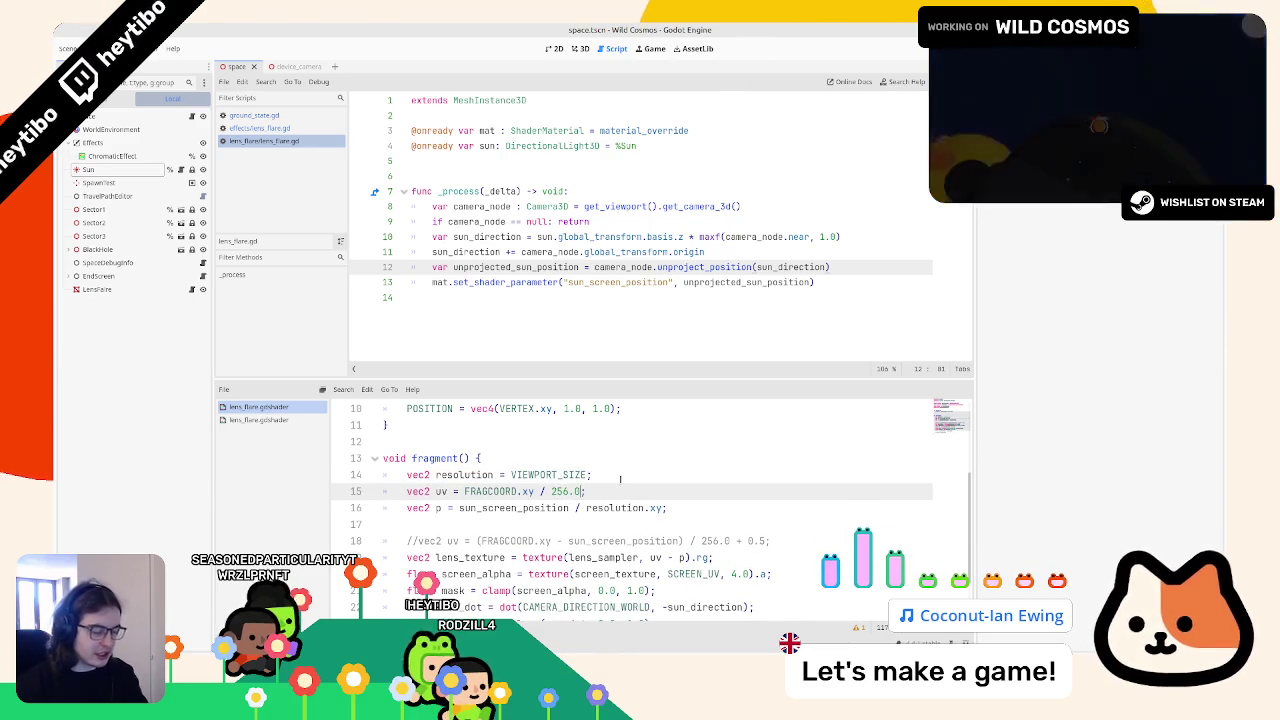
{"action": "key", "text": "F5"}
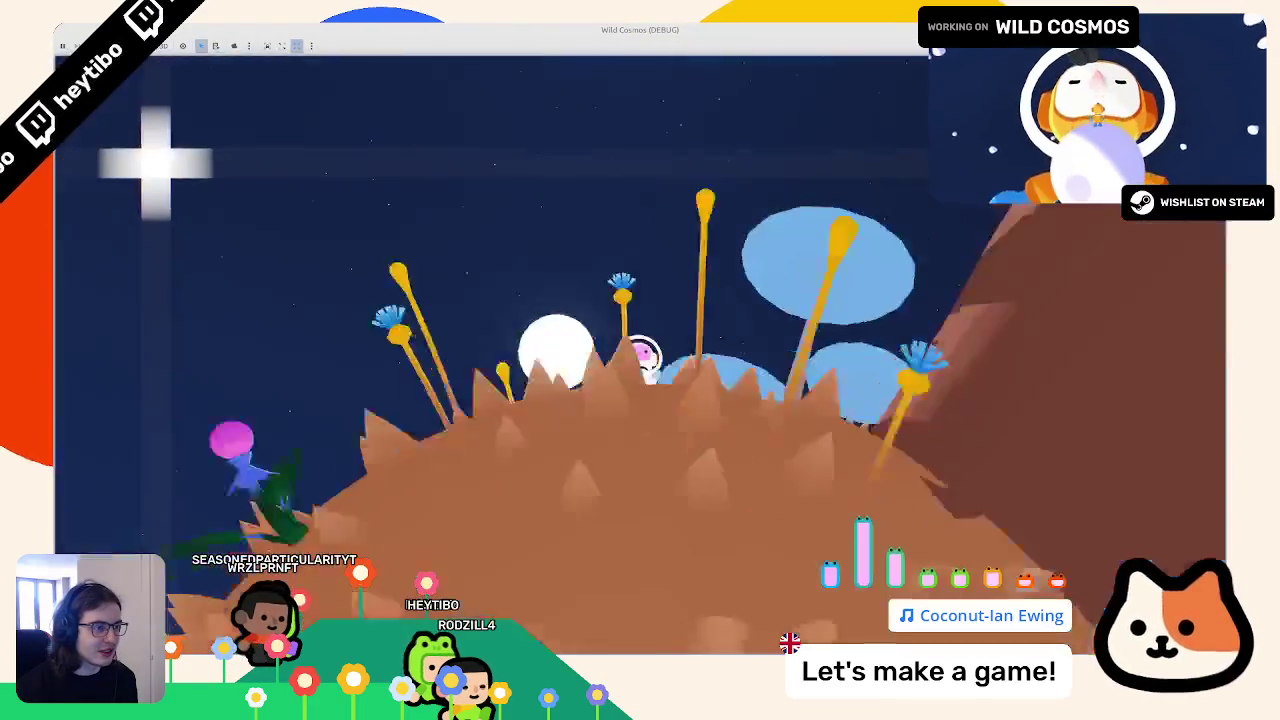
Step: Toggle the in-game pause menu several times, then return to the editor
{"action": "key", "text": "Escape"}
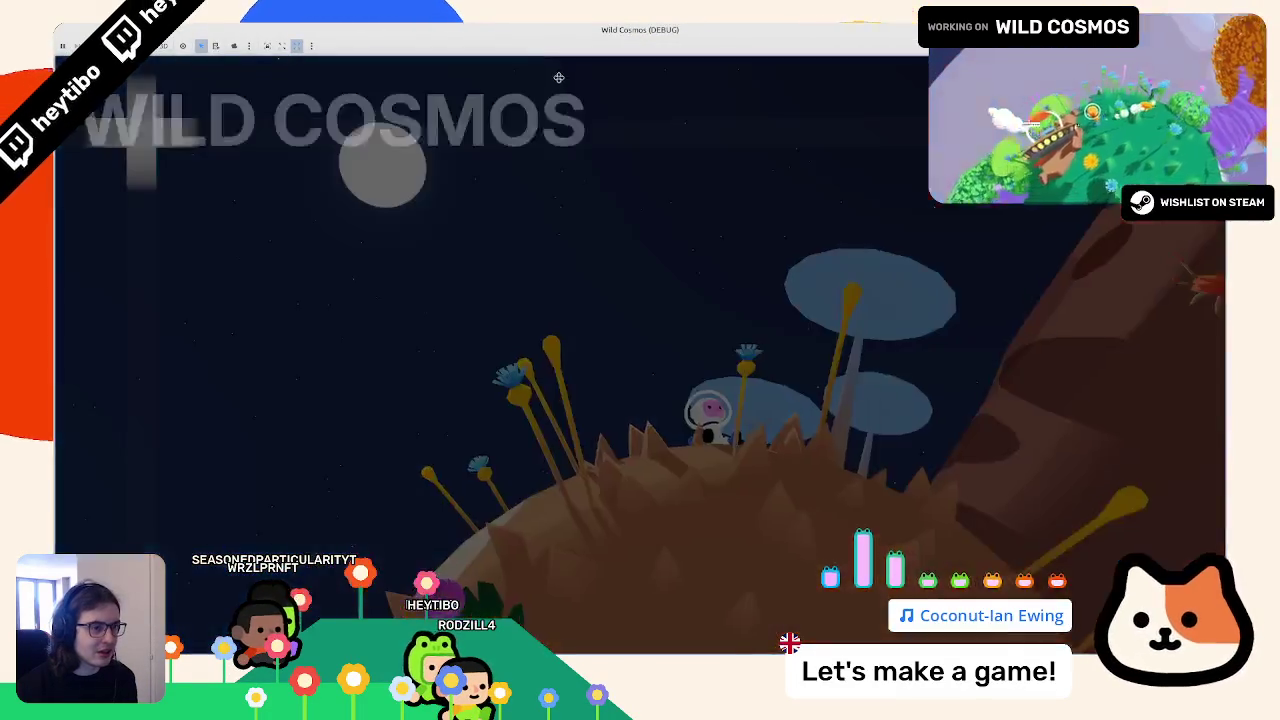
{"action": "key", "text": "Escape"}
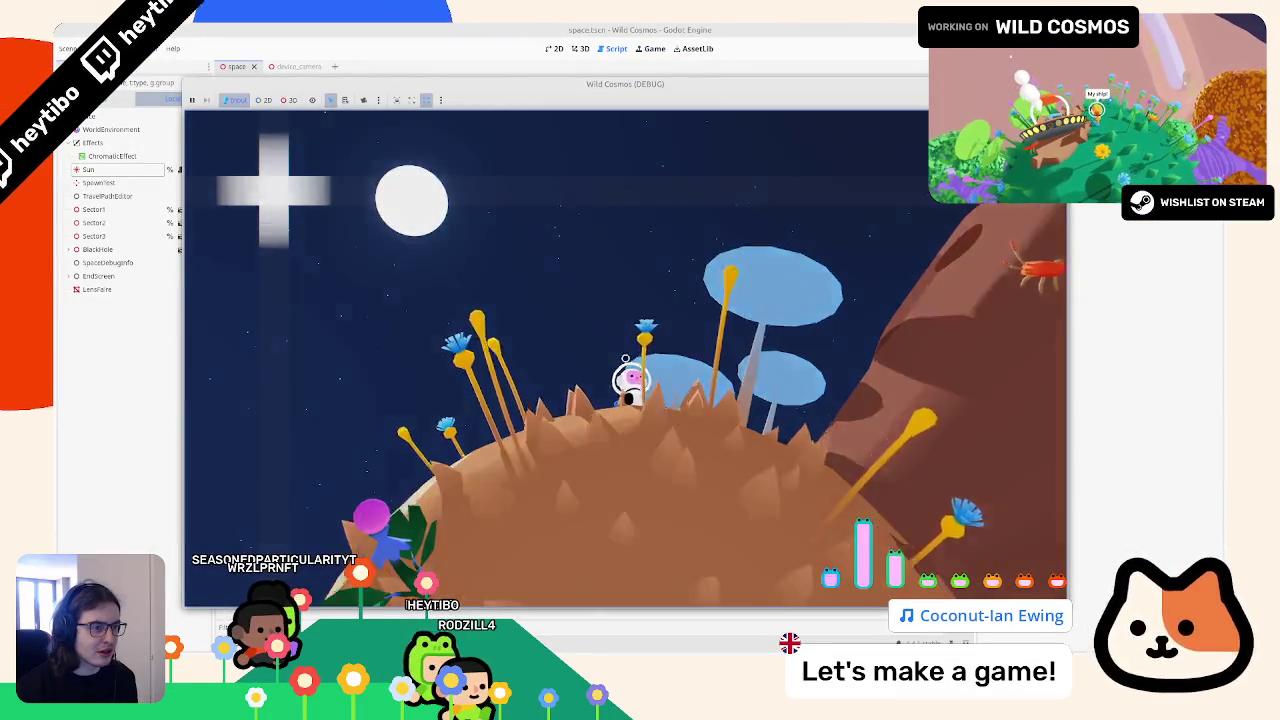
{"action": "key", "text": "Escape"}
{"action": "key", "text": "Escape"}
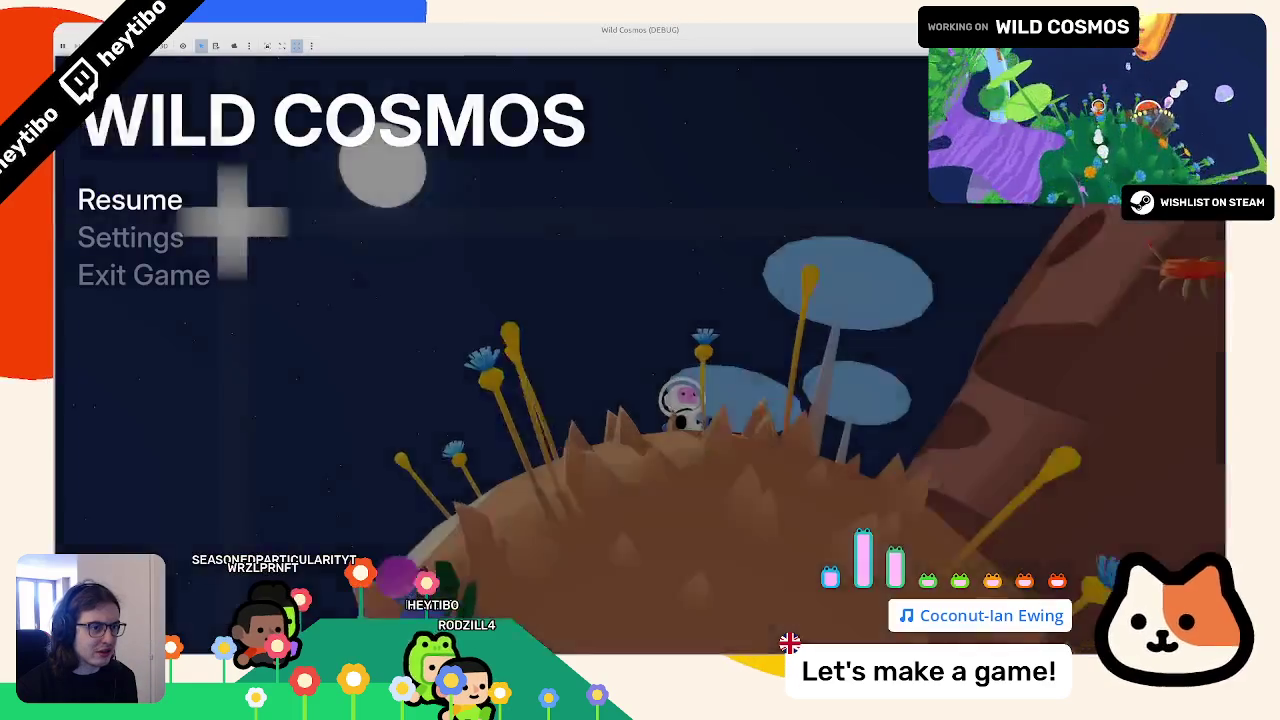
{"action": "key", "text": "Escape"}
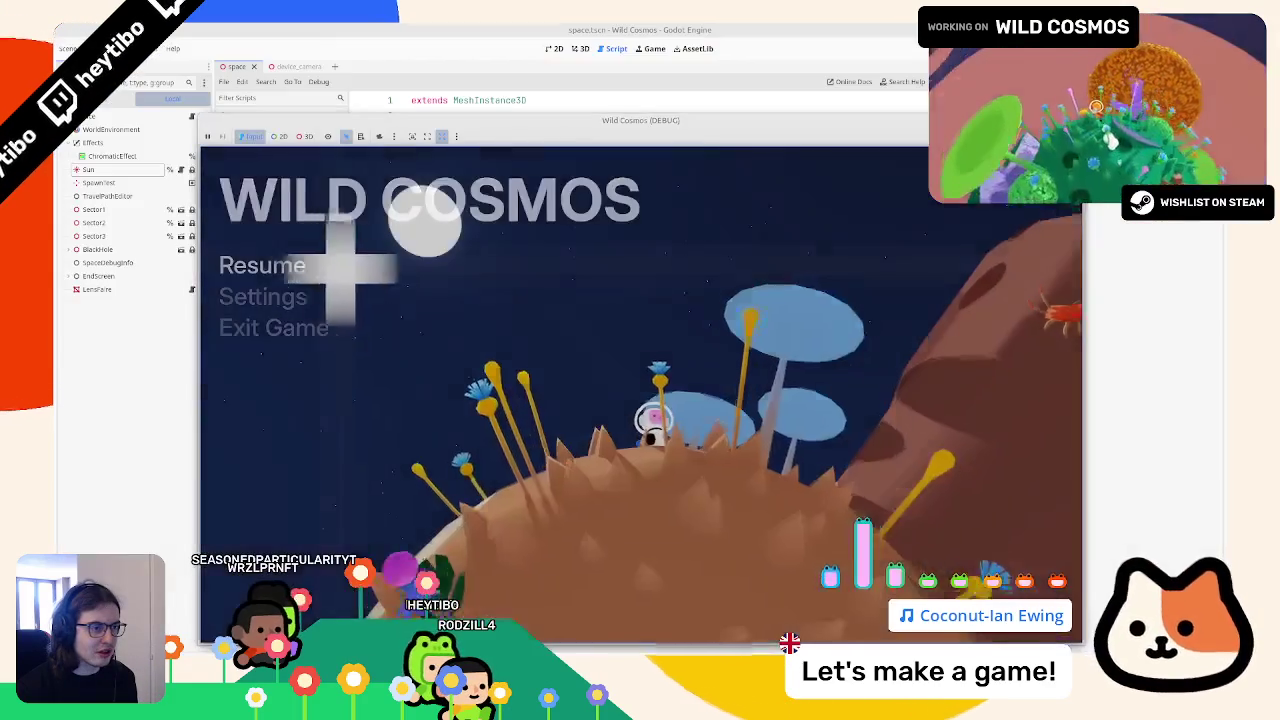
{"action": "key", "text": "Escape"}
{"action": "left_click", "coordinate": [620, 35]}
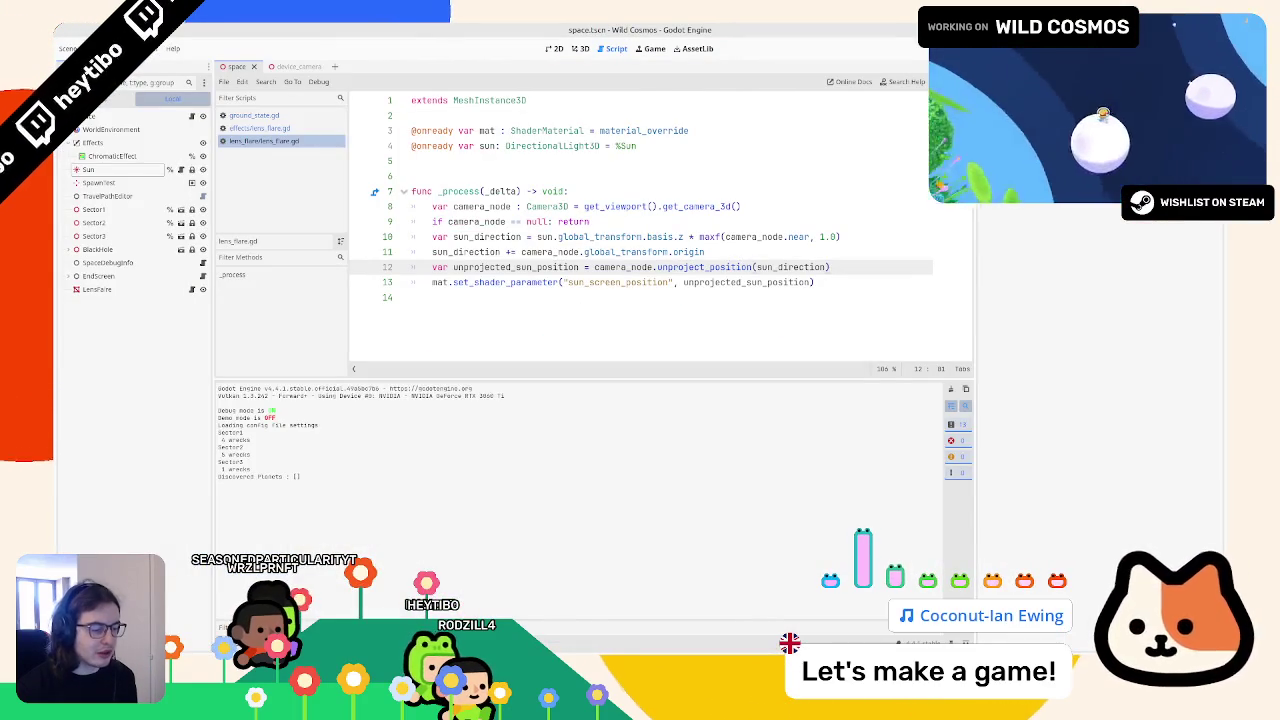
Step: Show the lens_flare.gdshader code, inspect sun_screen_position and uv - p, then run and stop the game
{"action": "left_click", "coordinate": [445, 628]}
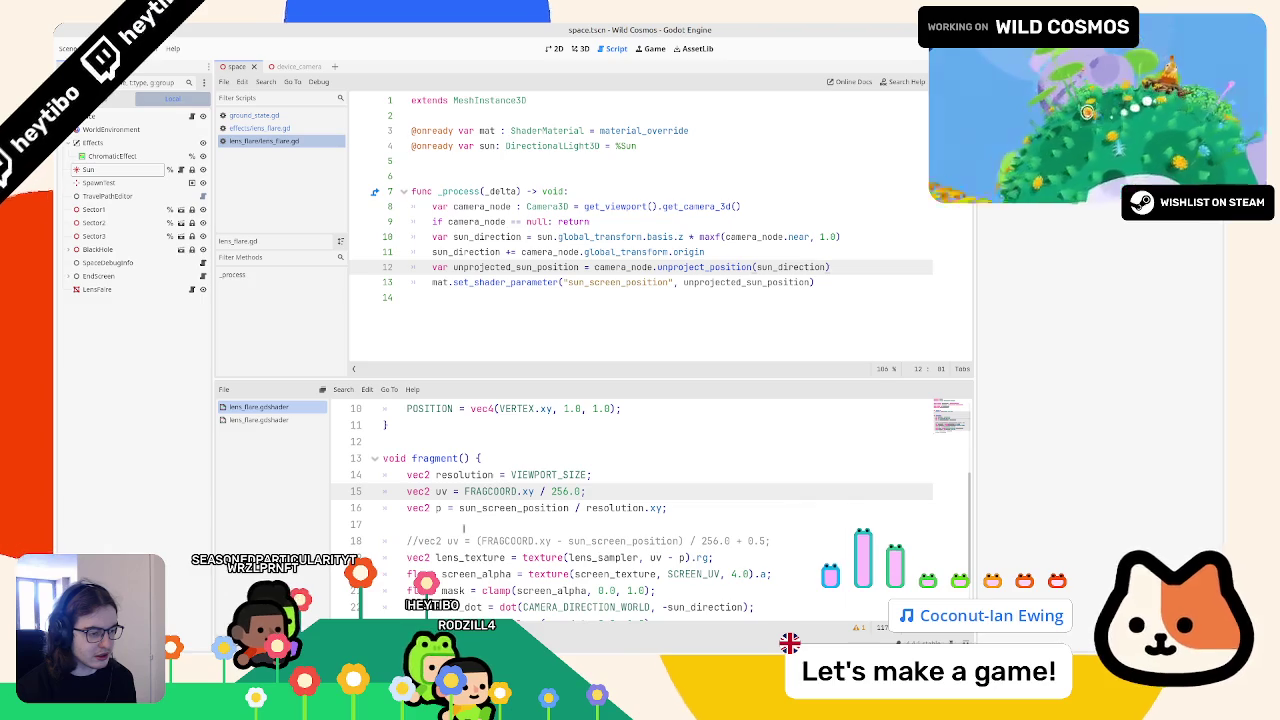
{"action": "double_click", "coordinate": [478, 508]}
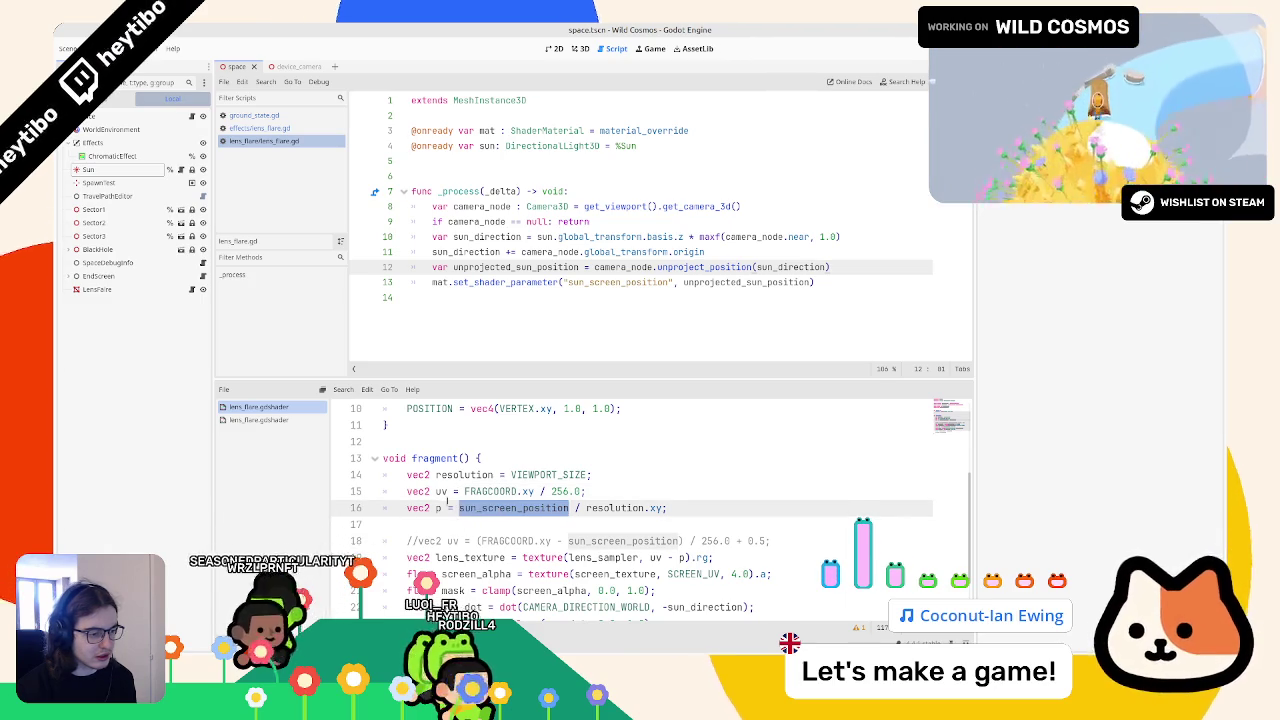
{"action": "double_click", "coordinate": [669, 557]}
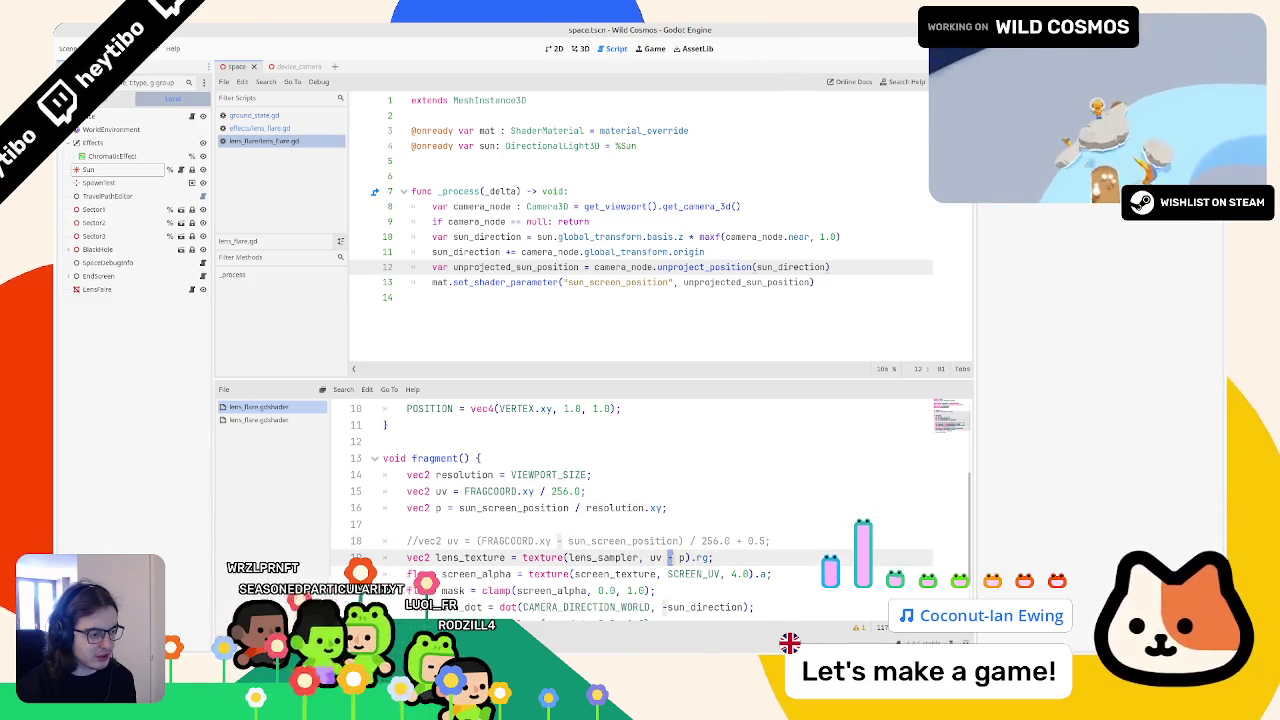
{"action": "key", "text": "F5"}
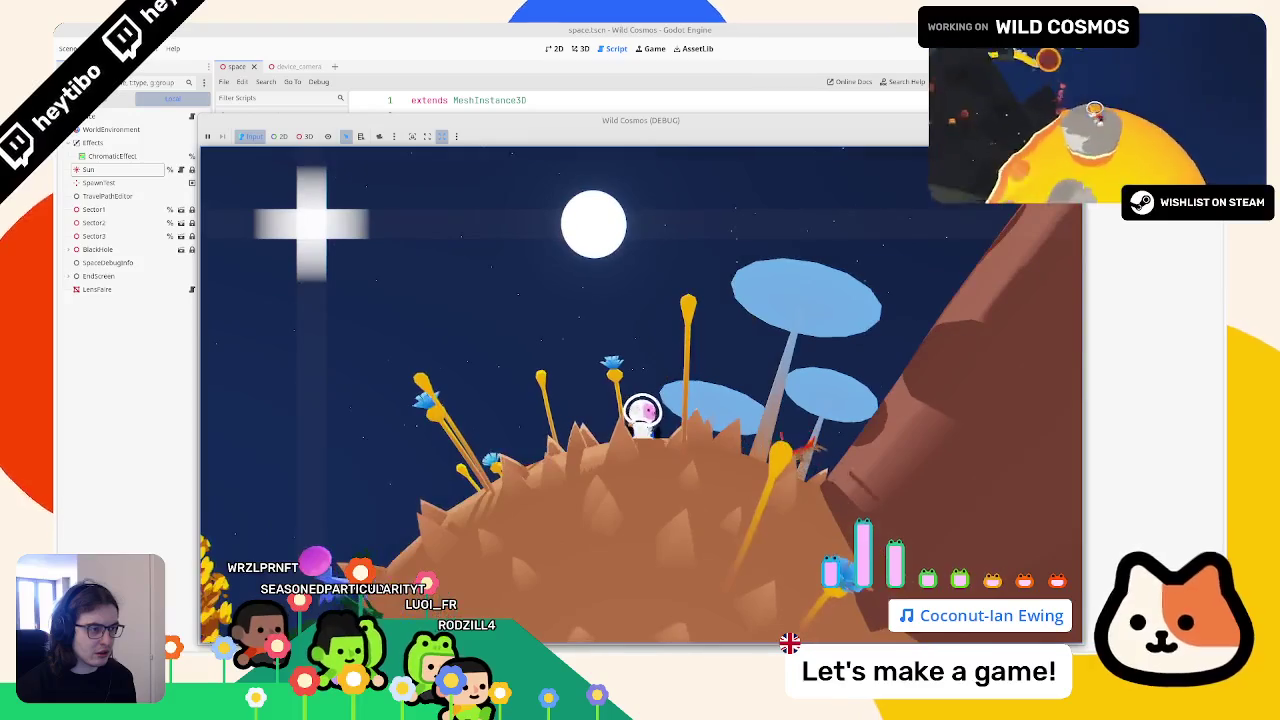
{"action": "key", "text": "F5"}
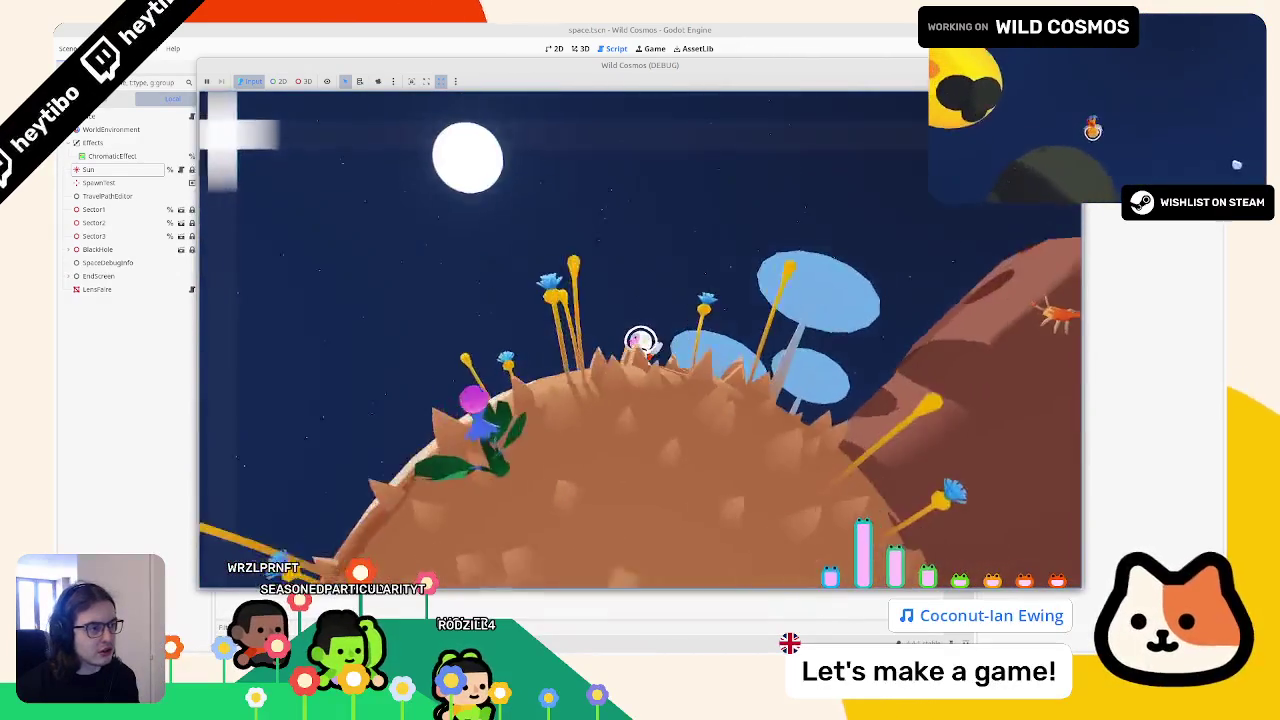
{"action": "key", "text": "F8"}
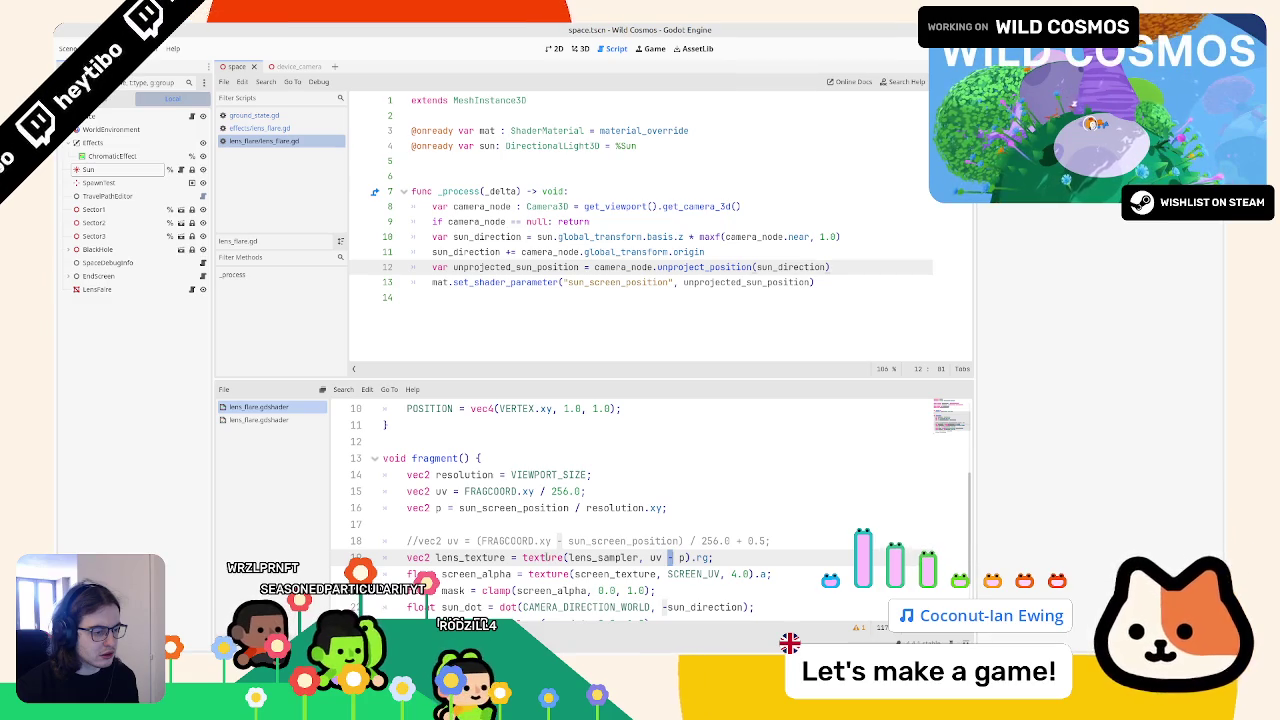
Step: Replace resolution.xy on line 16 with SCREEN_UV
{"action": "left_click", "coordinate": [603, 508]}
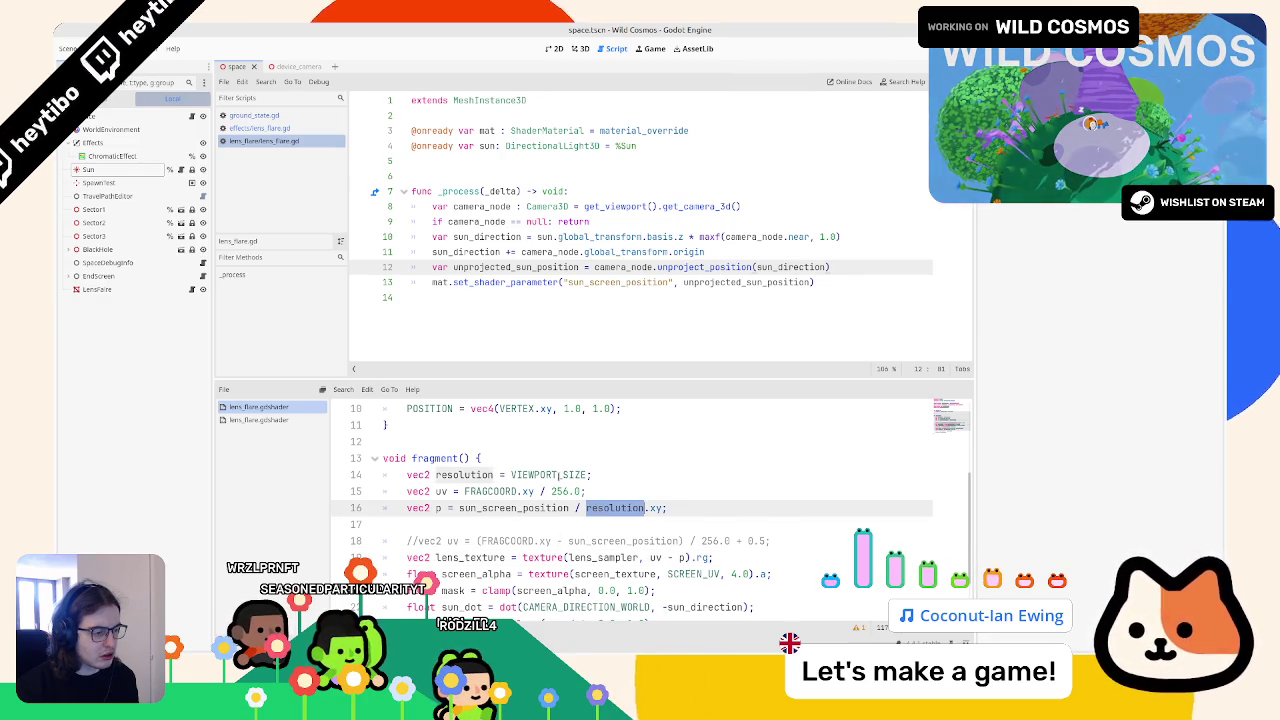
{"action": "left_click_drag", "start_coordinate": [586, 508], "coordinate": [662, 508]}
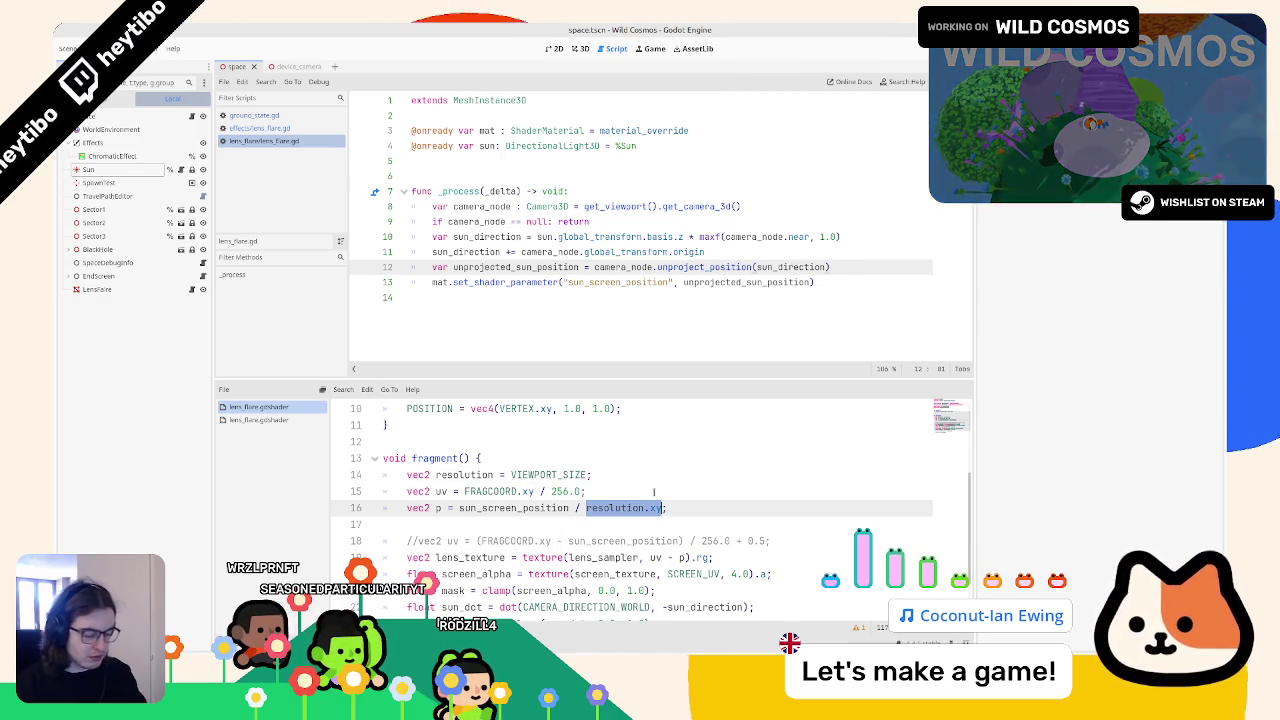
{"action": "type", "text": "UV"}
{"action": "key", "text": "BackSpace"}
{"action": "key", "text": "BackSpace"}
{"action": "type", "text": "scr"}
{"action": "key", "text": "Return"}
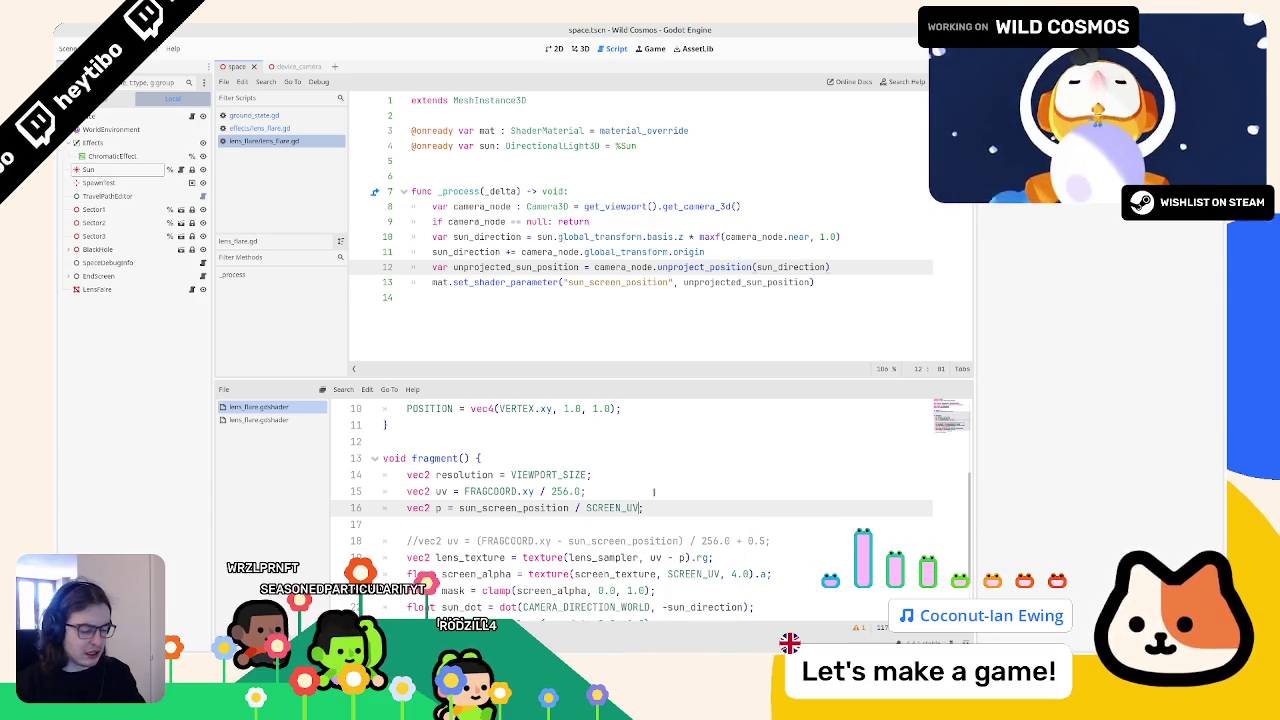
Step: Run the game with the SCREEN_UV divisor, walk the character, and stop it
{"action": "key", "text": "F5"}
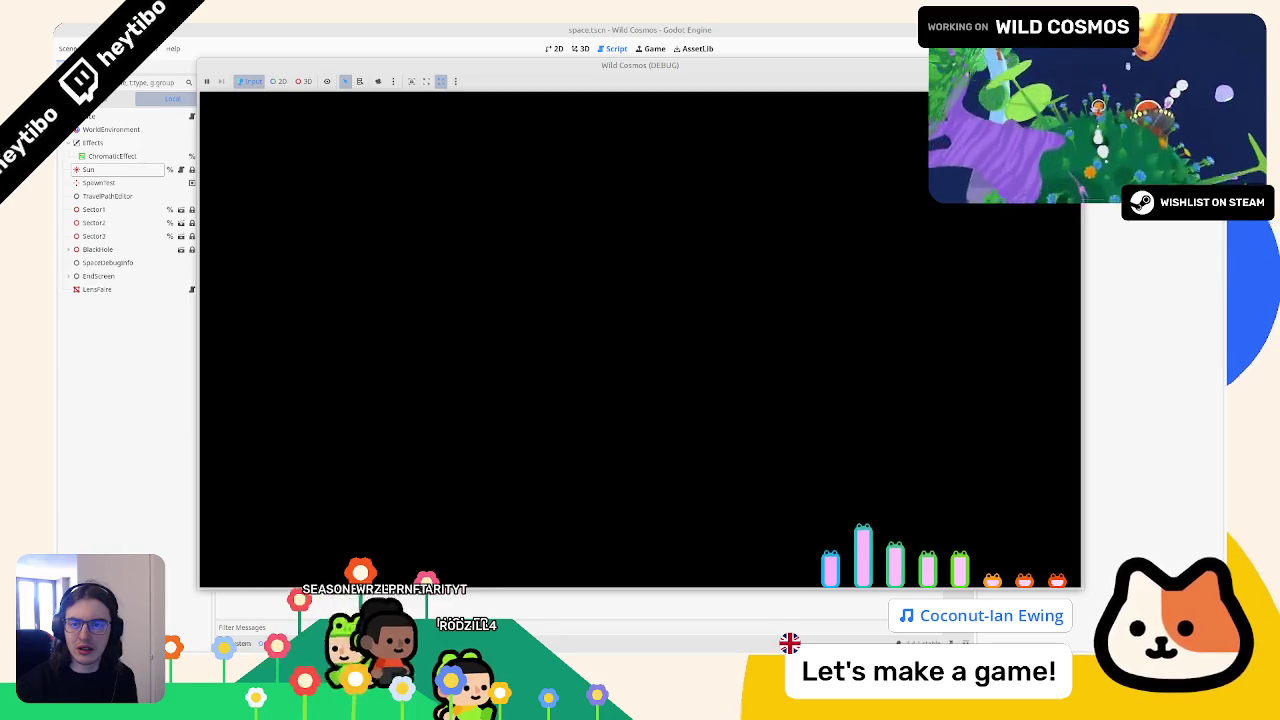
{"action": "key", "text": "w"}
{"action": "key", "text": "w"}
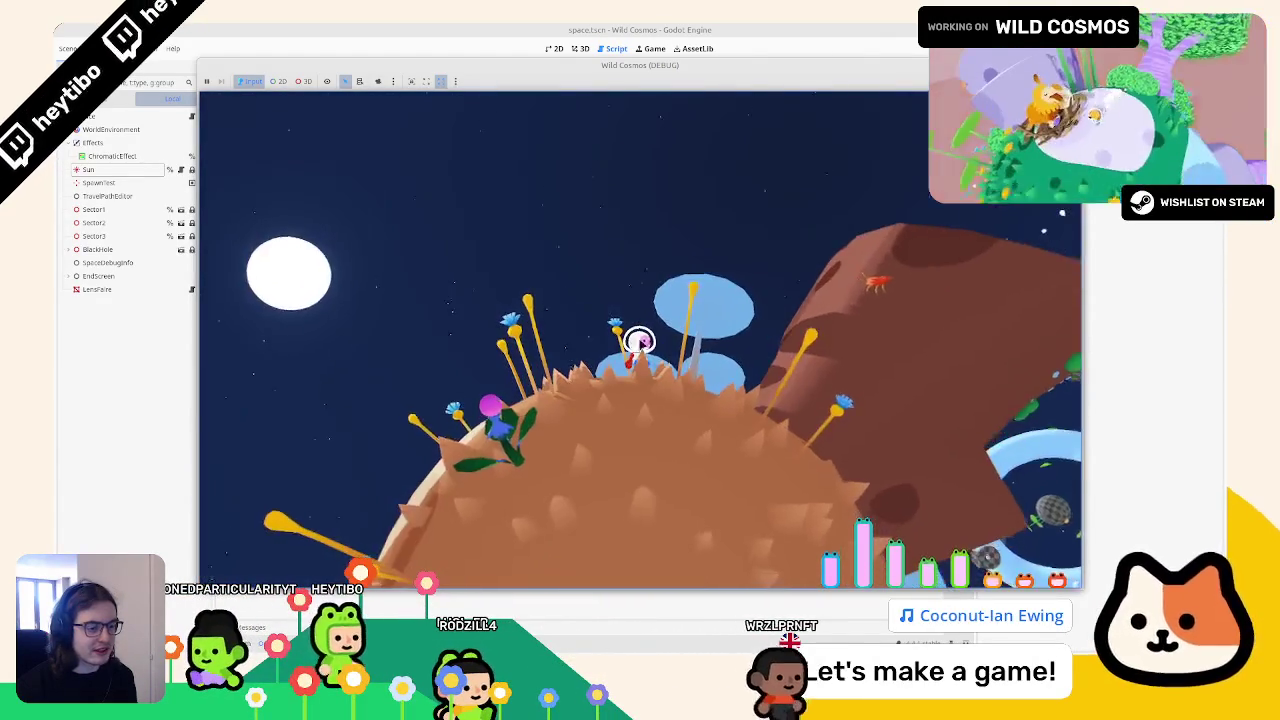
{"action": "key", "text": "F8"}
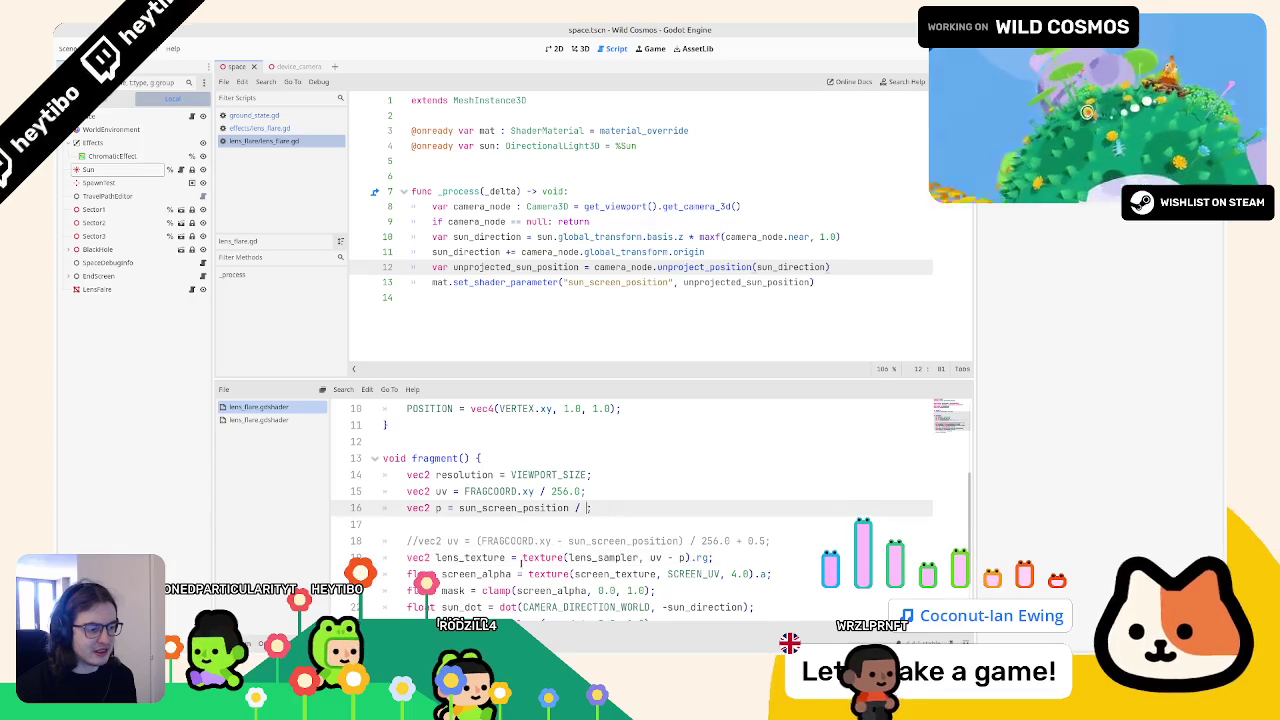
Step: Offset line 15's FRAGCOORD.xy by sun_screen_position, comment out the p line, and drop '- p'
{"action": "double_click", "coordinate": [497, 508]}
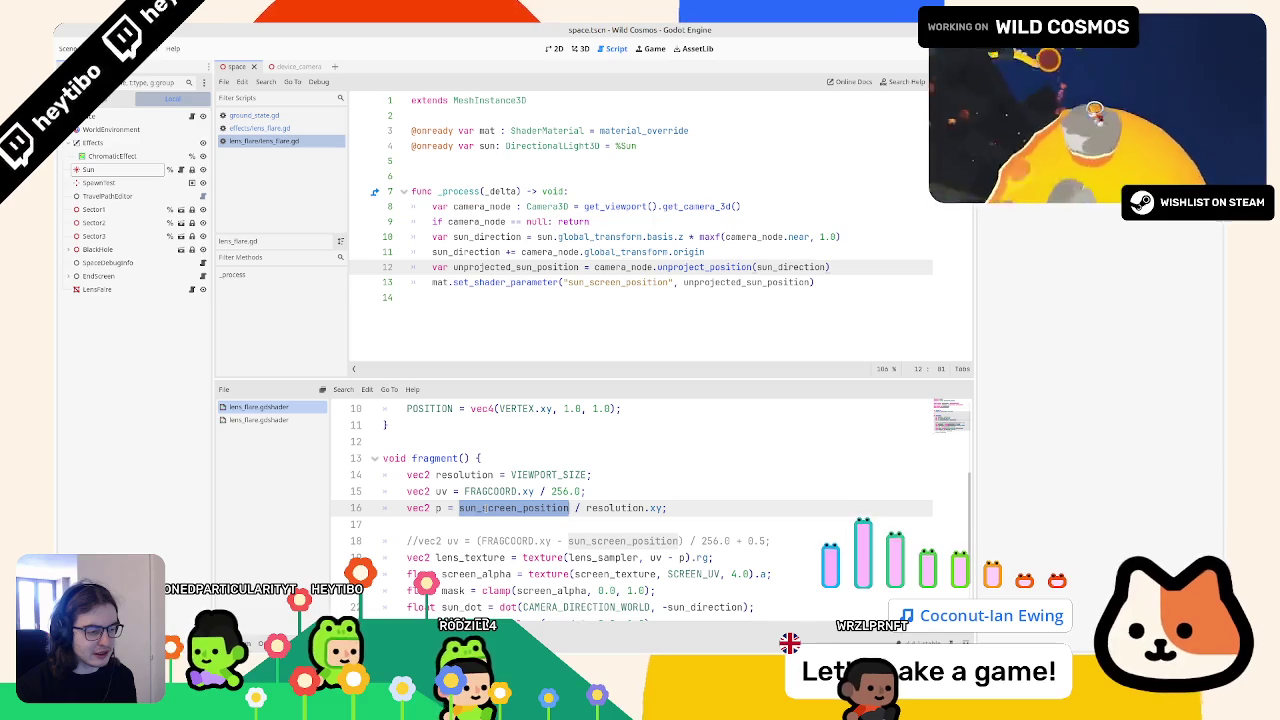
{"action": "double_click", "coordinate": [510, 491]}
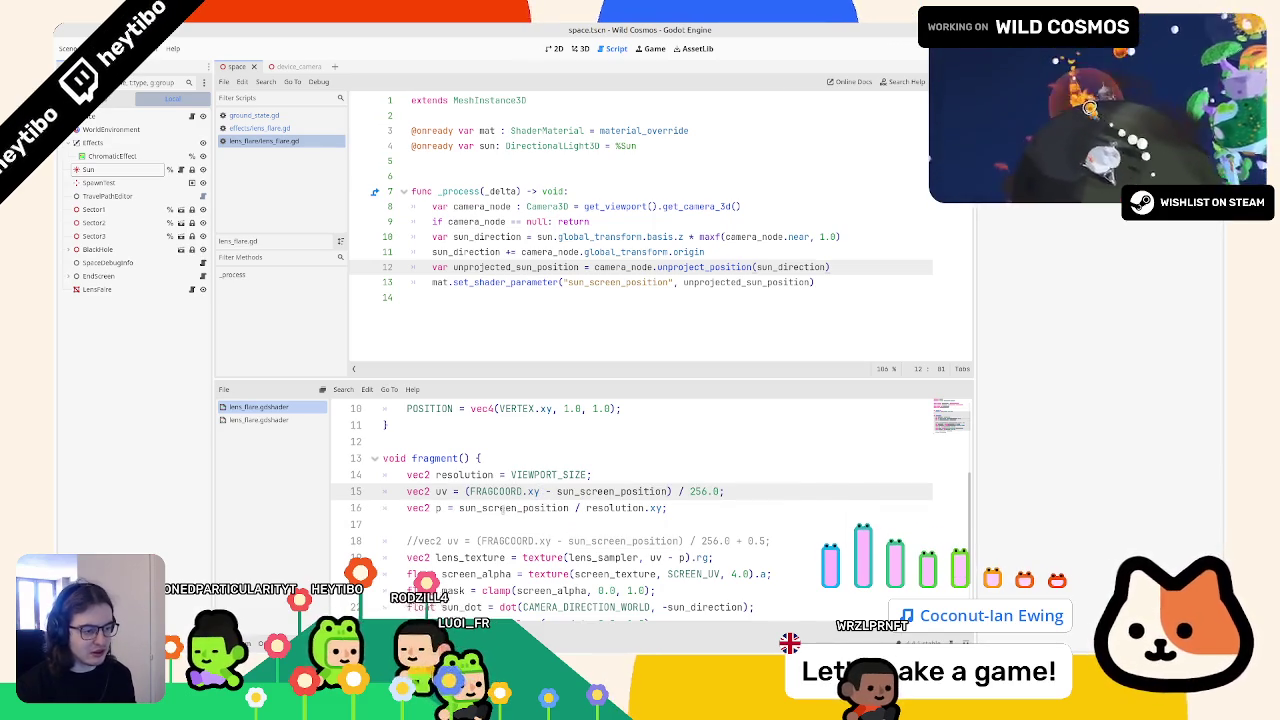
{"action": "left_click", "coordinate": [503, 508]}
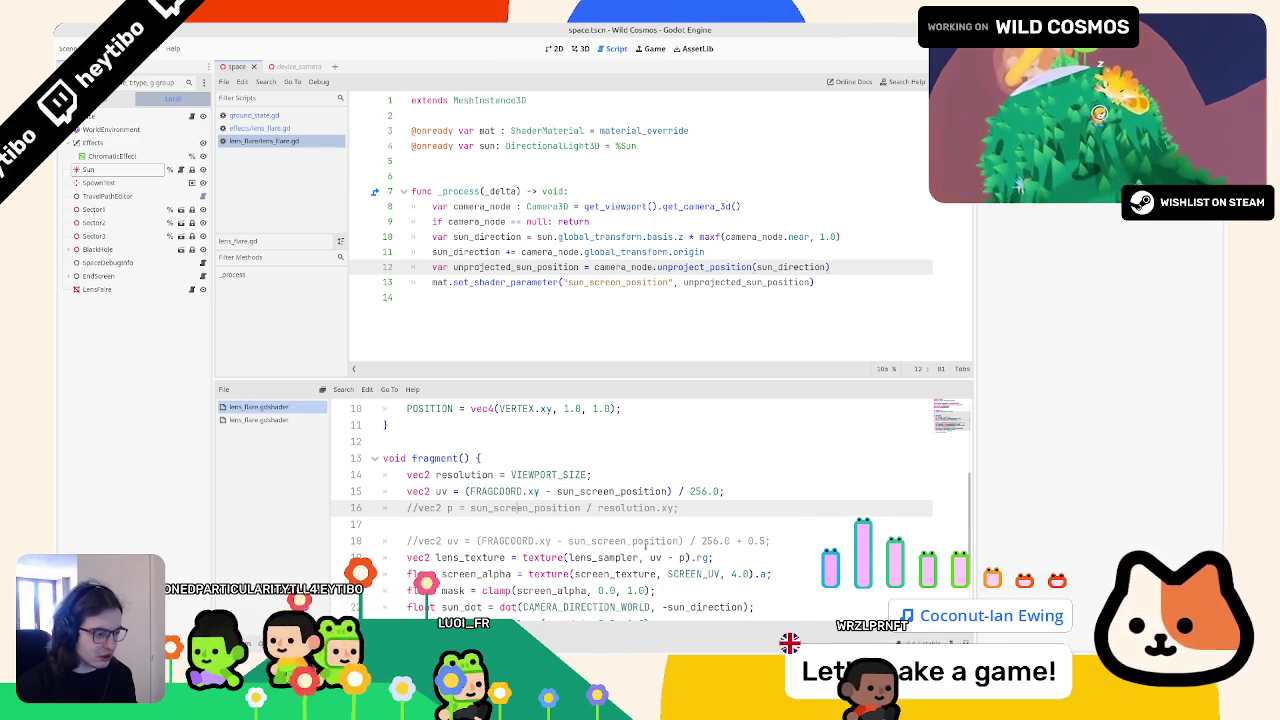
{"action": "double_click", "coordinate": [680, 557]}
{"action": "type", "text": "("}
{"action": "key", "text": "ctrl+z"}
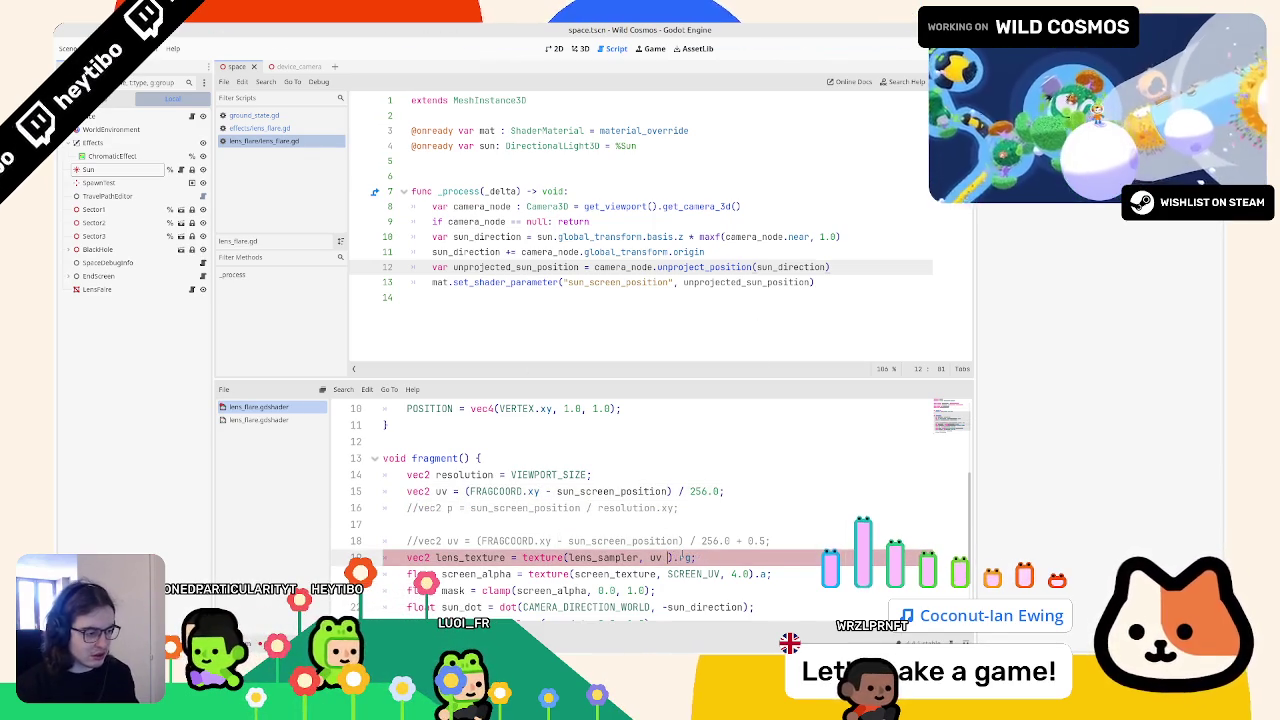
Step: Run the game, walk the astronaut across the planet, sit down, then stop it
{"action": "key", "text": "F5"}
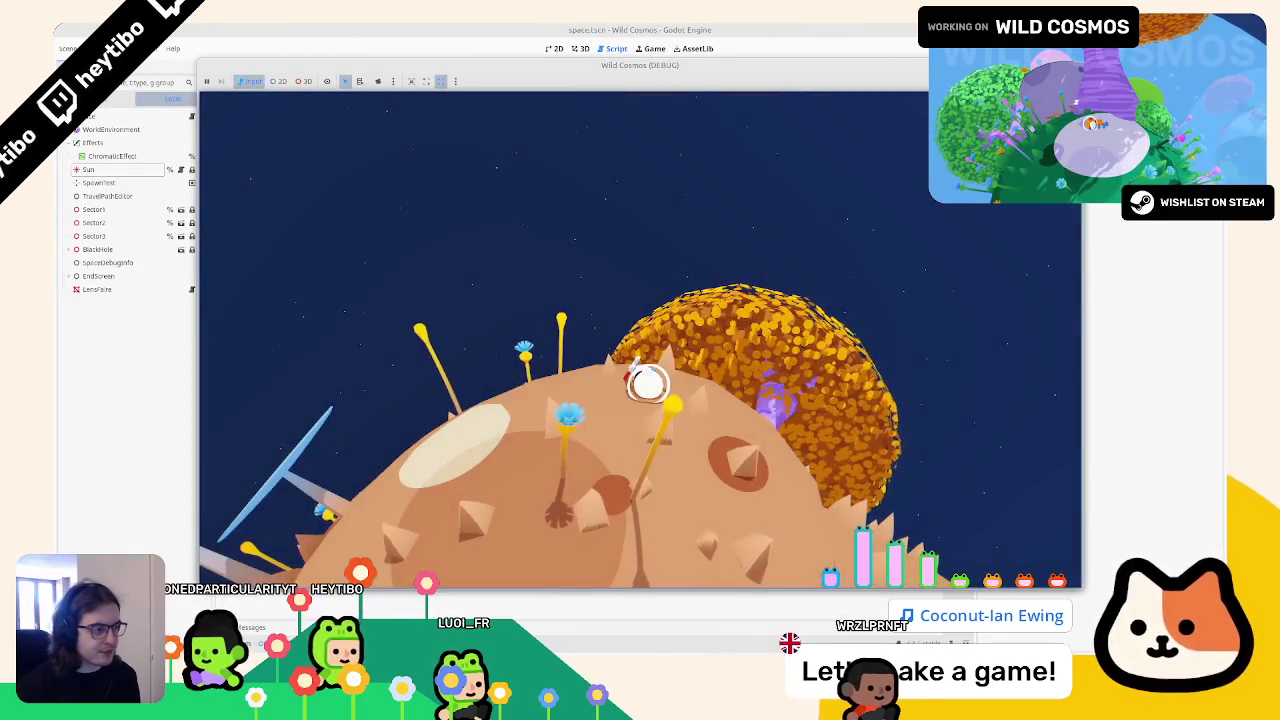
{"action": "key", "text": "w"}
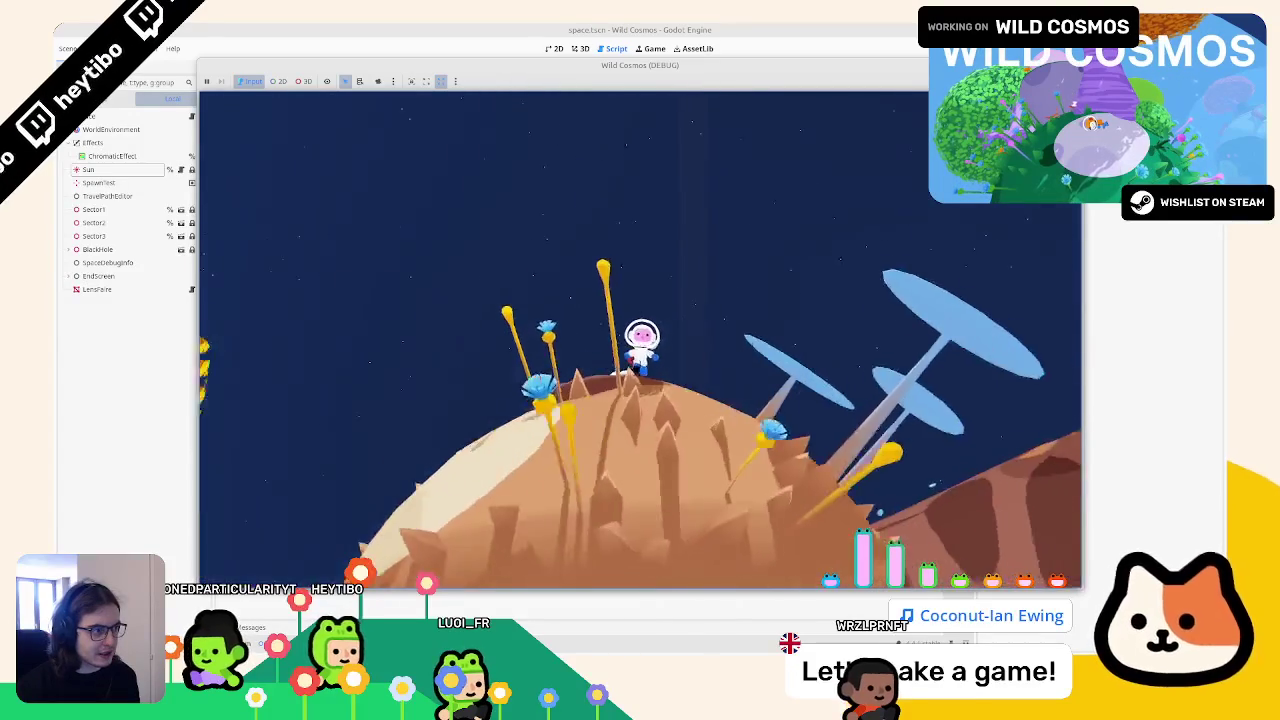
{"action": "key", "text": "w"}
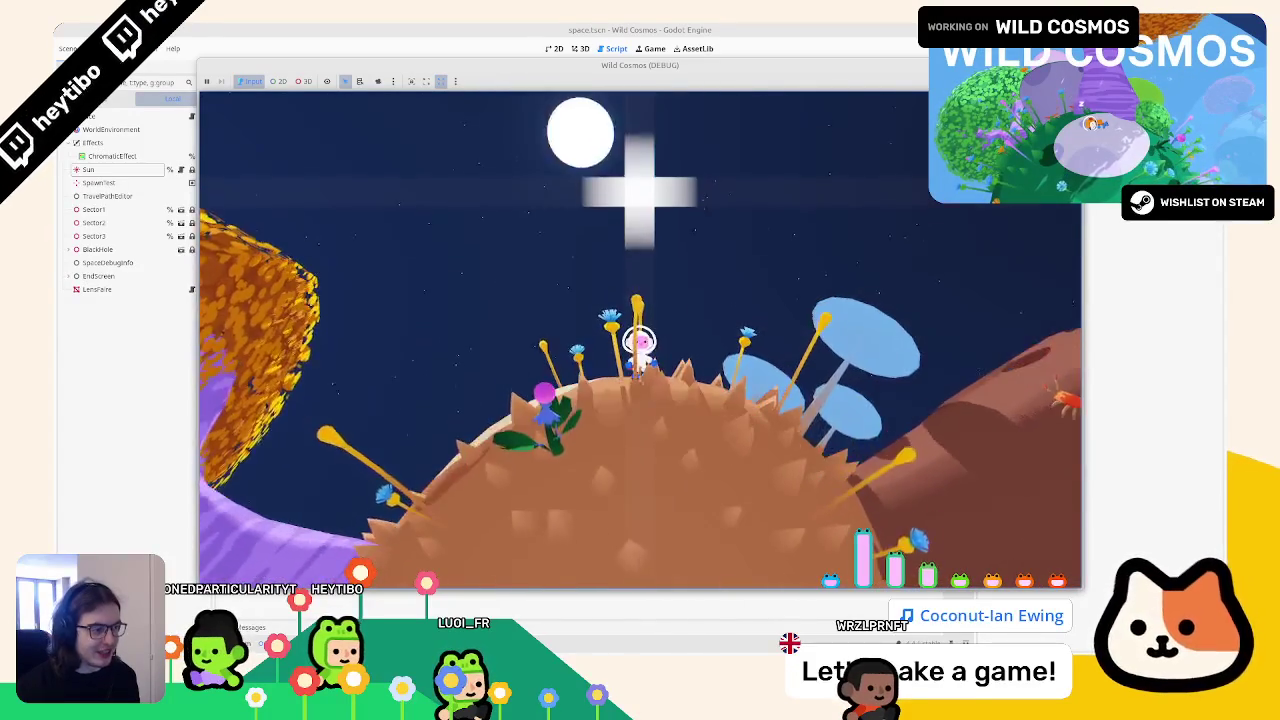
{"action": "key", "text": "w"}
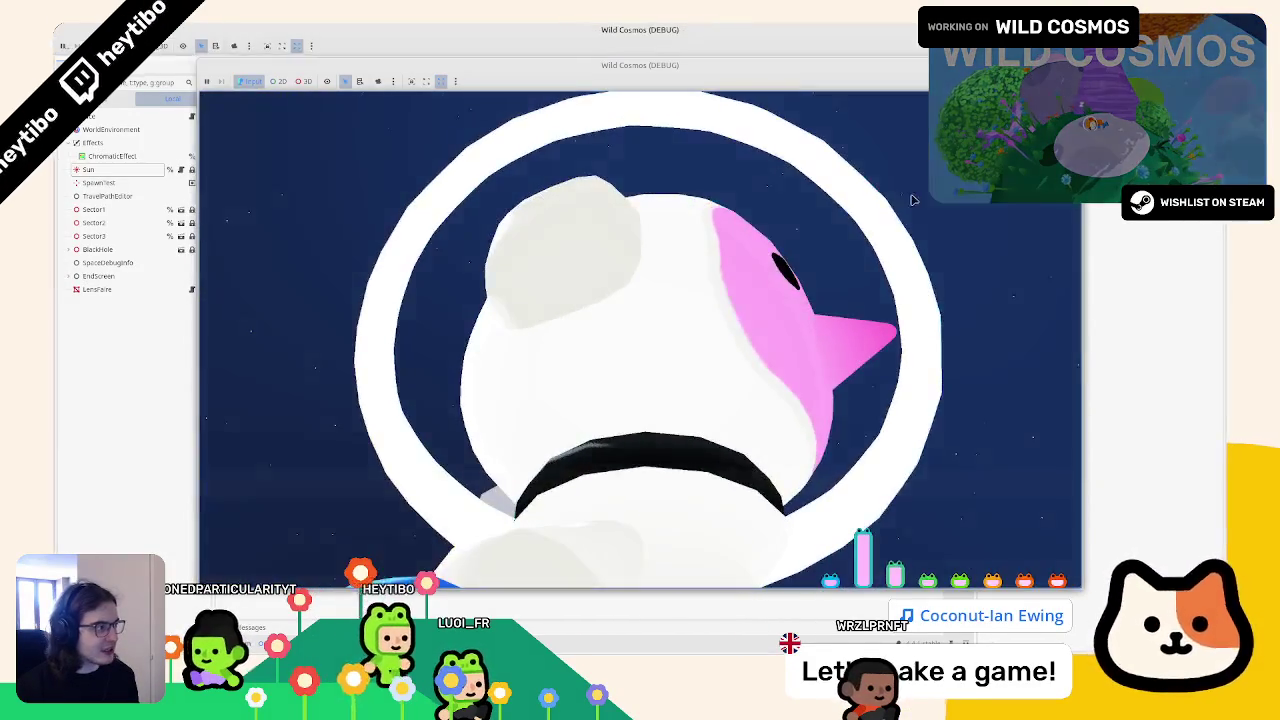
{"action": "key", "text": "super+Up"}
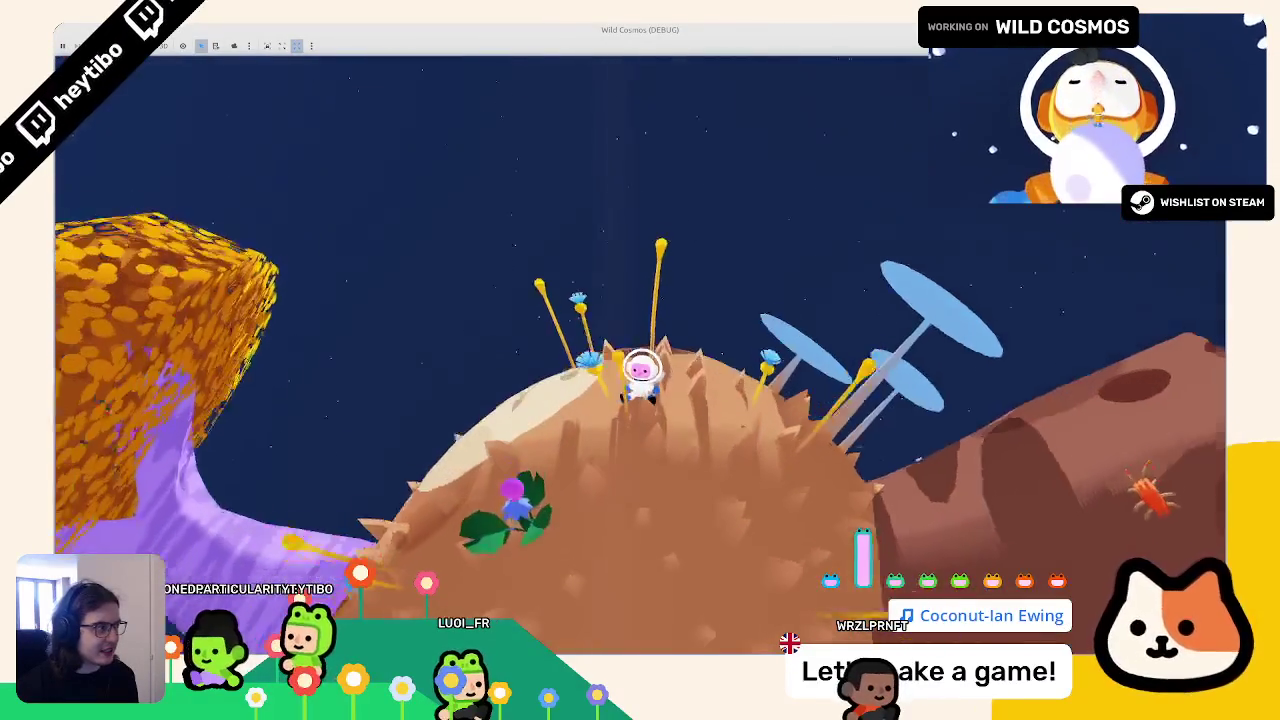
{"action": "key", "text": "F8"}
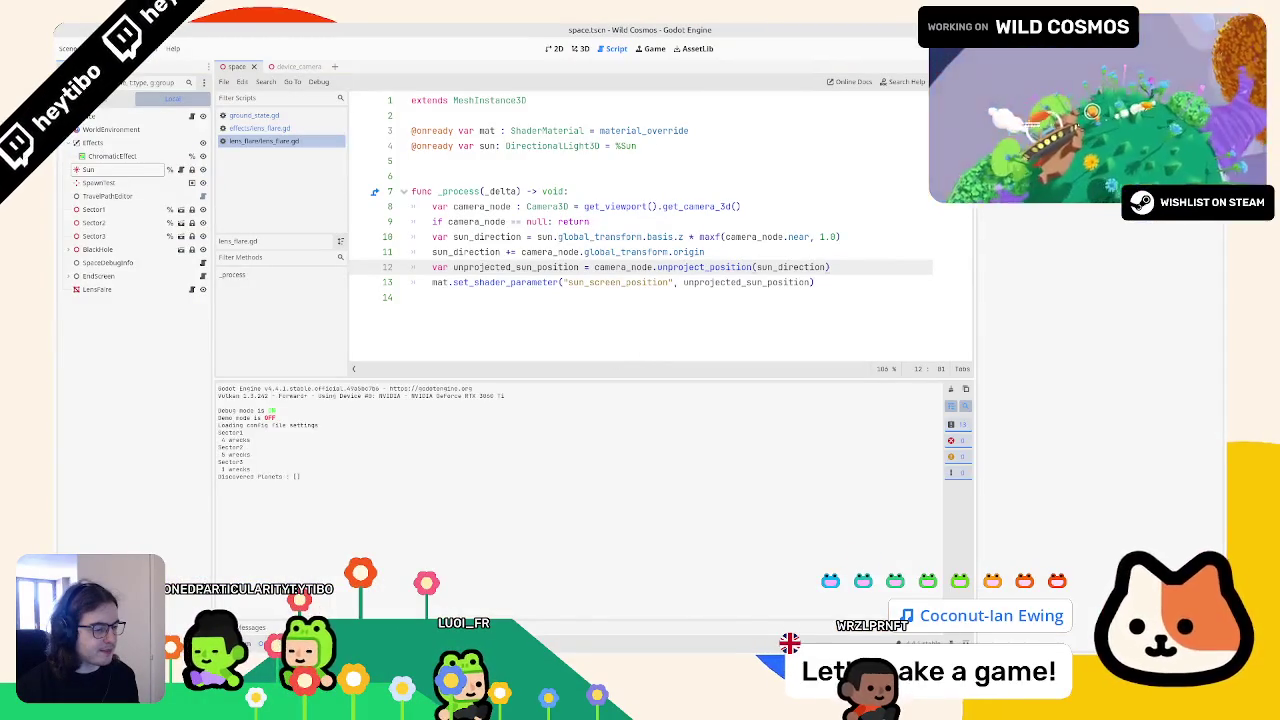
Step: Add print(get_viewport().size) on line 14 of lens_flare.gd and run the project
{"action": "left_click", "coordinate": [549, 474]}
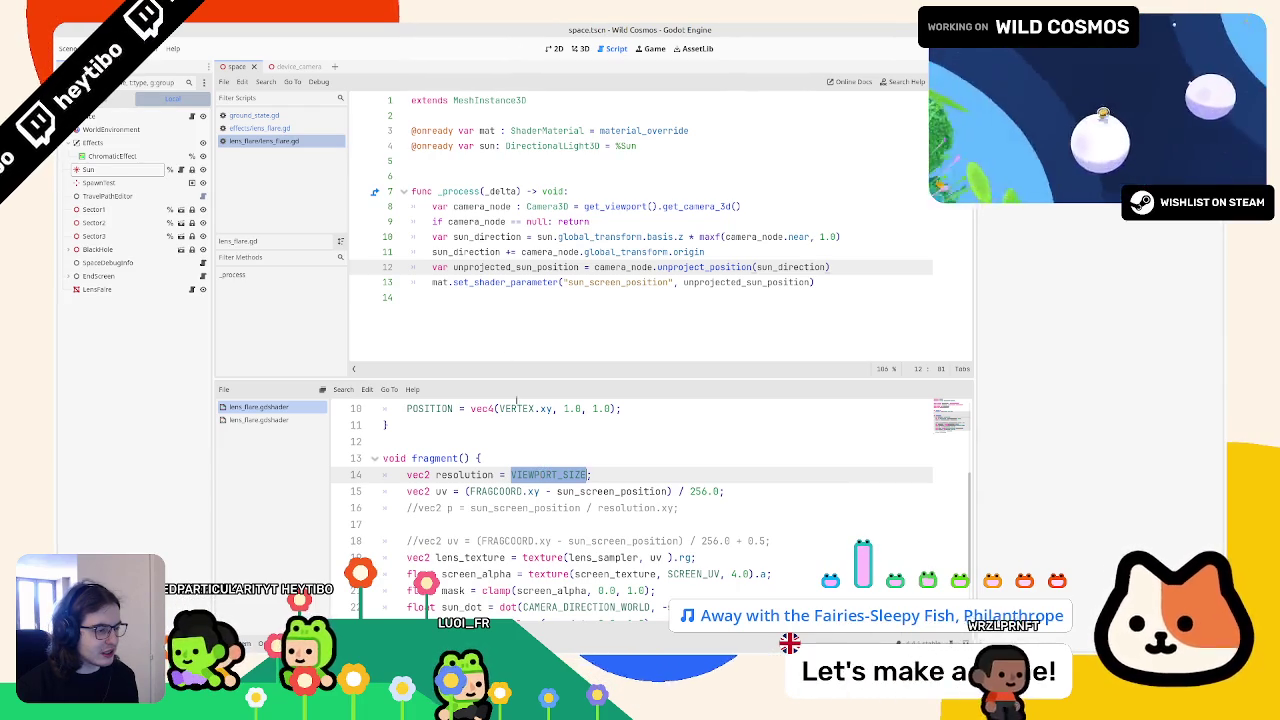
{"action": "left_click", "coordinate": [500, 314]}
{"action": "key", "text": "Tab"}
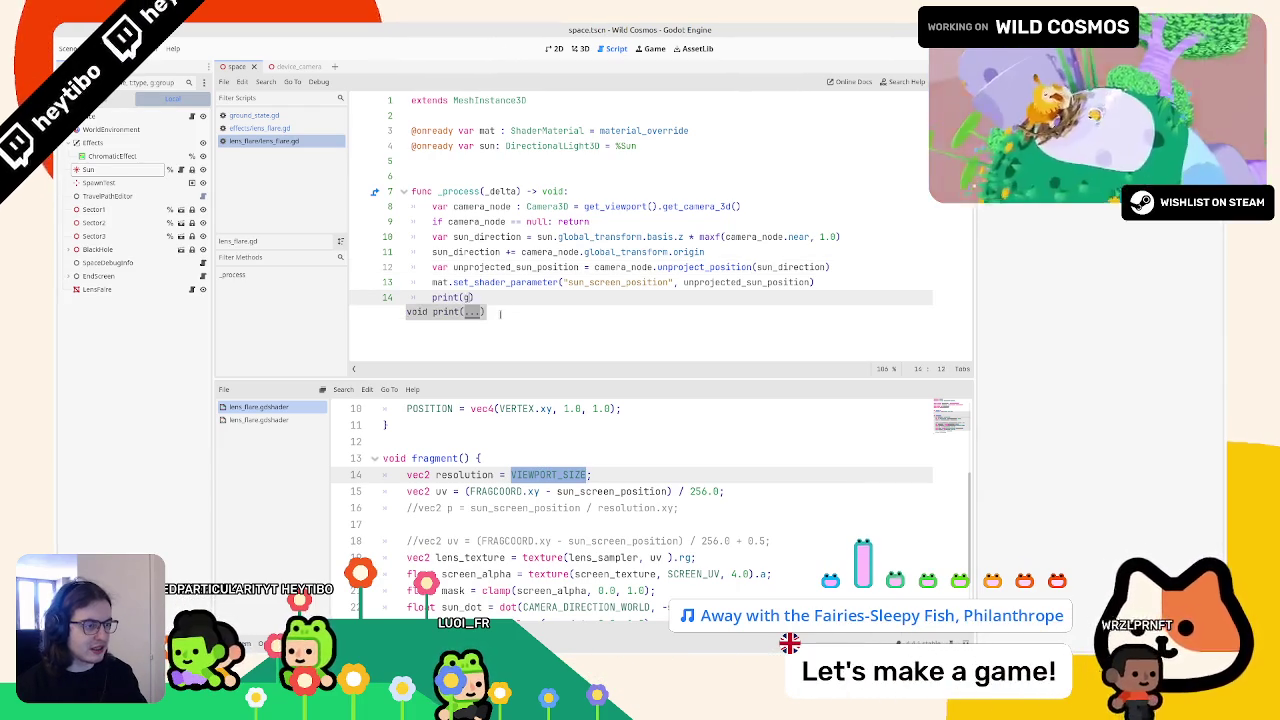
{"action": "type", "text": "et_vie"}
{"action": "key", "text": "Return"}
{"action": "type", "text": ".size"}
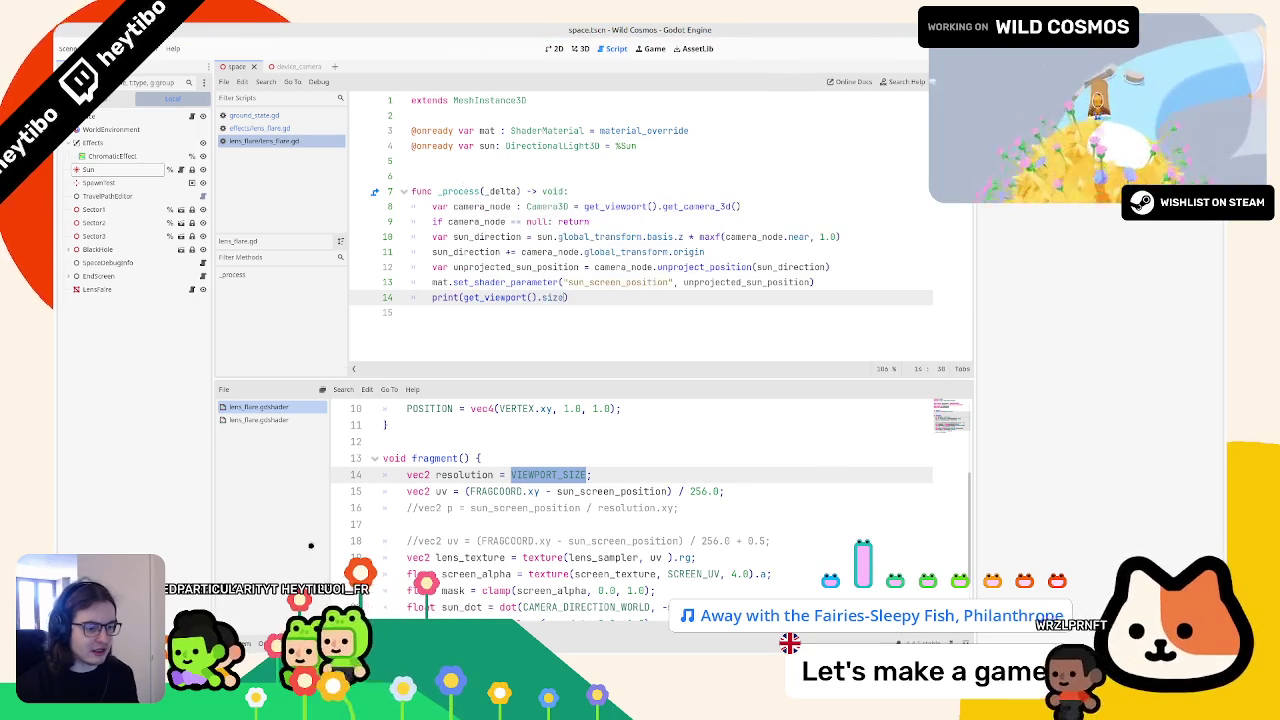
{"action": "key", "text": "F5"}
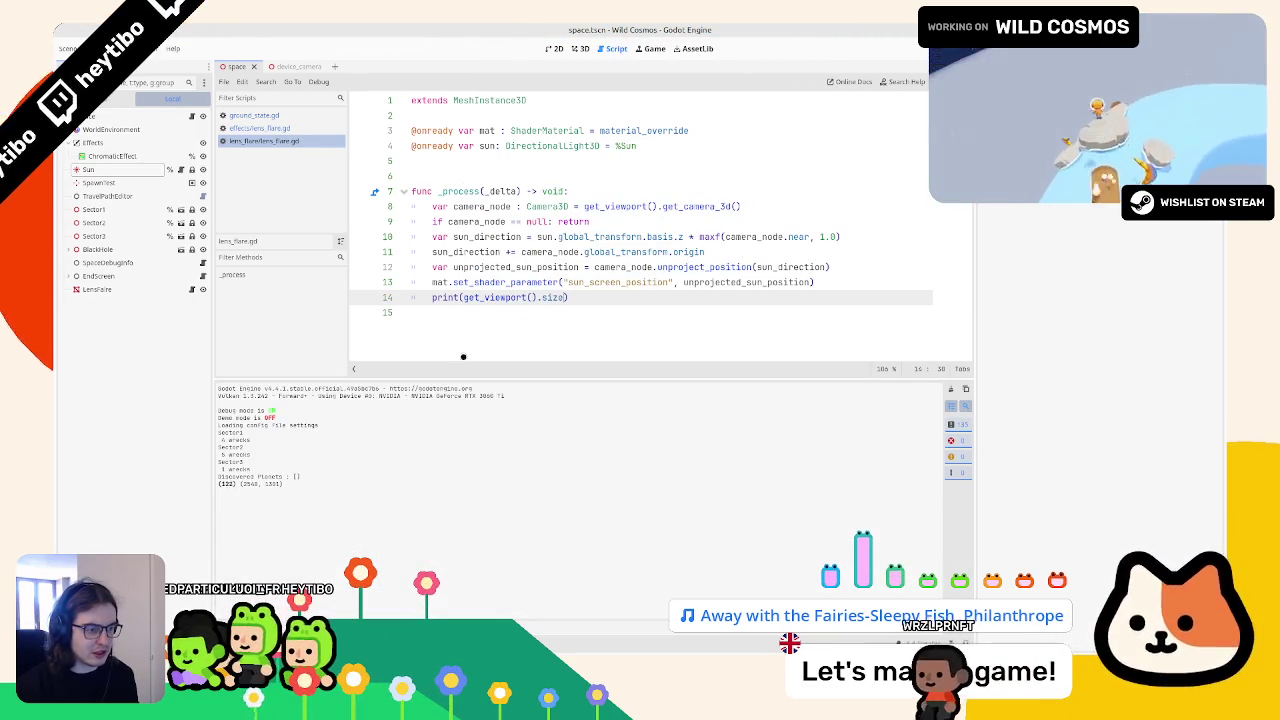
Step: Delete the temporary print line and save lens_flare.gd
{"action": "double_click", "coordinate": [517, 297]}
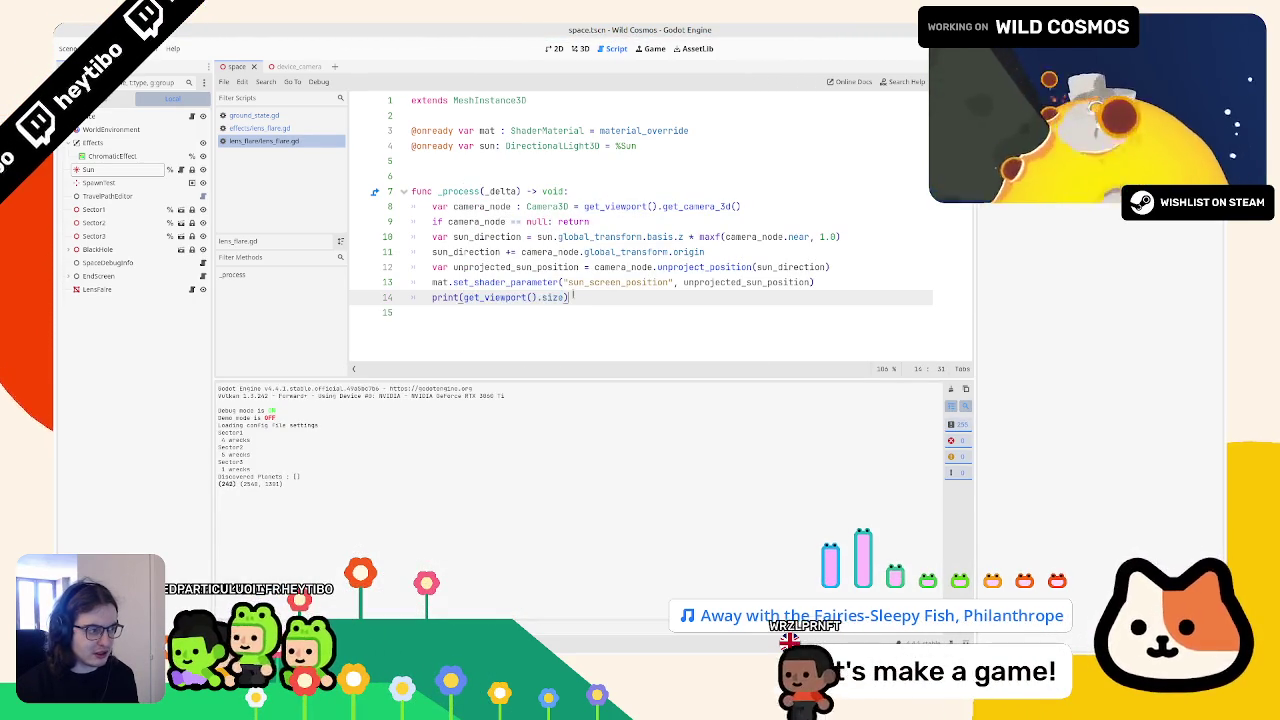
{"action": "triple_click", "coordinate": [572, 297]}
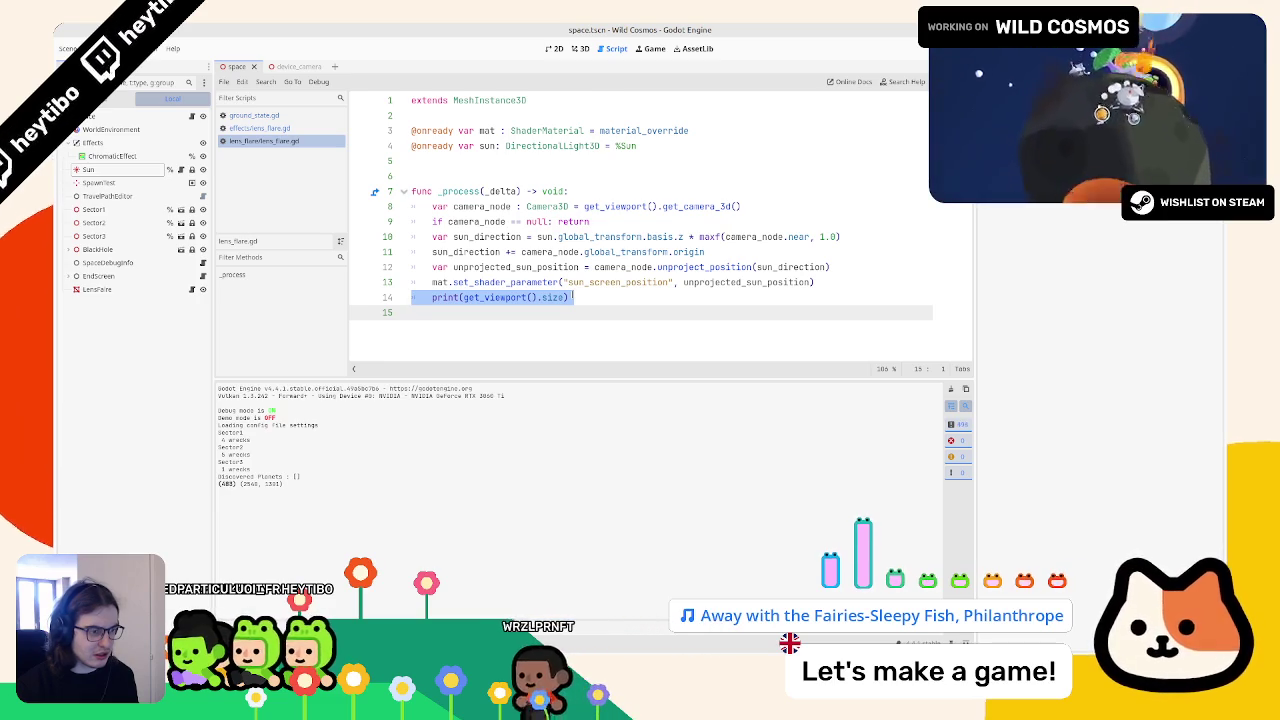
{"action": "key", "text": "BackSpace"}
{"action": "key", "text": "BackSpace"}
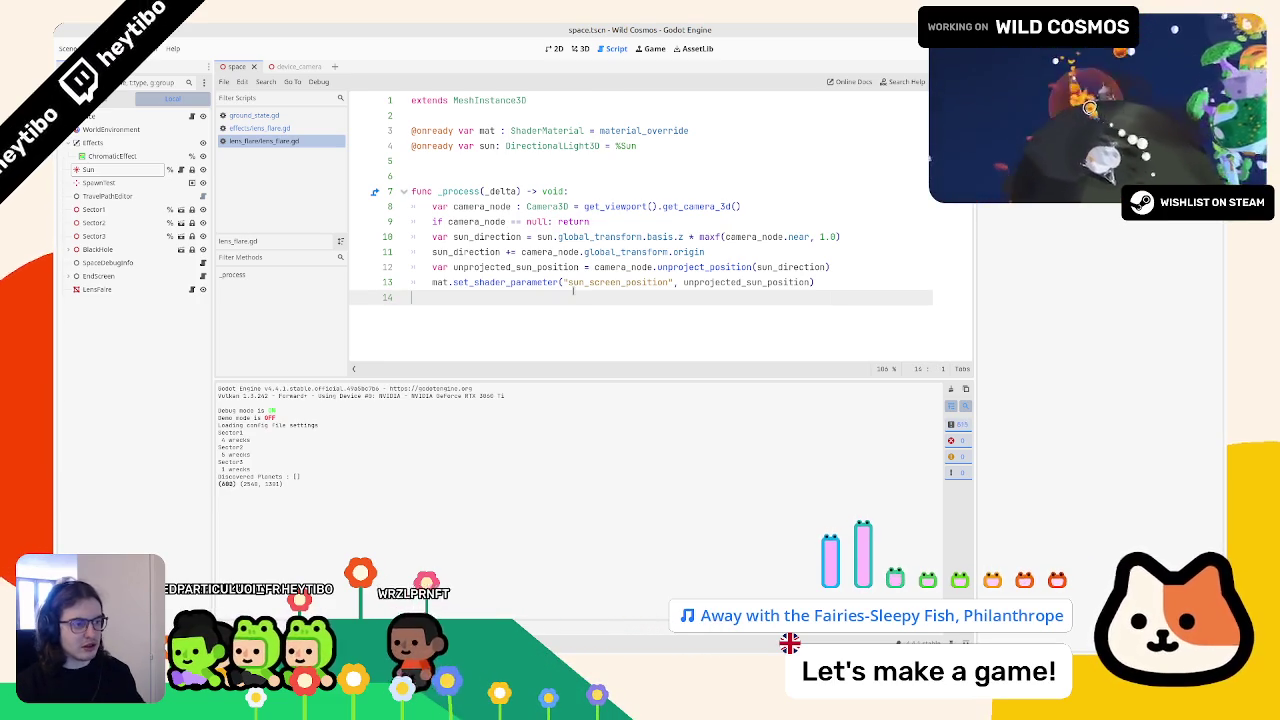
{"action": "key", "text": "ctrl+s"}
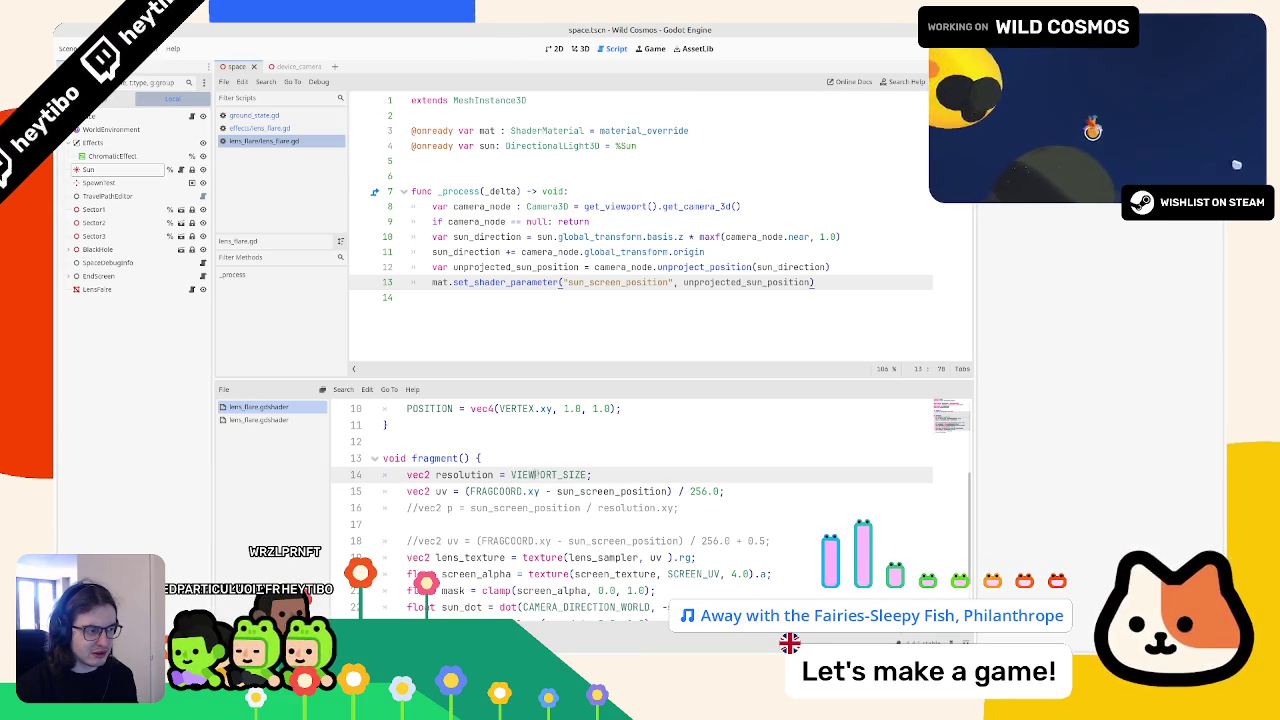
Step: Remove ' - sun_screen_position' from line 15 and add a 0.5 offset to the uv
{"action": "double_click", "coordinate": [557, 491]}
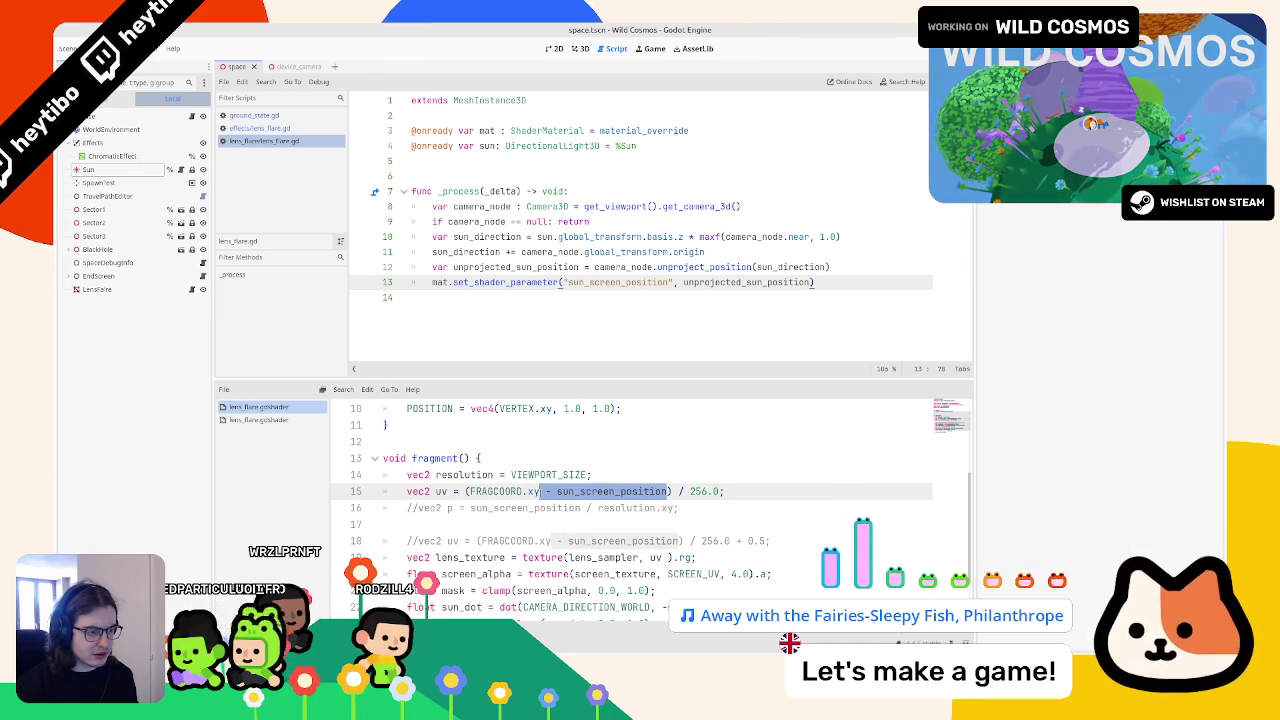
{"action": "key", "text": "BackSpace"}
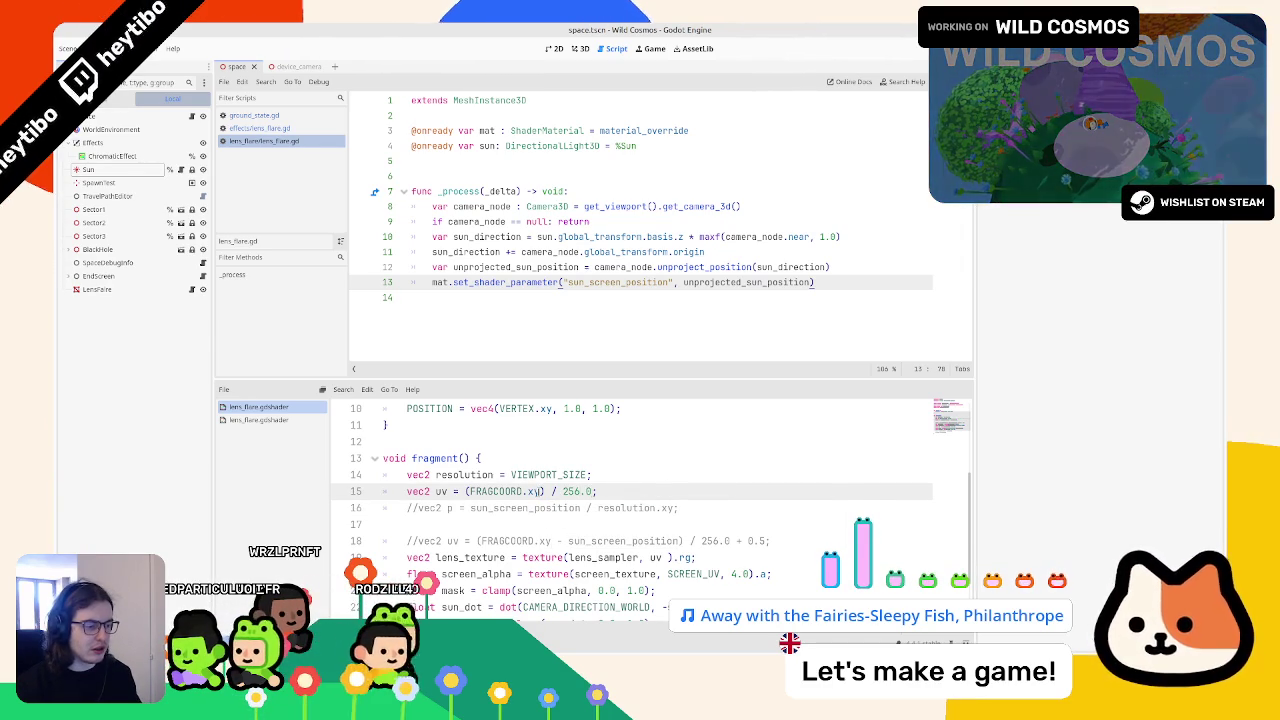
{"action": "type", "text": "+ 0.5"}
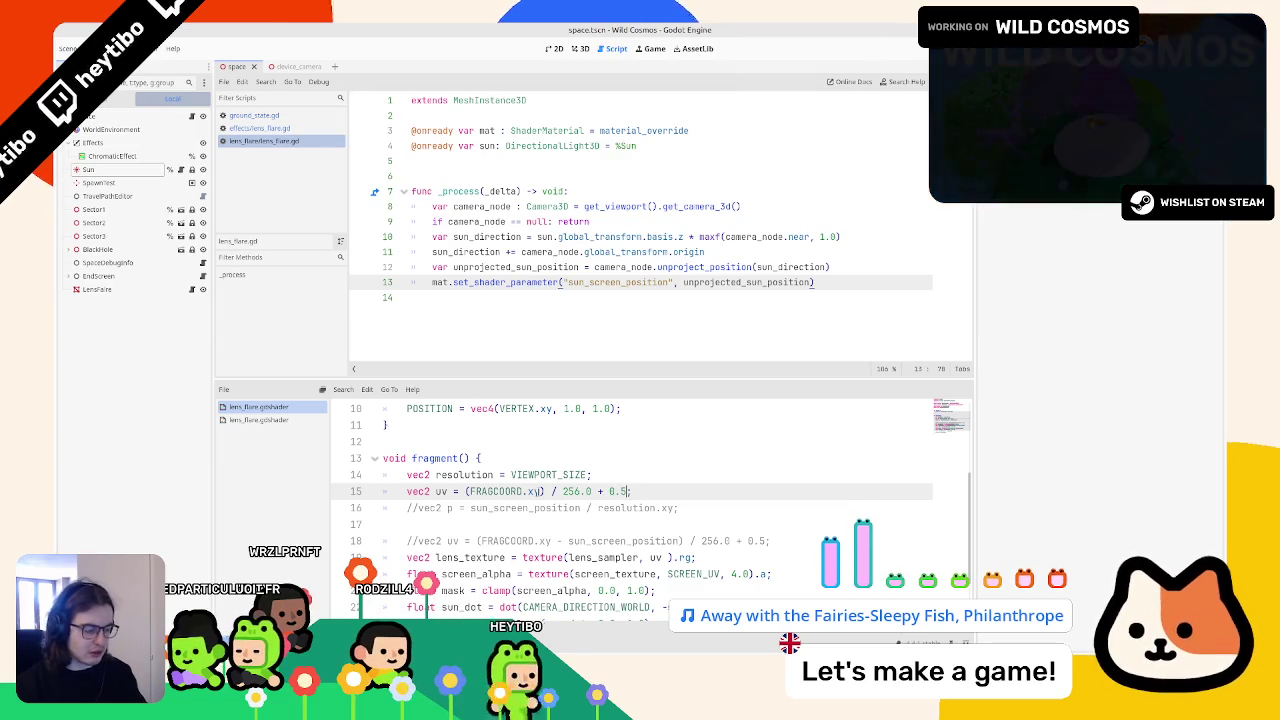
{"action": "key", "text": "BackSpace"}
{"action": "key", "text": "BackSpace"}
{"action": "key", "text": "BackSpace"}
{"action": "type", "text": "- 0.5"}
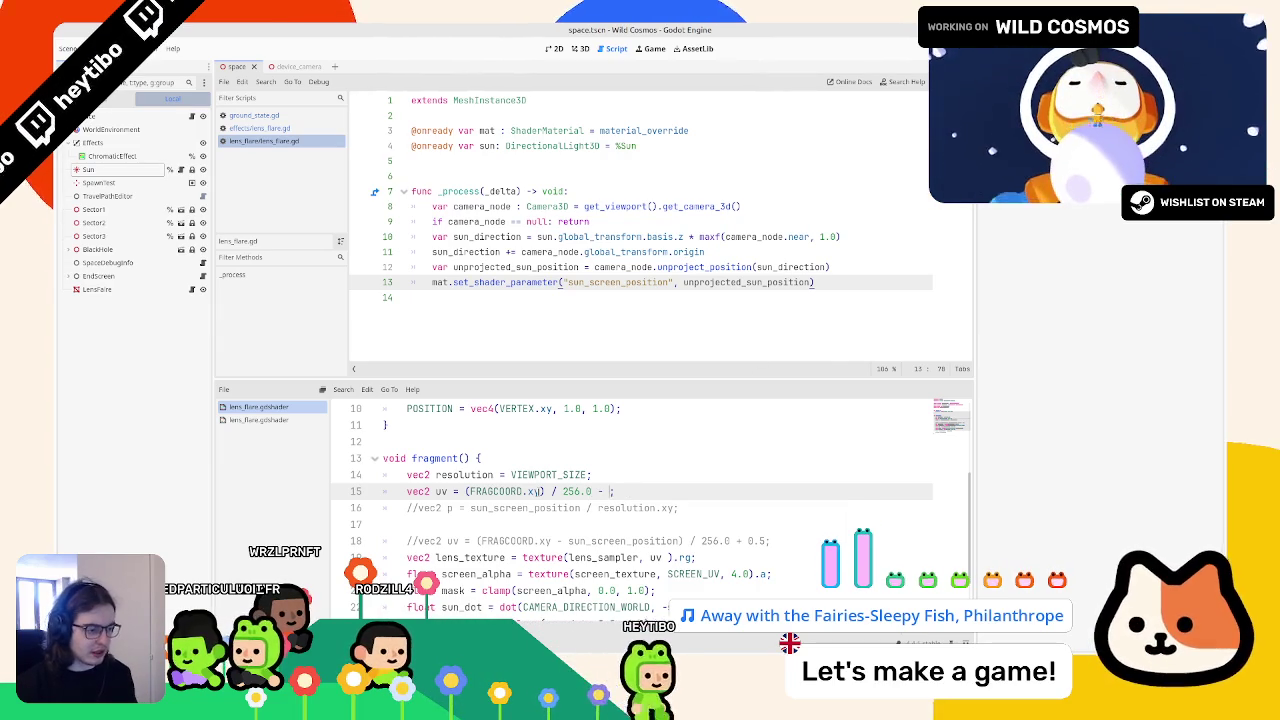
Step: Run the game to test the flare, close it, and save the shader
{"action": "key", "text": "F5"}
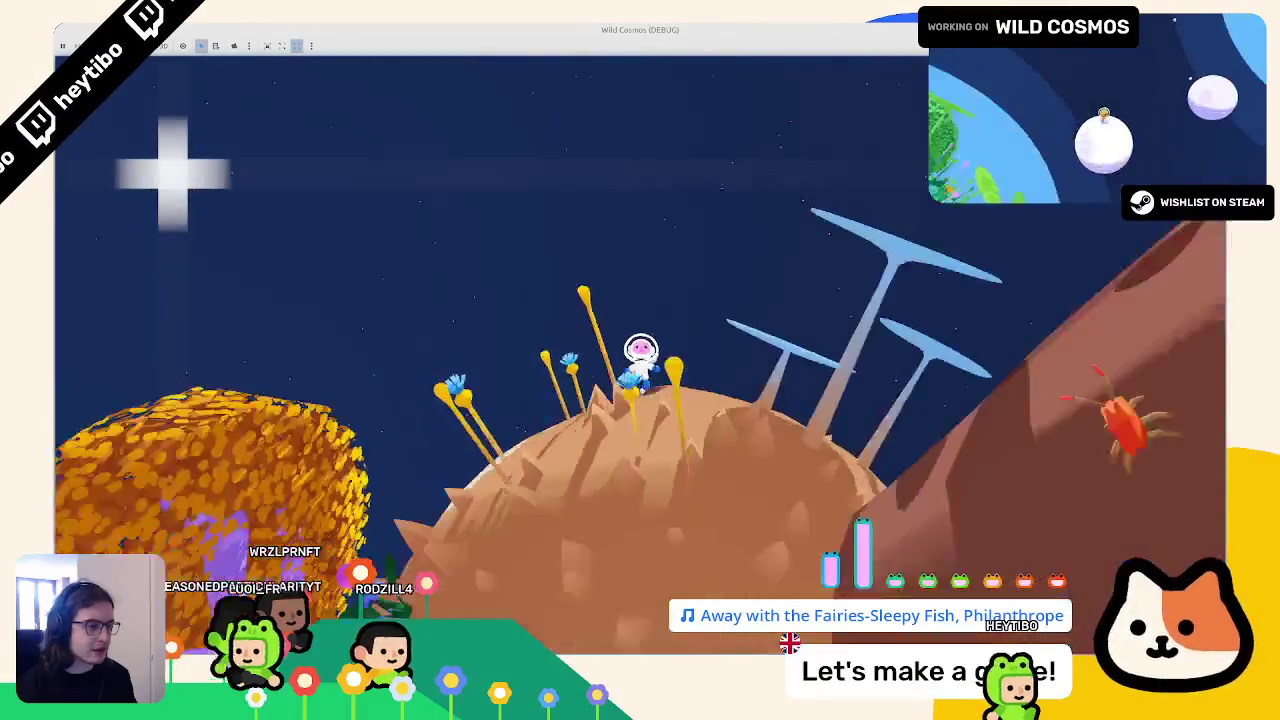
{"action": "key", "text": "F8"}
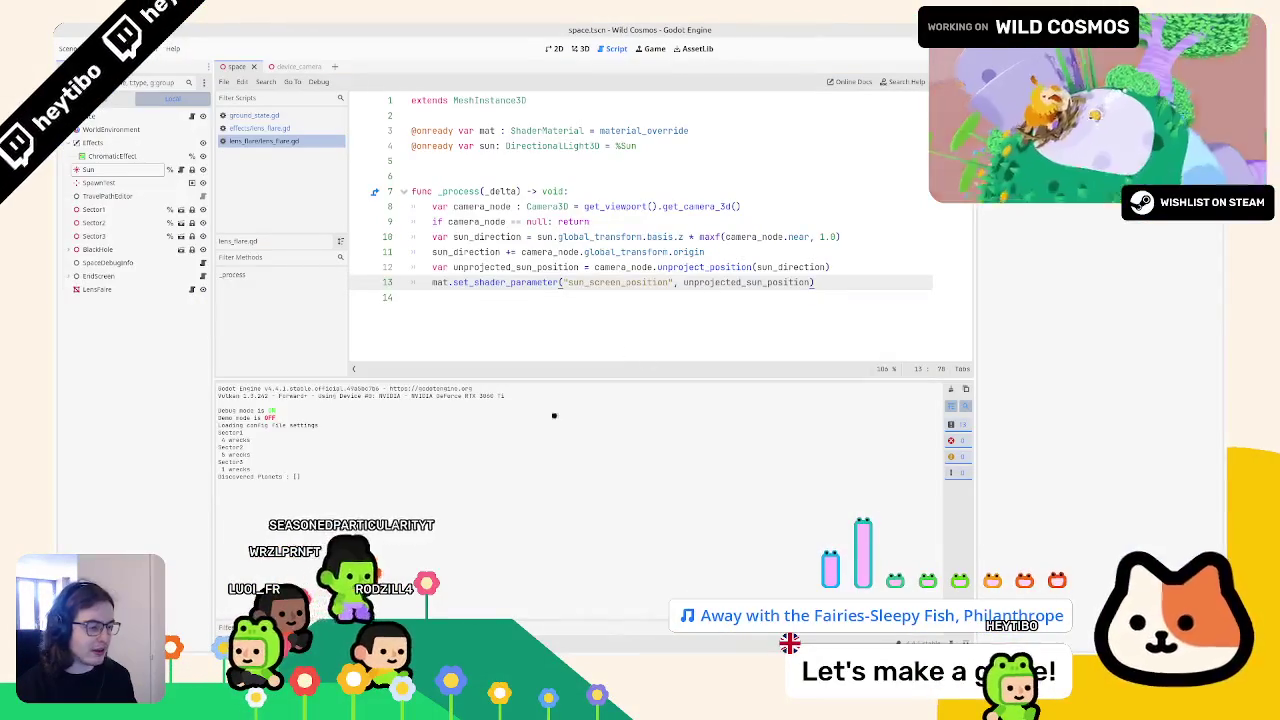
{"action": "left_click", "coordinate": [601, 491]}
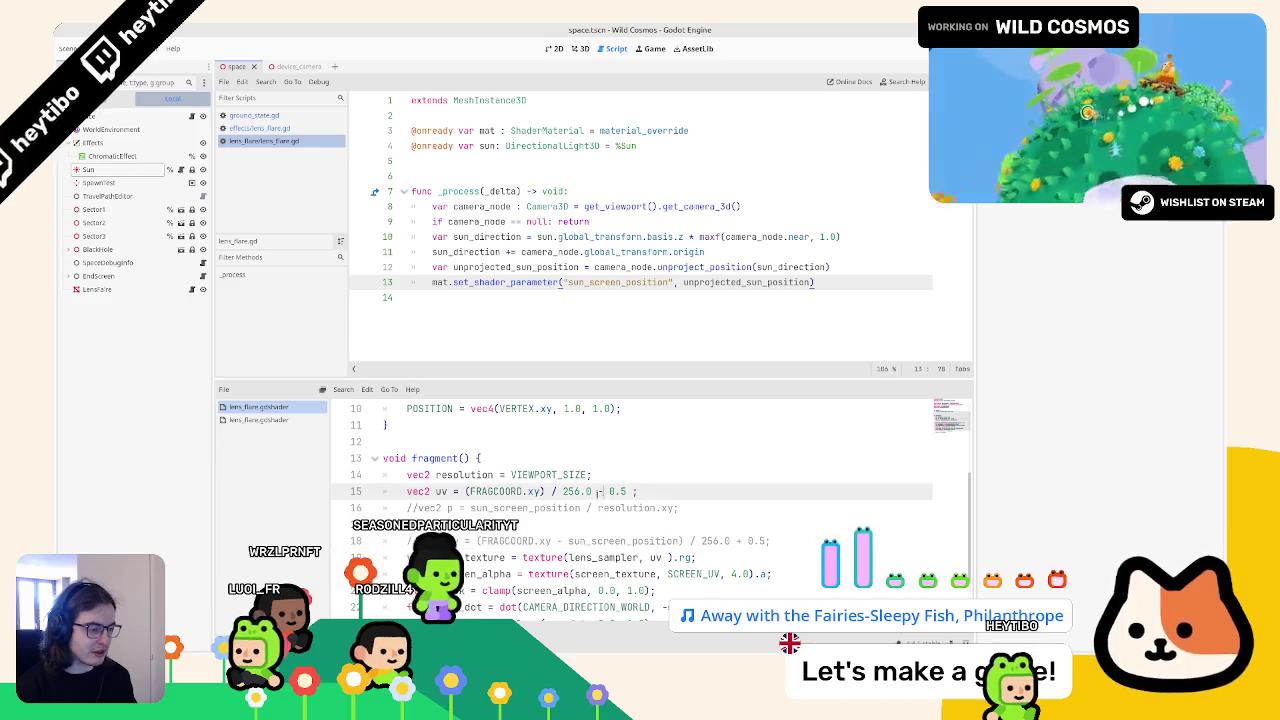
{"action": "key", "text": "ctrl+s"}
{"action": "key", "text": "ctrl+F2"}
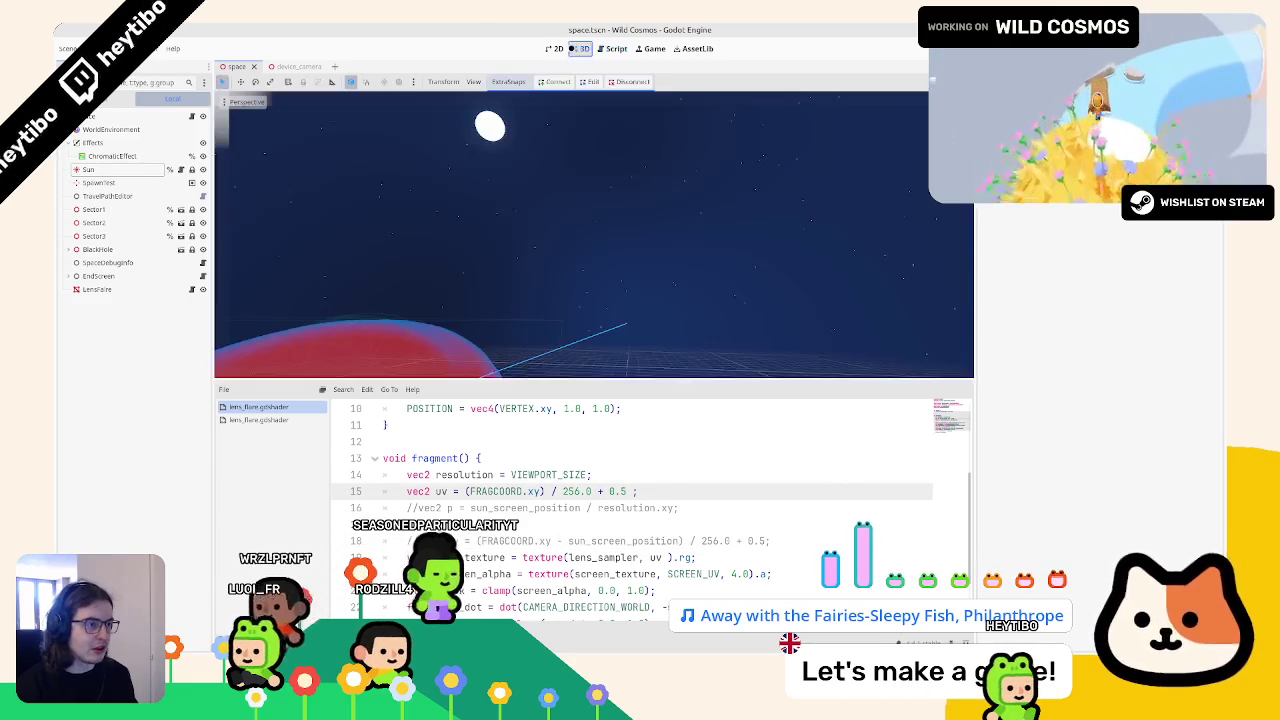
Step: Add '+ SCREEN_UV / 2.0' to the uv on line 15 and save the shader
{"action": "left_click", "coordinate": [592, 441]}
{"action": "key", "text": "ctrl+z"}
{"action": "key", "text": "ctrl+shift+z"}
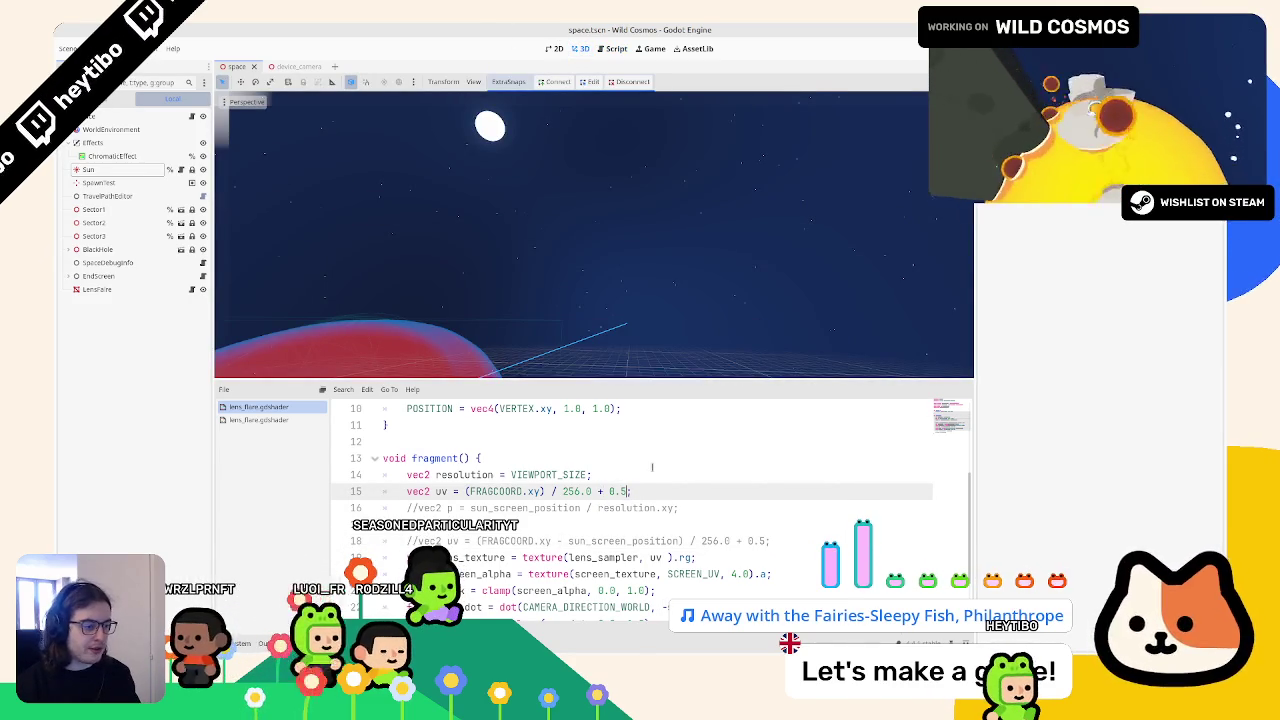
{"action": "type", "text": "+"}
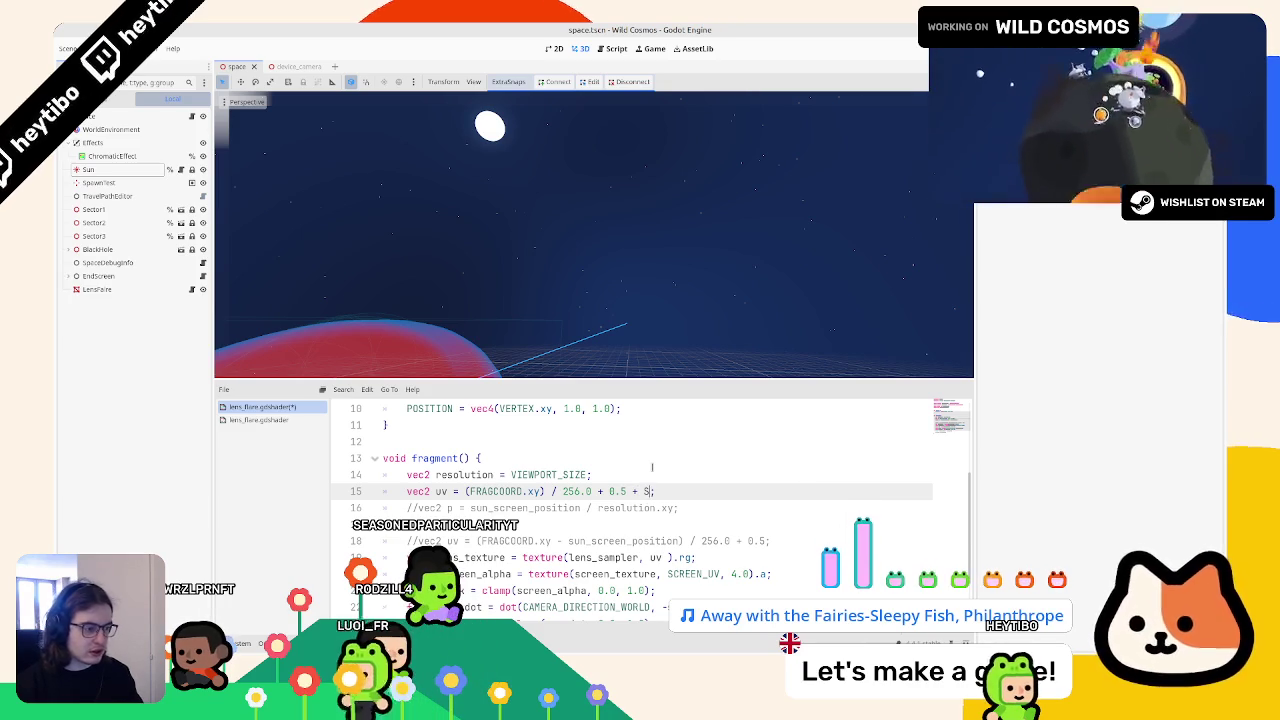
{"action": "type", "text": " SCREEN_UV / 2.0"}
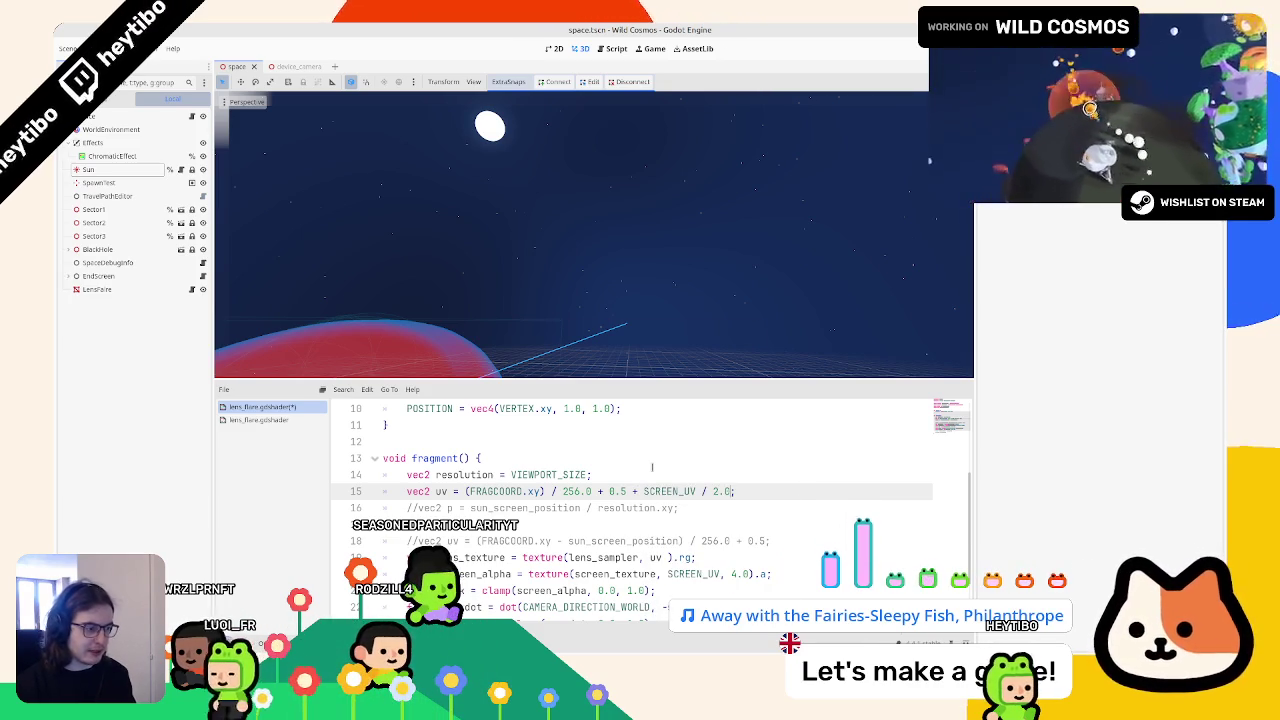
{"action": "key", "text": "ctrl+s"}
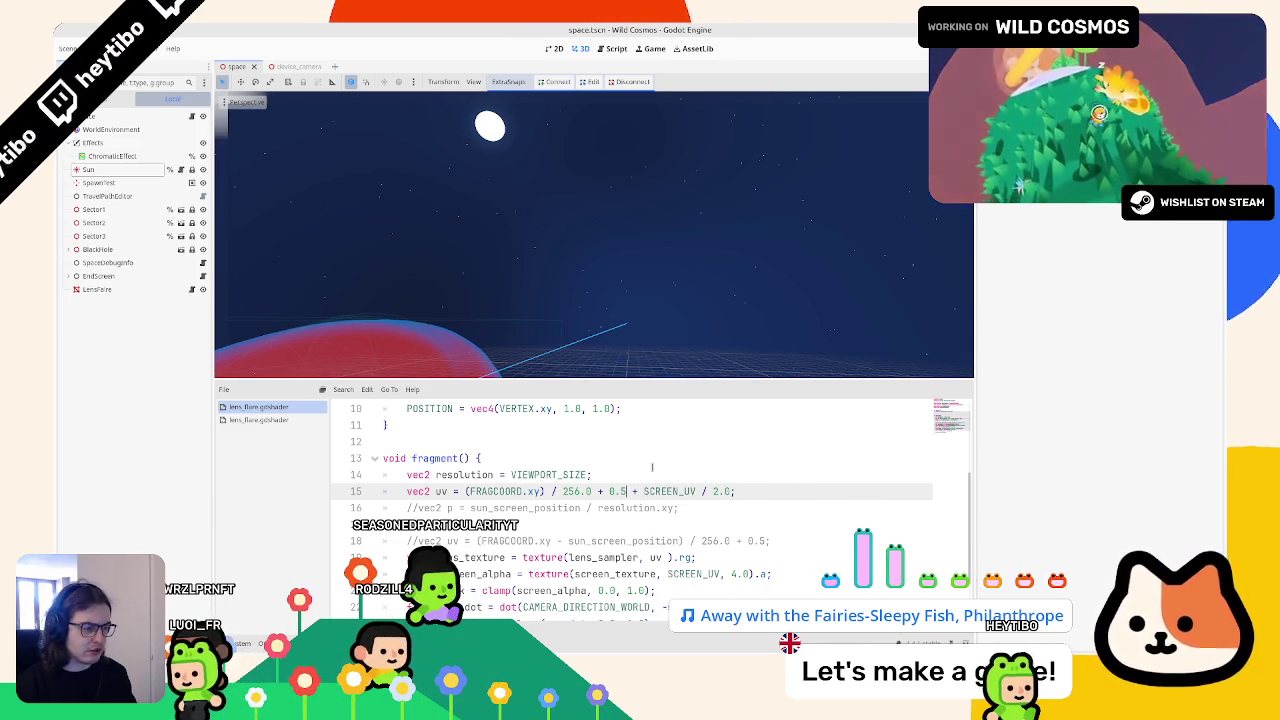
Step: Flip the term's sign, then delete it, end the line with ';', and return to the script workspace
{"action": "key", "text": "BackSpace"}
{"action": "type", "text": "-"}
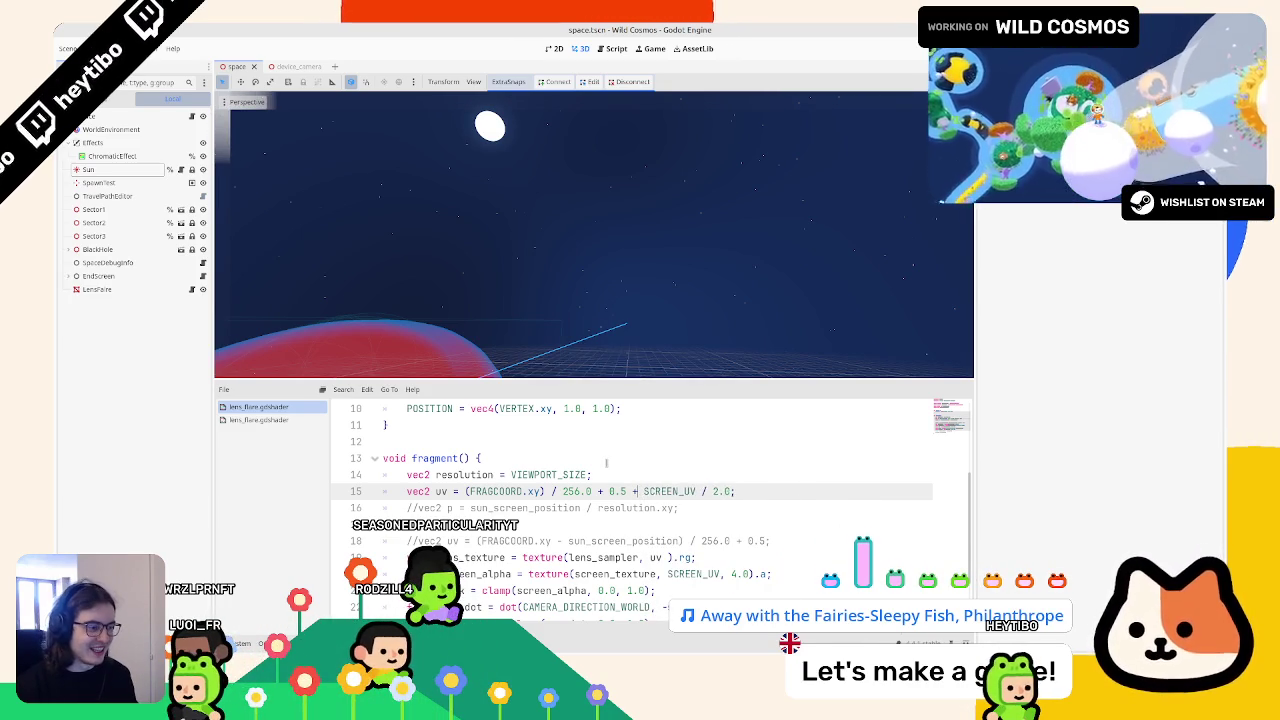
{"action": "key", "text": "BackSpace"}
{"action": "key", "text": "BackSpace"}
{"action": "key", "text": "BackSpace"}
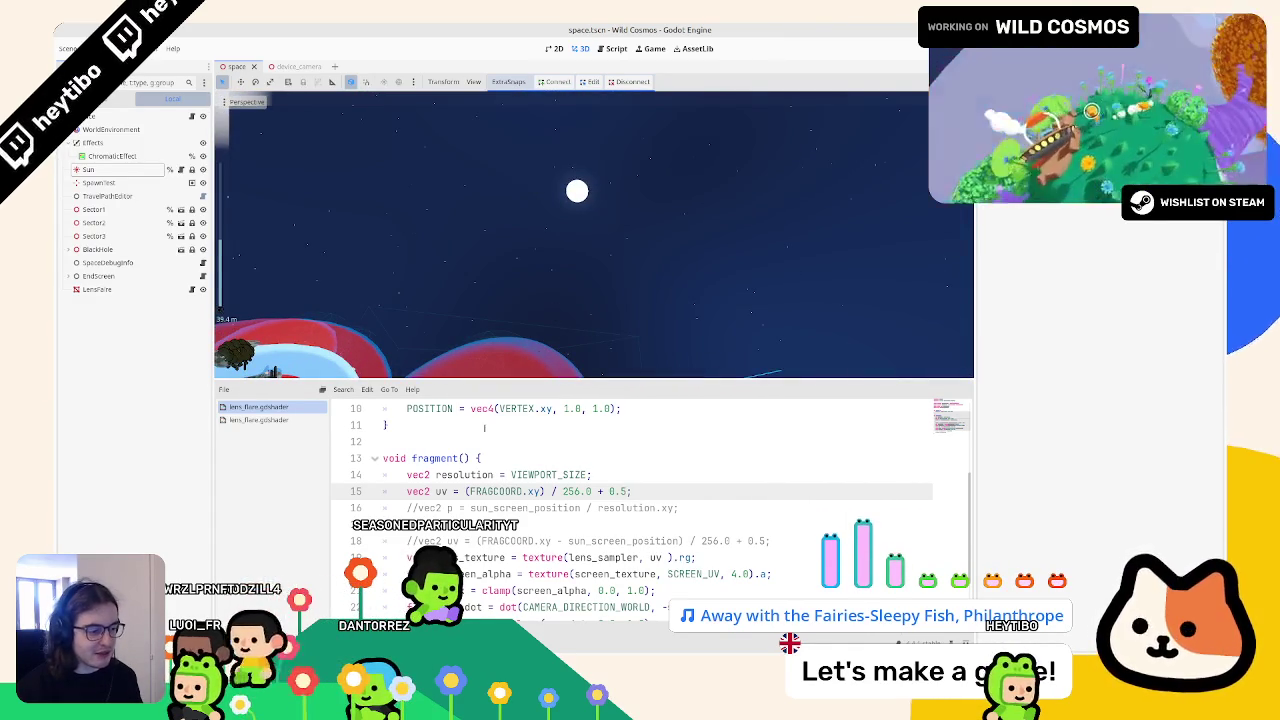
{"action": "type", "text": ";"}
{"action": "left_click", "coordinate": [617, 48]}
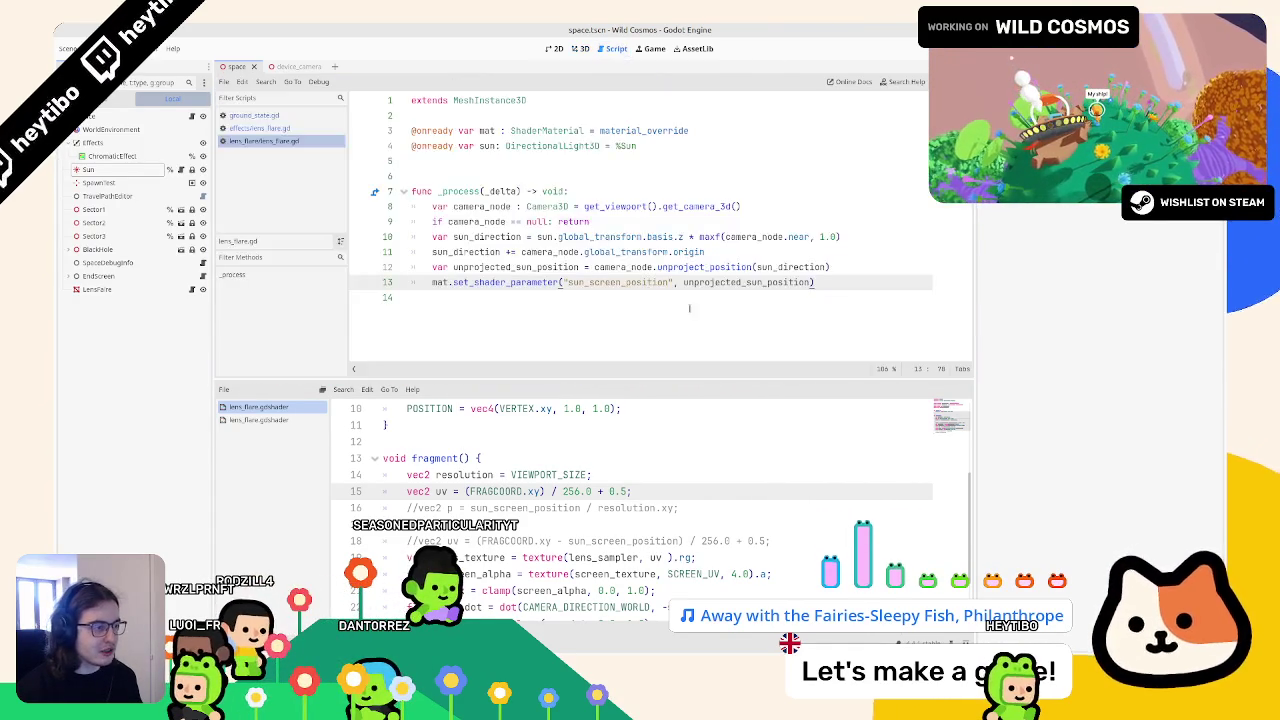
Step: Run the game from the 3D view, close it, maximize the editor, and put the caret on line 19 after uv
{"action": "left_click", "coordinate": [573, 50]}
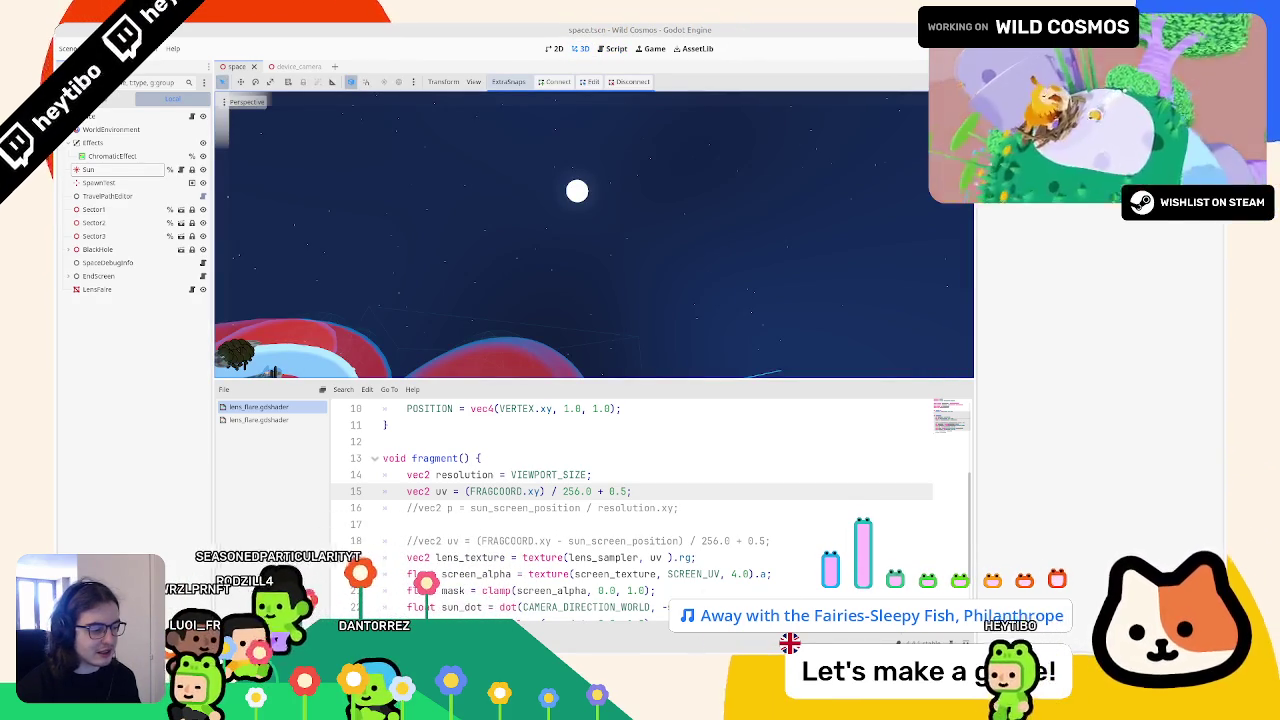
{"action": "key", "text": "F5"}
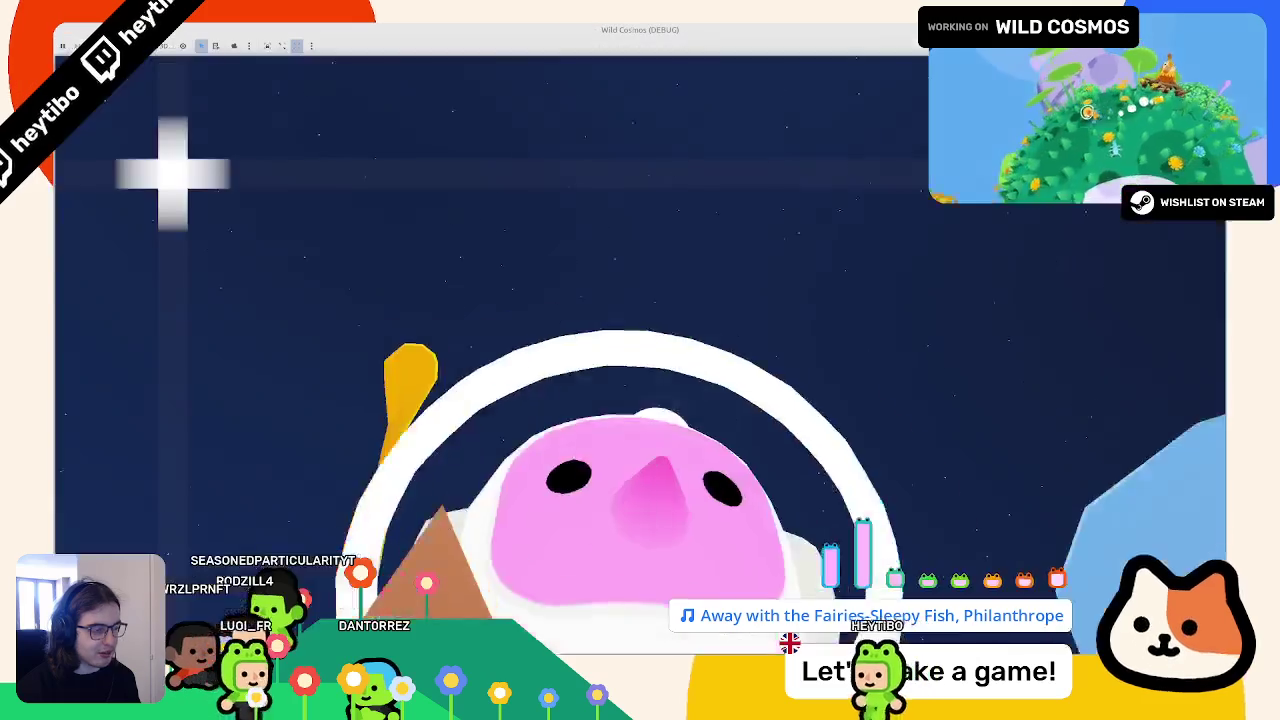
{"action": "key", "text": "F8"}
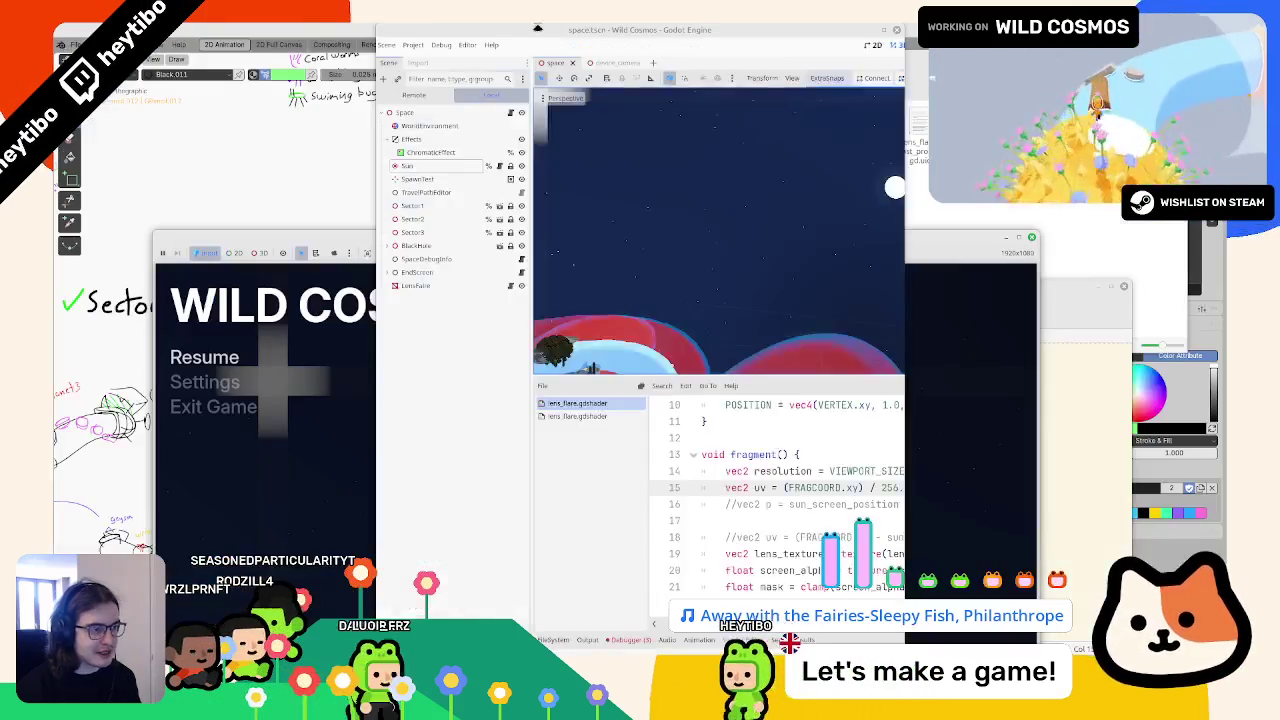
{"action": "left_click", "coordinate": [897, 30]}
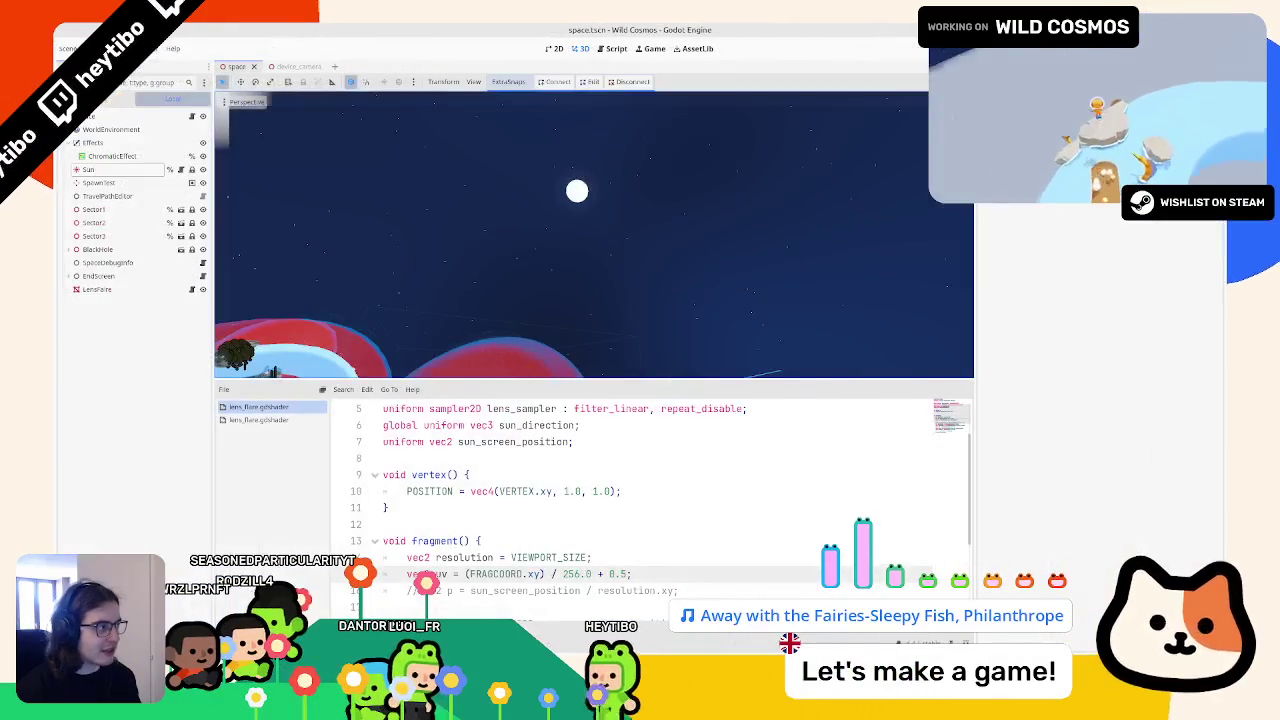
{"action": "left_click", "coordinate": [500, 491]}
{"action": "scroll", "coordinate": [650, 505], "scroll_direction": "down", "scroll_amount": 2}
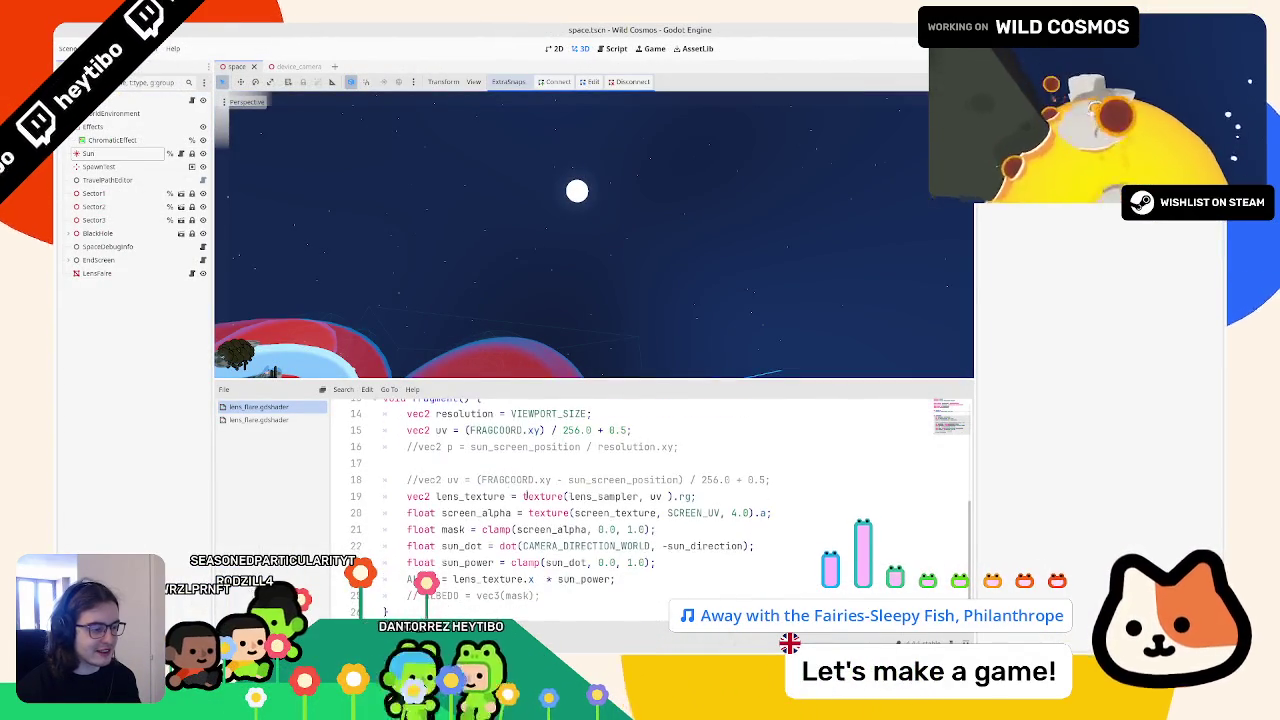
{"action": "left_click", "coordinate": [668, 546]}
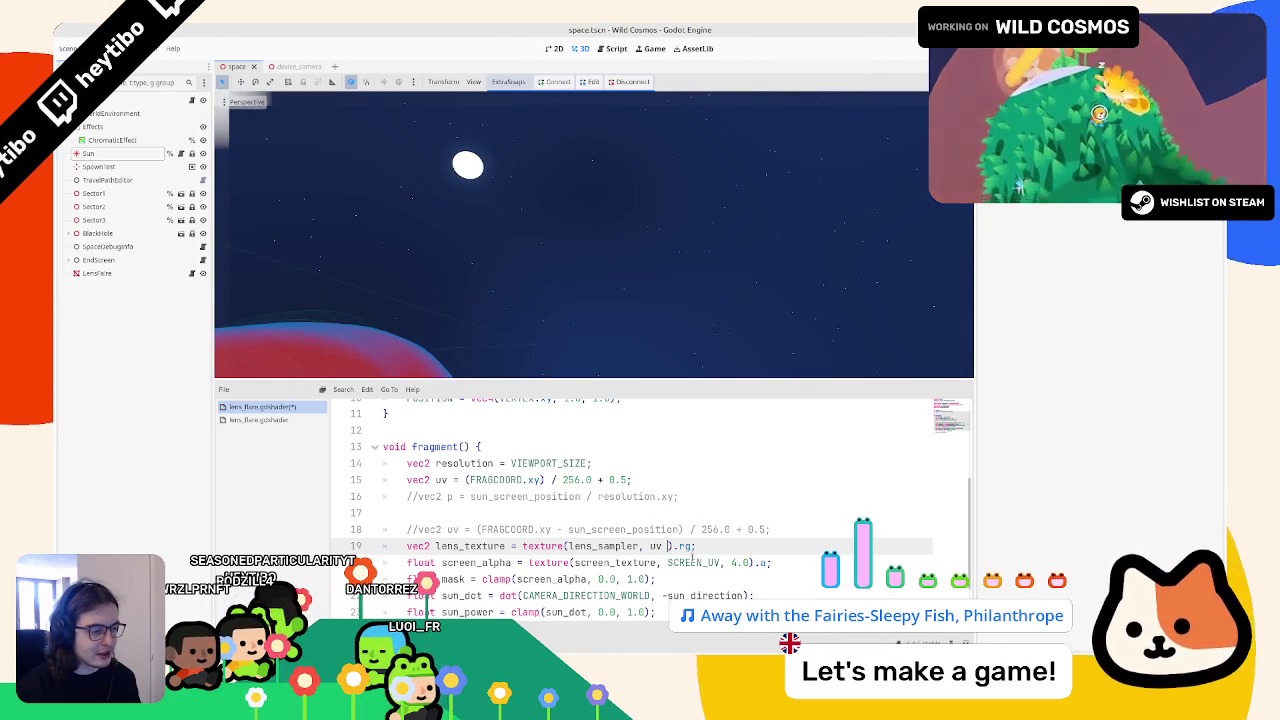
Step: Make line 19 sample at uv + p and uncomment line 16 with p = vec2(128.0, 0.0)
{"action": "type", "text": "+ p"}
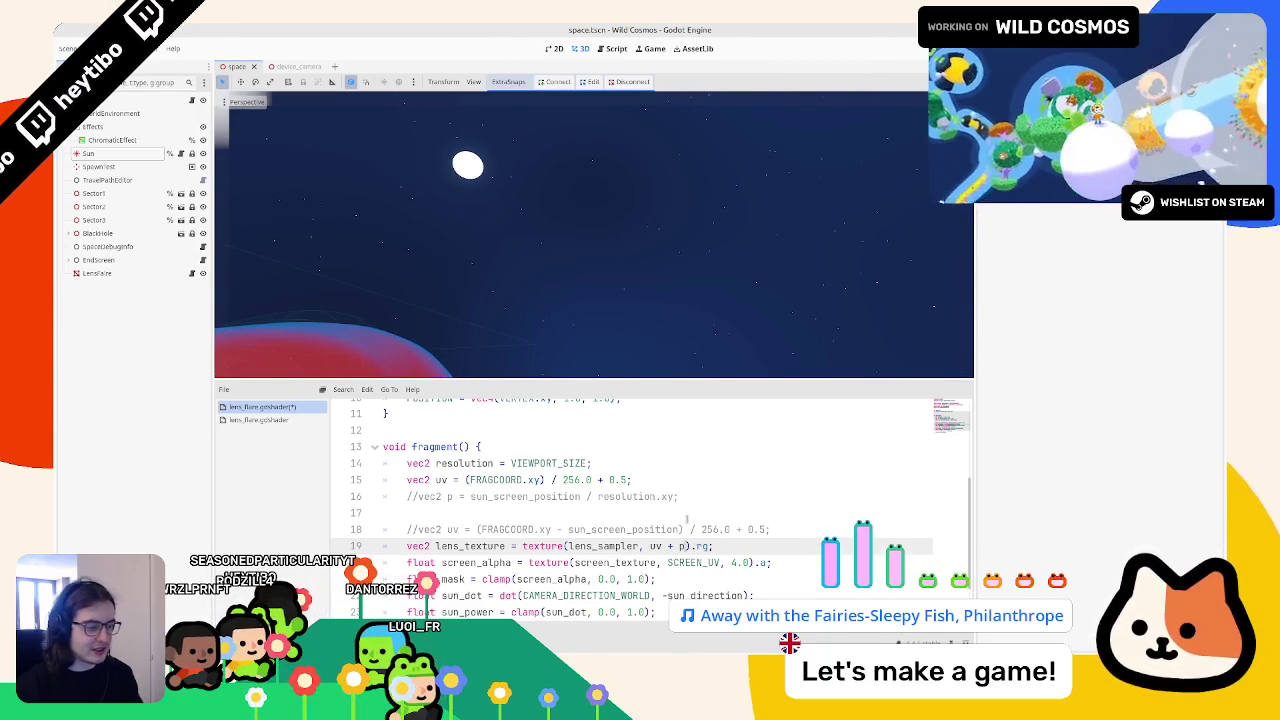
{"action": "left_click", "coordinate": [444, 490]}
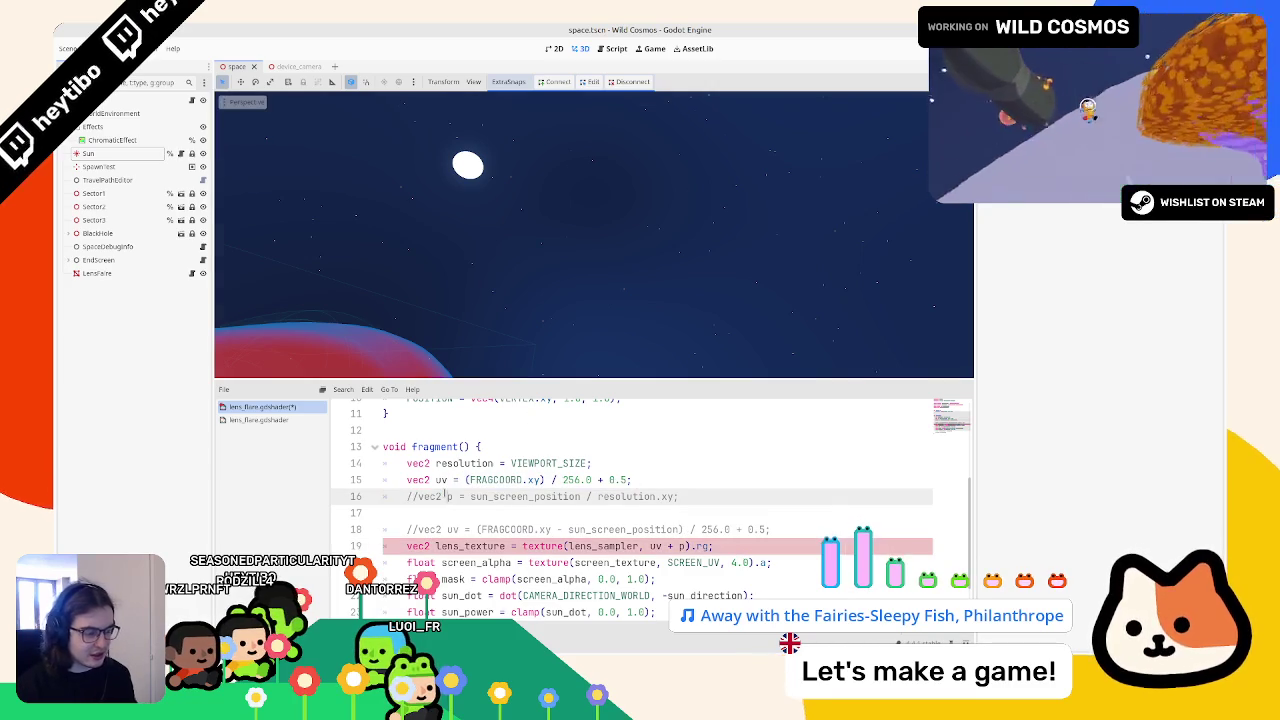
{"action": "key", "text": "ctrl+k"}
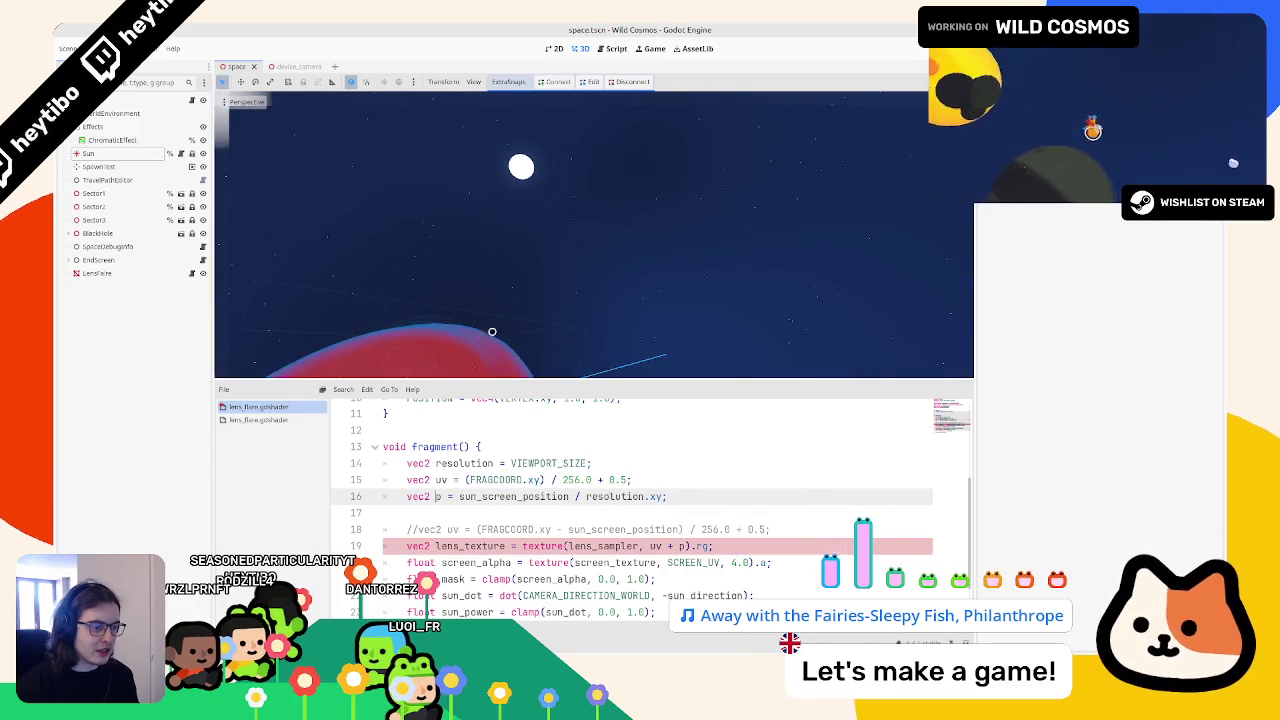
{"action": "double_click", "coordinate": [513, 496]}
{"action": "type", "text": "vec2"}
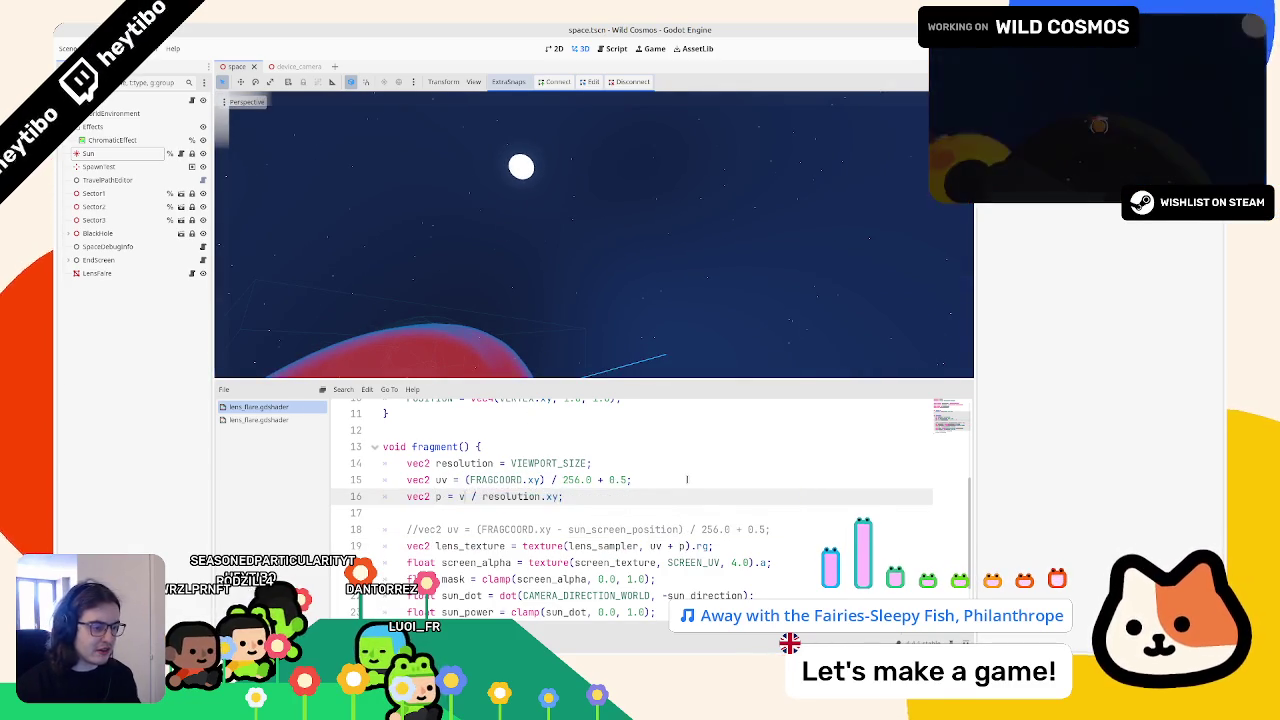
{"action": "type", "text": "(128.0,"}
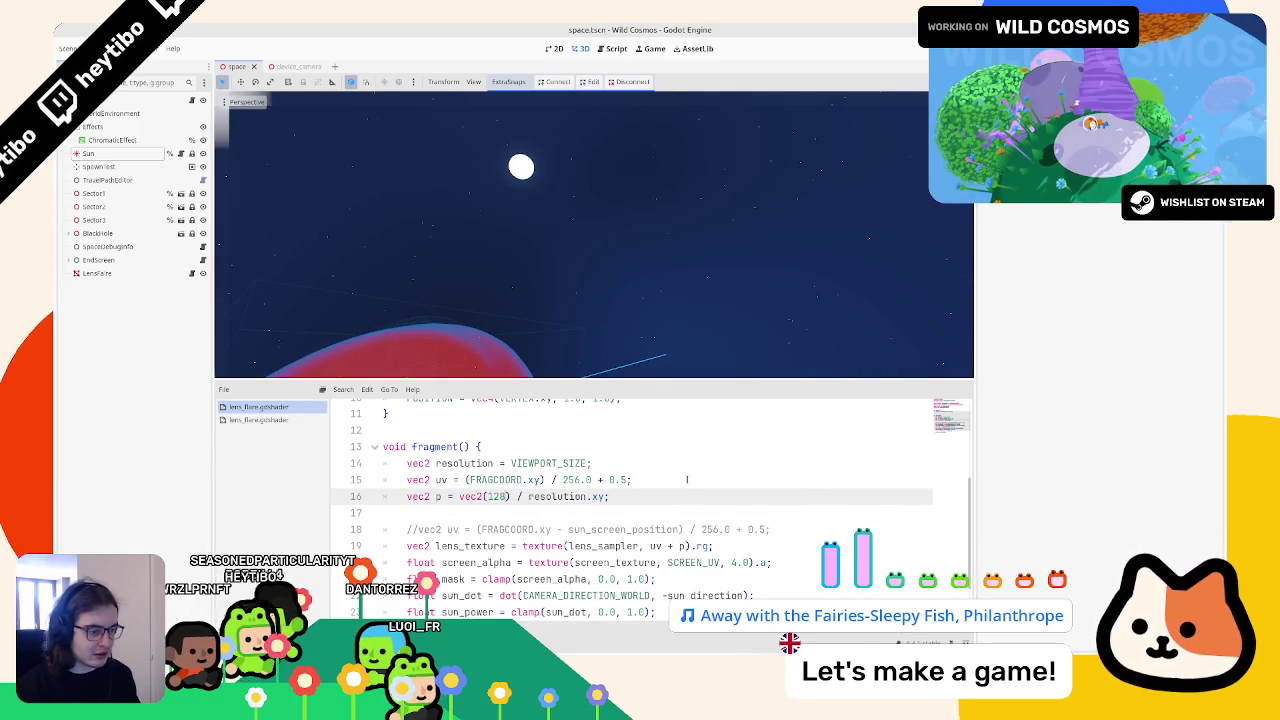
{"action": "type", "text": " 0.0"}
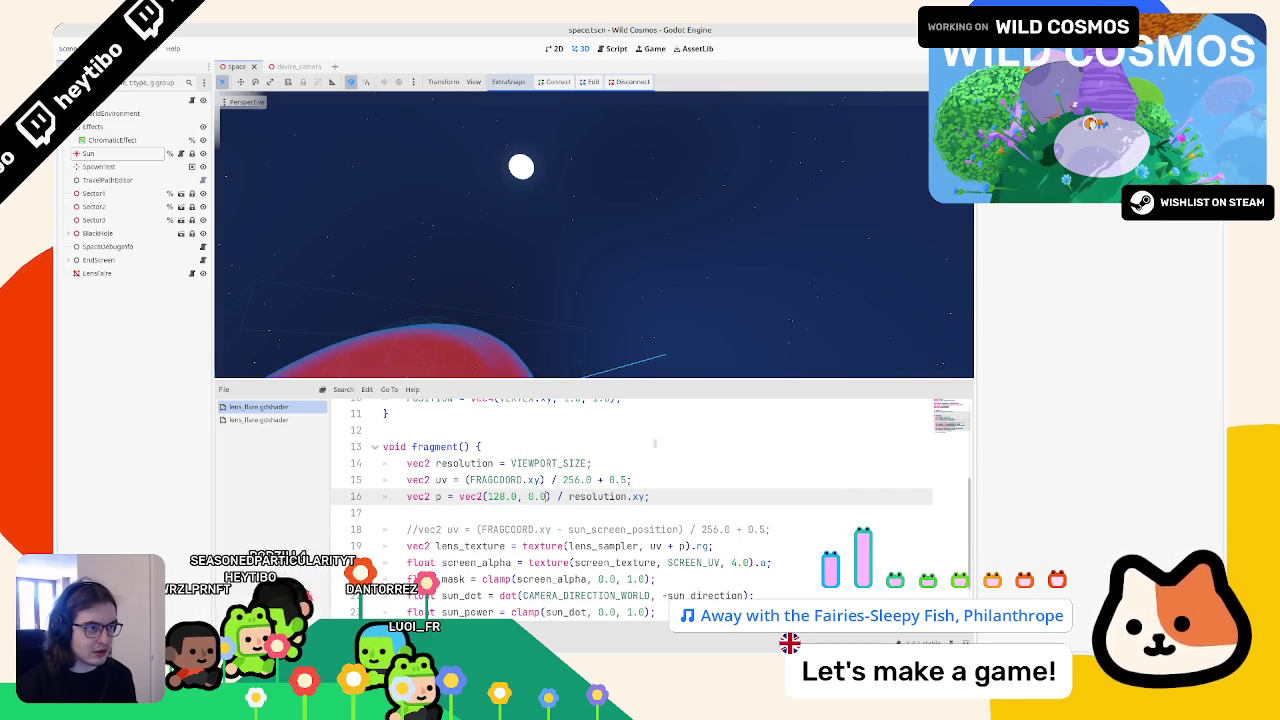
{"action": "left_click_drag", "start_coordinate": [617, 308], "coordinate": [556, 352]}
Step: Delete the resolution division and set p to vec2(4.0, 0.0), checking the sun in the 3D view
{"action": "left_click_drag", "start_coordinate": [558, 496], "coordinate": [626, 497]}
{"action": "key", "text": "BackSpace"}
{"action": "type", "text": "-"}
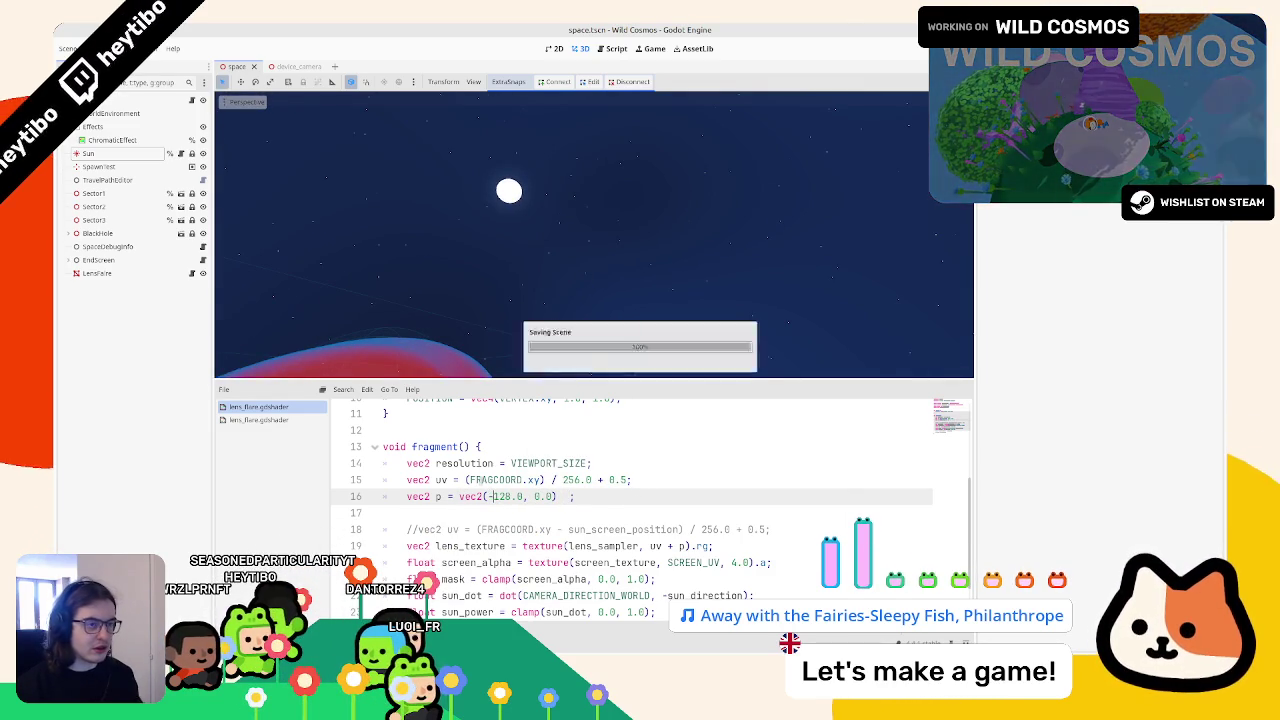
{"action": "key", "text": "BackSpace"}
{"action": "left_click_drag", "start_coordinate": [556, 249], "coordinate": [521, 207]}
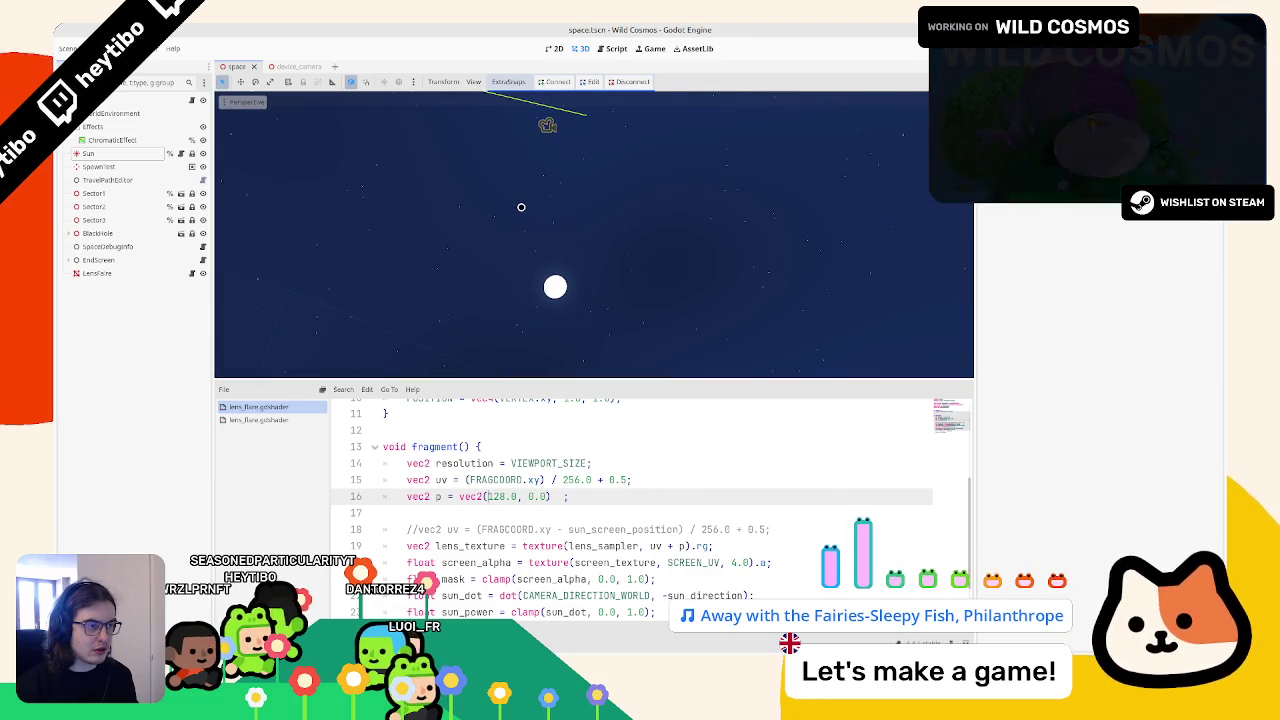
{"action": "left_click", "coordinate": [667, 546]}
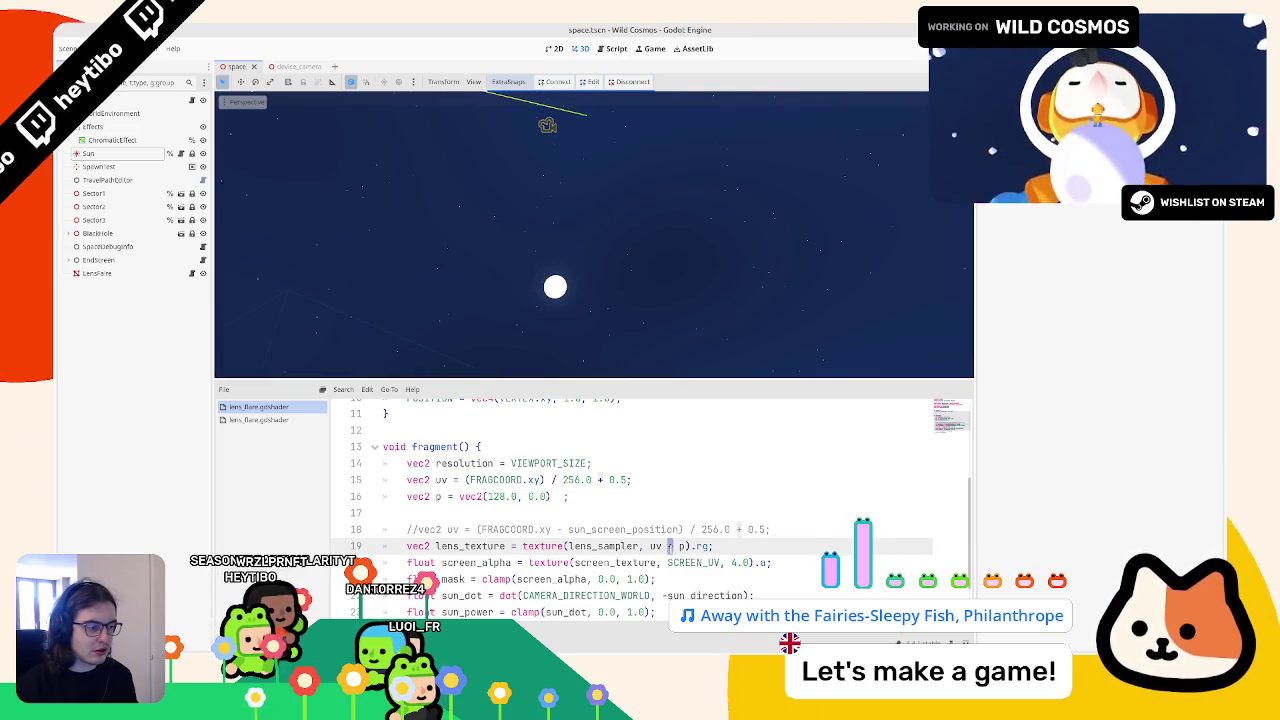
{"action": "type", "text": "-"}
{"action": "left_click", "coordinate": [492, 496]}
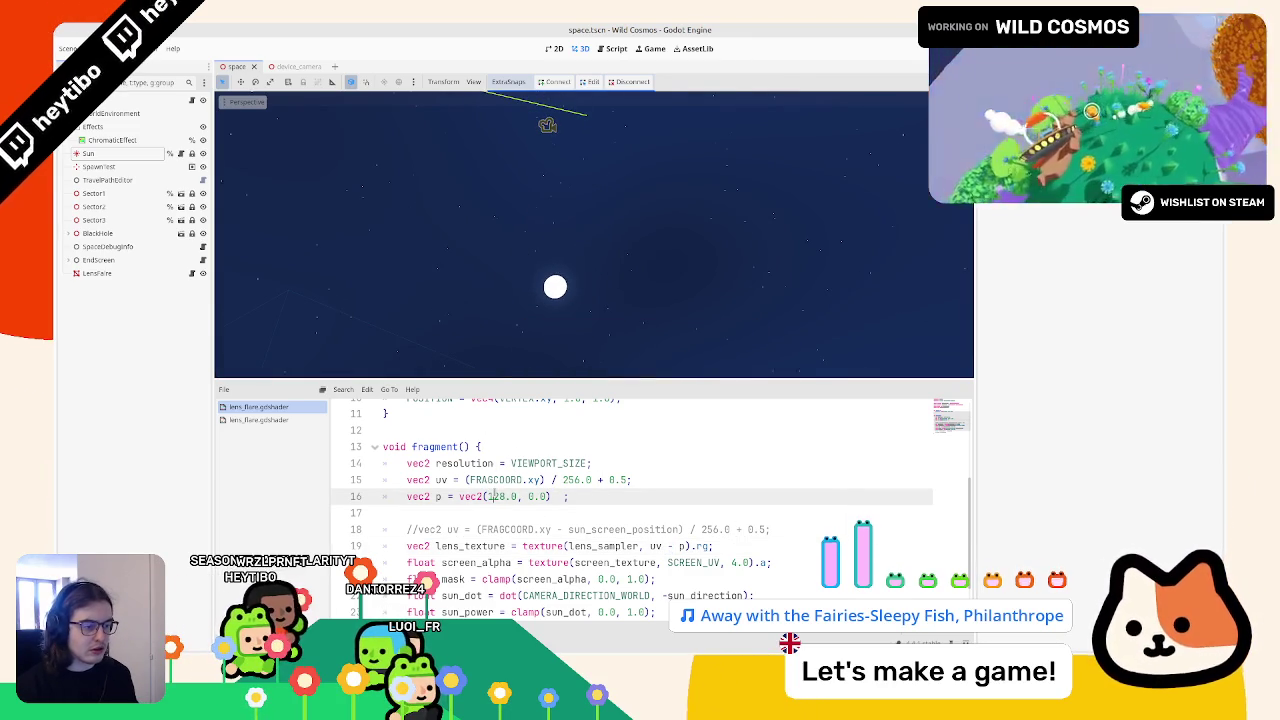
{"action": "type", "text": "2("}
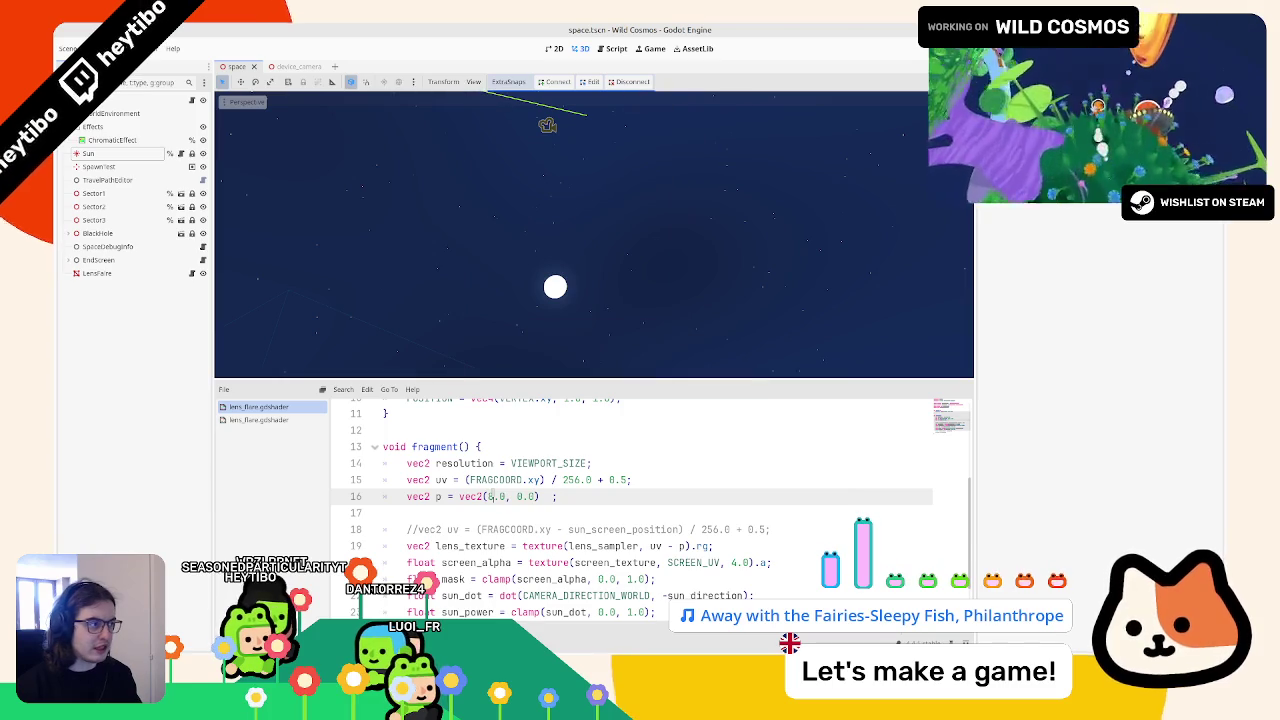
{"action": "type", "text": "4"}
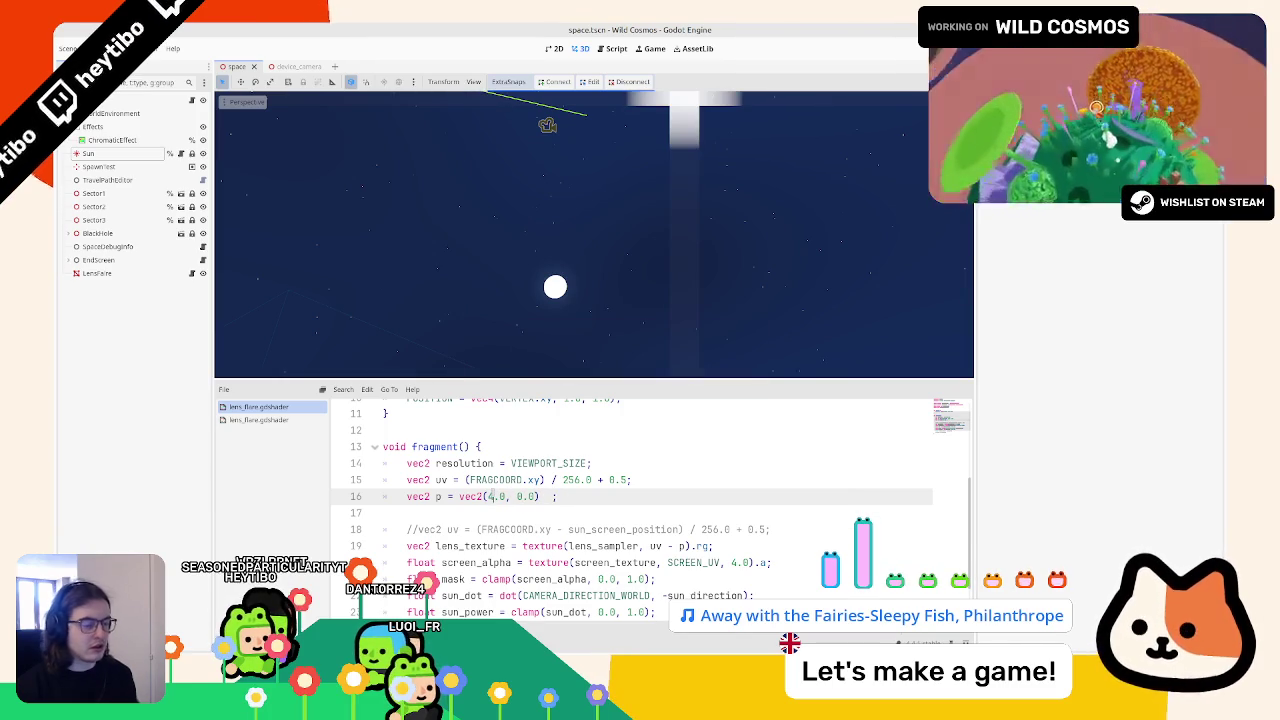
{"action": "left_click_drag", "start_coordinate": [470, 218], "coordinate": [533, 311]}
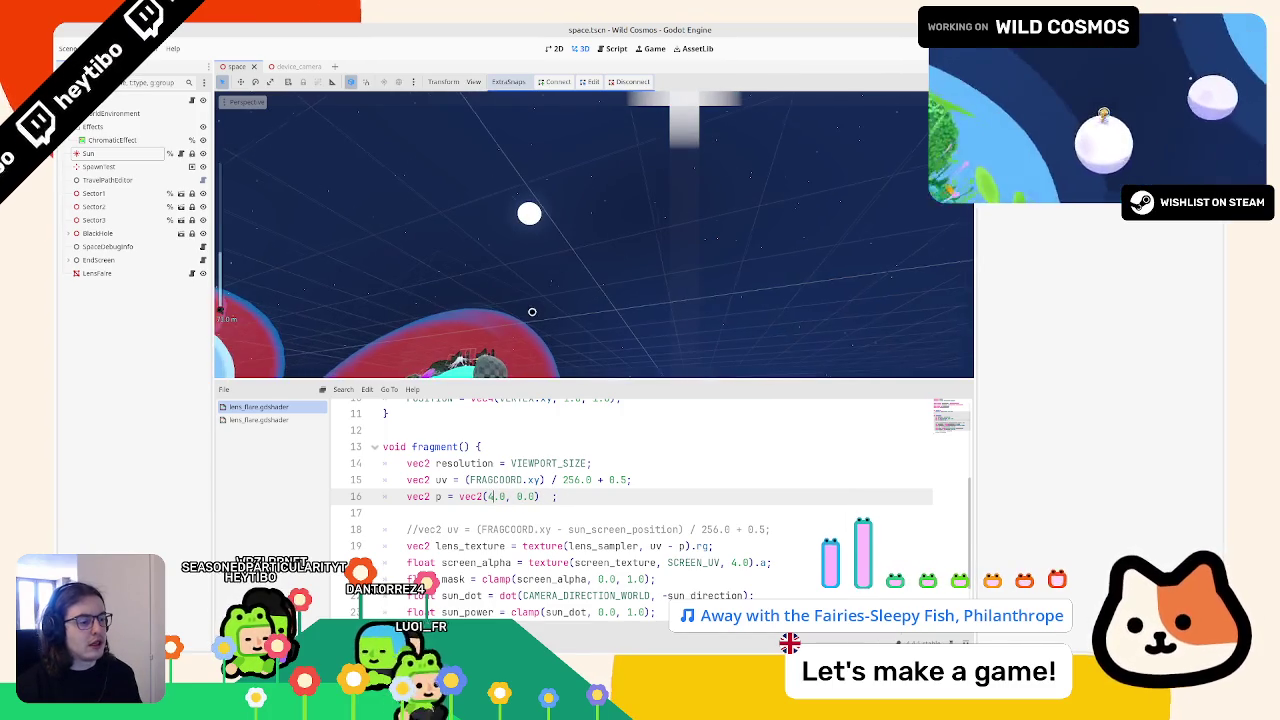
{"action": "scroll", "coordinate": [509, 317], "scroll_direction": "up", "scroll_amount": 3}
{"action": "mouse_move", "coordinate": [509, 317]}
{"action": "left_mouse_down"}
{"action": "mouse_move", "coordinate": [511, 288]}
{"action": "mouse_move", "coordinate": [560, 345]}
{"action": "mouse_move", "coordinate": [535, 270]}
{"action": "left_mouse_up"}
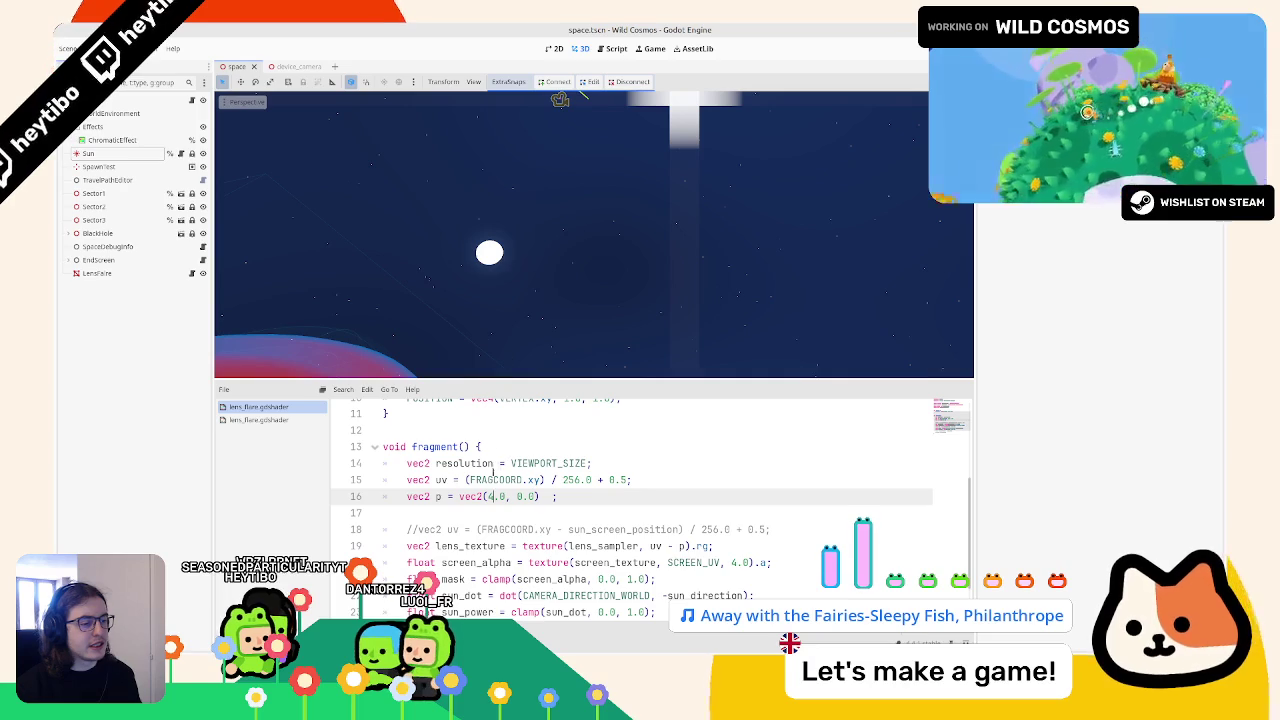
Step: Append line 15's / 256.0 division to the offset on line 16 and try a value of 2200
{"action": "left_click", "coordinate": [515, 480]}
{"action": "triple_click", "coordinate": [514, 480]}
{"action": "double_click", "coordinate": [495, 480]}
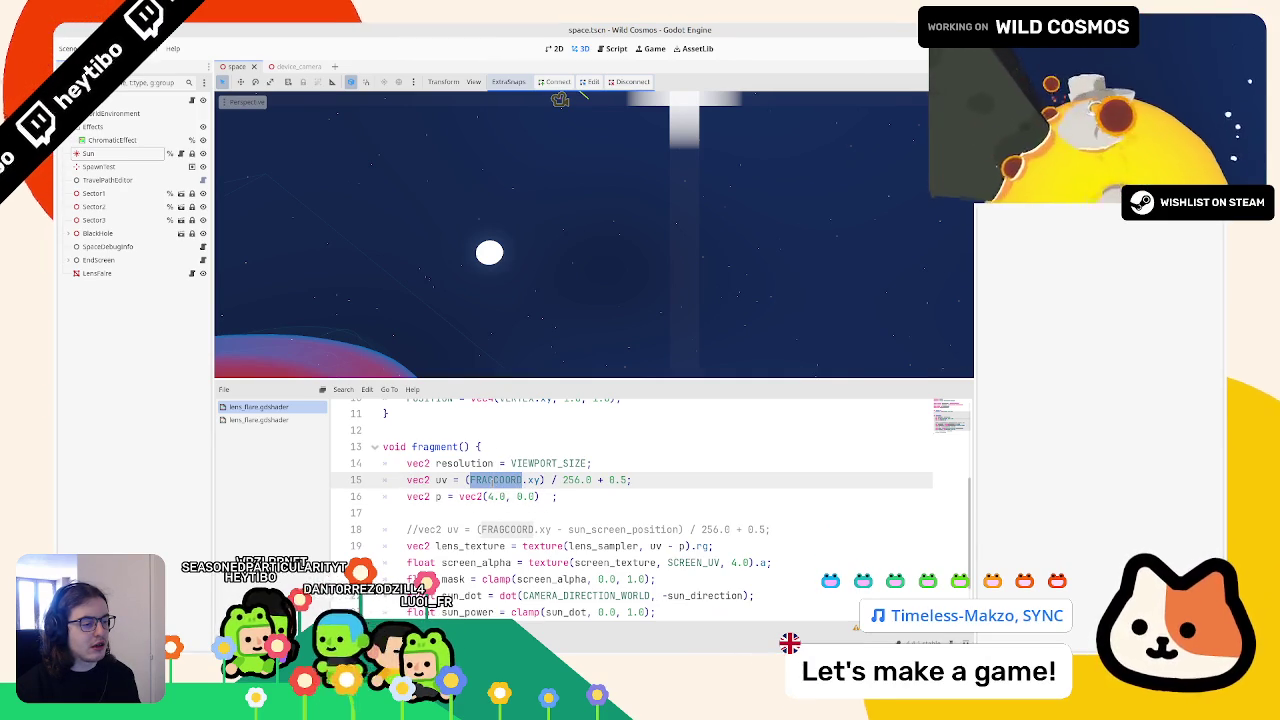
{"action": "left_click", "coordinate": [549, 480]}
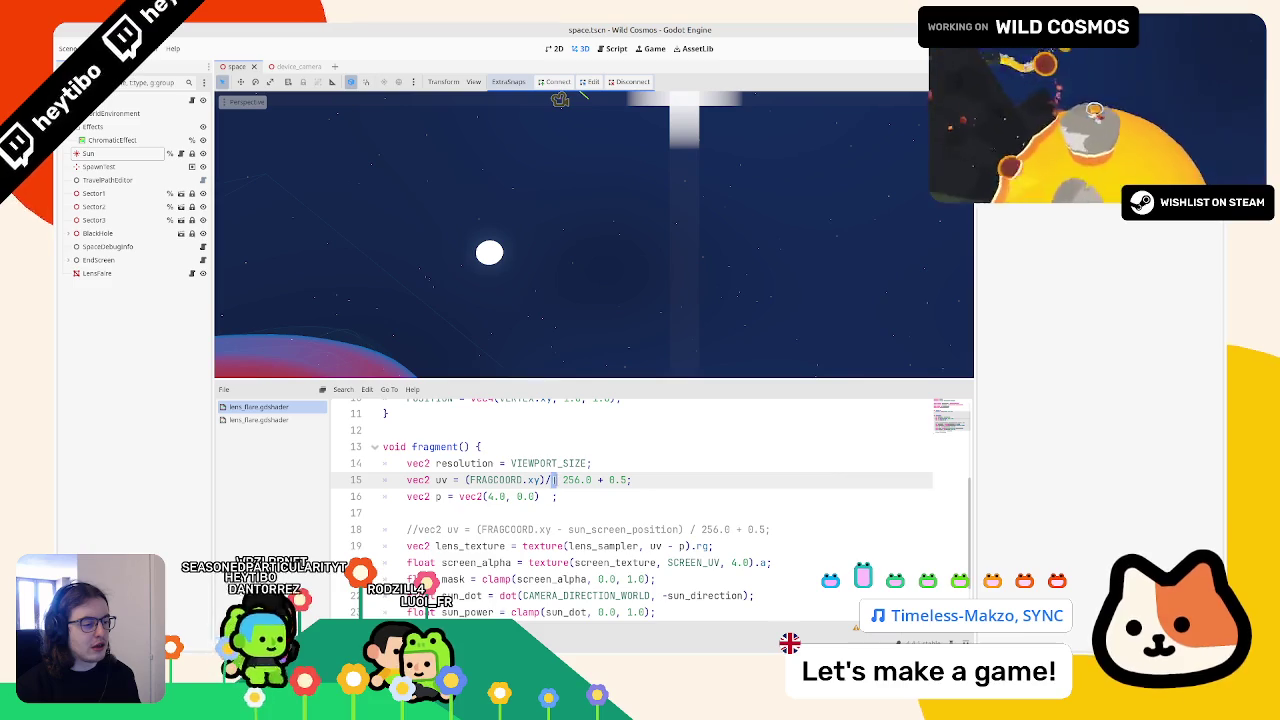
{"action": "left_click_drag", "start_coordinate": [549, 480], "coordinate": [592, 480]}
{"action": "key", "text": "ctrl+c"}
{"action": "left_click", "coordinate": [544, 496]}
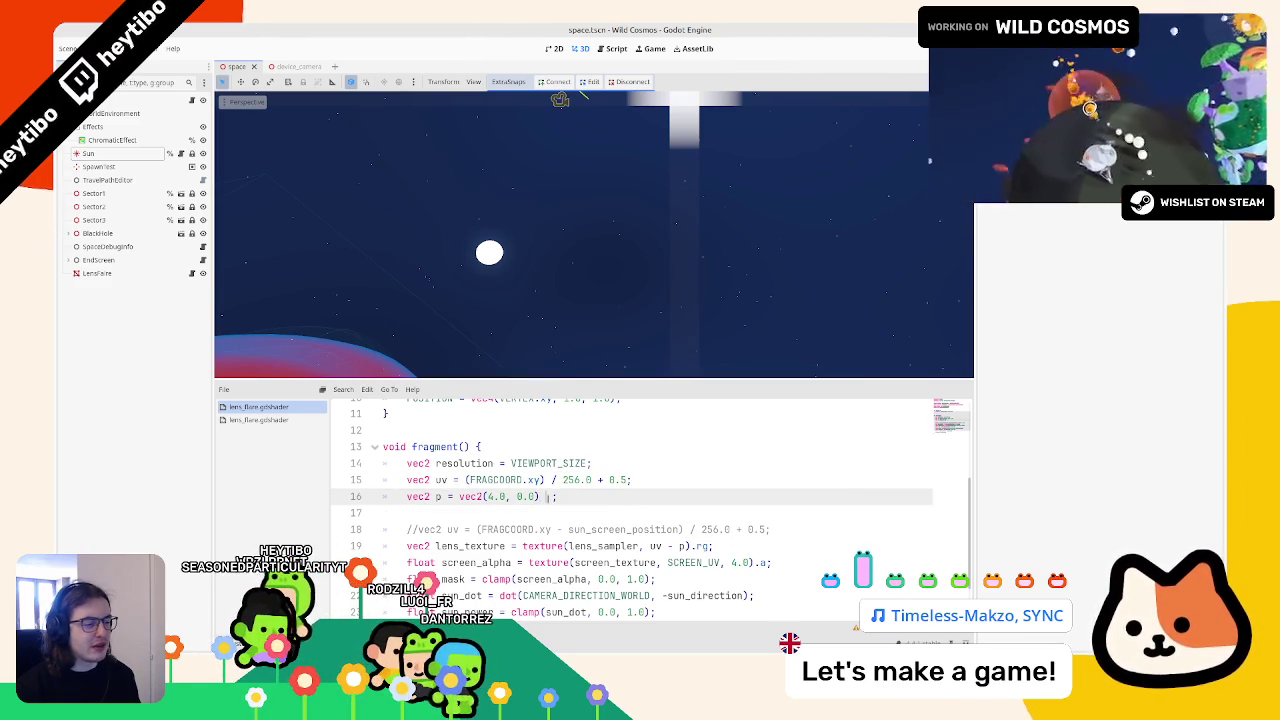
{"action": "key", "text": "ctrl+v"}
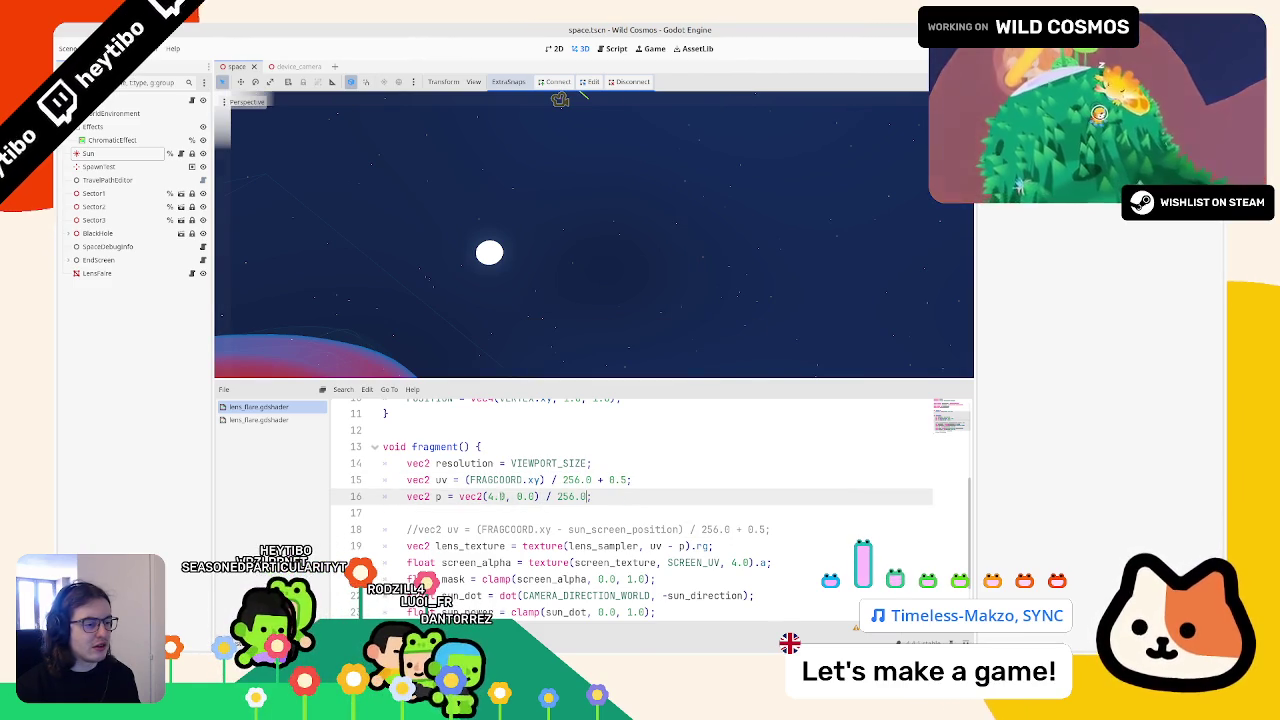
{"action": "type", "text": "2200"}
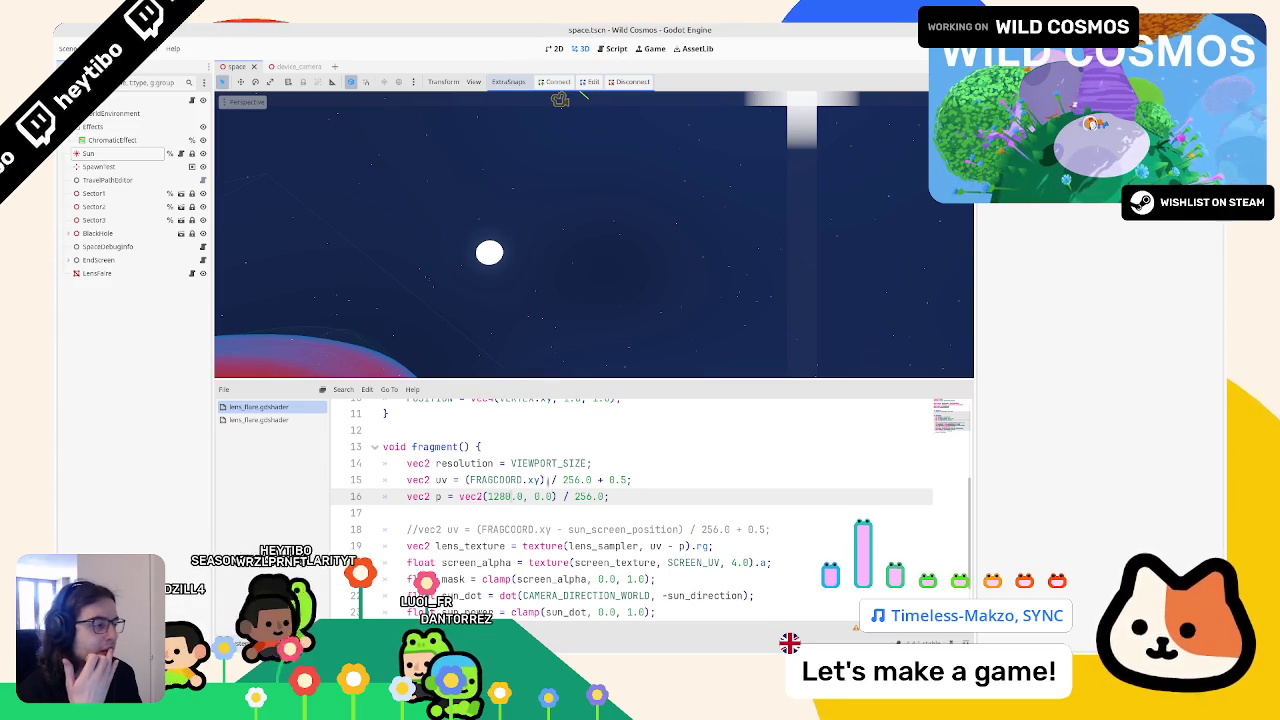
Step: Replace the hardcoded vec2(1280.0, 0.0) offset on line 16 with VIEWPORT_SIZE
{"action": "mouse_move", "coordinate": [975, 347]}
{"action": "left_mouse_down"}
{"action": "mouse_move", "coordinate": [802, 350]}
{"action": "mouse_move", "coordinate": [998, 350]}
{"action": "left_mouse_up"}
{"action": "double_click", "coordinate": [551, 474]}
{"action": "key", "text": "ctrl+c"}
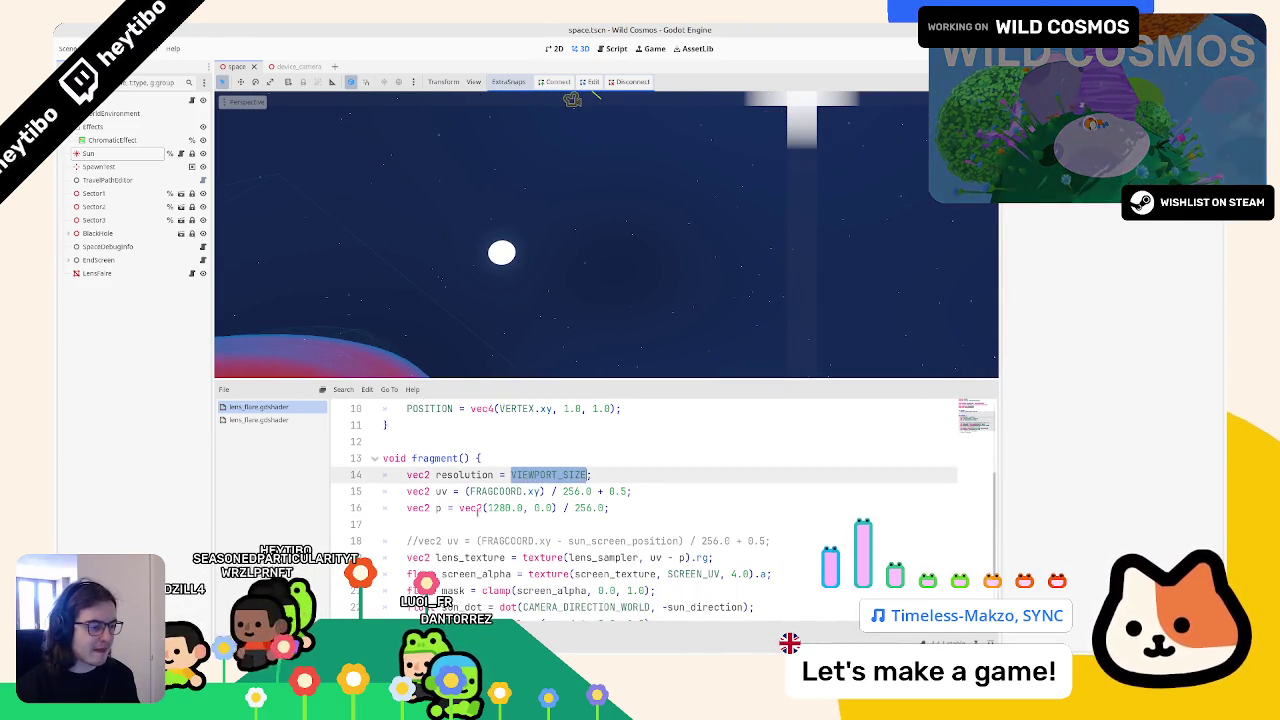
{"action": "left_click_drag", "start_coordinate": [458, 508], "coordinate": [558, 508]}
{"action": "key", "text": "ctrl+v"}
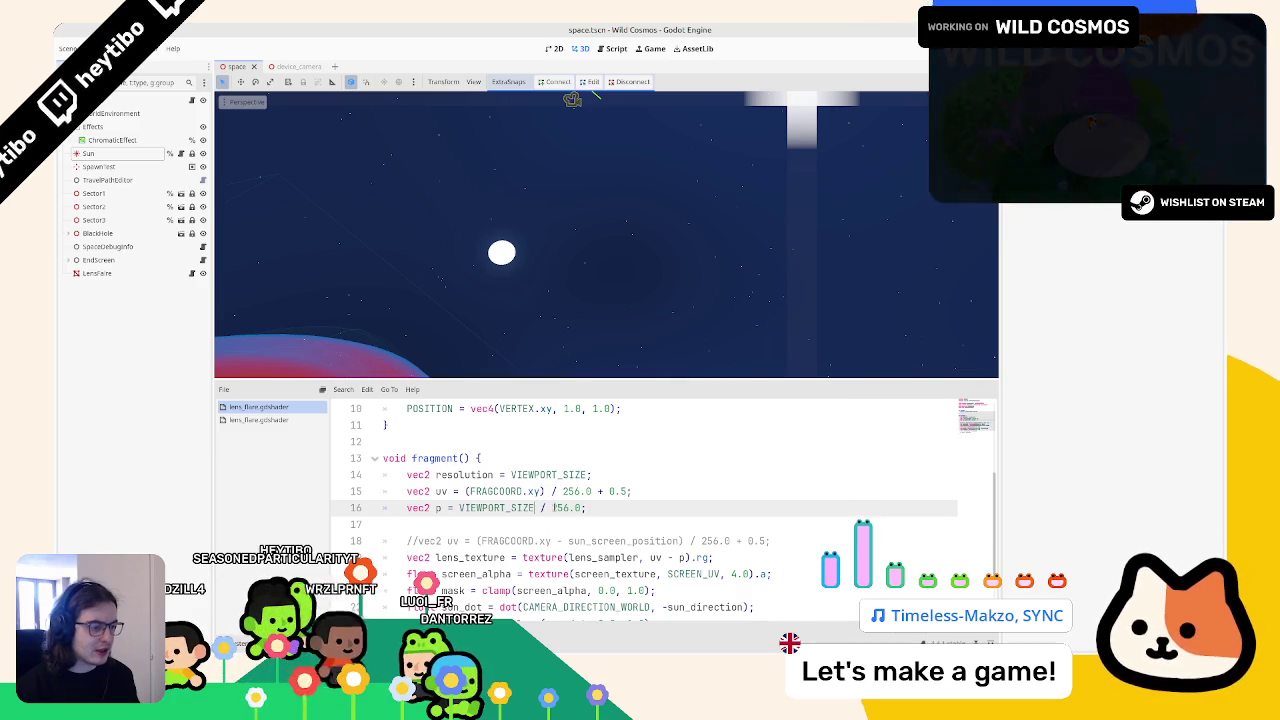
{"action": "left_click_drag", "start_coordinate": [628, 311], "coordinate": [571, 279]}
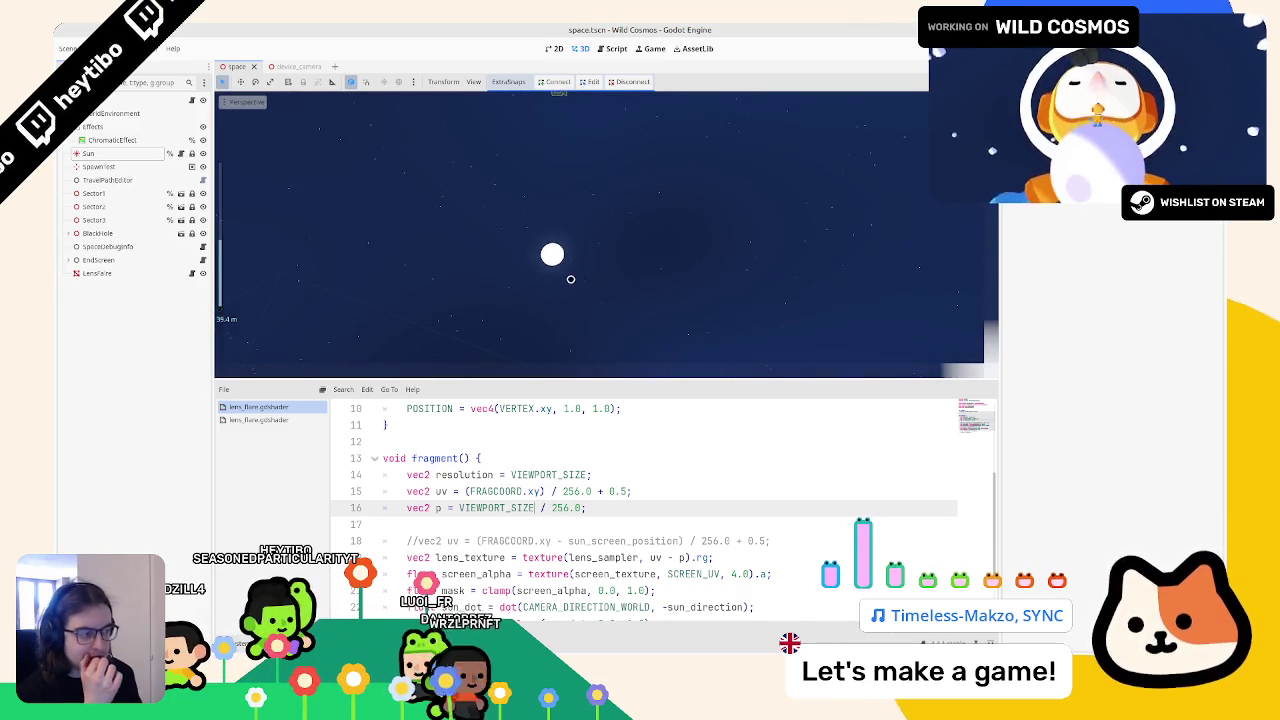
{"action": "mouse_move", "coordinate": [657, 294]}
{"action": "left_mouse_down"}
{"action": "mouse_move", "coordinate": [700, 320]}
{"action": "mouse_move", "coordinate": [606, 323]}
{"action": "mouse_move", "coordinate": [724, 353]}
{"action": "mouse_move", "coordinate": [465, 365]}
{"action": "left_mouse_up"}
Step: Wrap VIEWPORT_SIZE / 256.0 in parentheses, drop the leftover vec2, and keep the '- p' offset
{"action": "left_click_drag", "start_coordinate": [459, 508], "coordinate": [587, 508]}
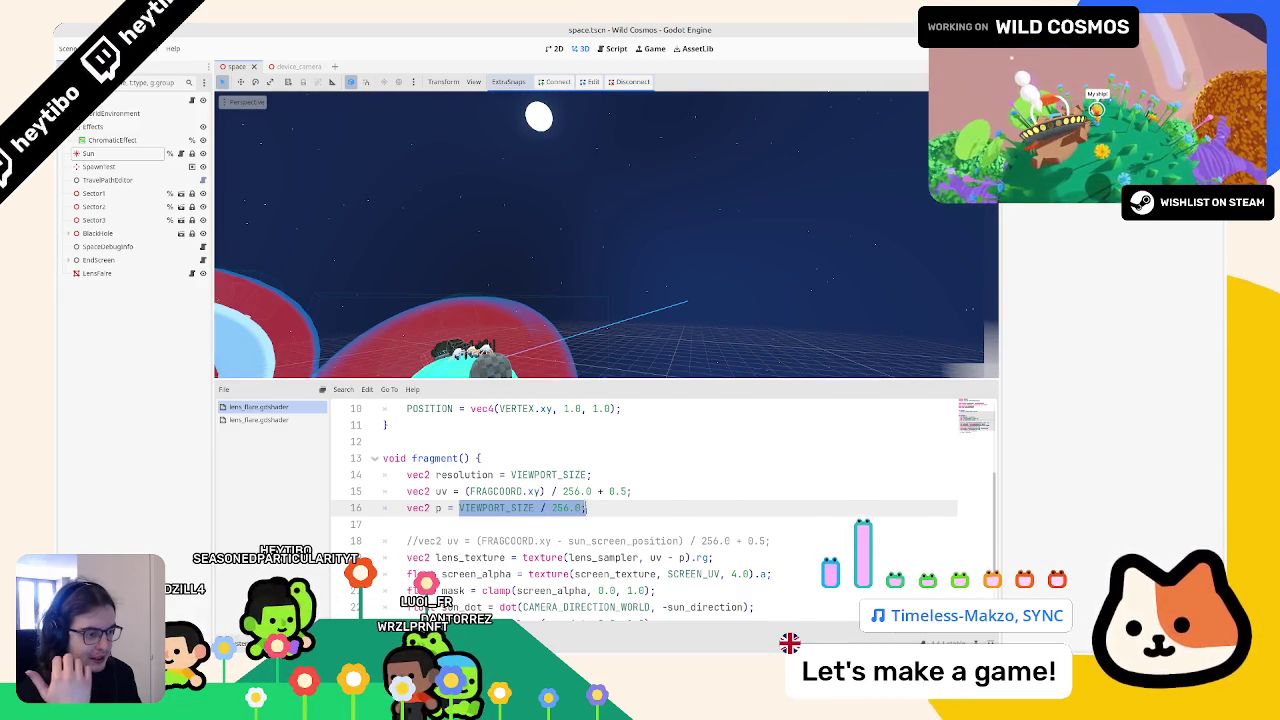
{"action": "type", "text": "("}
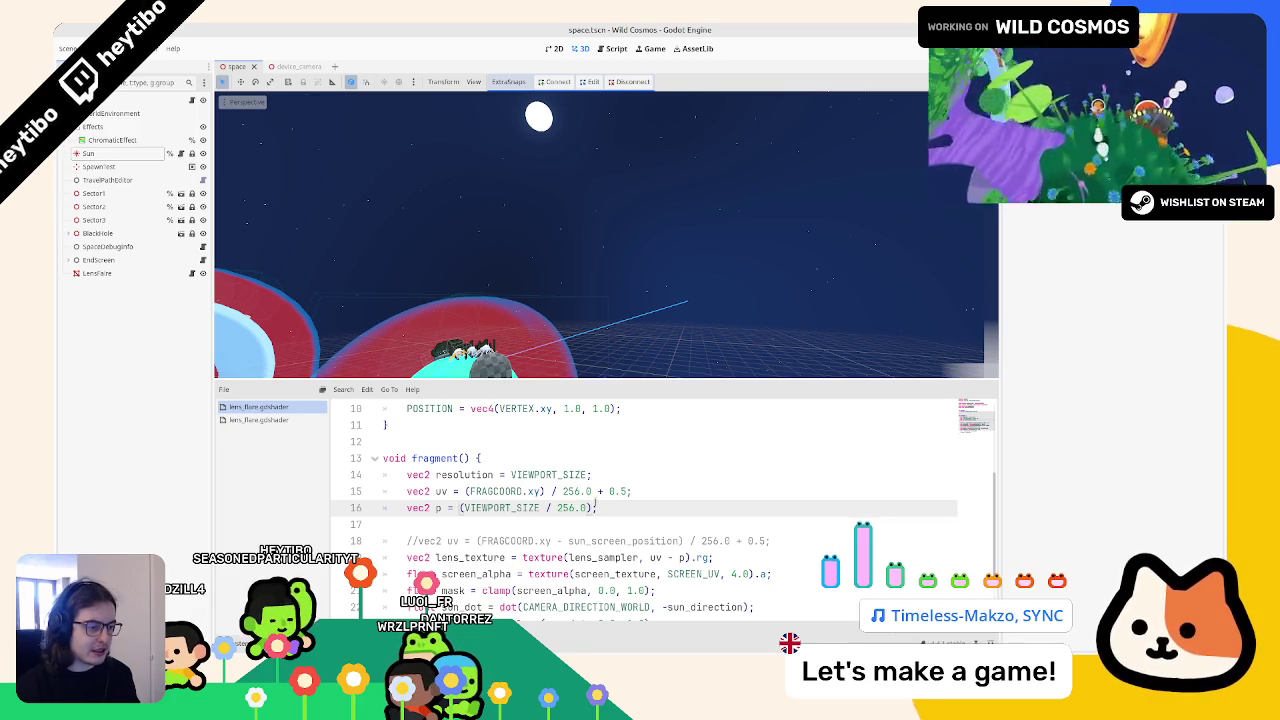
{"action": "key", "text": "BackSpace"}
{"action": "key", "text": "BackSpace"}
{"action": "key", "text": "BackSpace"}
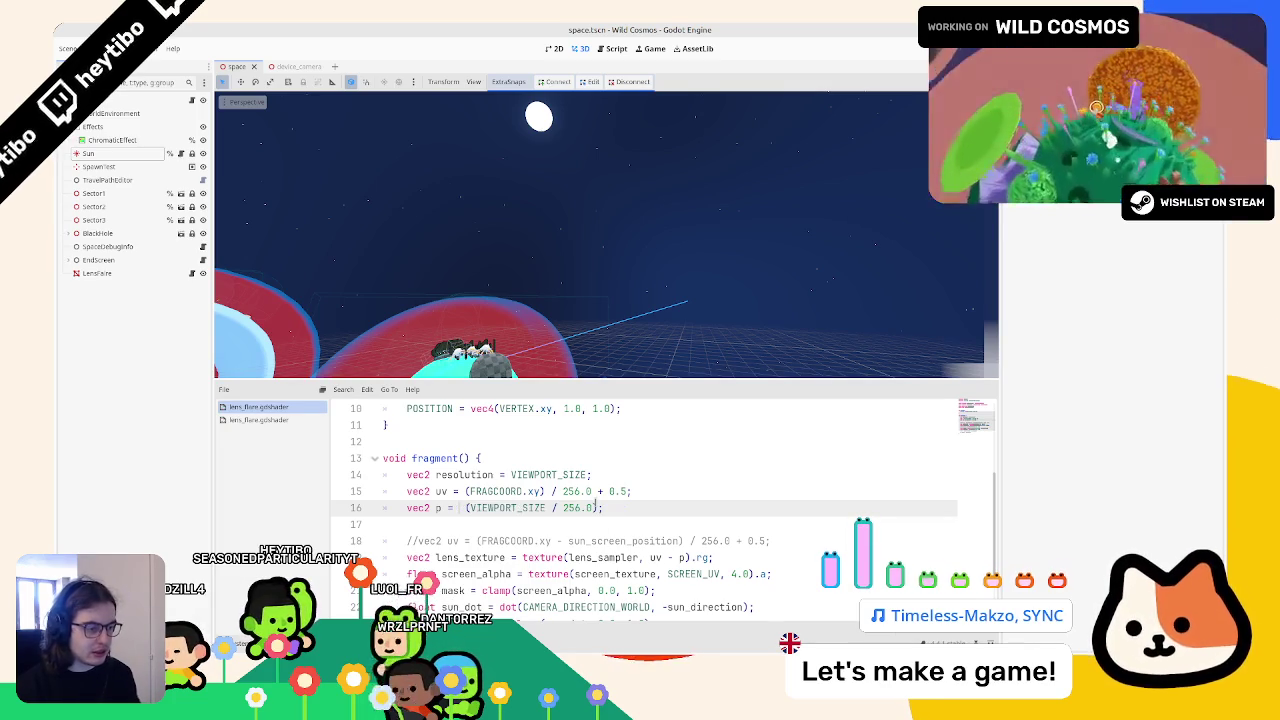
{"action": "mouse_move", "coordinate": [685, 557]}
{"action": "left_mouse_down"}
{"action": "mouse_move", "coordinate": [750, 557]}
{"action": "mouse_move", "coordinate": [667, 557]}
{"action": "left_mouse_up"}
{"action": "key", "text": "BackSpace"}
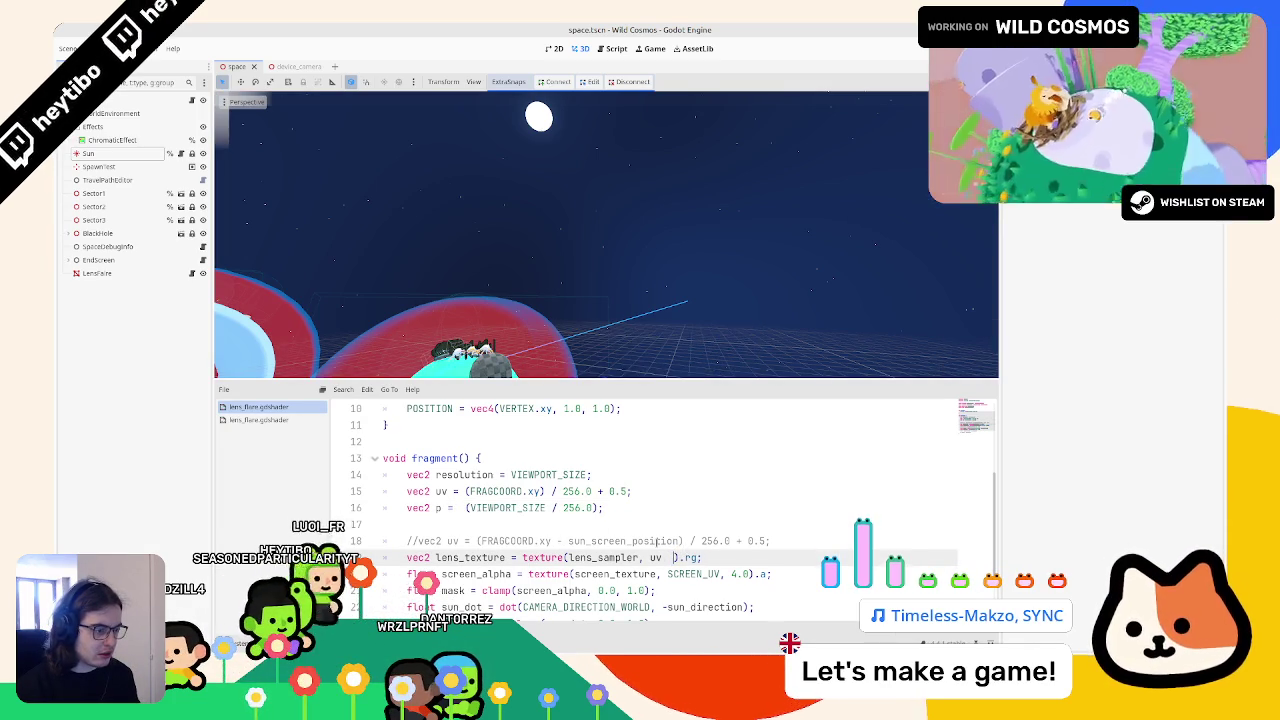
{"action": "key", "text": "ctrl+z"}
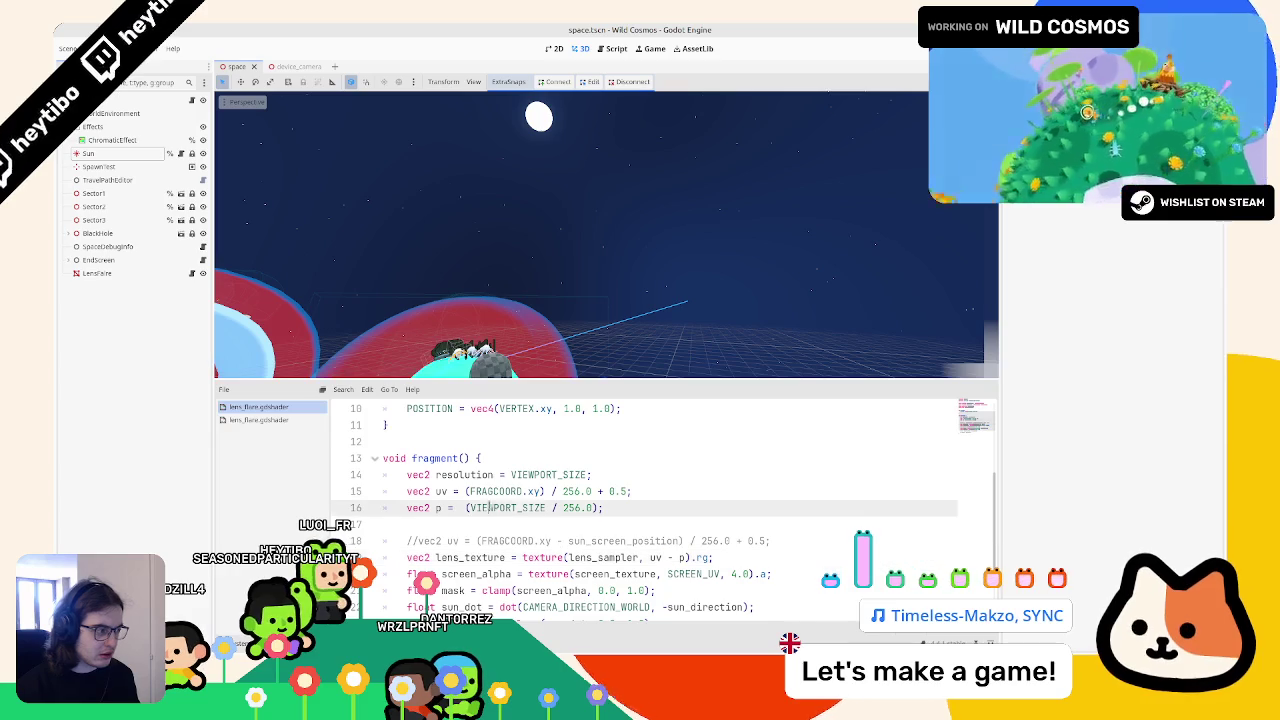
Step: Replace VIEWPORT_SIZE on line 16 with a vec2 constructor ending in ', 20.0'
{"action": "double_click", "coordinate": [508, 508]}
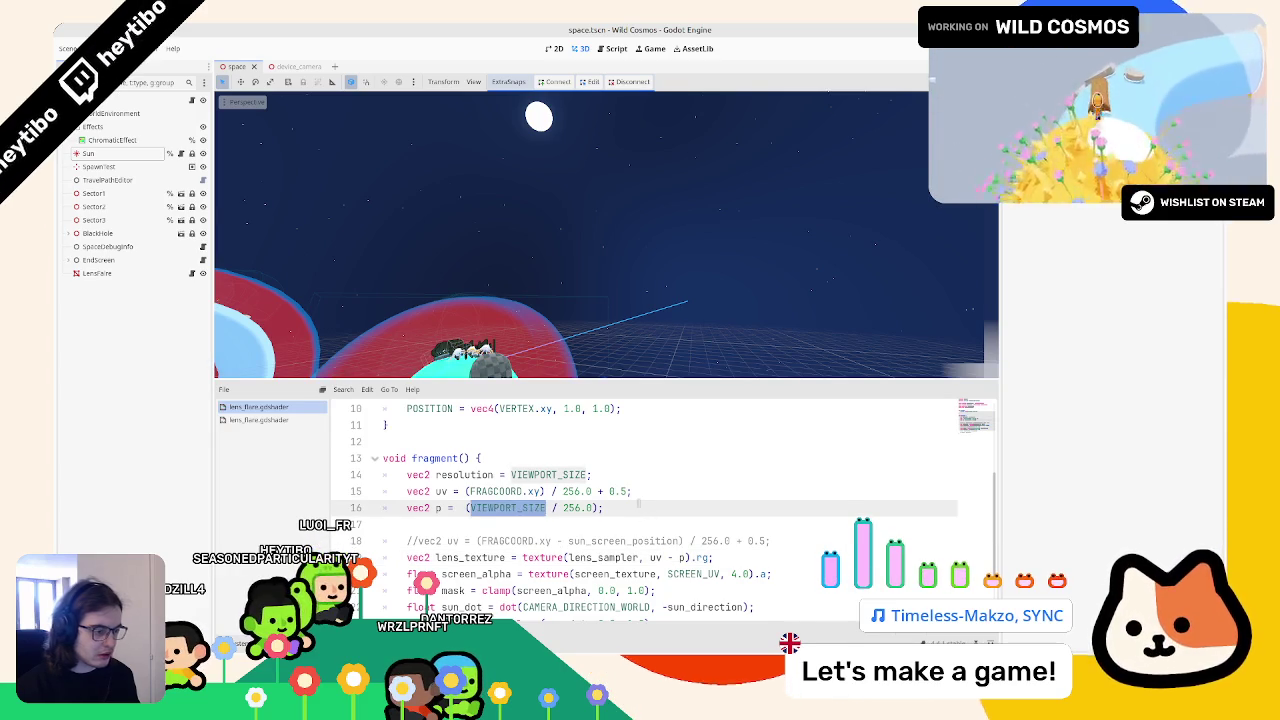
{"action": "type", "text": "vec"}
{"action": "key", "text": "Return"}
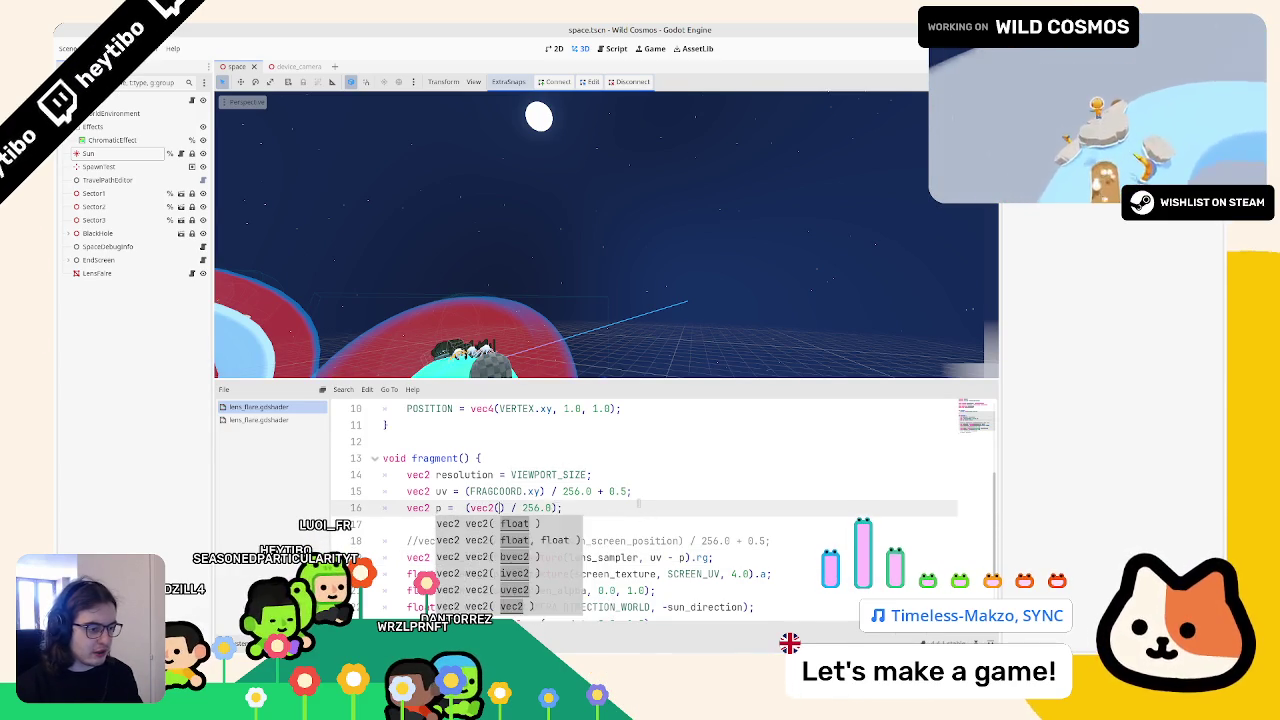
{"action": "key", "text": "BackSpace"}
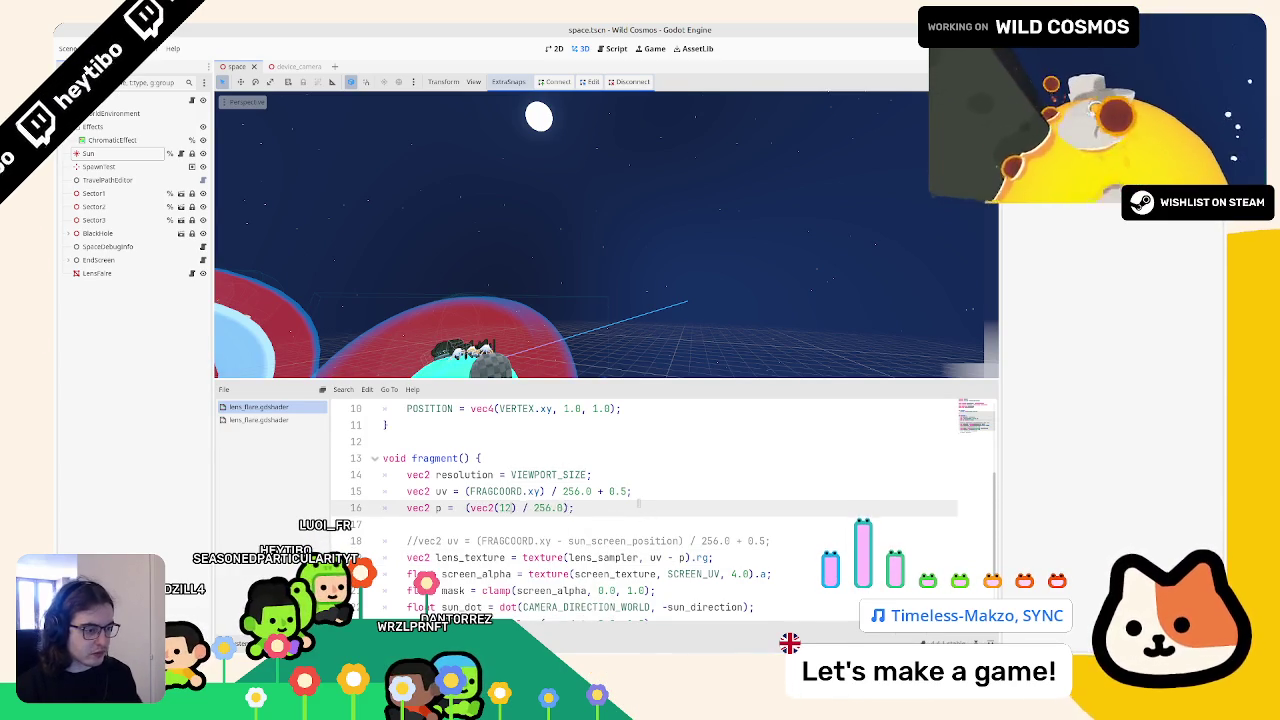
{"action": "type", "text": ", 2"}
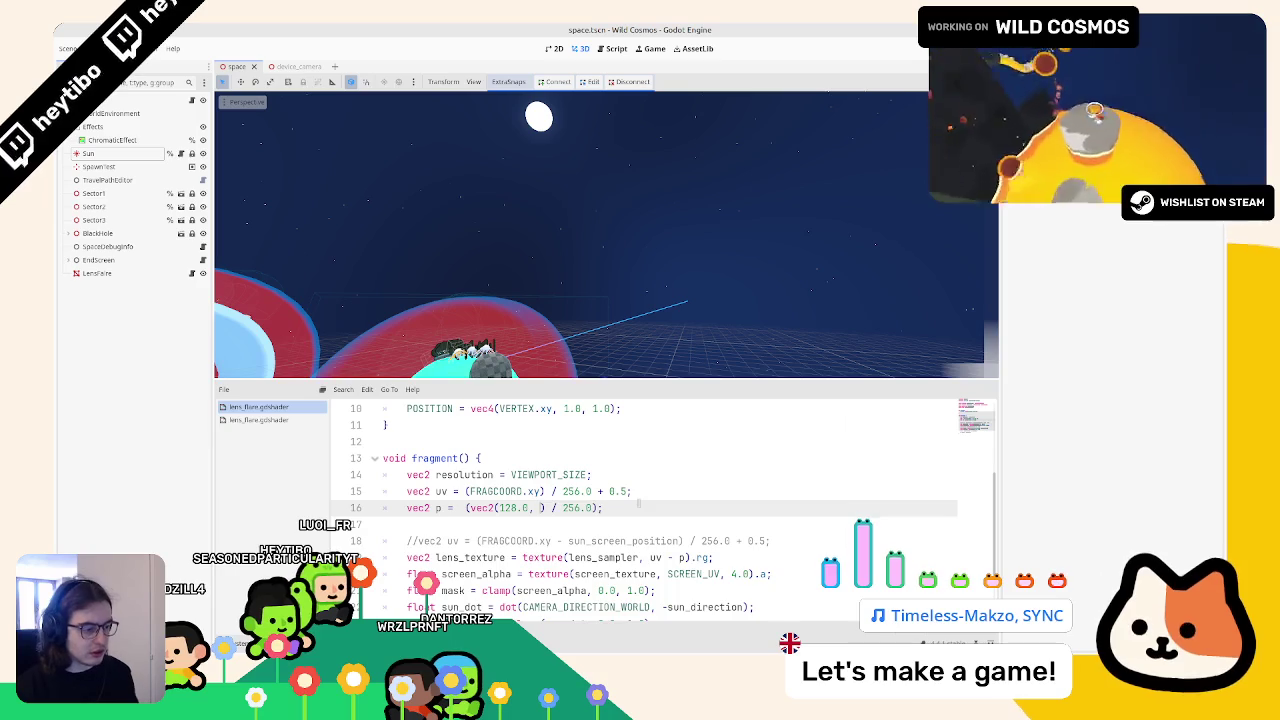
{"action": "type", "text": "0.0"}
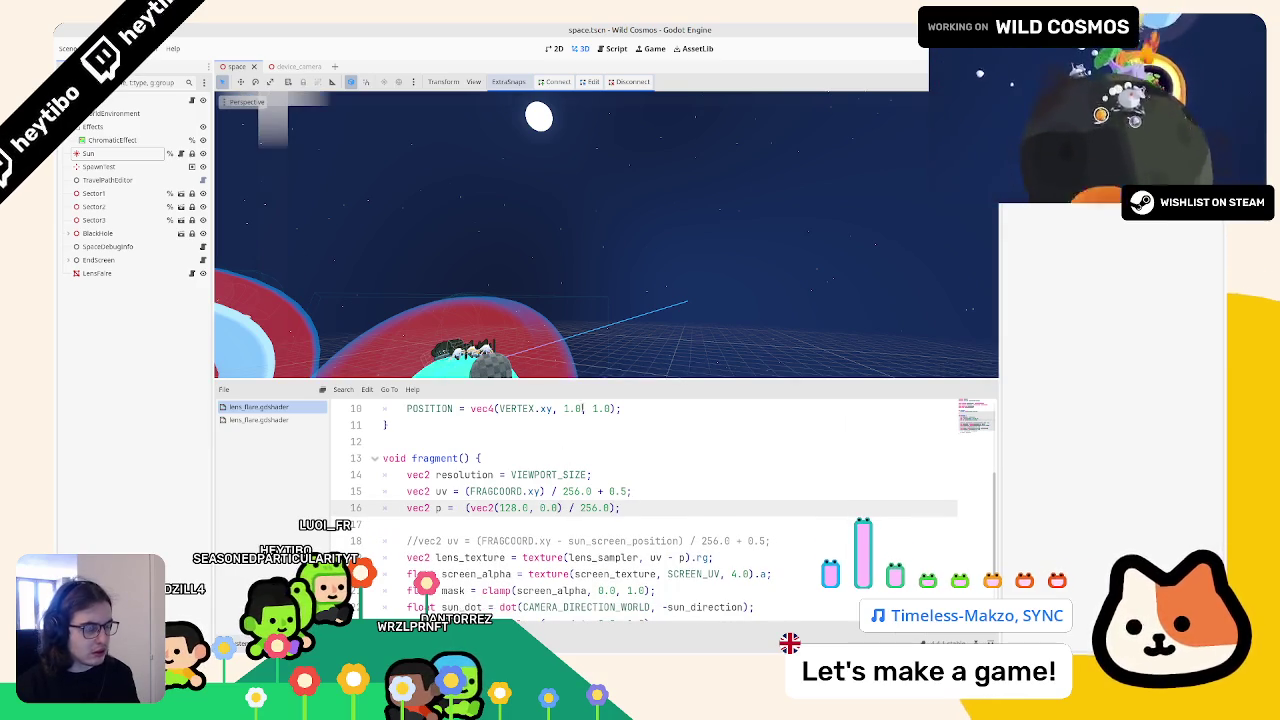
Step: Paste sun_screen_position over vec2(128.0, 0.0) on line 16 and run the project in a debug window
{"action": "scroll", "coordinate": [527, 489], "scroll_direction": "up", "scroll_amount": 2}
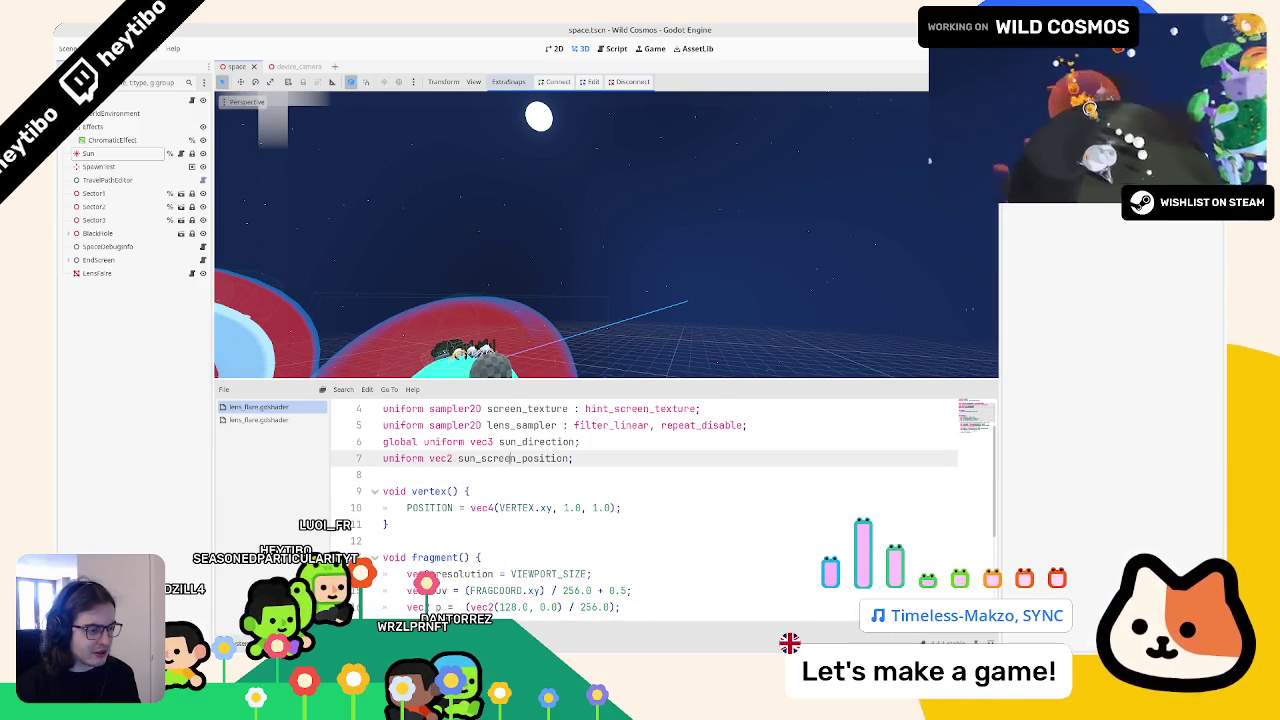
{"action": "double_click", "coordinate": [512, 458]}
{"action": "key", "text": "ctrl+c"}
{"action": "left_click_drag", "start_coordinate": [470, 607], "coordinate": [563, 607]}
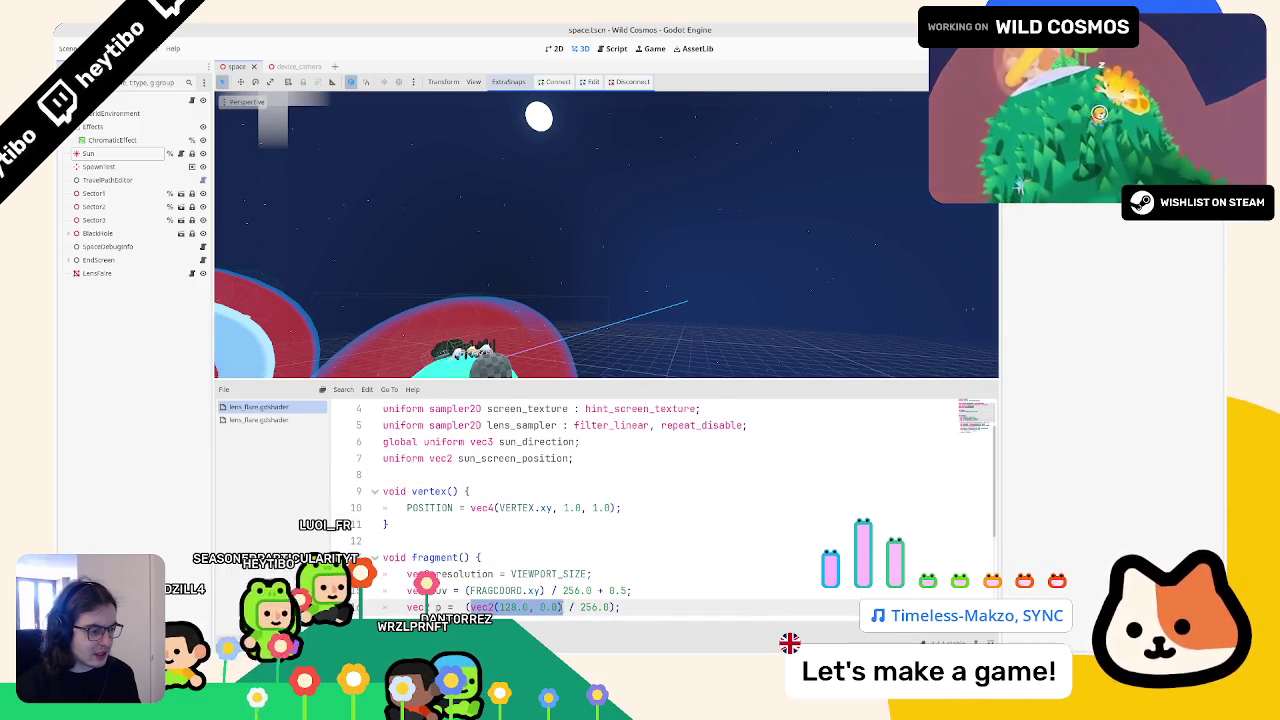
{"action": "key", "text": "ctrl+v"}
{"action": "scroll", "coordinate": [593, 474], "scroll_direction": "down", "scroll_amount": 2}
{"action": "key", "text": "ctrl+shift+F5"}
{"action": "key", "text": "Return"}
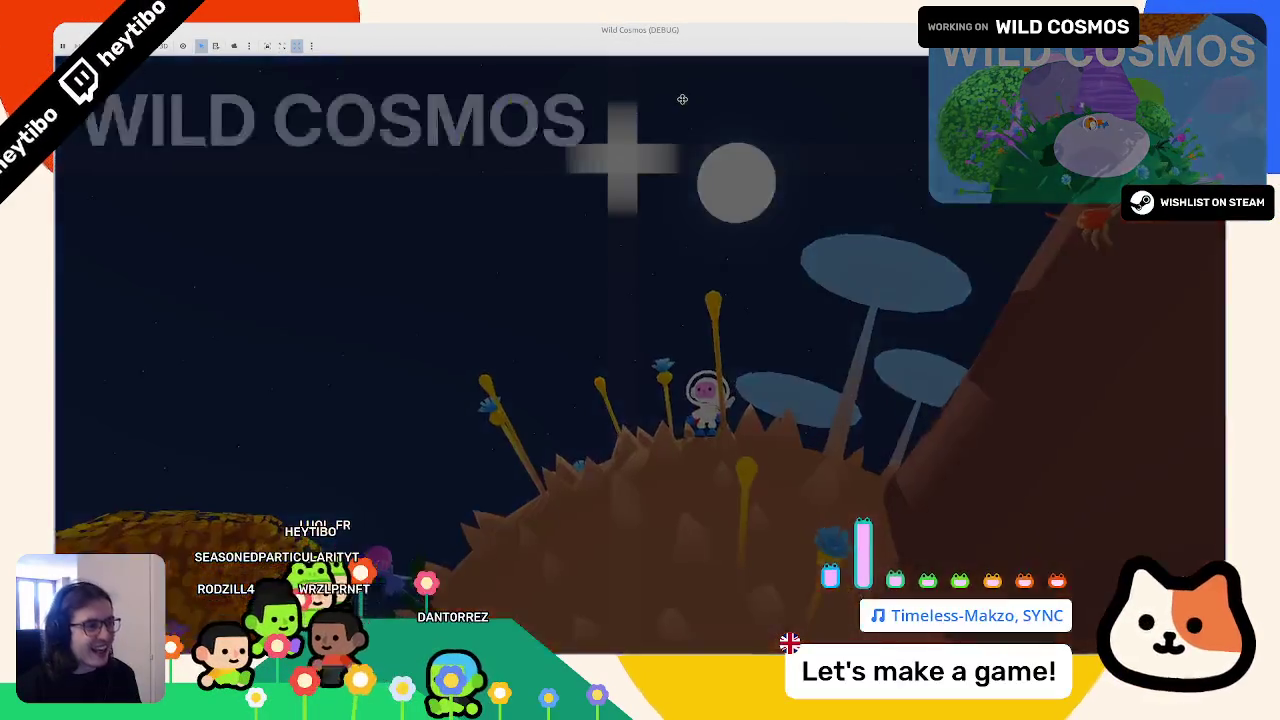
Step: Check where the flare draws beside the sun in the running game, going fullscreen, then rerun and stop it
{"action": "key", "text": "Escape"}
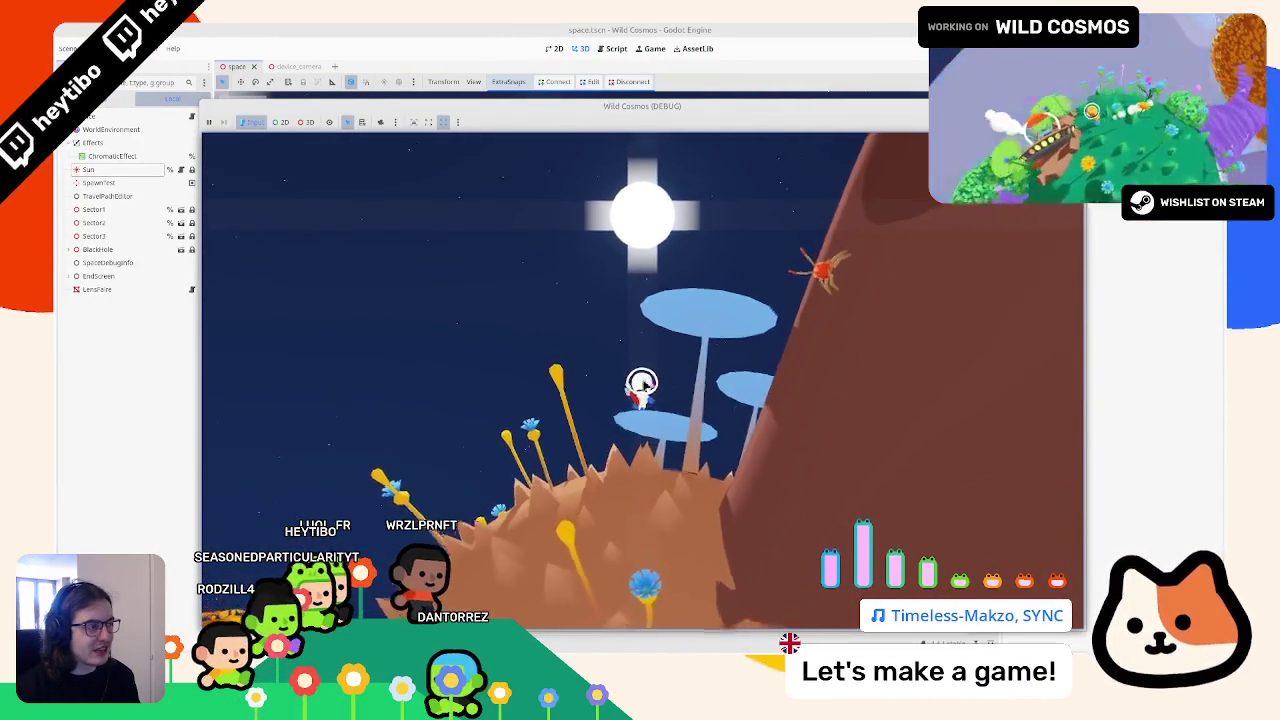
{"action": "key", "text": "F11"}
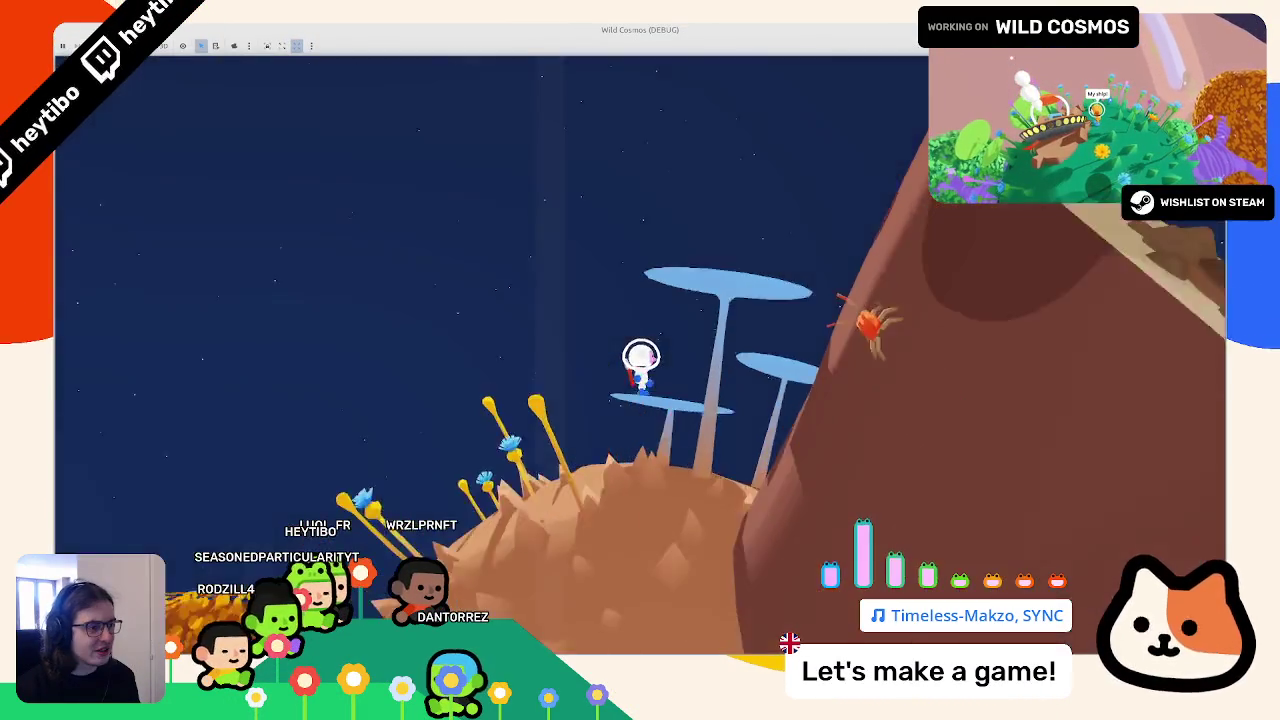
{"action": "key", "text": "F8"}
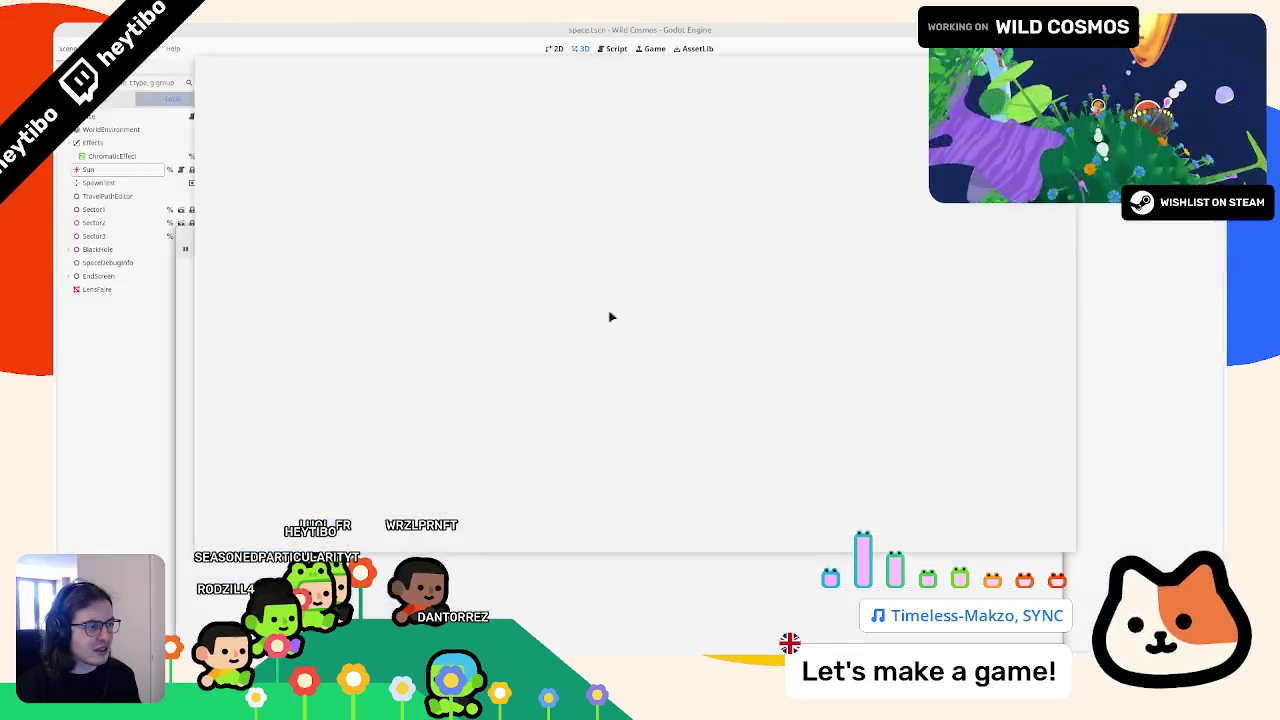
{"action": "key", "text": "F5"}
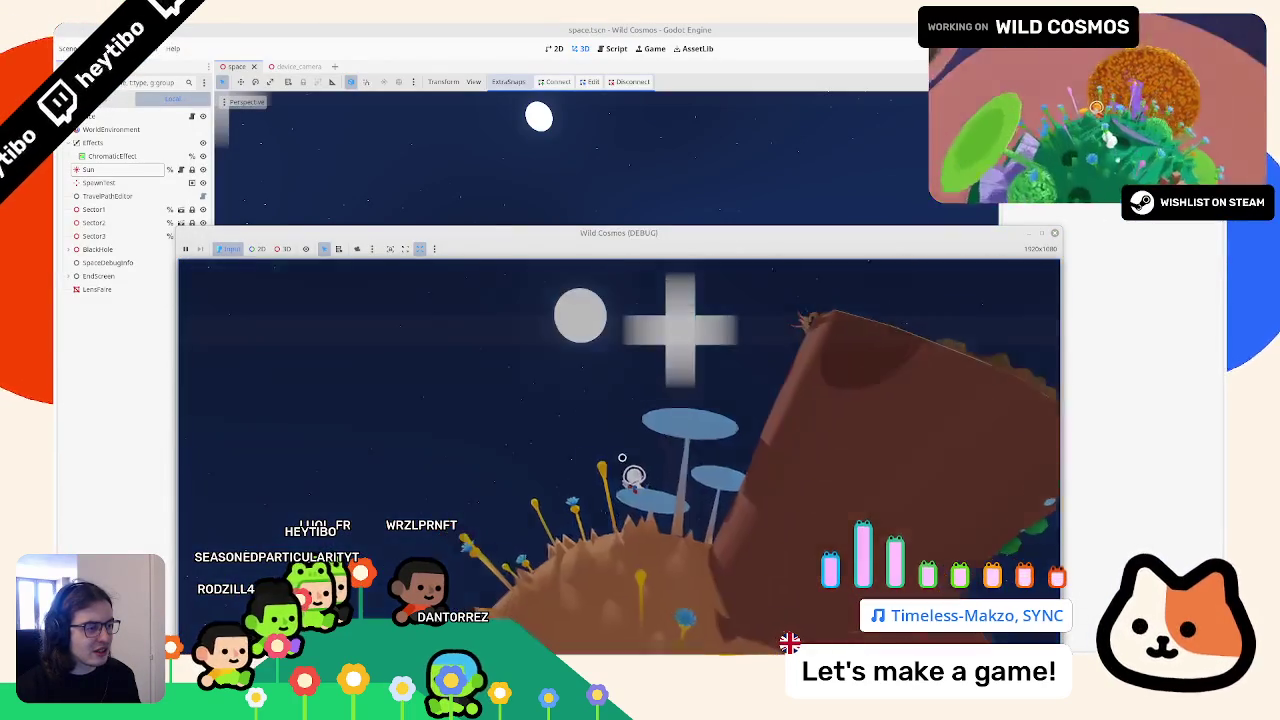
{"action": "key", "text": "F8"}
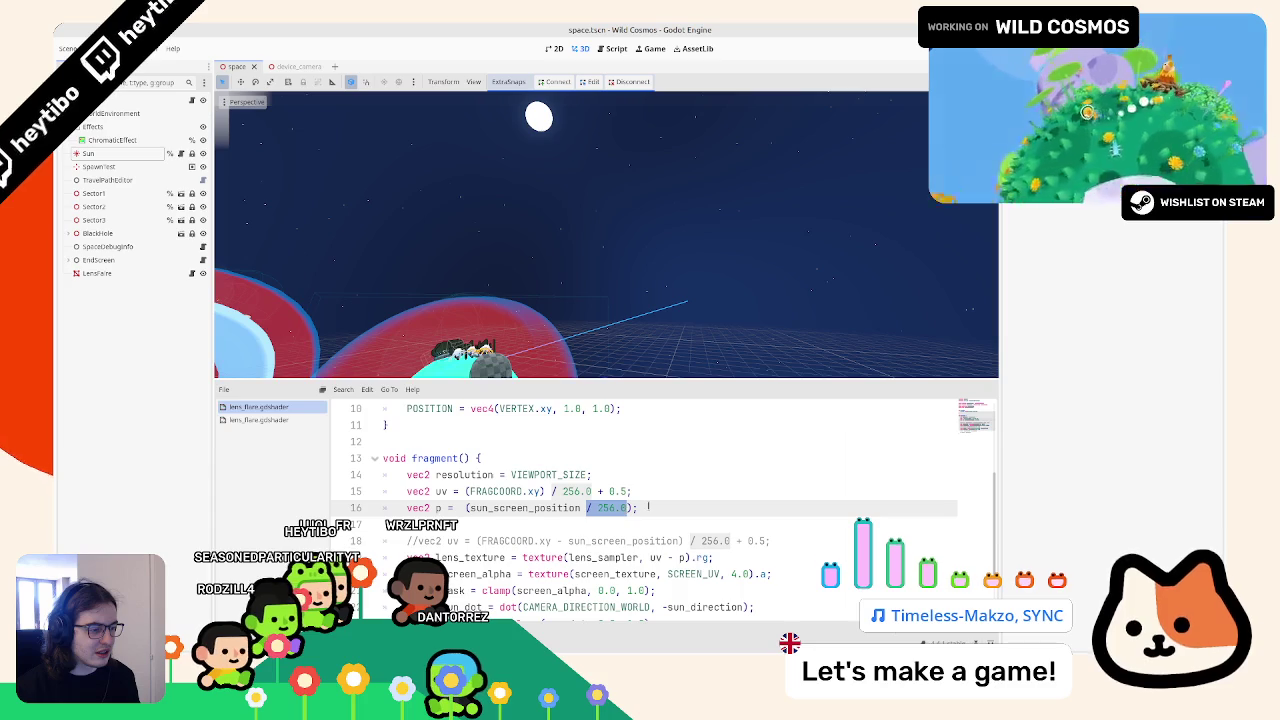
Step: Run the game twice to check the flare, then return to the shader code
{"action": "key", "text": "F5"}
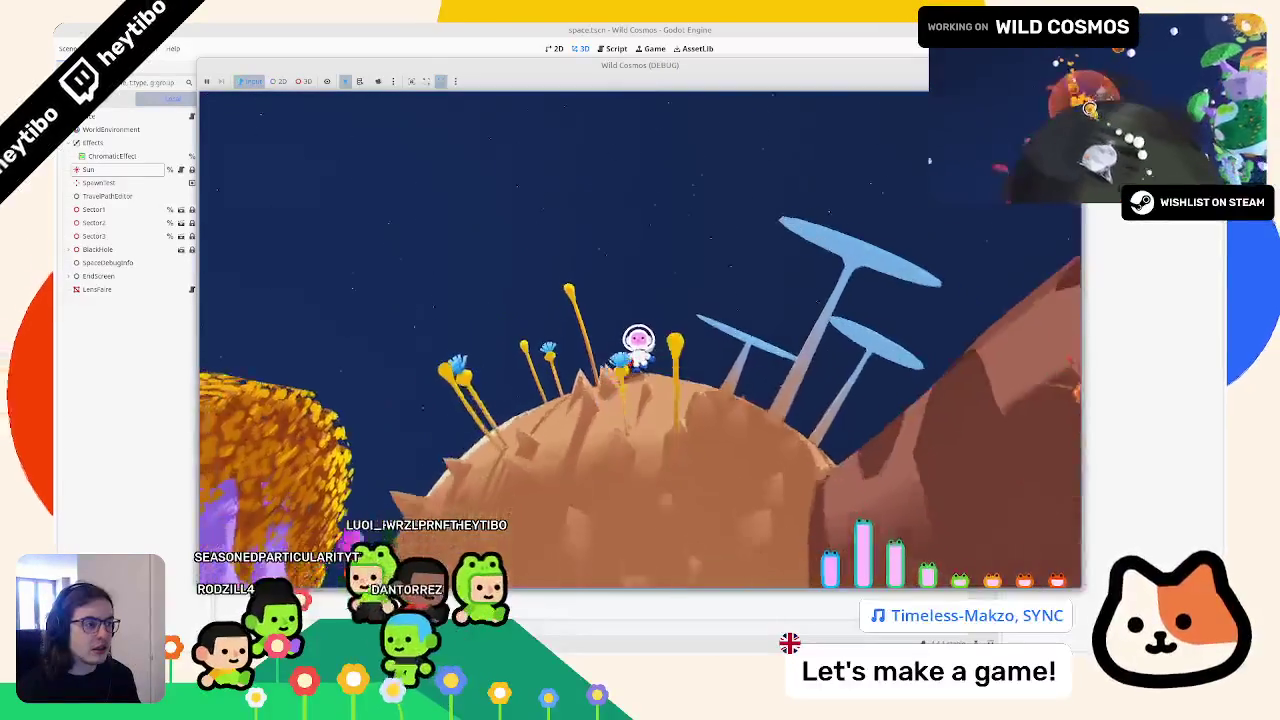
{"action": "key", "text": "F8"}
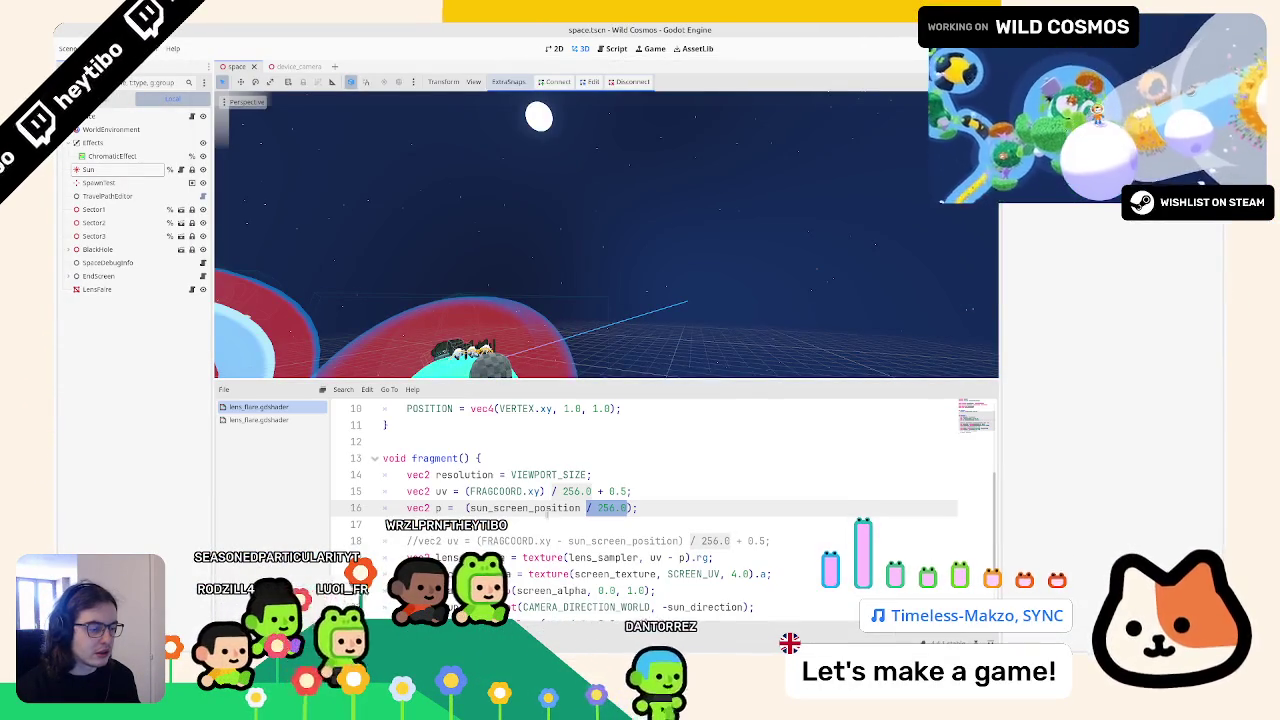
{"action": "key", "text": "F5"}
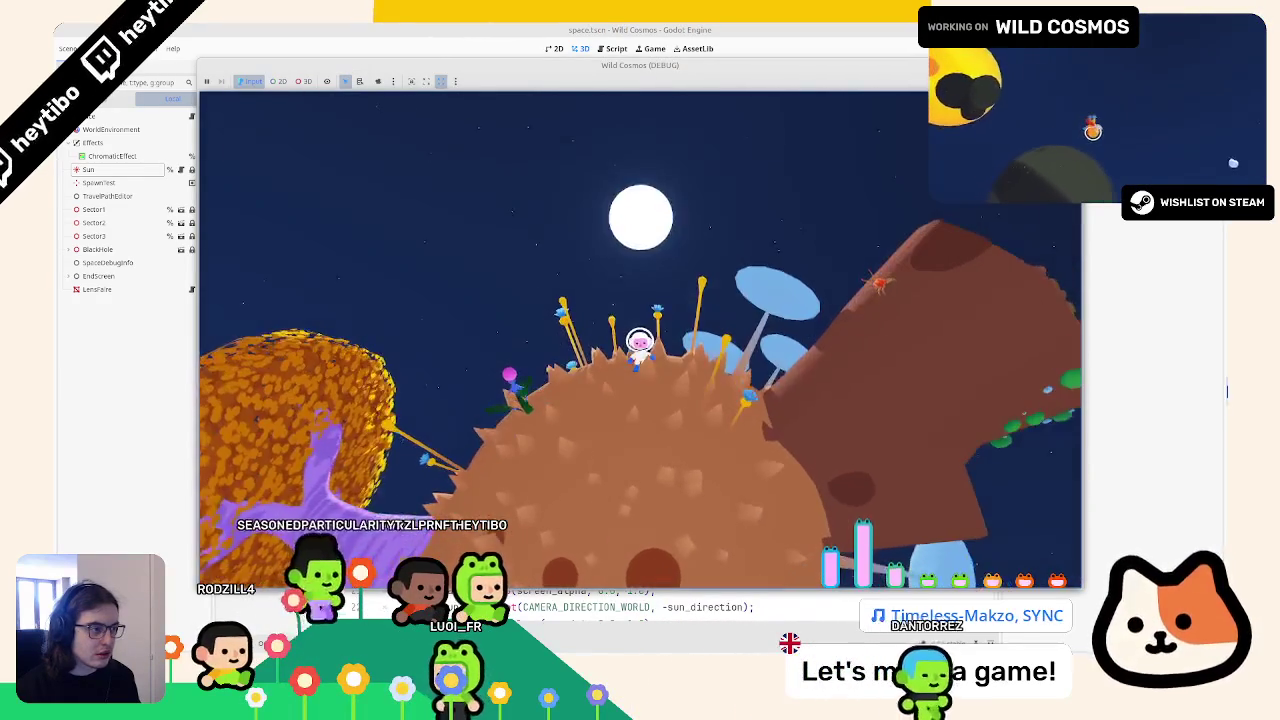
{"action": "key", "text": "F8"}
{"action": "left_click", "coordinate": [637, 476]}
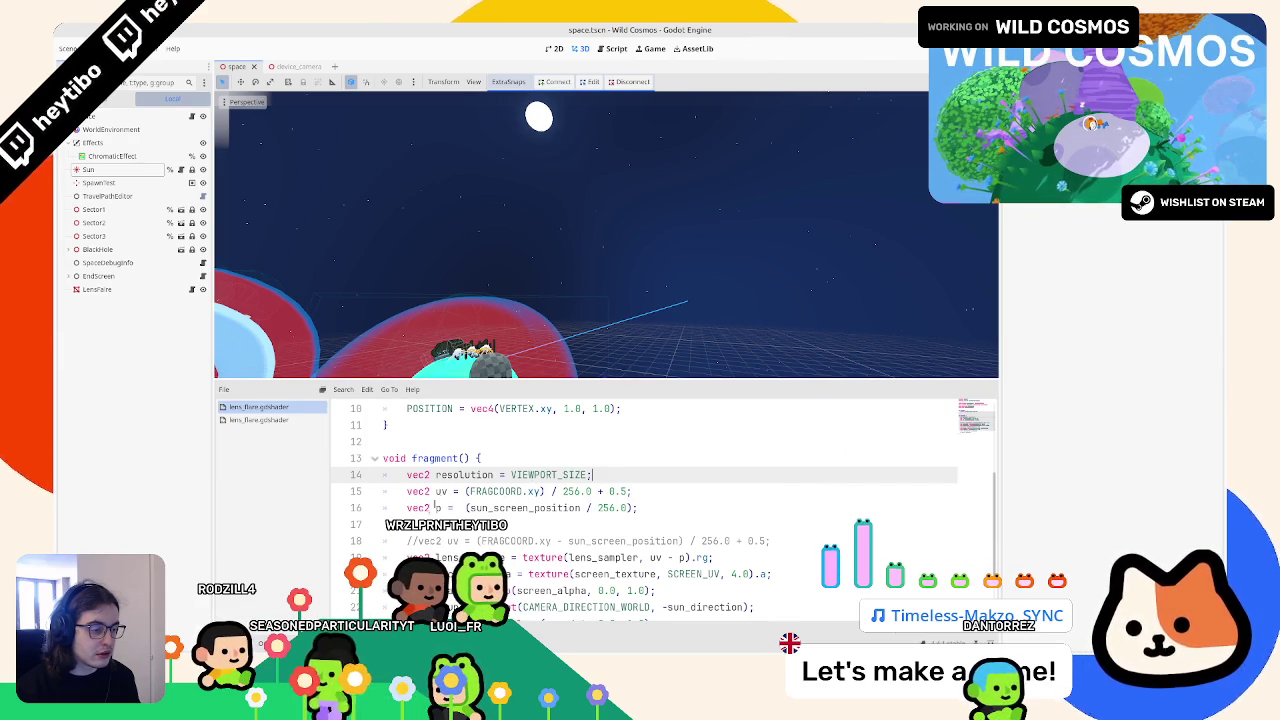
Step: Delete the commented-out //vec2 uv line 18, save the shader, and test-run the game
{"action": "triple_click", "coordinate": [580, 541]}
{"action": "key", "text": "BackSpace"}
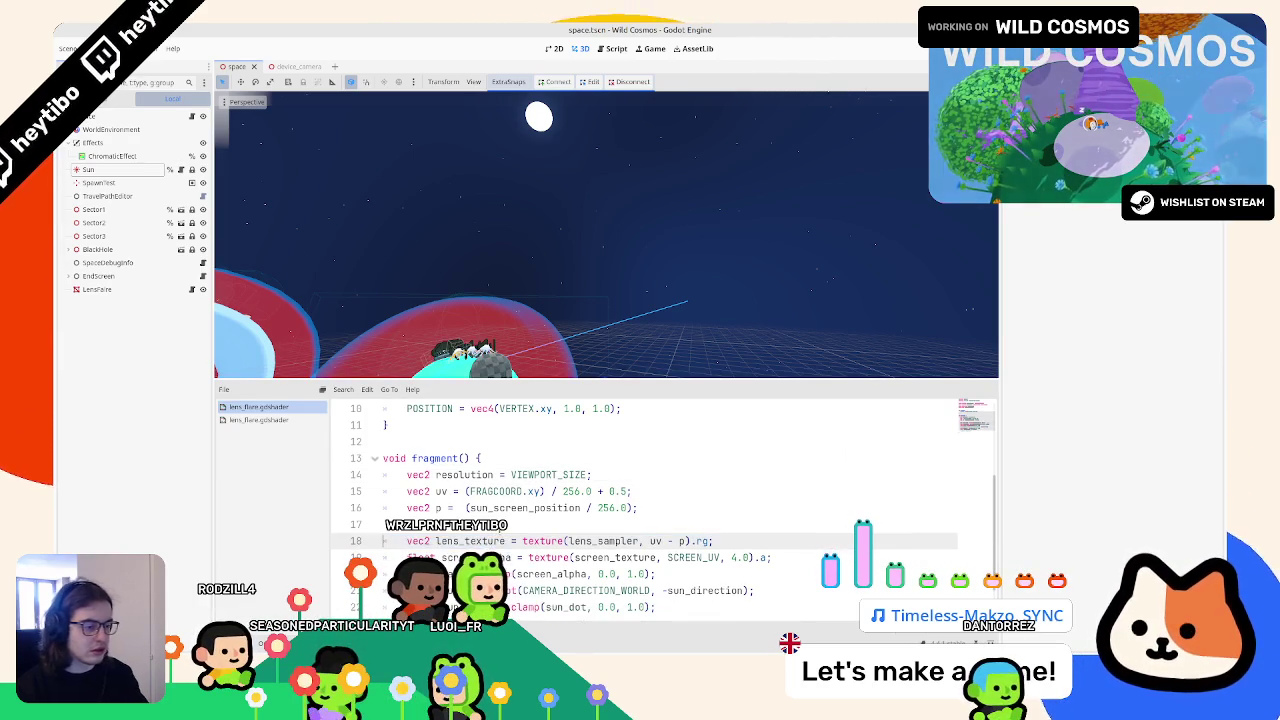
{"action": "key", "text": "ctrl+s"}
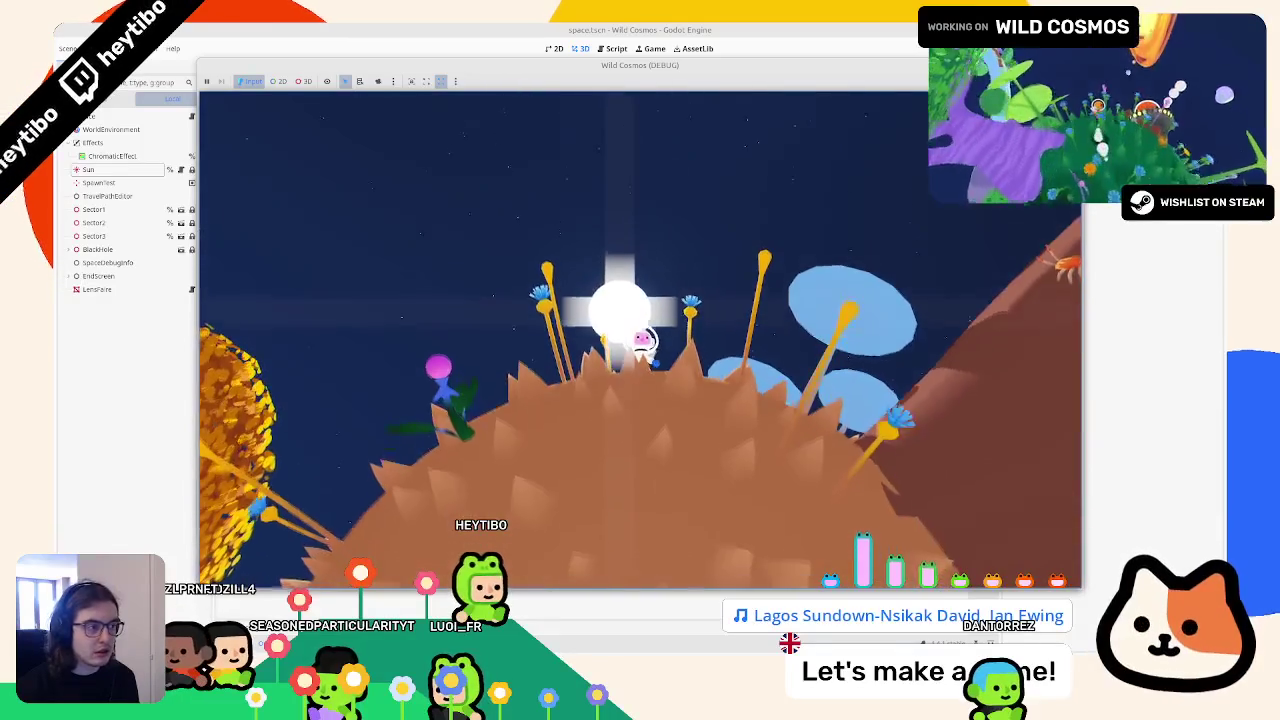
{"action": "key", "text": "F8"}
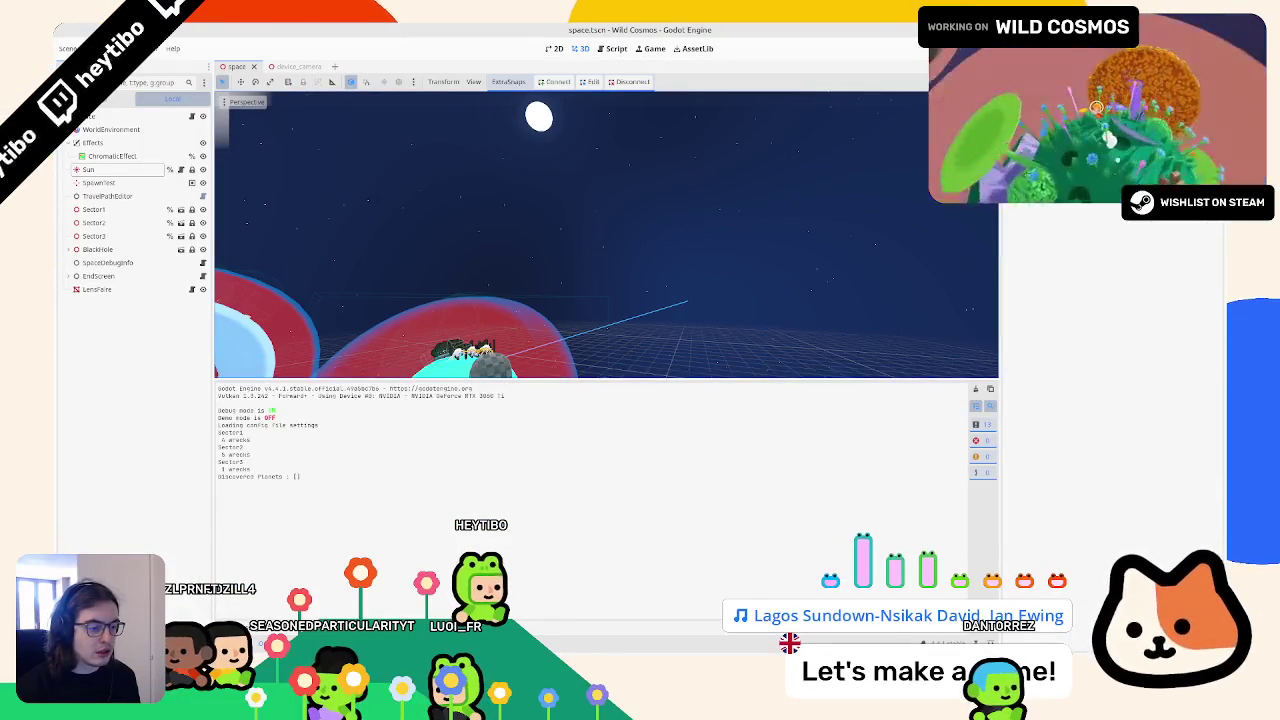
Step: Replace the 256.0 divisors on lines 15–16 with resolution
{"action": "double_click", "coordinate": [468, 475]}
{"action": "key", "text": "ctrl+c"}
{"action": "left_click", "coordinate": [562, 491]}
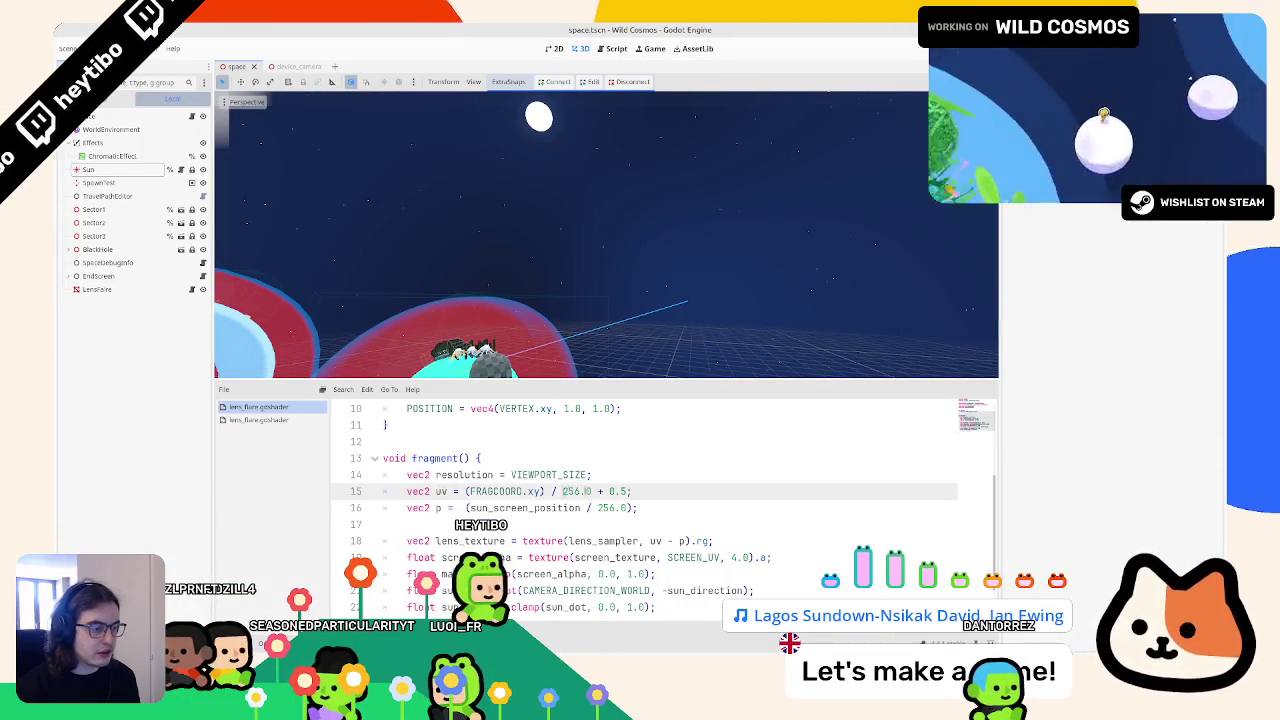
{"action": "key", "text": "ctrl+v"}
{"action": "left_click_drag", "start_coordinate": [597, 508], "coordinate": [628, 508]}
{"action": "key", "text": "ctrl+v"}
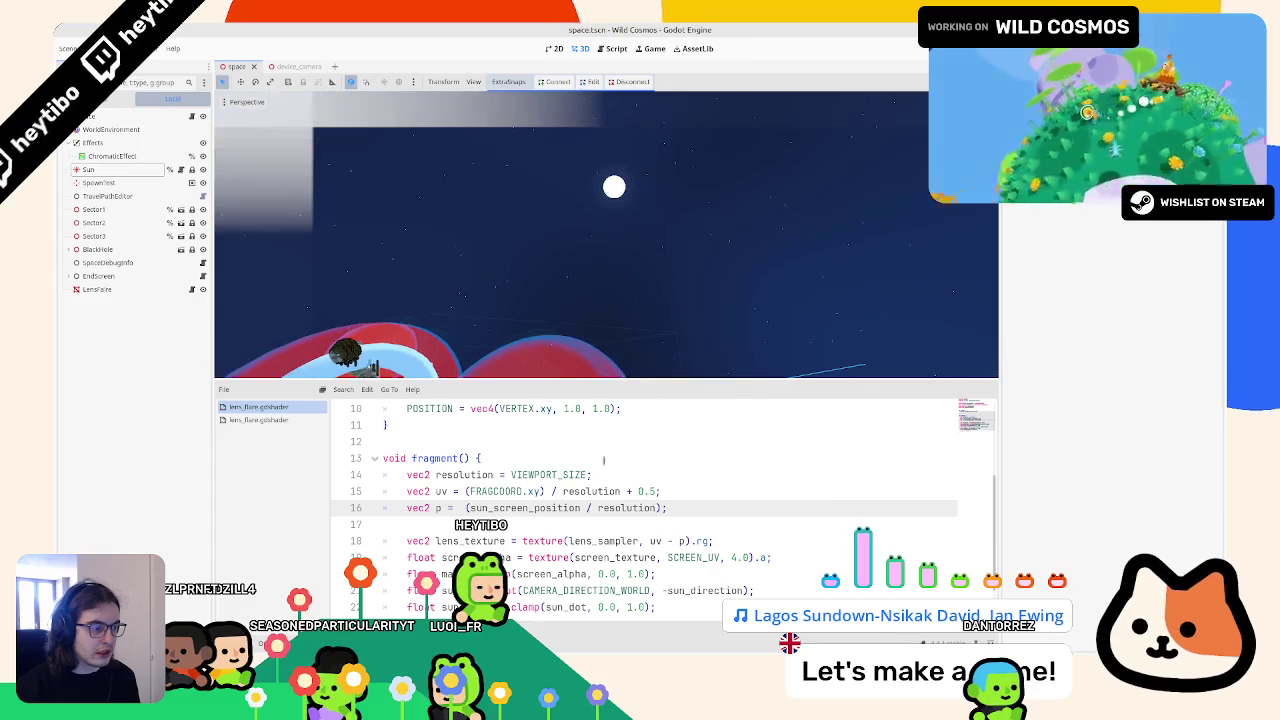
{"action": "key", "text": "ctrl+z"}
{"action": "key", "text": "ctrl+z"}
{"action": "key", "text": "ctrl+z"}
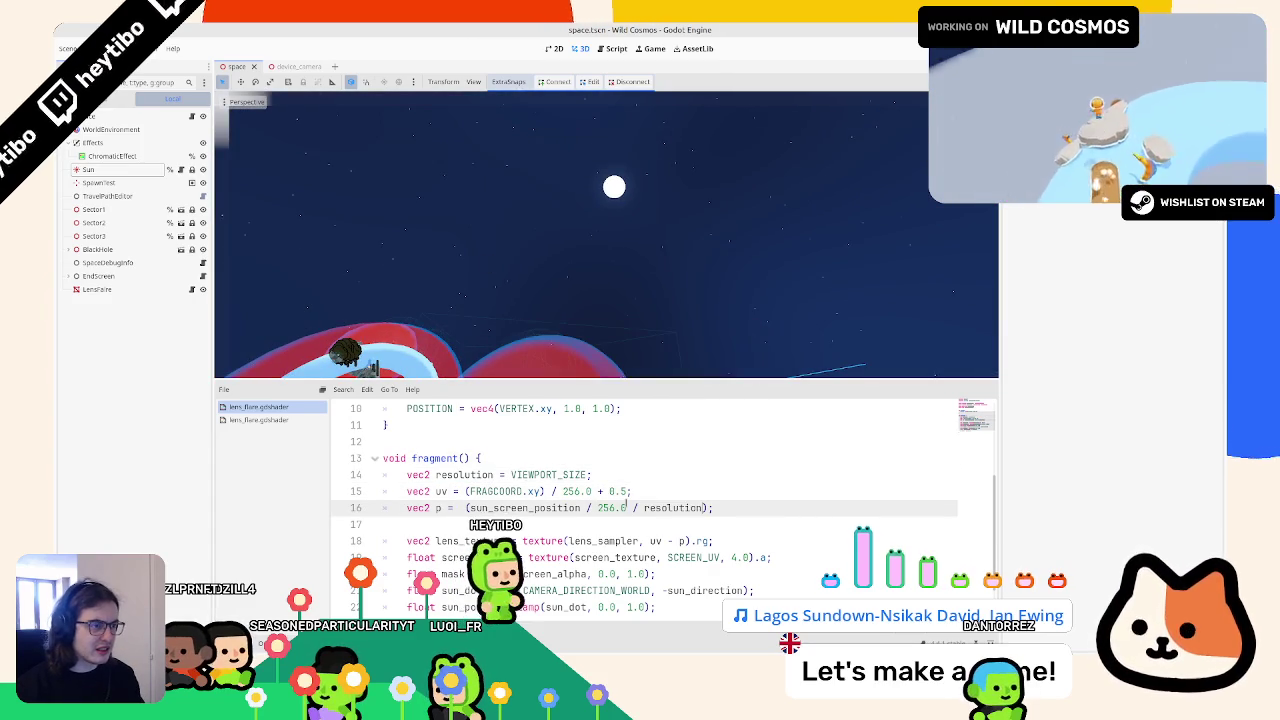
Step: Run the game and walk the astronaut to test the resolution divisor
{"action": "key", "text": "F5"}
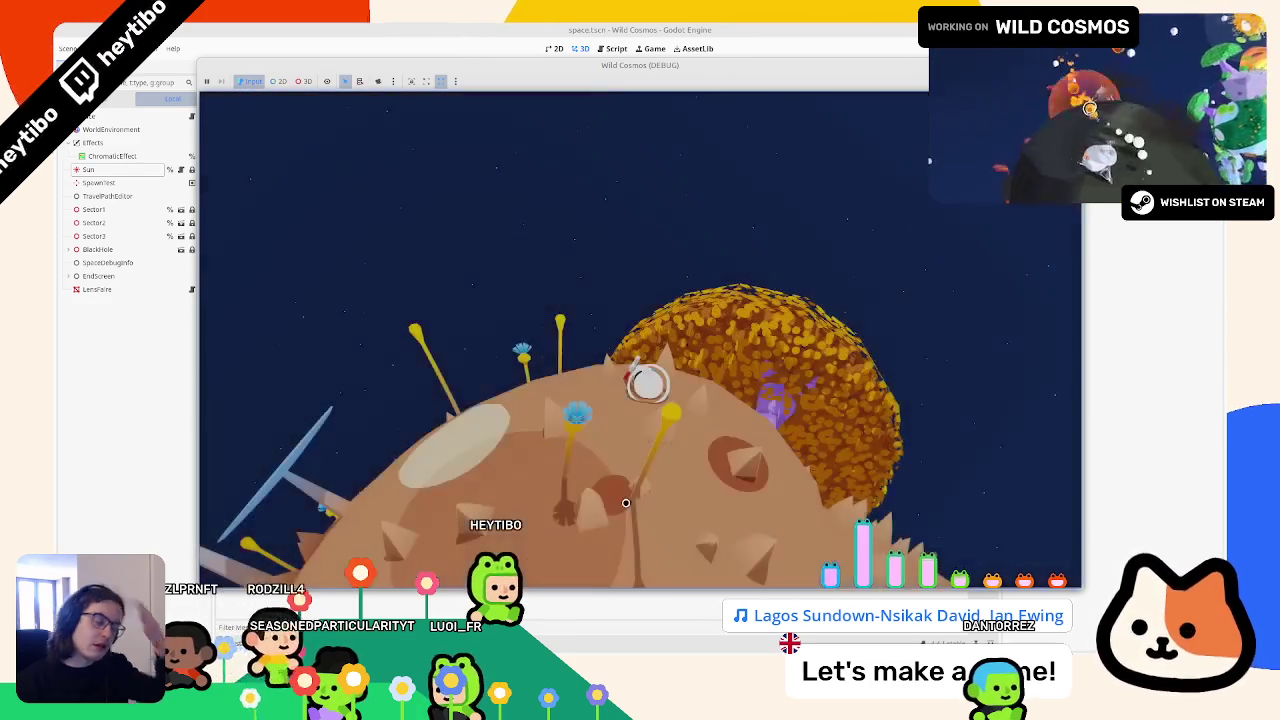
{"action": "key", "text": "w"}
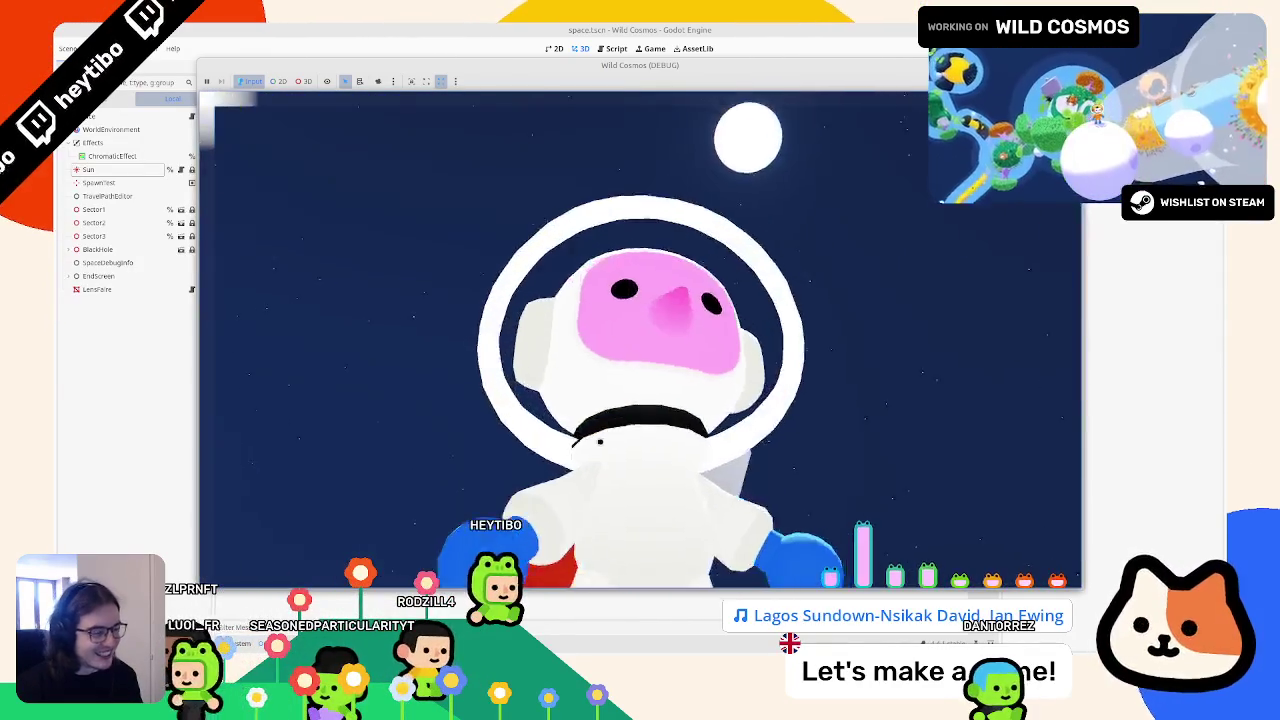
{"action": "key", "text": "F8"}
Step: Restore the 256.0 divisor and rerun the game, pausing and toggling fullscreen to check the flare
{"action": "key", "text": "ctrl+z"}
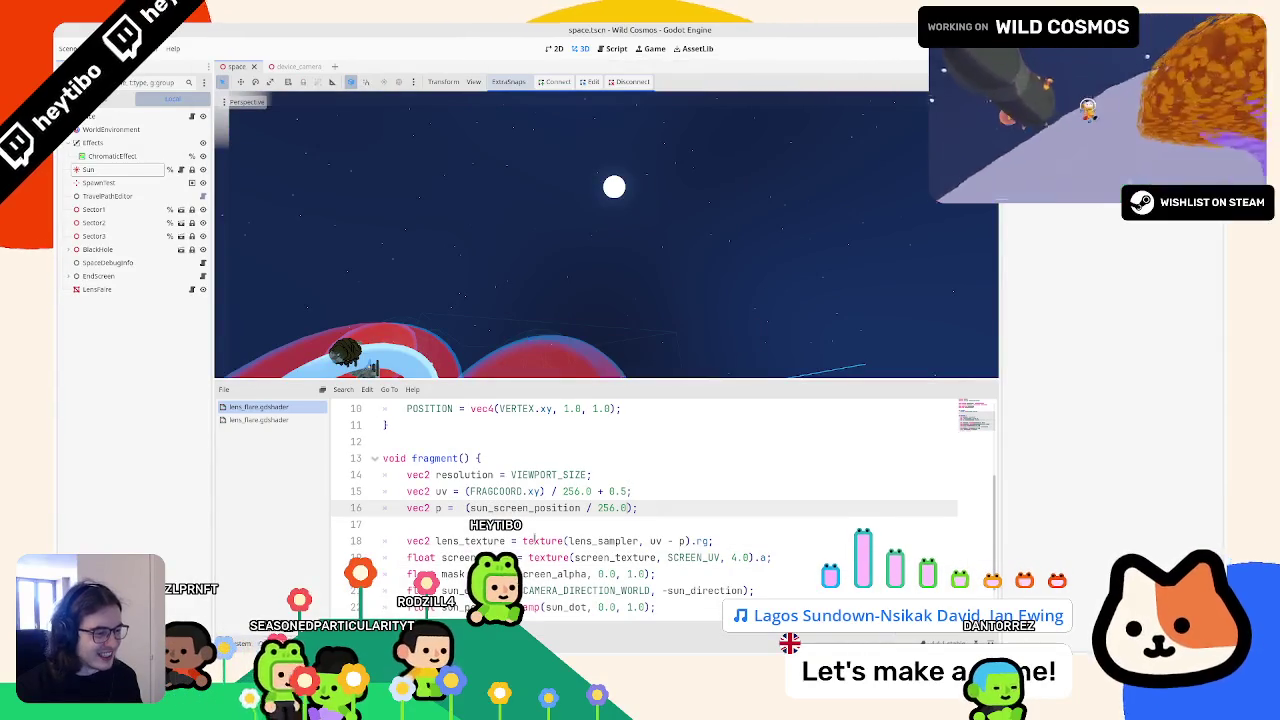
{"action": "key", "text": "F5"}
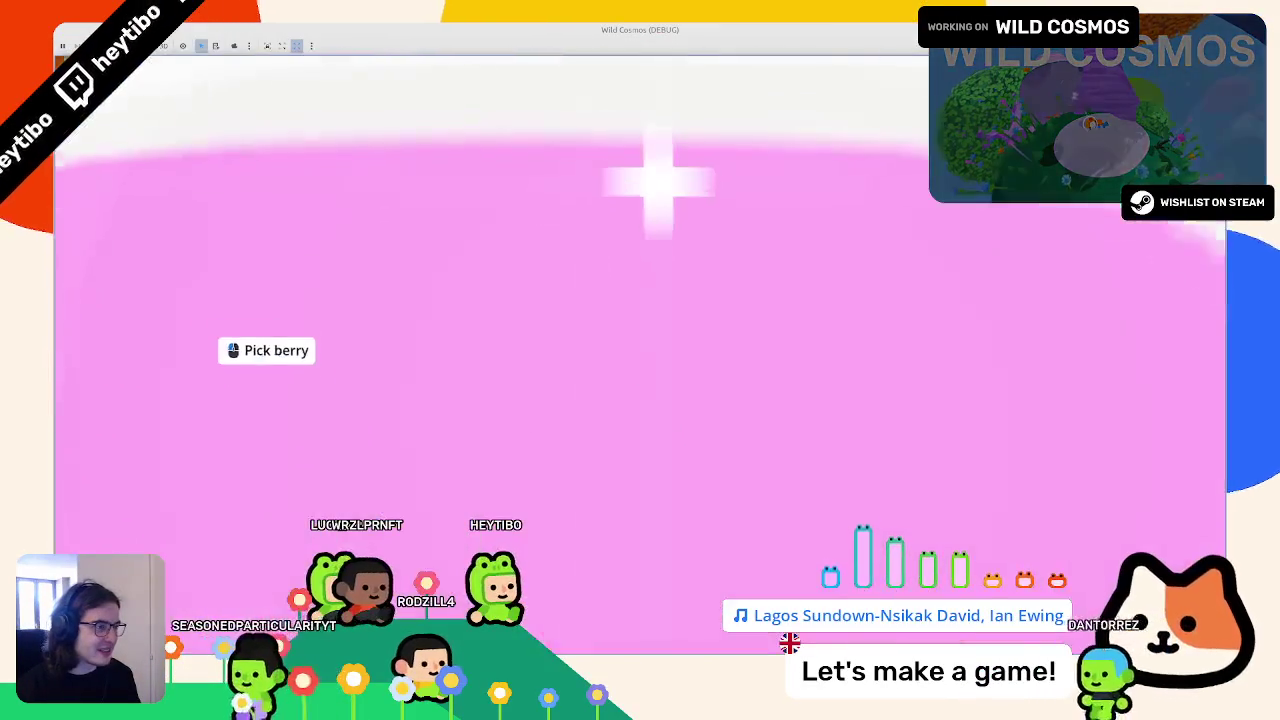
{"action": "key", "text": "d"}
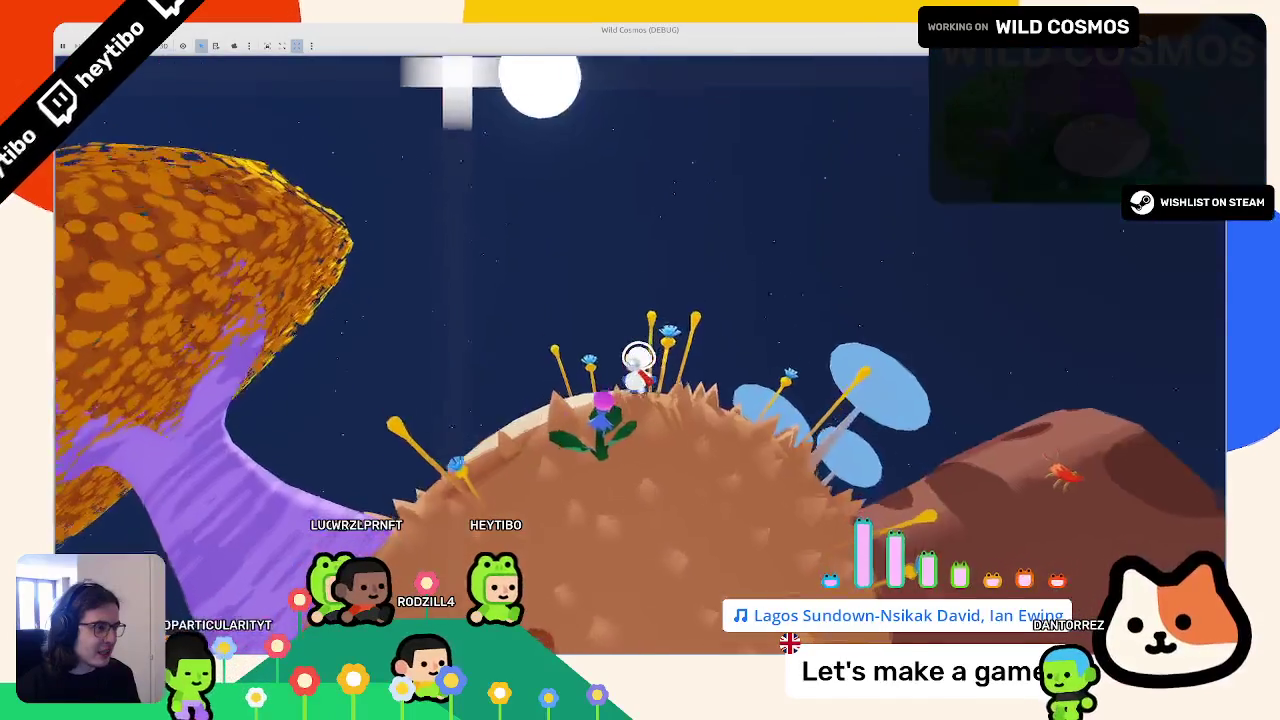
{"action": "key", "text": "Escape"}
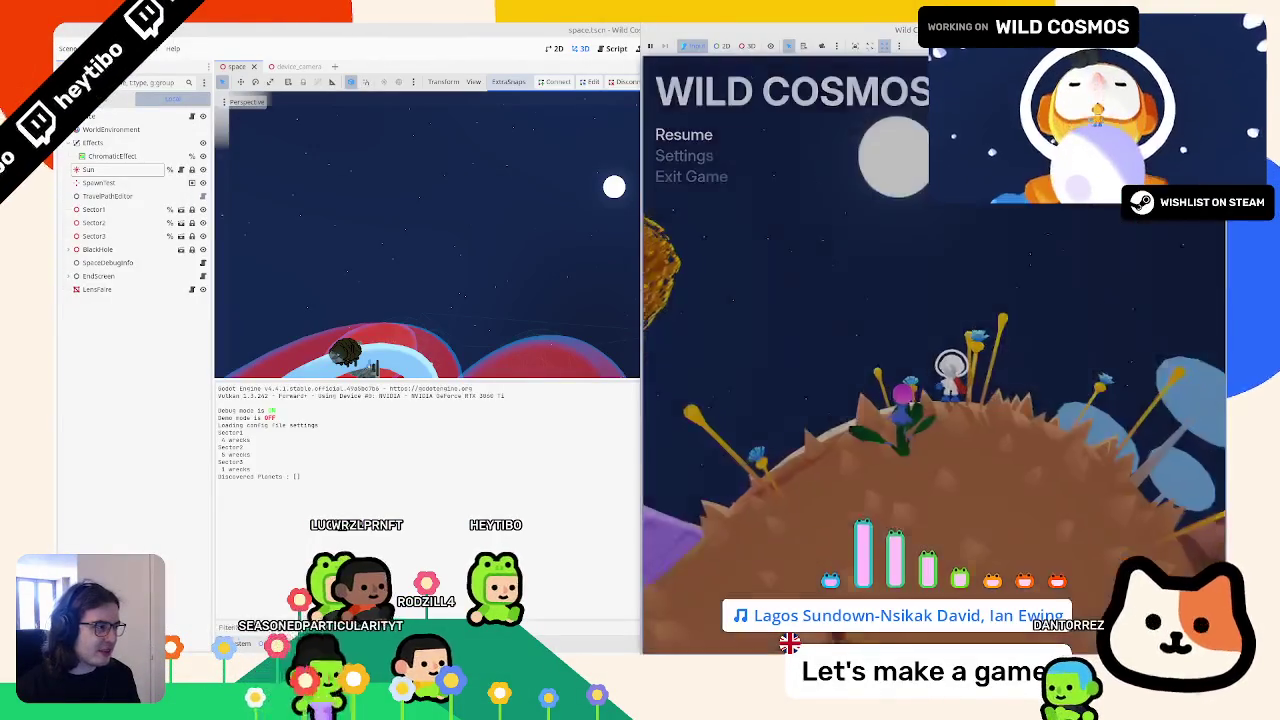
{"action": "key", "text": "Escape"}
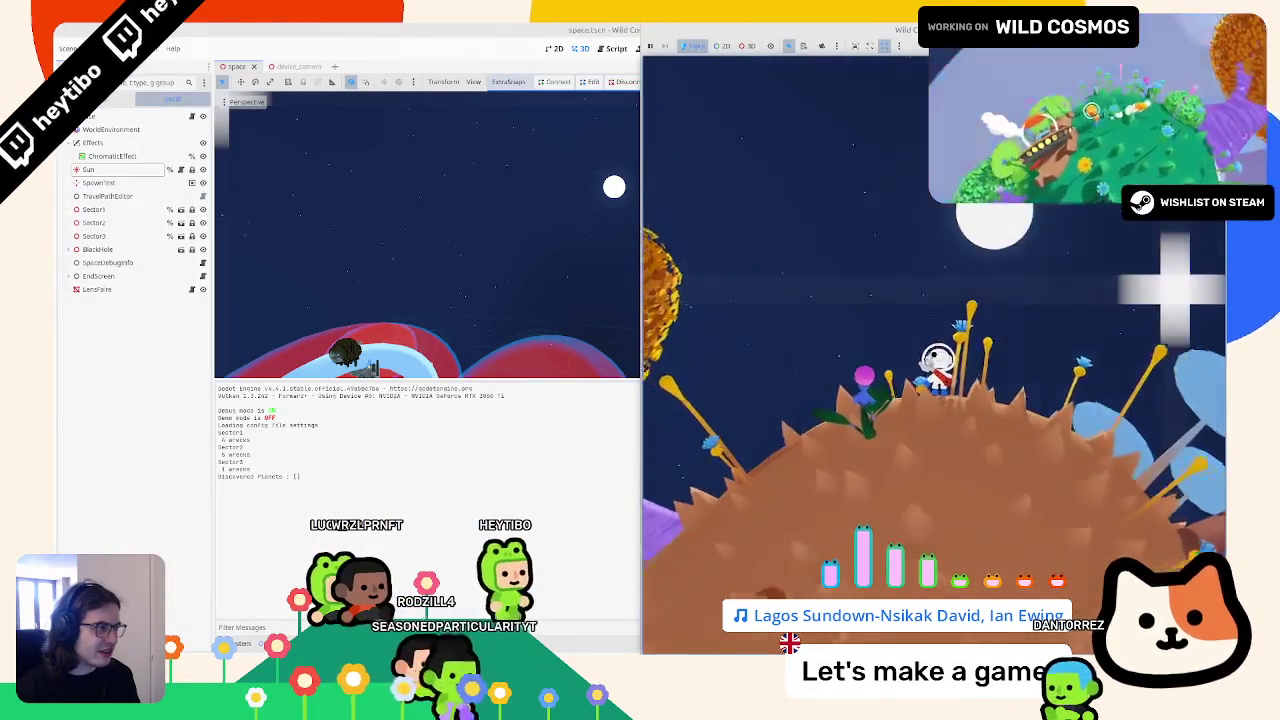
{"action": "key", "text": "Escape"}
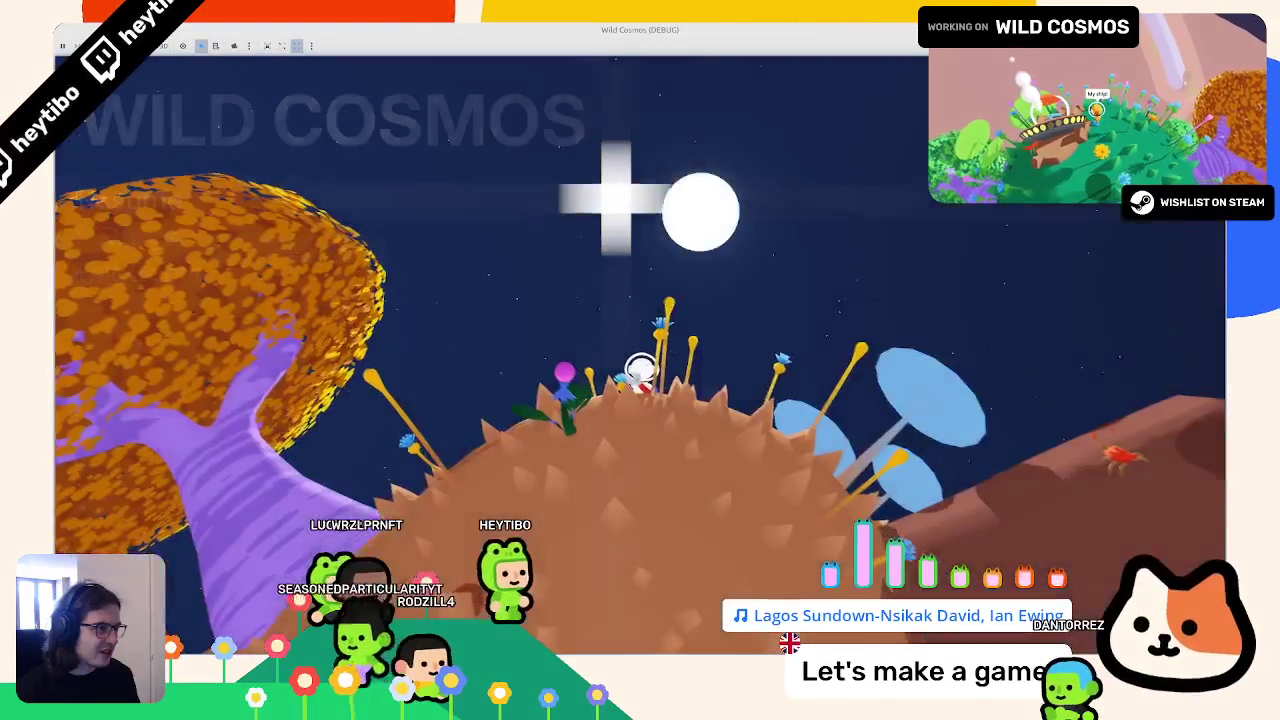
{"action": "key", "text": "Escape"}
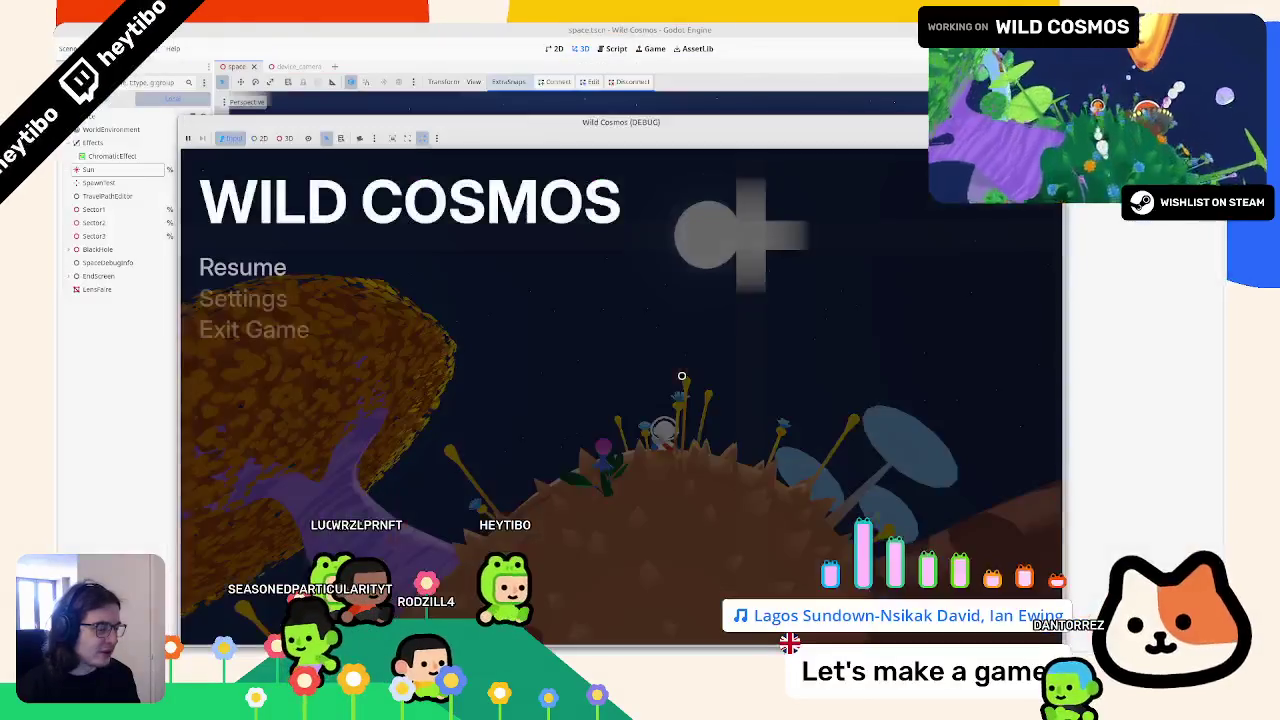
{"action": "key", "text": "Escape"}
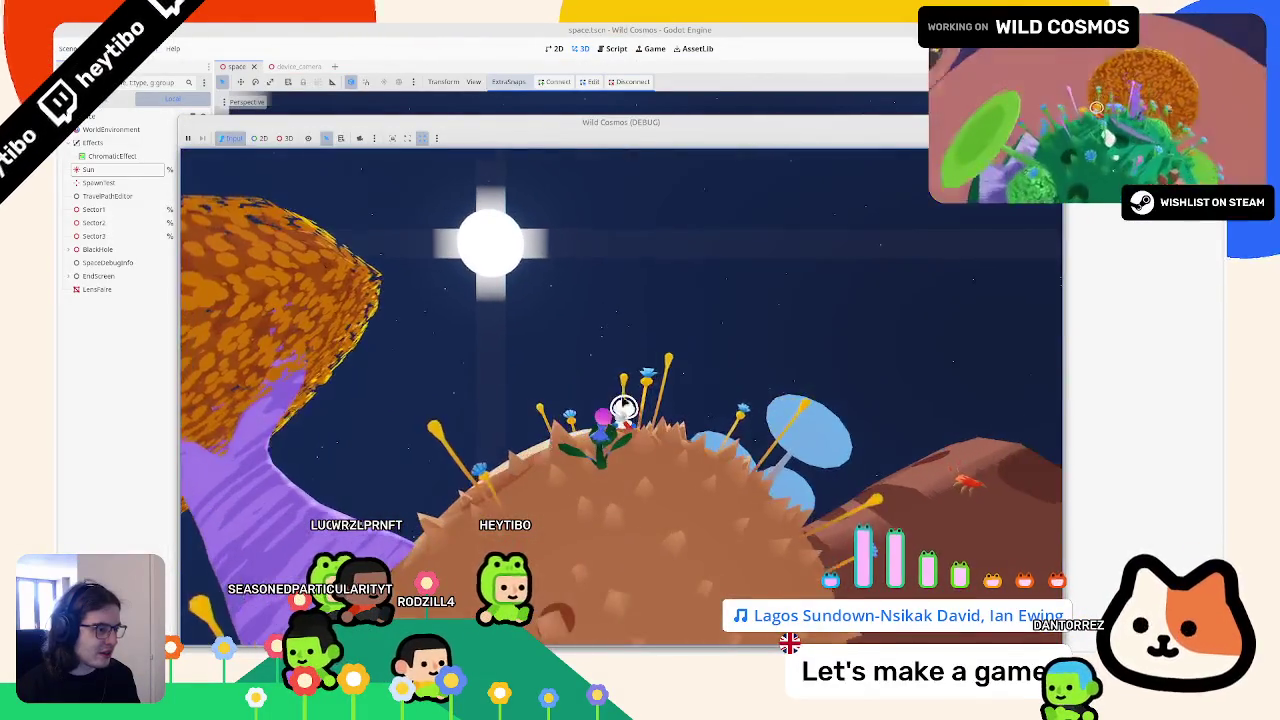
{"action": "key", "text": "F8"}
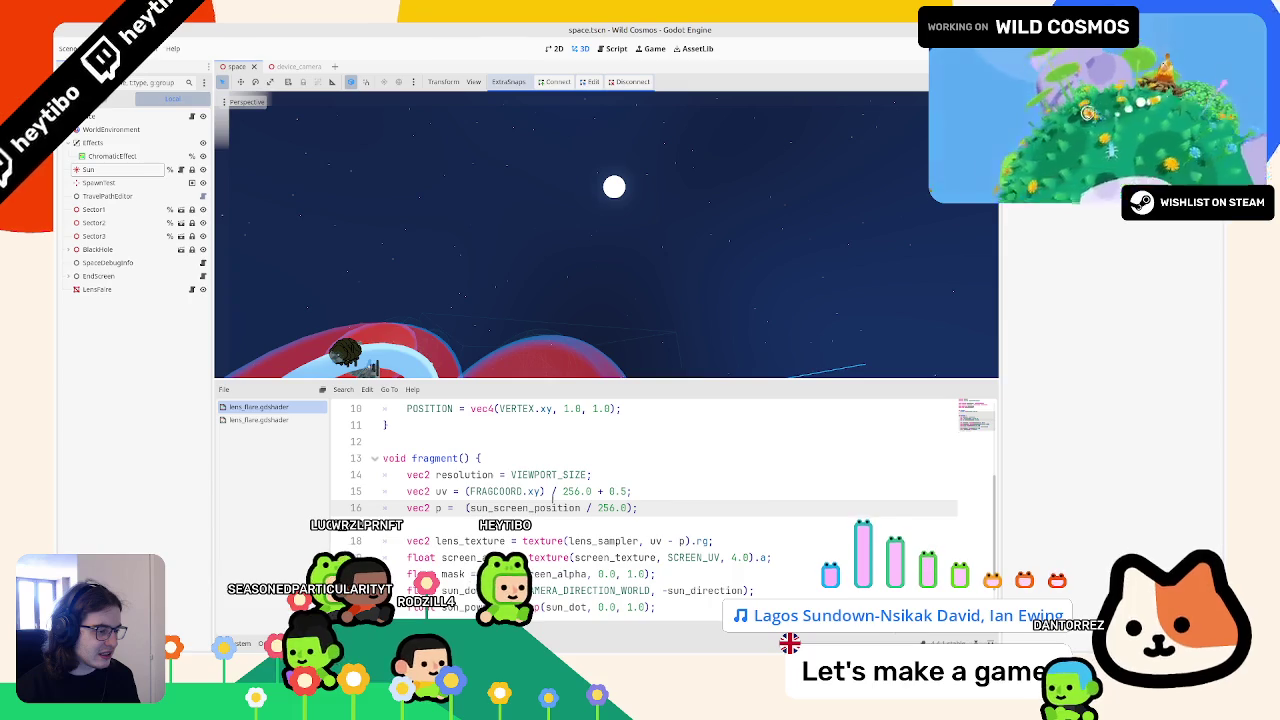
Step: Change the lens texture lookup on line 18 to uv - p + (SCREEN_UV / resolution), then test-run
{"action": "double_click", "coordinate": [693, 557]}
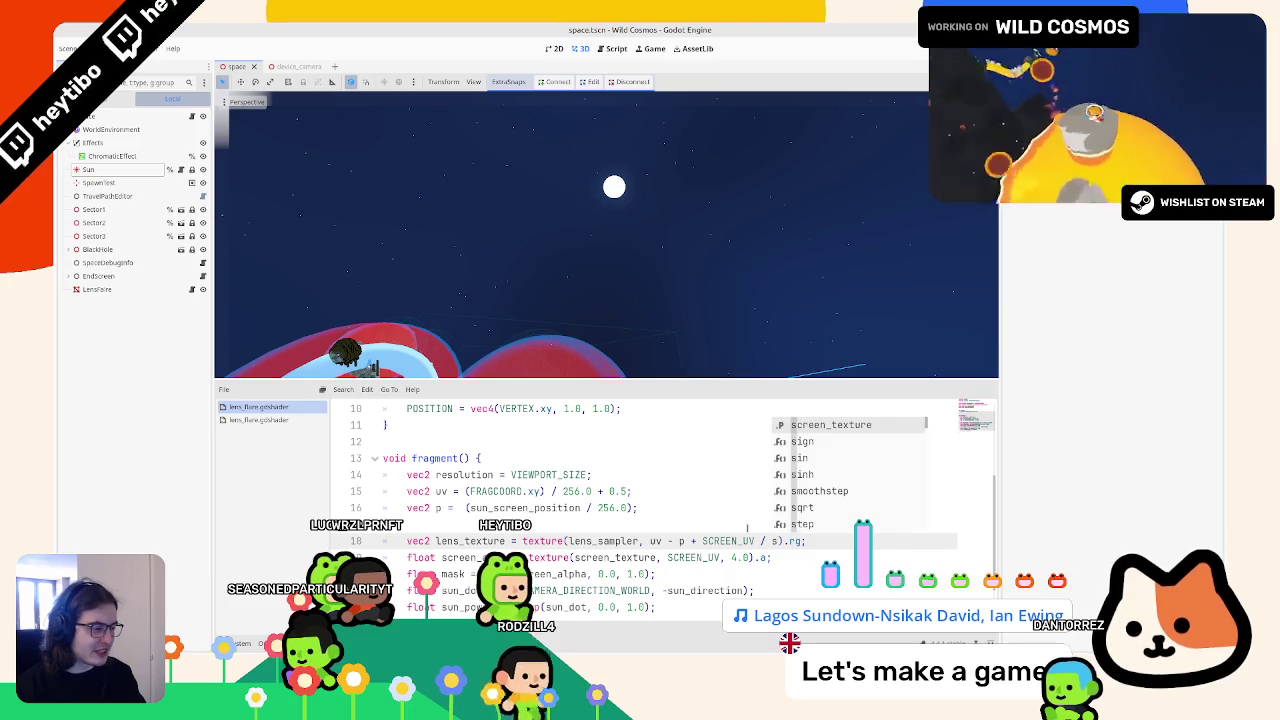
{"action": "key", "text": "BackSpace"}
{"action": "type", "text": "reflect(s"}
{"action": "key", "text": "Return"}
{"action": "key", "text": "ctrl+shift+Left"}
{"action": "key", "text": "ctrl+shift+Left"}
{"action": "key", "text": "ctrl+shift+Left"}
{"action": "type", "text": "("}
{"action": "key", "text": "F5"}
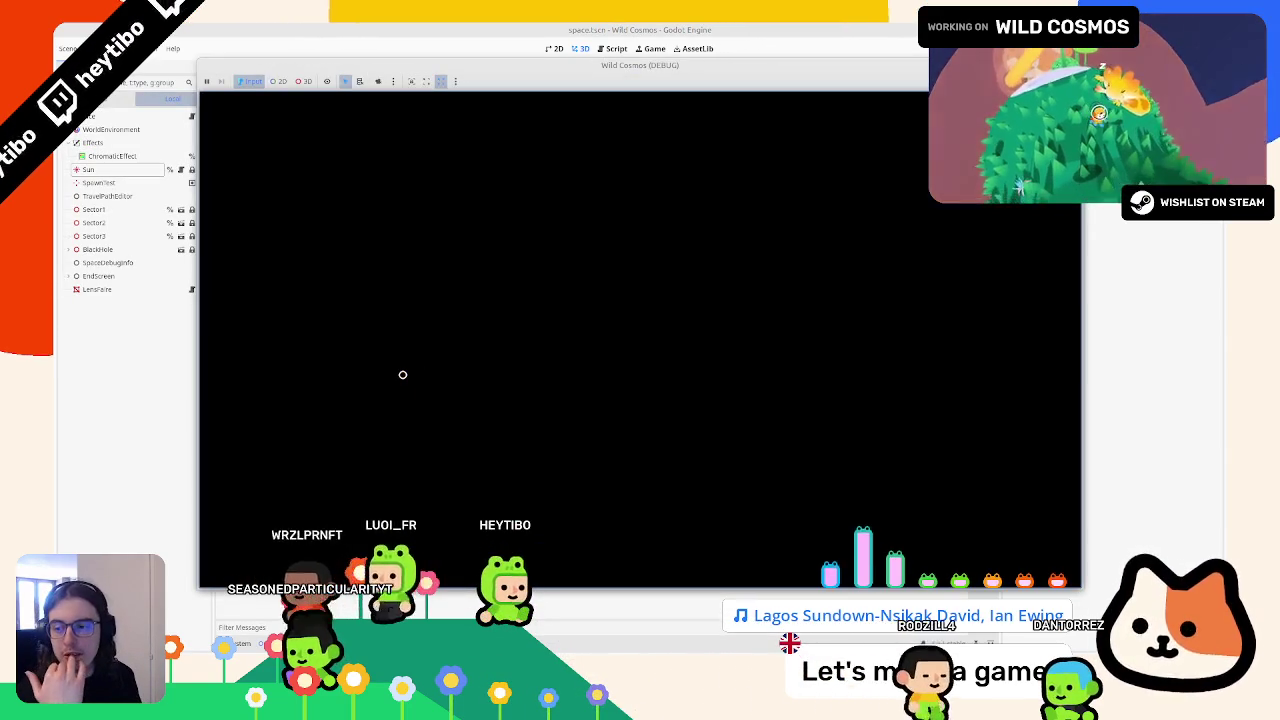
{"action": "key", "text": "F8"}
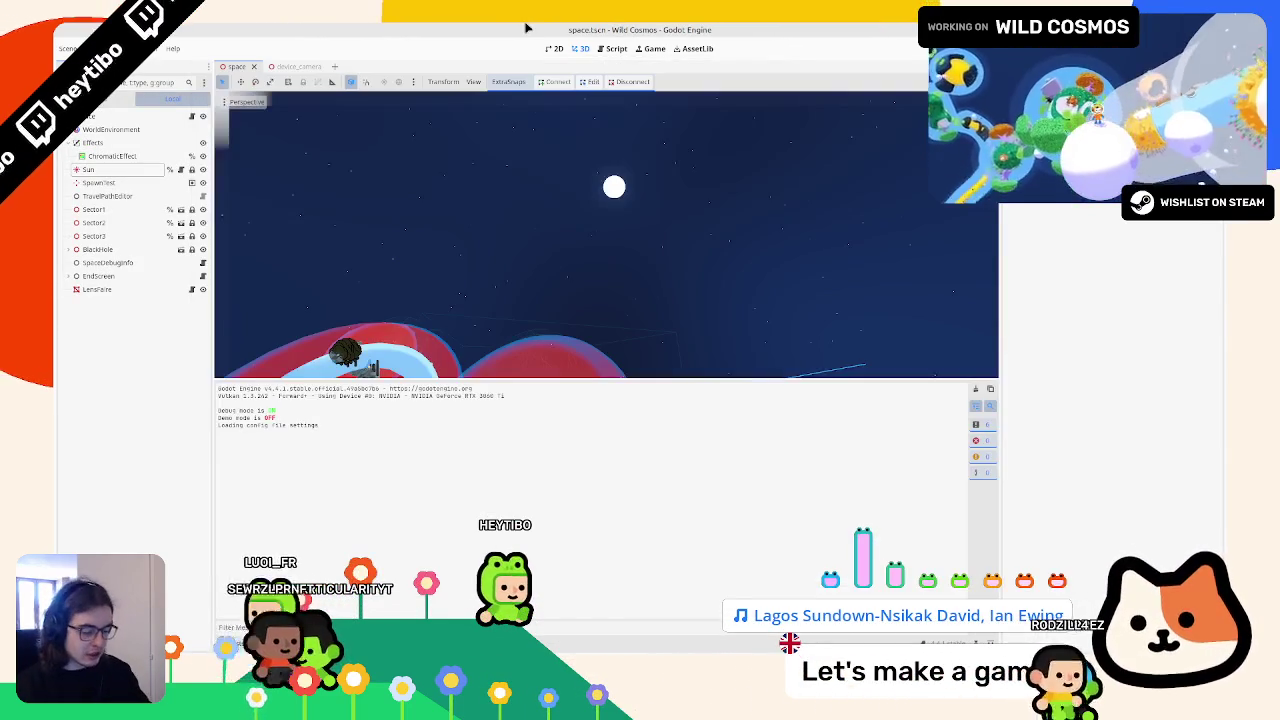
Step: Run the game, pausing and resuming twice to inspect the white cross flare, then relaunch it
{"action": "key", "text": "F5"}
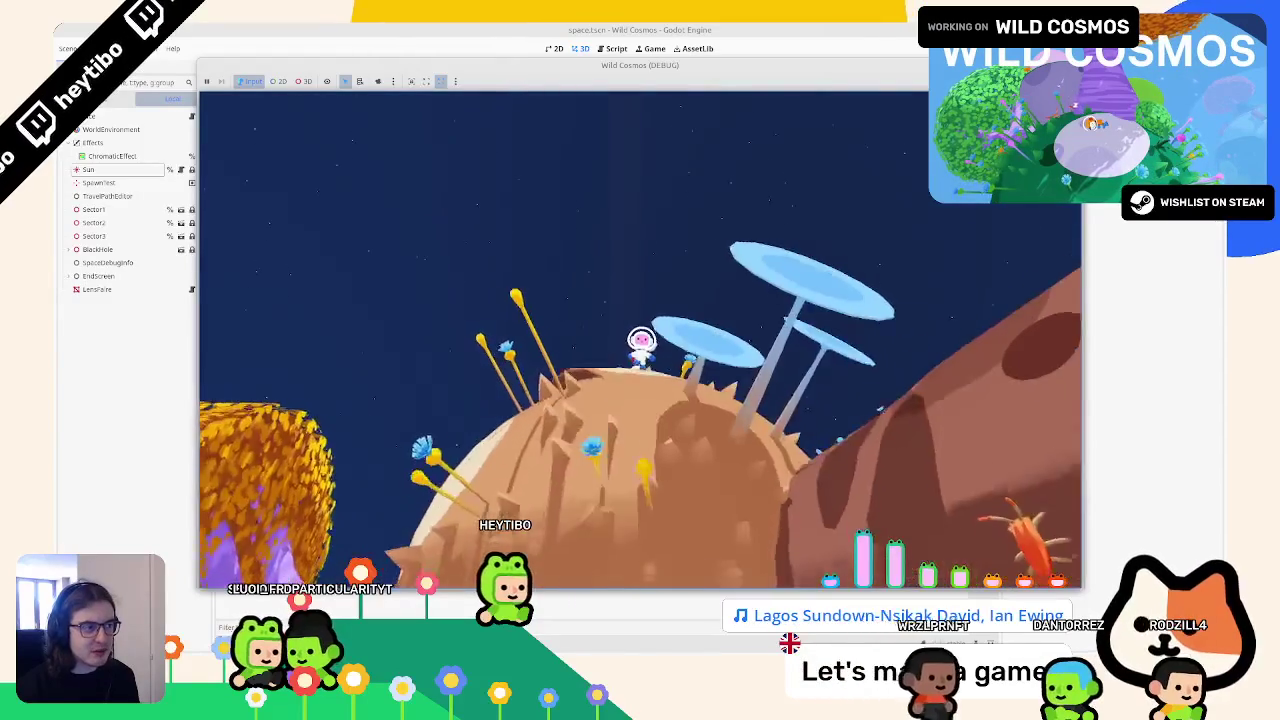
{"action": "key", "text": "Escape"}
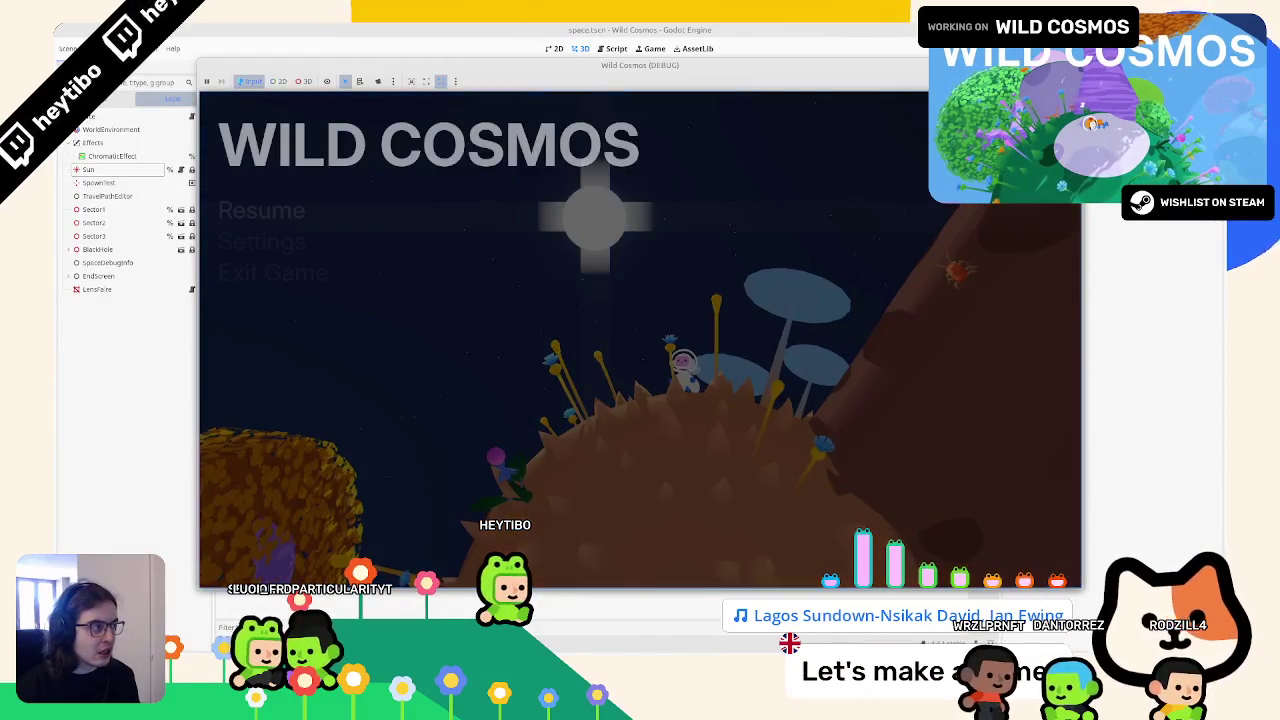
{"action": "key", "text": "Escape"}
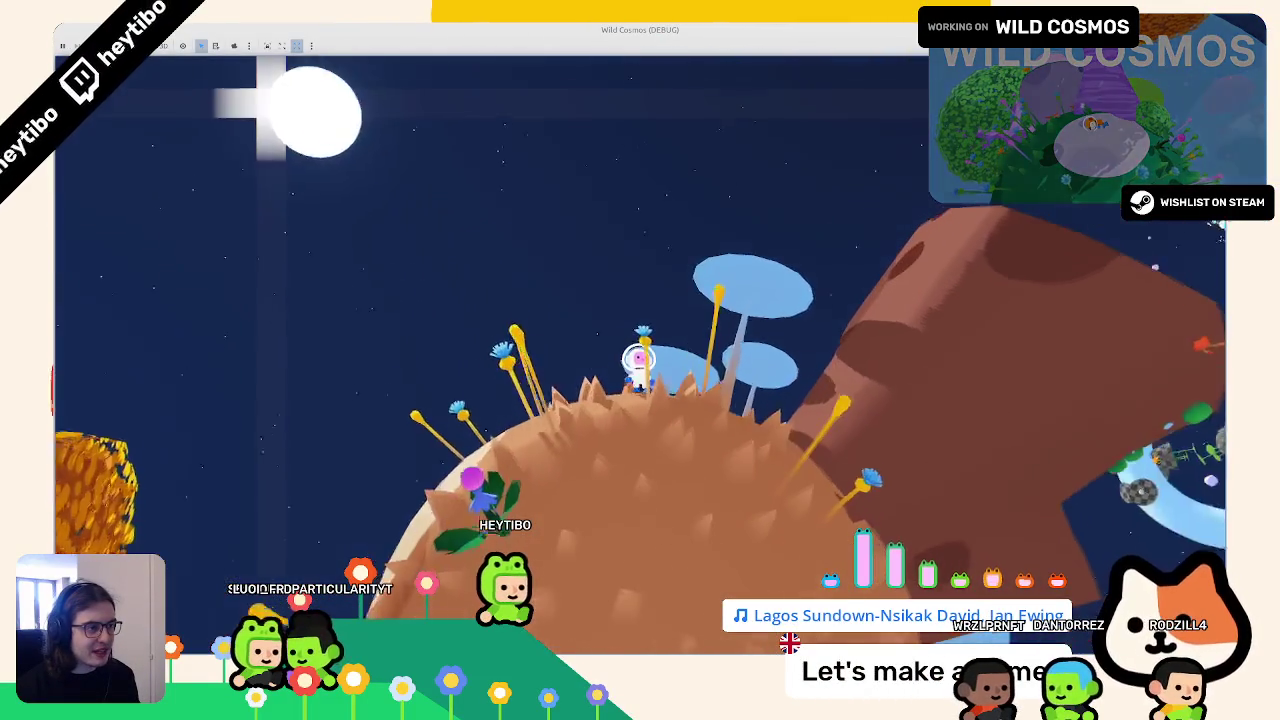
{"action": "key", "text": "Escape"}
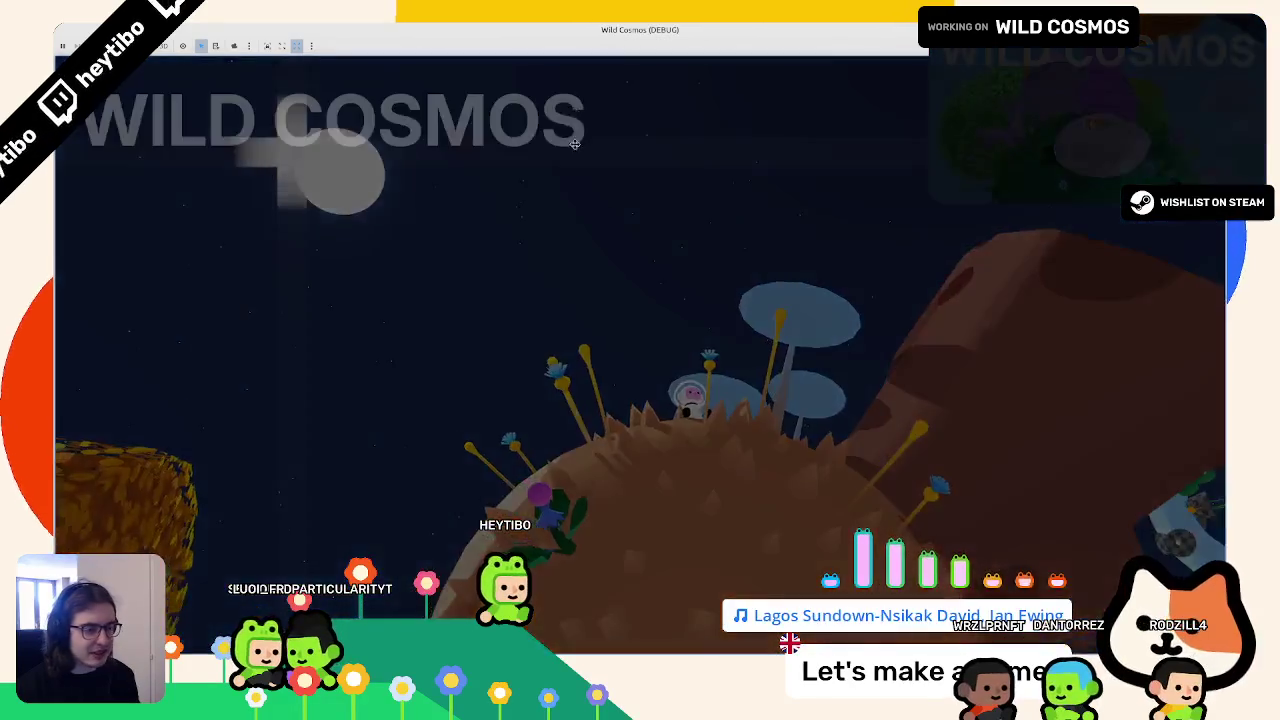
{"action": "key", "text": "Escape"}
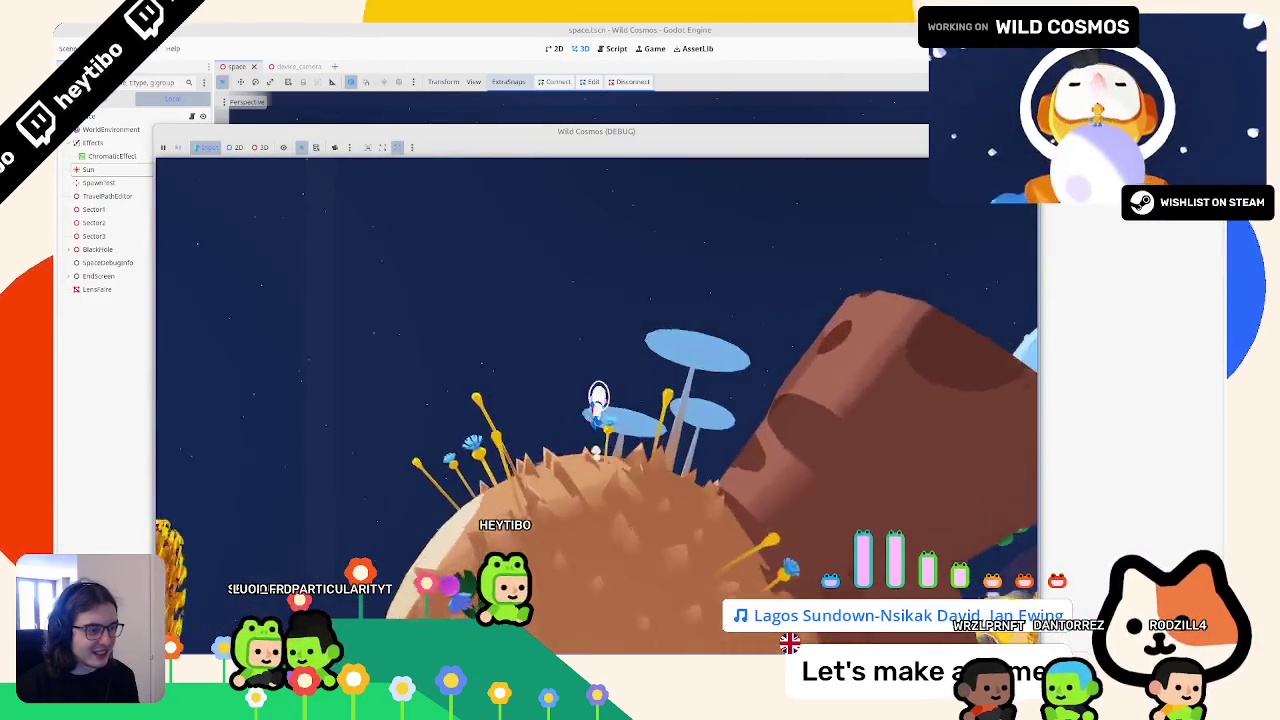
{"action": "key", "text": "alt+F4"}
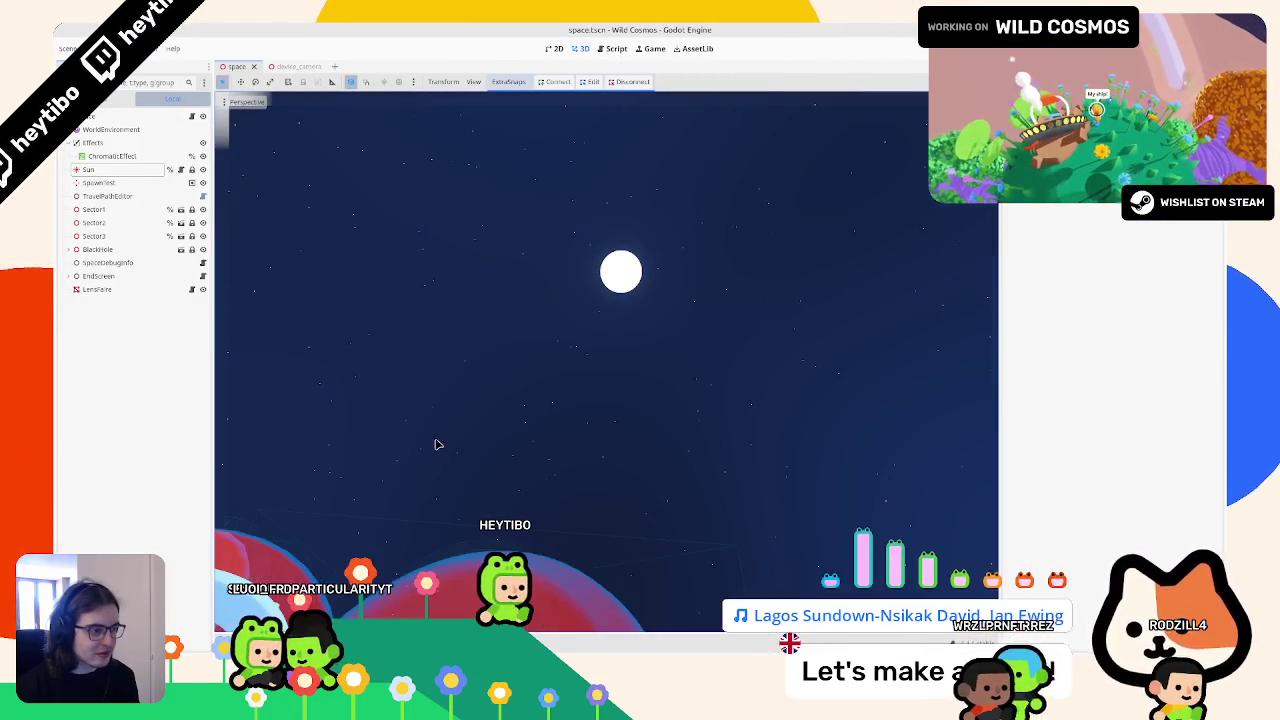
{"action": "key", "text": "F5"}
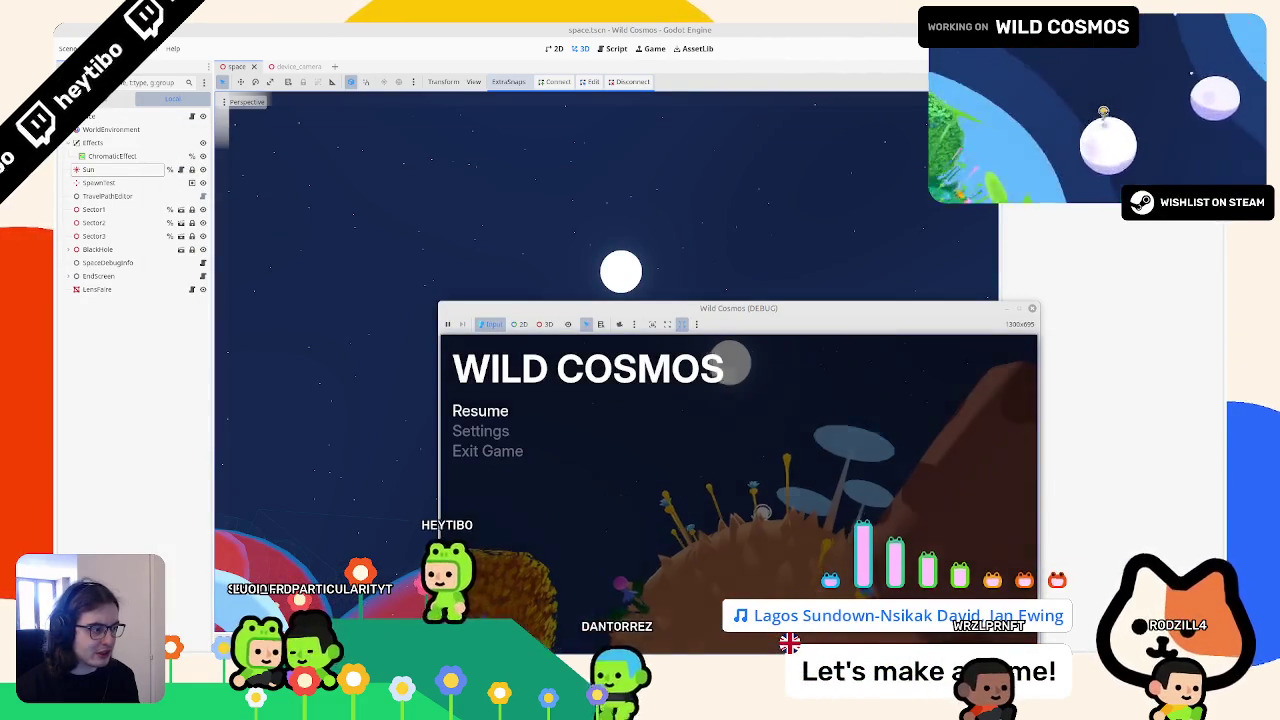
{"action": "key", "text": "Escape"}
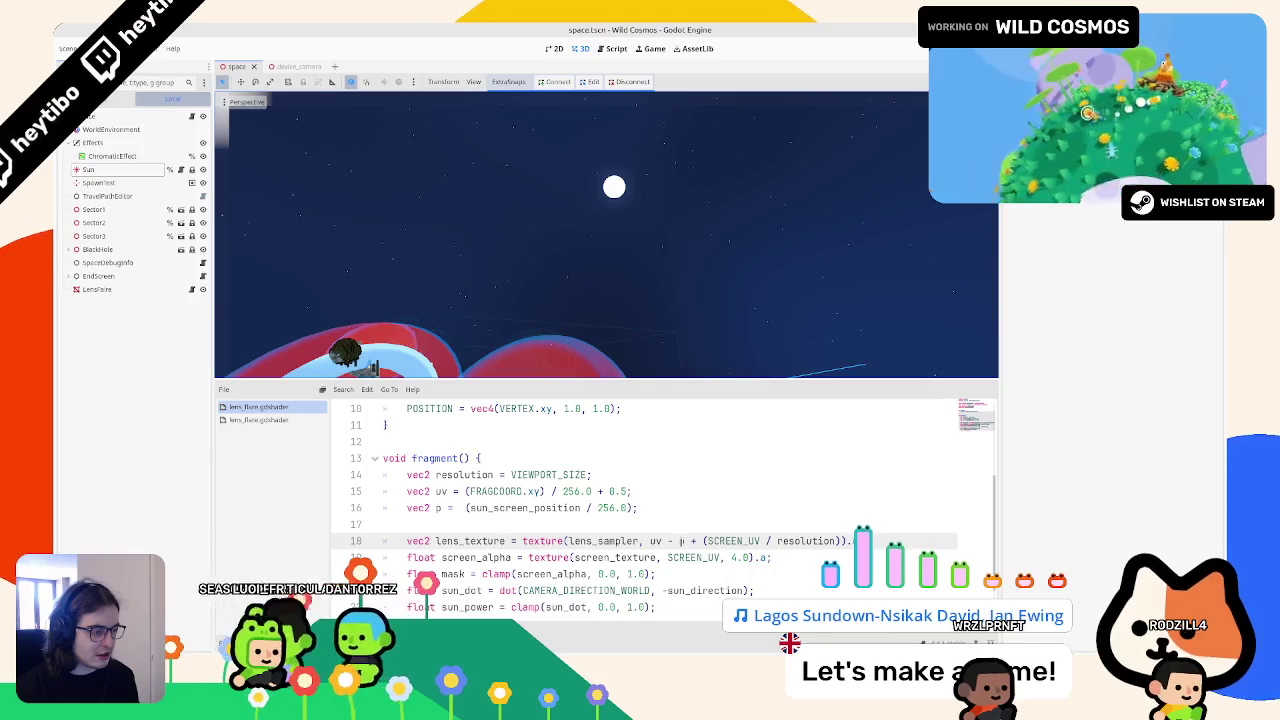
Step: Remove the SCREEN_UV / resolution term so line 18 samples uv - p, then rerun the game
{"action": "key", "text": "F5"}
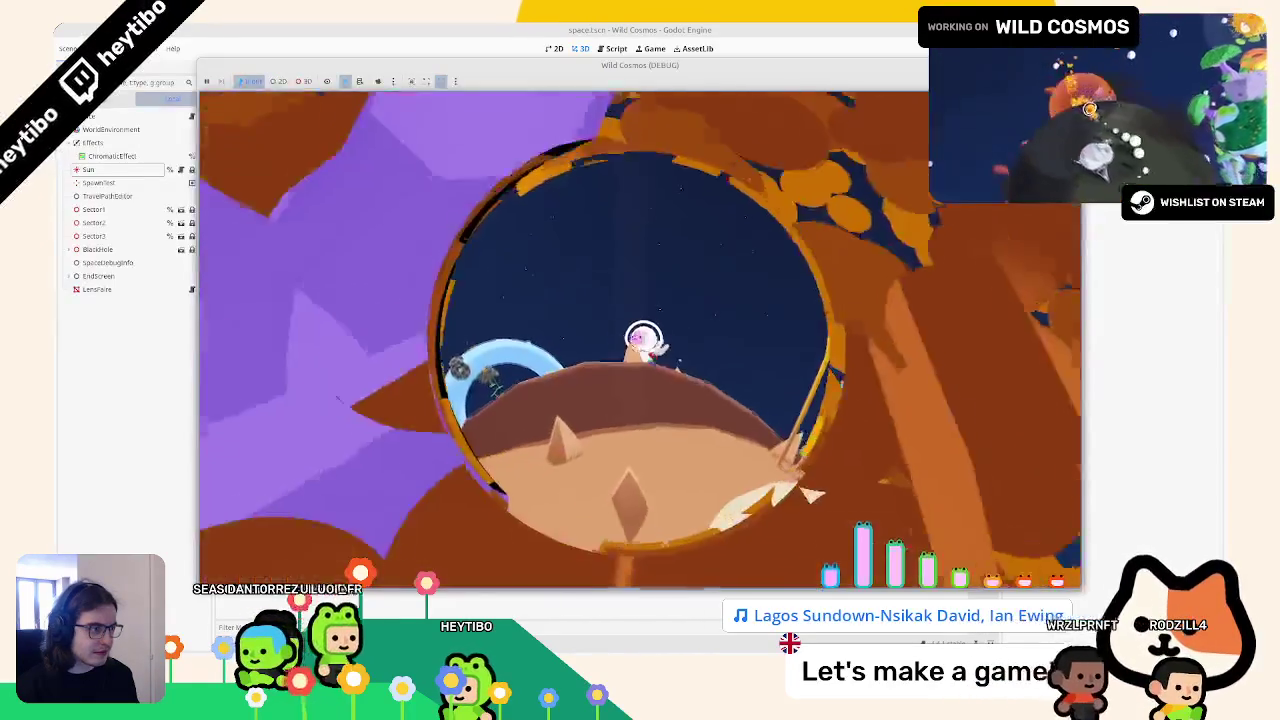
{"action": "key", "text": "Escape"}
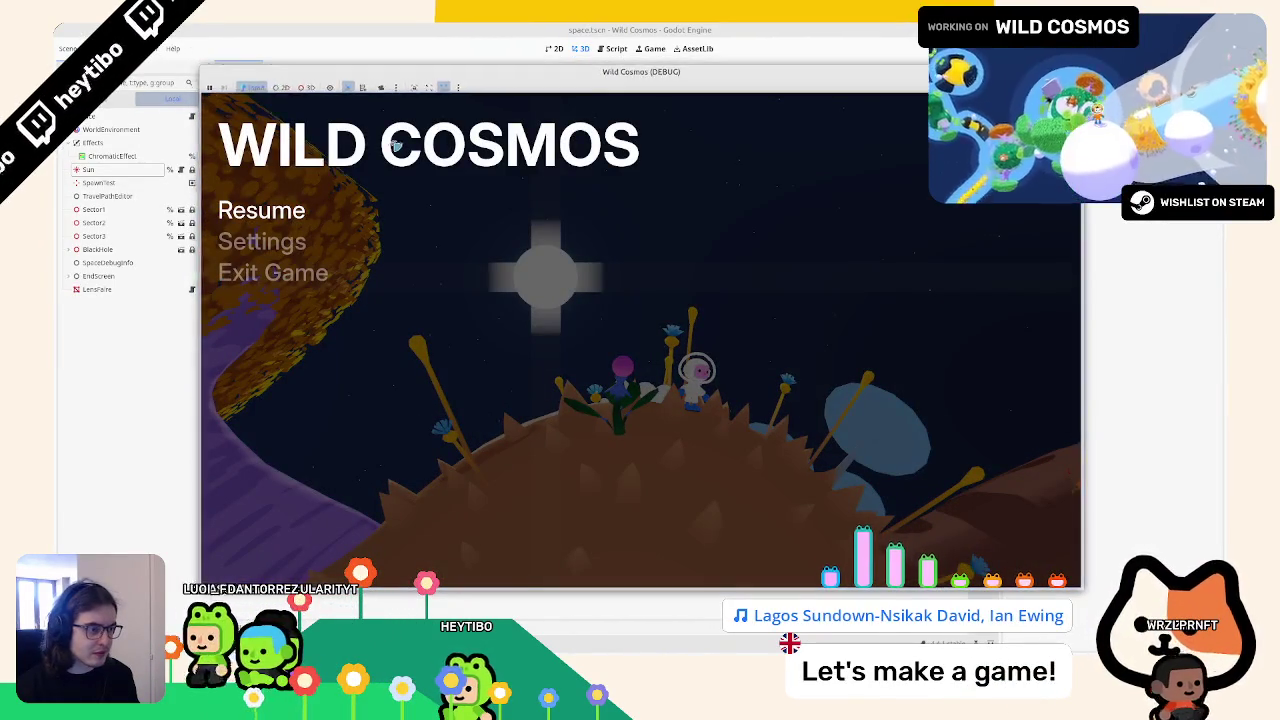
{"action": "left_click_drag", "start_coordinate": [201, 60], "coordinate": [393, 145]}
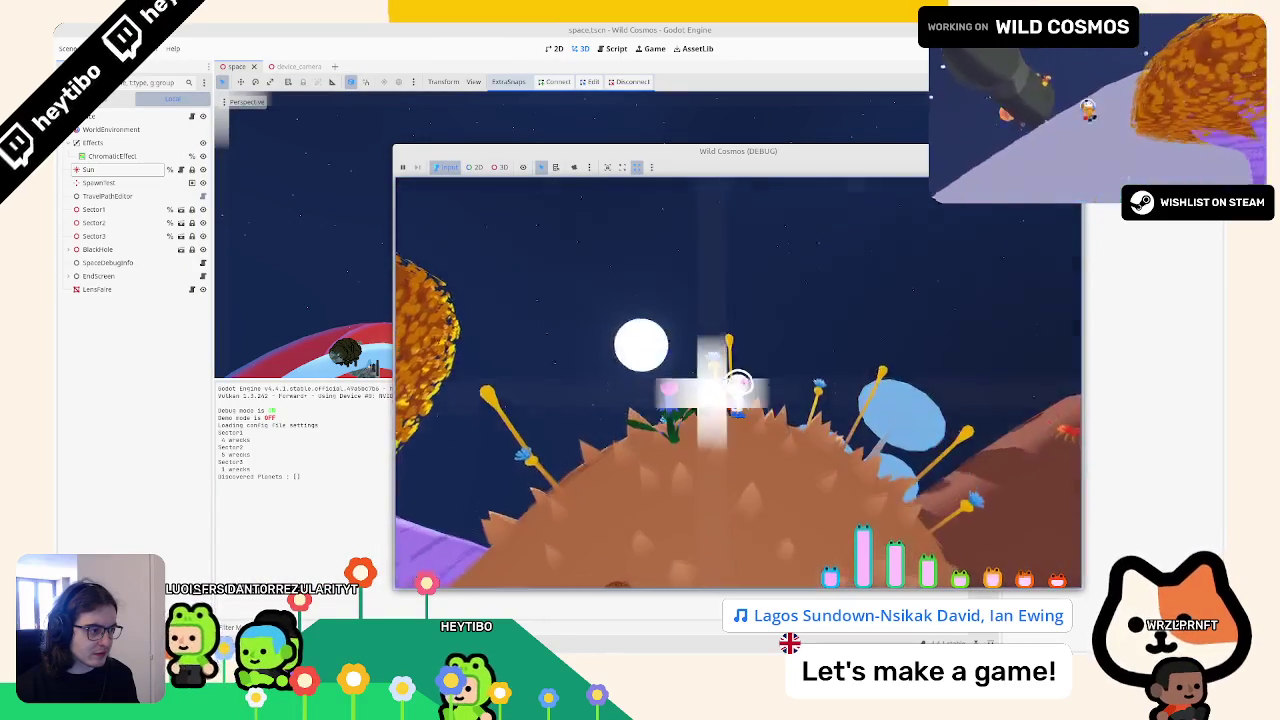
{"action": "key", "text": "F8"}
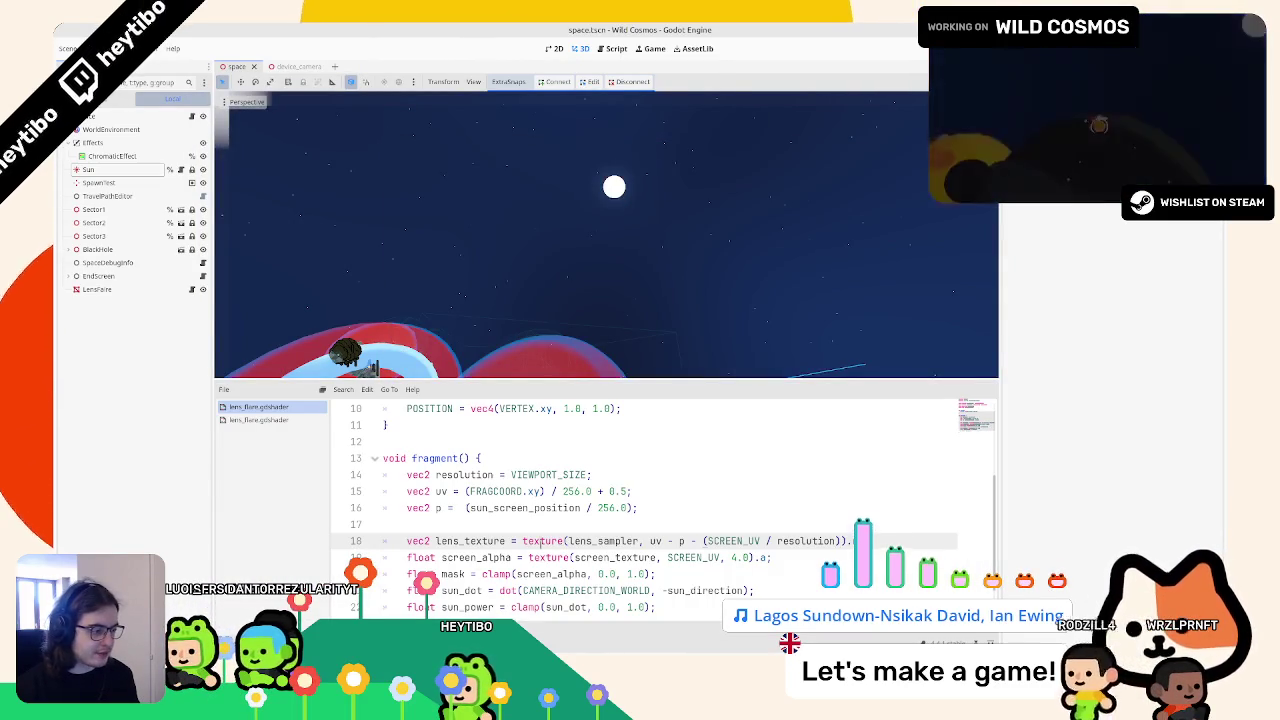
{"action": "key", "text": "BackSpace"}
{"action": "key", "text": "BackSpace"}
{"action": "key", "text": "BackSpace"}
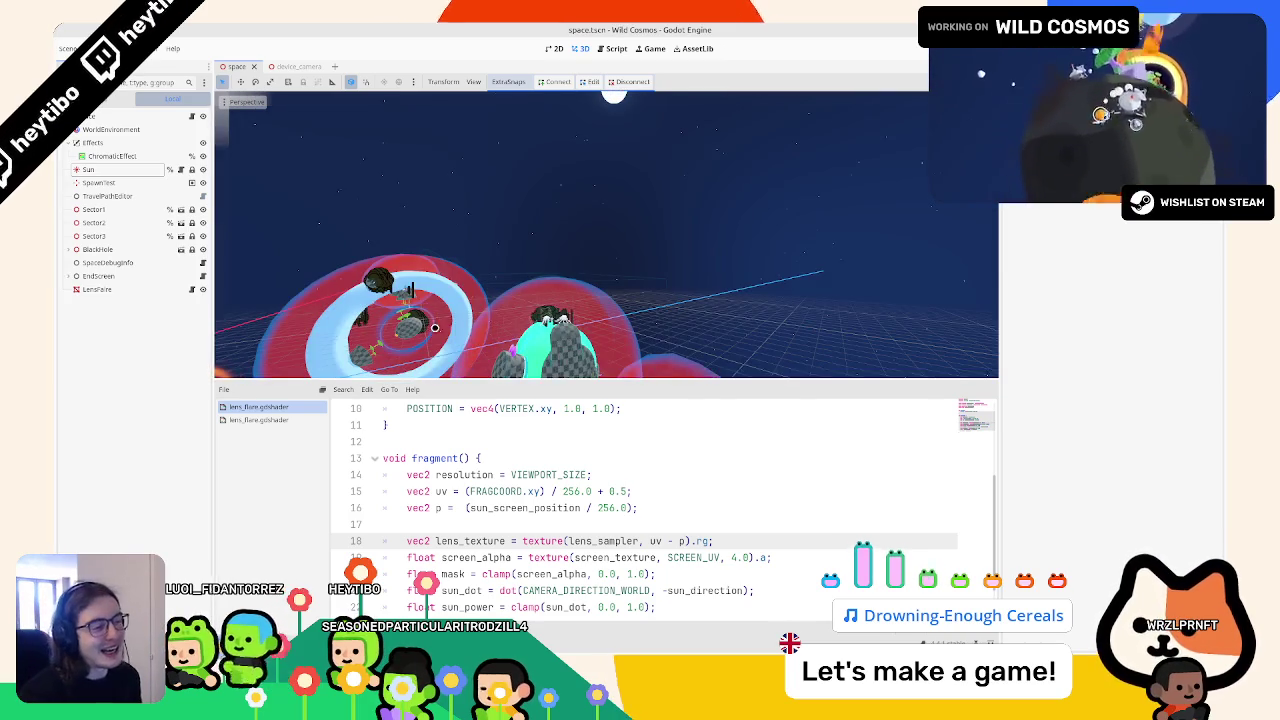
{"action": "key", "text": "F5"}
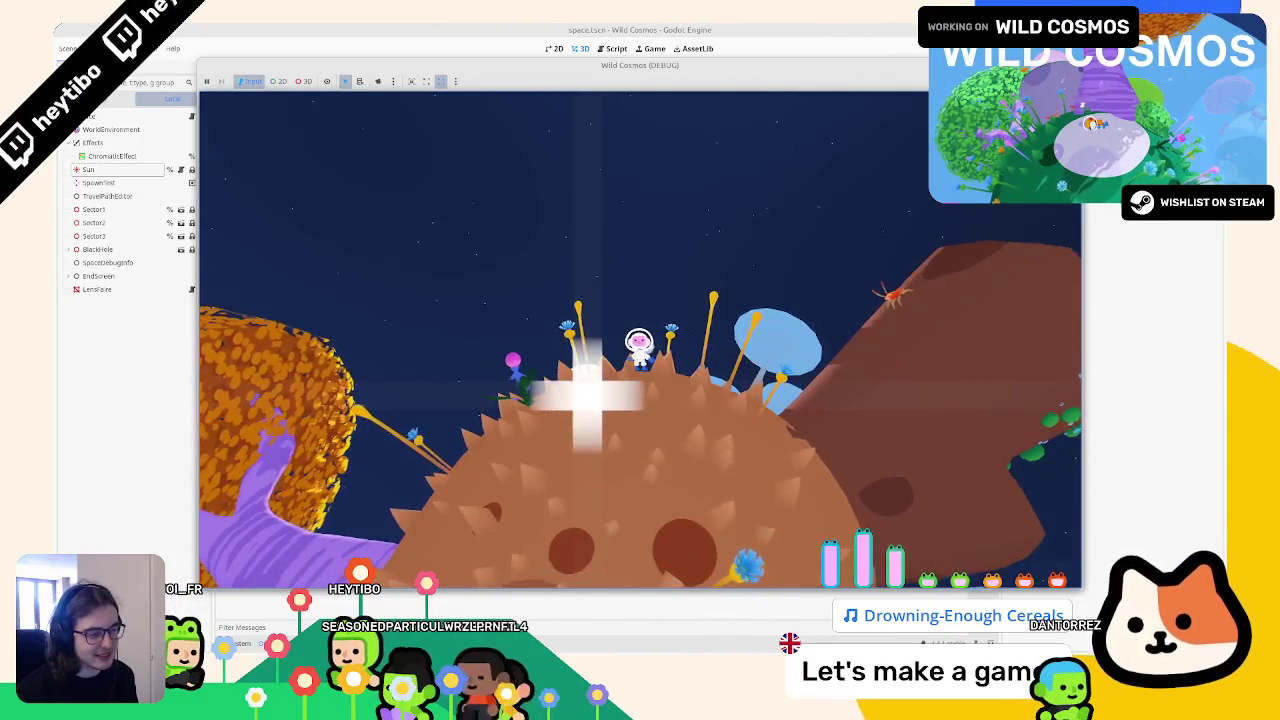
Step: Stop the game and place the caret after sun_power on the ALPHA line 22
{"action": "key", "text": "Escape"}
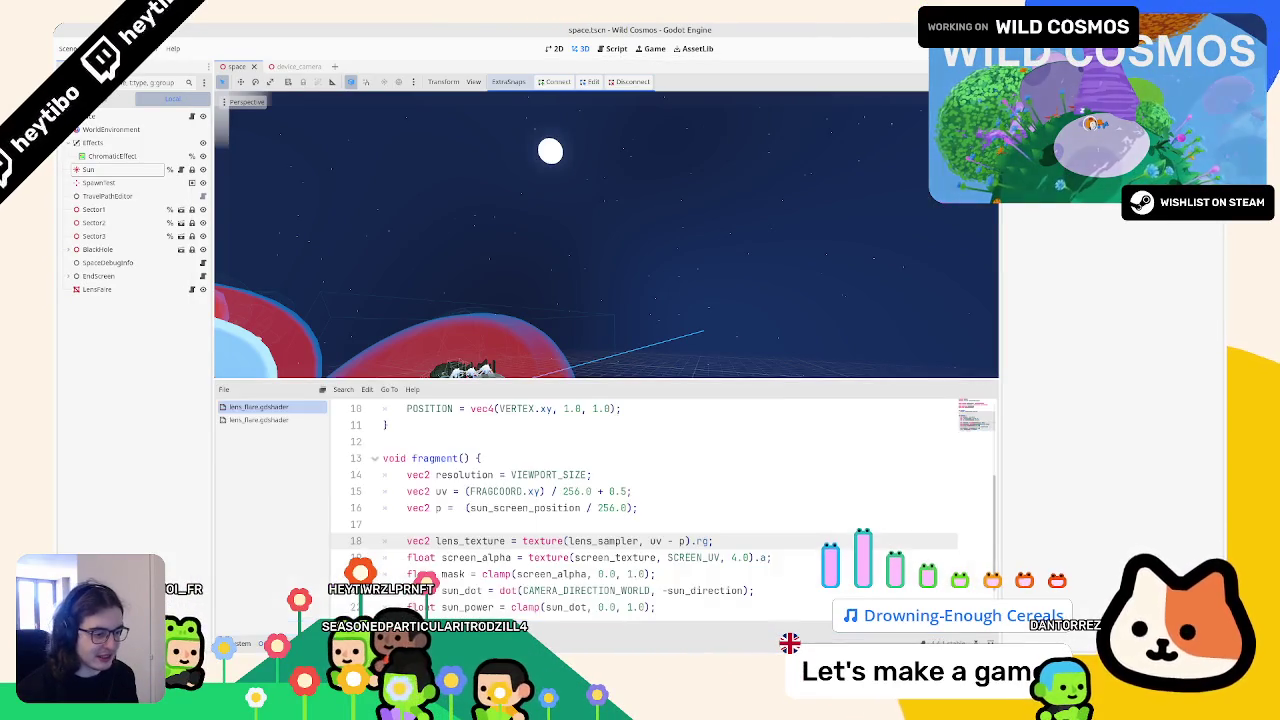
{"action": "scroll", "coordinate": [427, 506], "scroll_direction": "down", "scroll_amount": 1}
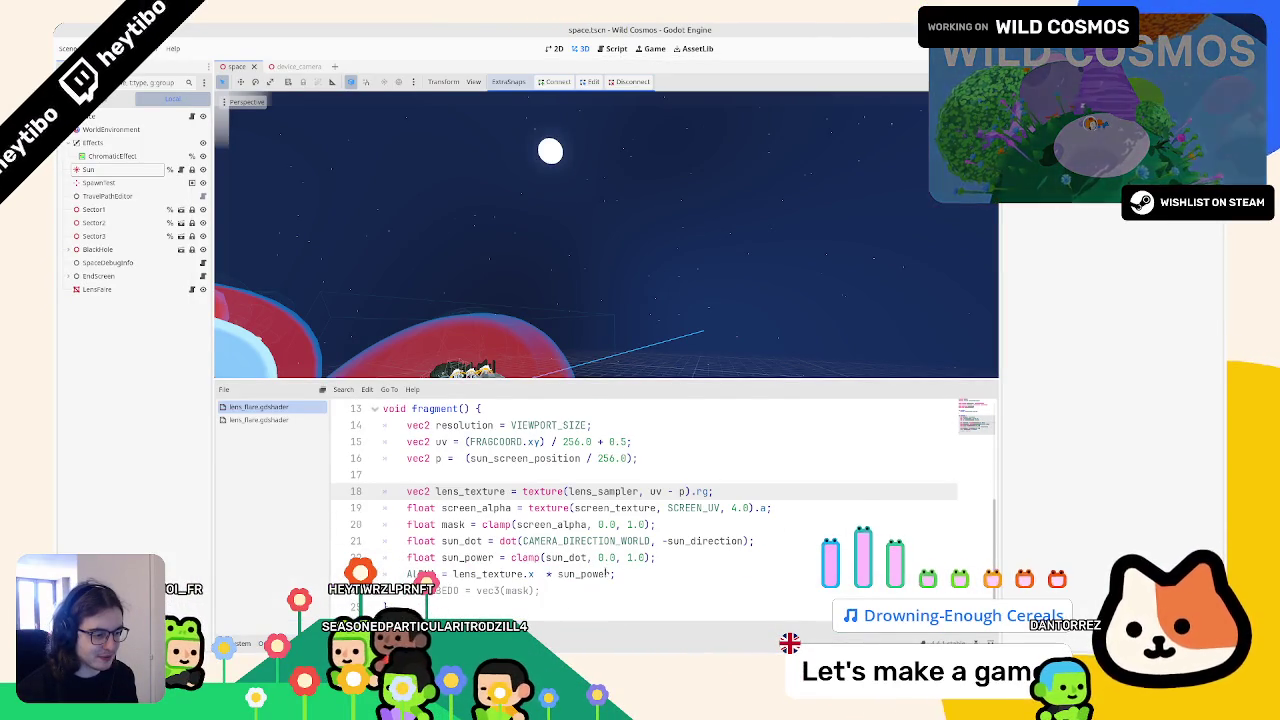
{"action": "left_click", "coordinate": [607, 574]}
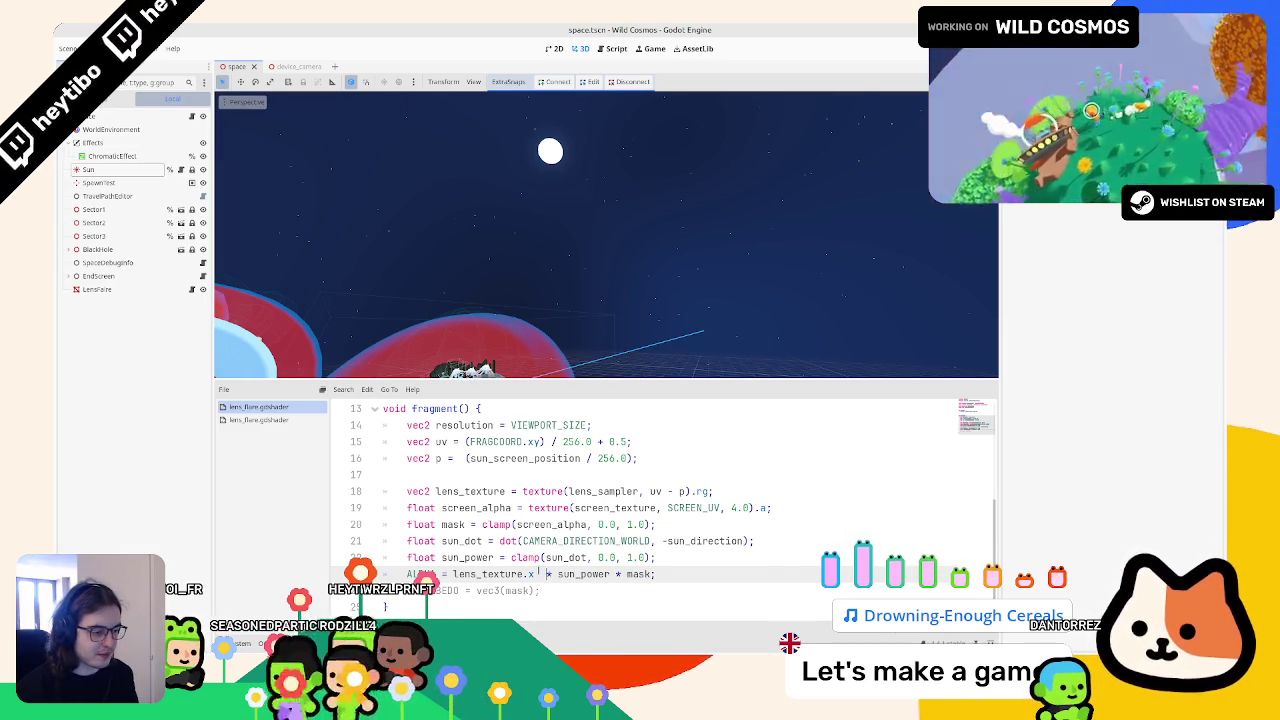
Step: Run the game and walk the astronaut until the sun and its flare come into view
{"action": "key", "text": "F5"}
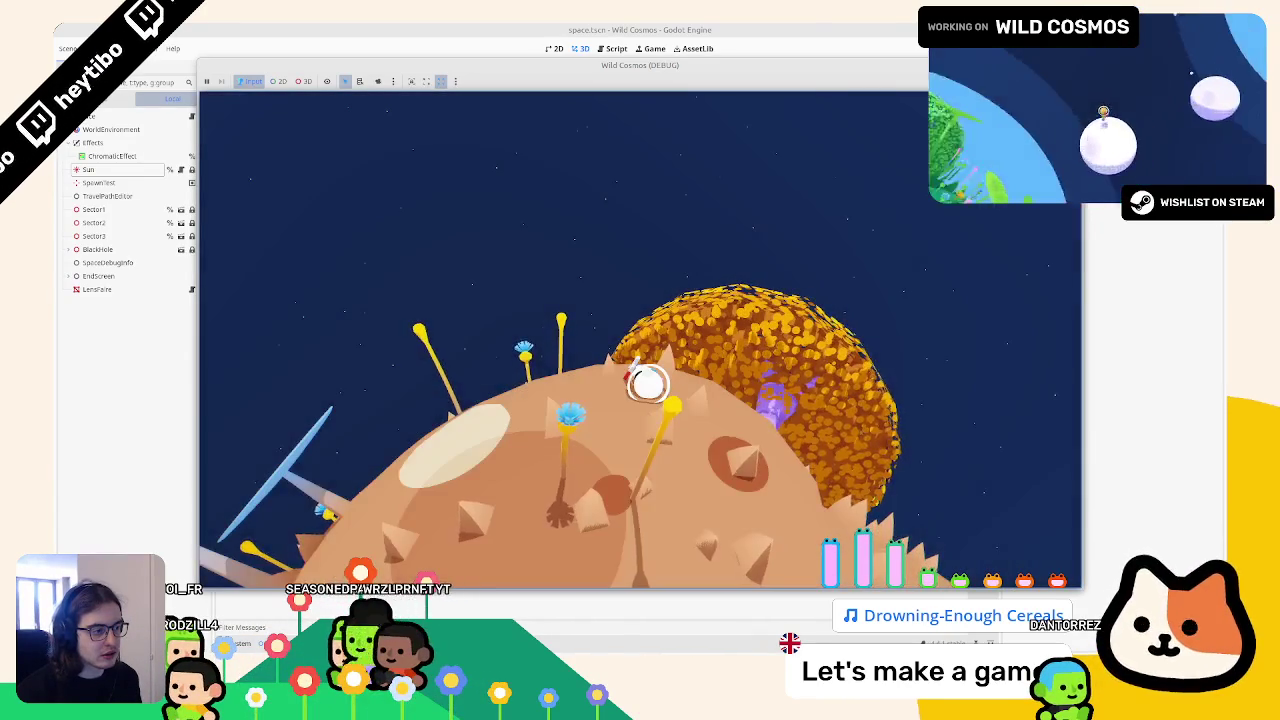
{"action": "key", "text": "w"}
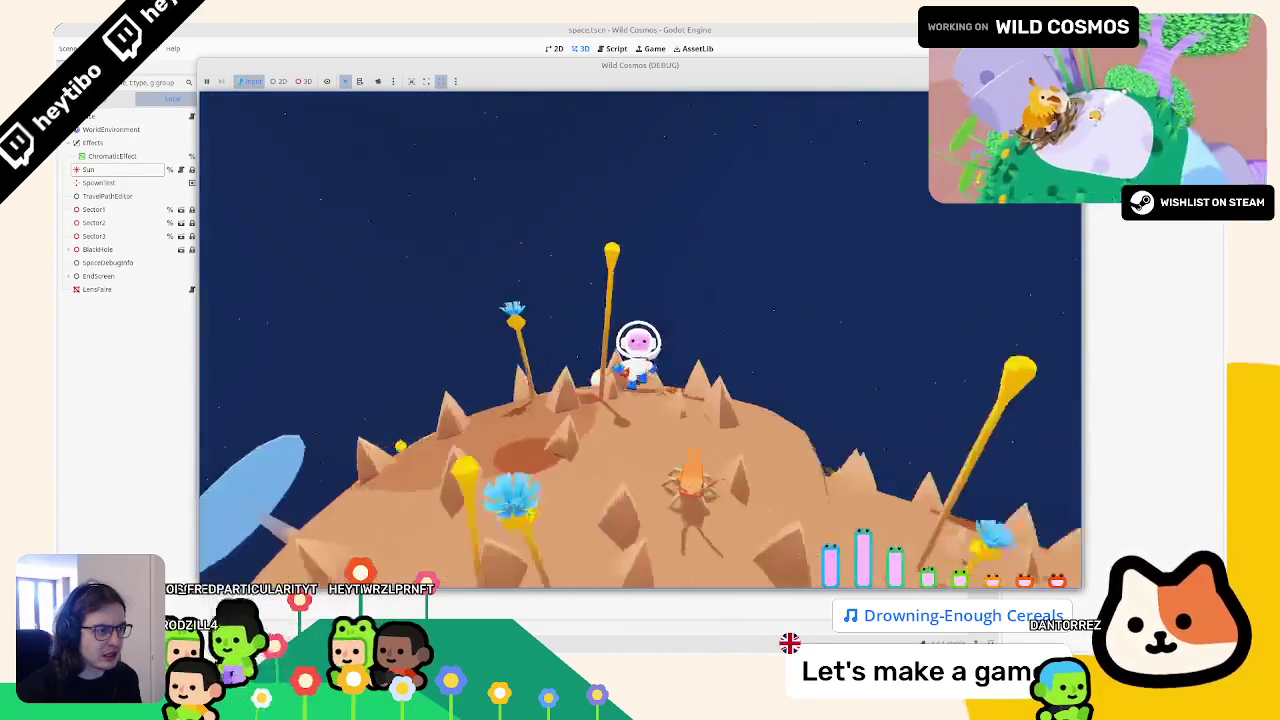
{"action": "key", "text": "w"}
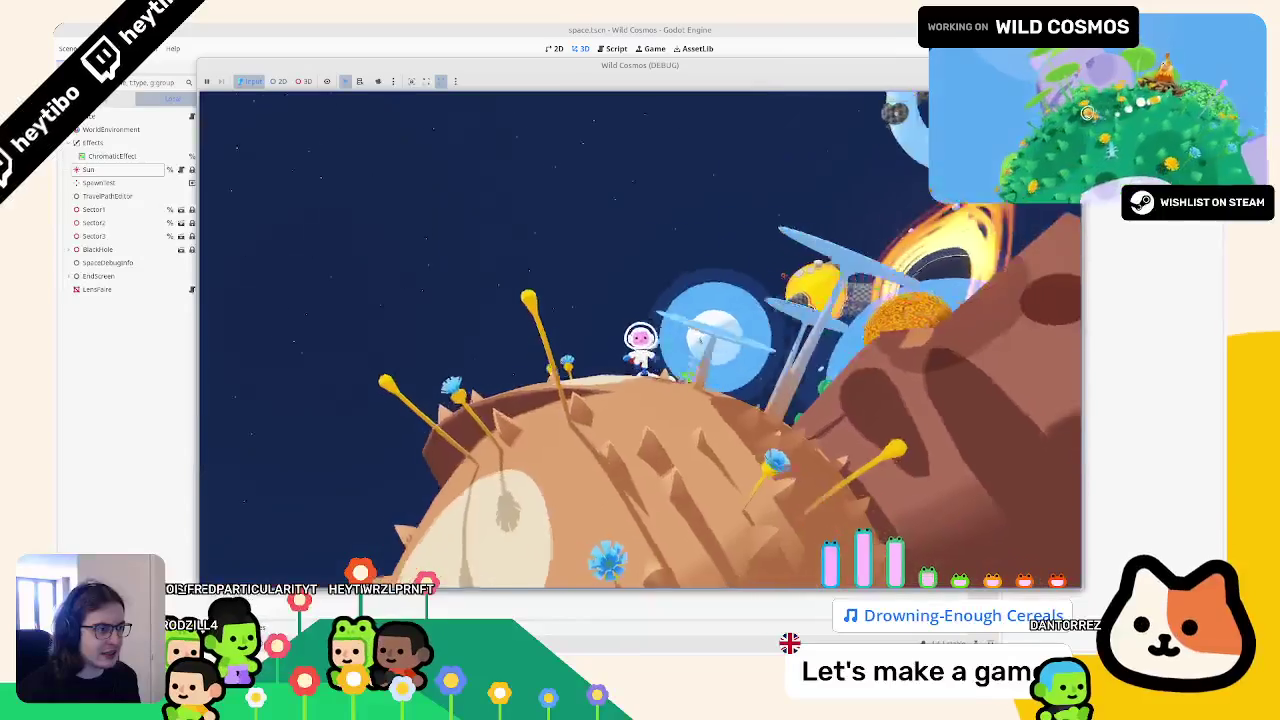
{"action": "key", "text": "w"}
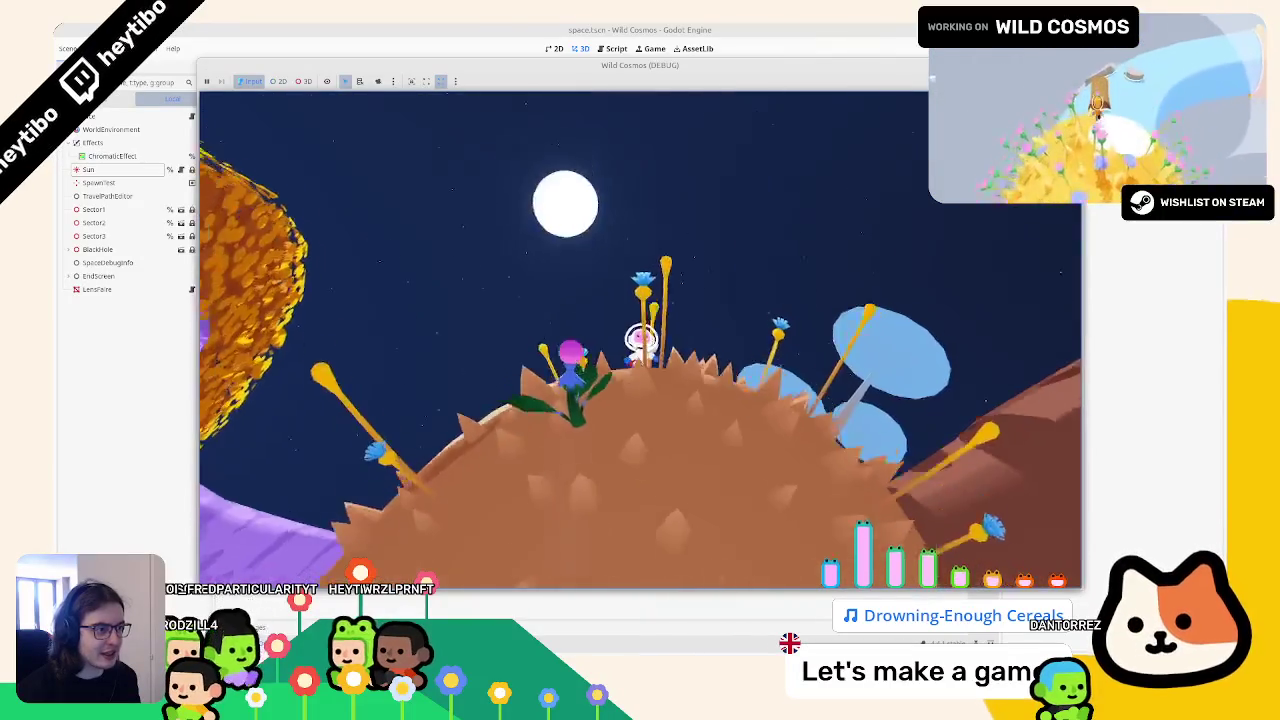
{"action": "key", "text": "w"}
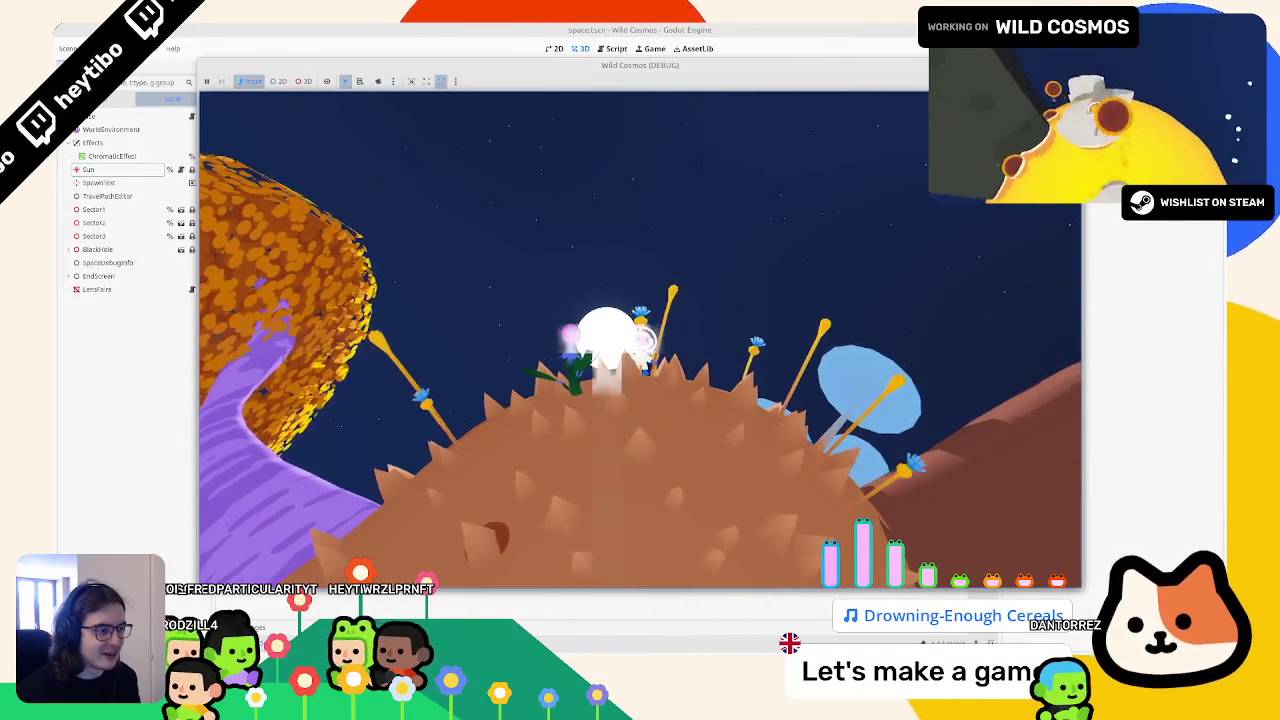
{"action": "key", "text": "F8"}
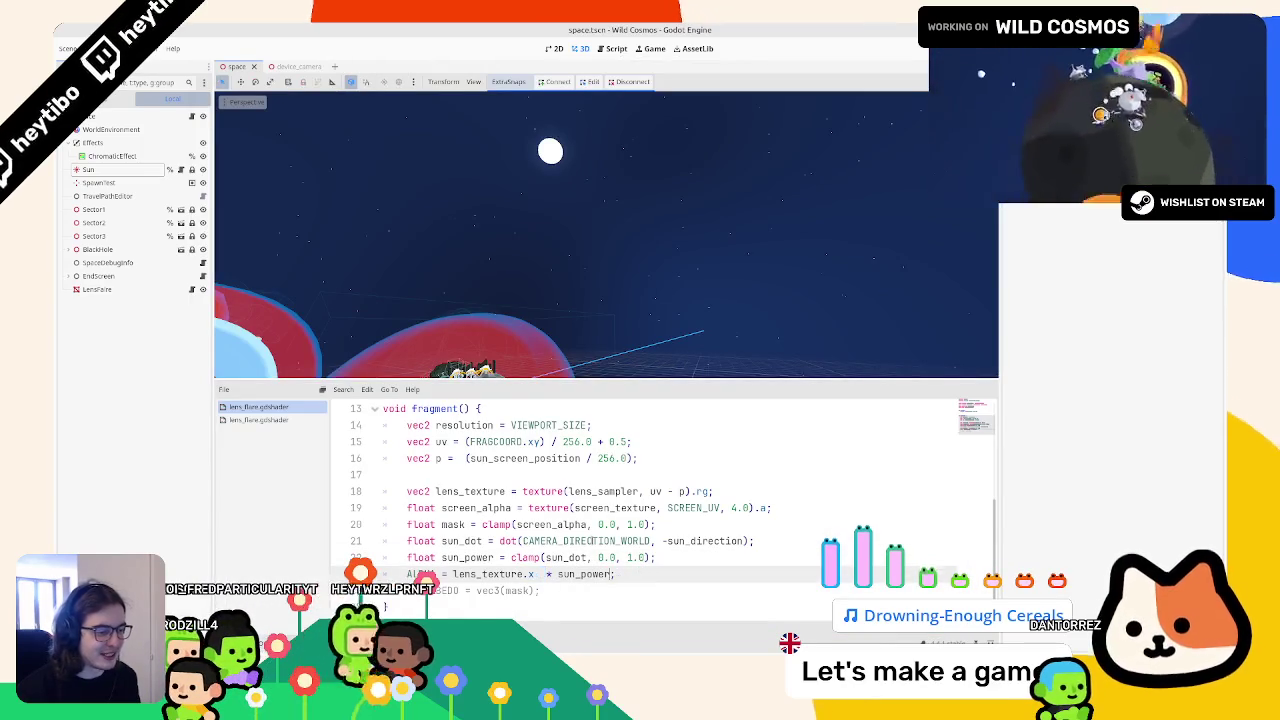
Step: Inspect the mask, screen_alpha and p variables in the fragment function
{"action": "key", "text": "Up"}
{"action": "key", "text": "Up"}
{"action": "key", "text": "Up"}
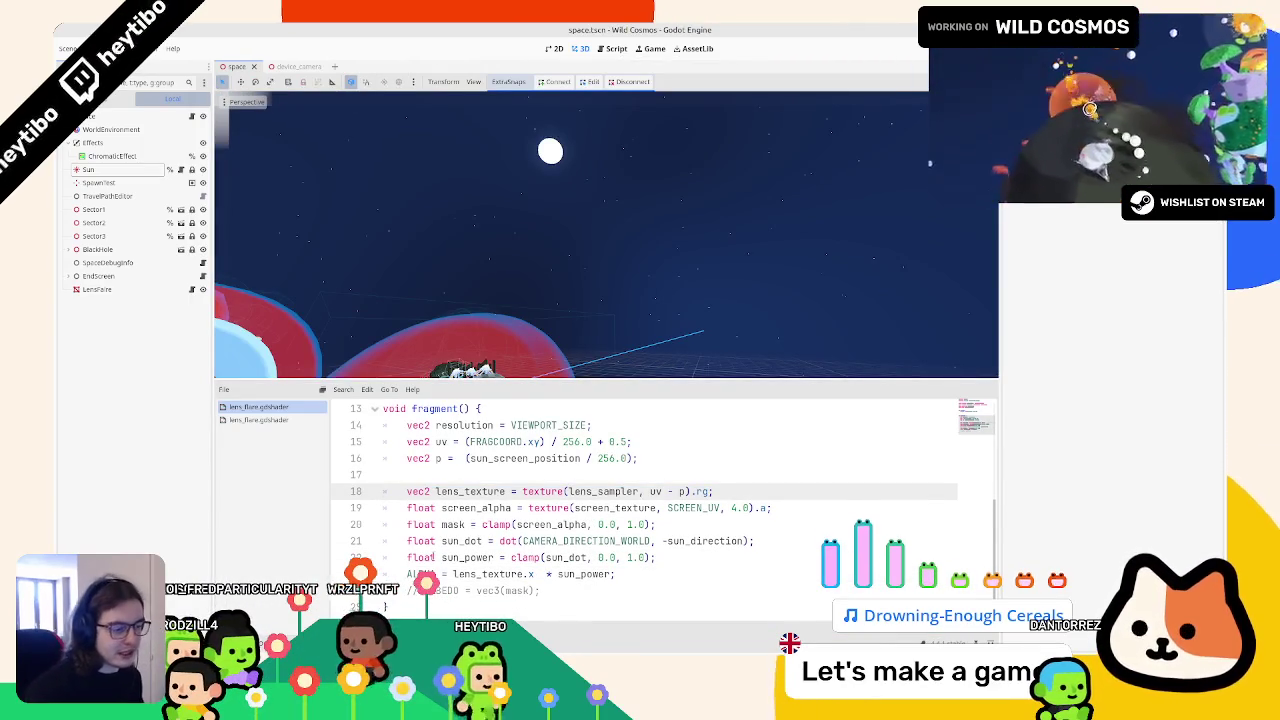
{"action": "scroll", "coordinate": [449, 476], "scroll_direction": "up", "scroll_amount": 2}
{"action": "scroll", "coordinate": [449, 476], "scroll_direction": "down", "scroll_amount": 1}
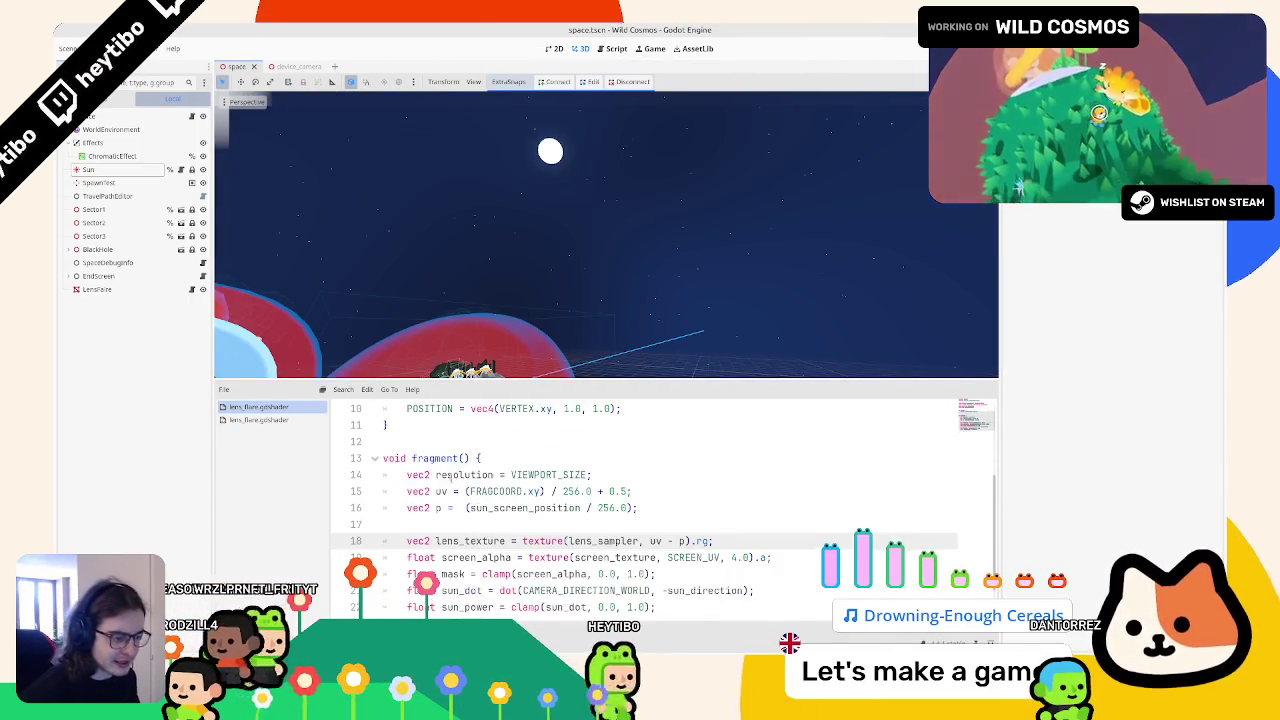
{"action": "scroll", "coordinate": [449, 476], "scroll_direction": "down", "scroll_amount": 1}
{"action": "double_click", "coordinate": [452, 524]}
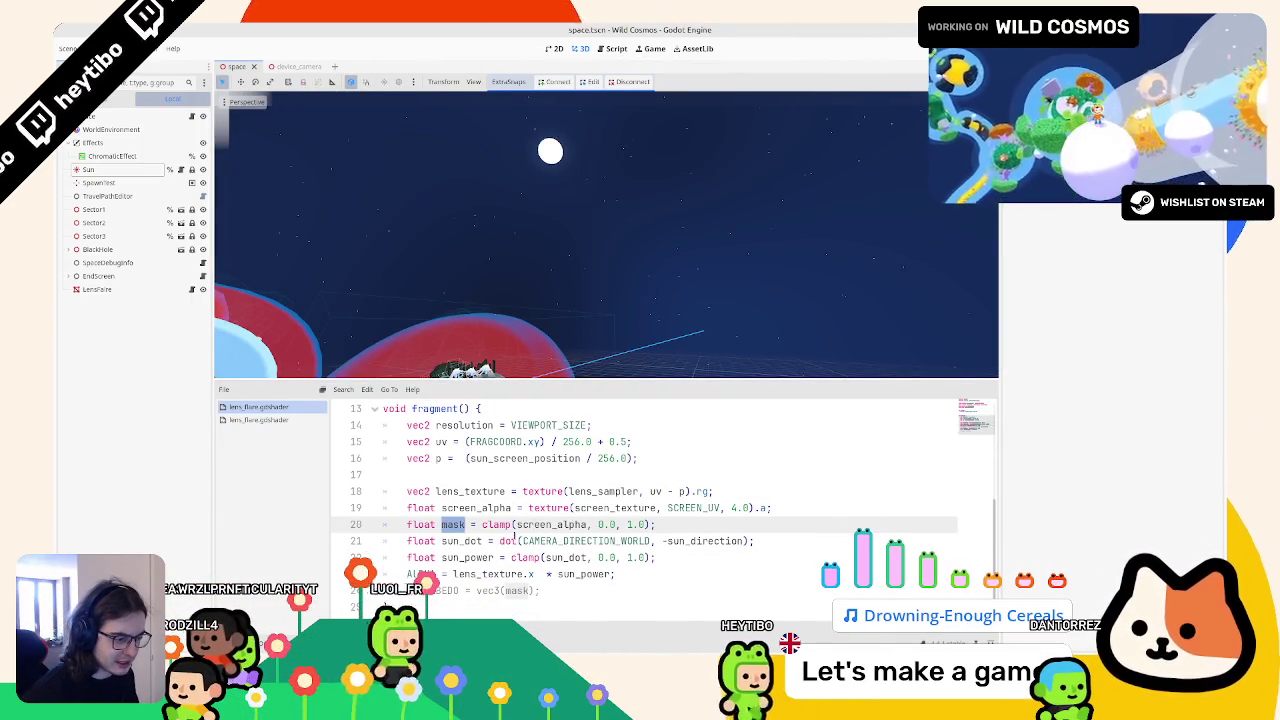
{"action": "double_click", "coordinate": [465, 508]}
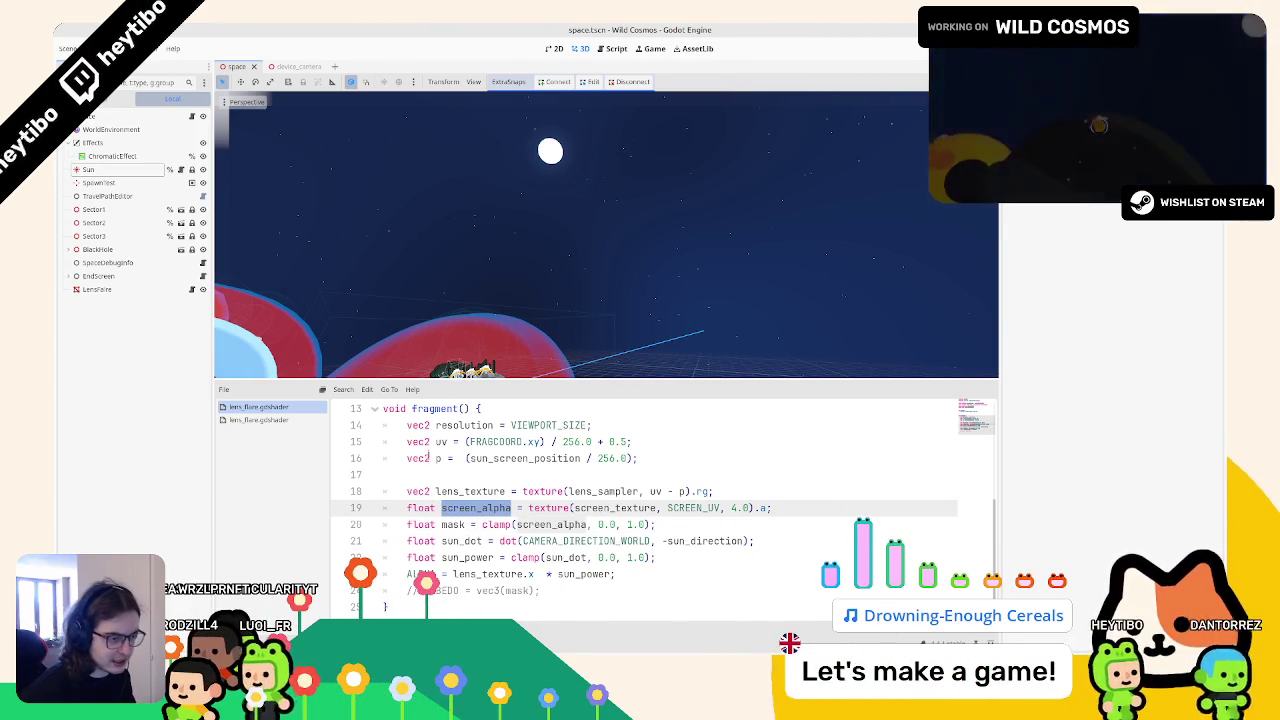
{"action": "double_click", "coordinate": [437, 458]}
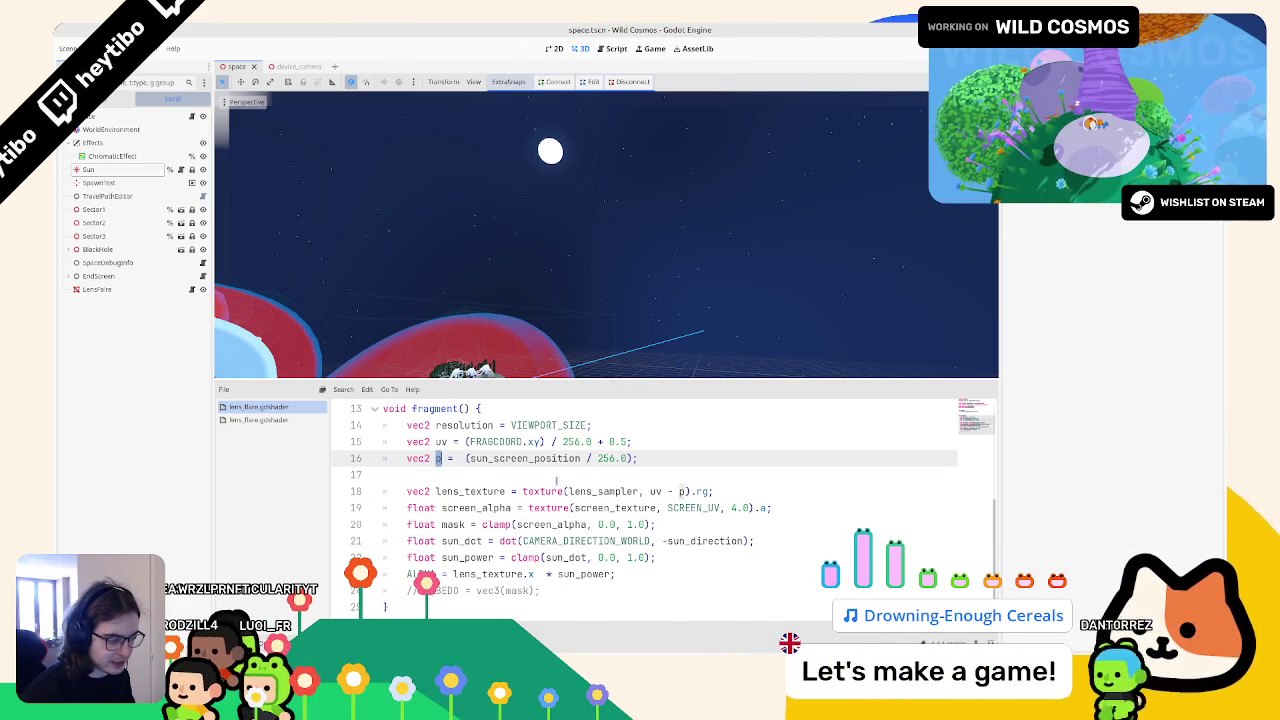
Step: Add a vec2 sun_uv; declaration on line 17 with a blank line after, and remove line 16's extra space
{"action": "left_click", "coordinate": [447, 472]}
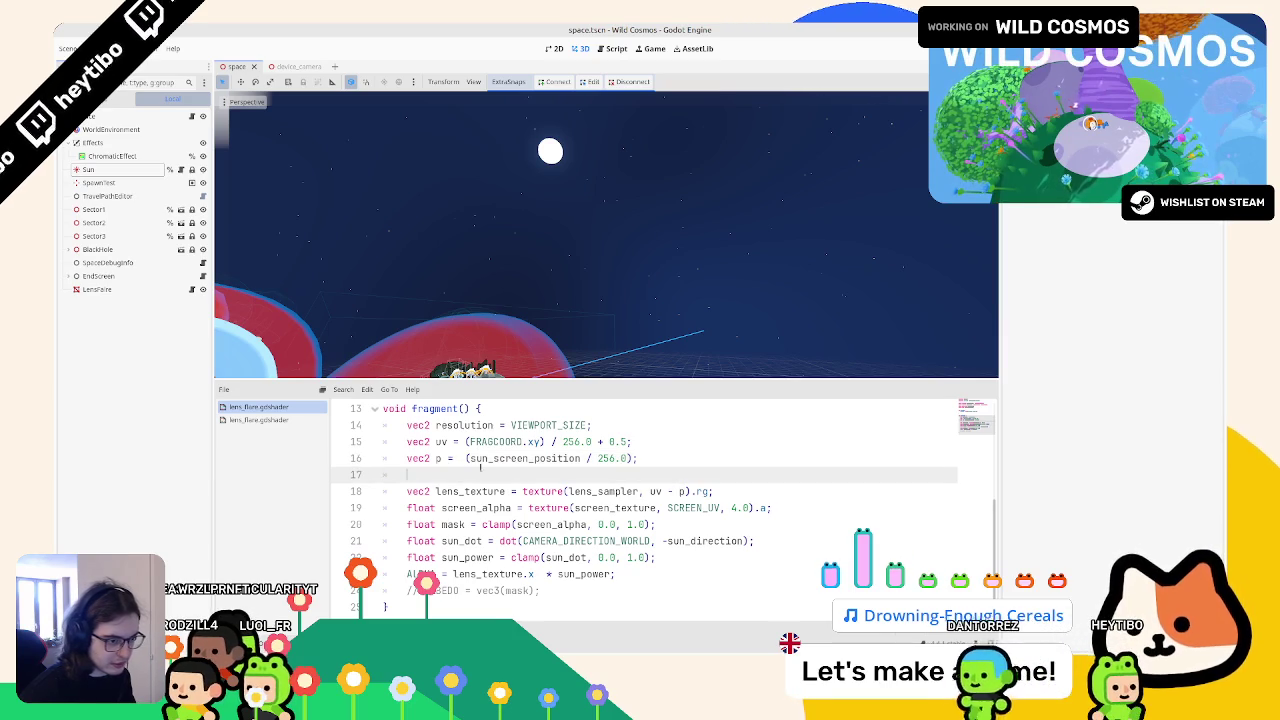
{"action": "type", "text": "vec2 p = (sun_screen_position"}
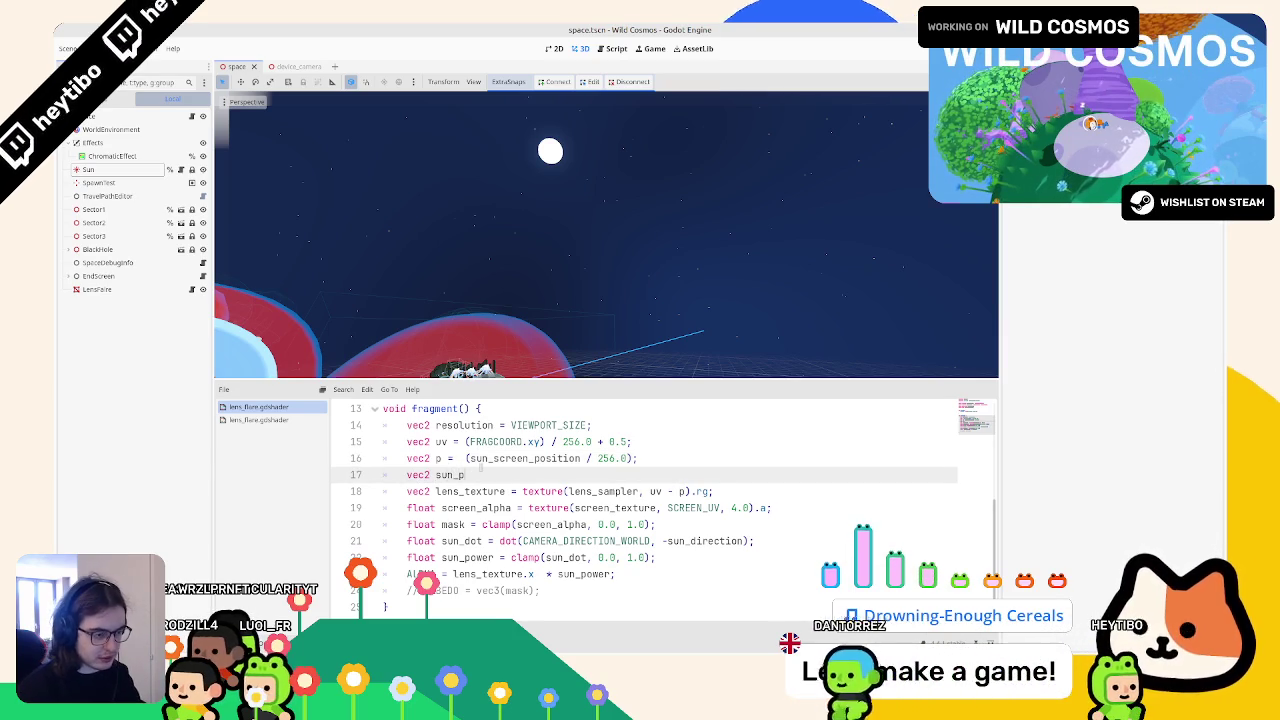
{"action": "key", "text": "BackSpace"}
{"action": "key", "text": "BackSpace"}
{"action": "key", "text": "BackSpace"}
{"action": "type", "text": "un_"}
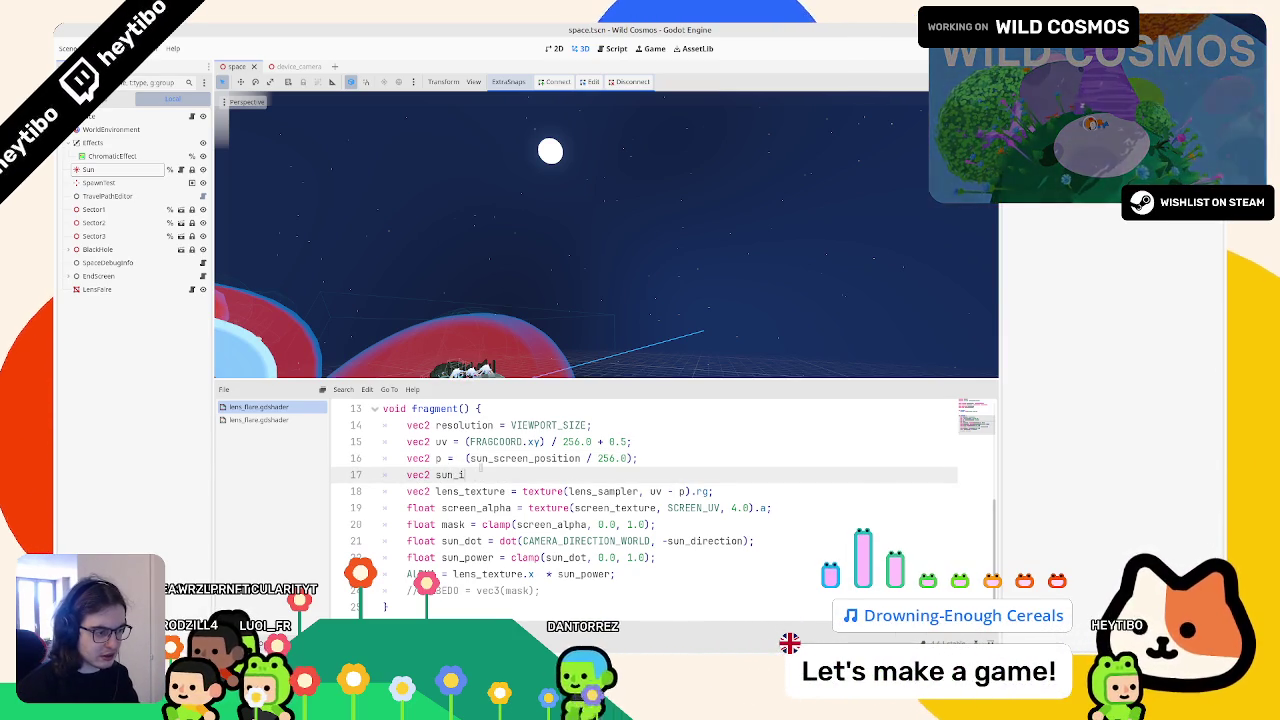
{"action": "type", "text": "uv"}
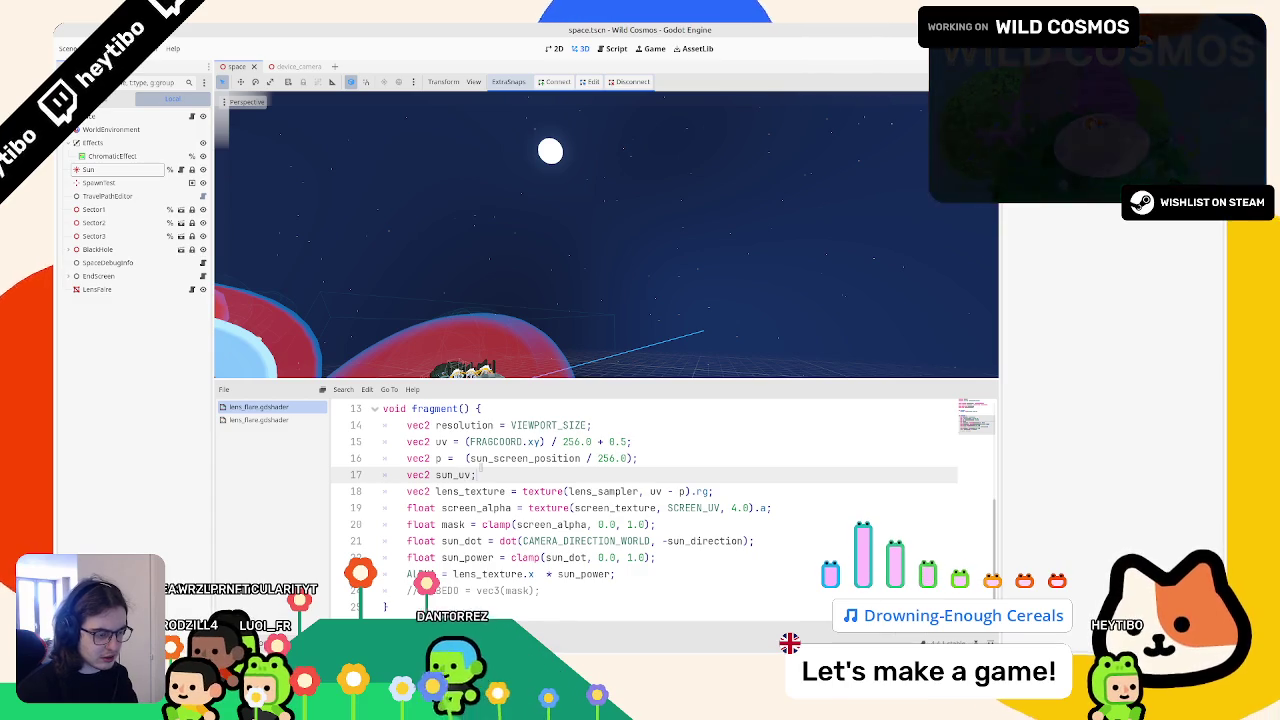
{"action": "type", "text": ";"}
{"action": "key", "text": "Return"}
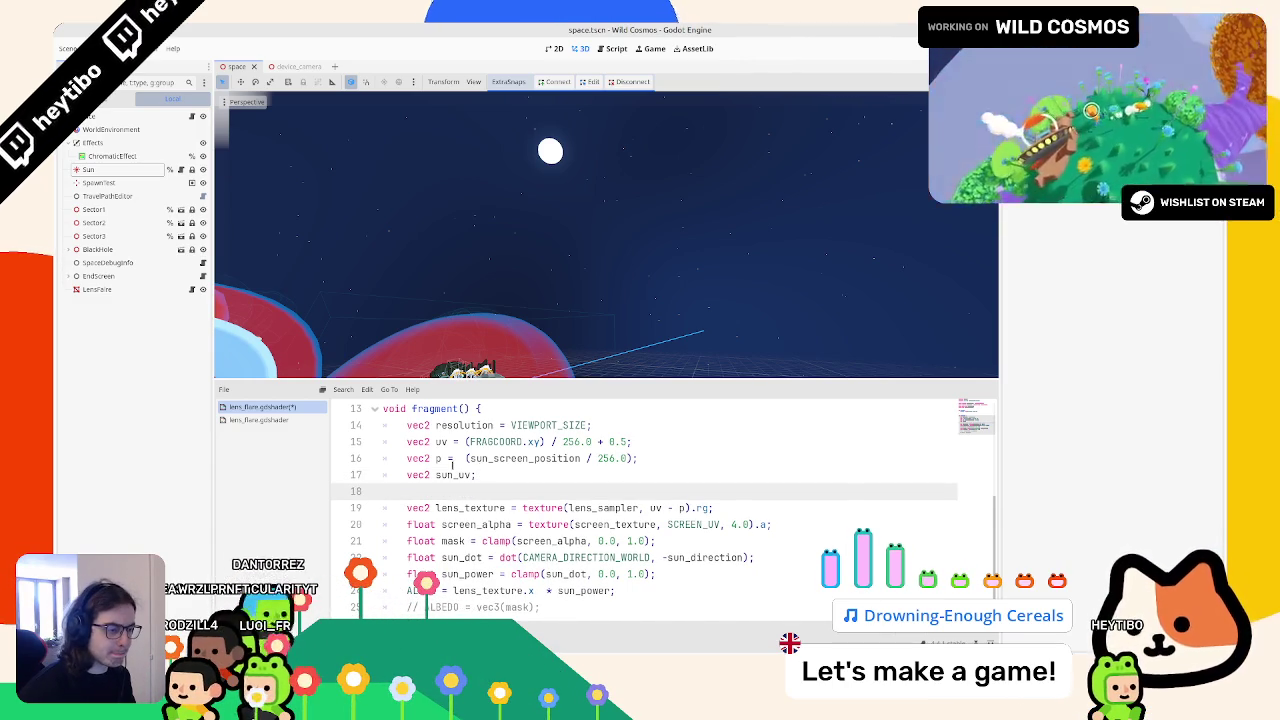
{"action": "left_click", "coordinate": [461, 458]}
{"action": "key", "text": "ctrl+space"}
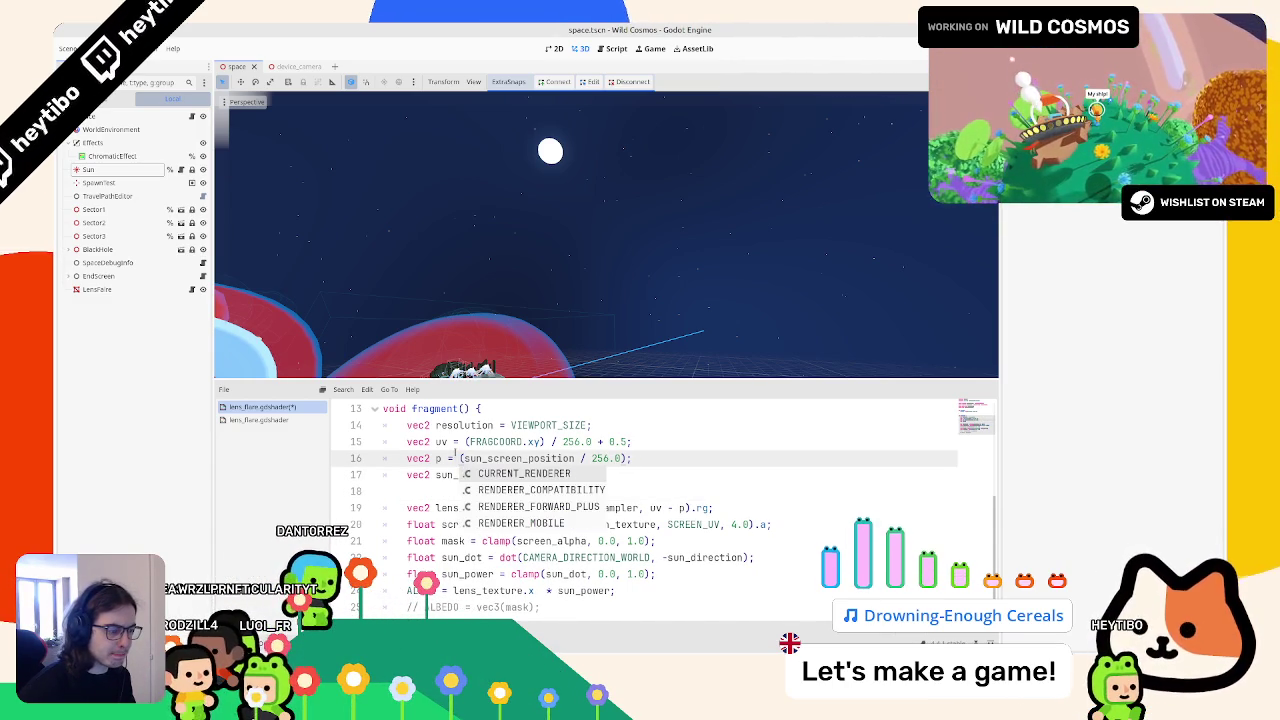
{"action": "left_click", "coordinate": [452, 446]}
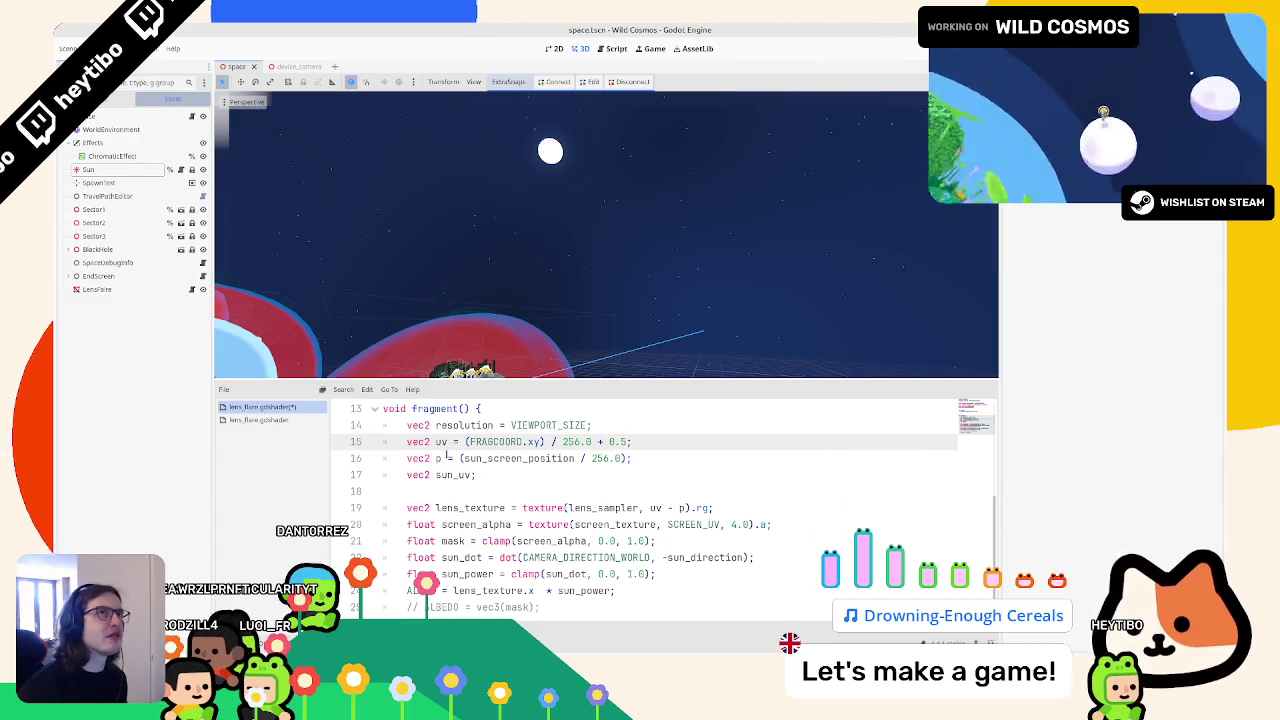
Step: Try changing the sign in the uv - p term on line 19 to a plus
{"action": "left_click", "coordinate": [672, 508]}
{"action": "key", "text": "BackSpace"}
{"action": "type", "text": "+"}
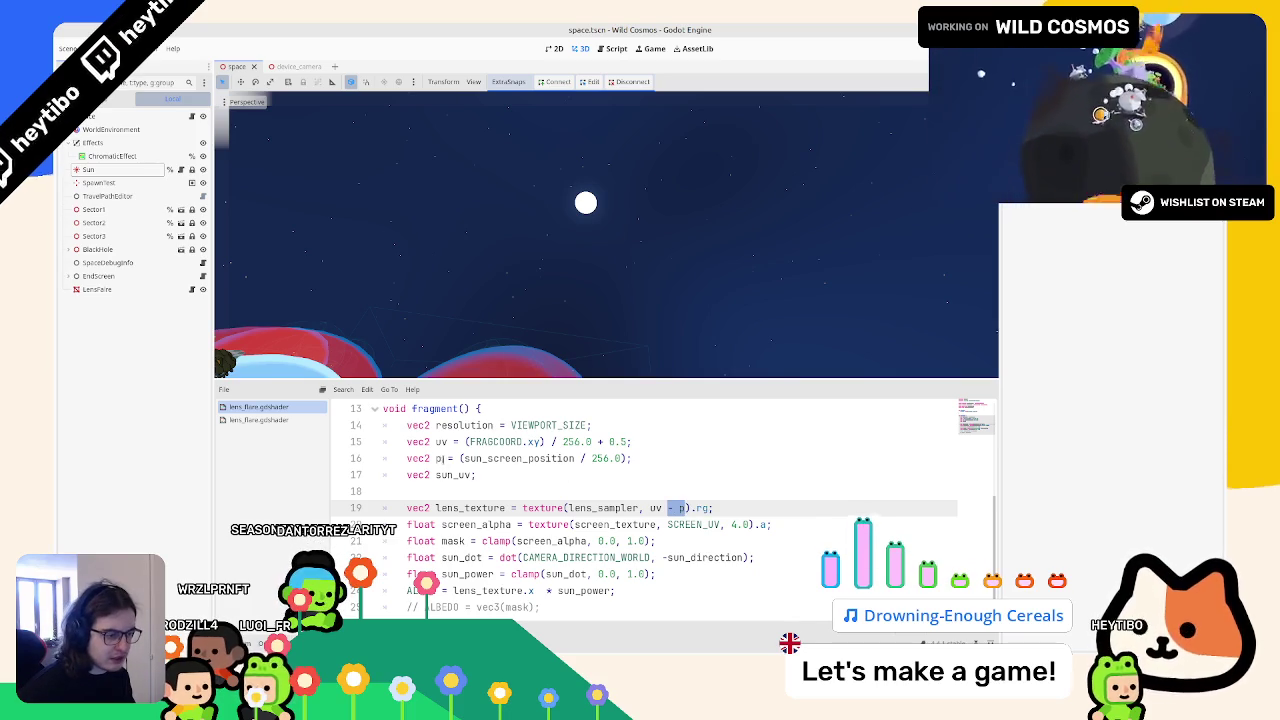
{"action": "left_click", "coordinate": [443, 458]}
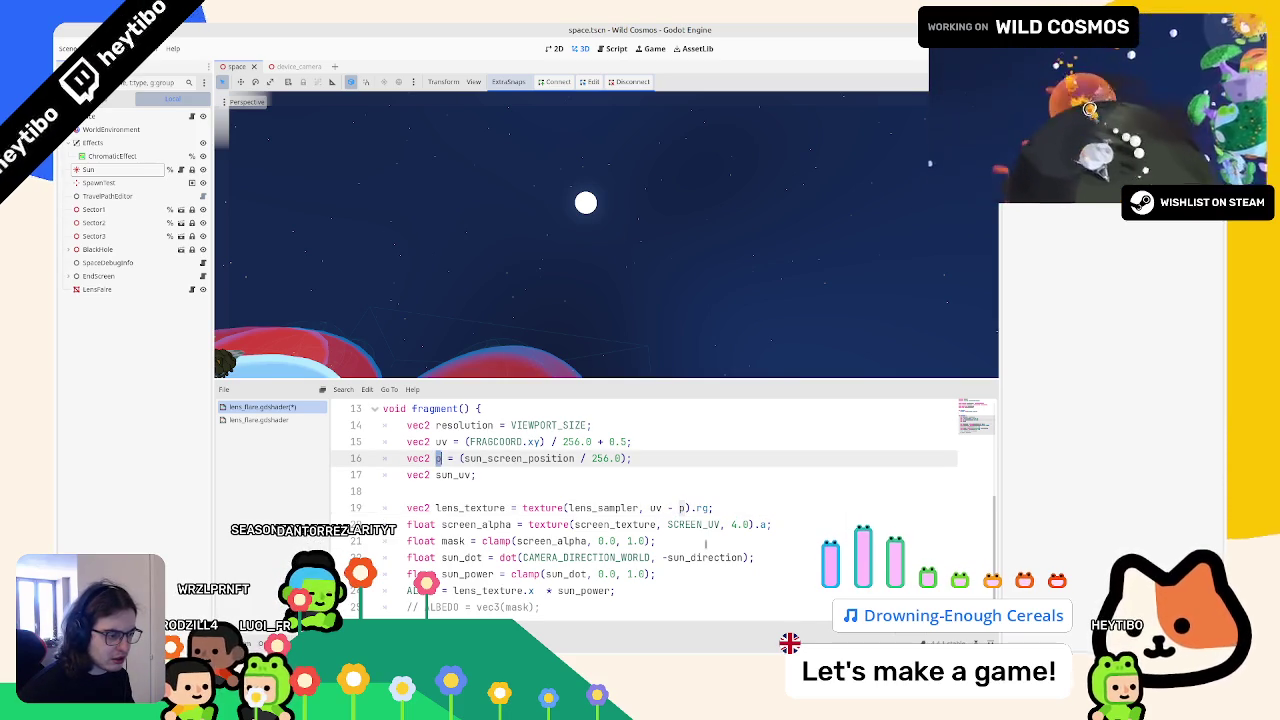
Step: Sample screen_alpha at p instead of SCREEN_UV on line 20 and append * mask to the ALPHA line
{"action": "double_click", "coordinate": [668, 524]}
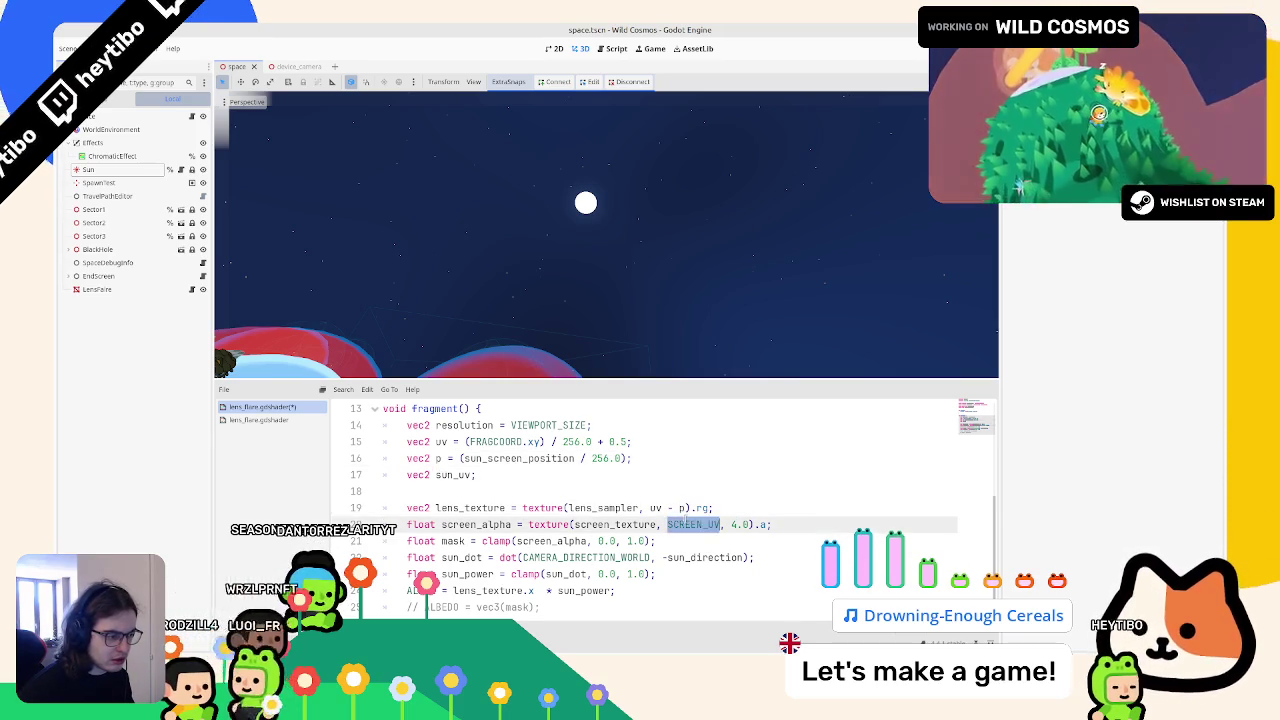
{"action": "type", "text": "p"}
{"action": "scroll", "coordinate": [600, 500], "scroll_direction": "down", "scroll_amount": 1}
{"action": "left_click", "coordinate": [463, 524]}
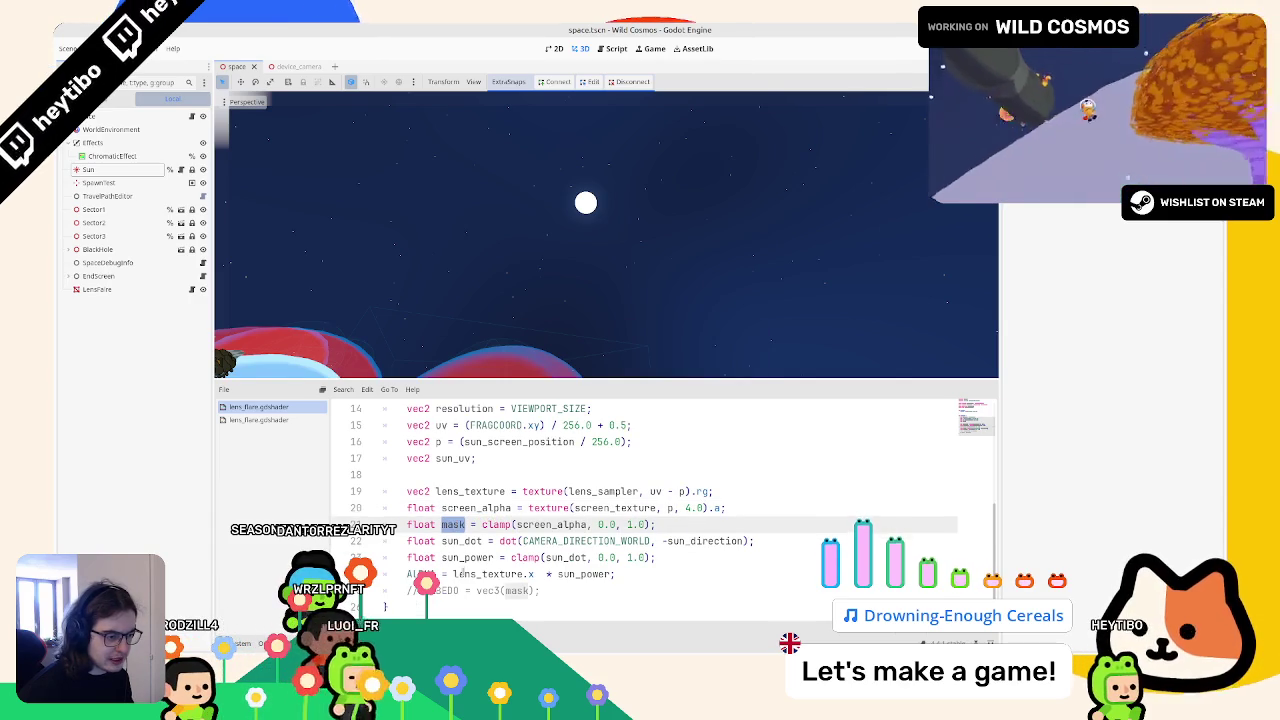
{"action": "left_click", "coordinate": [608, 574]}
{"action": "type", "text": "* mask"}
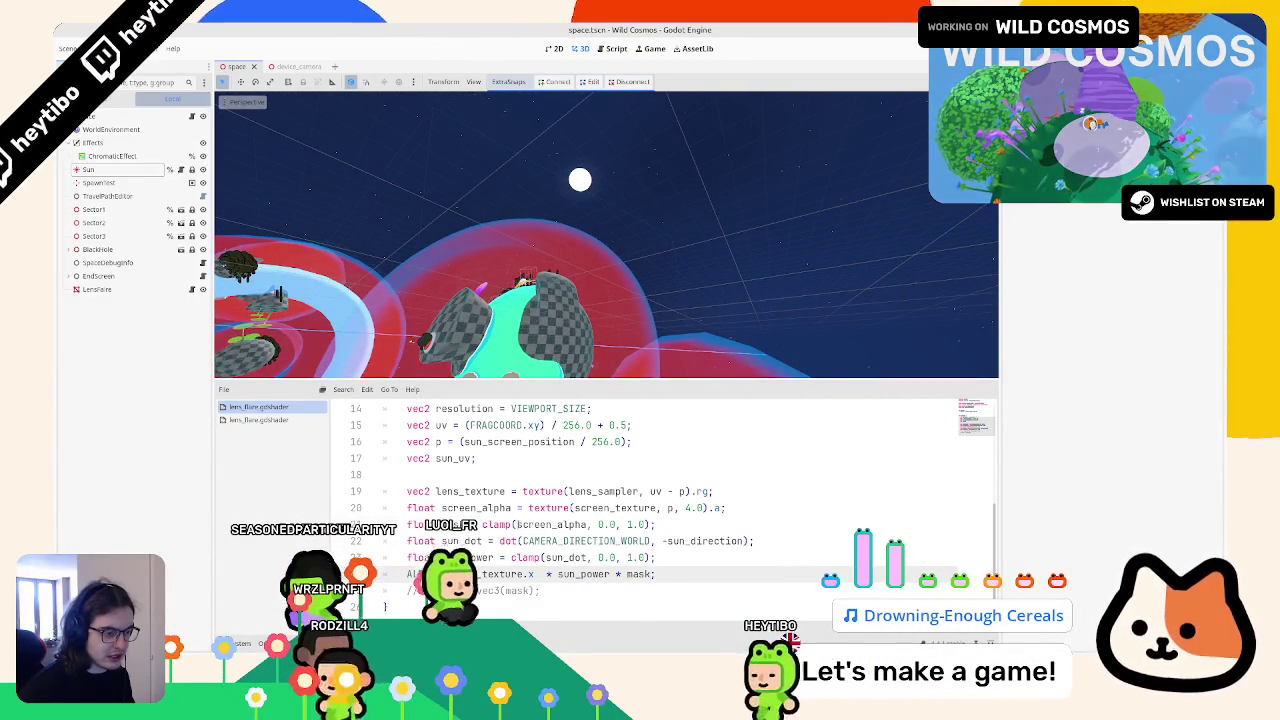
{"action": "left_click", "coordinate": [519, 522]}
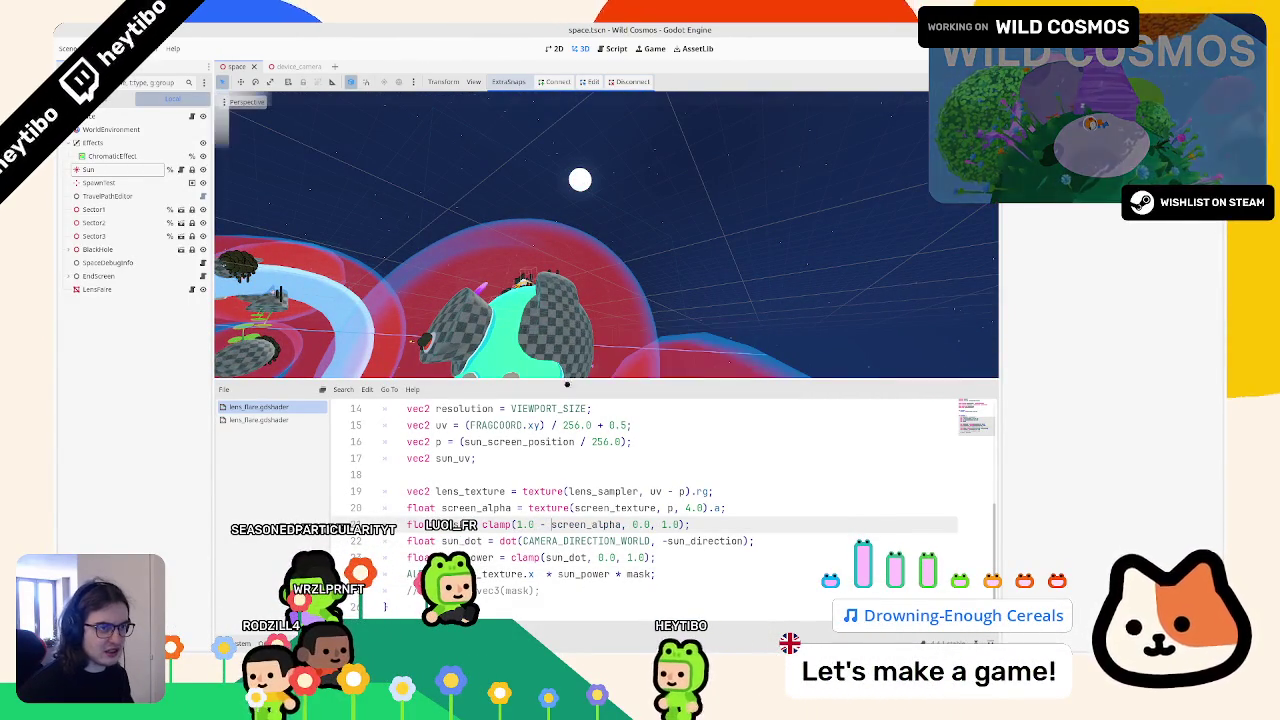
Step: Run the game to test the flare on the sun, stop it, and search the project for switch_item
{"action": "key", "text": "F5"}
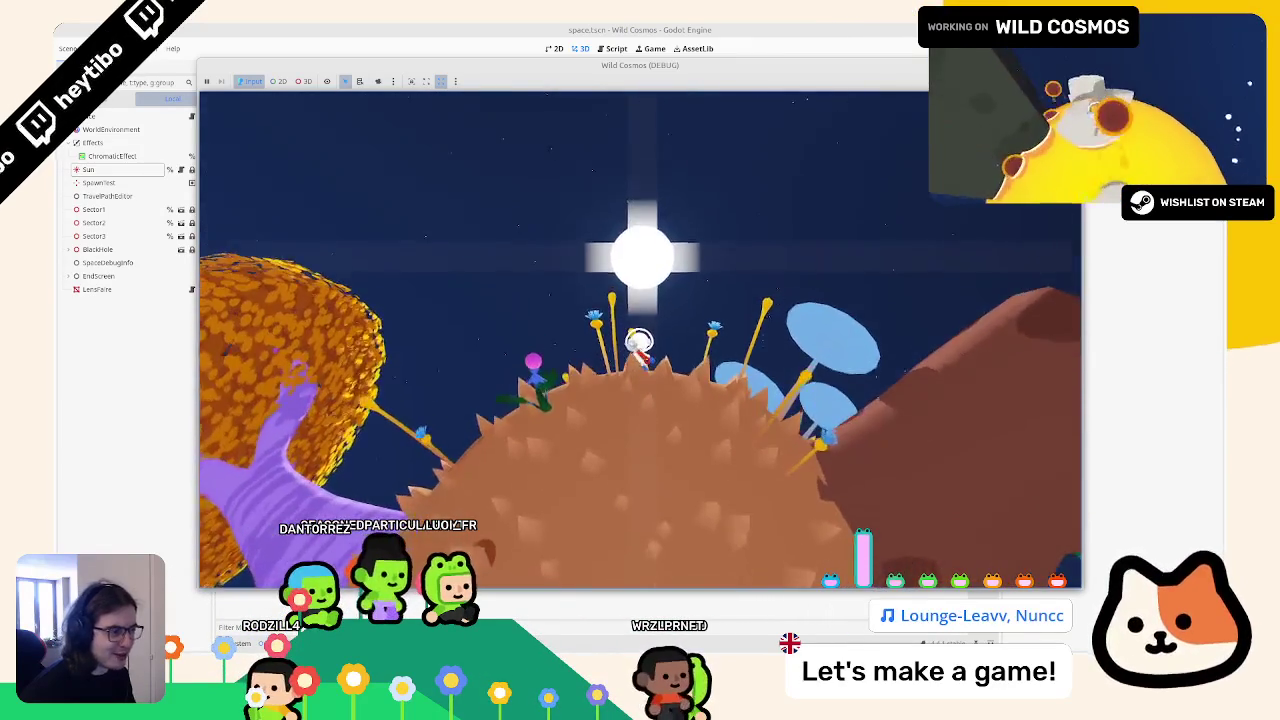
{"action": "key", "text": "F8"}
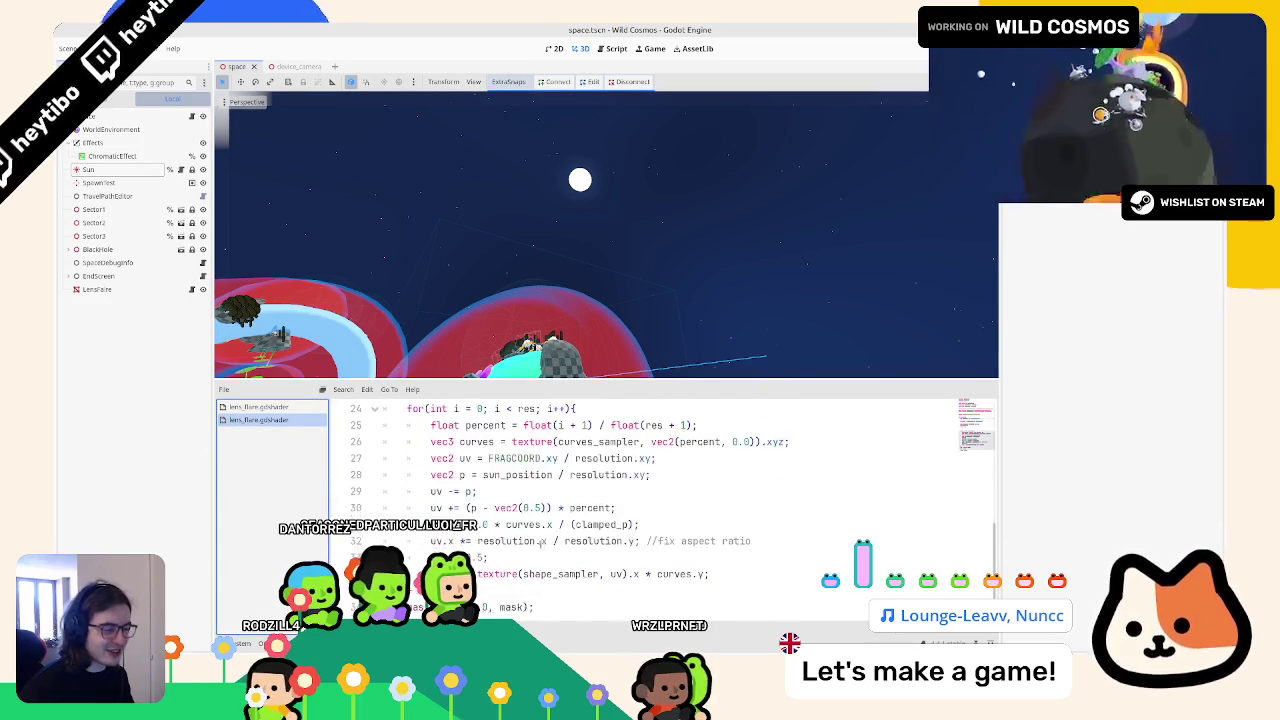
{"action": "key", "text": "Return"}
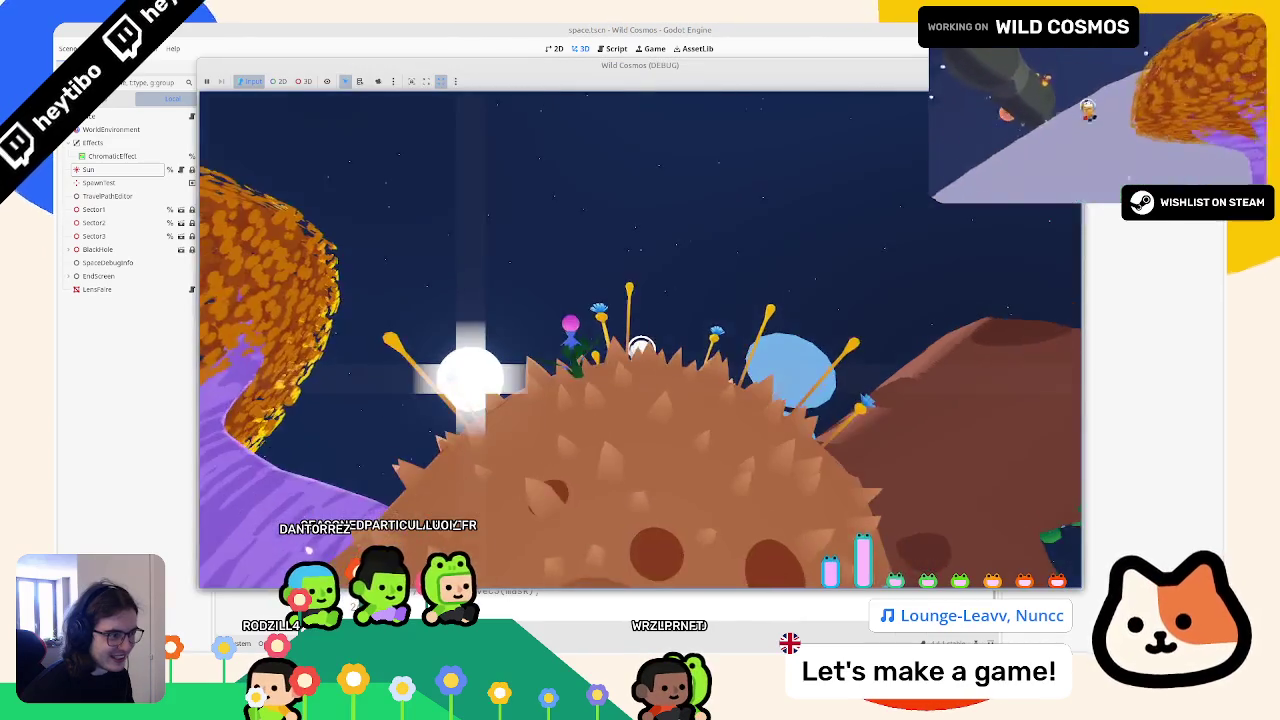
{"action": "key", "text": "Escape"}
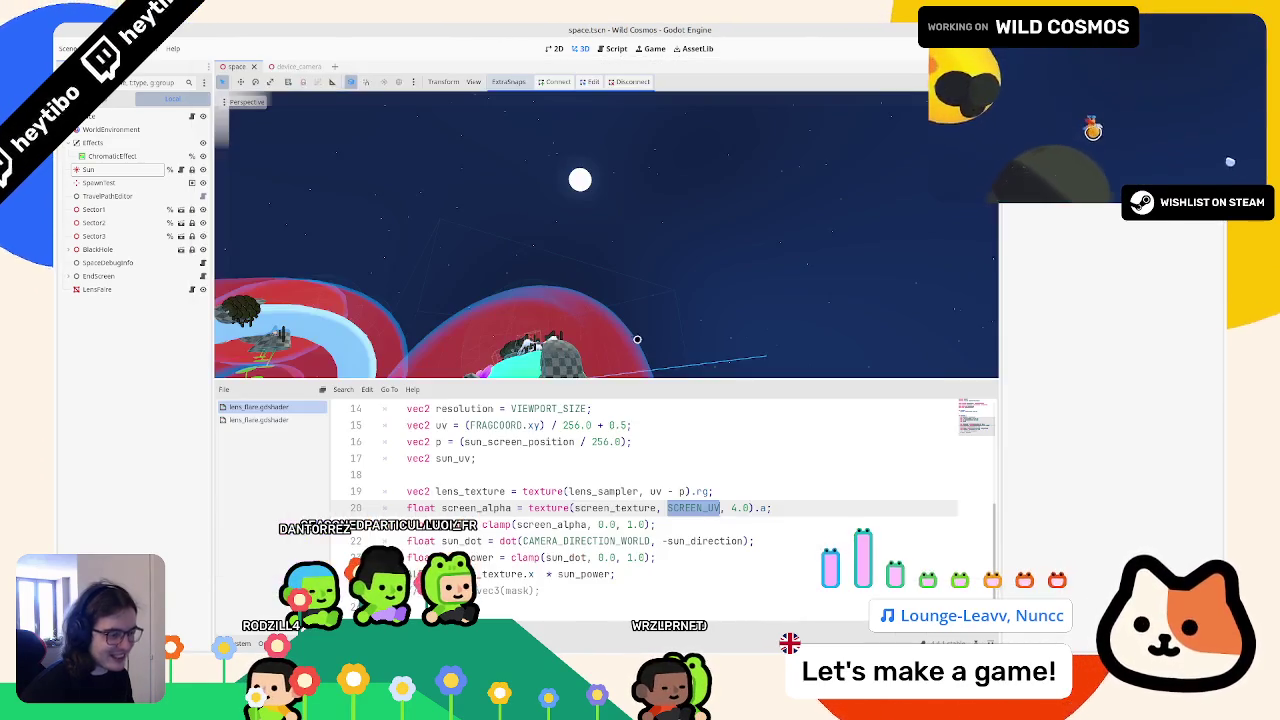
{"action": "key", "text": "F5"}
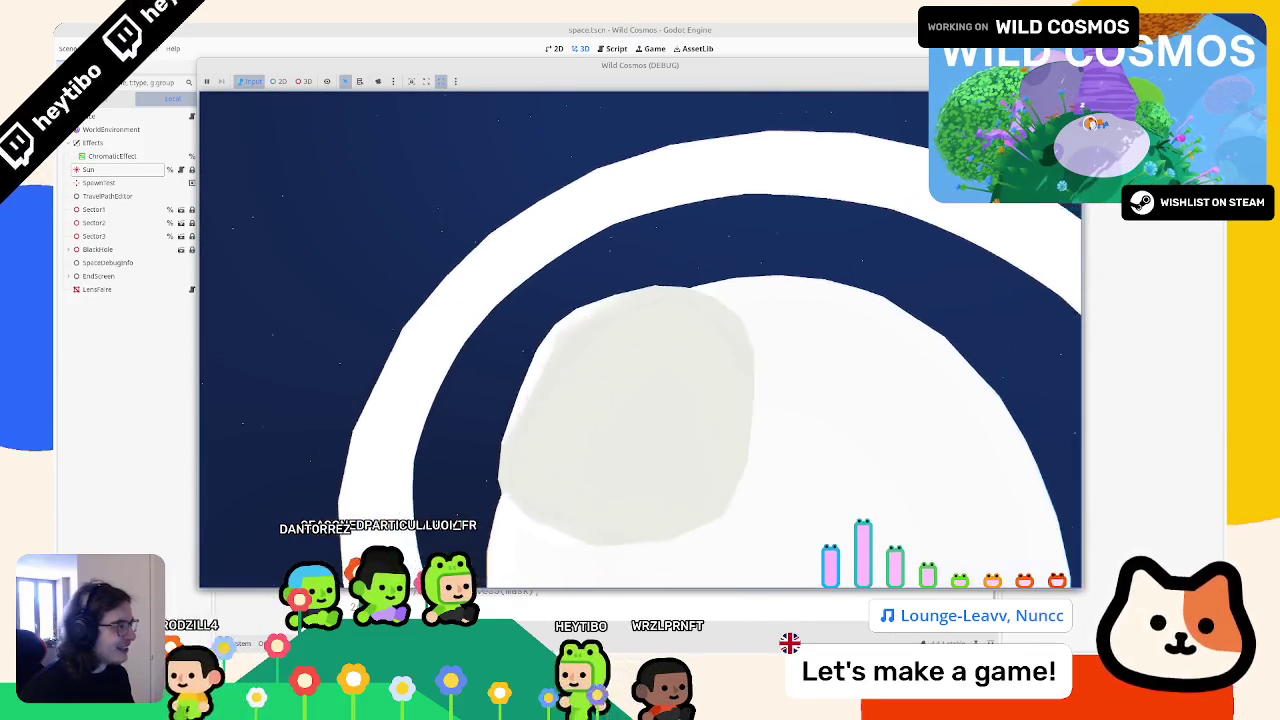
{"action": "key", "text": "F8"}
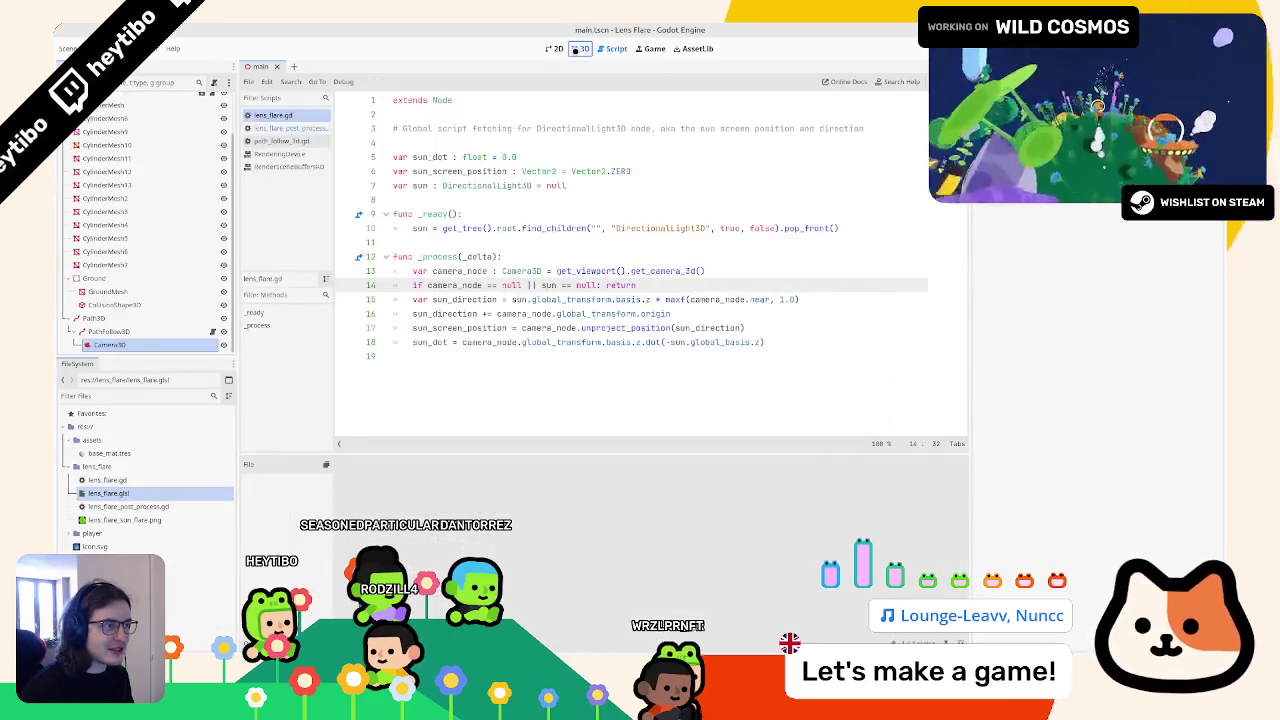
Step: Run the reference Lens Flare project beside the editor, then stop it and show lens_flare.glsl
{"action": "left_click", "coordinate": [578, 48]}
{"action": "key", "text": "F5"}
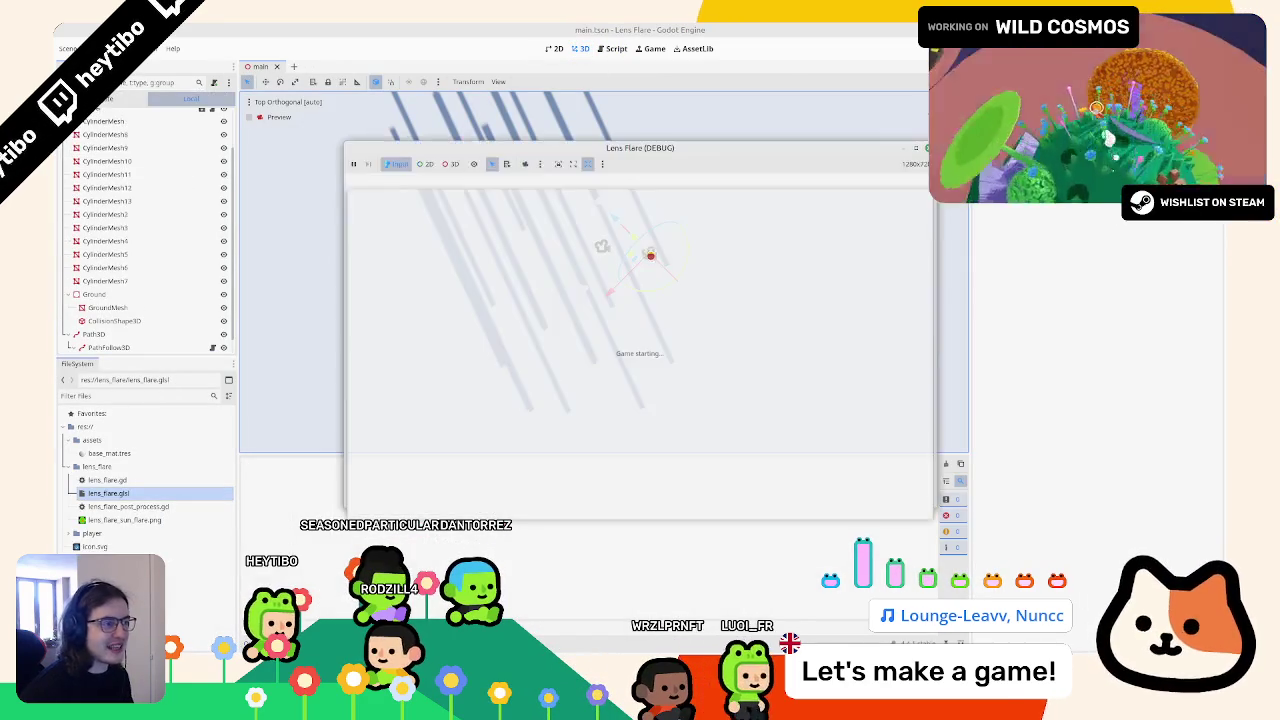
{"action": "double_click", "coordinate": [911, 147]}
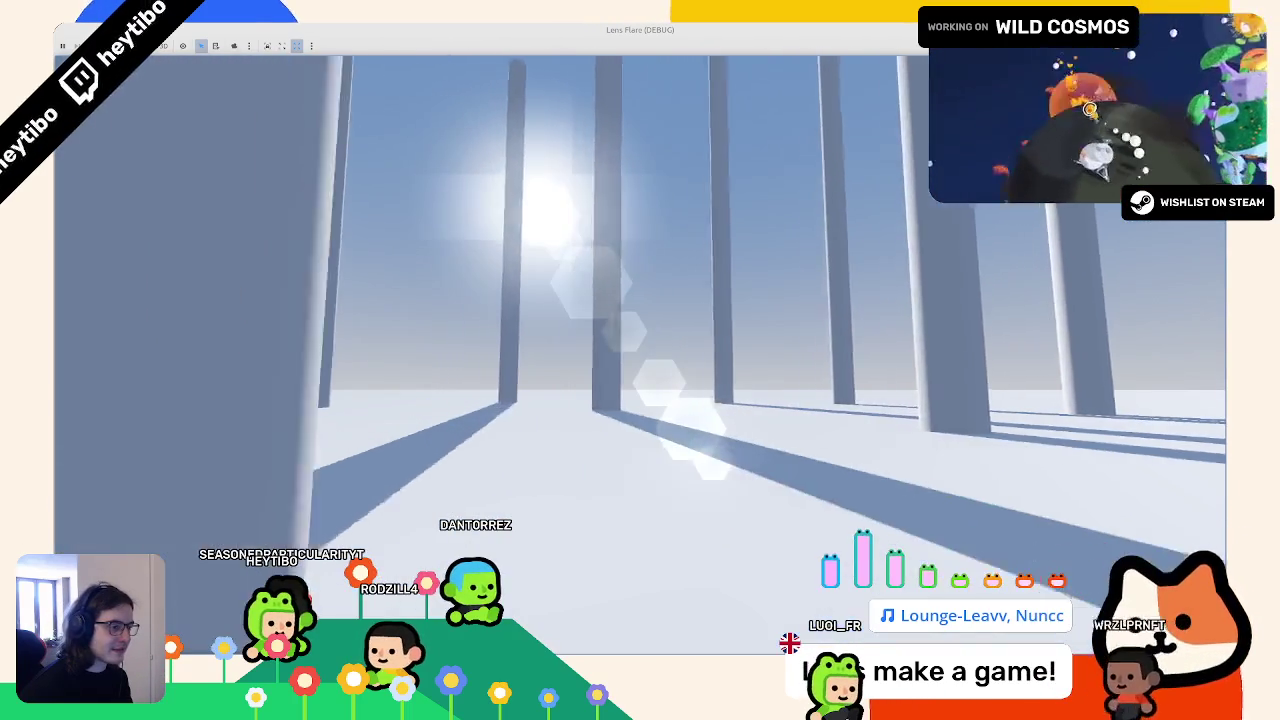
{"action": "key", "text": "super+Right"}
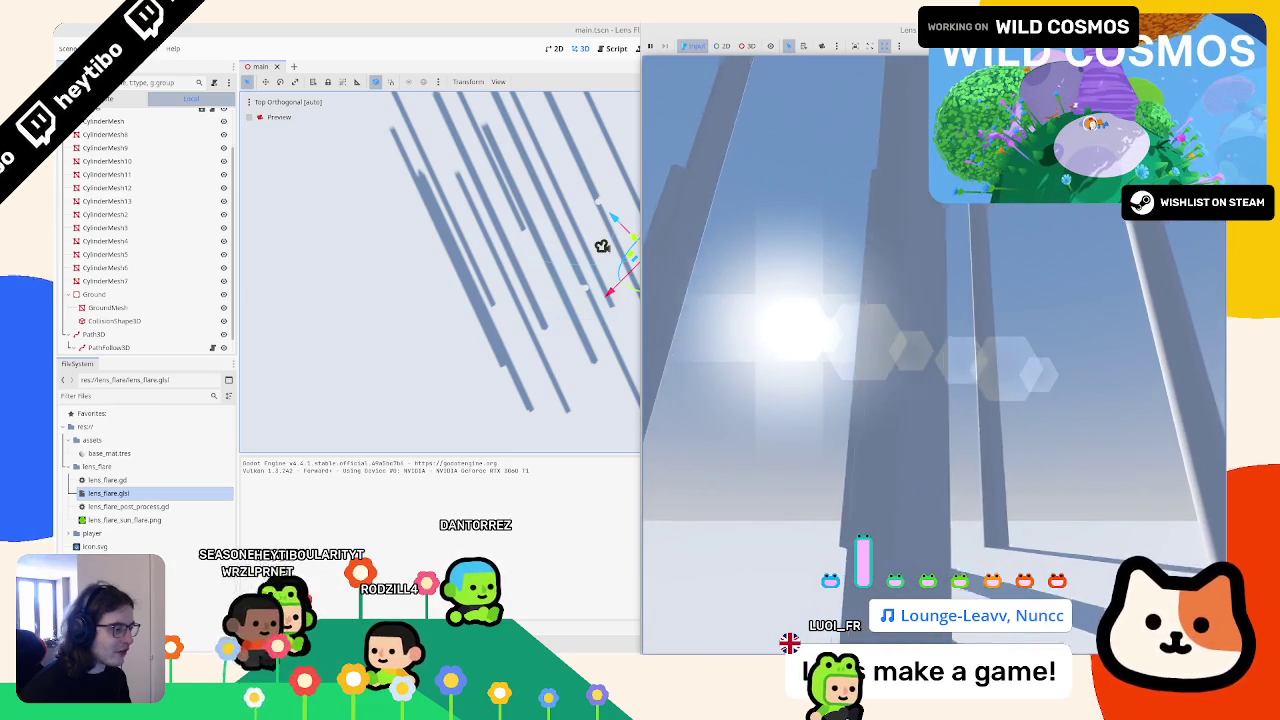
{"action": "key", "text": "F8"}
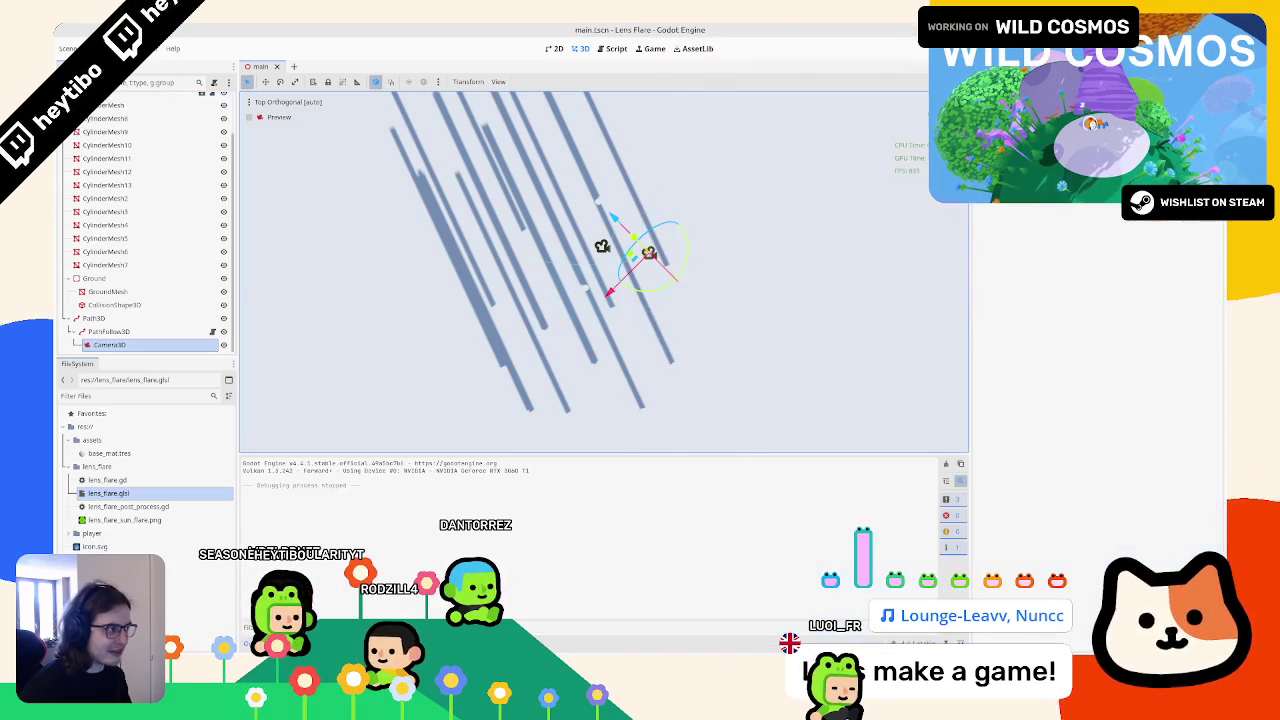
{"action": "left_click", "coordinate": [825, 645]}
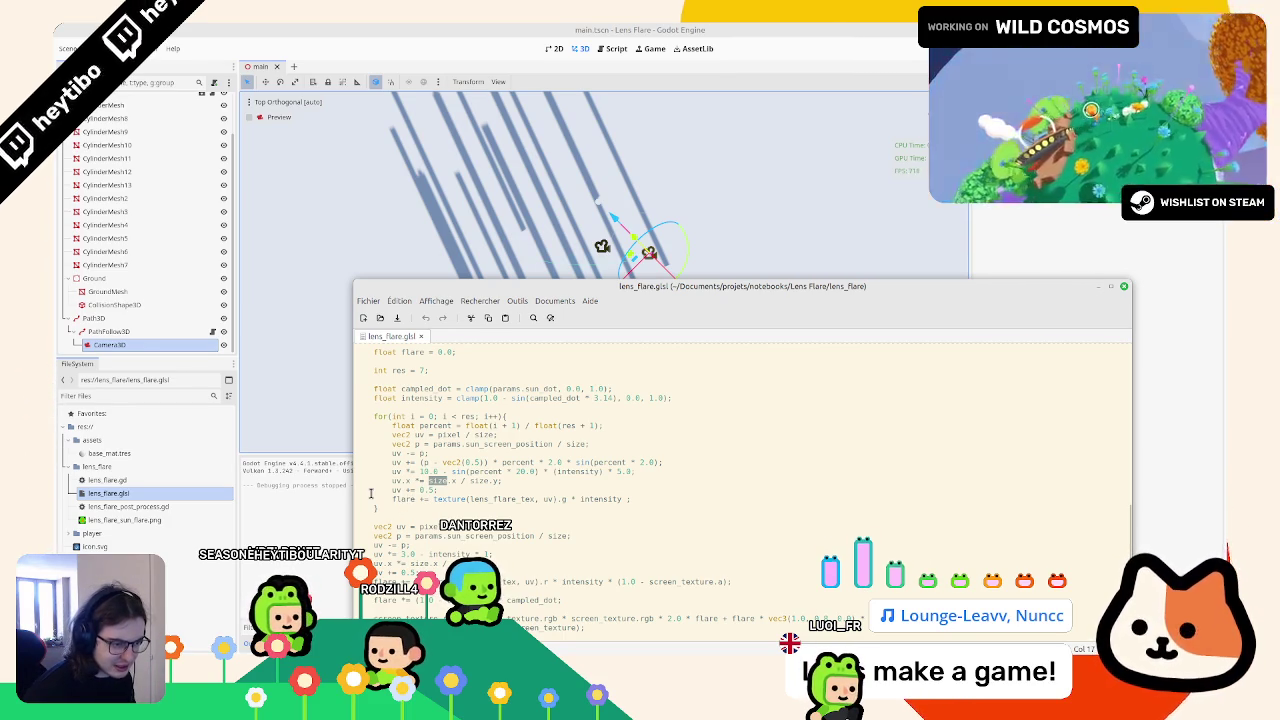
Step: Copy the flare UV setup lines from lens_flare.glsl and switch back to the Wild Cosmos editor
{"action": "key", "text": "ctrl+z"}
{"action": "key", "text": "ctrl+z"}
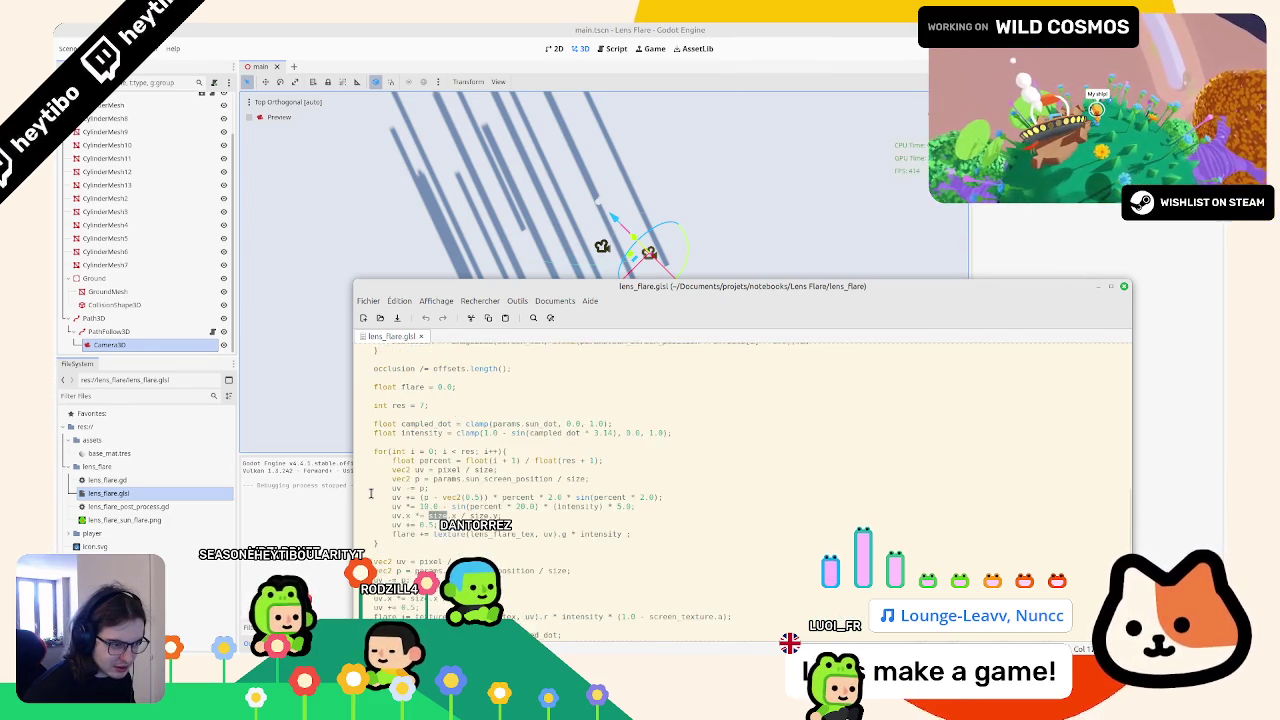
{"action": "key", "text": "ctrl+shift+z"}
{"action": "key", "text": "ctrl+shift+z"}
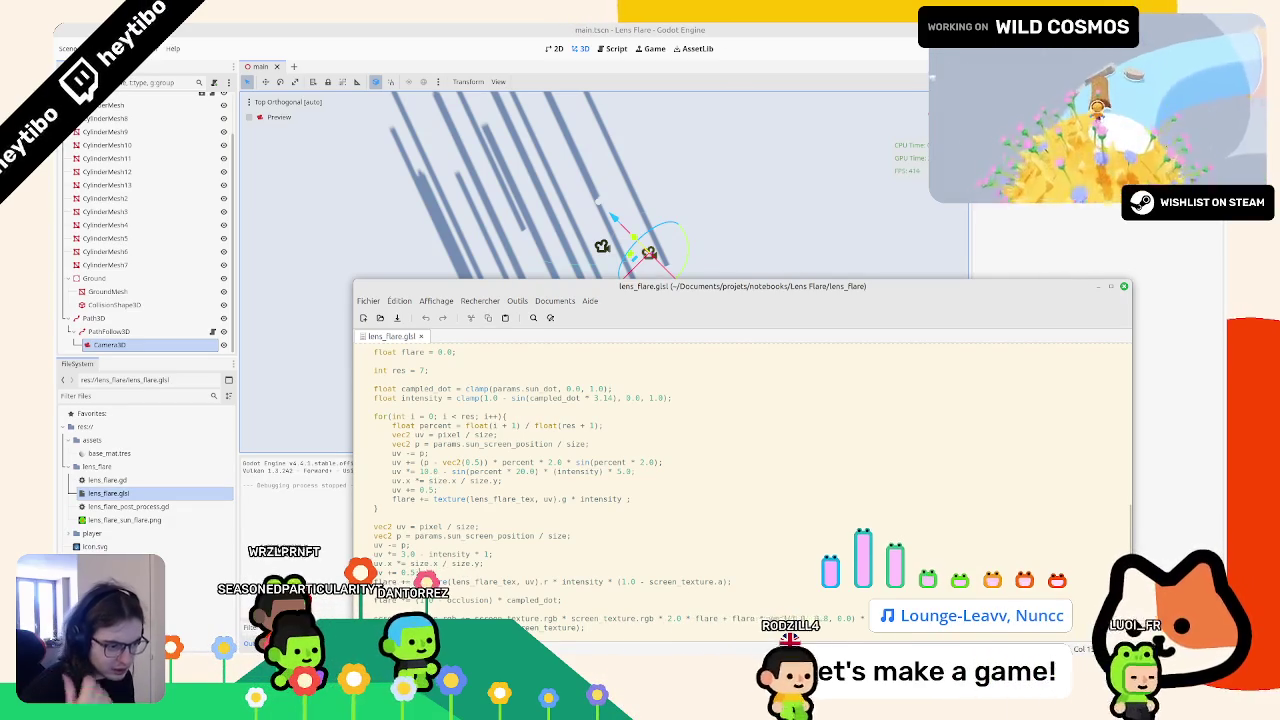
{"action": "left_click_drag", "start_coordinate": [464, 570], "coordinate": [362, 533]}
{"action": "key", "text": "alt+Tab"}
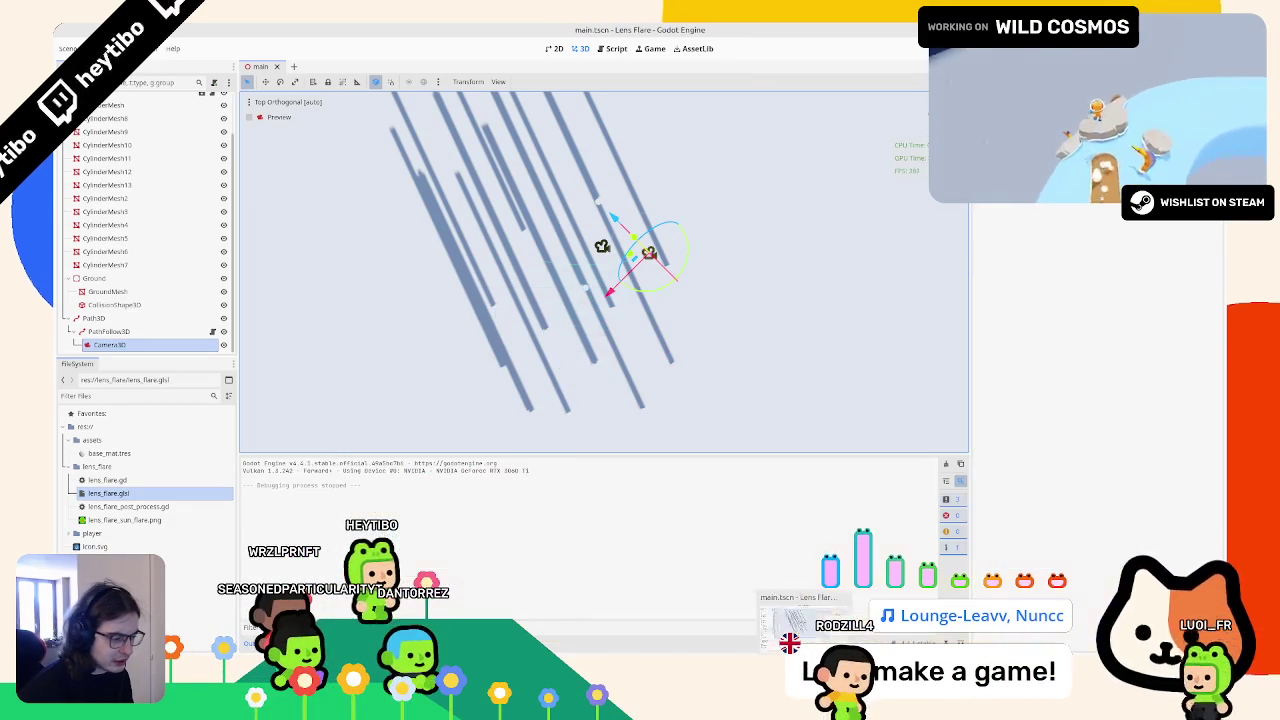
{"action": "key", "text": "alt+Tab"}
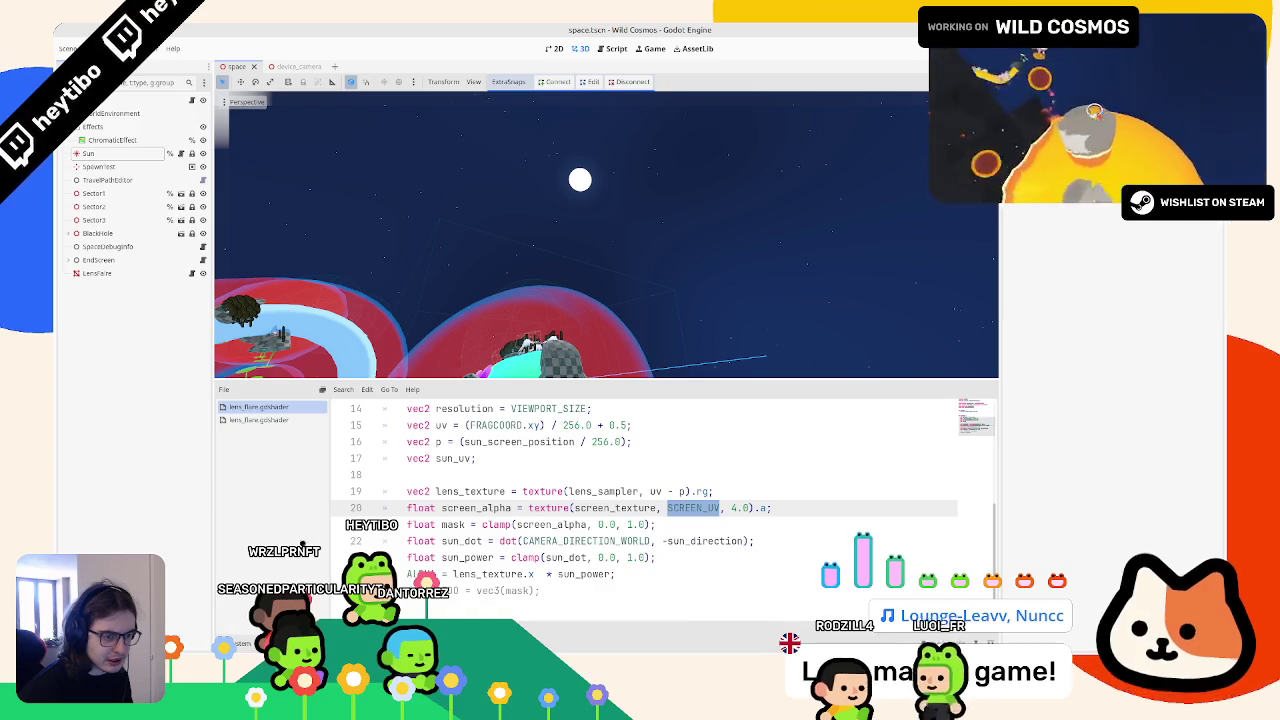
Step: Paste the copied UV setup lines above the lens_texture line in the first lens flare shader
{"action": "left_click", "coordinate": [266, 421]}
{"action": "key", "text": "alt+Left"}
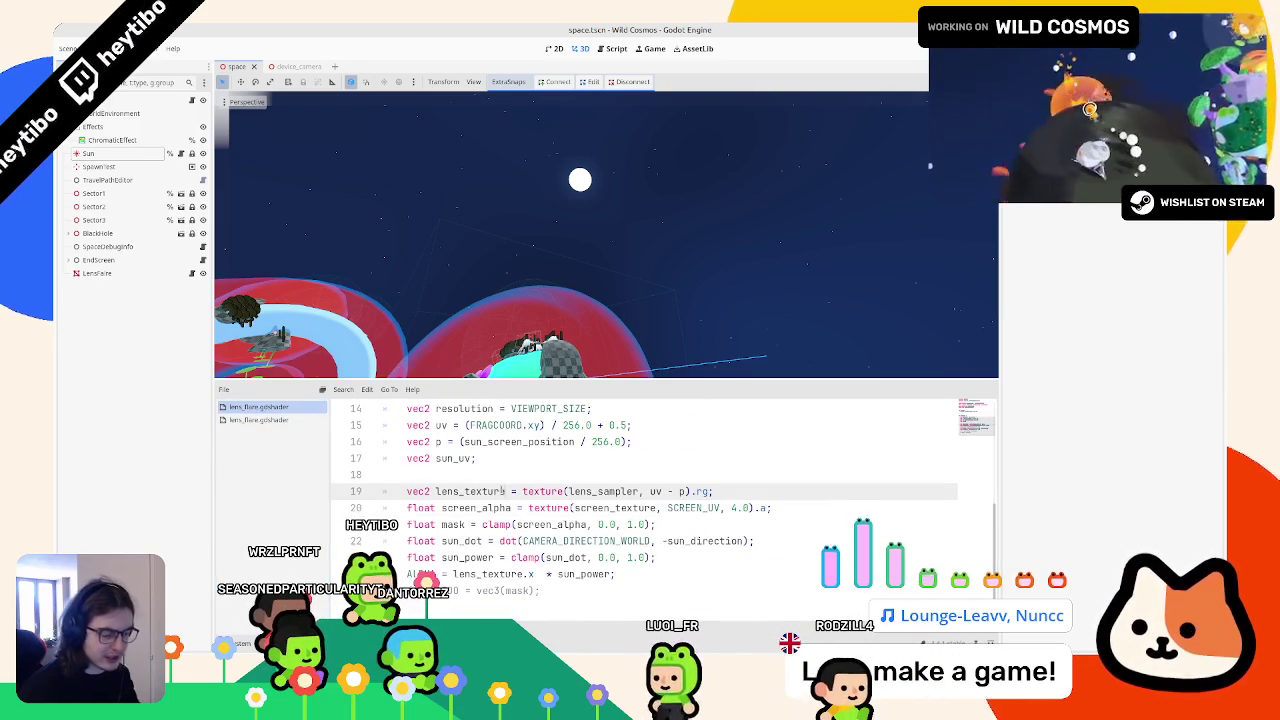
{"action": "left_click", "coordinate": [407, 491]}
{"action": "key", "text": "ctrl+v"}
{"action": "mouse_move", "coordinate": [383, 491]}
{"action": "left_mouse_down"}
{"action": "mouse_move", "coordinate": [545, 492]}
{"action": "mouse_move", "coordinate": [465, 574]}
{"action": "left_mouse_up"}
Step: Replace resolution with size in the line 14 declaration and on line 19
{"action": "double_click", "coordinate": [478, 491]}
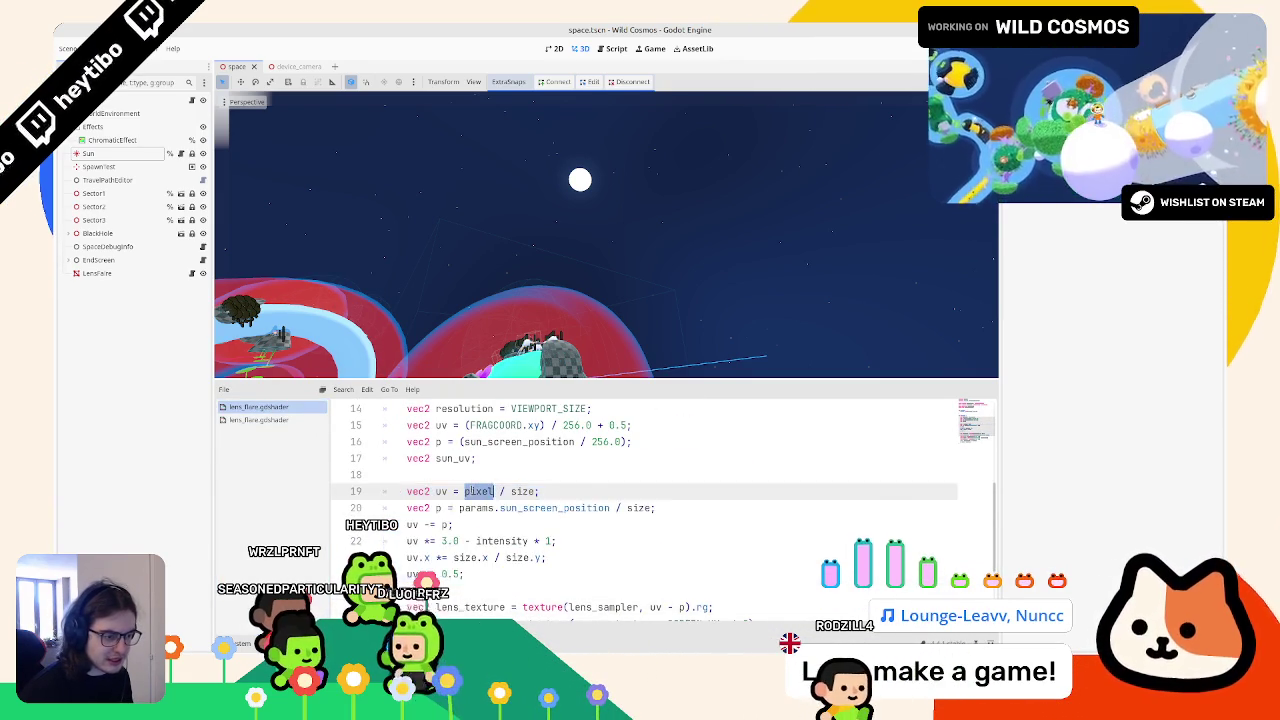
{"action": "scroll", "coordinate": [478, 491], "scroll_direction": "up", "scroll_amount": 1}
{"action": "scroll", "coordinate": [650, 500], "scroll_direction": "down", "scroll_amount": 2}
{"action": "scroll", "coordinate": [650, 500], "scroll_direction": "up", "scroll_amount": 2}
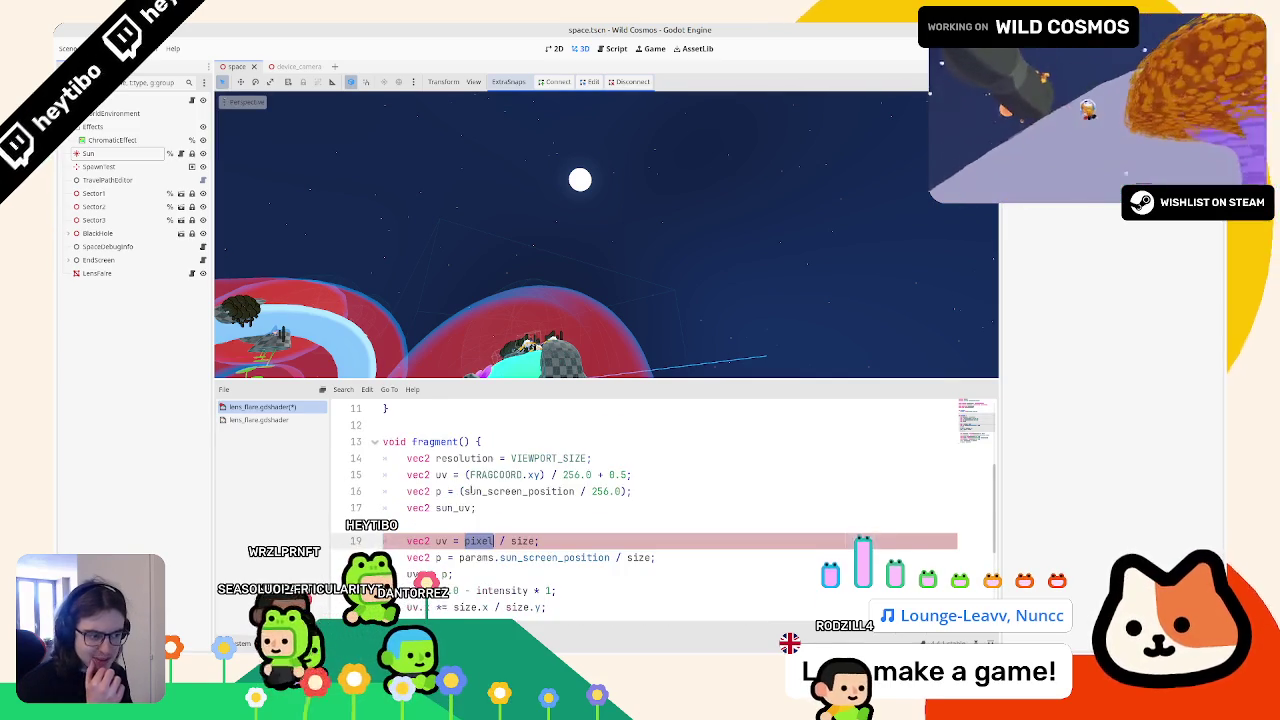
{"action": "double_click", "coordinate": [497, 475]}
{"action": "left_click", "coordinate": [489, 541]}
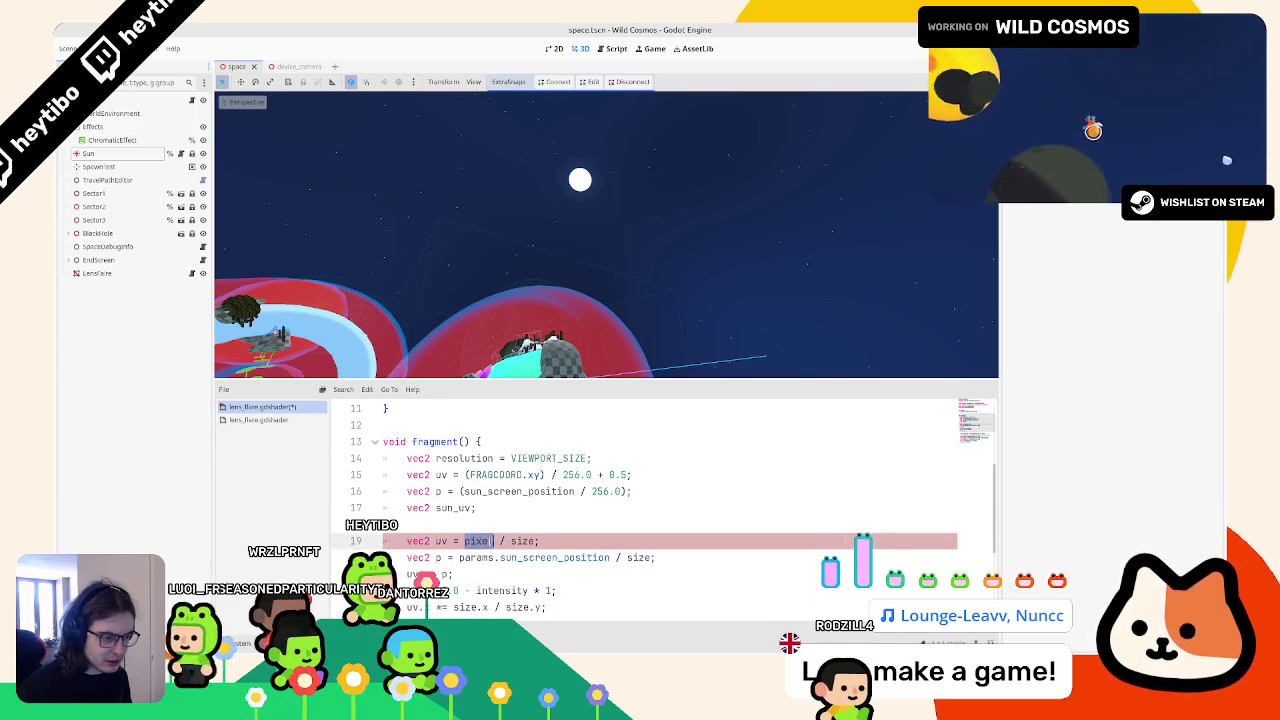
{"action": "type", "text": "FRAGCOORD.xy"}
{"action": "double_click", "coordinate": [478, 458]}
{"action": "double_click", "coordinate": [563, 541]}
{"action": "scroll", "coordinate": [578, 531], "scroll_direction": "down", "scroll_amount": 2}
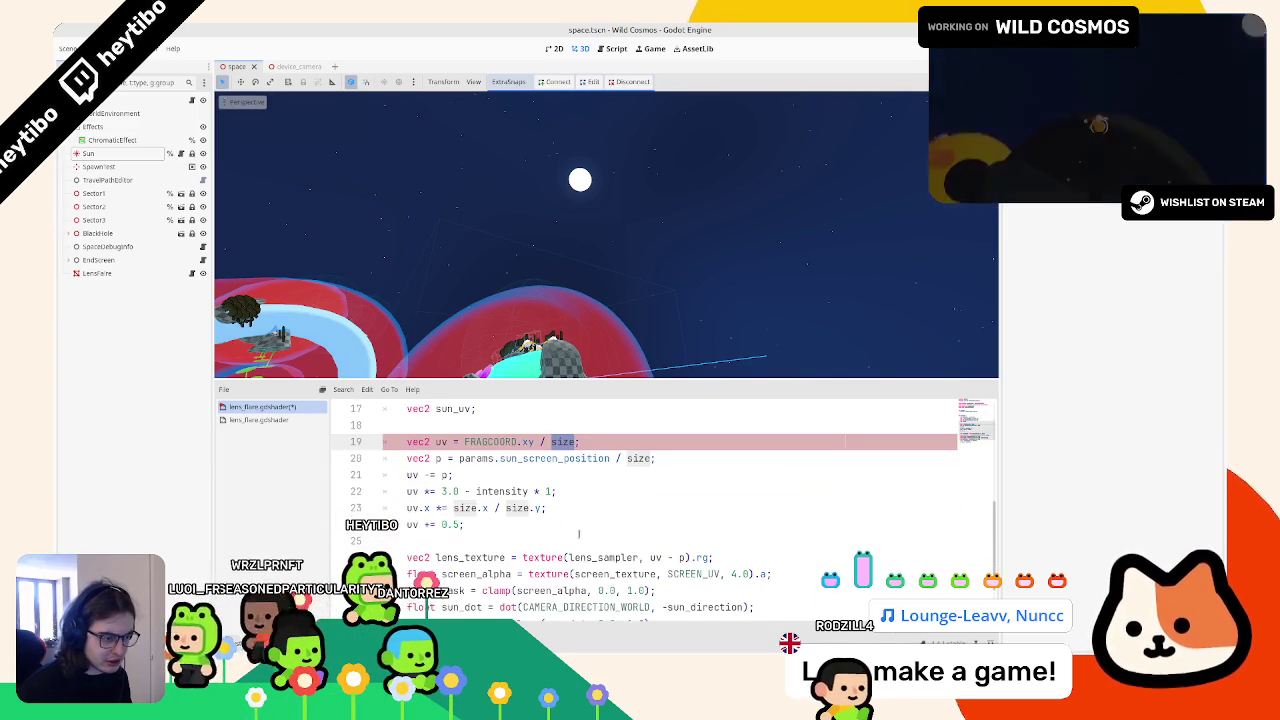
{"action": "scroll", "coordinate": [578, 531], "scroll_direction": "up", "scroll_amount": 1}
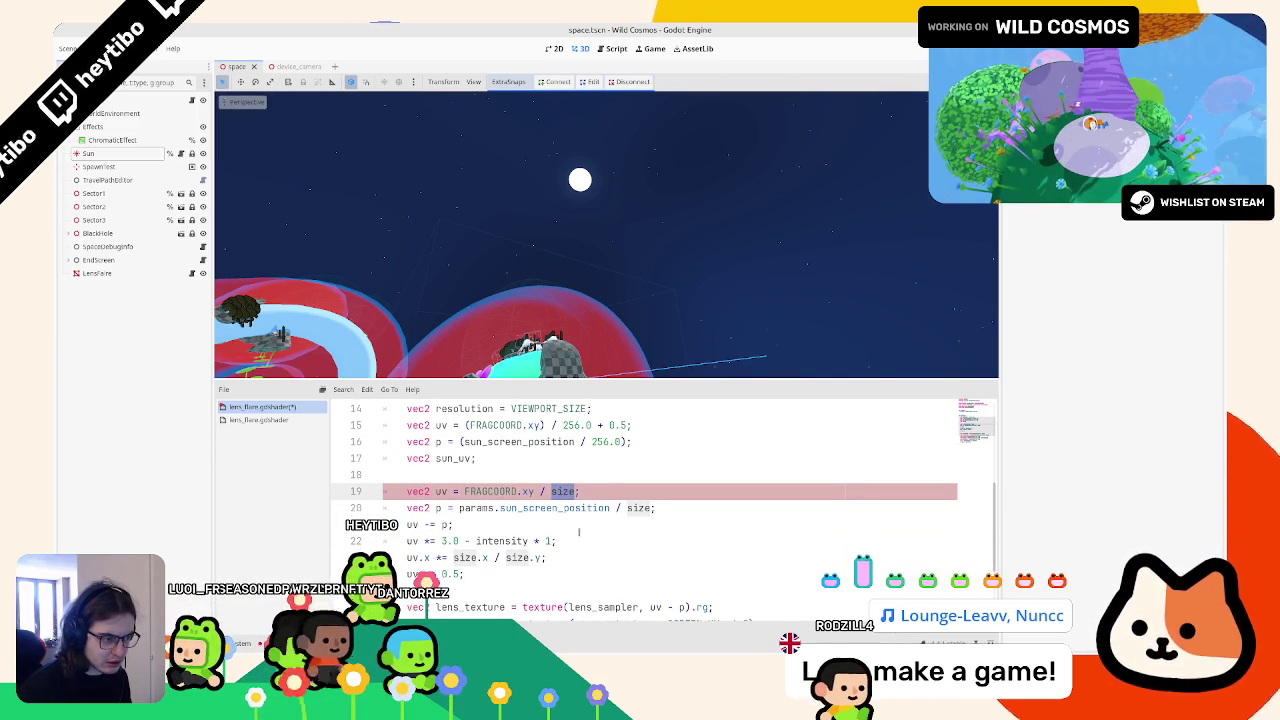
{"action": "type", "text": "resolution"}
{"action": "left_click", "coordinate": [637, 508]}
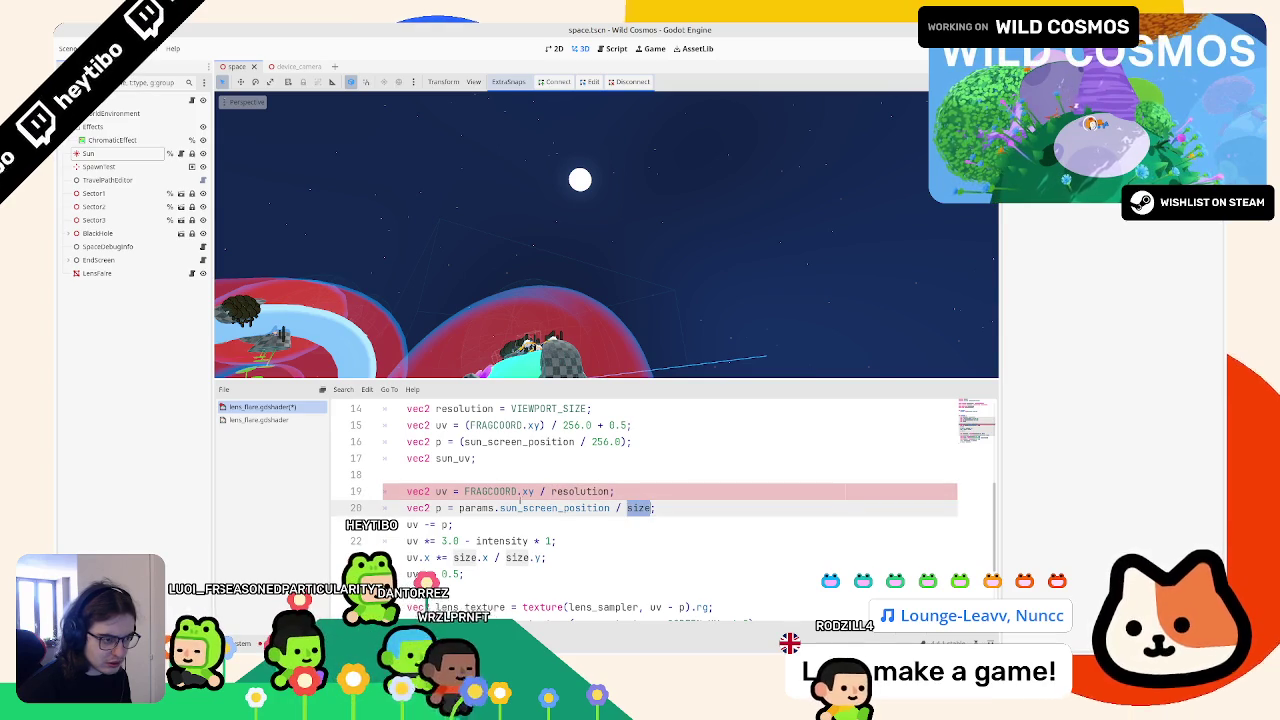
{"action": "key", "text": "ctrl+c"}
{"action": "double_click", "coordinate": [580, 491]}
{"action": "key", "text": "ctrl+v"}
{"action": "double_click", "coordinate": [480, 408]}
{"action": "key", "text": "ctrl+v"}
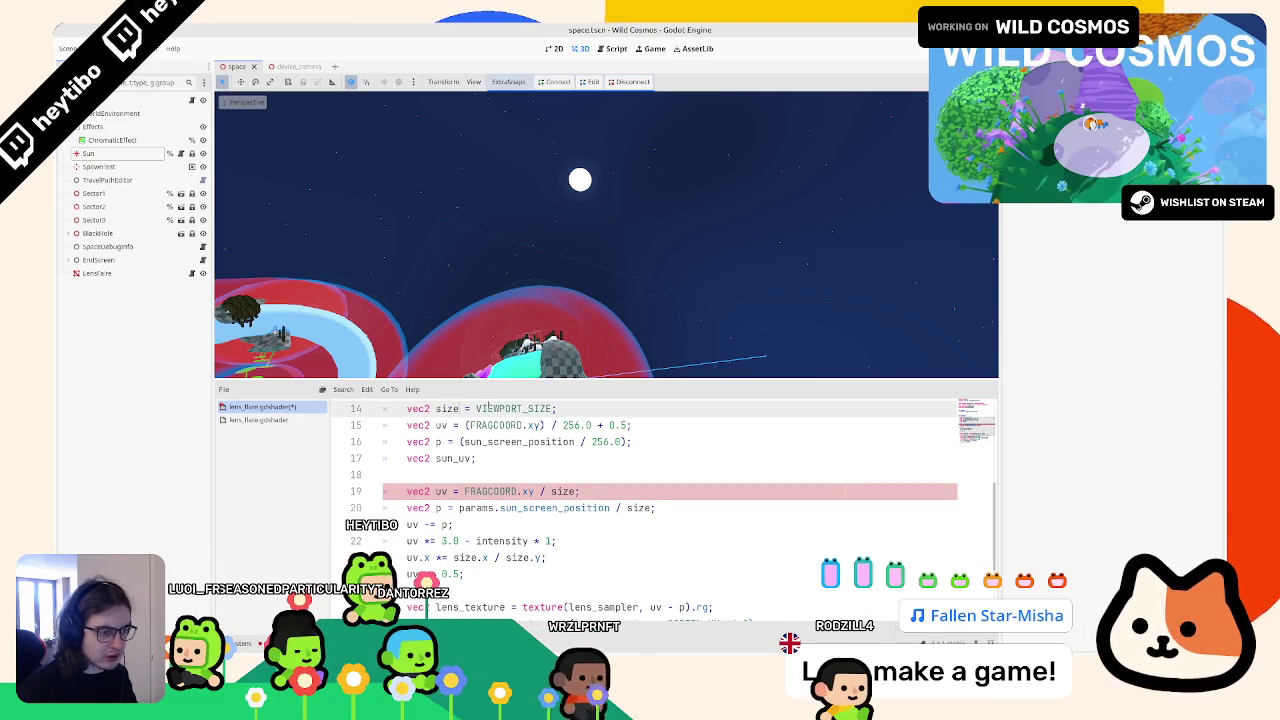
Step: Rename size to viewport_size on lines 14, 19, 20 and 23
{"action": "key", "text": "ctrl+Left"}
{"action": "type", "text": "viewpo"}
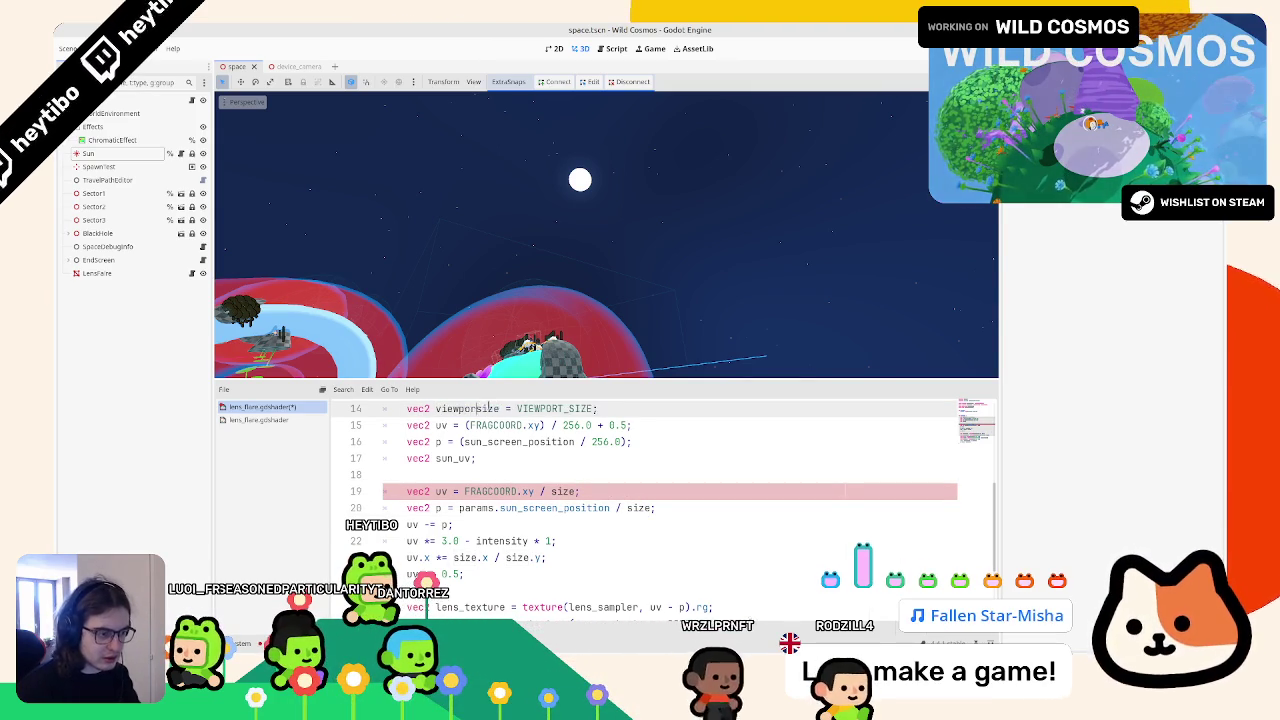
{"action": "type", "text": "rt_"}
{"action": "double_click", "coordinate": [563, 491]}
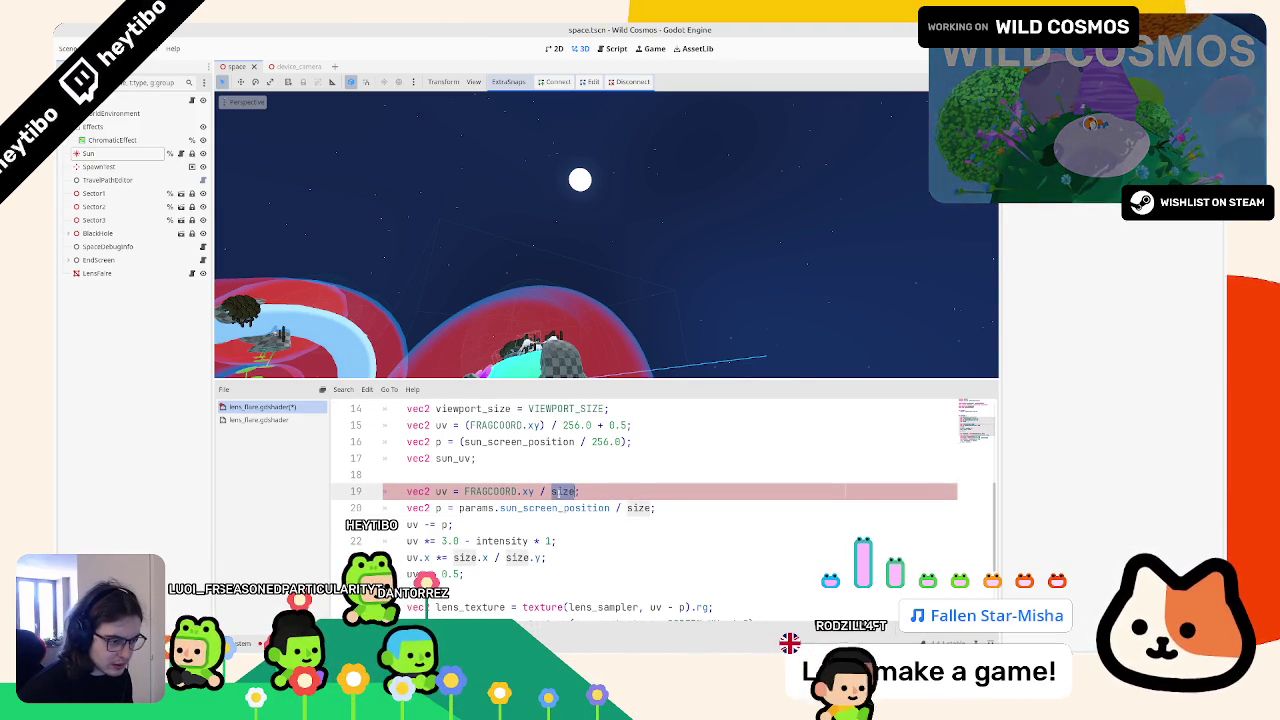
{"action": "left_click", "coordinate": [651, 508]}
{"action": "double_click", "coordinate": [465, 557]}
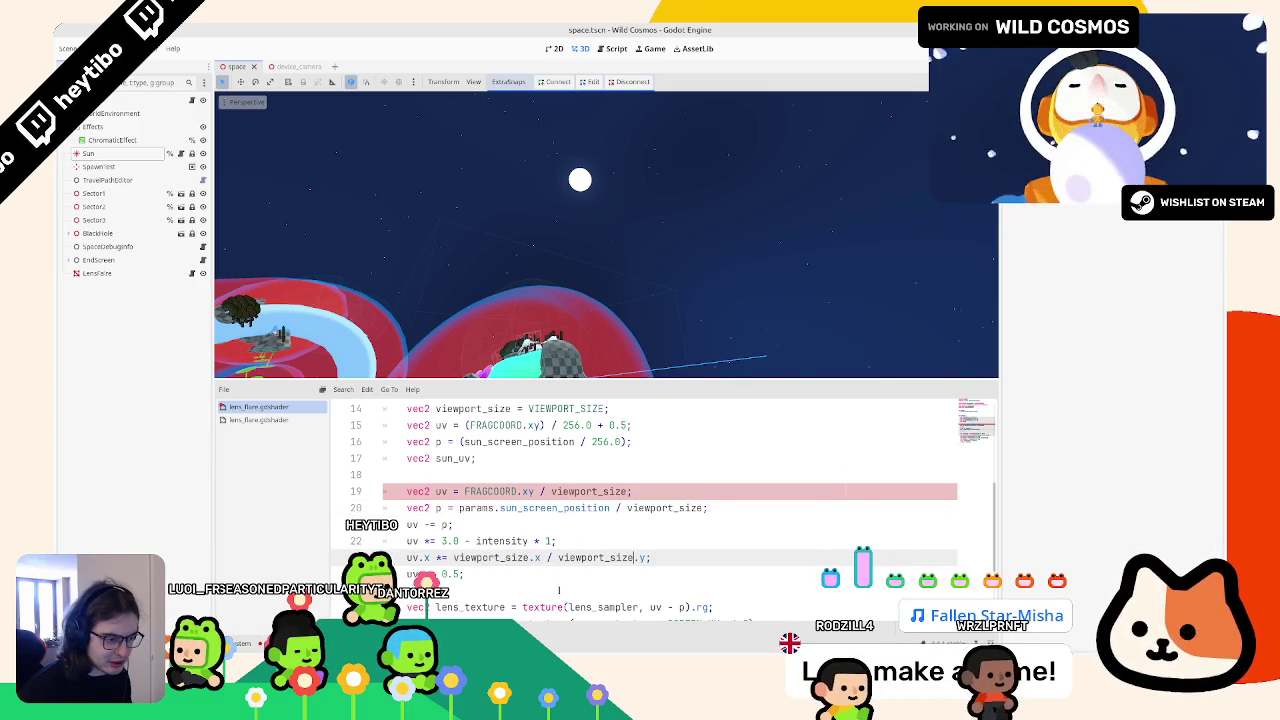
Step: Delete the old uv, p and sun_uv setup lines 14–17
{"action": "left_click", "coordinate": [500, 541]}
{"action": "left_click", "coordinate": [500, 524]}
{"action": "triple_click", "coordinate": [500, 541]}
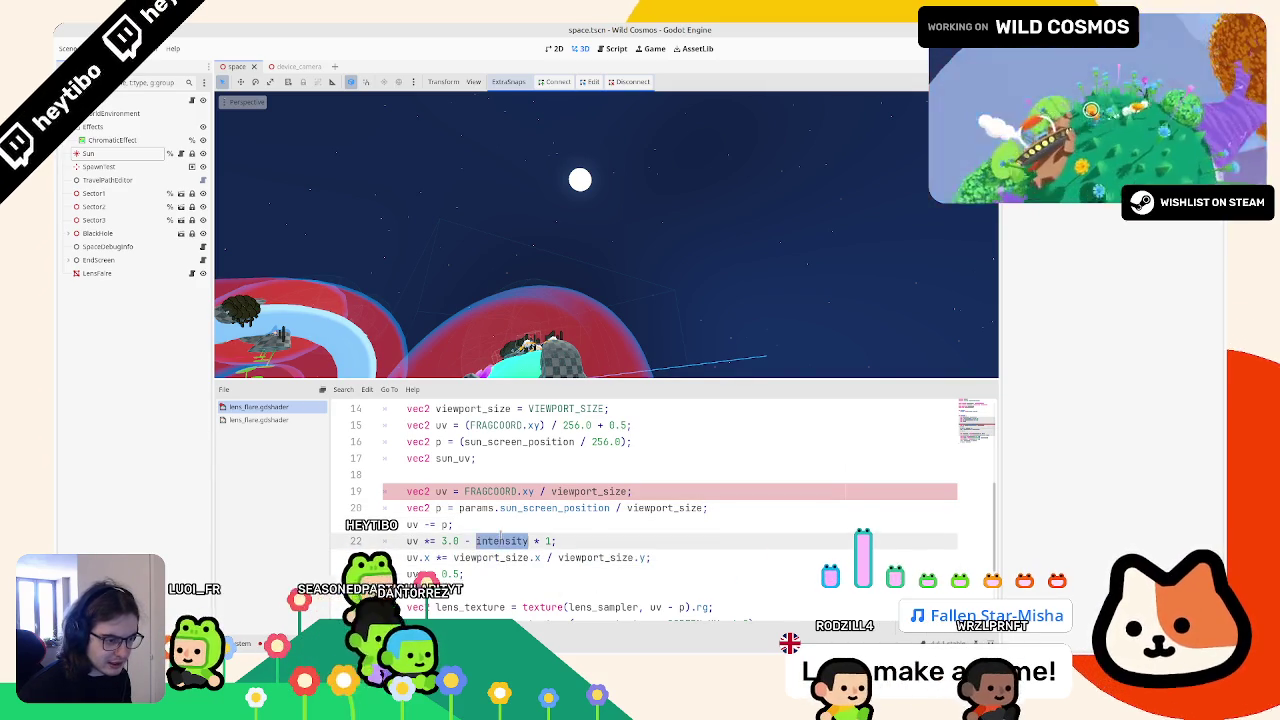
{"action": "scroll", "coordinate": [500, 541], "scroll_direction": "up", "scroll_amount": 1}
{"action": "left_click_drag", "start_coordinate": [477, 508], "coordinate": [332, 457]}
{"action": "key", "text": "BackSpace"}
{"action": "key", "text": "BackSpace"}
{"action": "key", "text": "BackSpace"}
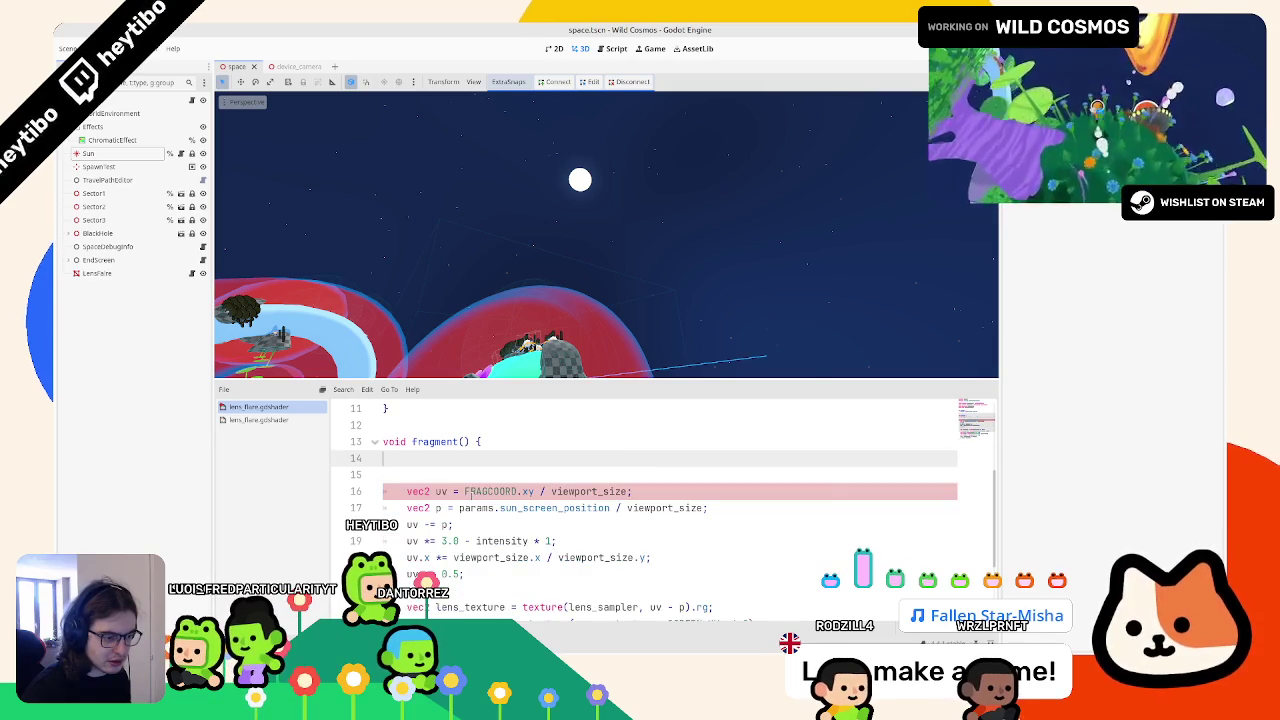
Step: Restore the deleted lines, then remove only the old uv and p lines, keeping viewport_size
{"action": "left_click", "coordinate": [445, 459]}
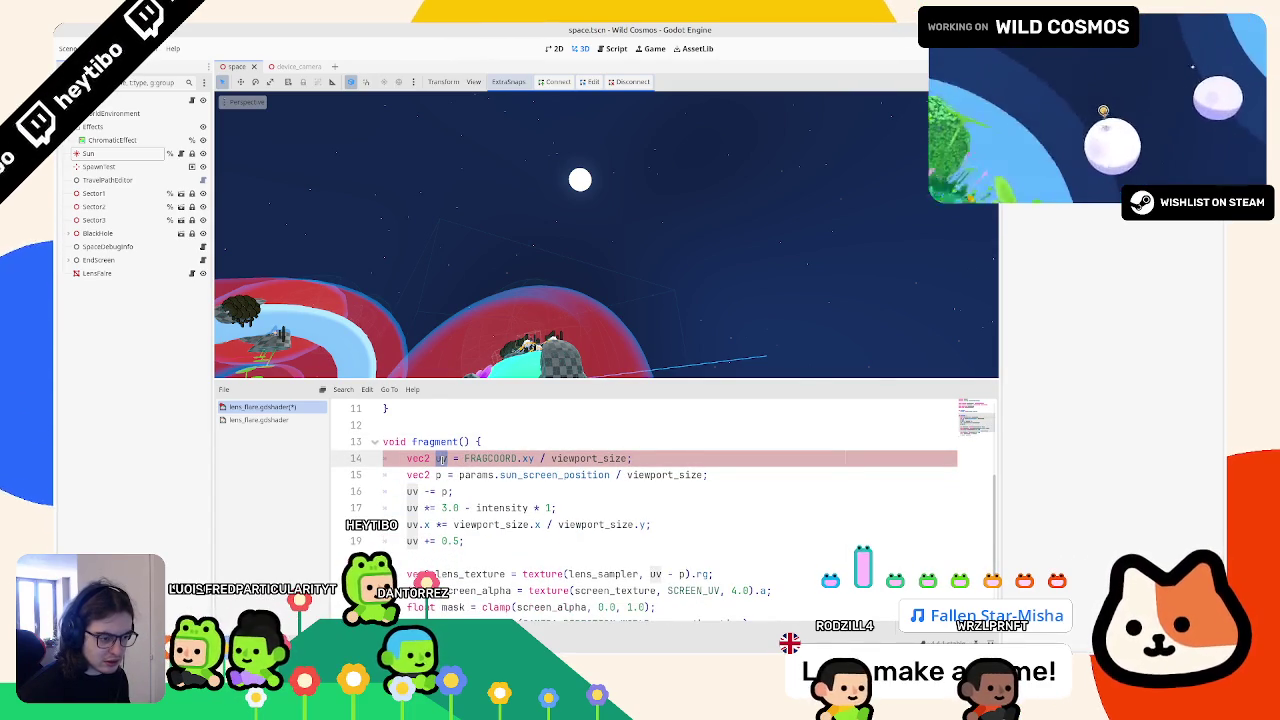
{"action": "key", "text": "ctrl+z"}
{"action": "left_click_drag", "start_coordinate": [480, 508], "coordinate": [463, 484]}
{"action": "key", "text": "BackSpace"}
{"action": "key", "text": "BackSpace"}
{"action": "key", "text": "BackSpace"}
{"action": "key", "text": "BackSpace"}
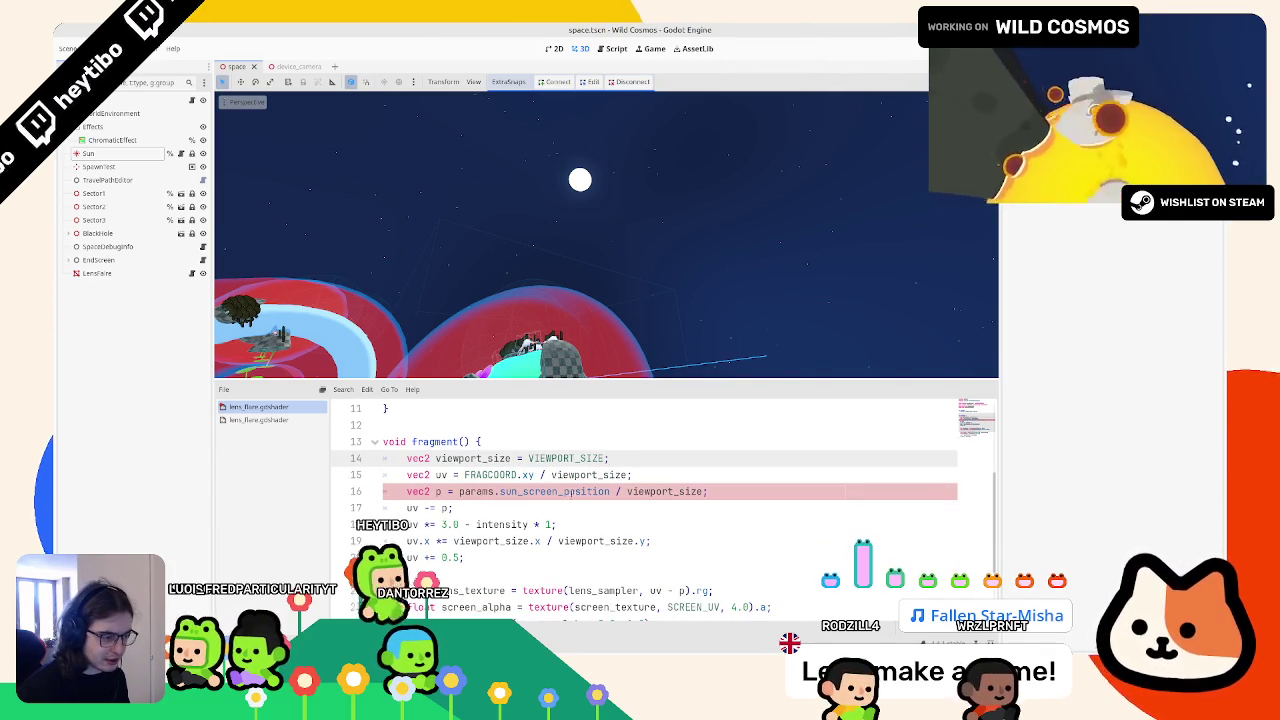
Step: Swap params.sun_screen_position for sun_screen_position via autocomplete and put 1.0 in place of intensity
{"action": "double_click", "coordinate": [549, 491]}
{"action": "type", "text": "sun"}
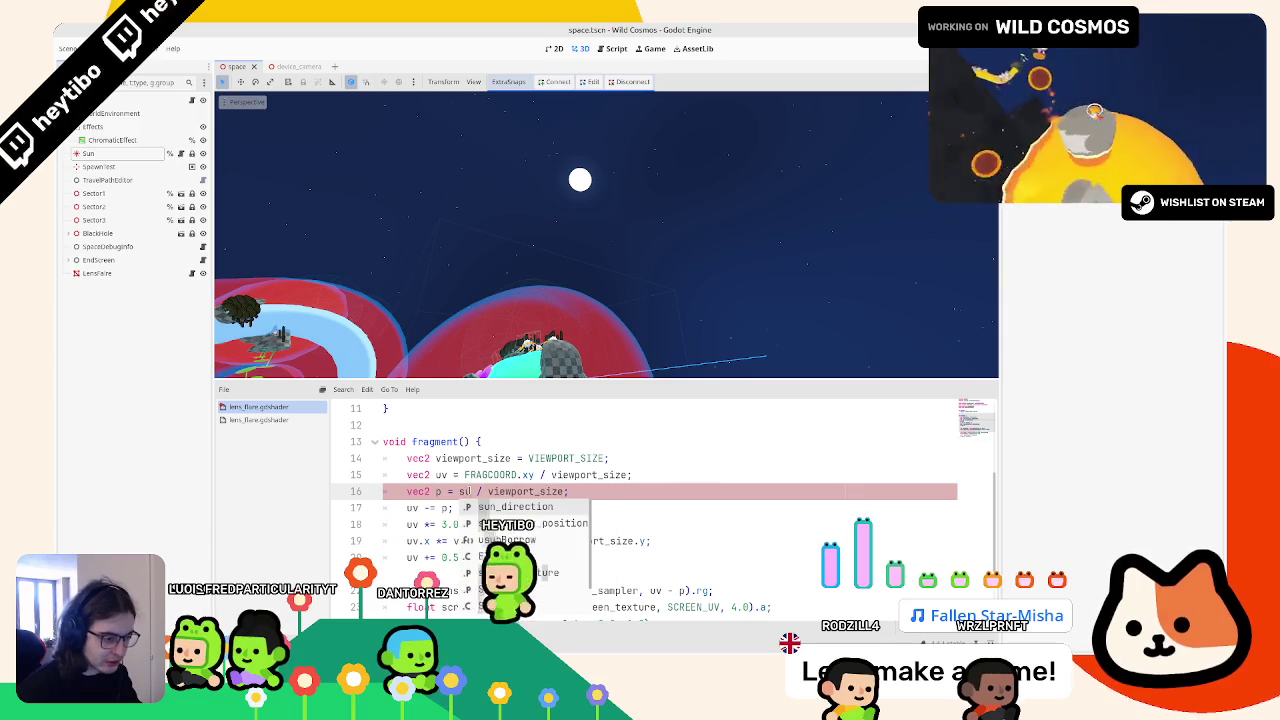
{"action": "key", "text": "Down"}
{"action": "key", "text": "Return"}
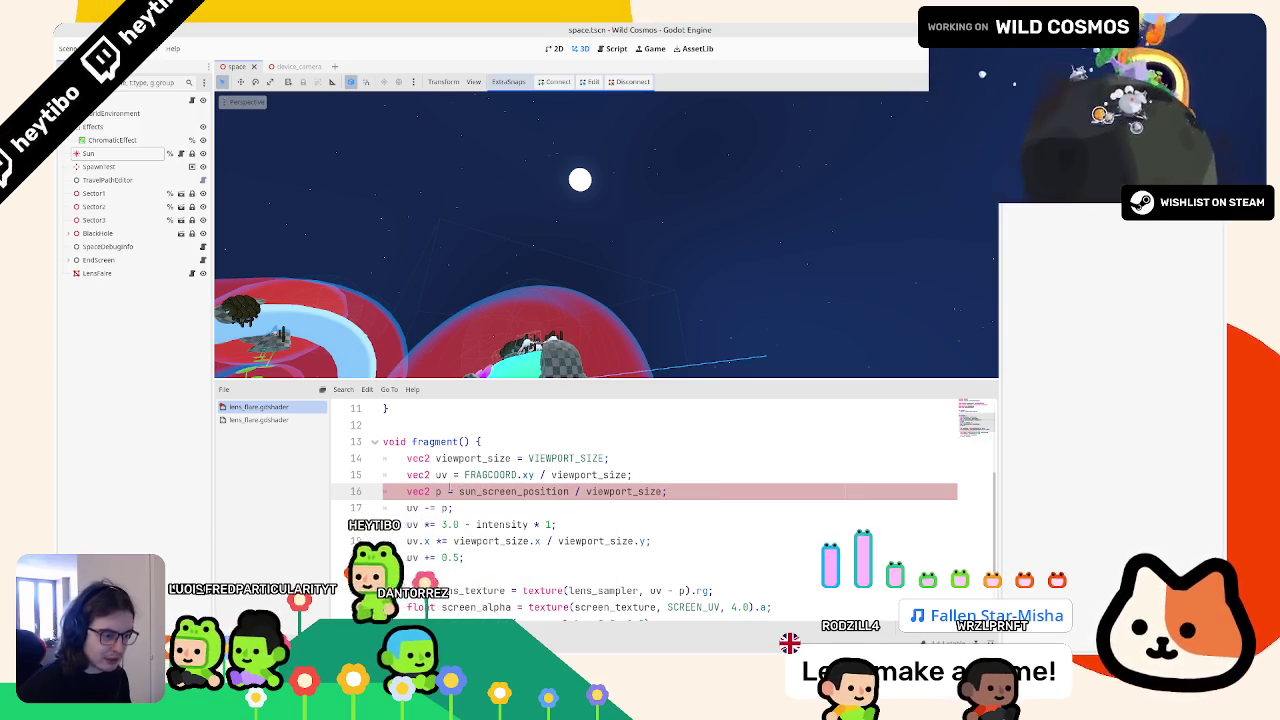
{"action": "double_click", "coordinate": [478, 524]}
{"action": "scroll", "coordinate": [478, 524], "scroll_direction": "up", "scroll_amount": 1}
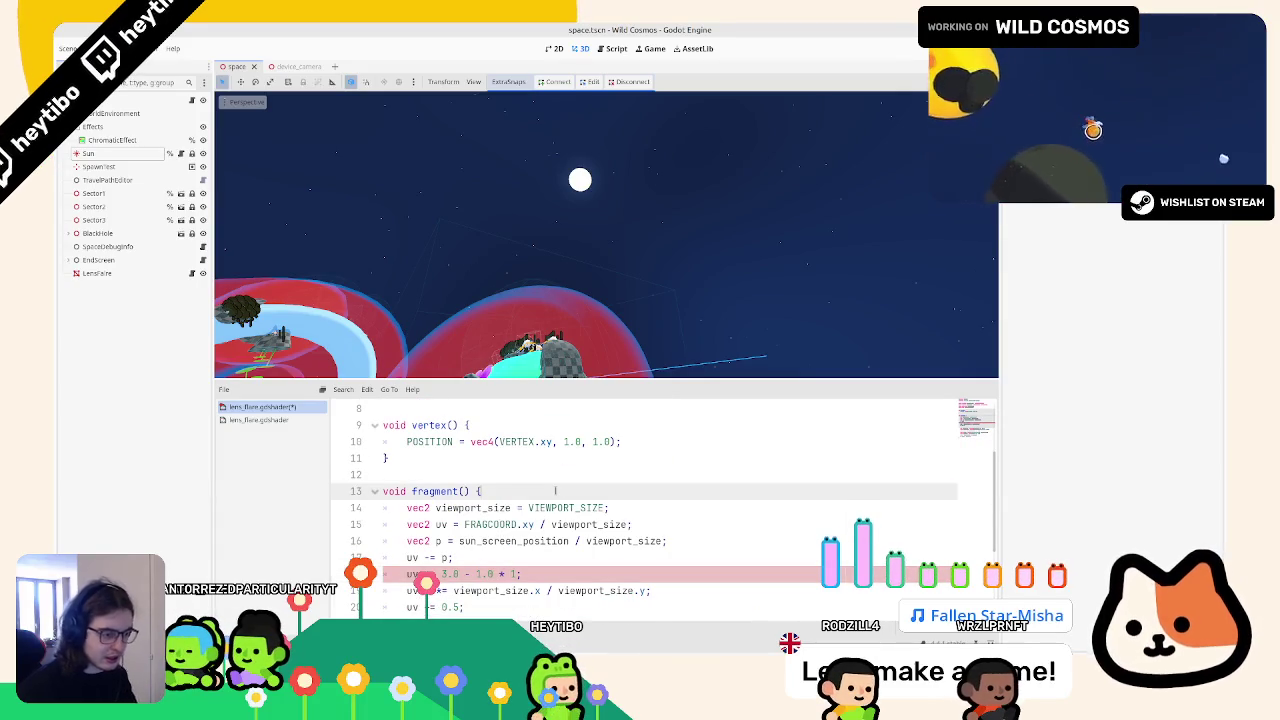
{"action": "scroll", "coordinate": [560, 490], "scroll_direction": "down", "scroll_amount": 5}
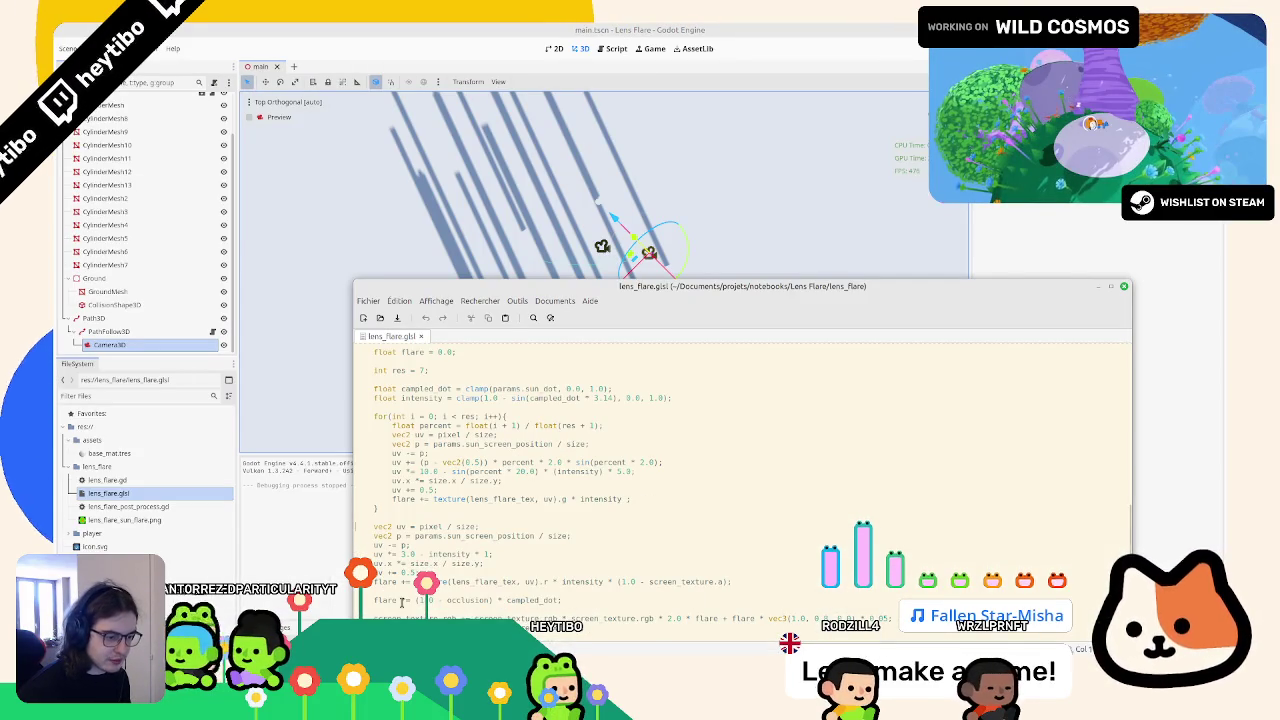
Step: Select the campled_dot and intensity lines in lens_flare.glsl and return to the Wild Cosmos shader
{"action": "scroll", "coordinate": [570, 575], "scroll_direction": "up", "scroll_amount": 5}
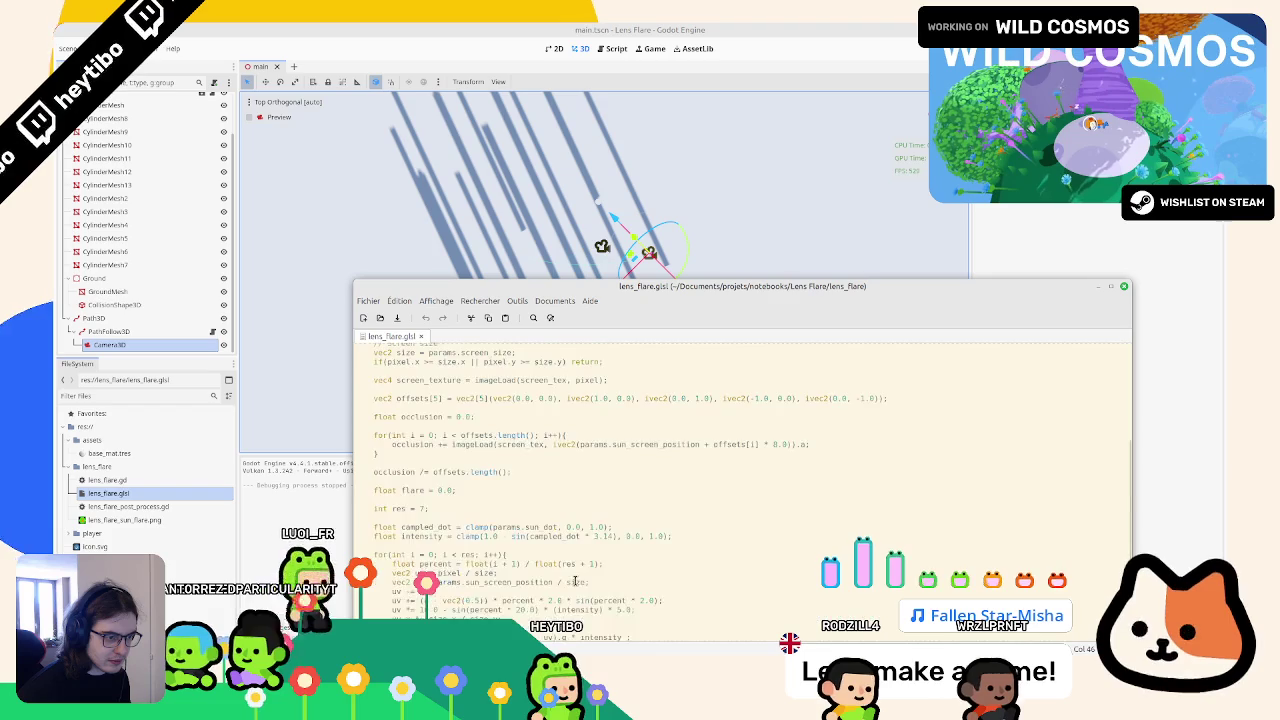
{"action": "scroll", "coordinate": [565, 569], "scroll_direction": "down", "scroll_amount": 4}
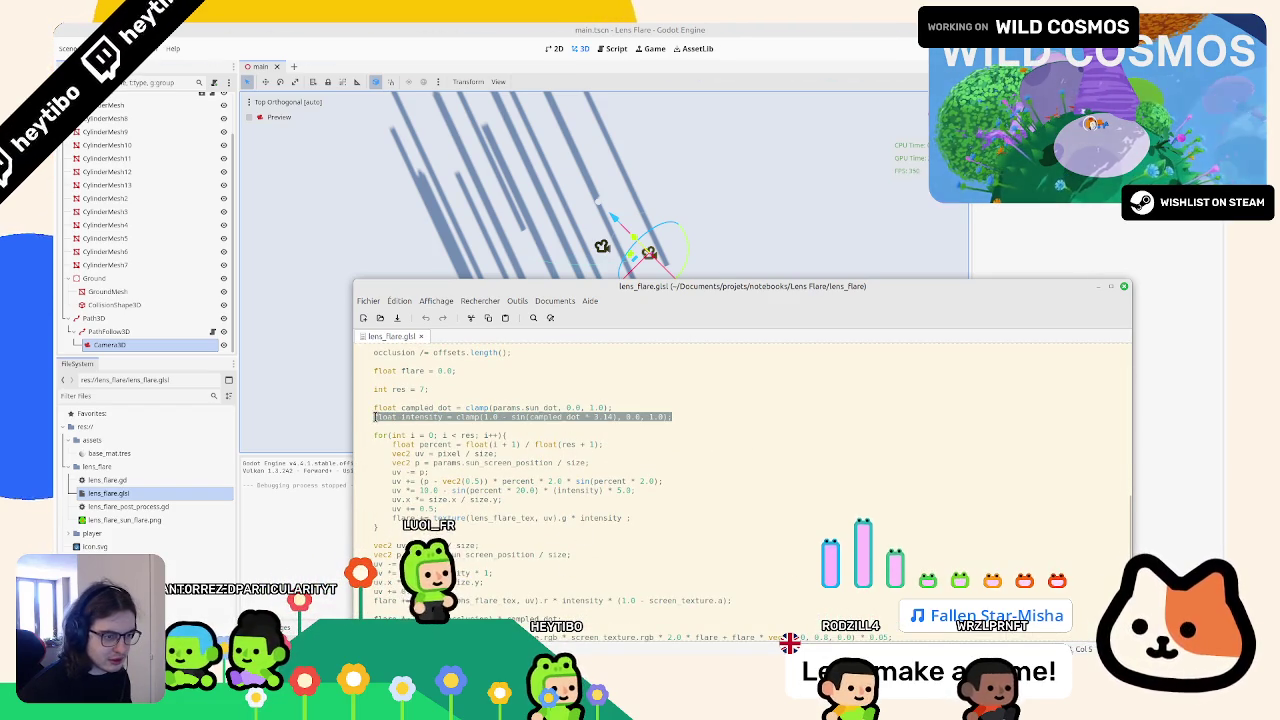
{"action": "left_click_drag", "start_coordinate": [374, 416], "coordinate": [339, 440]}
{"action": "key", "text": "ctrl+c"}
{"action": "key", "text": "alt+Tab"}
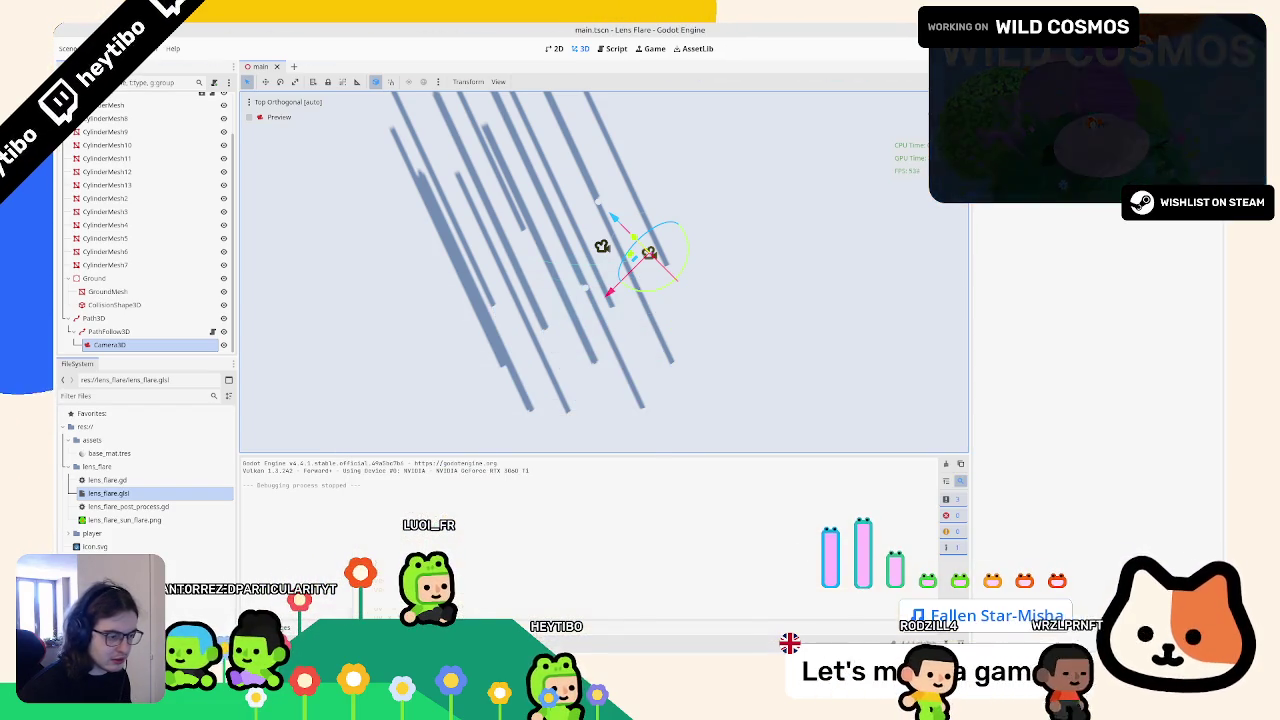
{"action": "key", "text": "alt+Tab"}
{"action": "key", "text": "alt+Tab"}
{"action": "key", "text": "Tab"}
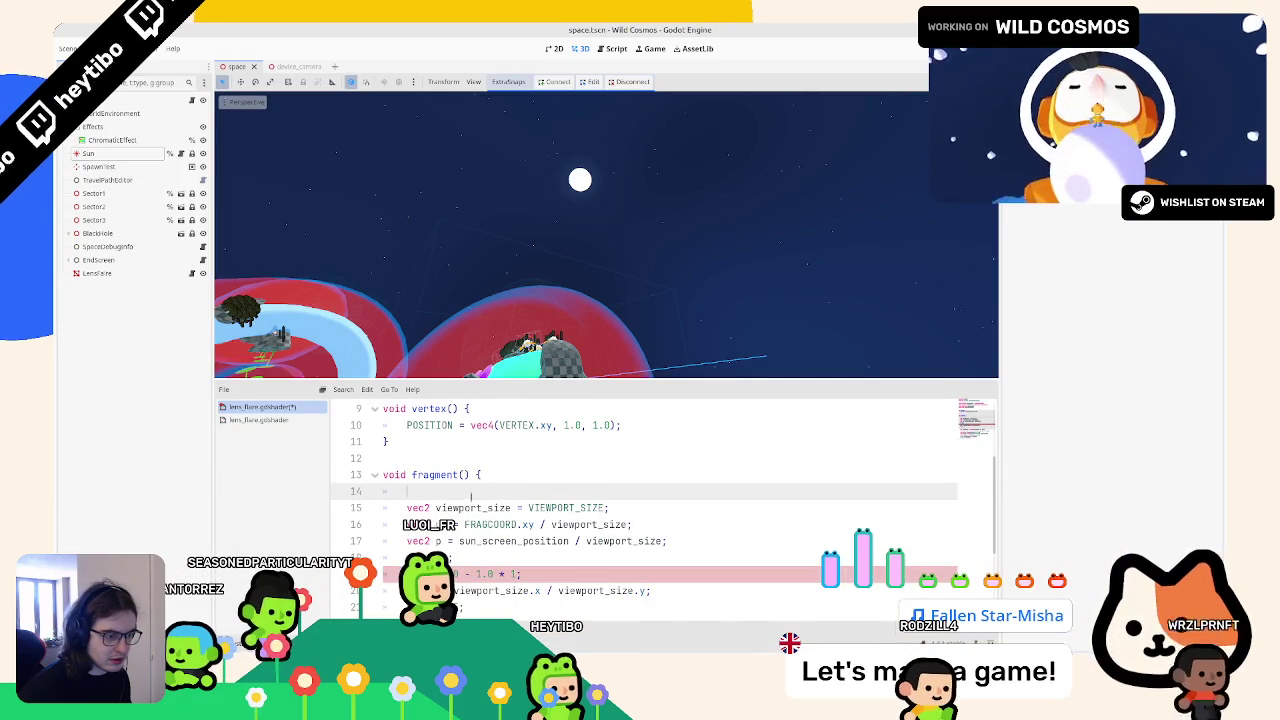
Step: Paste the campled_dot and intensity lines at line 15 of the Godot shader
{"action": "key", "text": "ctrl+v"}
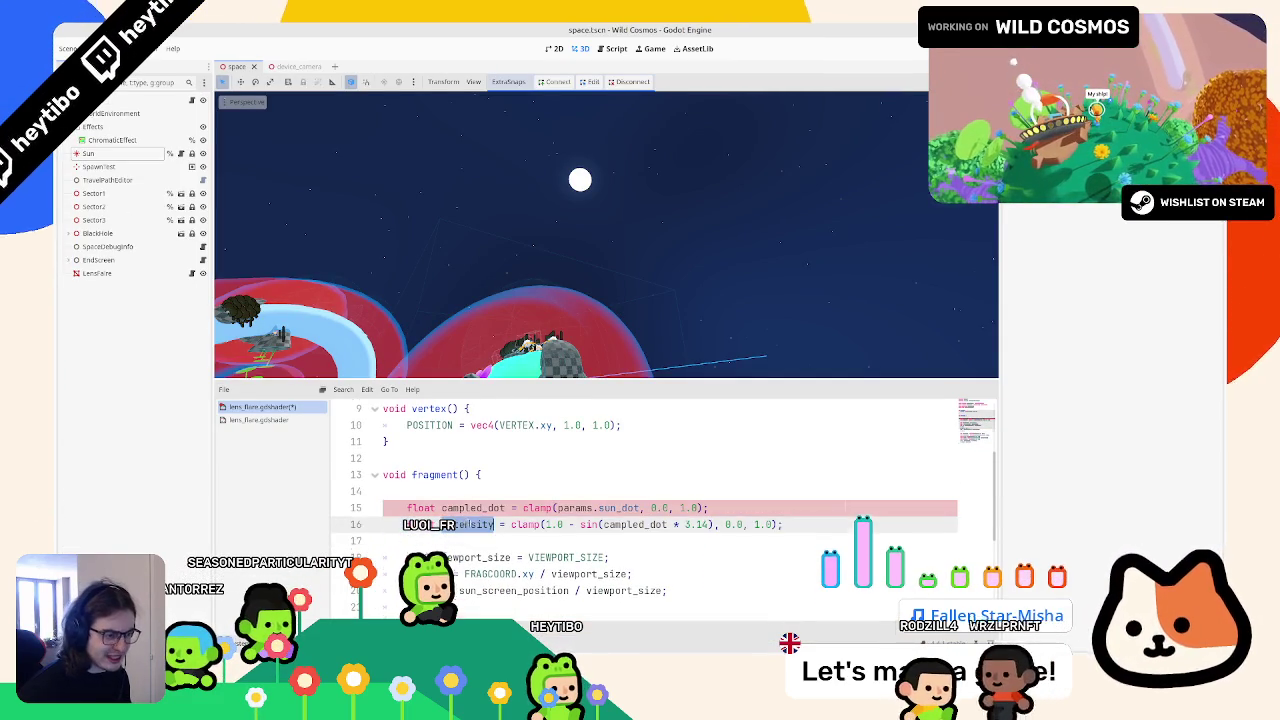
{"action": "scroll", "coordinate": [600, 500], "scroll_direction": "down", "scroll_amount": 3}
{"action": "left_click", "coordinate": [474, 507]}
{"action": "scroll", "coordinate": [475, 505], "scroll_direction": "up", "scroll_amount": 1}
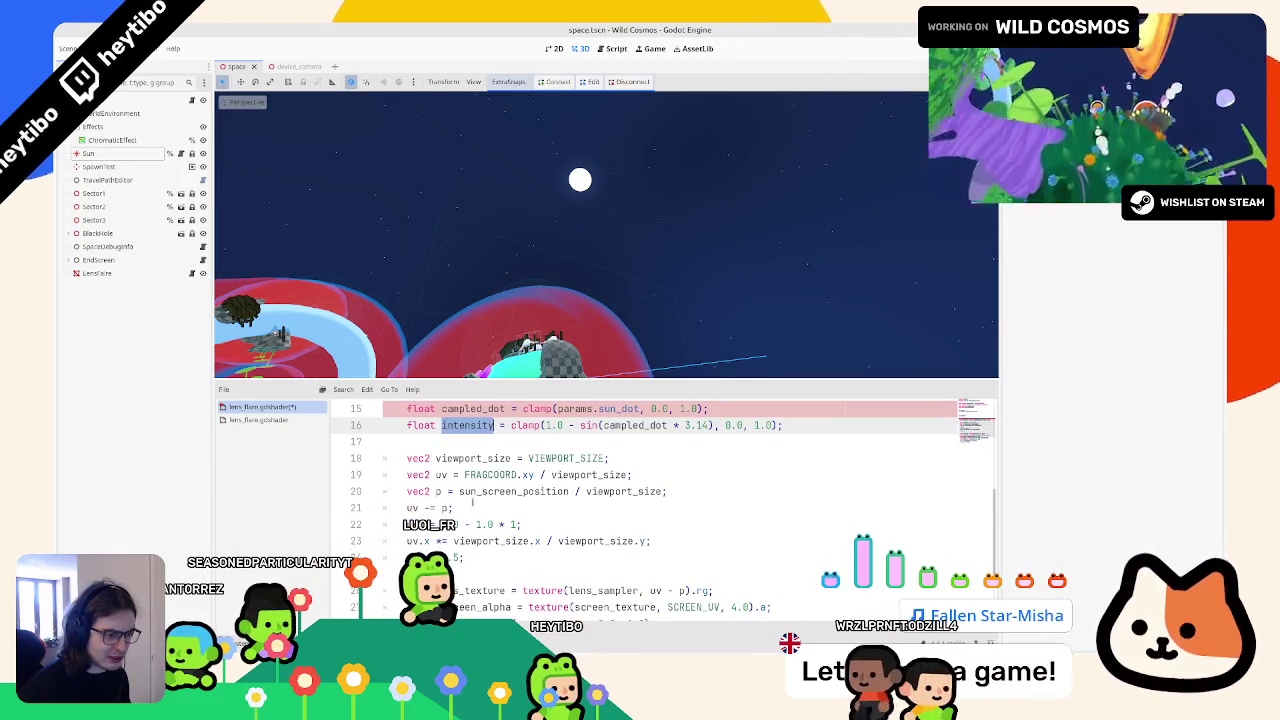
{"action": "scroll", "coordinate": [473, 503], "scroll_direction": "down", "scroll_amount": 1}
{"action": "scroll", "coordinate": [495, 507], "scroll_direction": "up", "scroll_amount": 1}
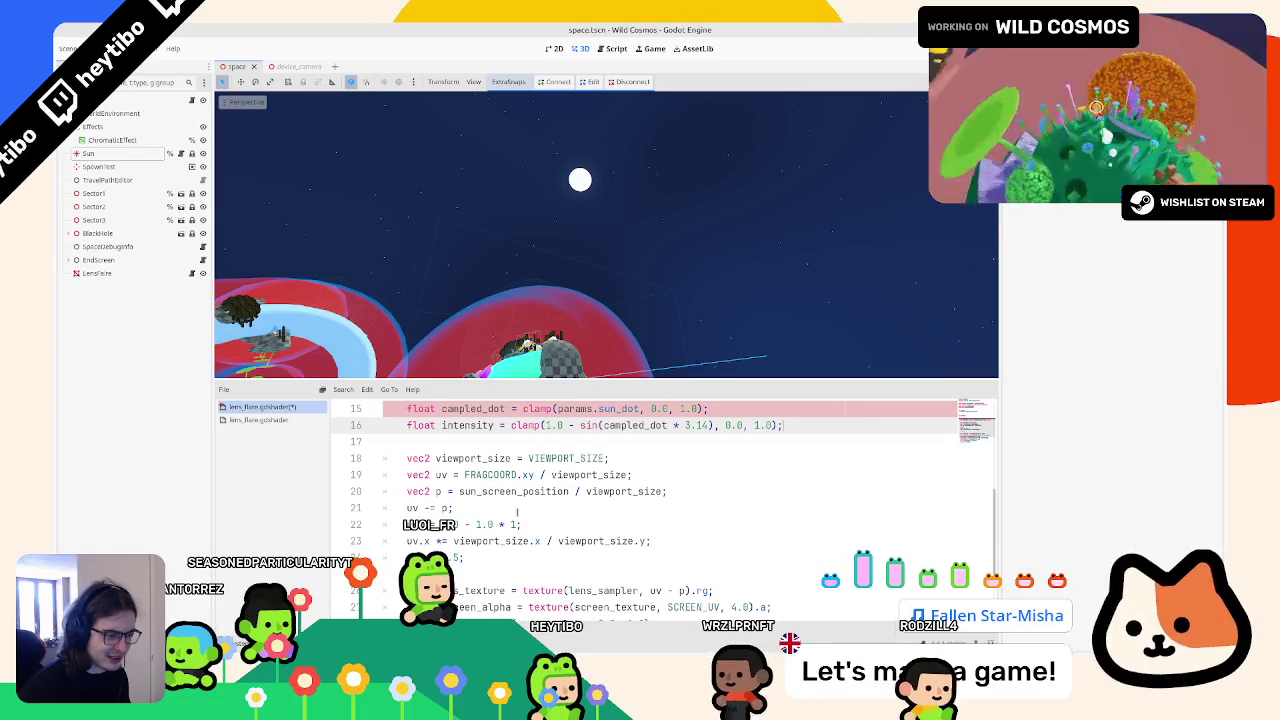
{"action": "scroll", "coordinate": [515, 515], "scroll_direction": "up", "scroll_amount": 2}
{"action": "scroll", "coordinate": [505, 522], "scroll_direction": "down", "scroll_amount": 3}
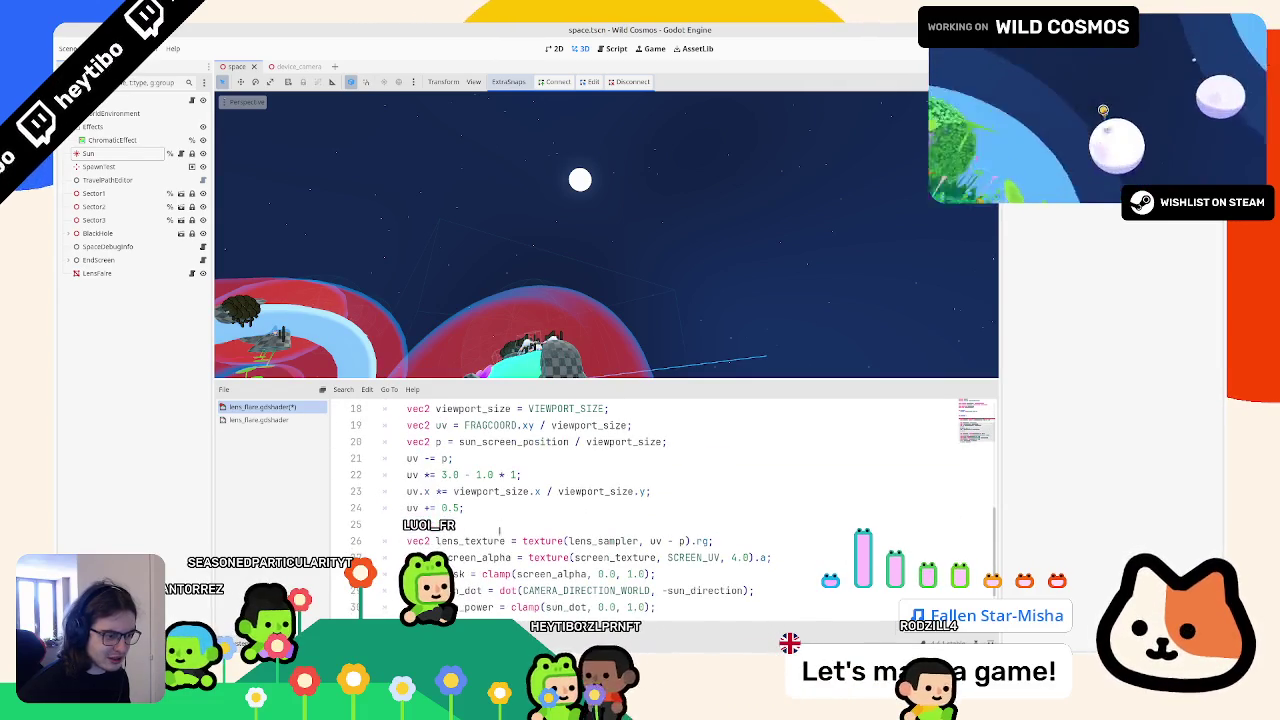
{"action": "left_click", "coordinate": [498, 476]}
{"action": "scroll", "coordinate": [488, 510], "scroll_direction": "up", "scroll_amount": 4}
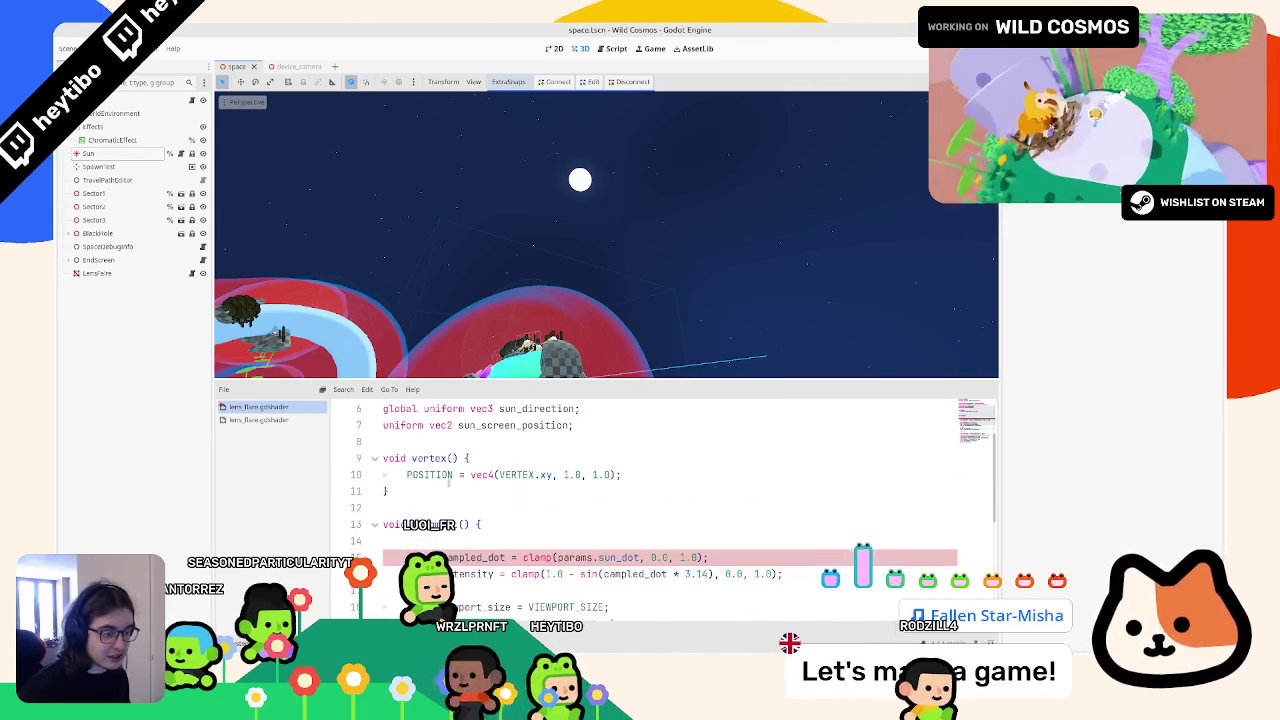
{"action": "scroll", "coordinate": [481, 524], "scroll_direction": "down", "scroll_amount": 2}
{"action": "mouse_move", "coordinate": [383, 458]}
{"action": "left_mouse_down"}
{"action": "mouse_move", "coordinate": [430, 475]}
{"action": "mouse_move", "coordinate": [783, 475]}
{"action": "left_mouse_up"}
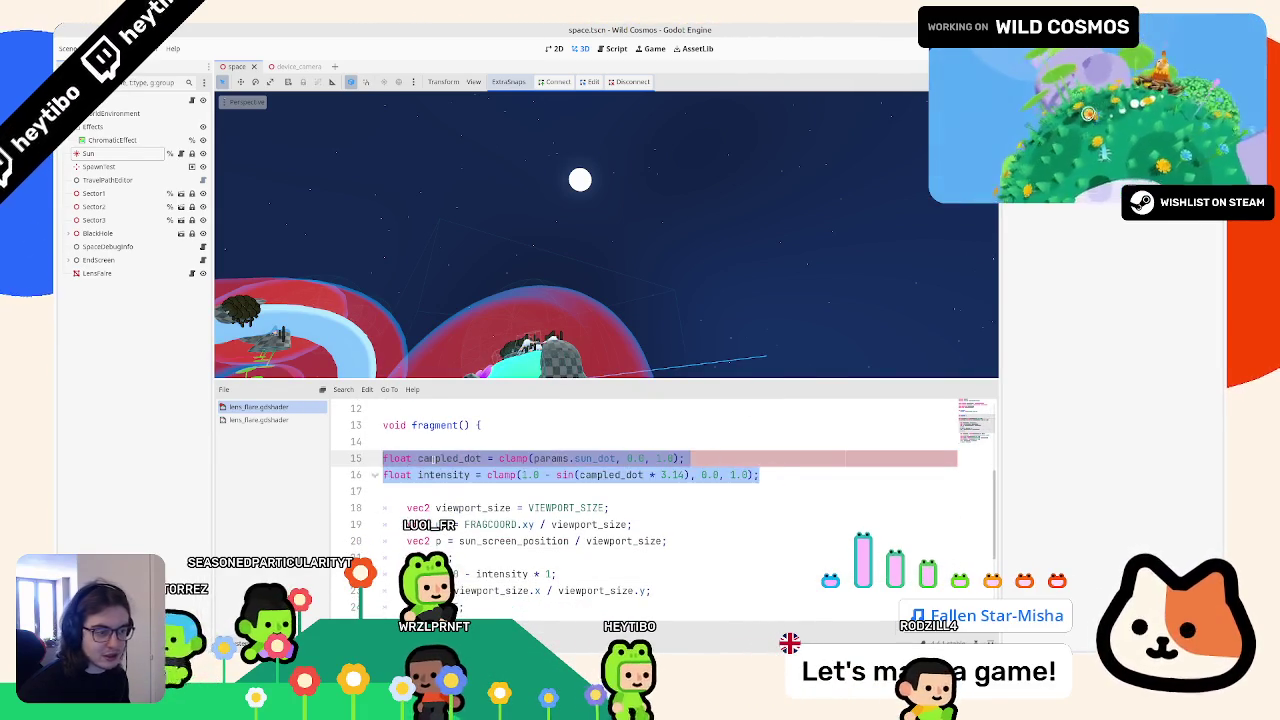
Step: Move the sun_dot declaration to the top of fragment(), above the clamp line
{"action": "double_click", "coordinate": [470, 458]}
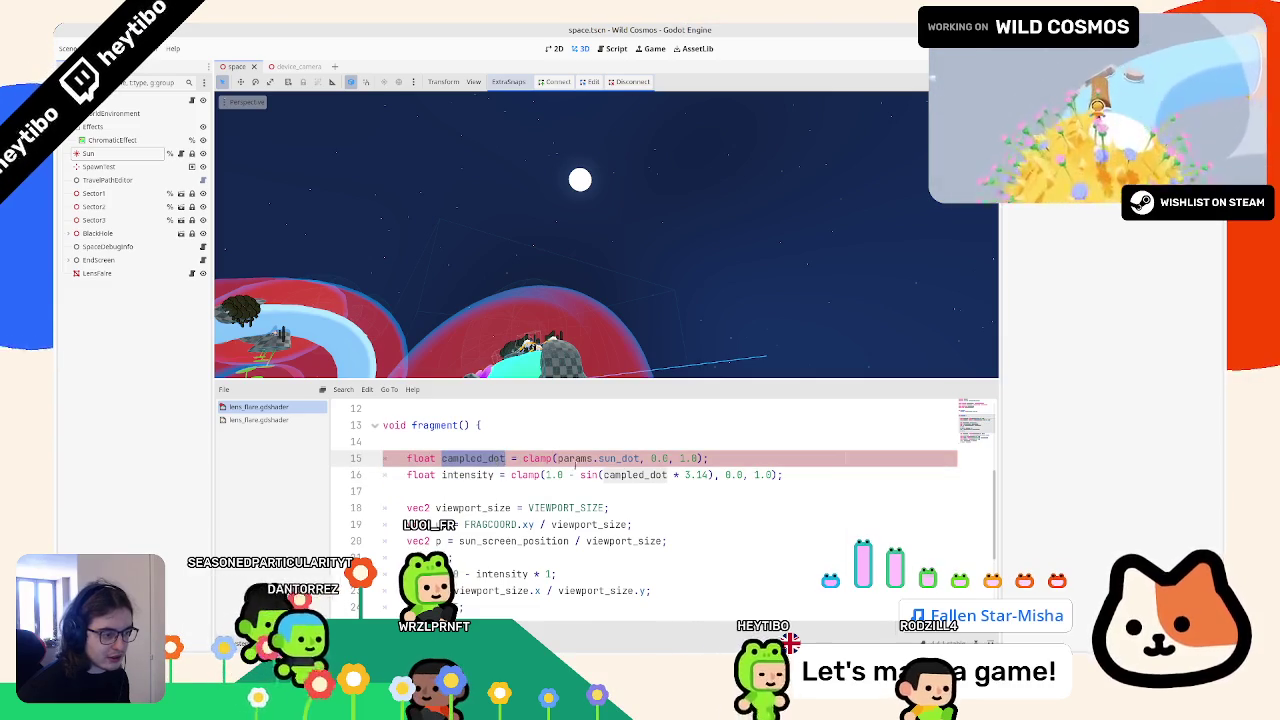
{"action": "scroll", "coordinate": [497, 487], "scroll_direction": "down", "scroll_amount": 2}
{"action": "scroll", "coordinate": [497, 487], "scroll_direction": "down", "scroll_amount": 2}
{"action": "triple_click", "coordinate": [481, 540]}
{"action": "key", "text": "ctrl+c"}
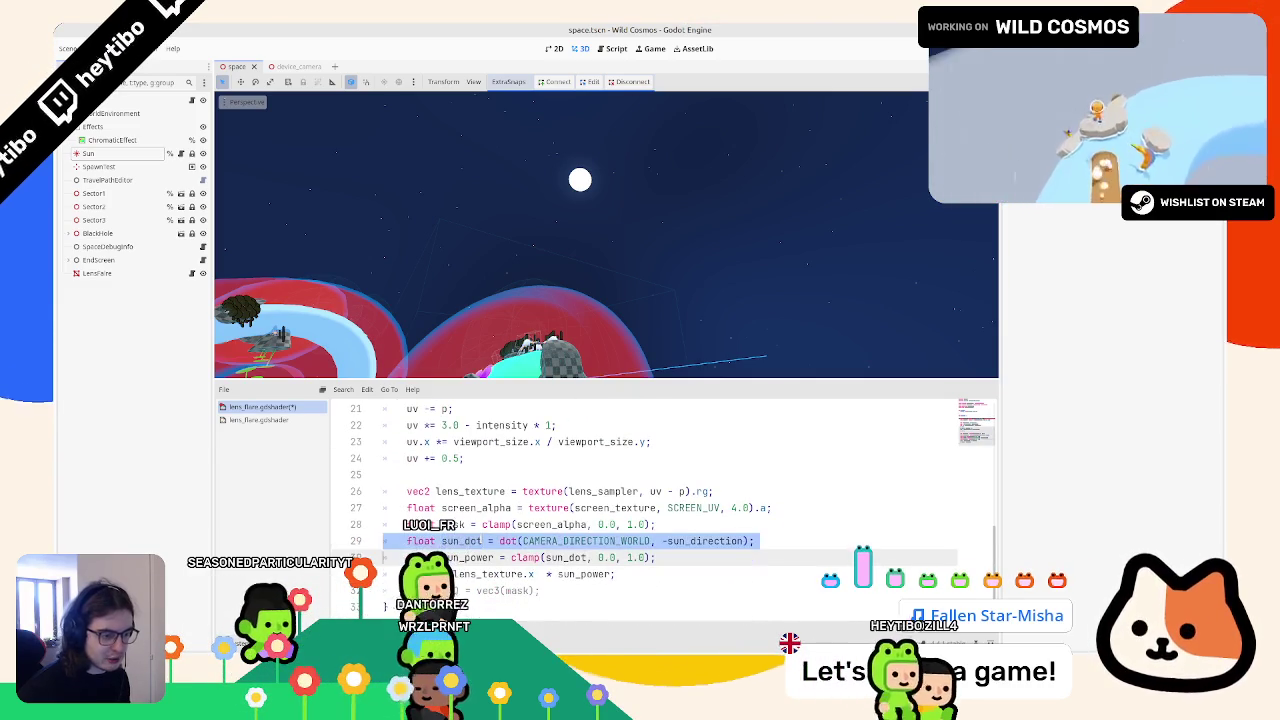
{"action": "key", "text": "BackSpace"}
{"action": "scroll", "coordinate": [481, 540], "scroll_direction": "up", "scroll_amount": 5}
{"action": "left_click", "coordinate": [407, 508]}
{"action": "key", "text": "ctrl+v"}
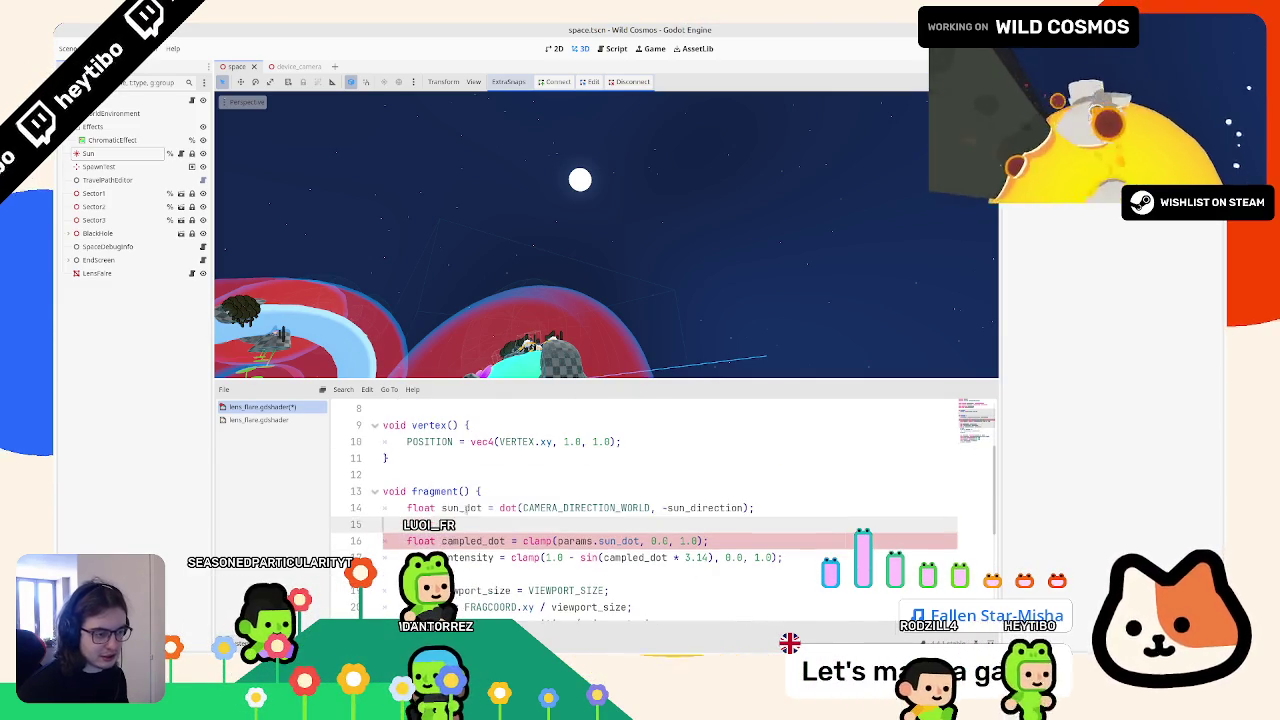
{"action": "double_click", "coordinate": [462, 508]}
{"action": "left_click", "coordinate": [628, 541]}
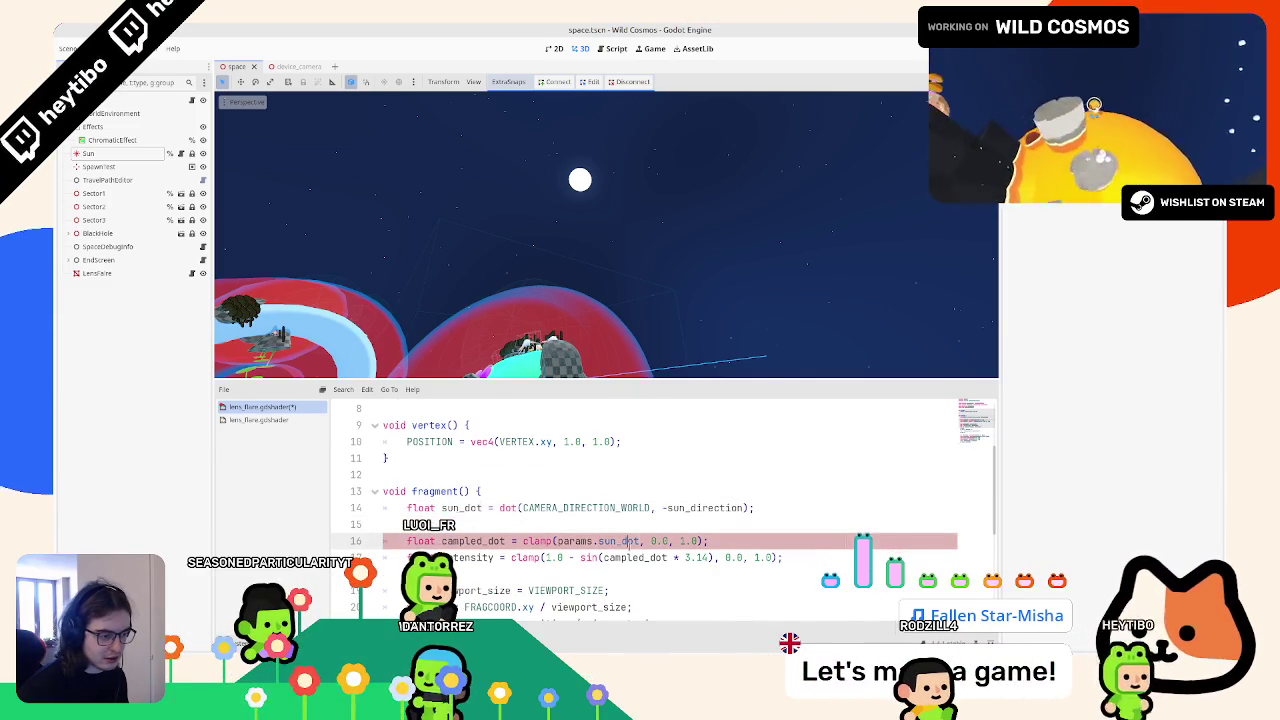
{"action": "left_click", "coordinate": [579, 524]}
{"action": "key", "text": "BackSpace"}
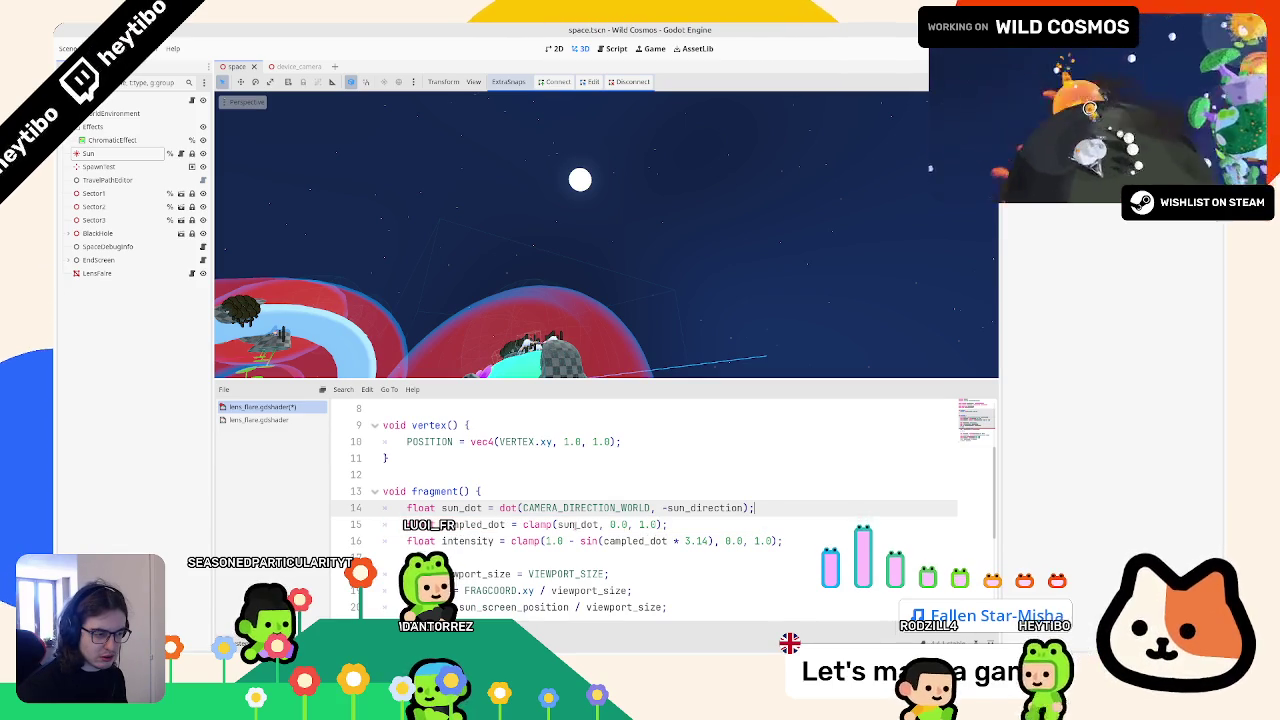
{"action": "scroll", "coordinate": [564, 525], "scroll_direction": "down", "scroll_amount": 4}
{"action": "scroll", "coordinate": [564, 525], "scroll_direction": "up", "scroll_amount": 1}
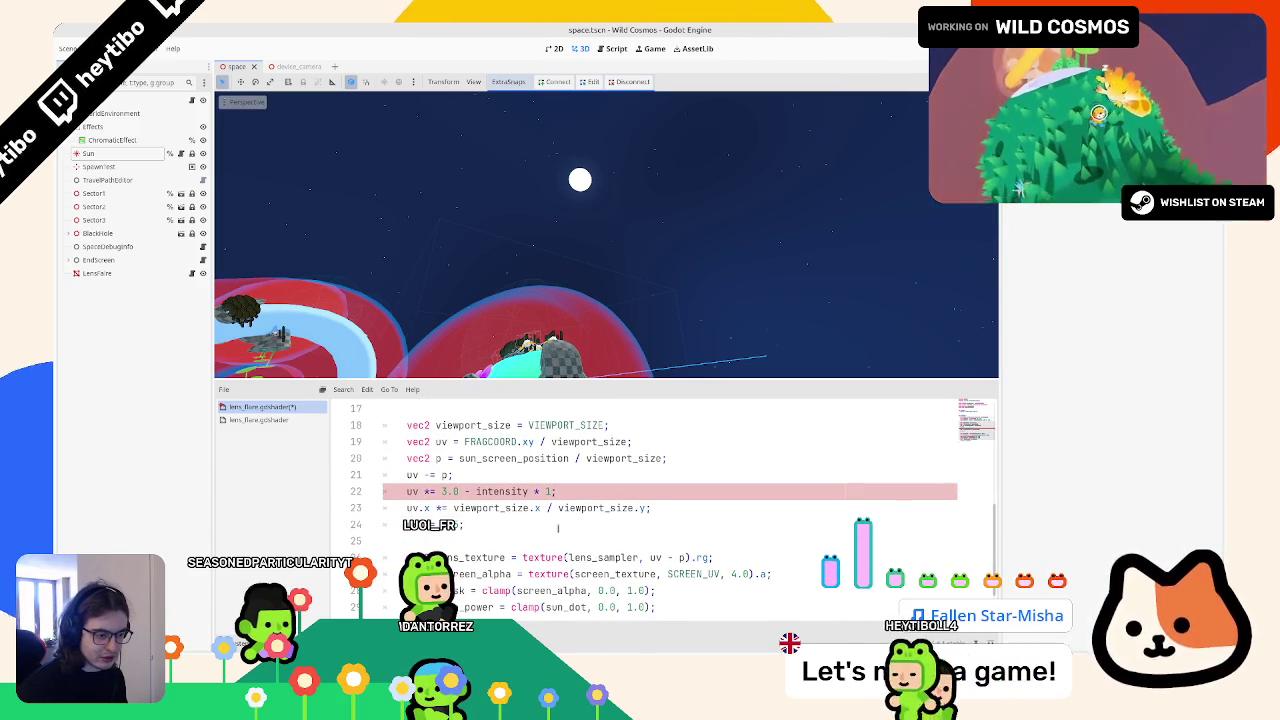
Step: Make the uv scaling on line 22 use 3.0 - intensity
{"action": "double_click", "coordinate": [500, 491]}
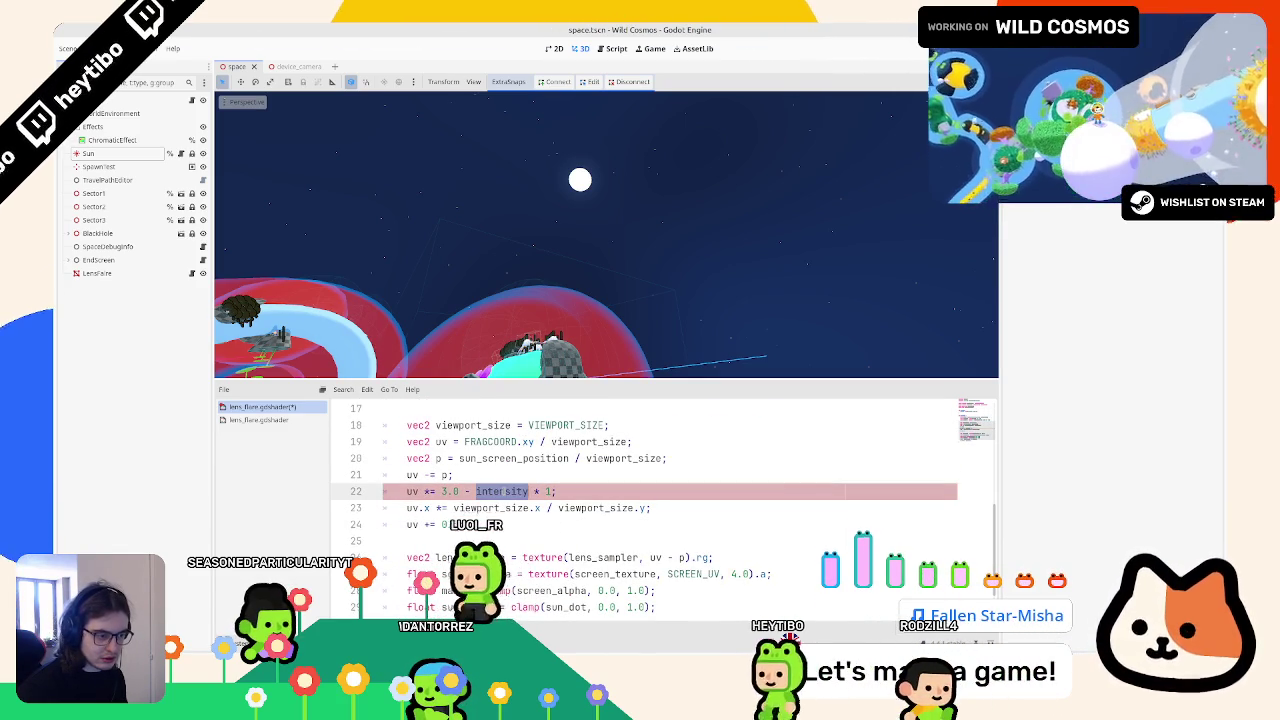
{"action": "scroll", "coordinate": [500, 491], "scroll_direction": "up", "scroll_amount": 1}
{"action": "left_click", "coordinate": [549, 540]}
{"action": "type", "text": ".0"}
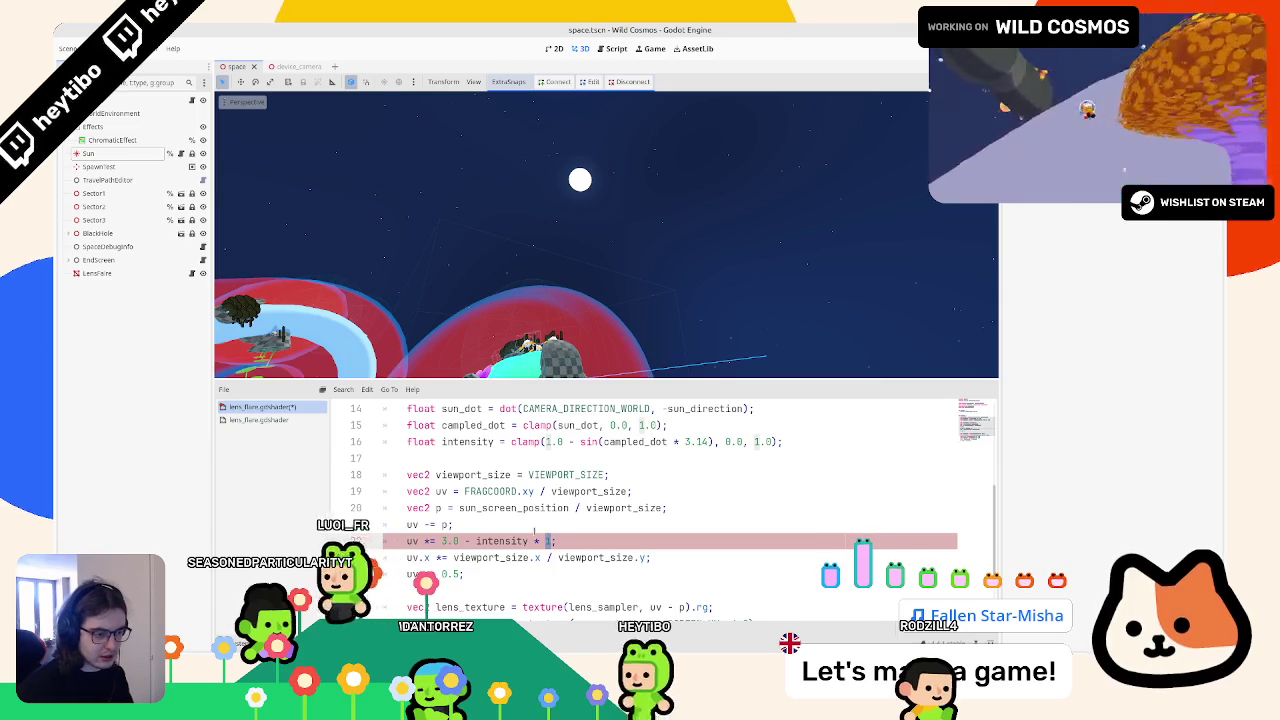
{"action": "key", "text": "BackSpace"}
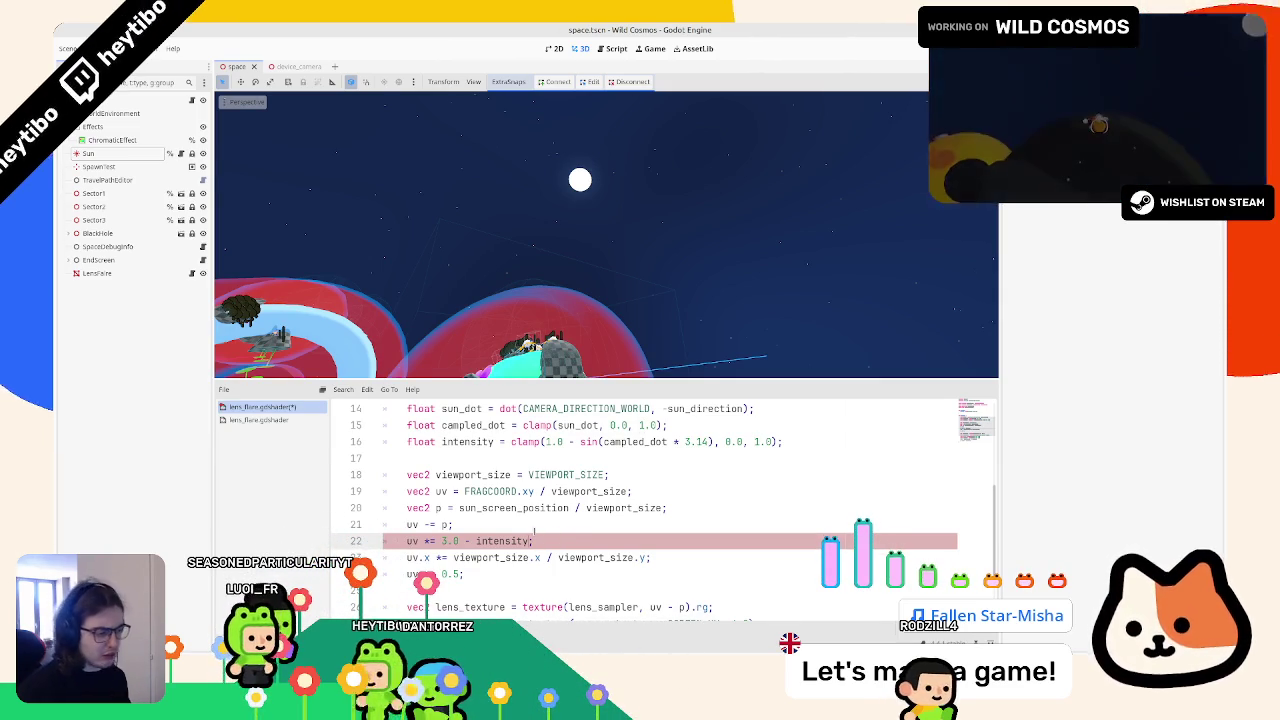
{"action": "key", "text": "alt+Tab"}
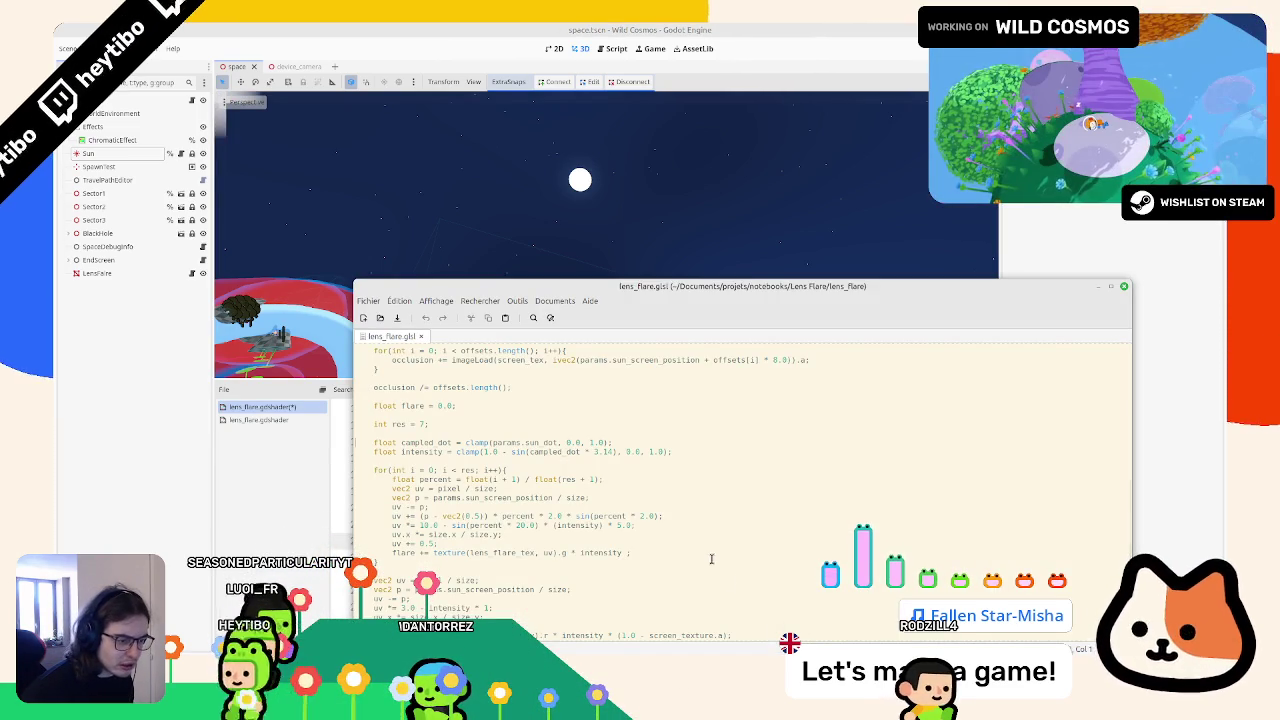
Step: Review the reference flare loop and final flare math, then go back to Godot's shader editor
{"action": "scroll", "coordinate": [711, 557], "scroll_direction": "down", "scroll_amount": 3}
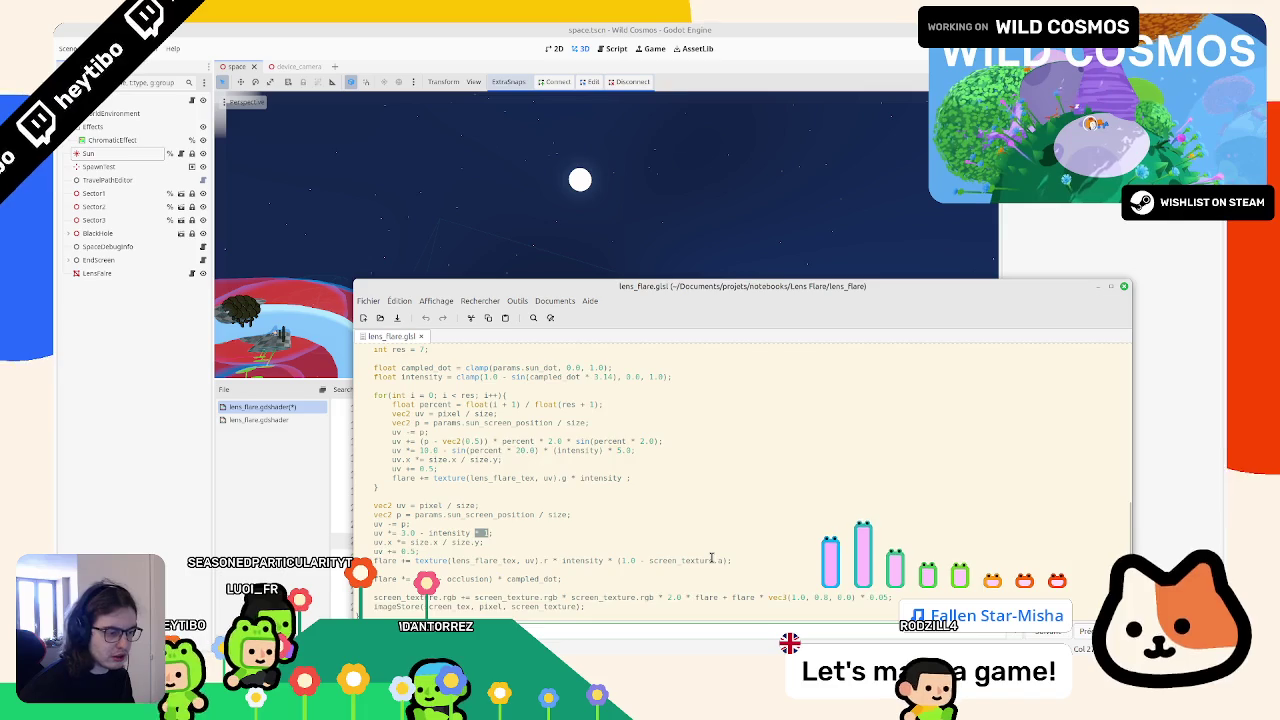
{"action": "scroll", "coordinate": [711, 557], "scroll_direction": "up", "scroll_amount": 1}
{"action": "key", "text": "alt+Tab"}
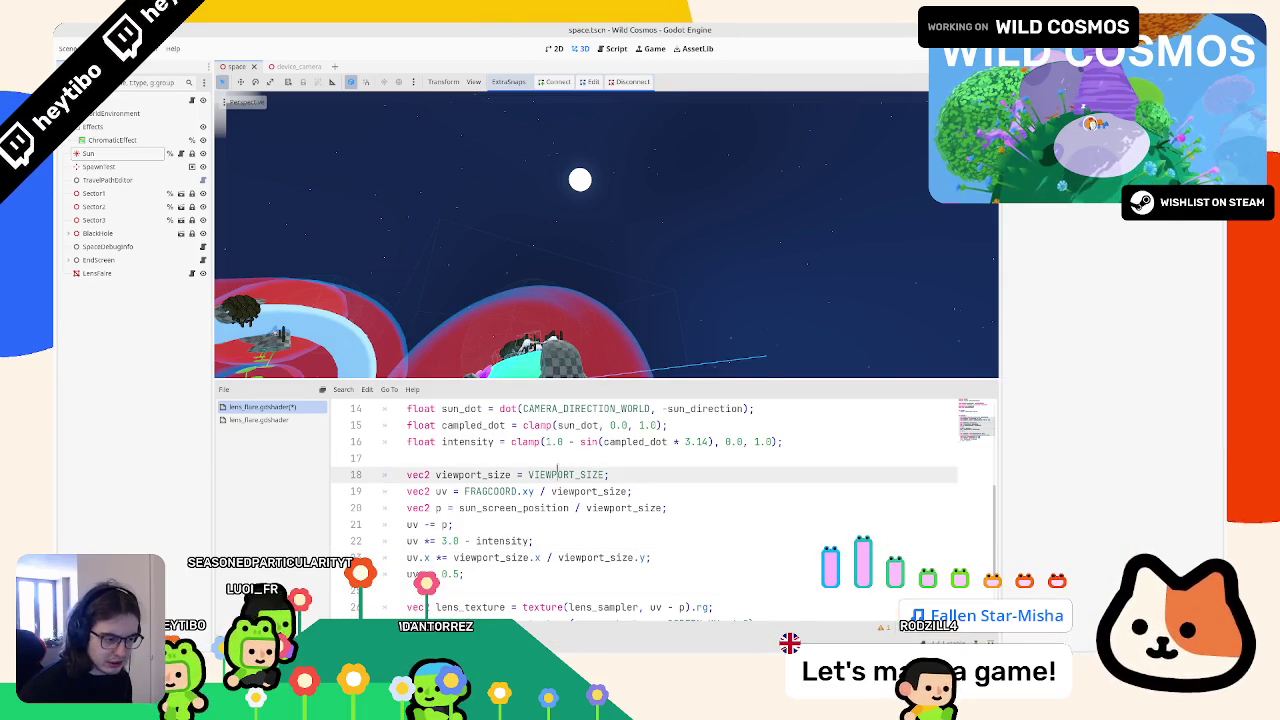
Step: Run the Wild Cosmos main scene to test the flare near the sun
{"action": "mouse_move", "coordinate": [648, 220]}
{"action": "left_mouse_down"}
{"action": "mouse_move", "coordinate": [590, 275]}
{"action": "mouse_move", "coordinate": [609, 200]}
{"action": "left_mouse_up"}
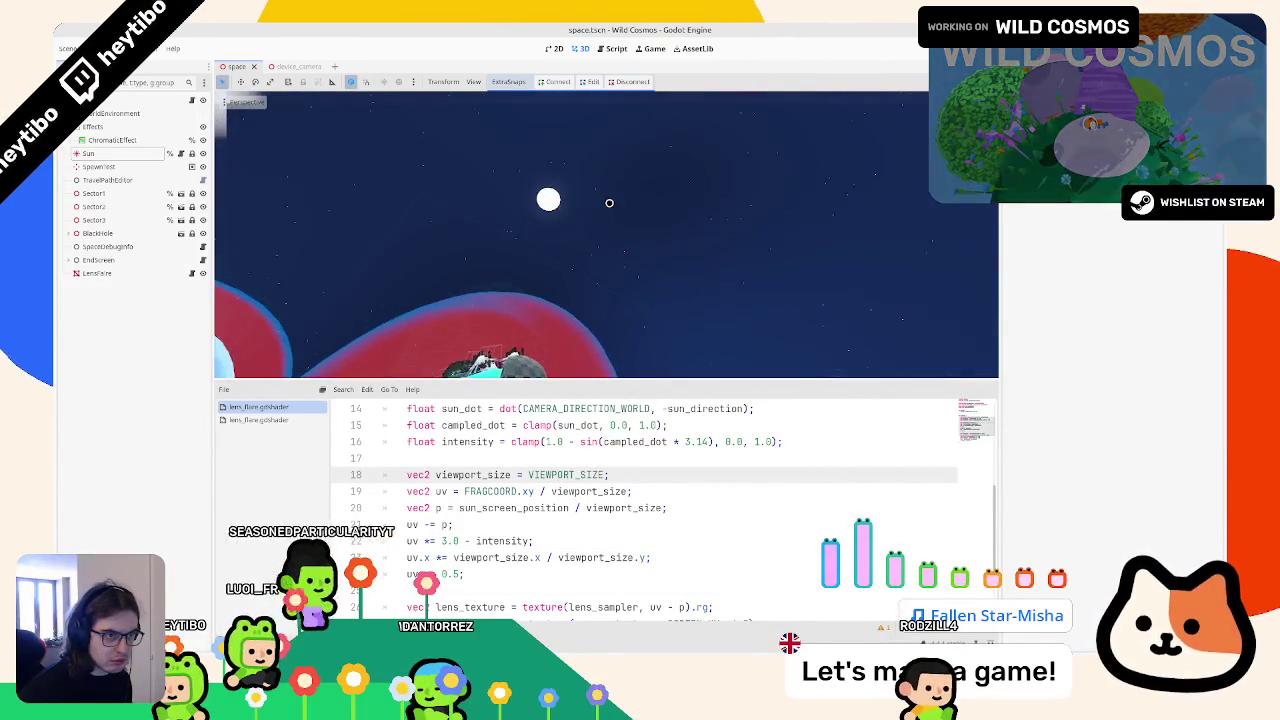
{"action": "key", "text": "ctrl+shift+o"}
{"action": "key", "text": "Return"}
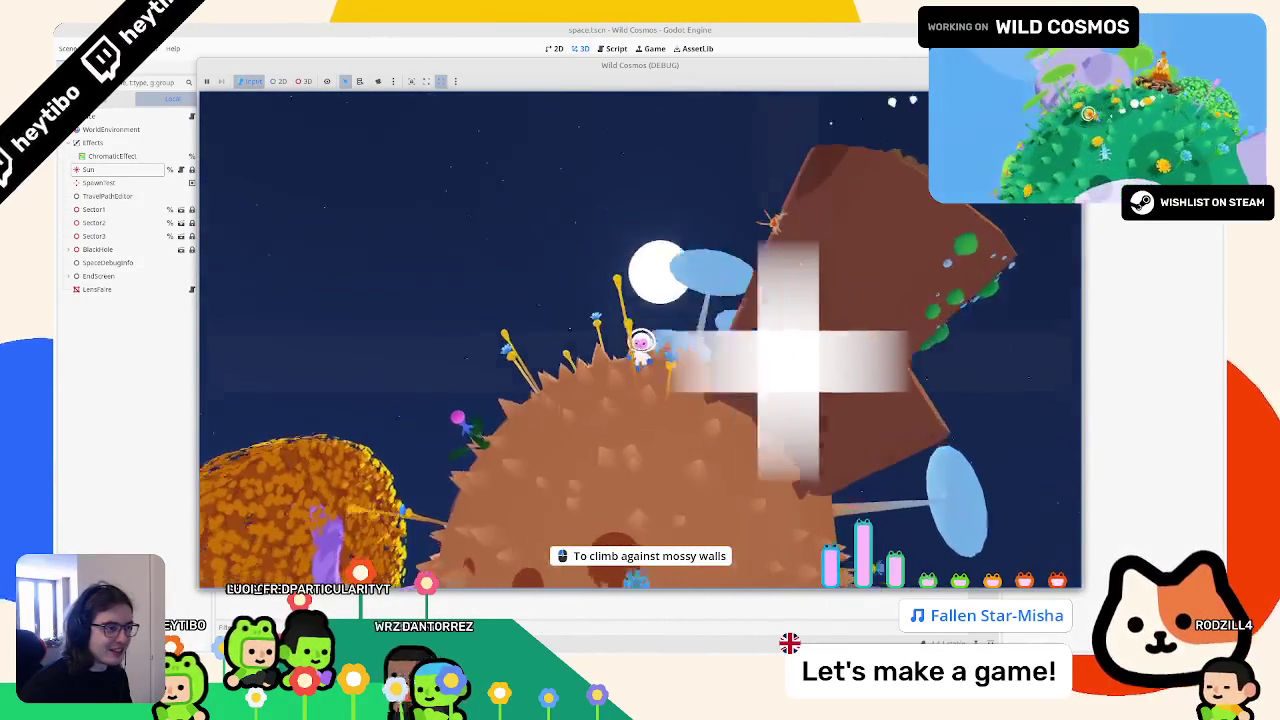
{"action": "key", "text": "F8"}
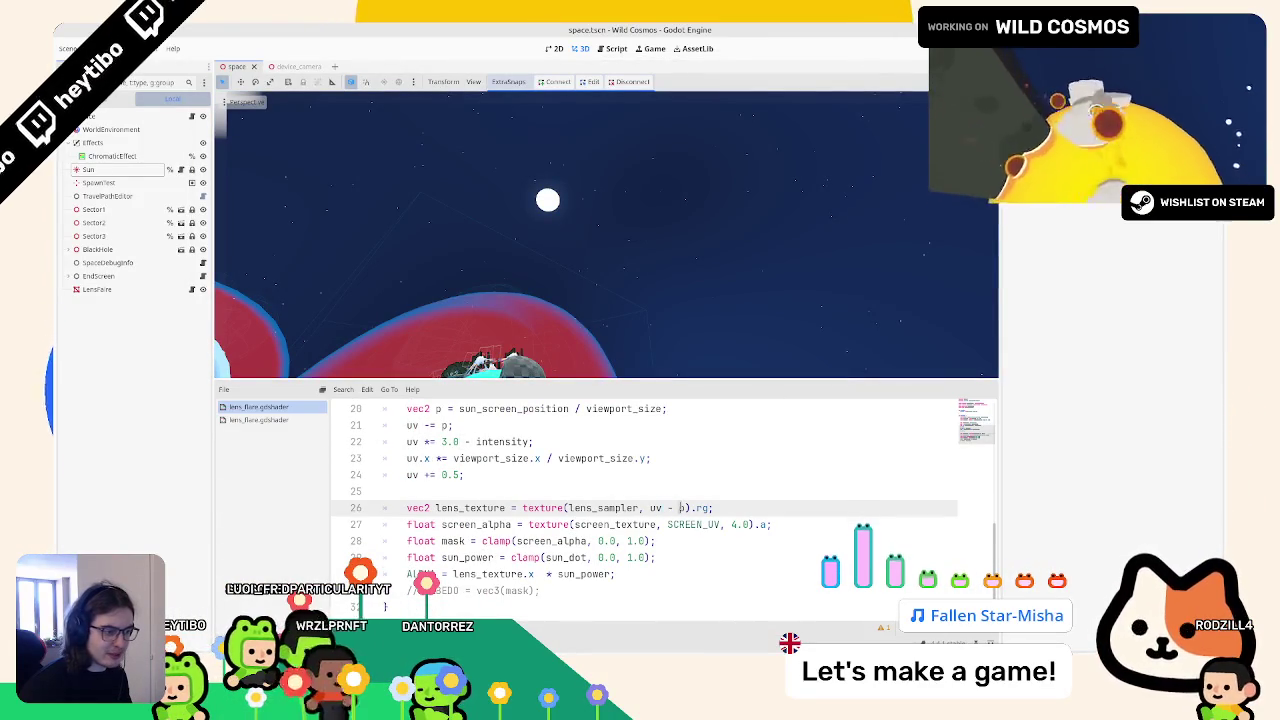
Step: Test-run Wild Cosmos to check the flare centered on the sun, then stop it
{"action": "scroll", "coordinate": [640, 507], "scroll_direction": "up", "scroll_amount": 2}
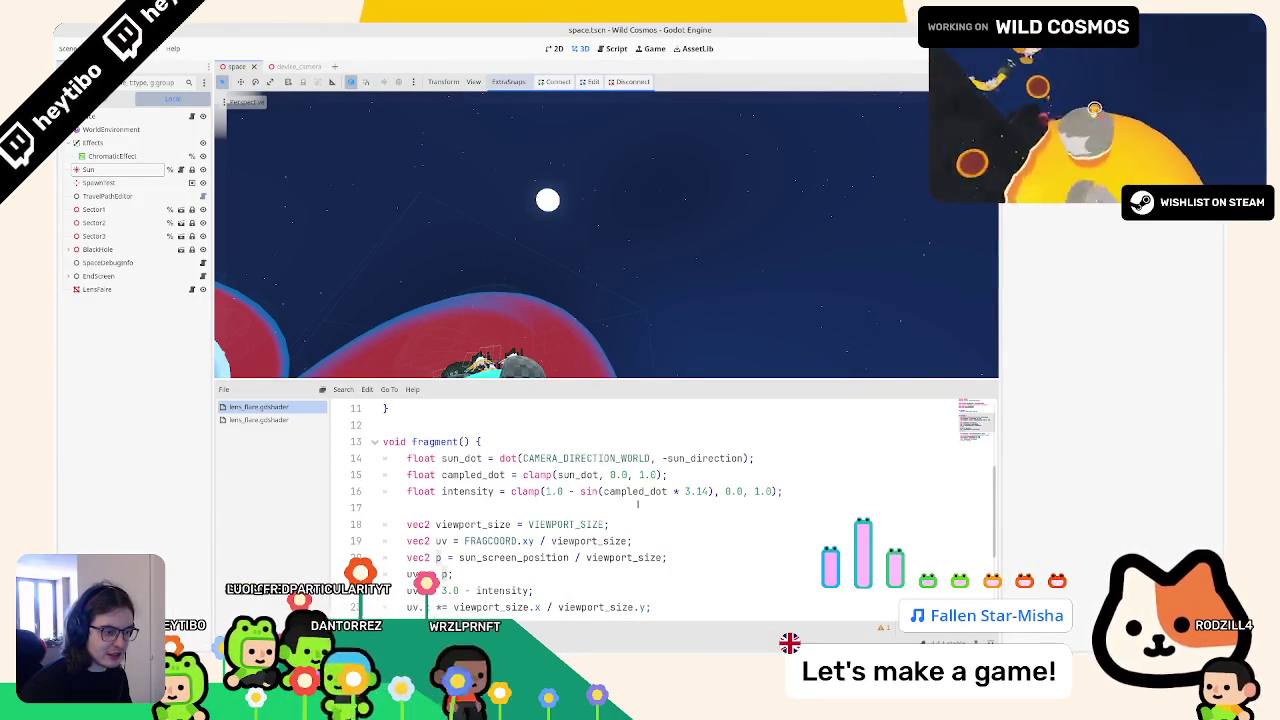
{"action": "scroll", "coordinate": [608, 491], "scroll_direction": "down", "scroll_amount": 2}
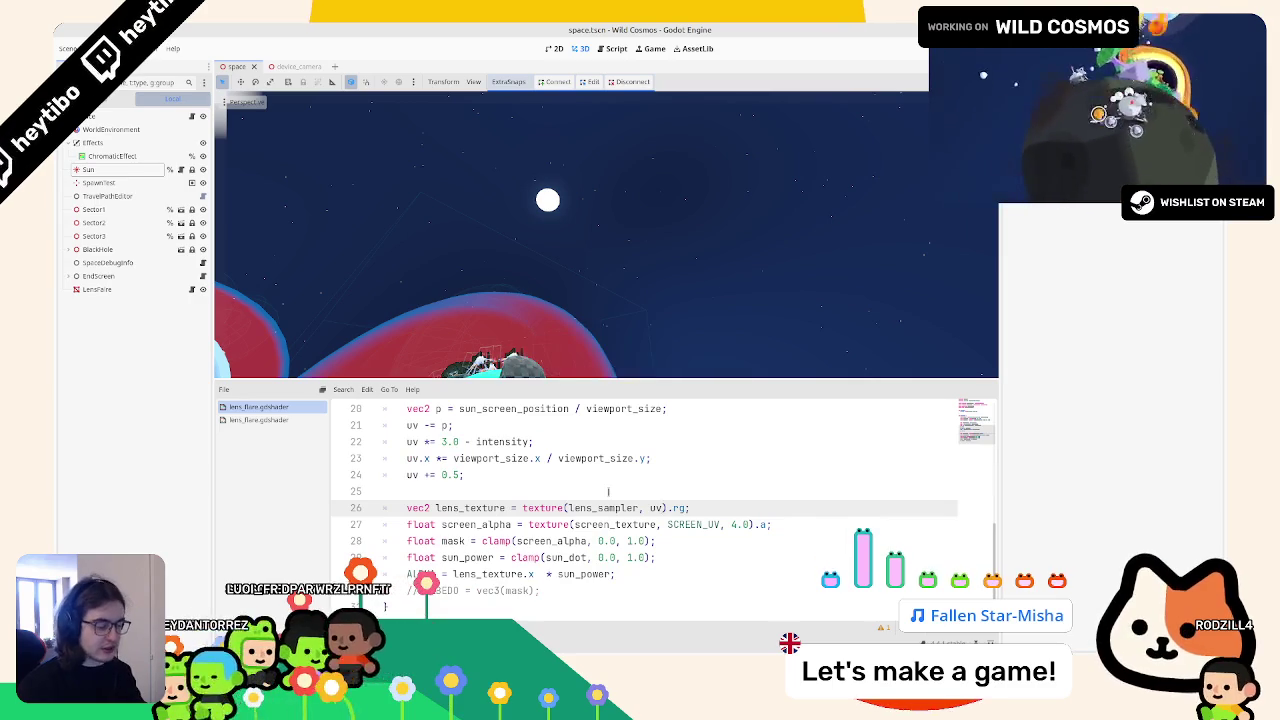
{"action": "key", "text": "F5"}
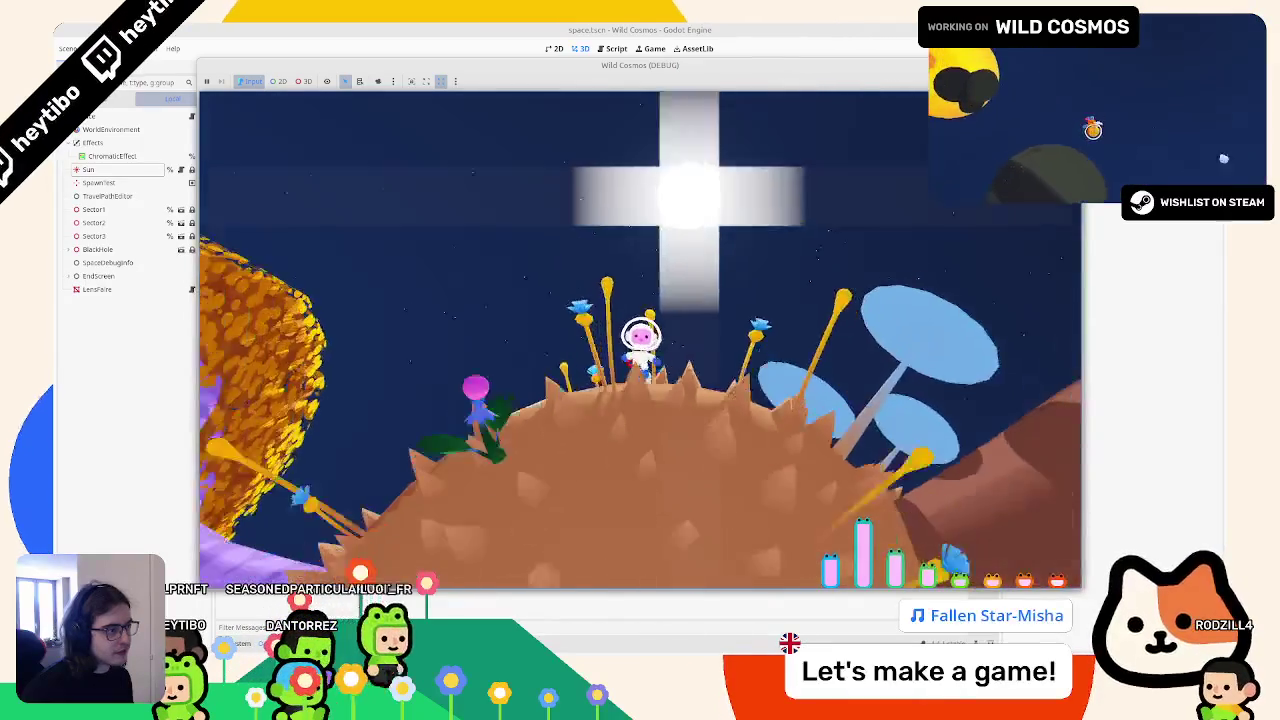
{"action": "key", "text": "Escape"}
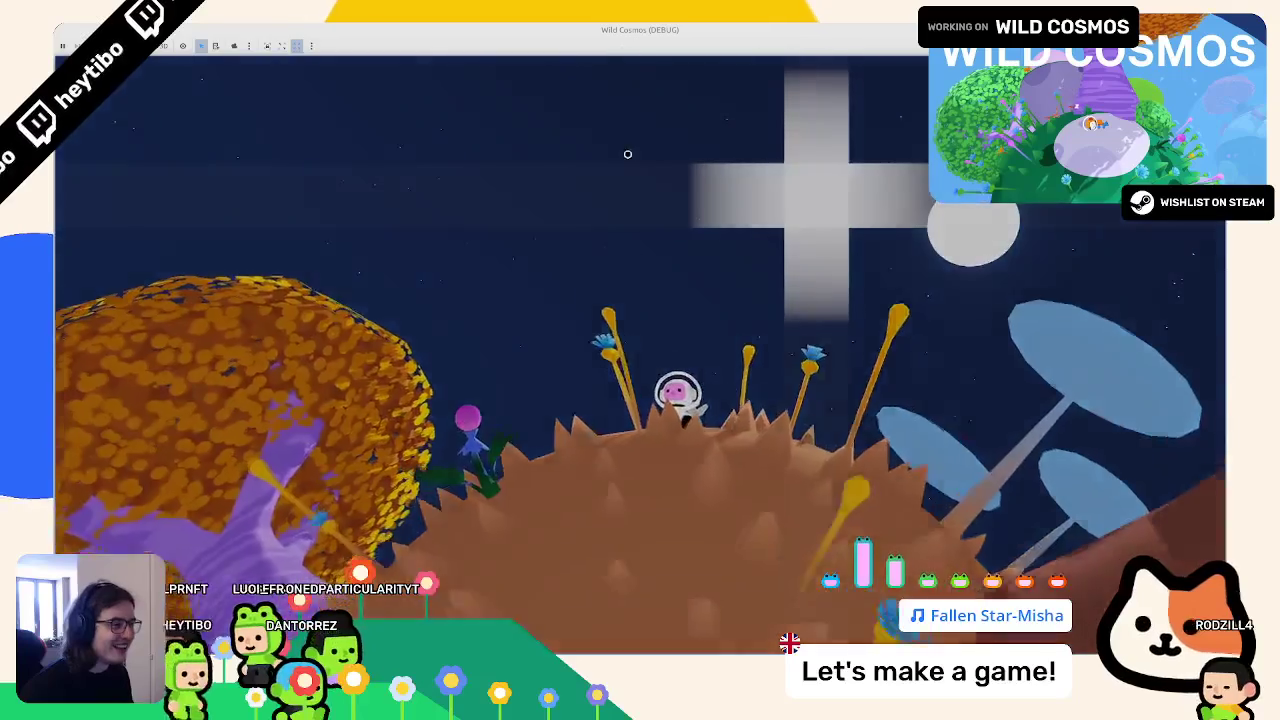
{"action": "key", "text": "Escape"}
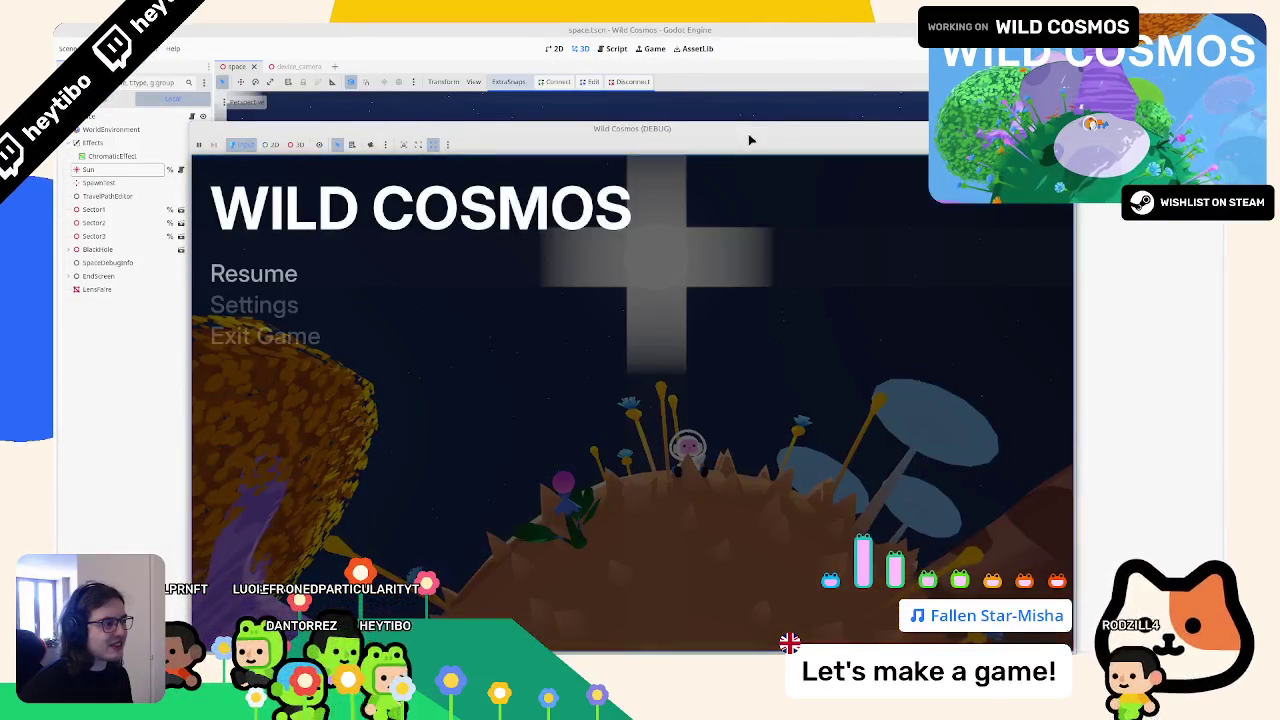
{"action": "left_click_drag", "start_coordinate": [750, 140], "coordinate": [750, 99]}
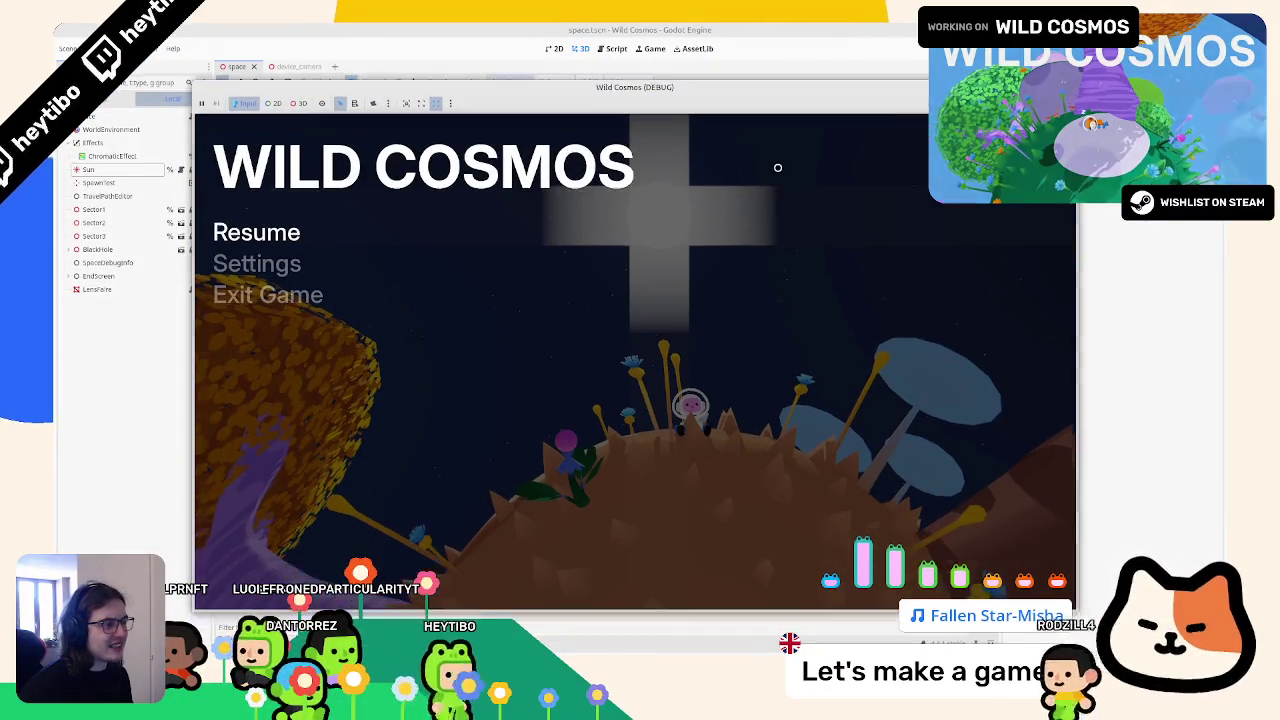
{"action": "key", "text": "Escape"}
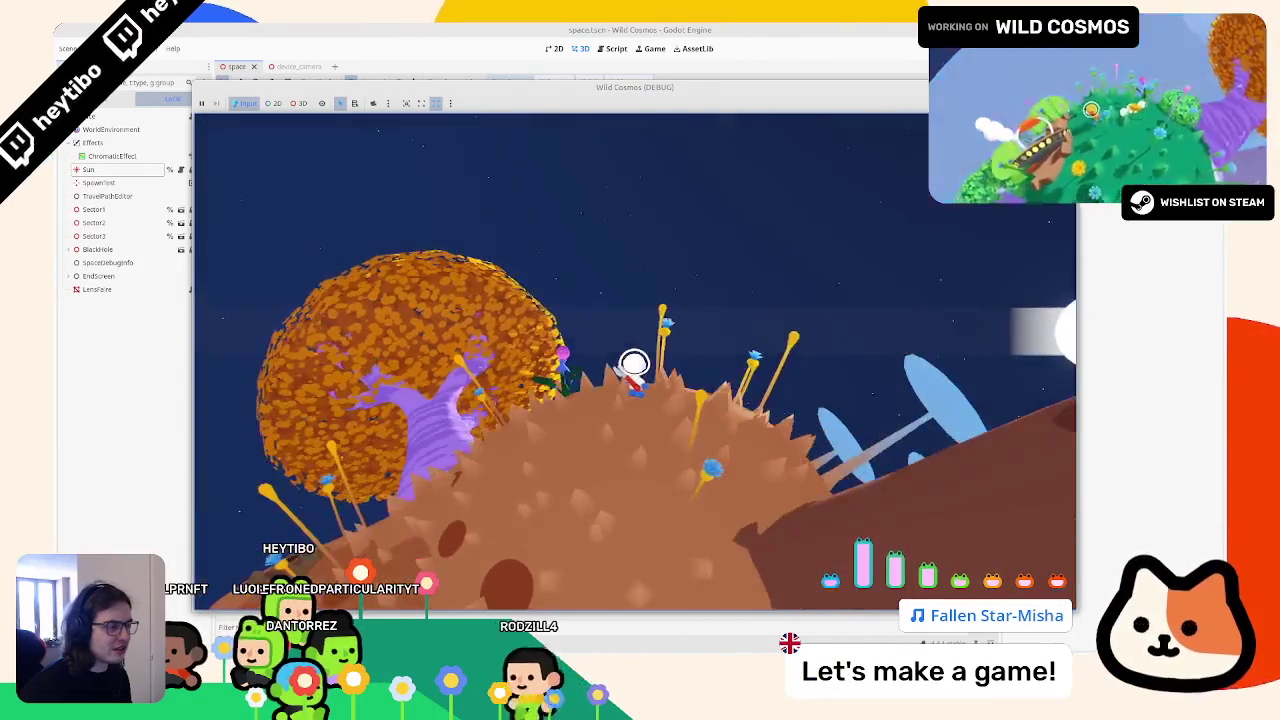
{"action": "key", "text": "Escape"}
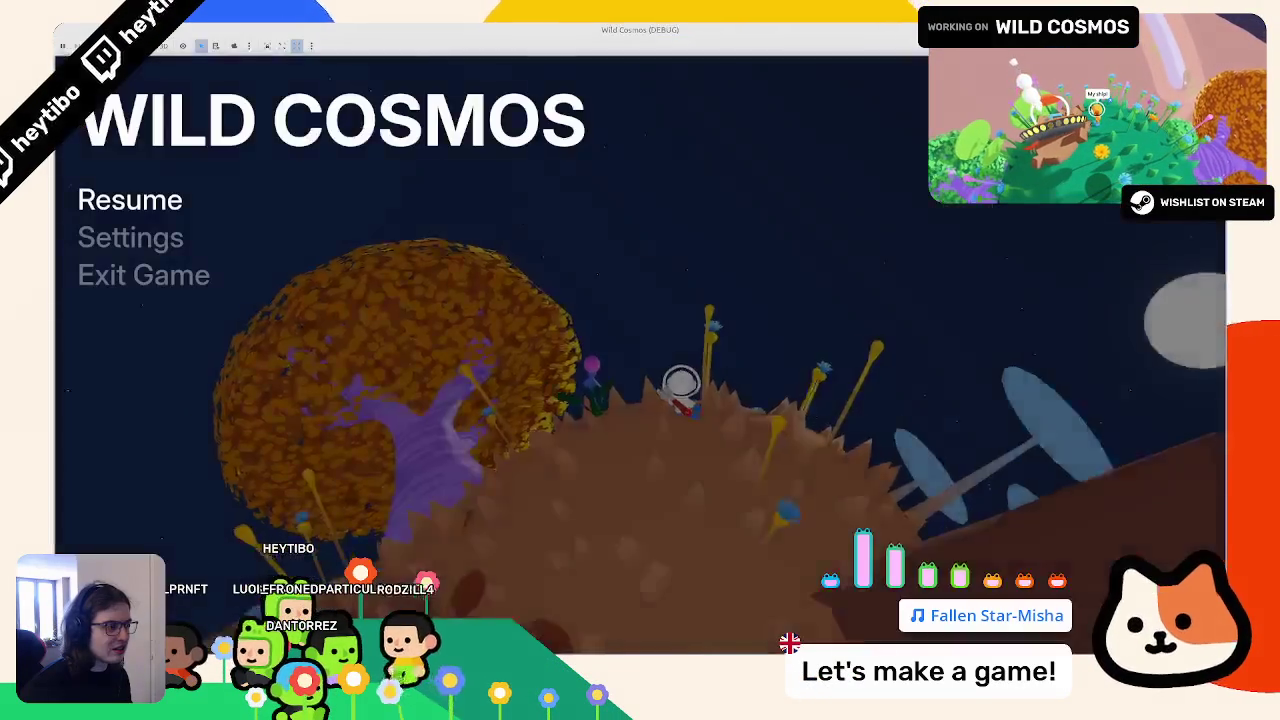
{"action": "key", "text": "Escape"}
{"action": "key", "text": "Escape"}
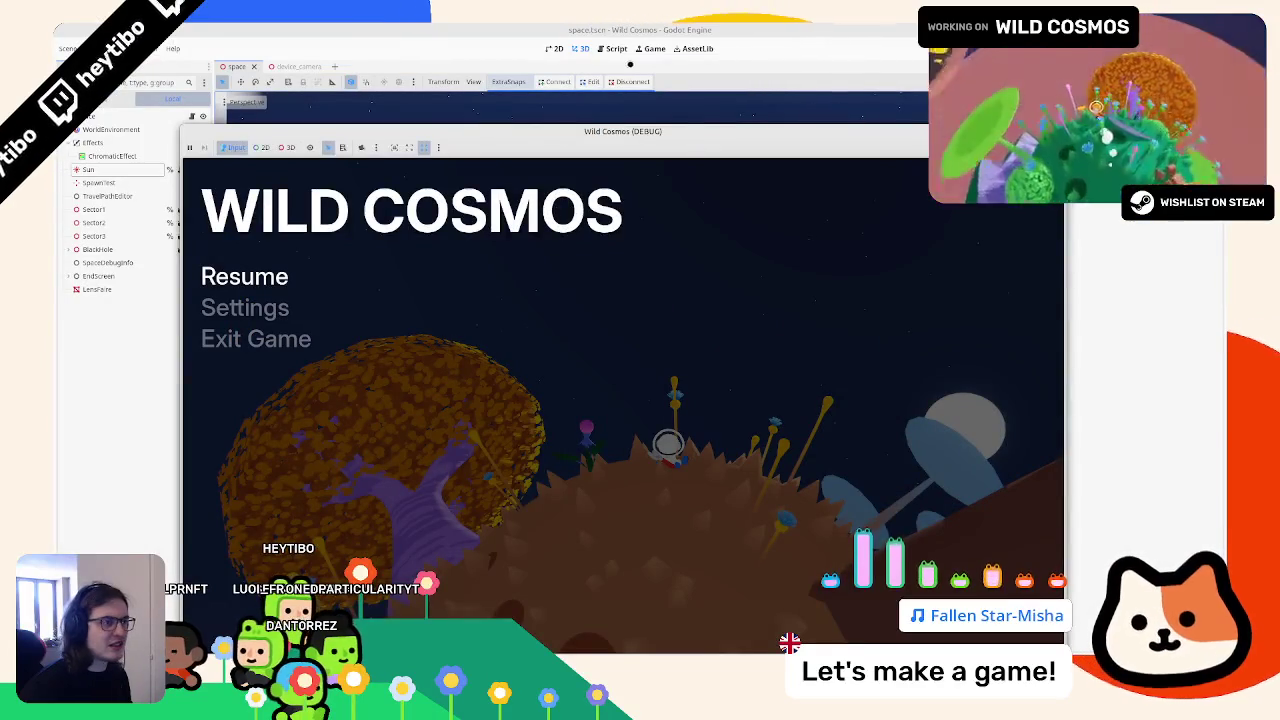
{"action": "key", "text": "F8"}
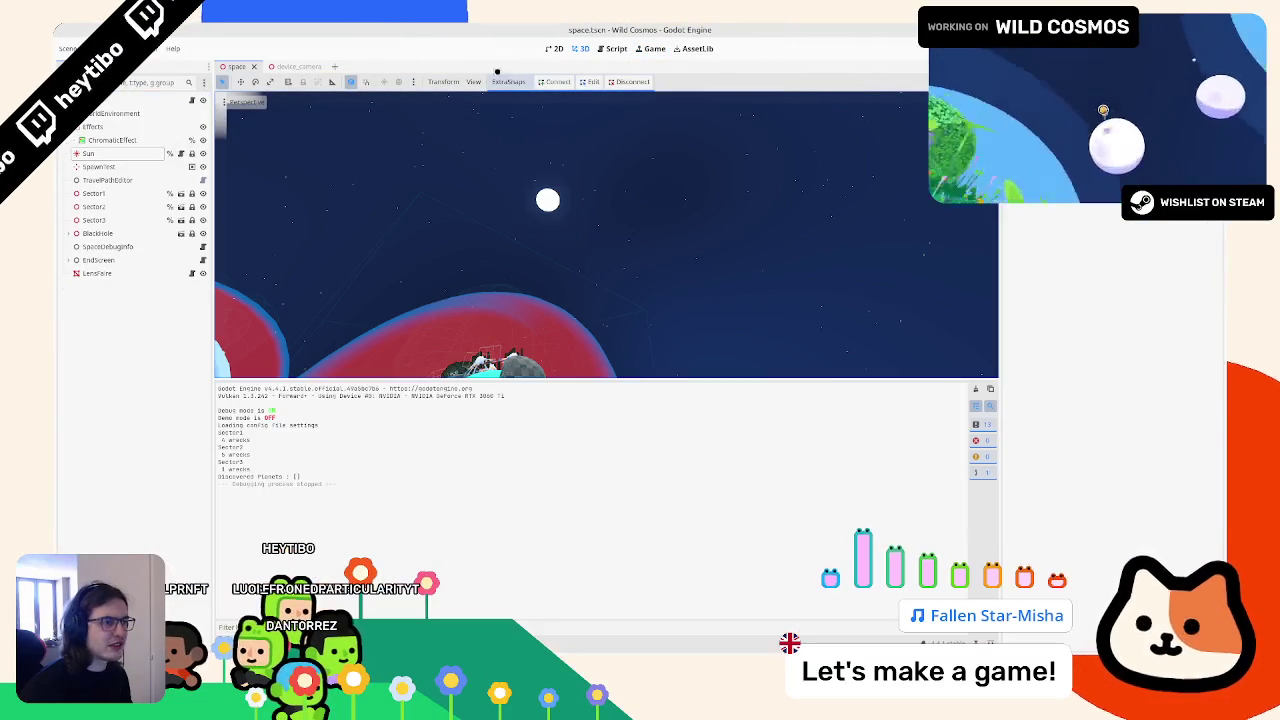
Step: Uncheck Embed Game on Next Play in the Game workspace, then run and stop the game
{"action": "left_click", "coordinate": [471, 81]}
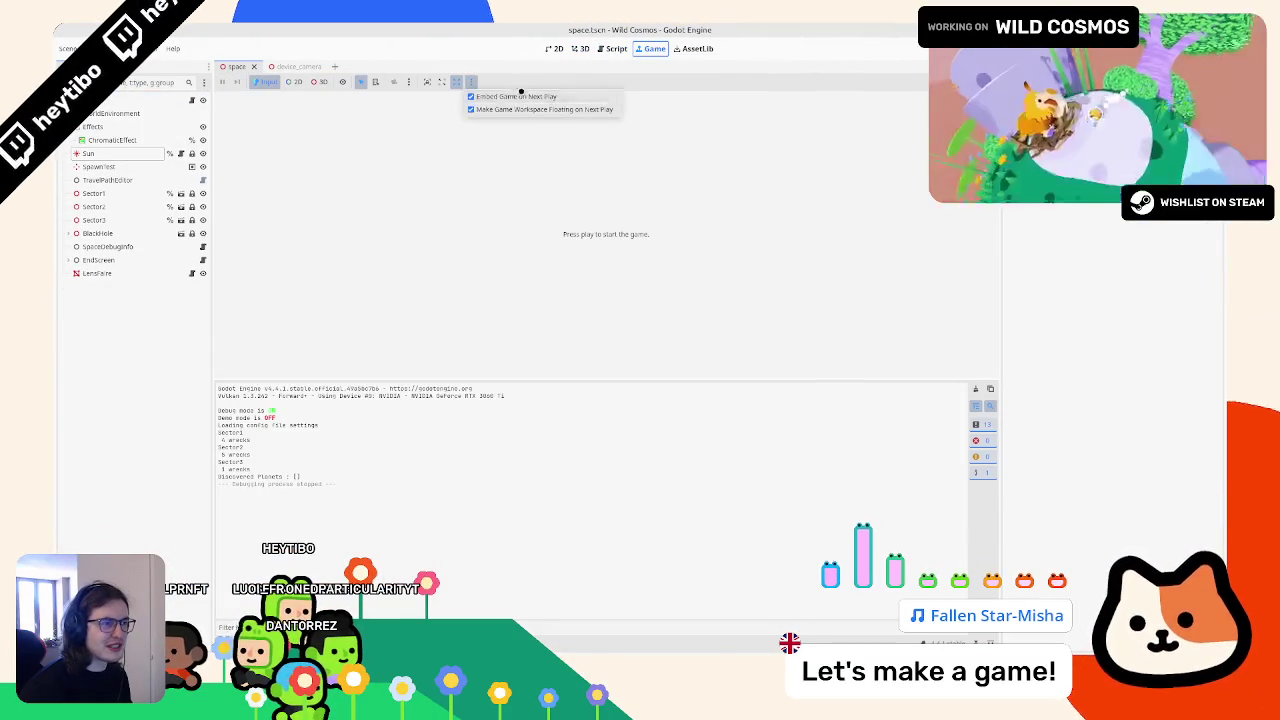
{"action": "left_click", "coordinate": [508, 97]}
{"action": "key", "text": "F5"}
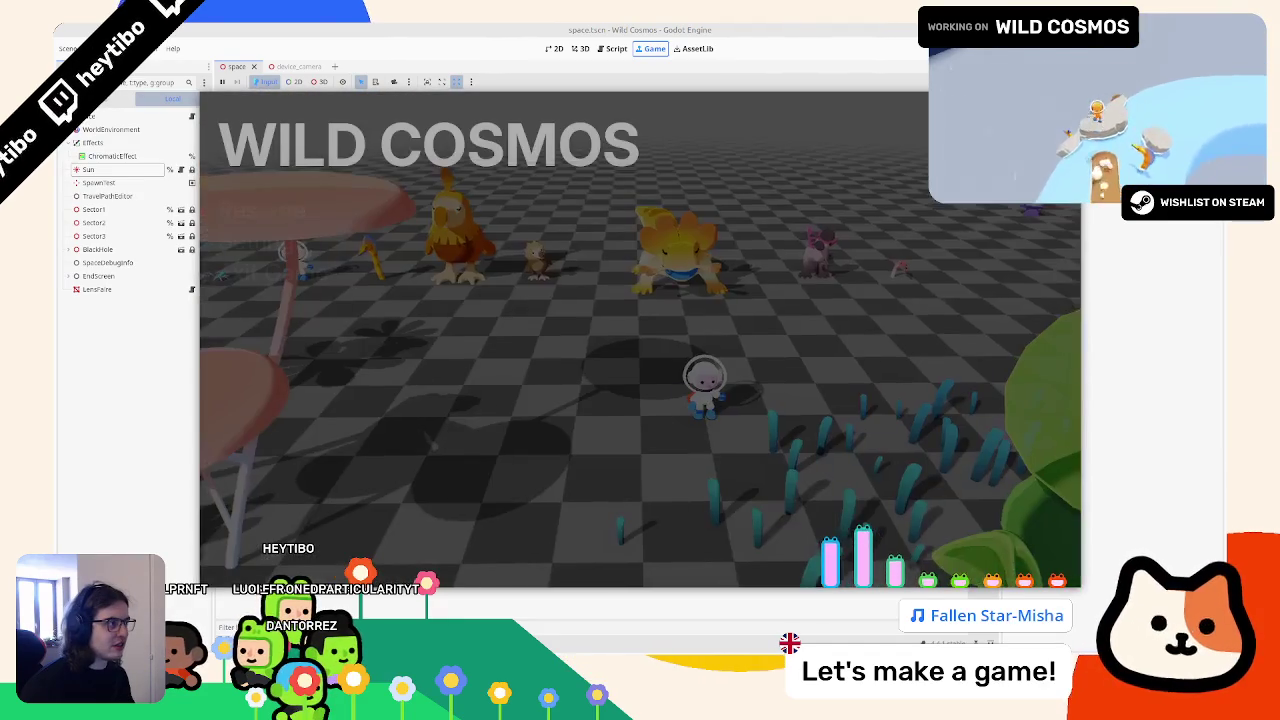
{"action": "key", "text": "F8"}
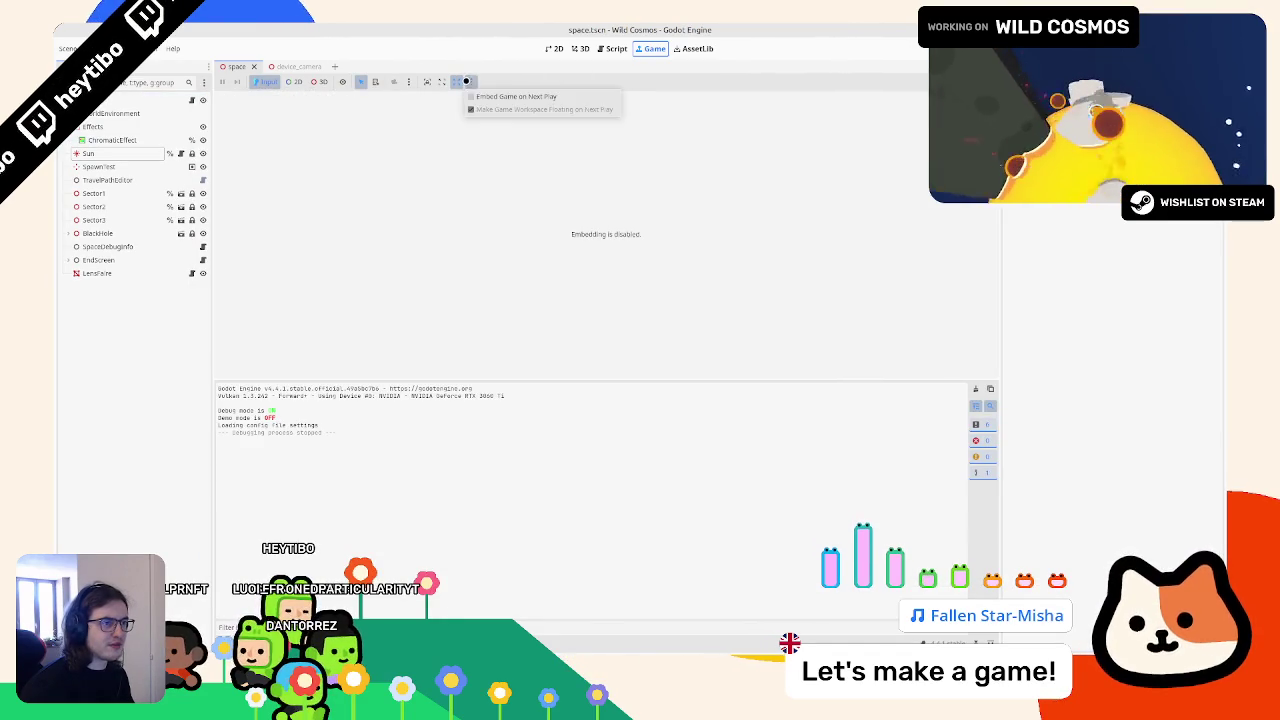
{"action": "left_click", "coordinate": [100, 48]}
Step: Filter Project Settings for 'border', uncheck Borderless, and launch the game in its own window
{"action": "left_click", "coordinate": [120, 60]}
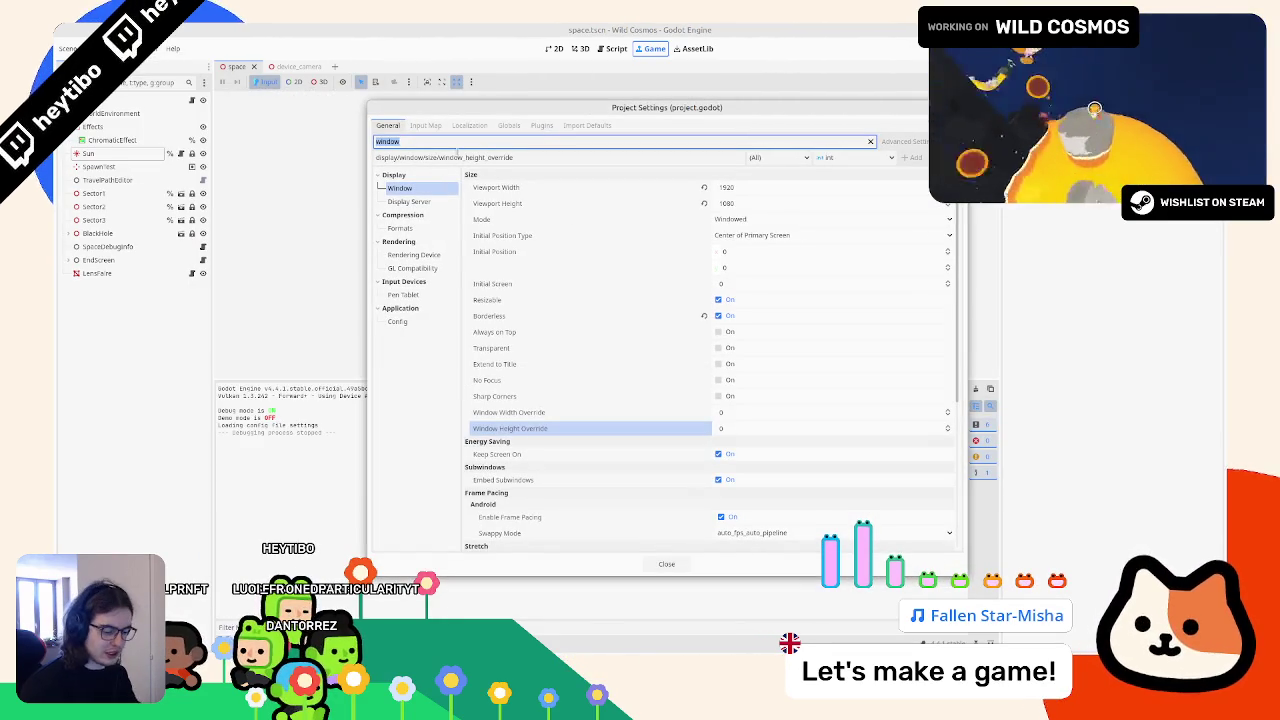
{"action": "type", "text": "border"}
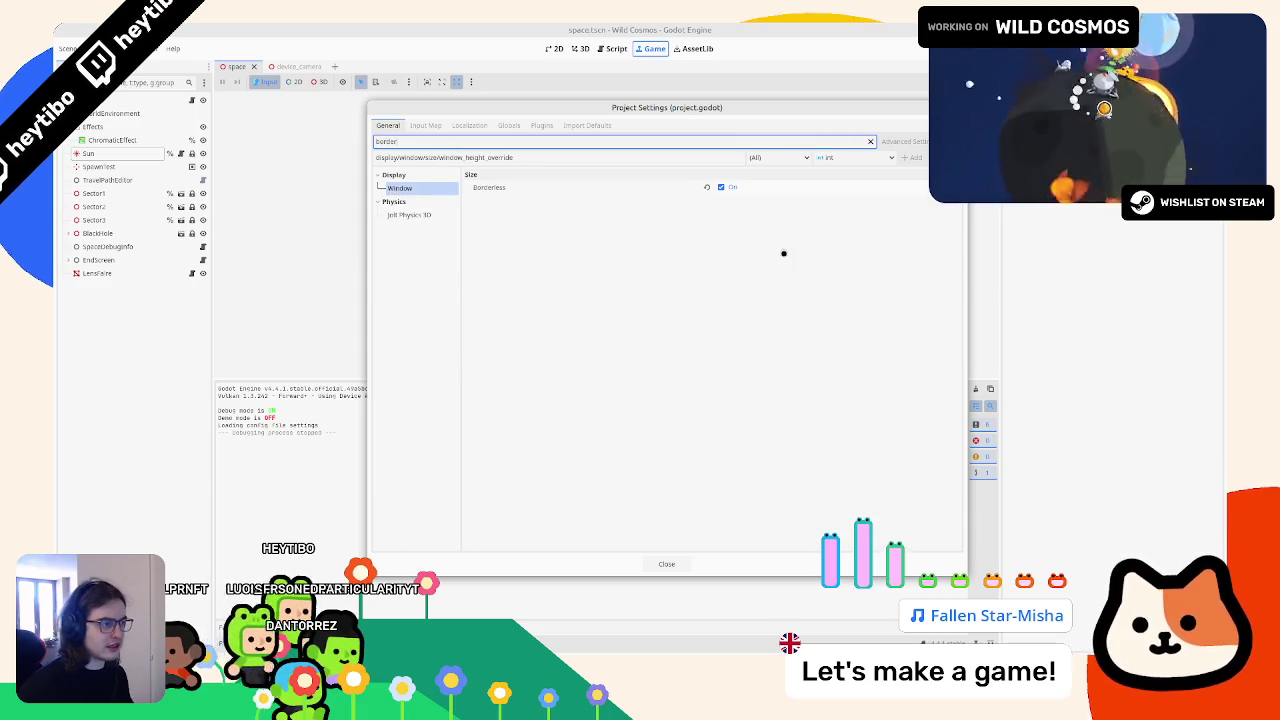
{"action": "left_click", "coordinate": [806, 194]}
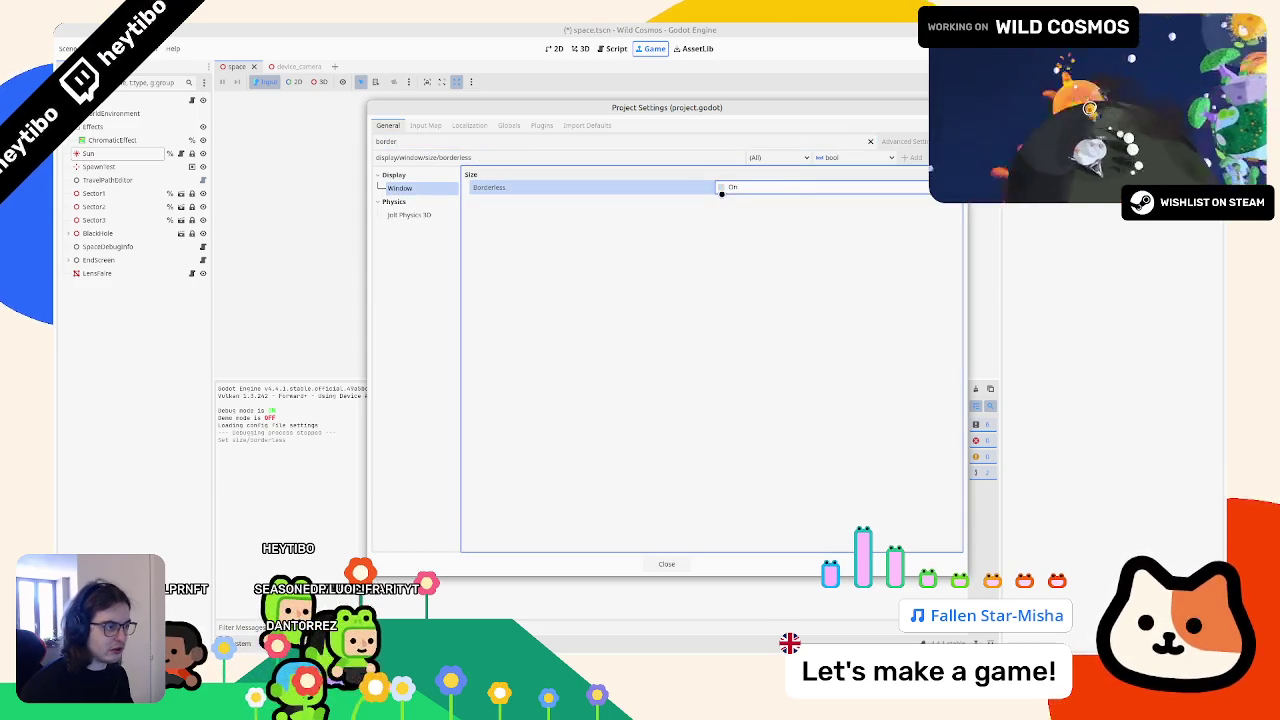
{"action": "left_click", "coordinate": [668, 562]}
{"action": "key", "text": "ctrl+shift+F5"}
{"action": "key", "text": "Return"}
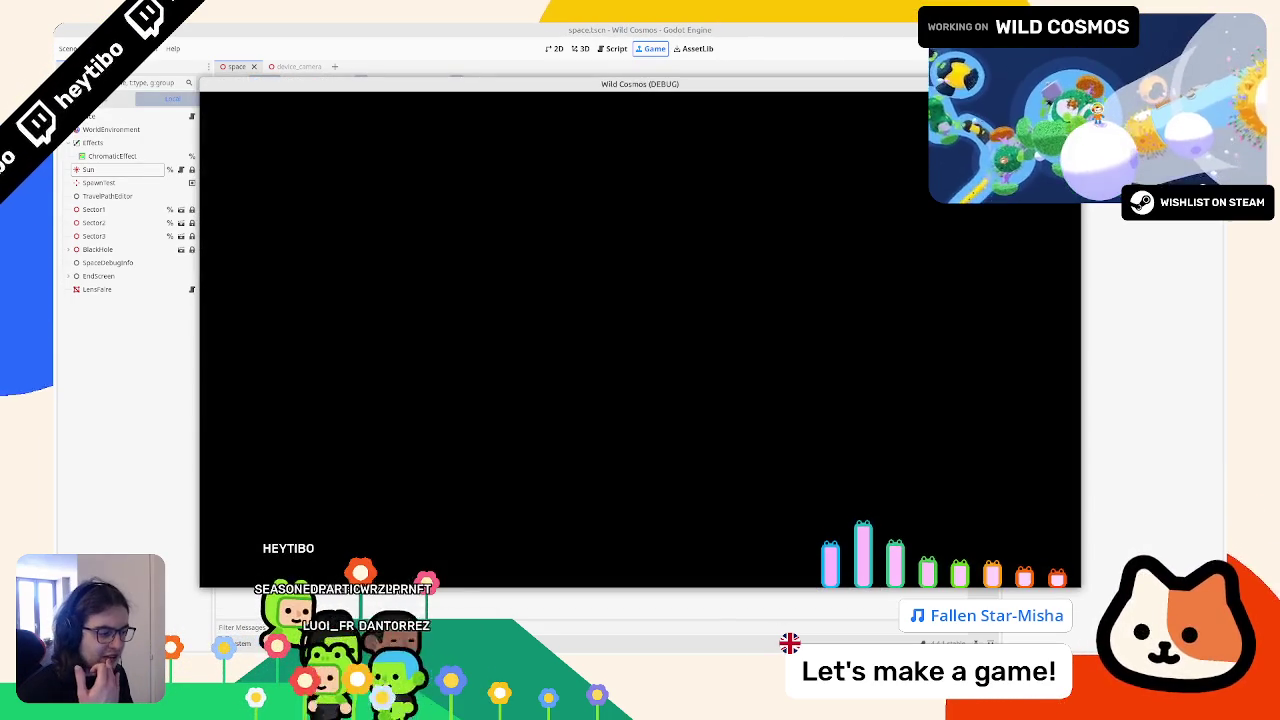
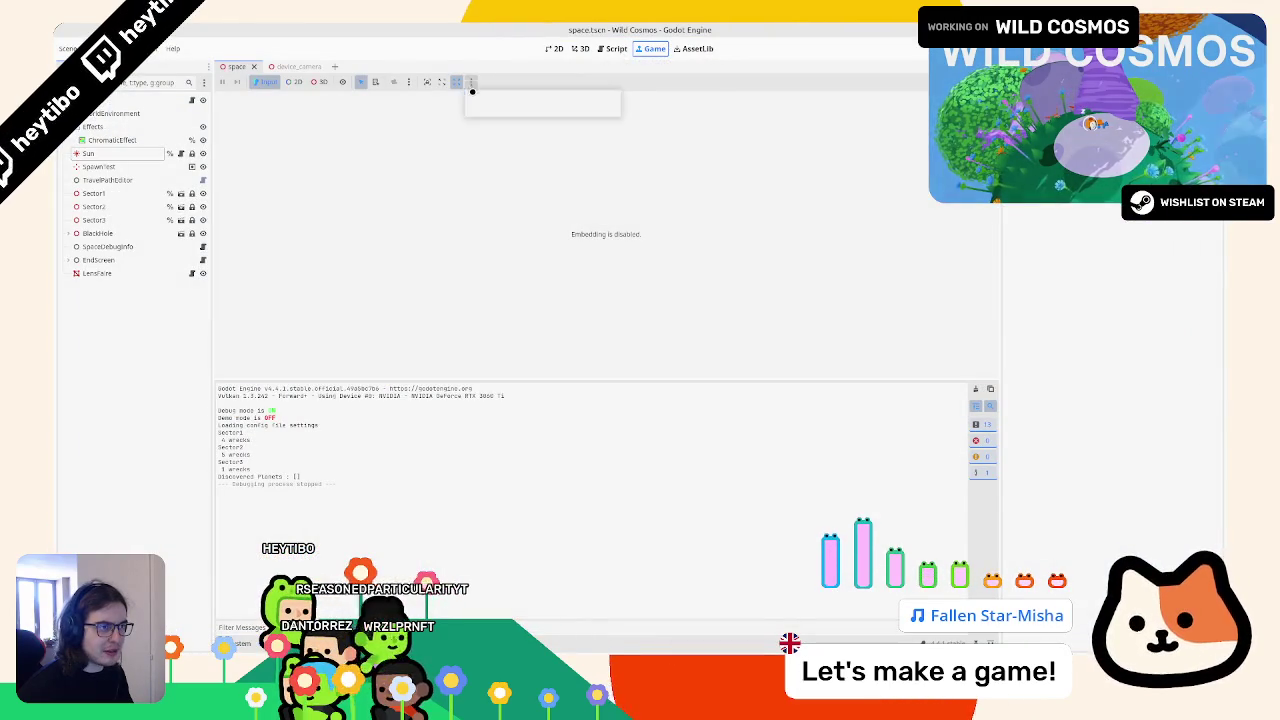
Step: Show the space scene in 3D and open lens_flare.gdshader at the viewport_size definition
{"action": "left_click", "coordinate": [610, 48]}
{"action": "left_click", "coordinate": [580, 48]}
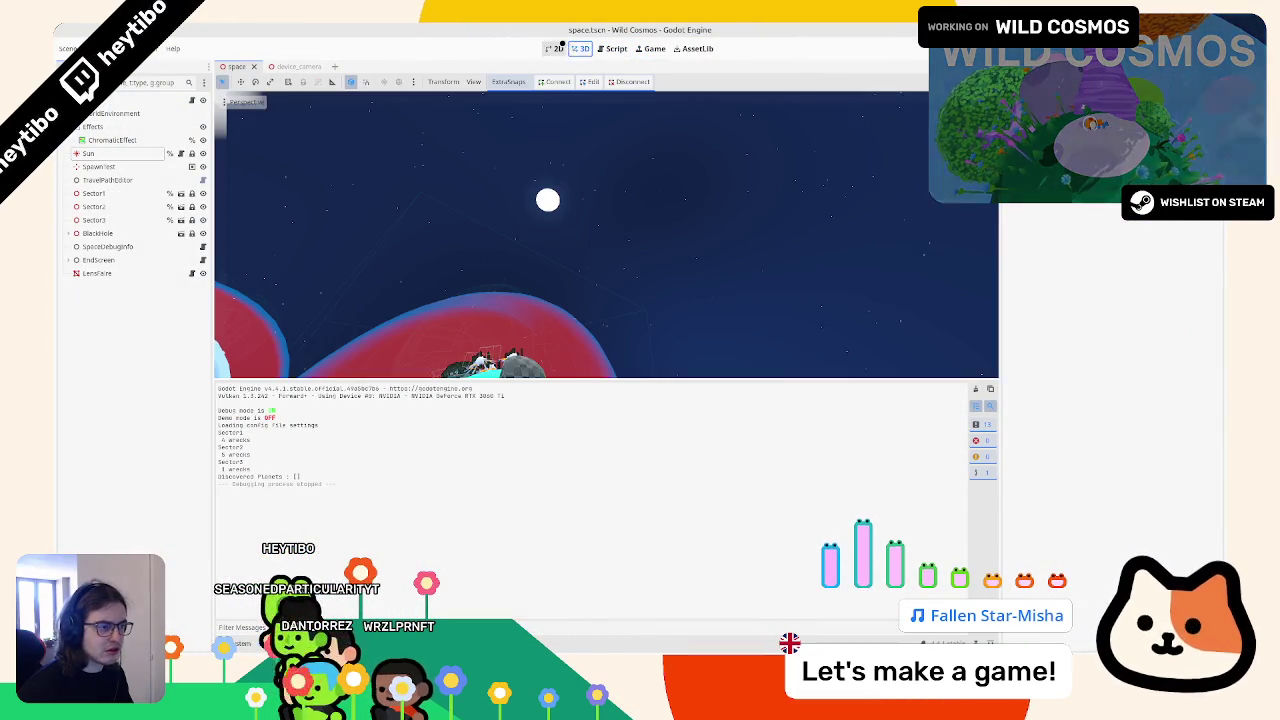
{"action": "left_click", "coordinate": [390, 643]}
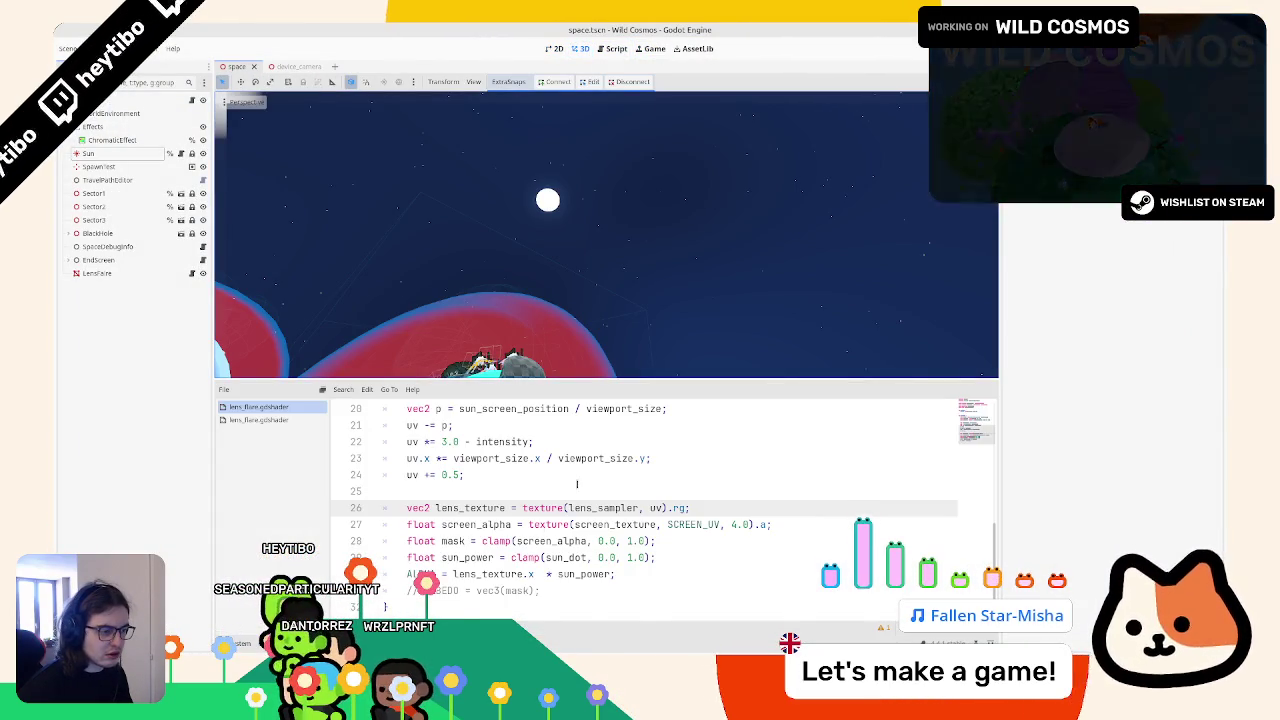
{"action": "scroll", "coordinate": [585, 485], "scroll_direction": "up", "scroll_amount": 3}
{"action": "scroll", "coordinate": [572, 508], "scroll_direction": "down", "scroll_amount": 1}
{"action": "left_click", "coordinate": [483, 476]}
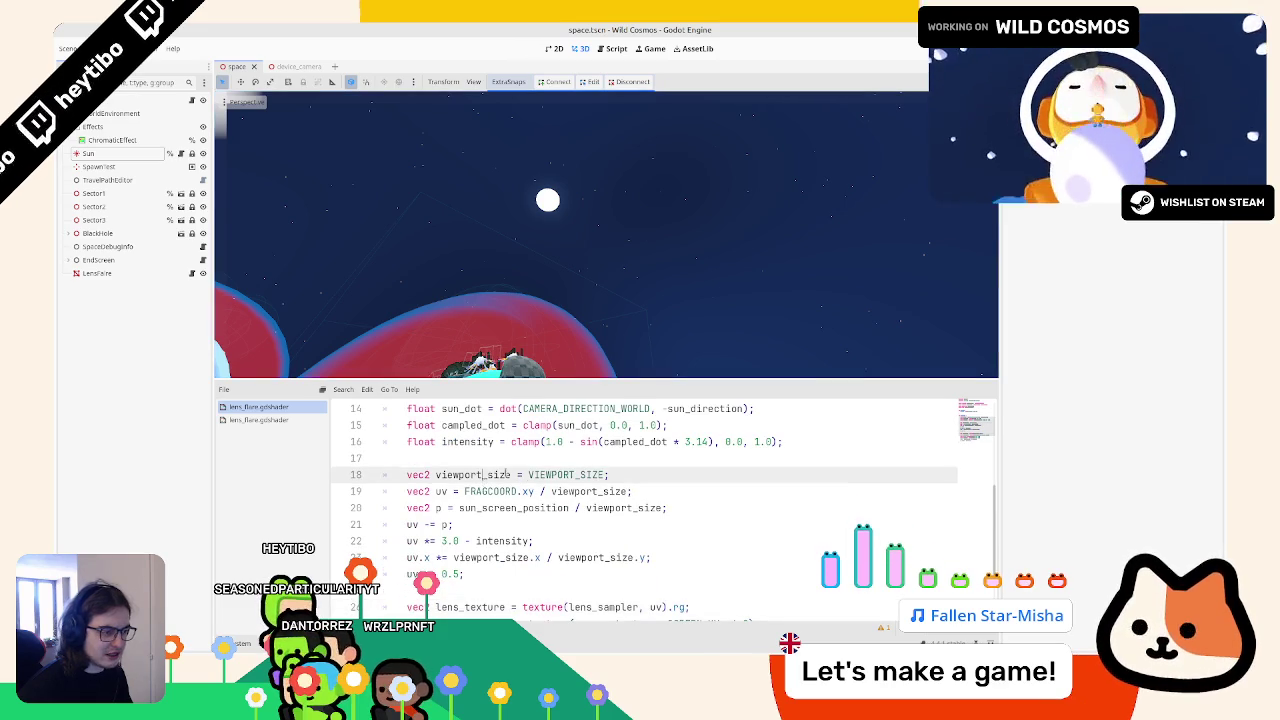
{"action": "scroll", "coordinate": [510, 500], "scroll_direction": "up", "scroll_amount": 1}
Step: Compare with the reference lens_flare.glsl code, then return to the Wild Cosmos shader
{"action": "left_click", "coordinate": [798, 625]}
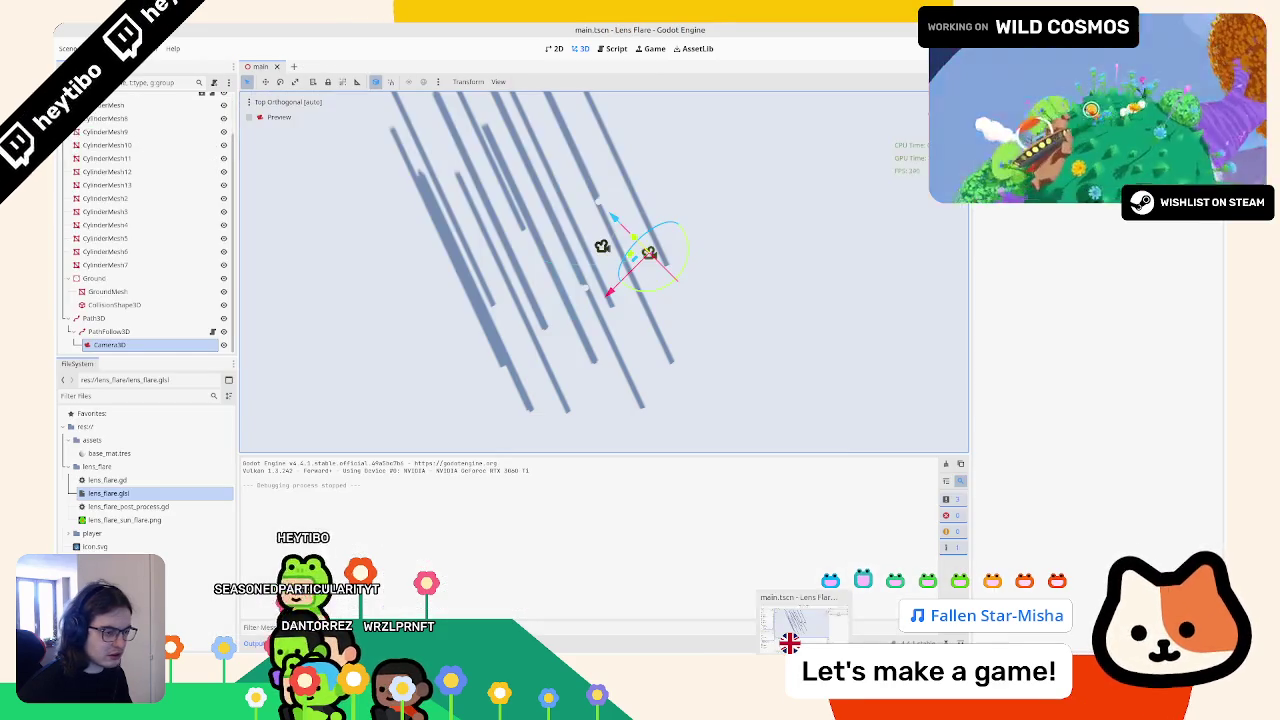
{"action": "key", "text": "alt+Tab"}
{"action": "key", "text": "alt+Tab"}
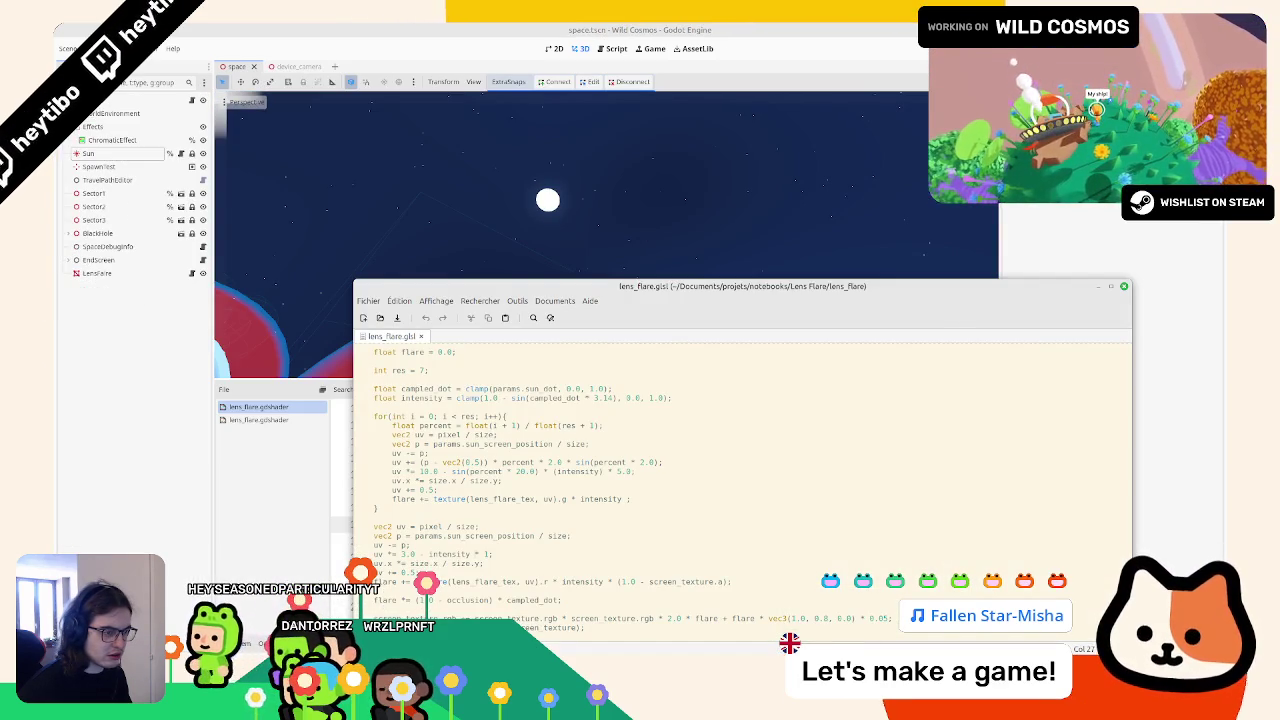
{"action": "scroll", "coordinate": [470, 527], "scroll_direction": "up", "scroll_amount": 5}
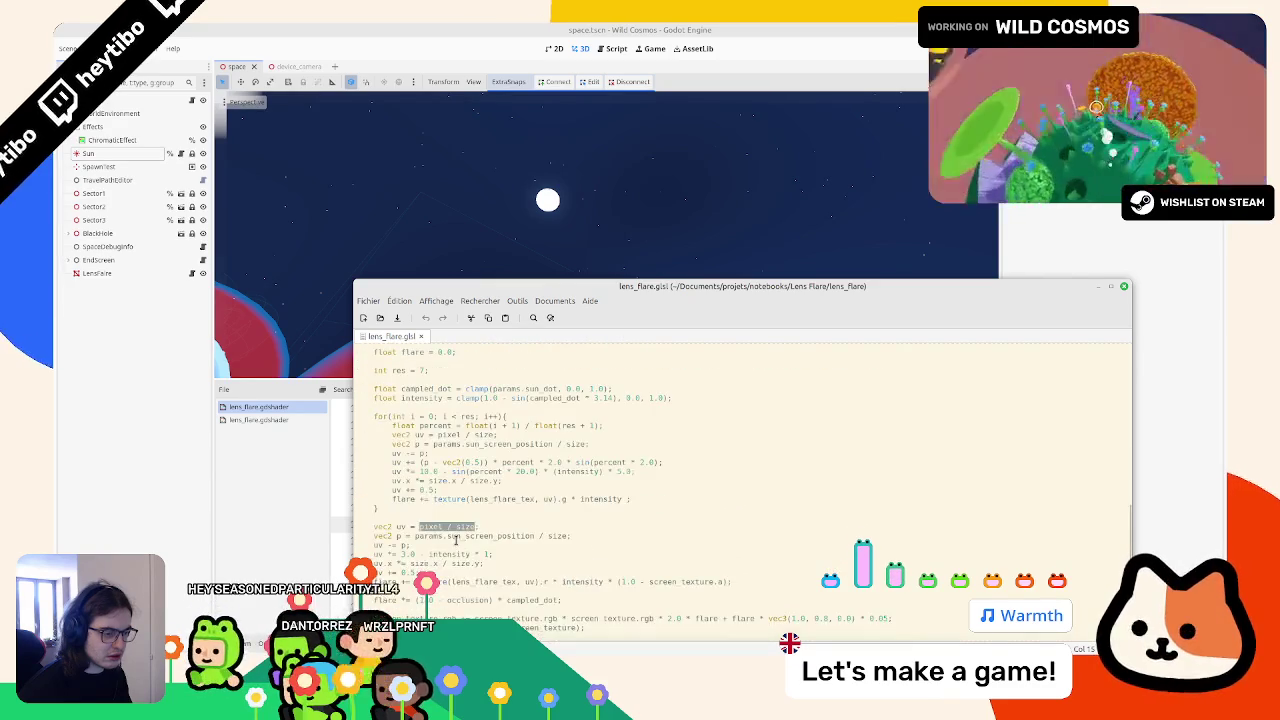
{"action": "key", "text": "alt+Tab"}
Step: Try SCREEN_UV in place of FRAGCOORD on line 19, then restore and save FRAGCOORD.xy
{"action": "double_click", "coordinate": [472, 524]}
{"action": "double_click", "coordinate": [489, 540]}
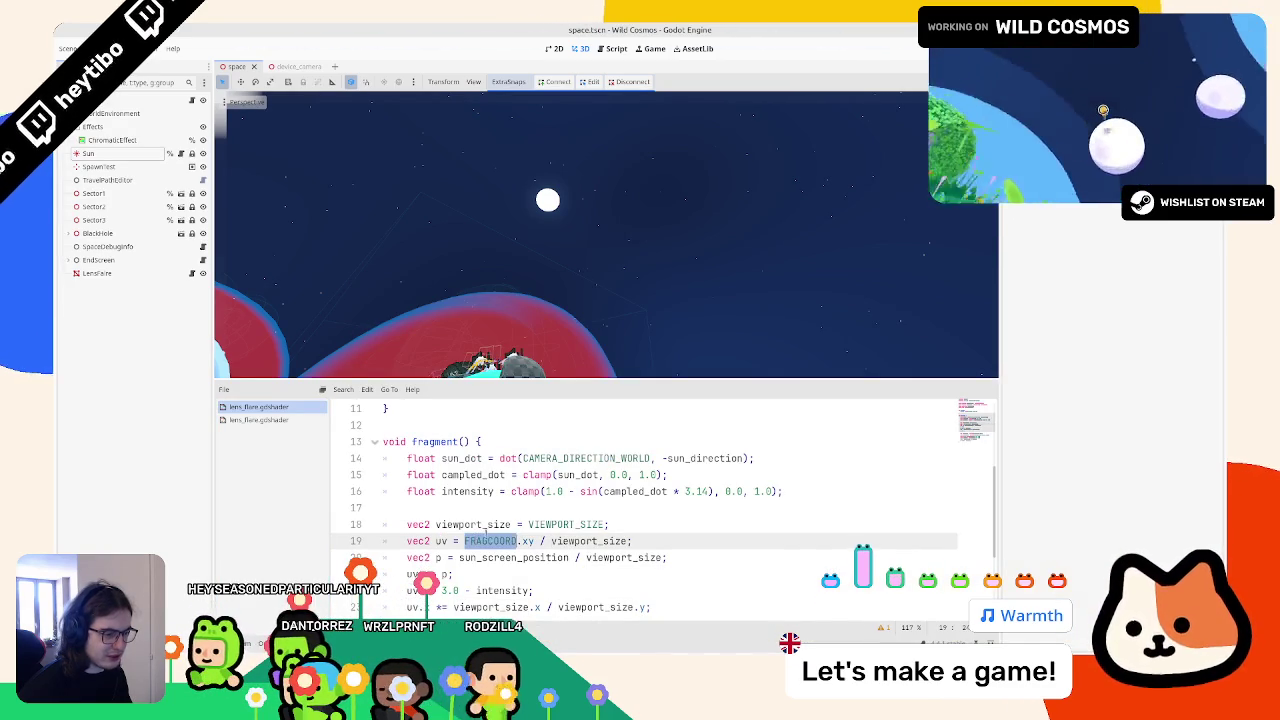
{"action": "type", "text": "V"}
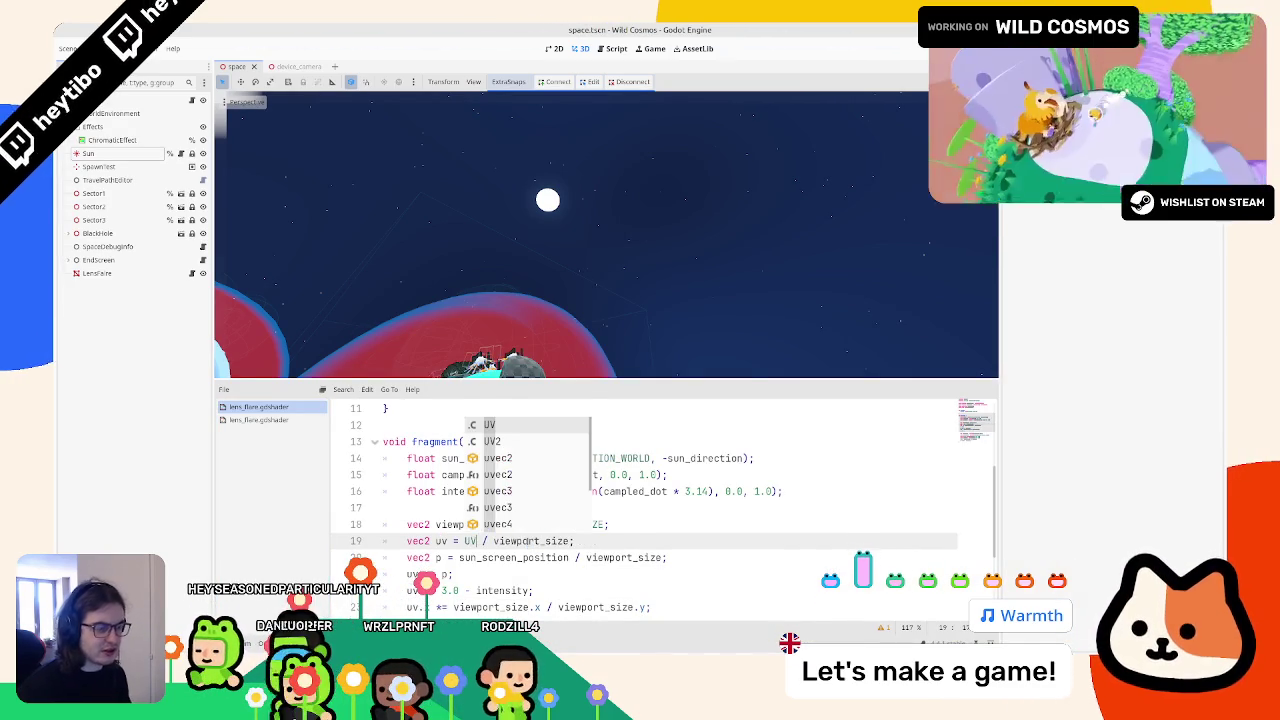
{"action": "key", "text": "BackSpace"}
{"action": "key", "text": "BackSpace"}
{"action": "type", "text": "SCREEN_UV"}
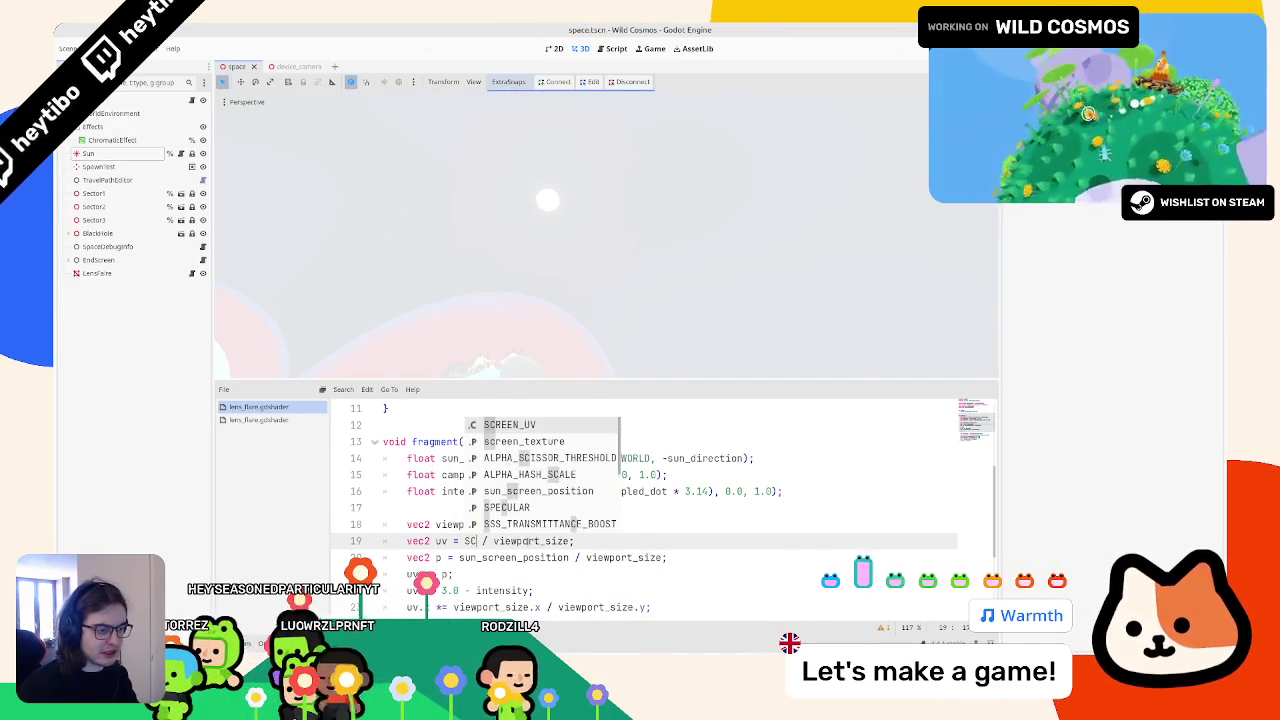
{"action": "key", "text": "ctrl+s"}
{"action": "key", "text": "ctrl+BackSpace"}
{"action": "key", "text": "ctrl+z"}
{"action": "key", "text": "ctrl+z"}
{"action": "key", "text": "ctrl+s"}
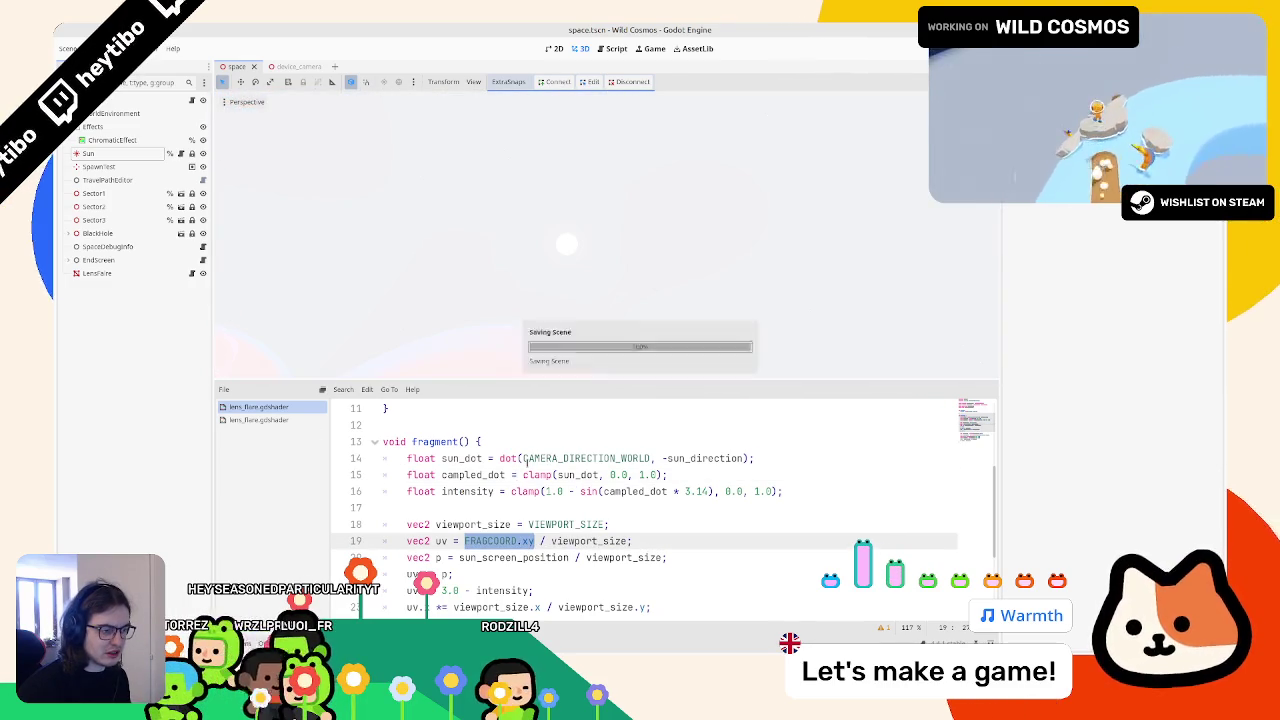
Step: Try flipping the aspect-ratio terms on line 23, then undo the flip
{"action": "double_click", "coordinate": [537, 508]}
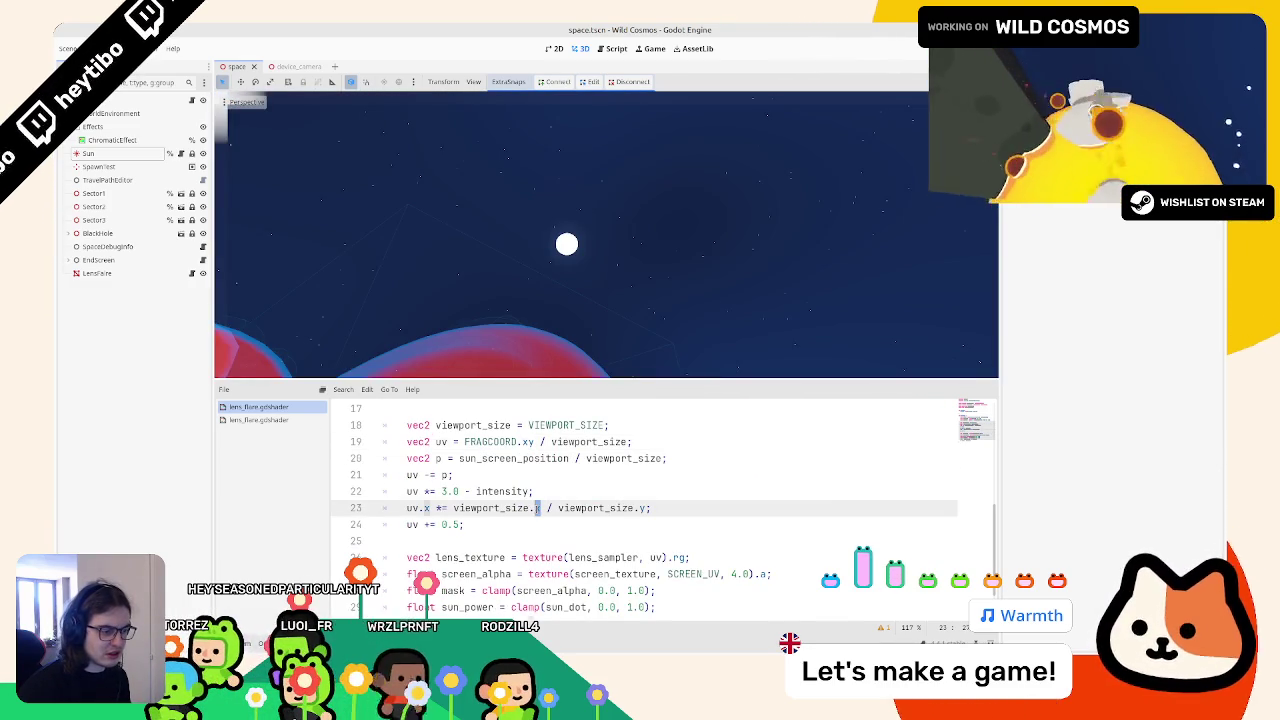
{"action": "type", "text": "y"}
{"action": "double_click", "coordinate": [643, 508]}
{"action": "key", "text": "ctrl+s"}
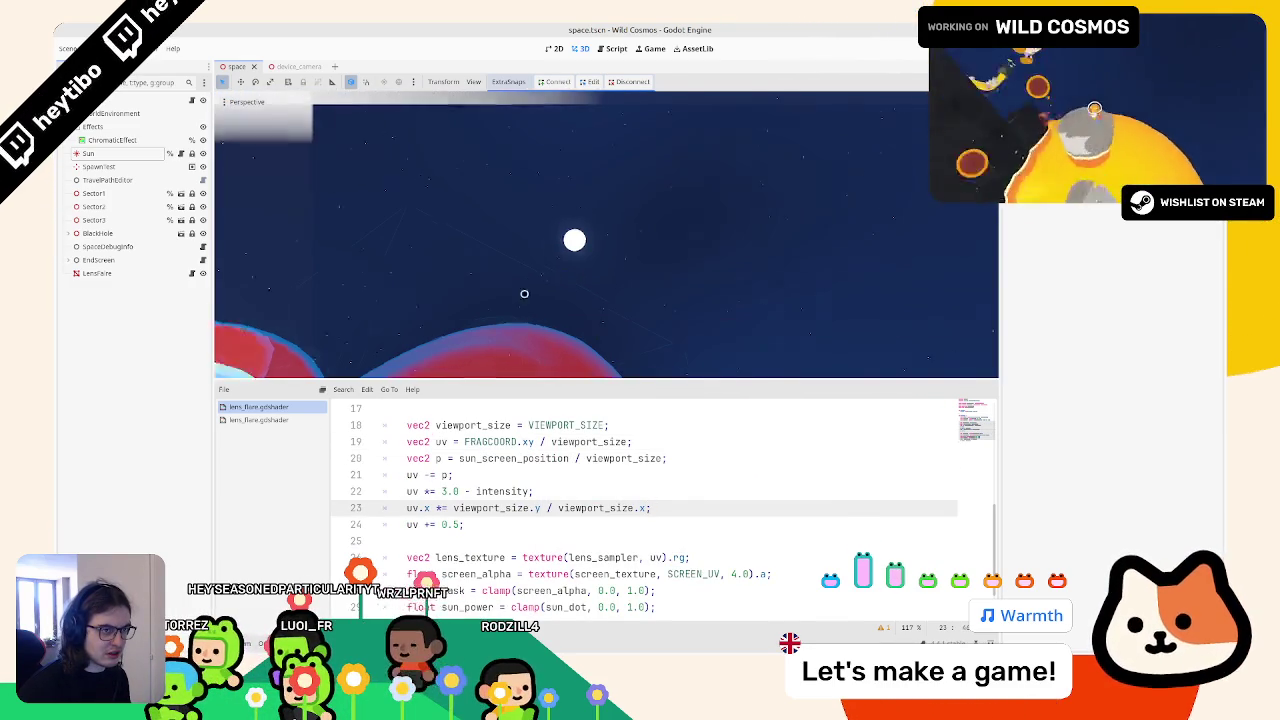
{"action": "key", "text": "ctrl+z"}
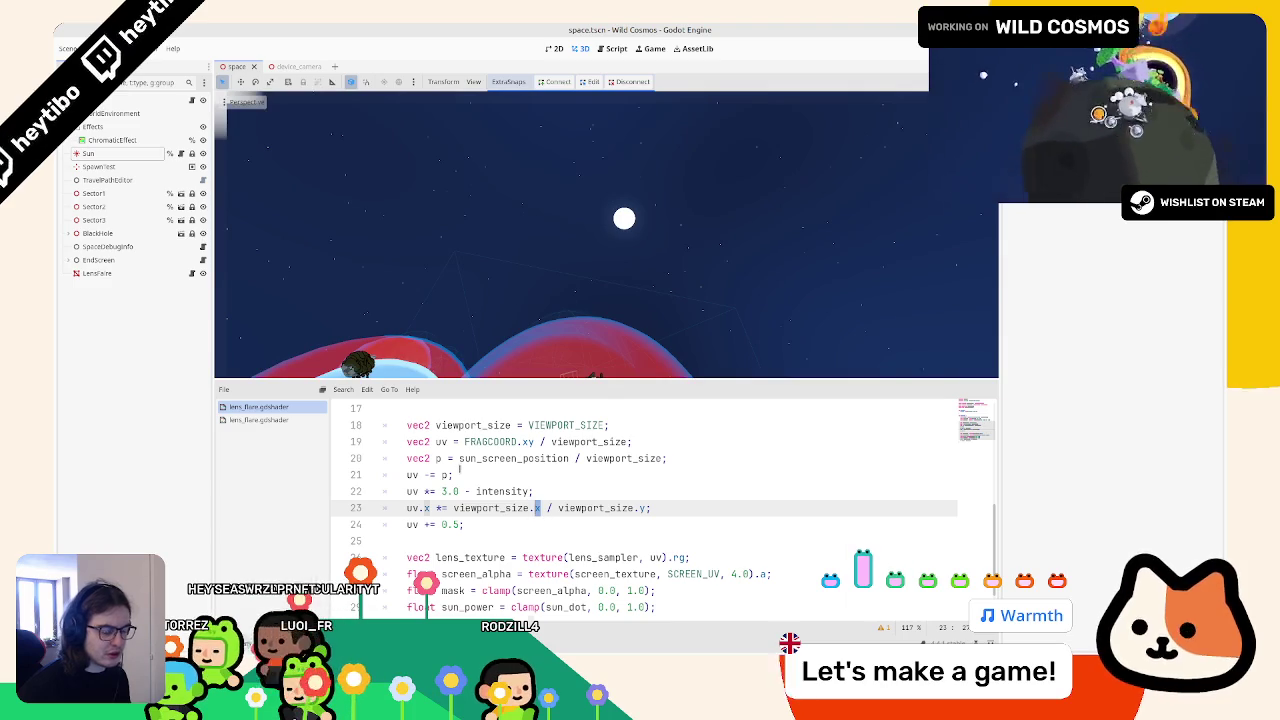
{"action": "scroll", "coordinate": [460, 469], "scroll_direction": "down", "scroll_amount": 1}
{"action": "key", "text": "alt+Tab"}
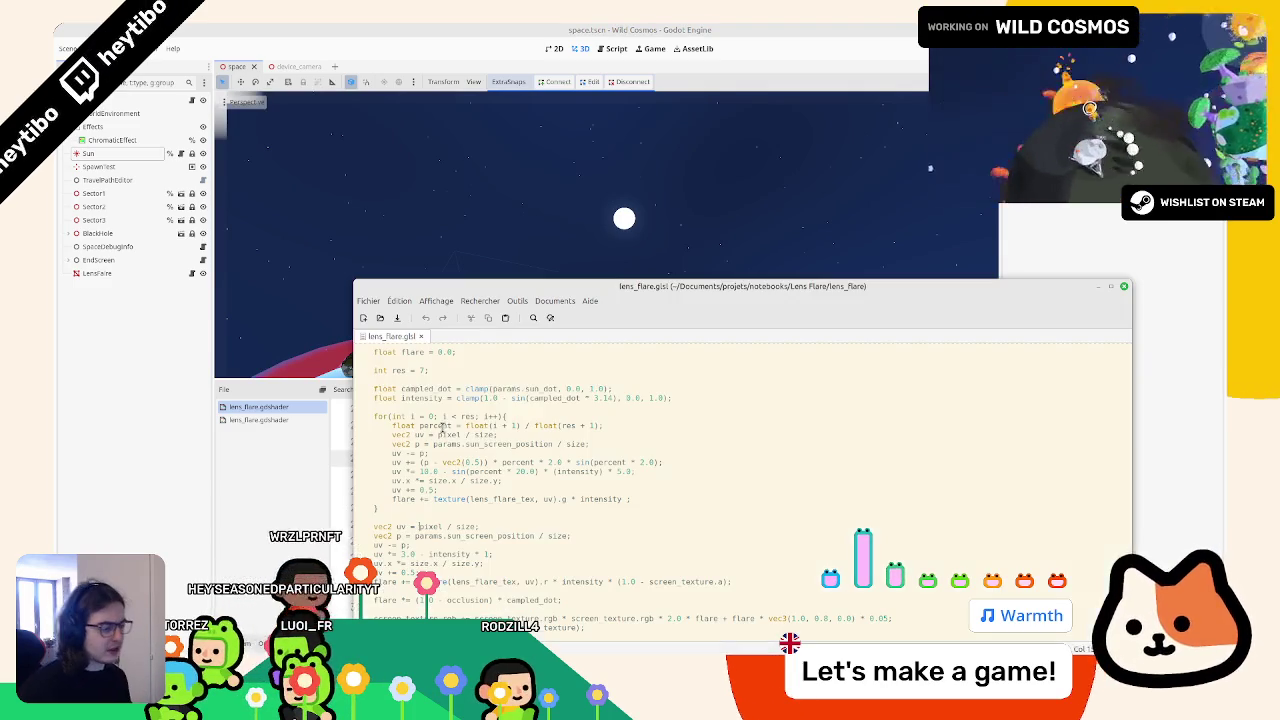
Step: Read through the reference lens_flare.glsl code in gedit
{"action": "scroll", "coordinate": [505, 511], "scroll_direction": "up", "scroll_amount": 5}
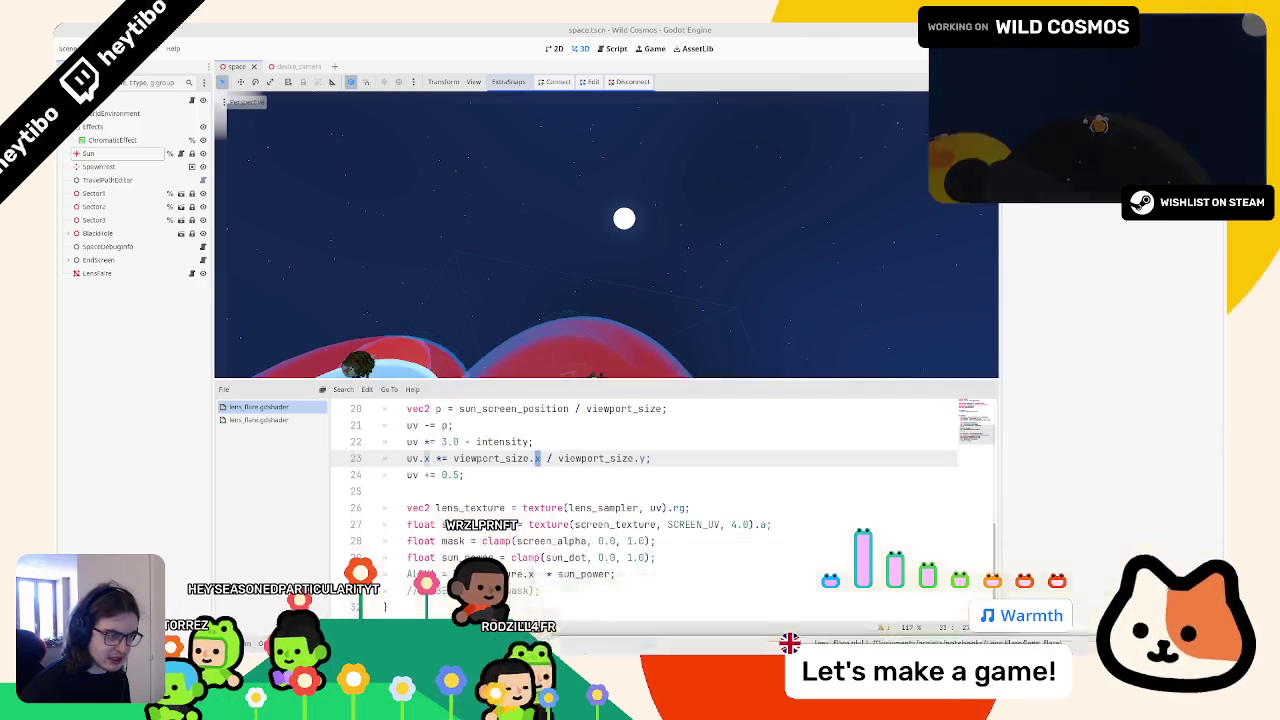
{"action": "scroll", "coordinate": [592, 488], "scroll_direction": "up", "scroll_amount": 5}
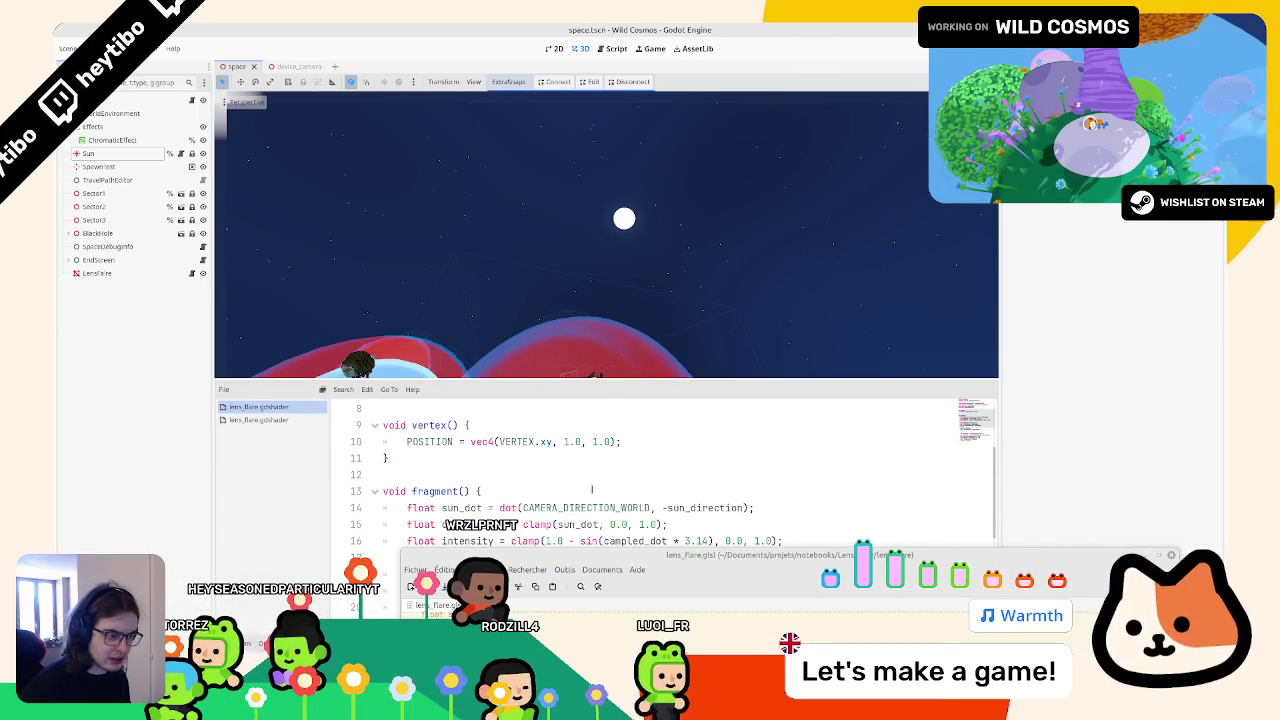
{"action": "scroll", "coordinate": [592, 488], "scroll_direction": "down", "scroll_amount": 2}
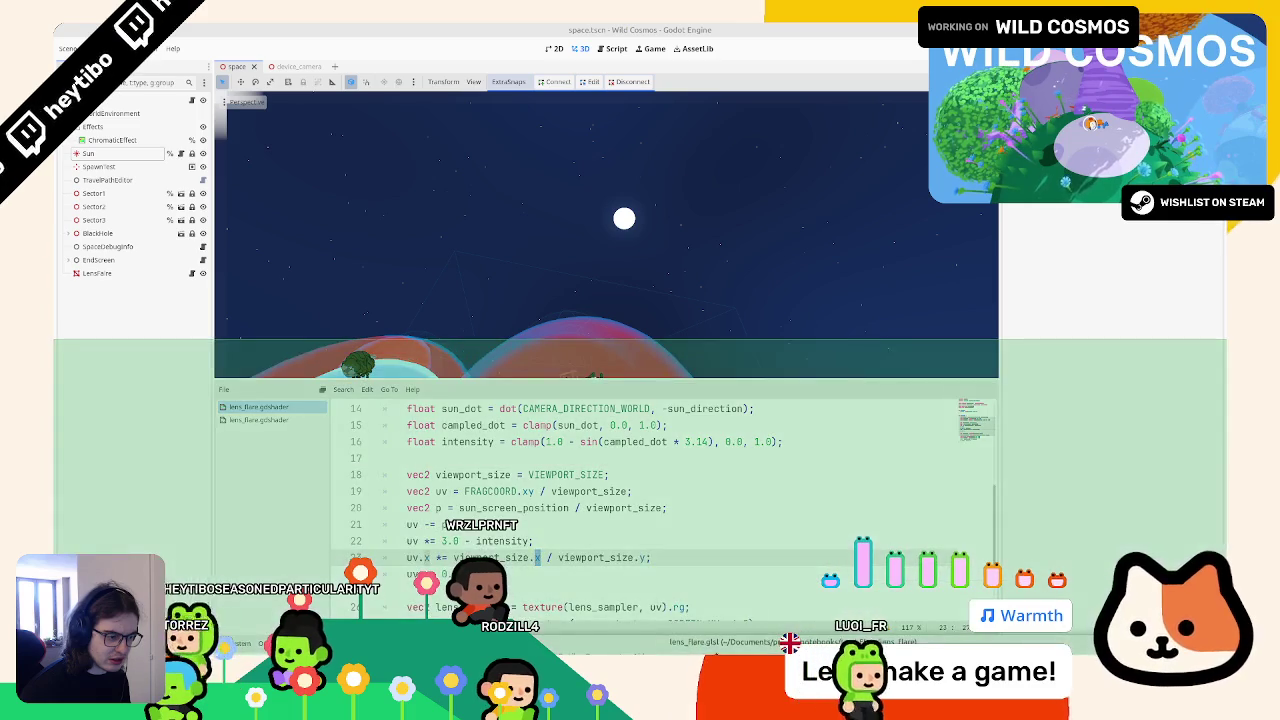
{"action": "left_click_drag", "start_coordinate": [716, 562], "coordinate": [652, 269]}
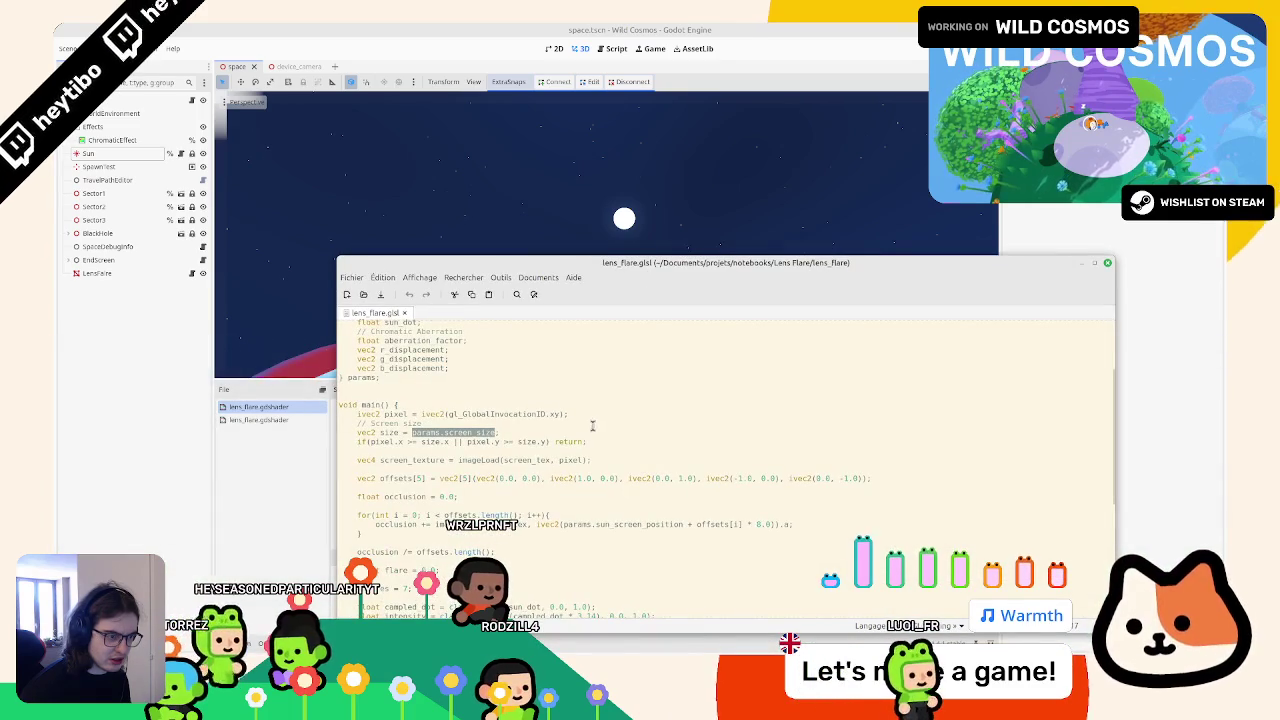
{"action": "scroll", "coordinate": [590, 430], "scroll_direction": "down", "scroll_amount": 4}
{"action": "scroll", "coordinate": [567, 450], "scroll_direction": "up", "scroll_amount": 3}
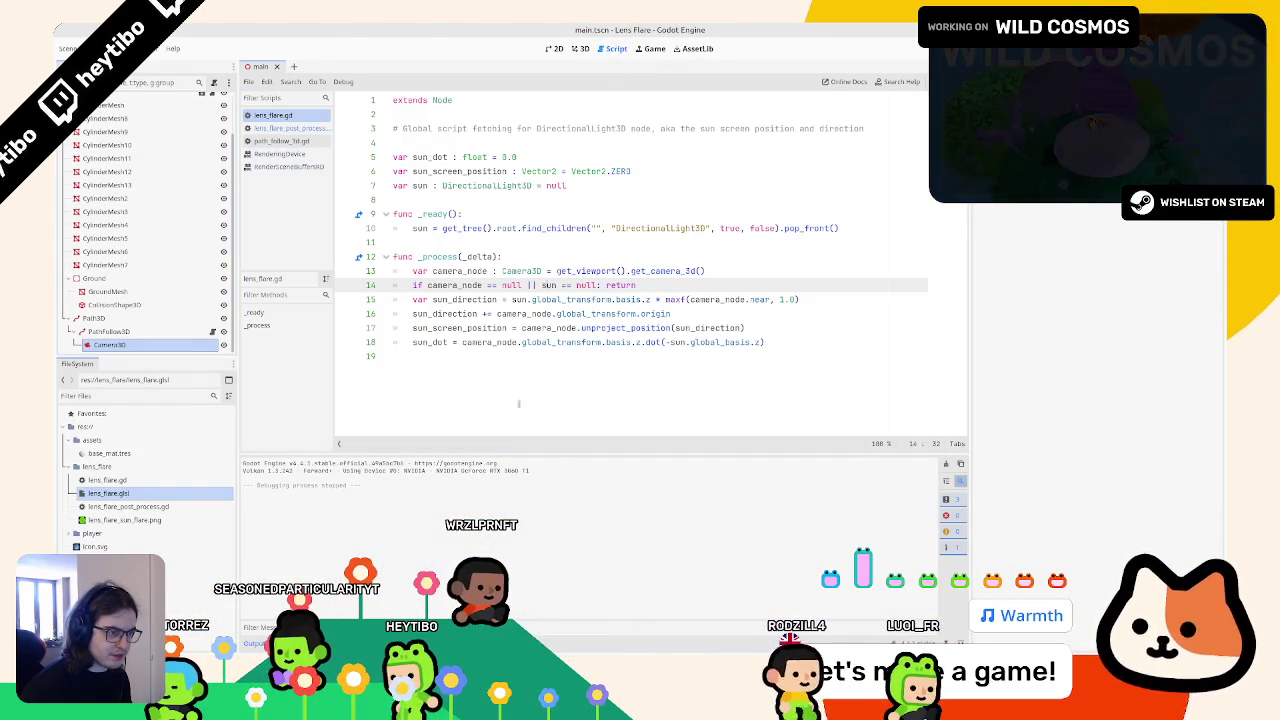
Step: Check sun_screen_position in lens_flare.gd and the size push constant in lens_flare_post_process.gd
{"action": "left_click", "coordinate": [456, 328]}
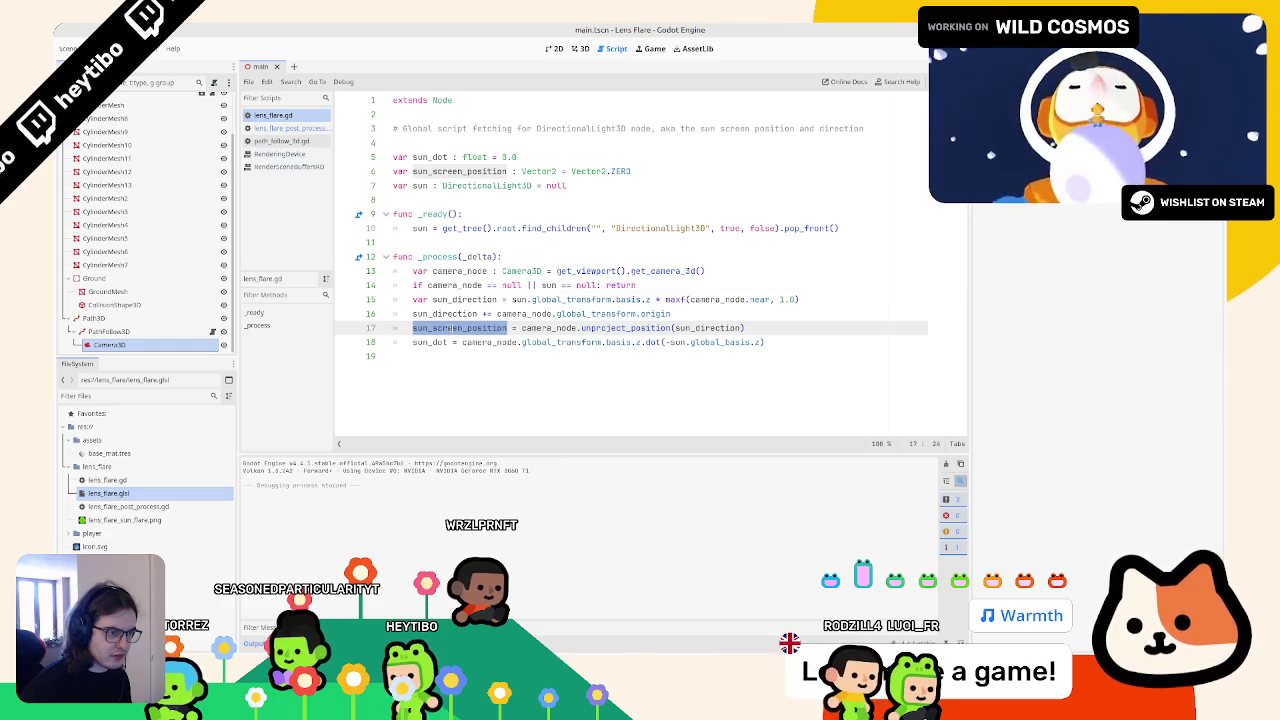
{"action": "left_click", "coordinate": [290, 128]}
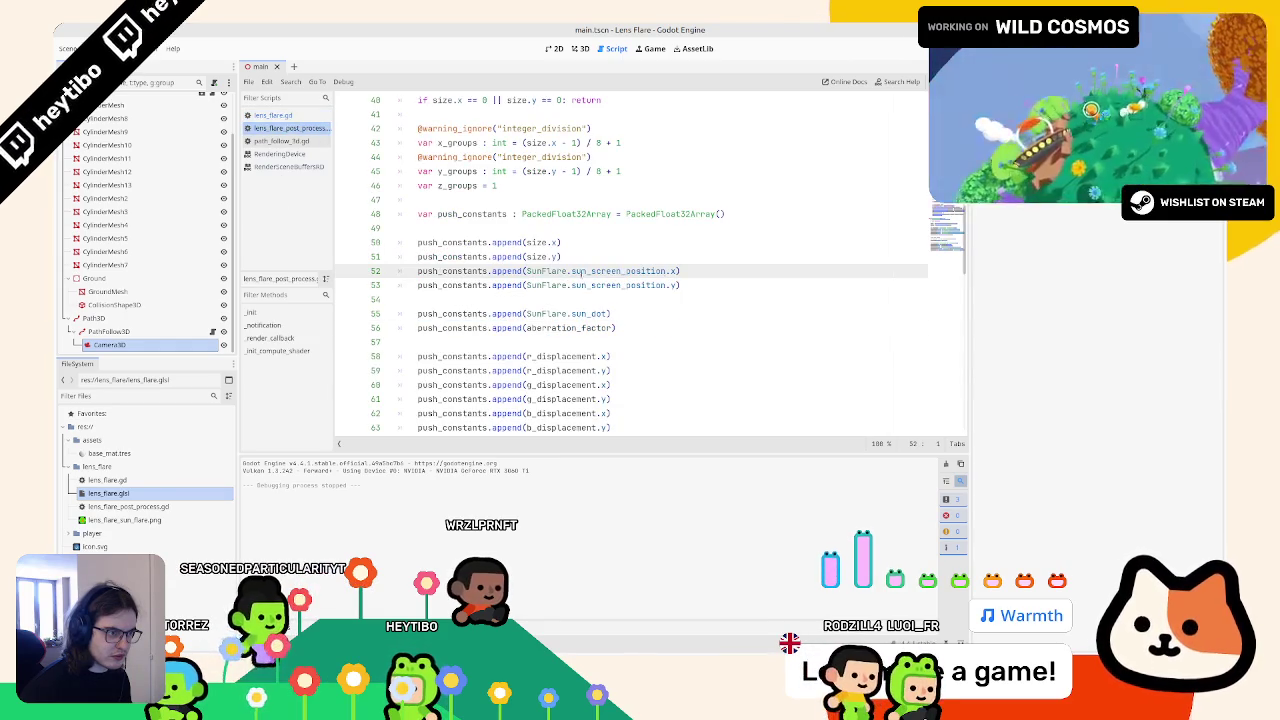
{"action": "double_click", "coordinate": [540, 242]}
{"action": "scroll", "coordinate": [538, 258], "scroll_direction": "up", "scroll_amount": 3}
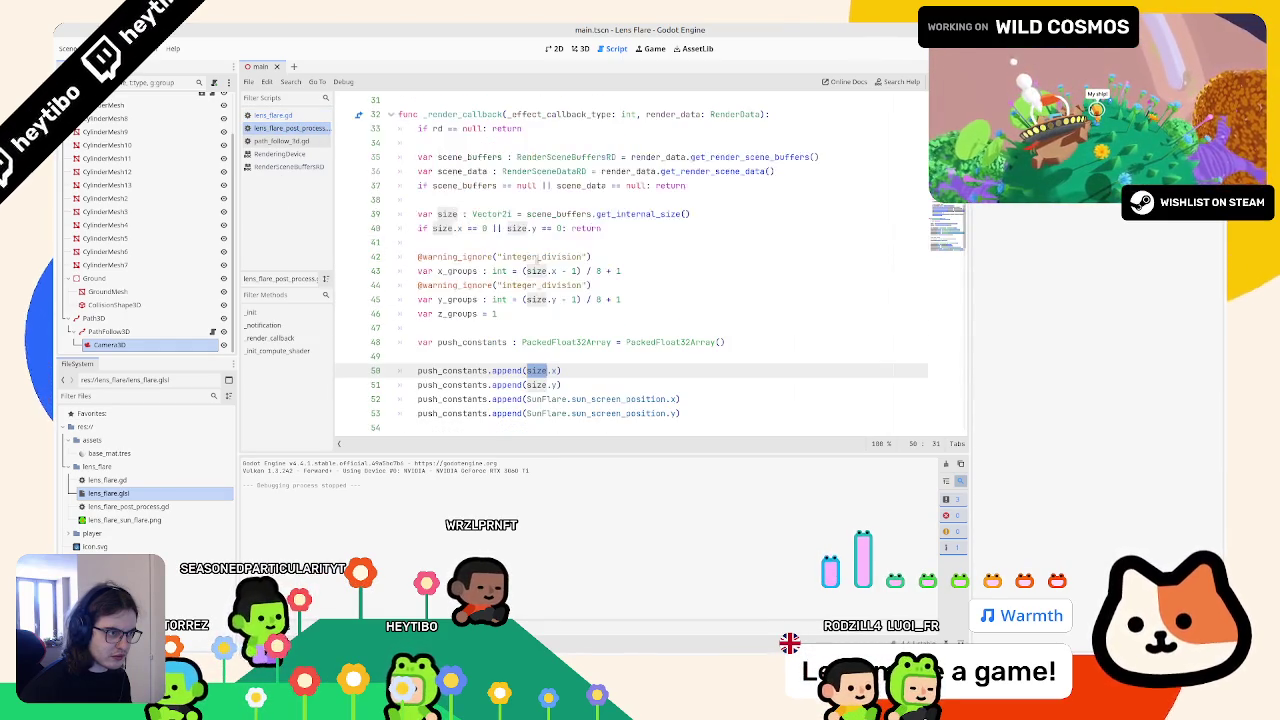
{"action": "scroll", "coordinate": [537, 258], "scroll_direction": "down", "scroll_amount": 5}
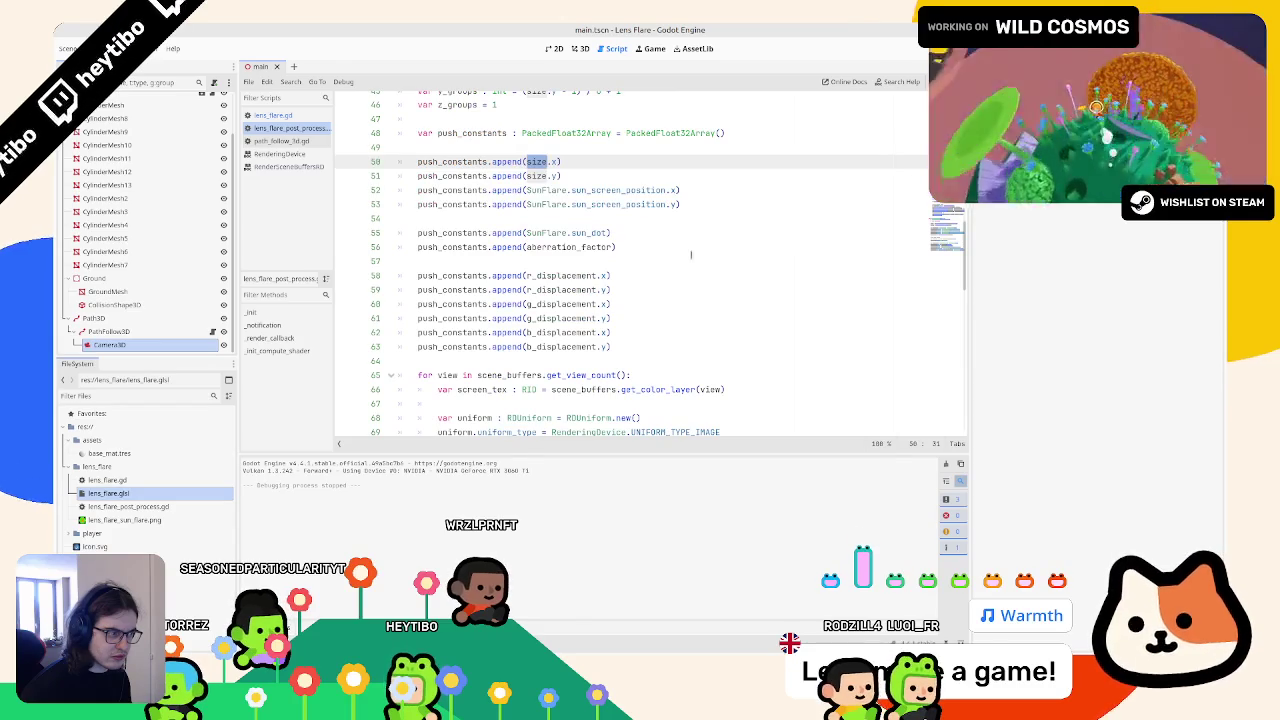
{"action": "key", "text": "alt+Tab"}
{"action": "scroll", "coordinate": [580, 441], "scroll_direction": "up", "scroll_amount": 5}
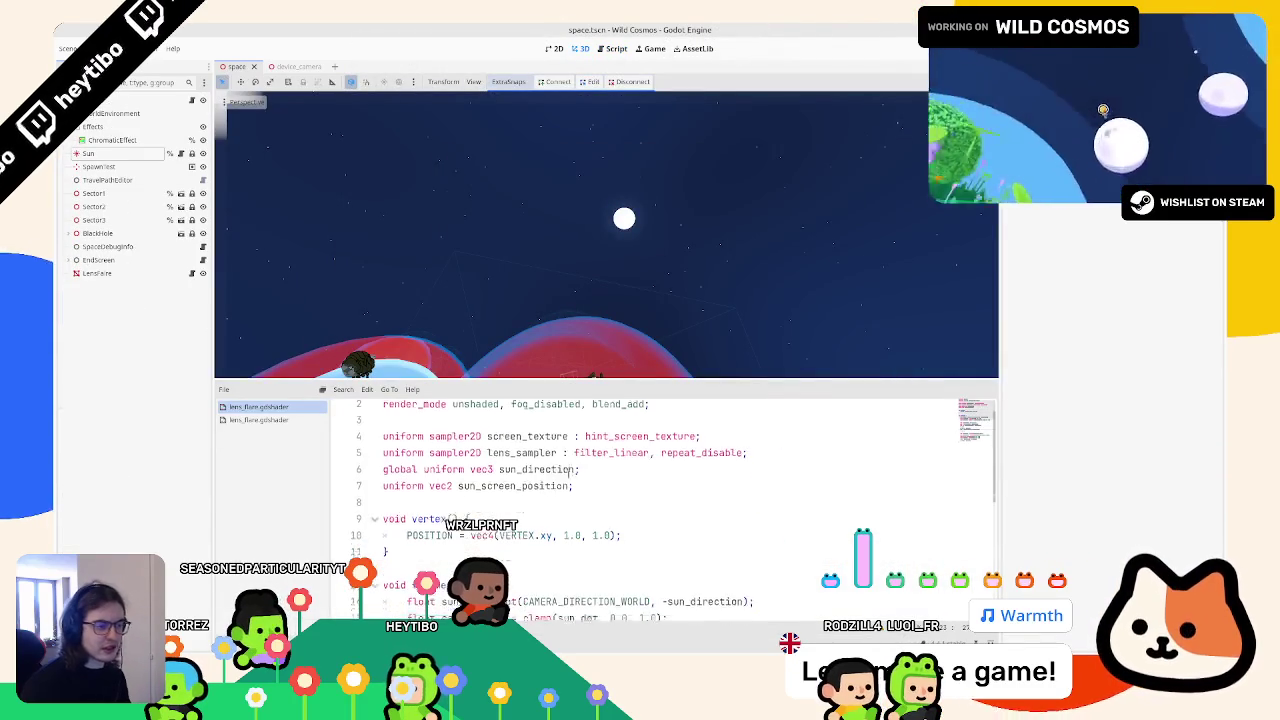
Step: Open lens_flare.gd beside the shader and remove the duplicated uniform line
{"action": "left_click", "coordinate": [609, 494]}
{"action": "key", "text": "ctrl+shift+d"}
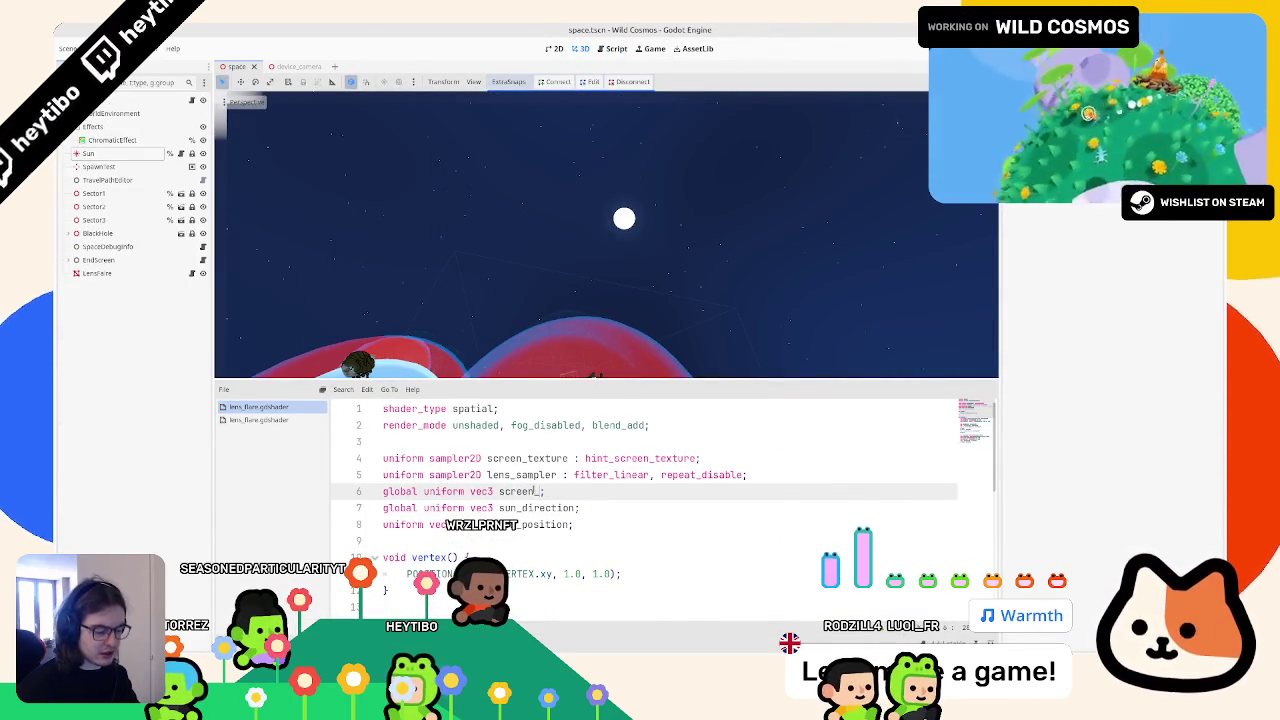
{"action": "type", "text": "size"}
{"action": "key", "text": "ctrl+F3"}
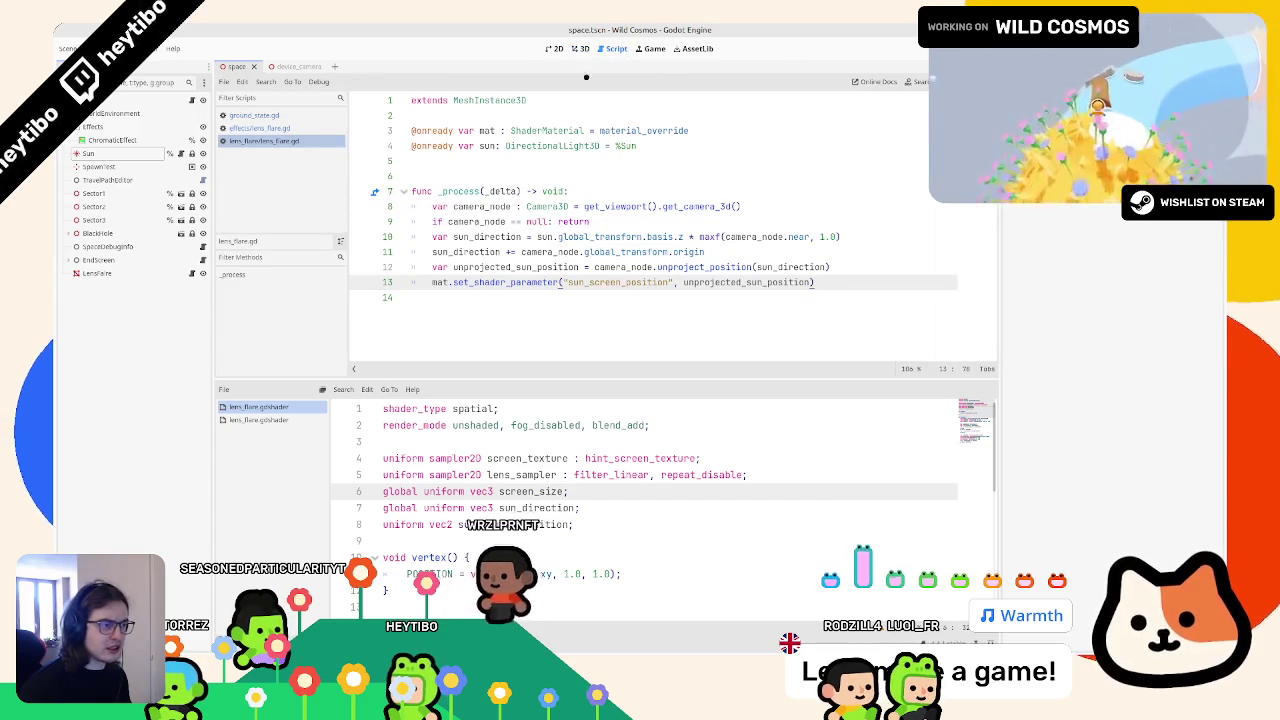
{"action": "left_click", "coordinate": [600, 283]}
{"action": "scroll", "coordinate": [471, 548], "scroll_direction": "down", "scroll_amount": 2}
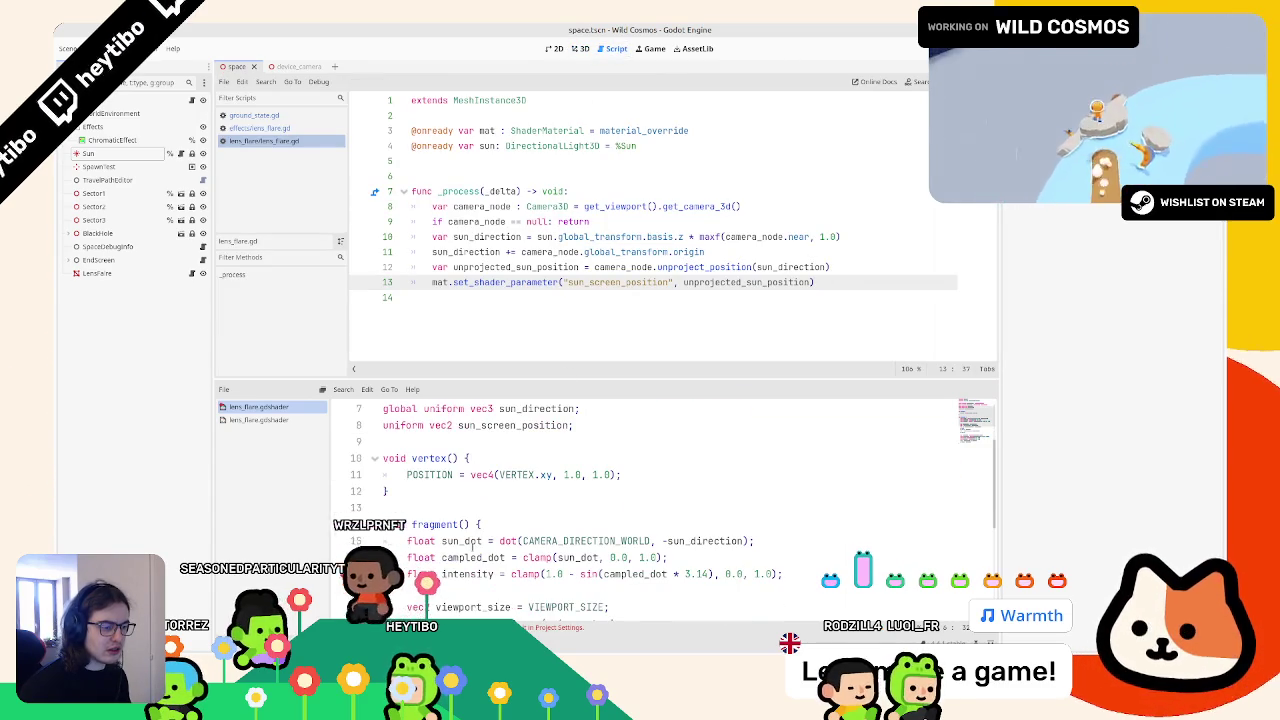
{"action": "scroll", "coordinate": [471, 548], "scroll_direction": "up", "scroll_amount": 2}
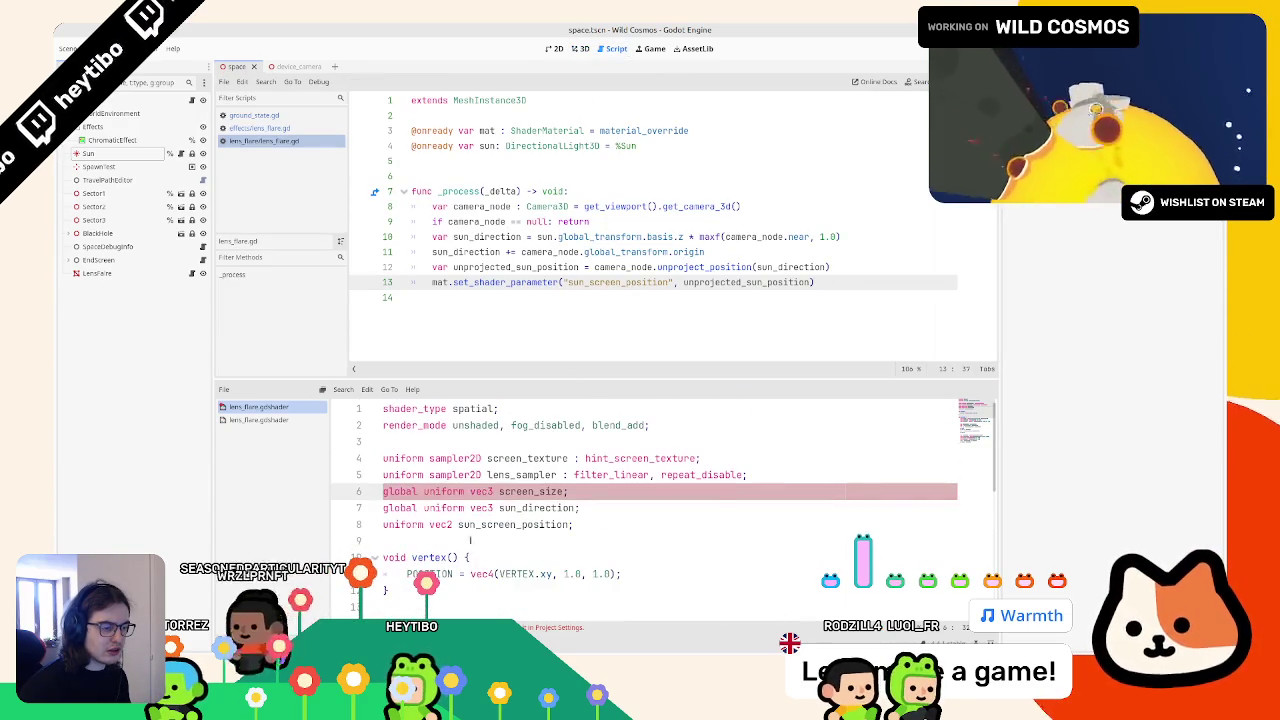
{"action": "triple_click", "coordinate": [400, 491]}
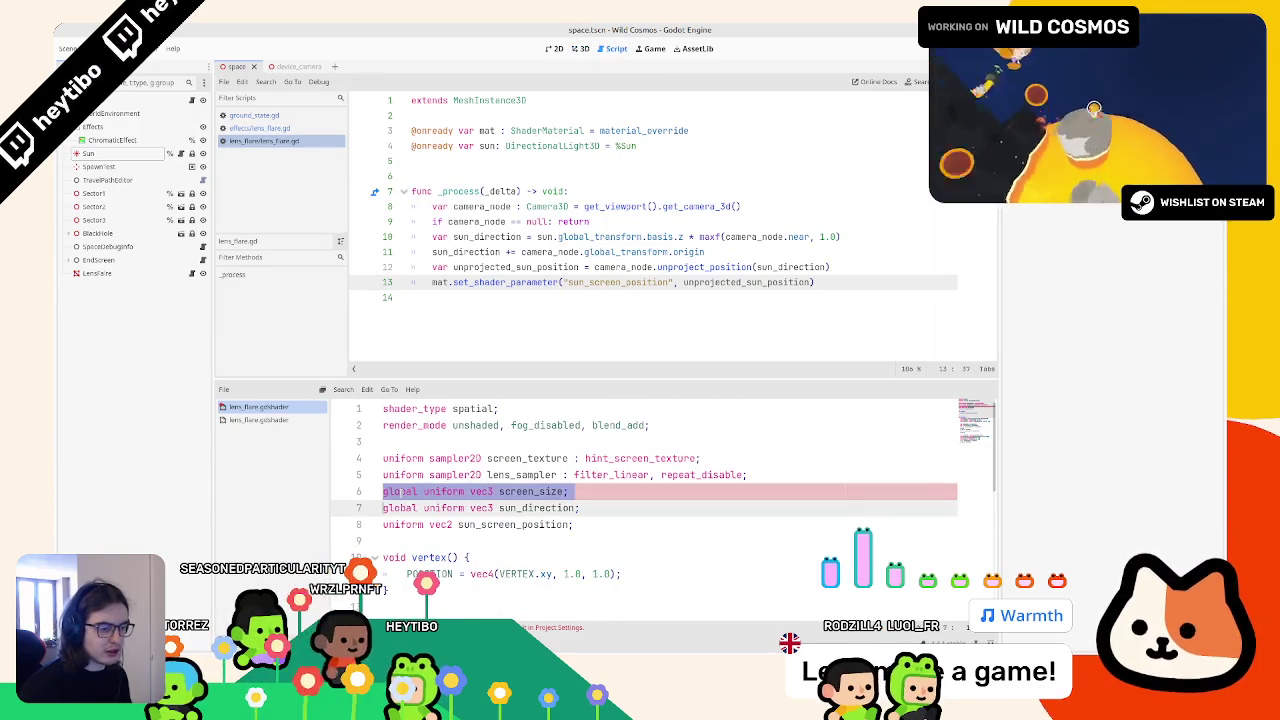
{"action": "key", "text": "BackSpace"}
Step: Duplicate the sun_screen_position line in lens_flare.gd as "screen_size" set to get_viewport().size
{"action": "key", "text": "ctrl+shift+d"}
{"action": "double_click", "coordinate": [482, 508]}
{"action": "type", "text": "2"}
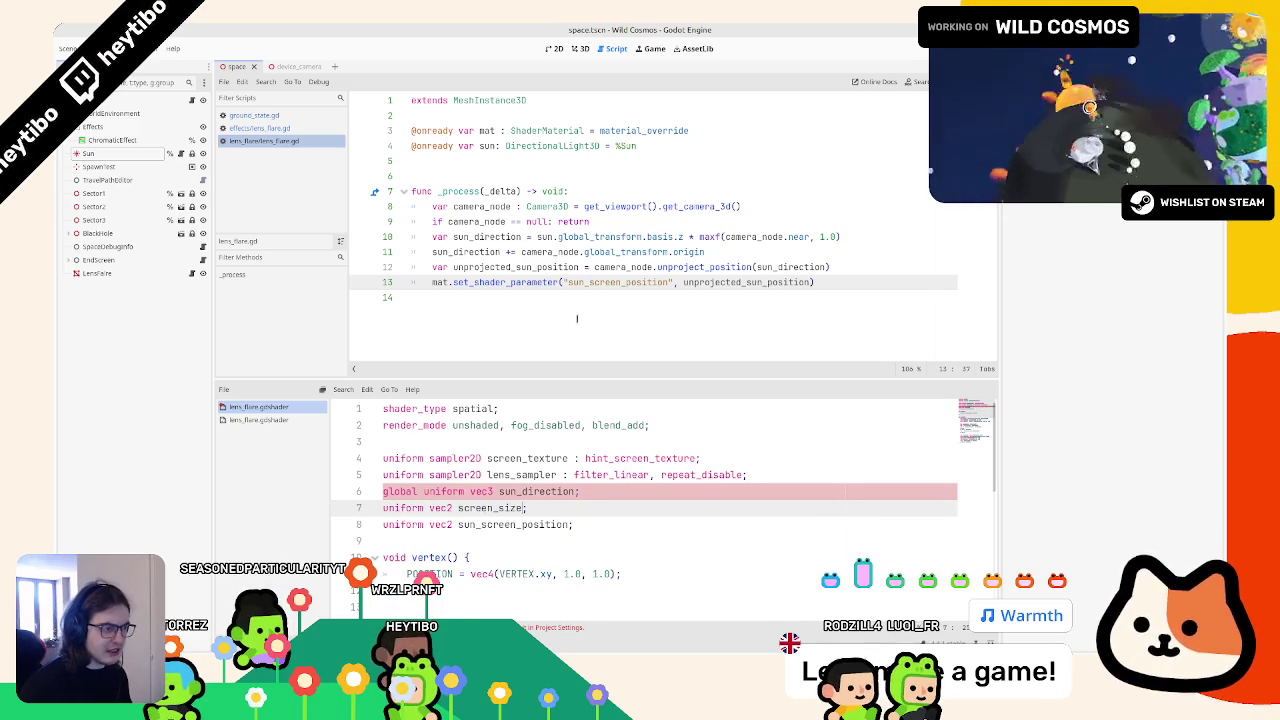
{"action": "key", "text": "ctrl+shift+d"}
{"action": "double_click", "coordinate": [609, 282]}
{"action": "type", "text": "reen_size\", get_"}
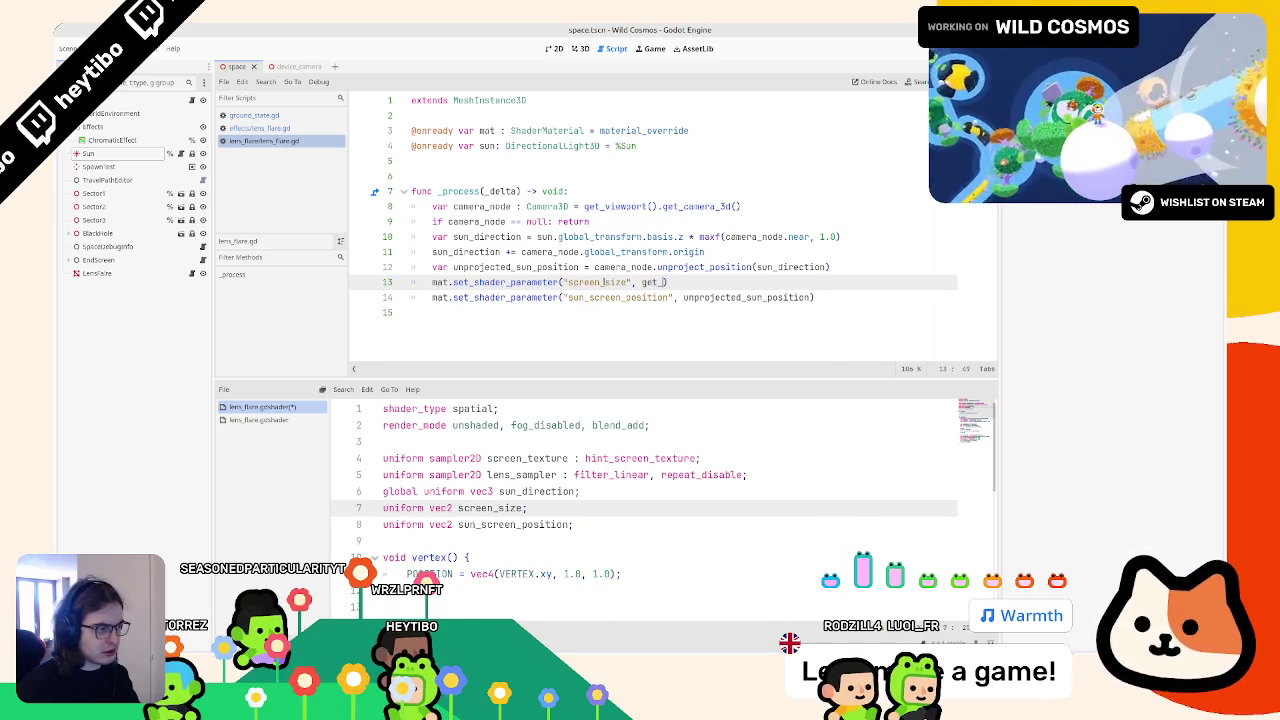
{"action": "type", "text": "viewport().so"}
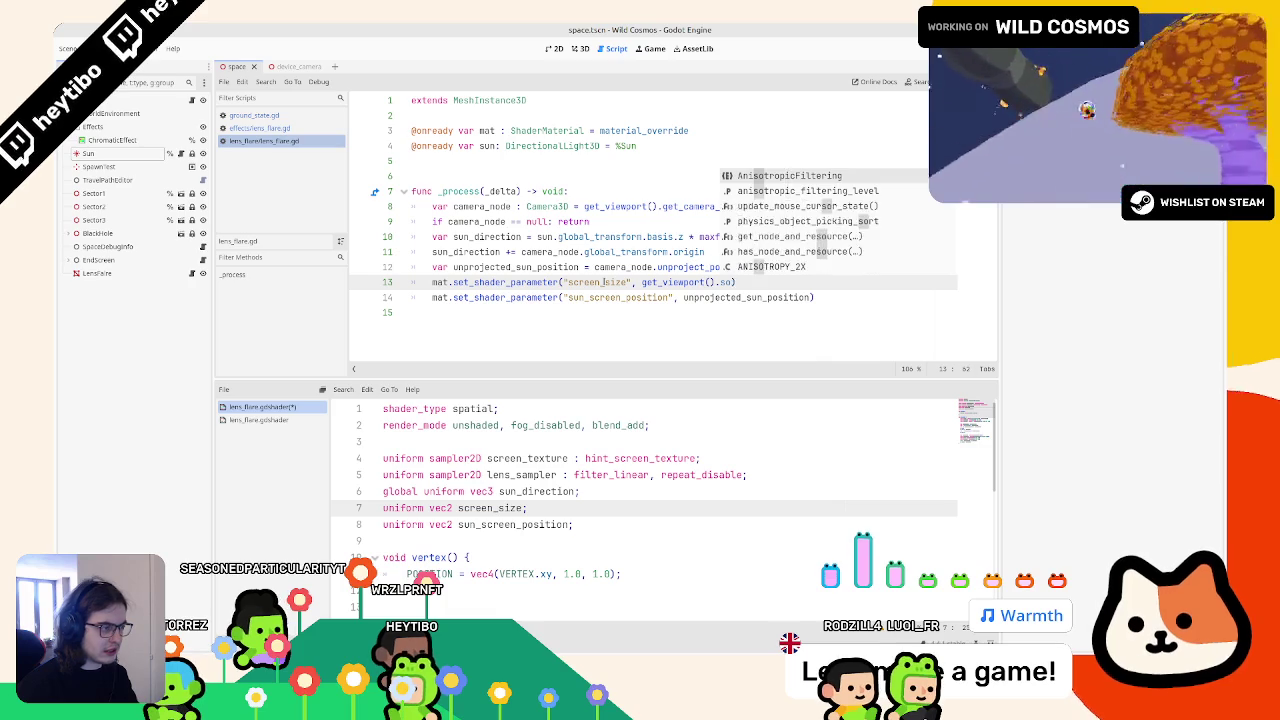
{"action": "key", "text": "BackSpace"}
{"action": "key", "text": "BackSpace"}
{"action": "type", "text": "size"}
{"action": "scroll", "coordinate": [660, 500], "scroll_direction": "down", "scroll_amount": 4}
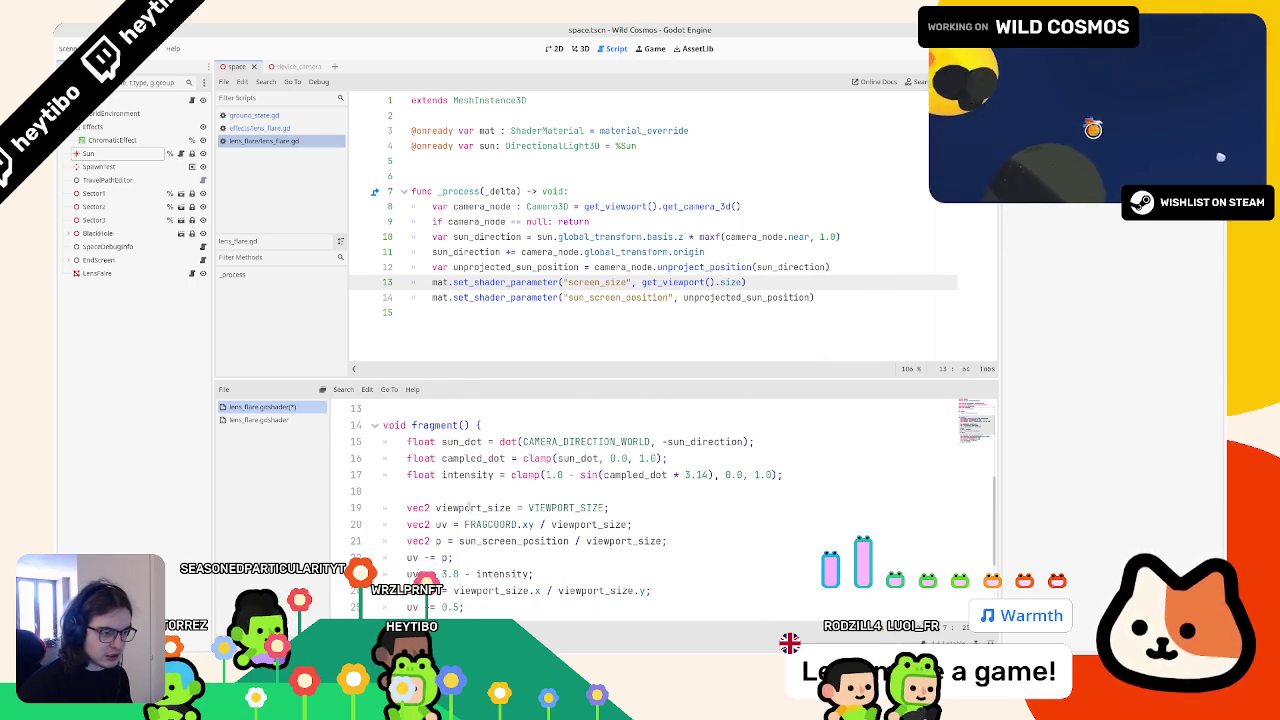
Step: Use screen_size on shader line 19 and save the script and shader
{"action": "double_click", "coordinate": [467, 508]}
{"action": "scroll", "coordinate": [520, 490], "scroll_direction": "down", "scroll_amount": 1}
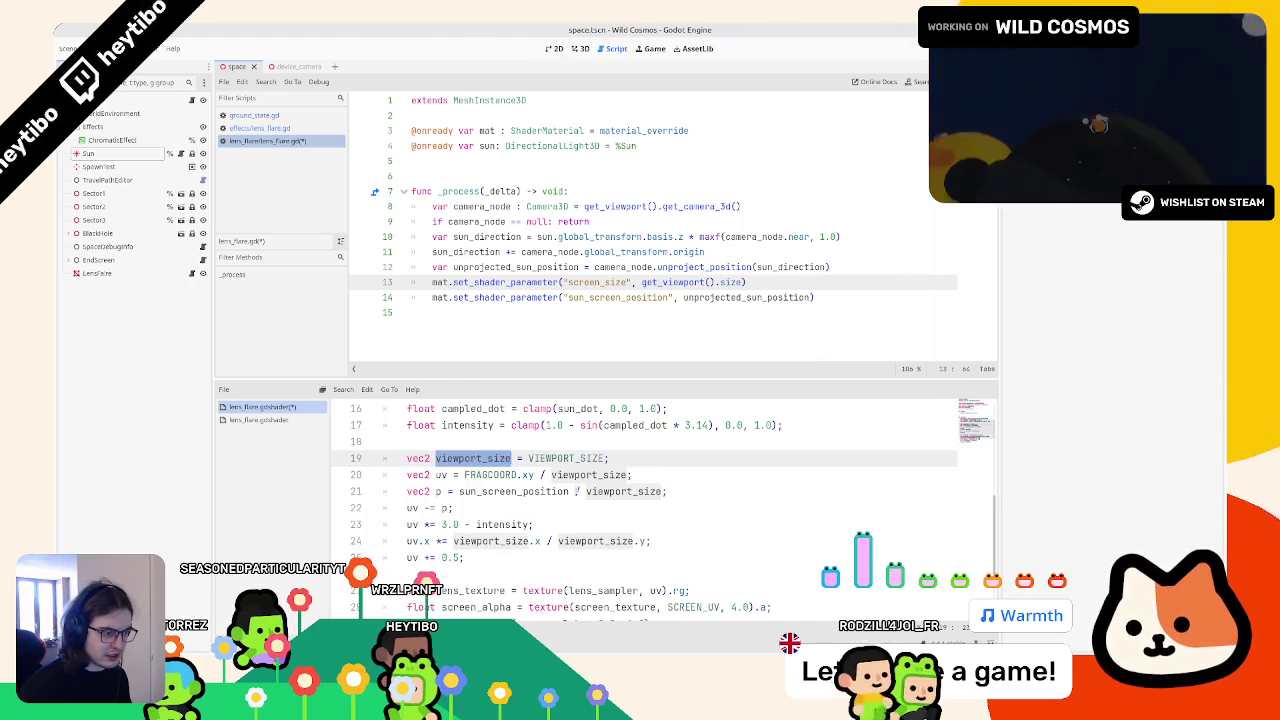
{"action": "left_click", "coordinate": [585, 474]}
{"action": "key", "text": "ctrl+s"}
{"action": "double_click", "coordinate": [567, 458]}
{"action": "type", "text": "screen_size"}
{"action": "key", "text": "ctrl+shift+o"}
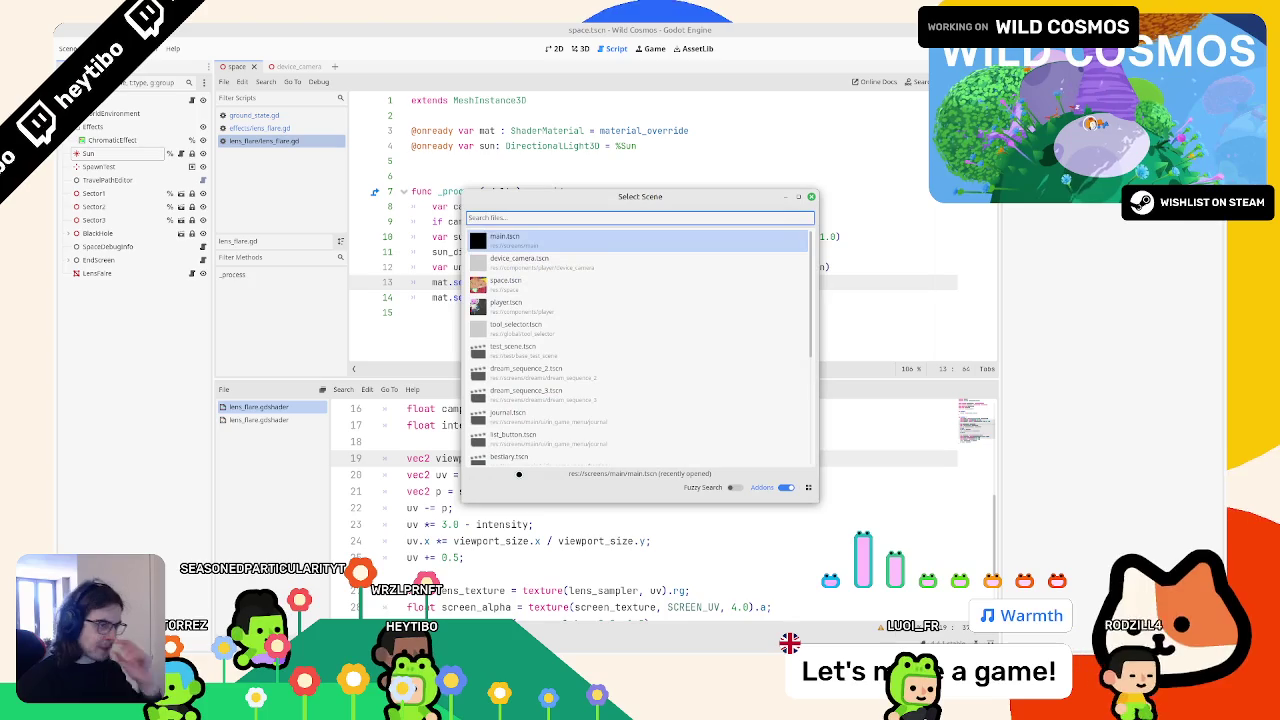
Step: Launch main.tscn and view the sun's lens flare, pausing and resuming with Esc
{"action": "key", "text": "Return"}
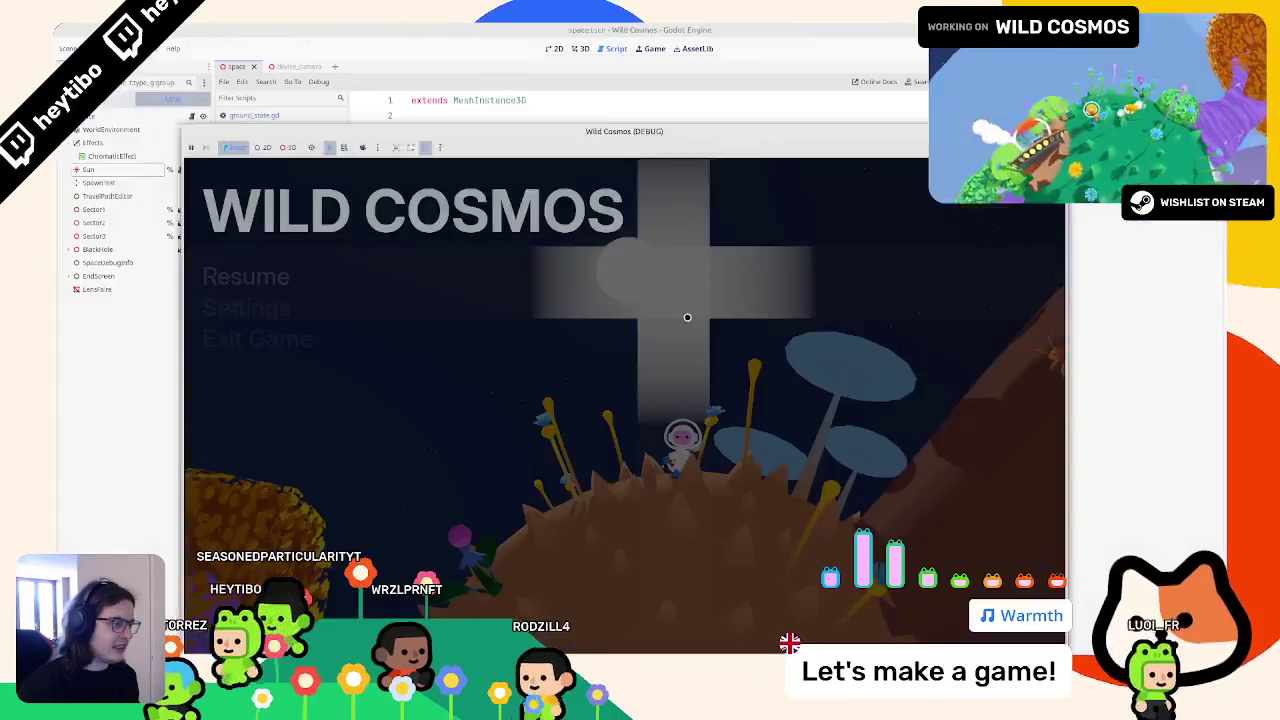
{"action": "key", "text": "Escape"}
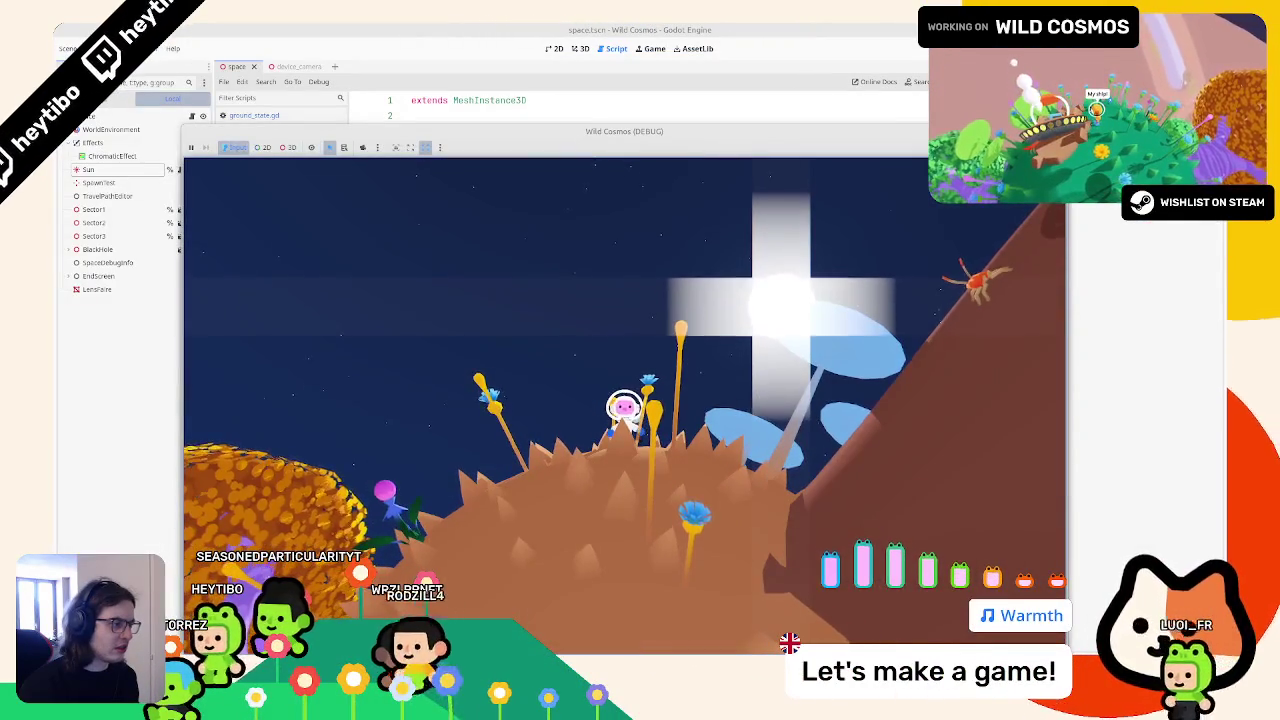
{"action": "key", "text": "Escape"}
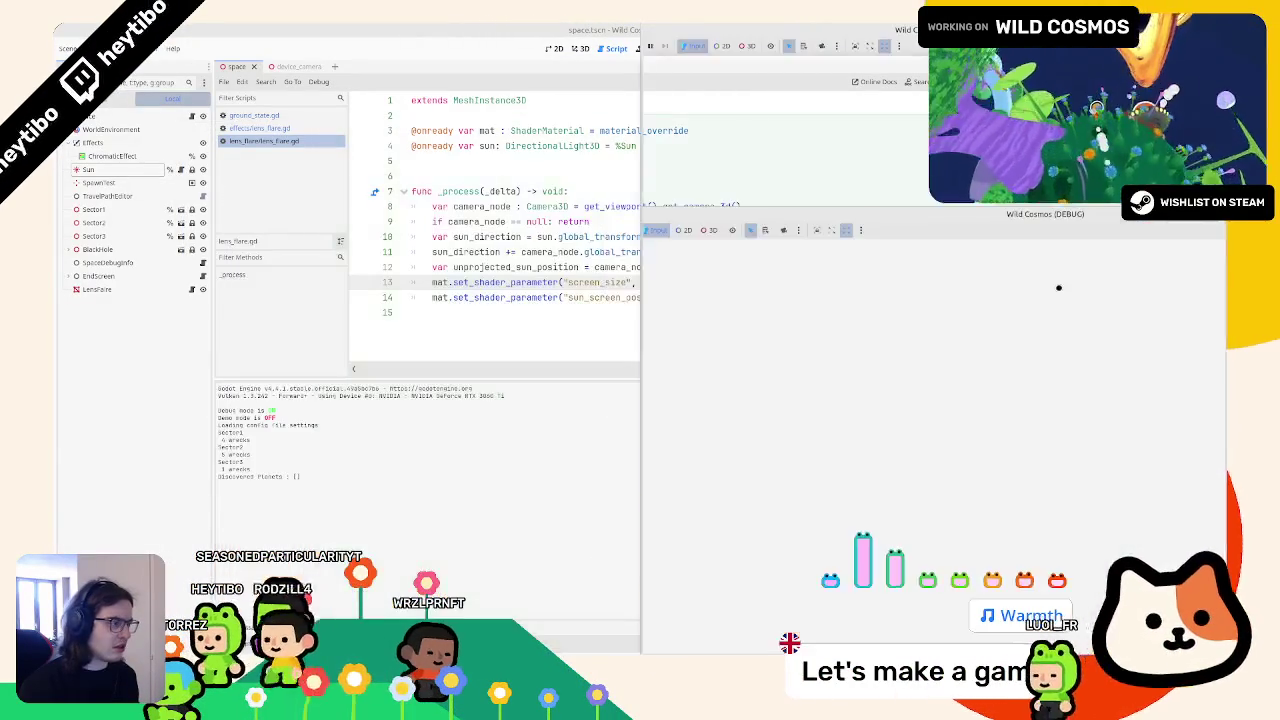
{"action": "key", "text": "Escape"}
Step: Stop the game and undo the screen_size changes in the script and shader, then save
{"action": "key", "text": "F8"}
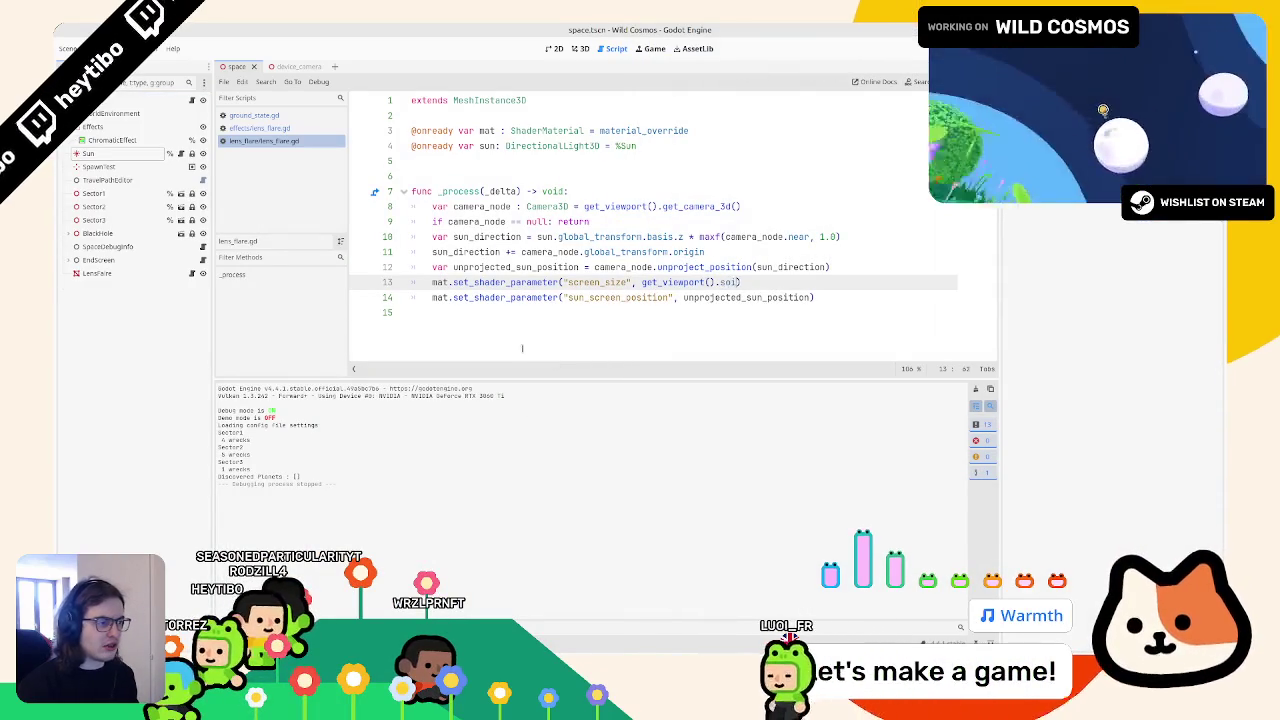
{"action": "key", "text": "ctrl+z"}
{"action": "key", "text": "ctrl+z"}
{"action": "key", "text": "ctrl+z"}
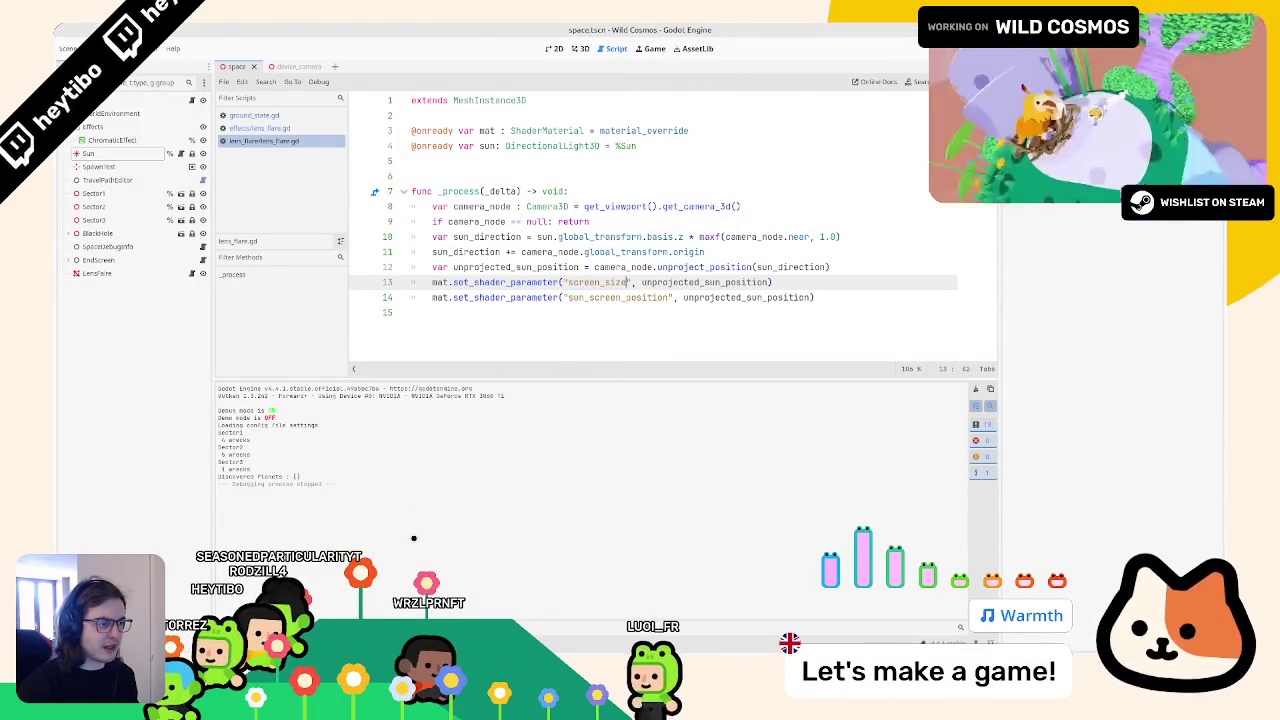
{"action": "key", "text": "ctrl+shift+z"}
{"action": "left_click", "coordinate": [460, 627]}
{"action": "left_click", "coordinate": [513, 540]}
{"action": "key", "text": "ctrl+z"}
{"action": "key", "text": "ctrl+z"}
{"action": "key", "text": "ctrl+z"}
{"action": "key", "text": "ctrl+z"}
{"action": "key", "text": "ctrl+z"}
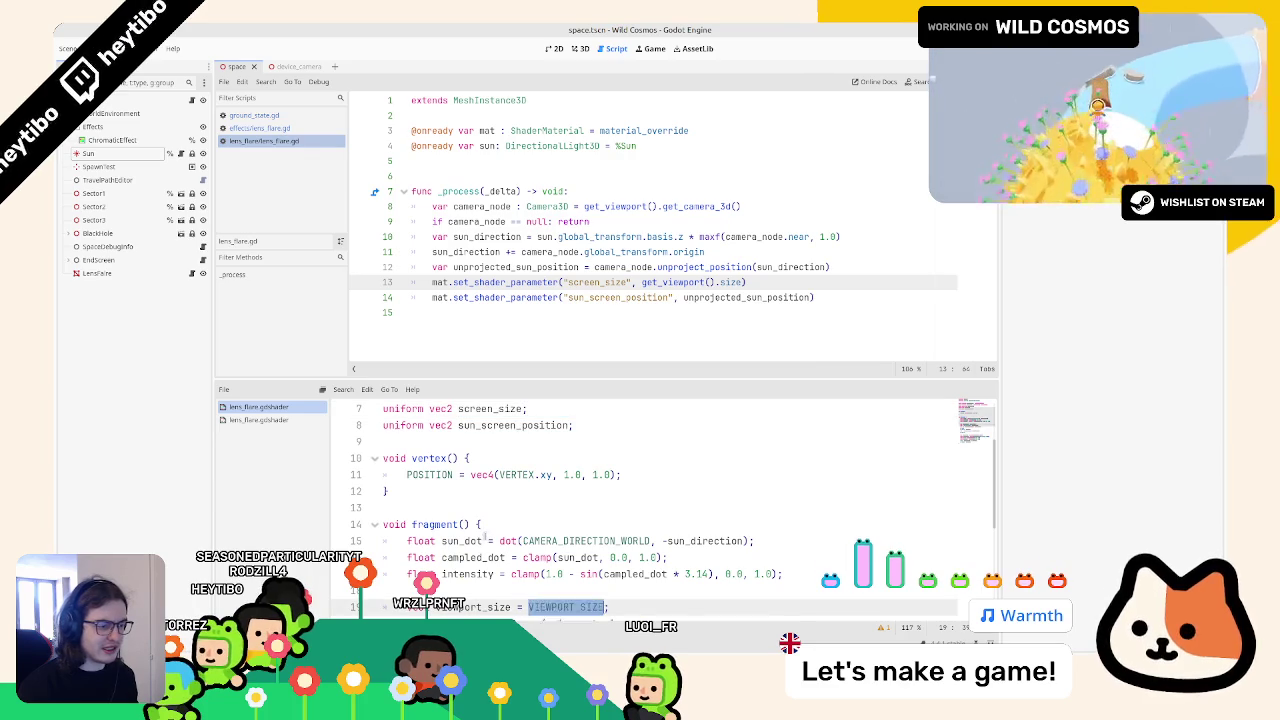
{"action": "key", "text": "ctrl+z"}
{"action": "key", "text": "ctrl+z"}
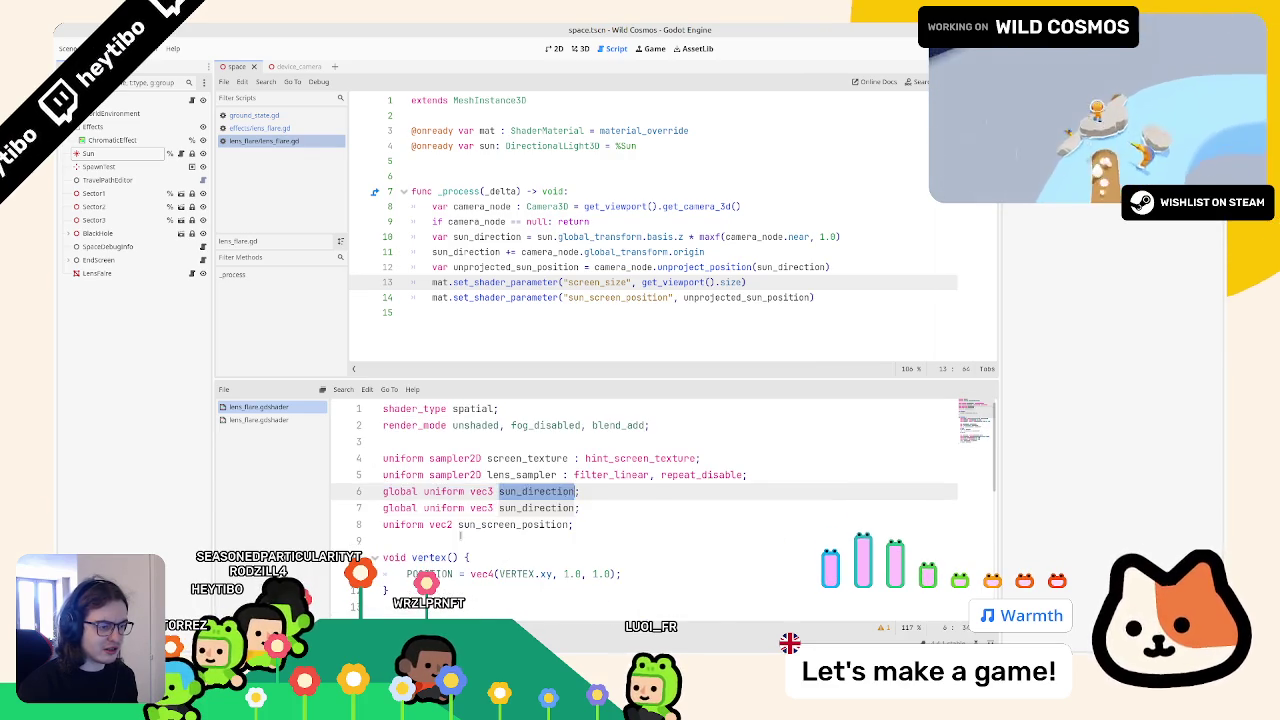
{"action": "key", "text": "ctrl+s"}
Step: Delete the screen_size parameter line from lens_flare.gd and review sun_screen_position in the shader
{"action": "triple_click", "coordinate": [596, 282]}
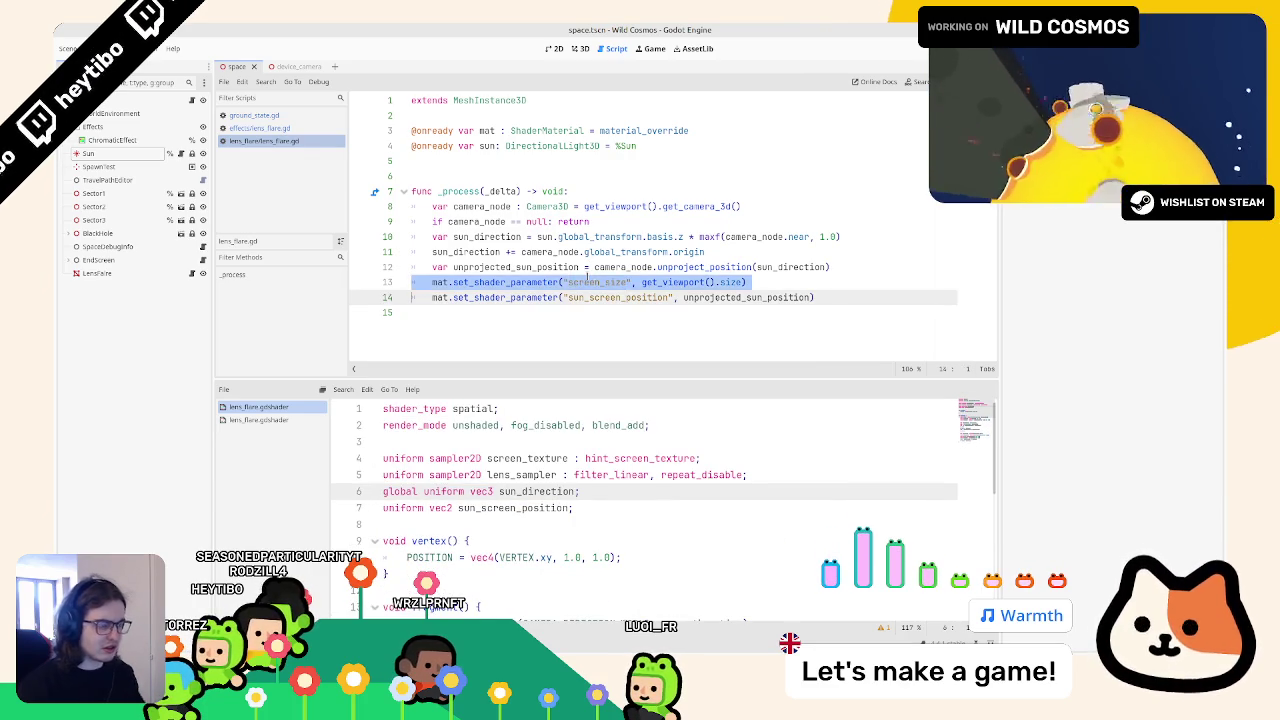
{"action": "key", "text": "BackSpace"}
{"action": "scroll", "coordinate": [534, 520], "scroll_direction": "down", "scroll_amount": 5}
{"action": "scroll", "coordinate": [534, 520], "scroll_direction": "down", "scroll_amount": 1}
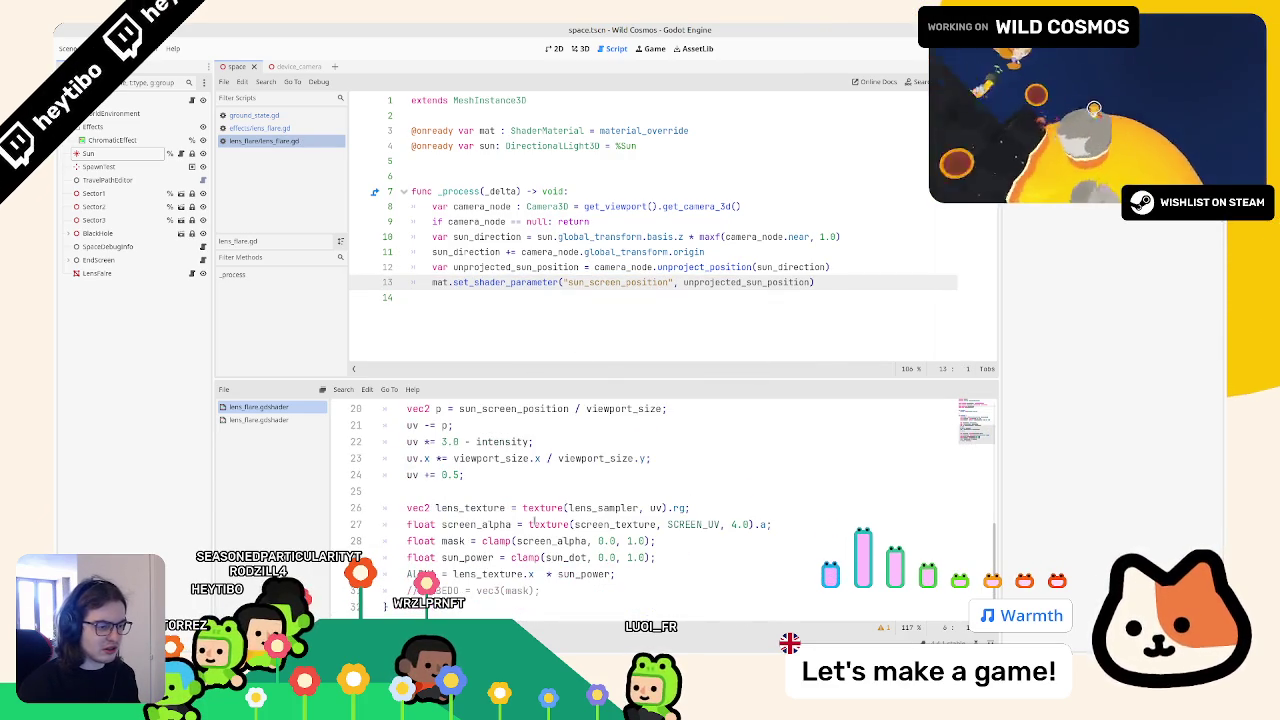
{"action": "scroll", "coordinate": [534, 521], "scroll_direction": "up", "scroll_amount": 2}
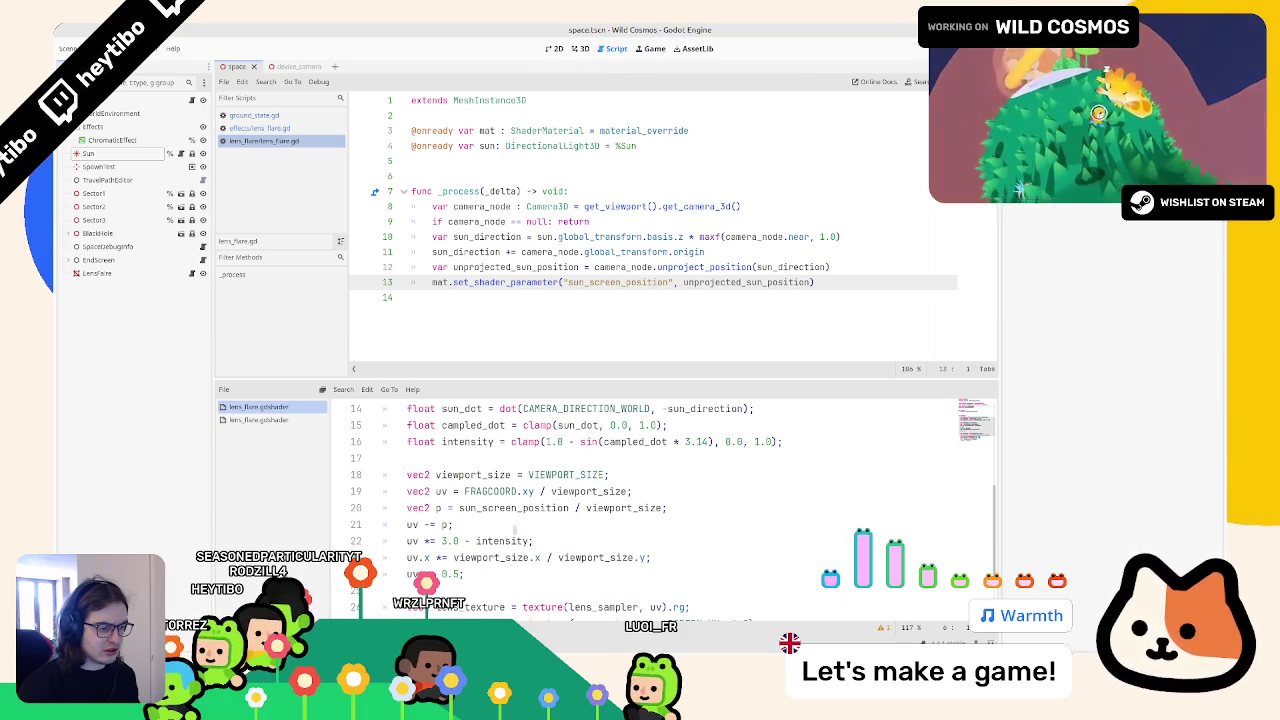
{"action": "scroll", "coordinate": [515, 530], "scroll_direction": "down", "scroll_amount": 1}
{"action": "left_click", "coordinate": [518, 510]}
{"action": "double_click", "coordinate": [527, 458]}
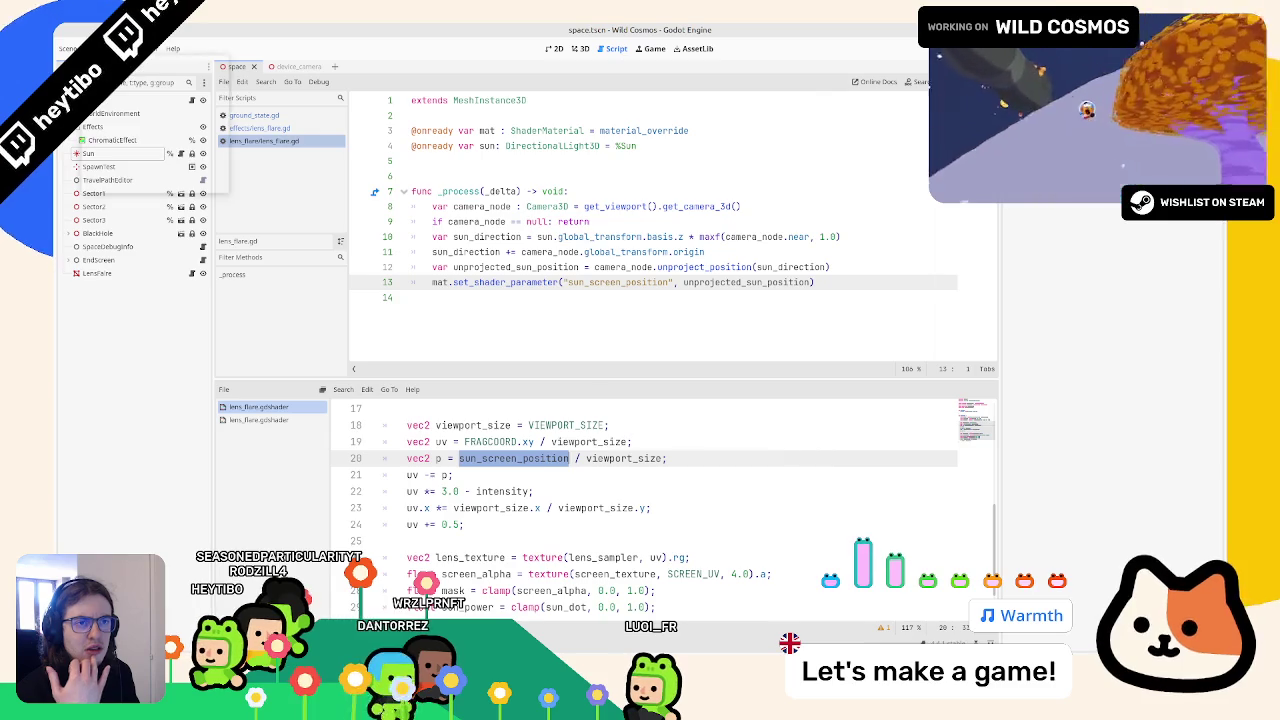
{"action": "left_click", "coordinate": [95, 48]}
{"action": "left_click", "coordinate": [151, 67]}
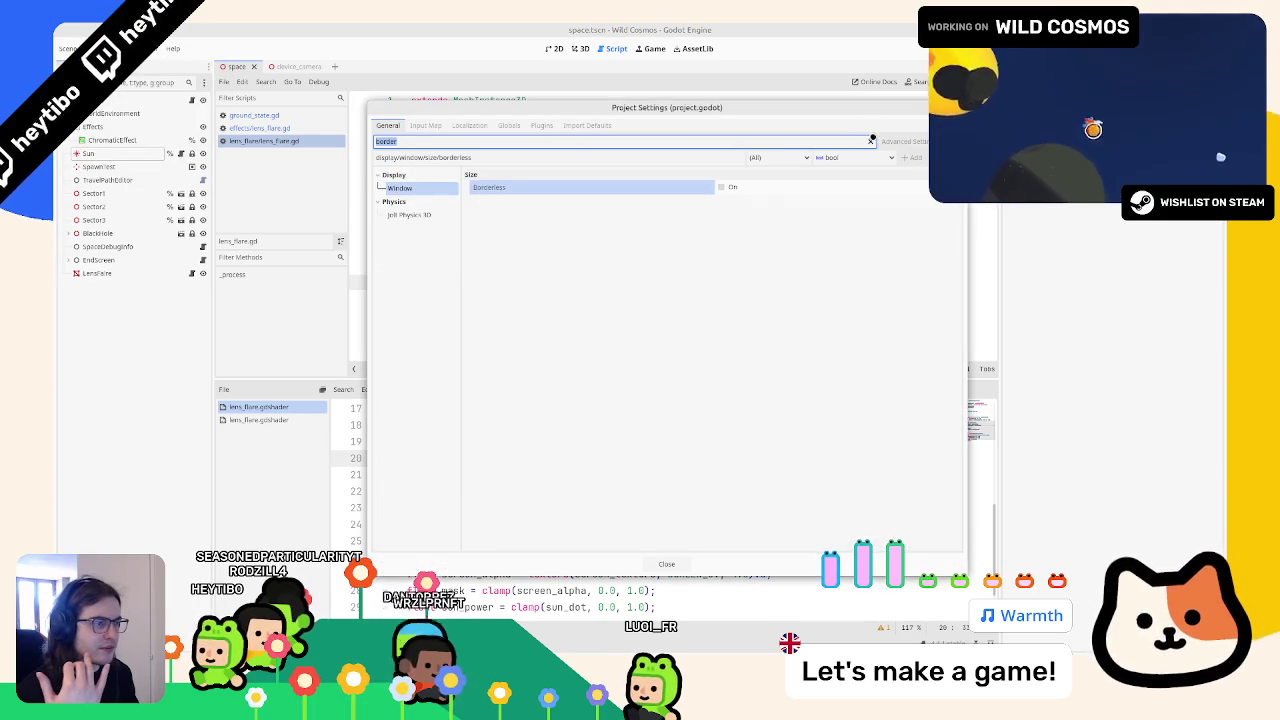
Step: Set Display > Window stretch mode to viewport and test-run the game and main scene
{"action": "key", "text": "BackSpace"}
{"action": "scroll", "coordinate": [640, 380], "scroll_direction": "down", "scroll_amount": 5}
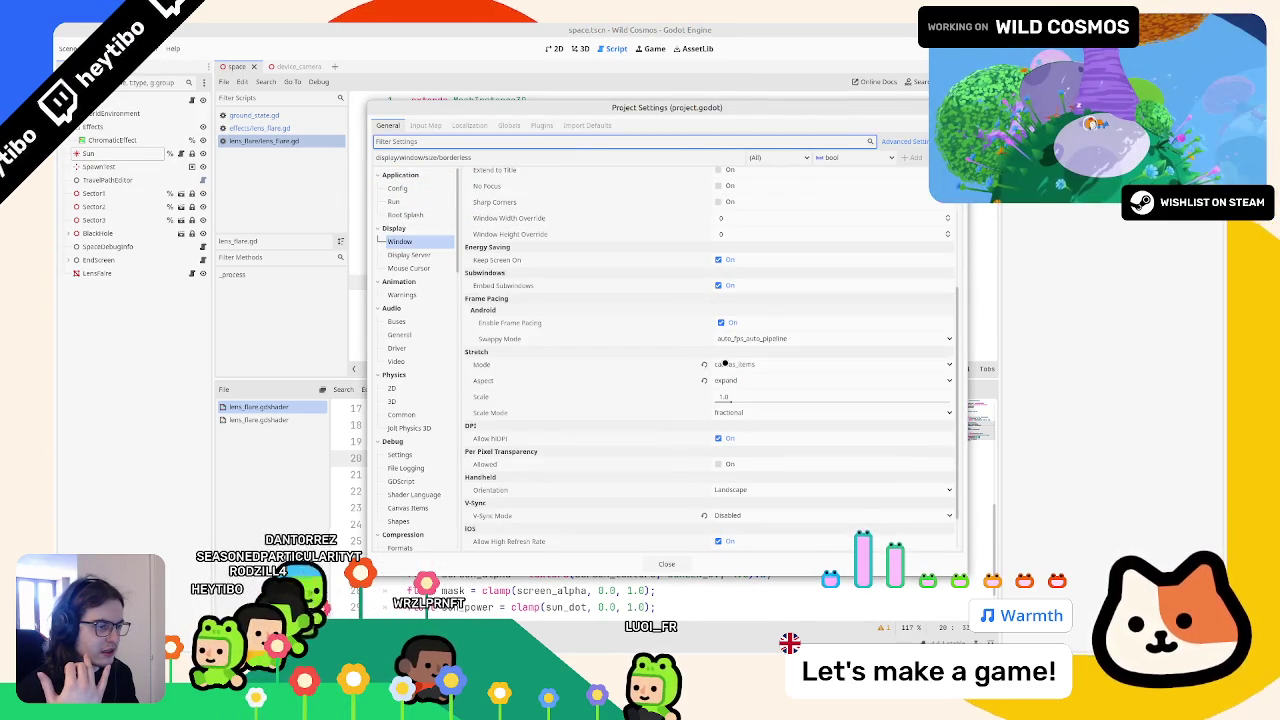
{"action": "left_click", "coordinate": [724, 364]}
{"action": "left_click", "coordinate": [735, 404]}
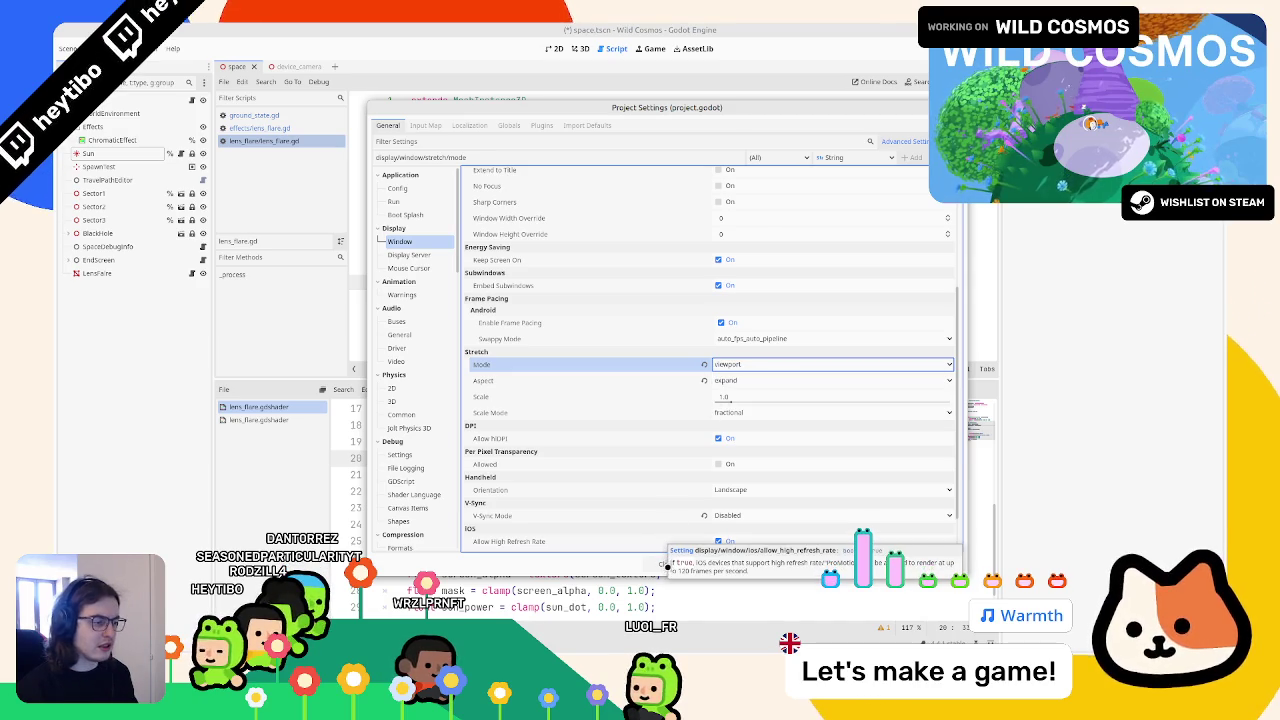
{"action": "left_click", "coordinate": [663, 562]}
{"action": "key", "text": "F5"}
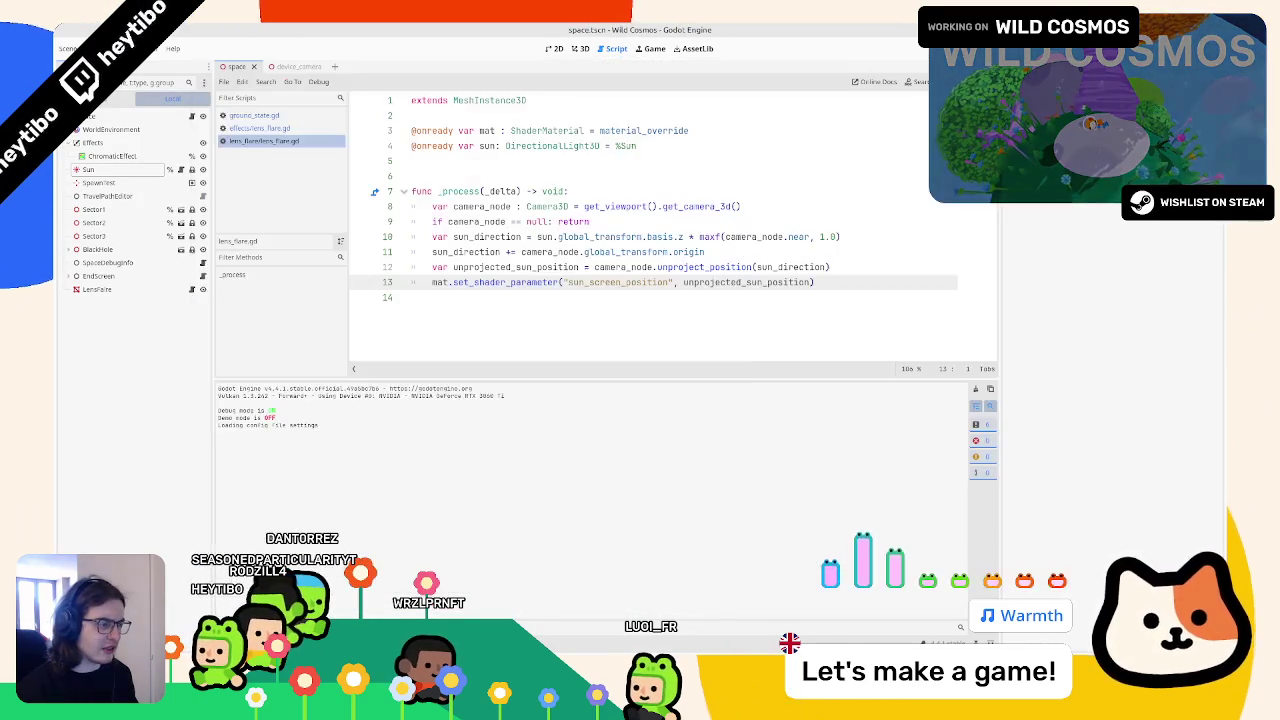
{"action": "key", "text": "F8"}
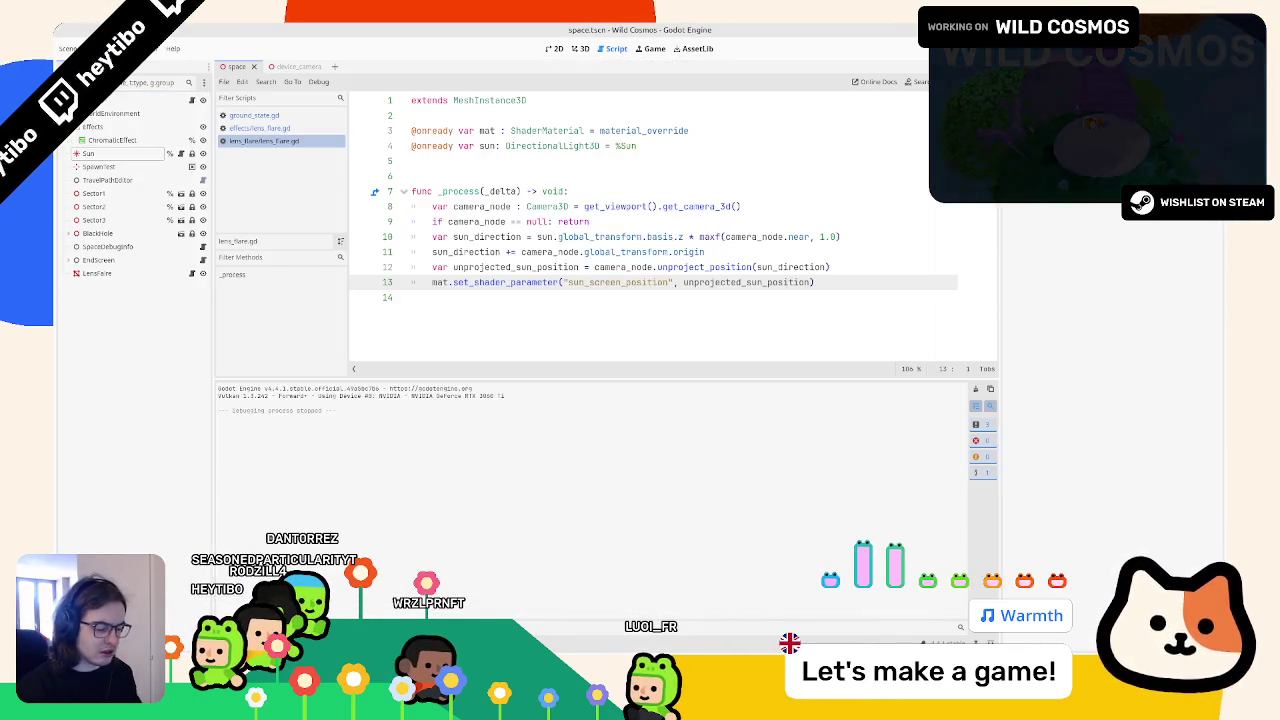
{"action": "key", "text": "ctrl+shift+F5"}
{"action": "key", "text": "Return"}
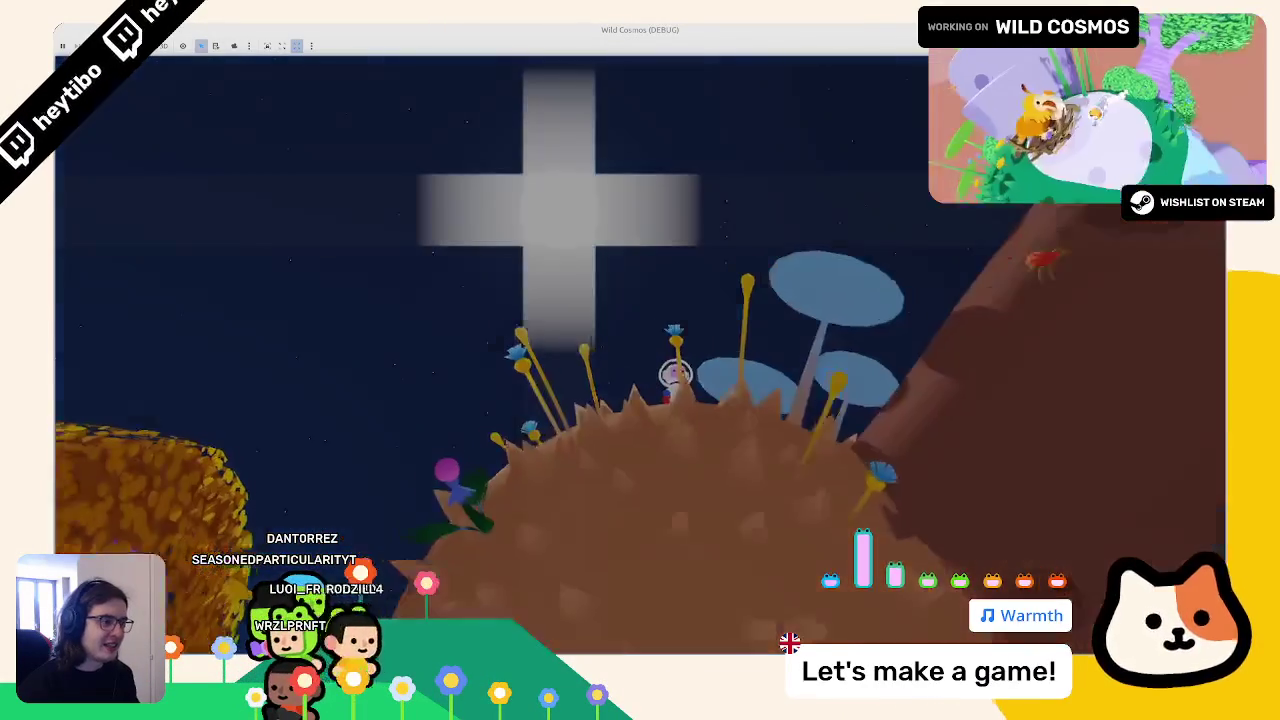
{"action": "key", "text": "F8"}
Step: Set stretch mode back to disabled and run the game and main scene again
{"action": "left_click", "coordinate": [100, 48]}
{"action": "left_click", "coordinate": [125, 70]}
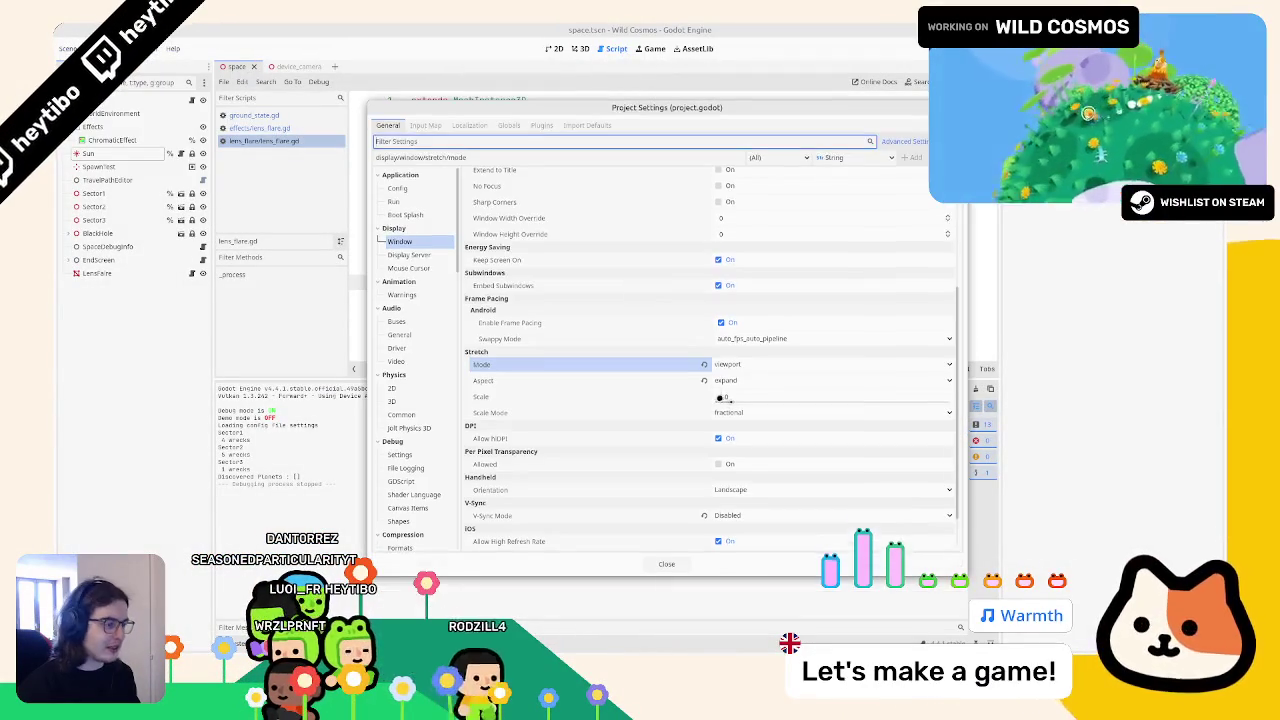
{"action": "left_click", "coordinate": [735, 364]}
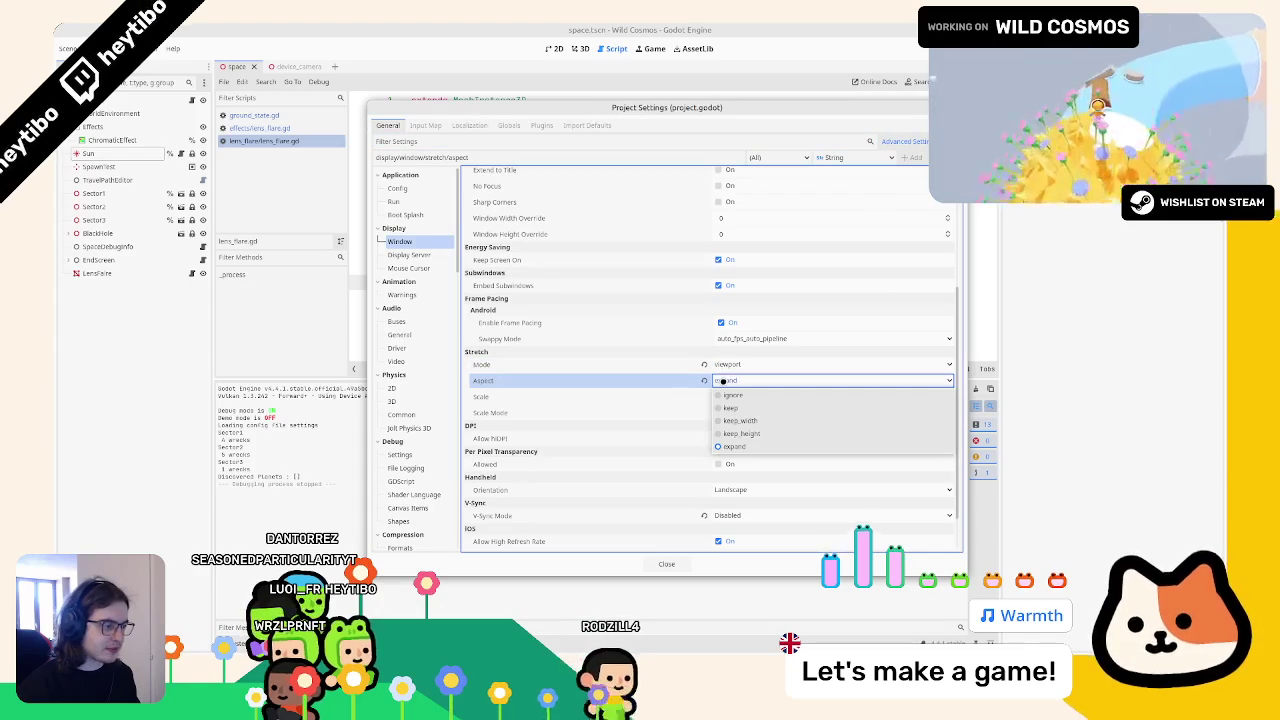
{"action": "left_click", "coordinate": [735, 381]}
{"action": "left_click", "coordinate": [675, 564]}
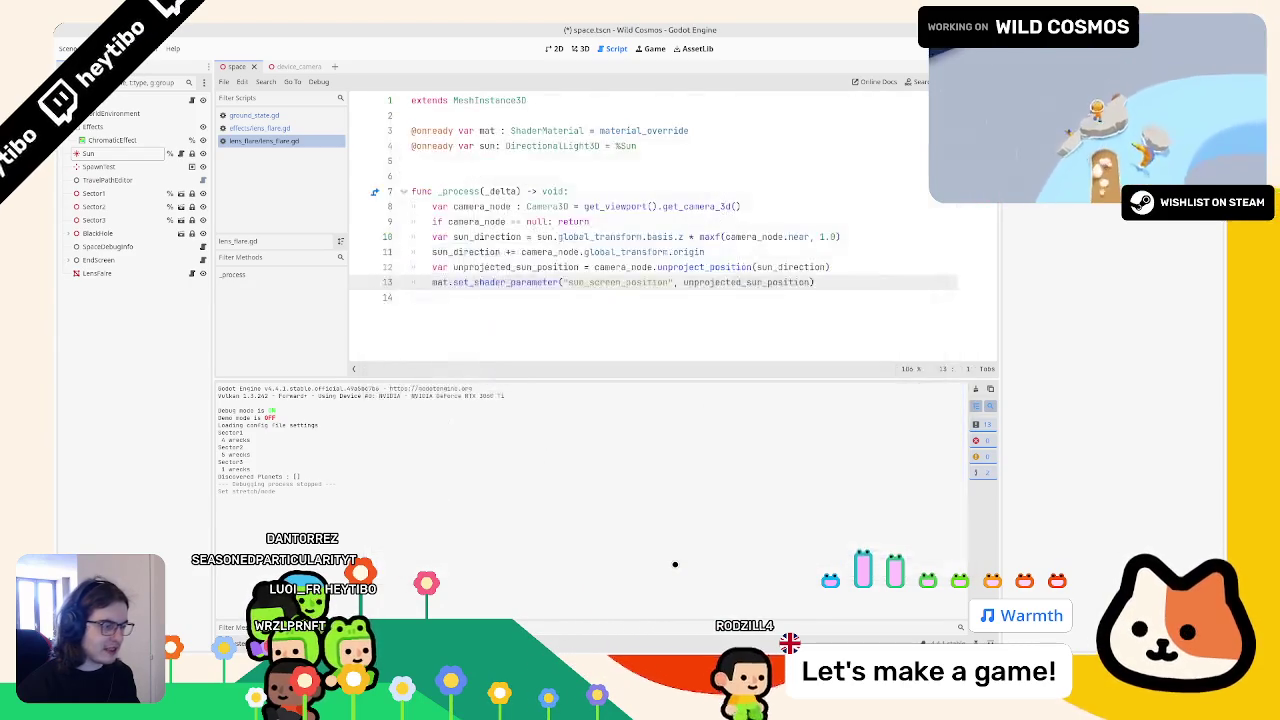
{"action": "key", "text": "F5"}
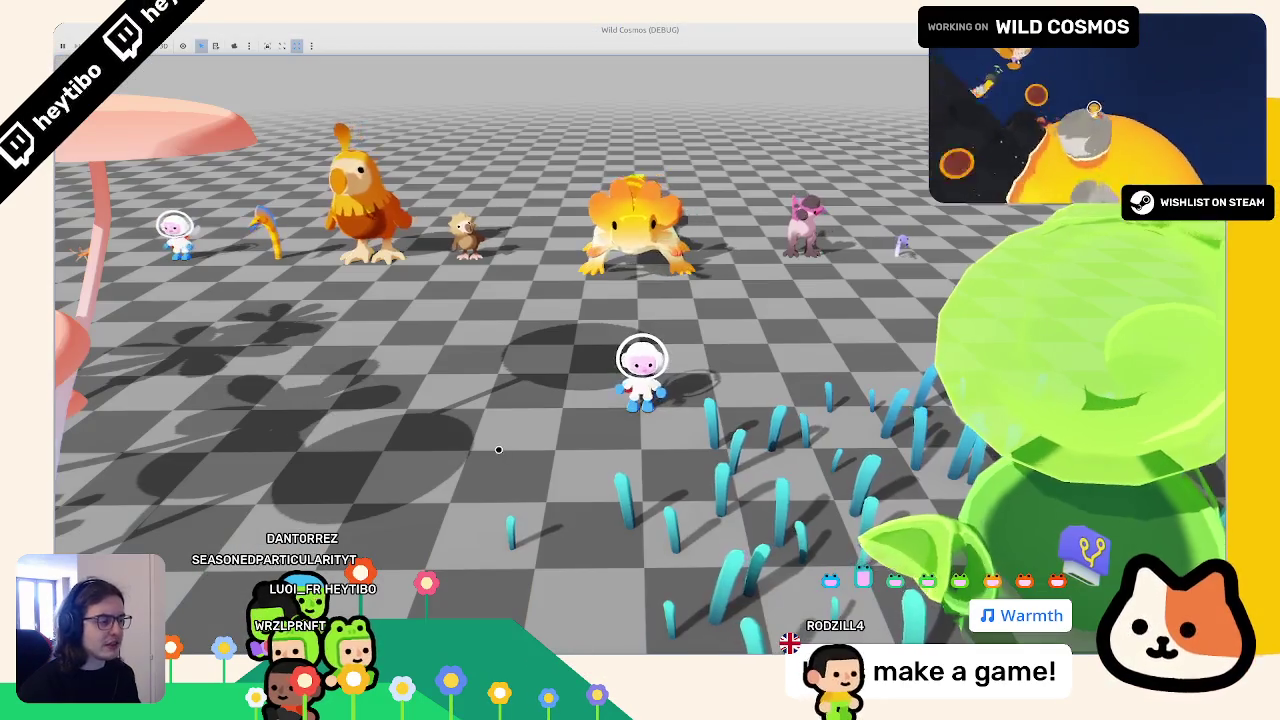
{"action": "key", "text": "F8"}
{"action": "key", "text": "ctrl+shift+F5"}
{"action": "key", "text": "Return"}
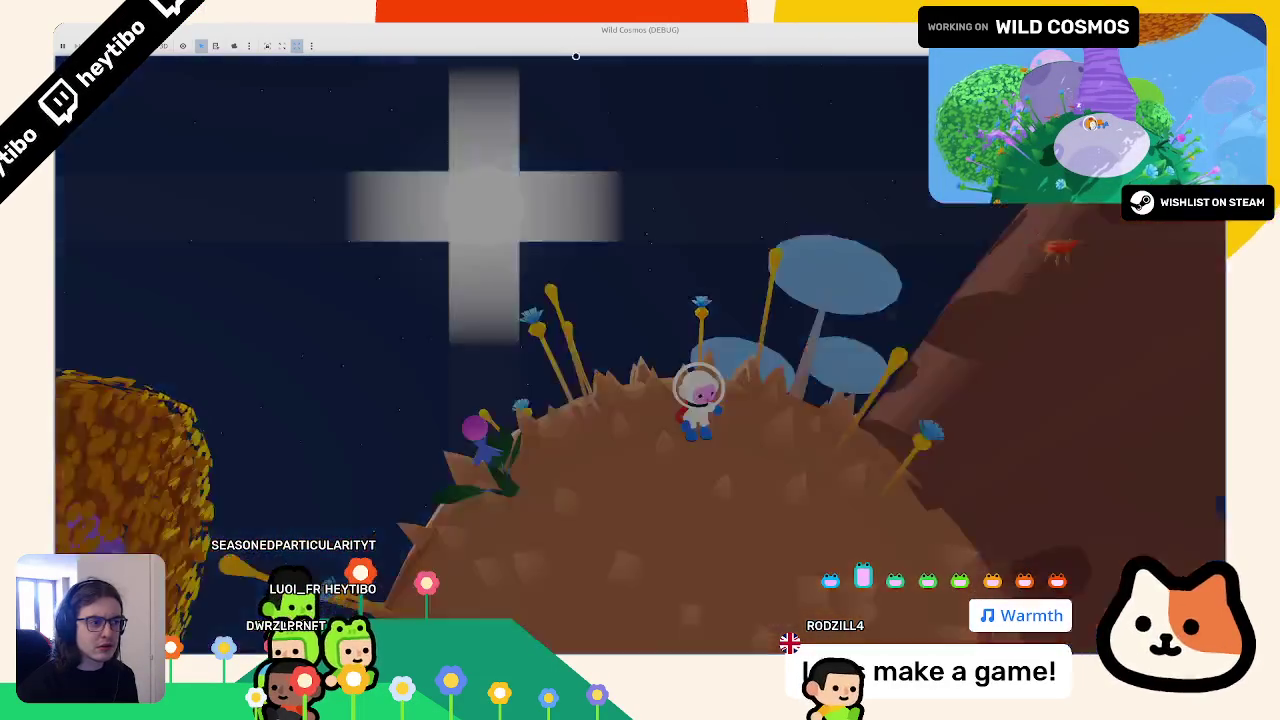
{"action": "key", "text": "Escape"}
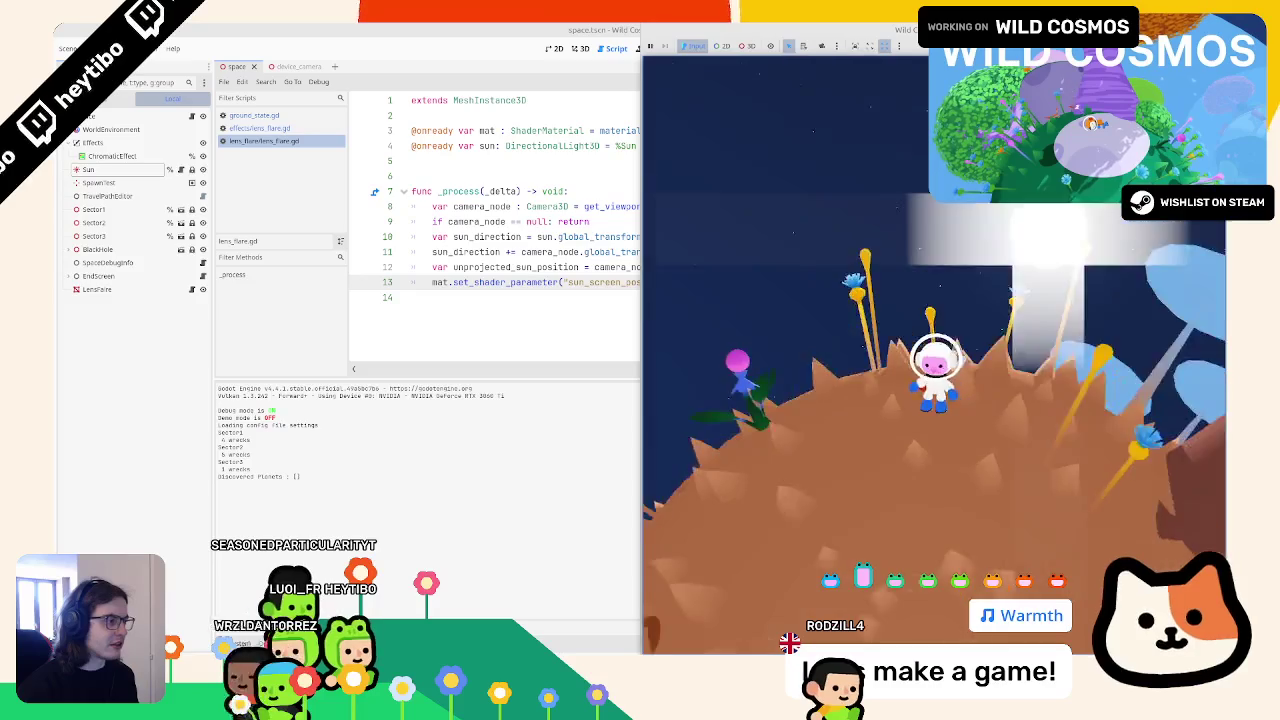
{"action": "key", "text": "F8"}
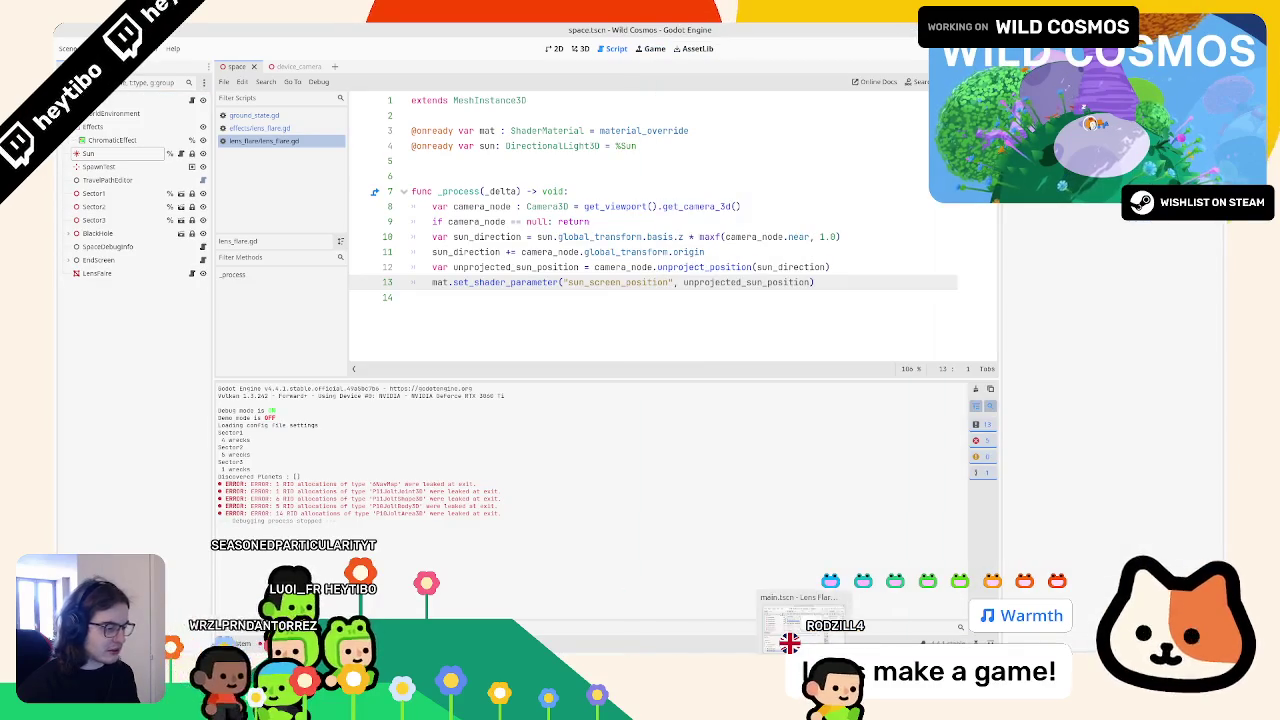
Step: Look up the Display > Window settings in the Lens Flare demo's Project Settings
{"action": "left_click", "coordinate": [498, 176]}
{"action": "left_click", "coordinate": [520, 210]}
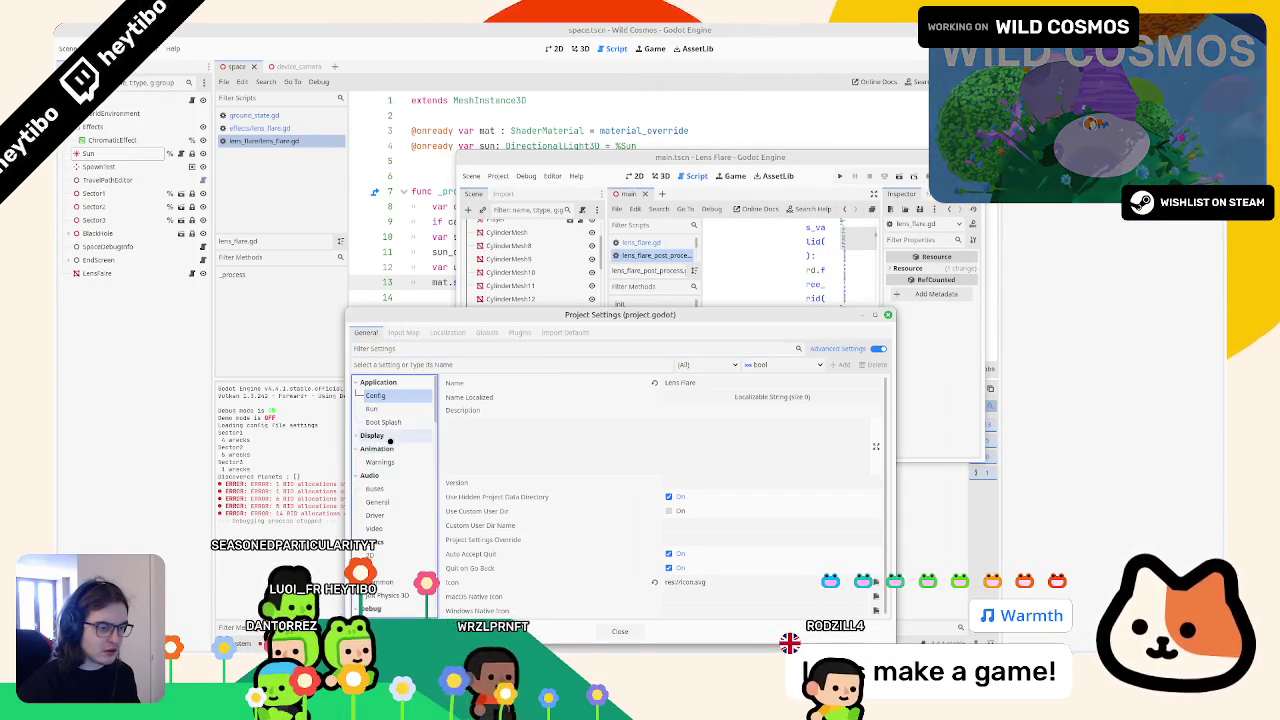
{"action": "left_click", "coordinate": [385, 448]}
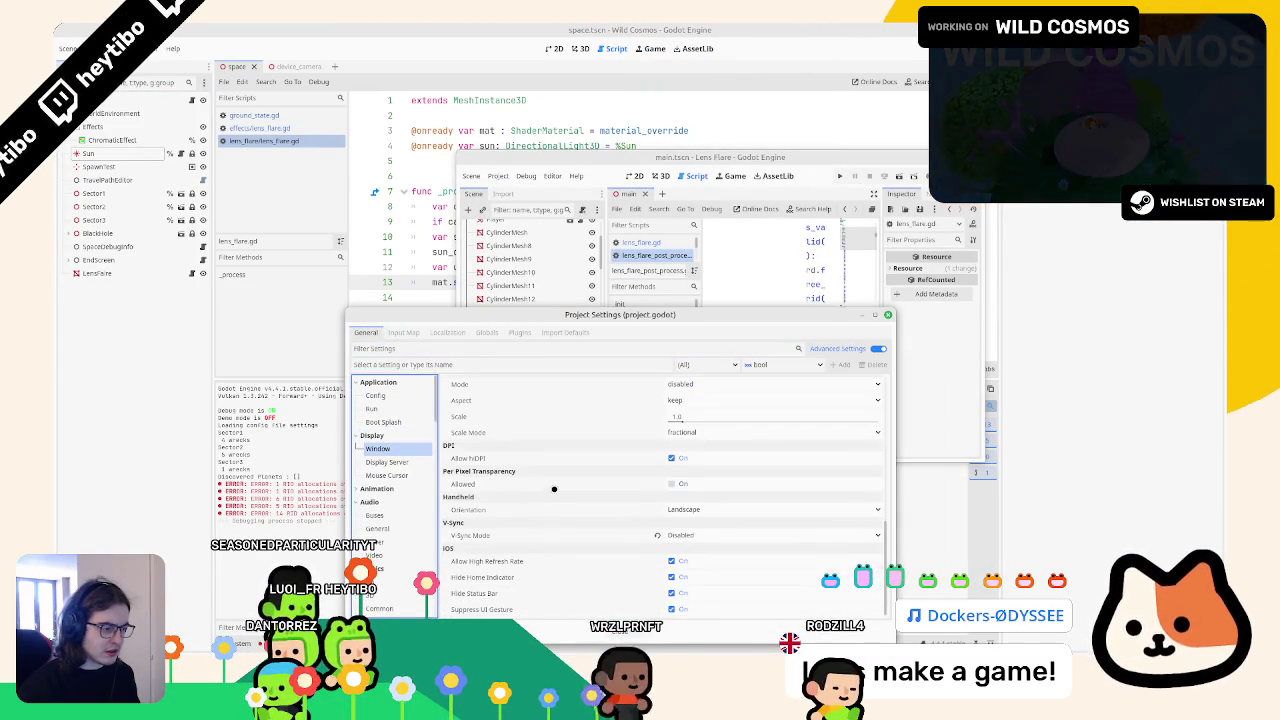
{"action": "scroll", "coordinate": [535, 497], "scroll_direction": "up", "scroll_amount": 2}
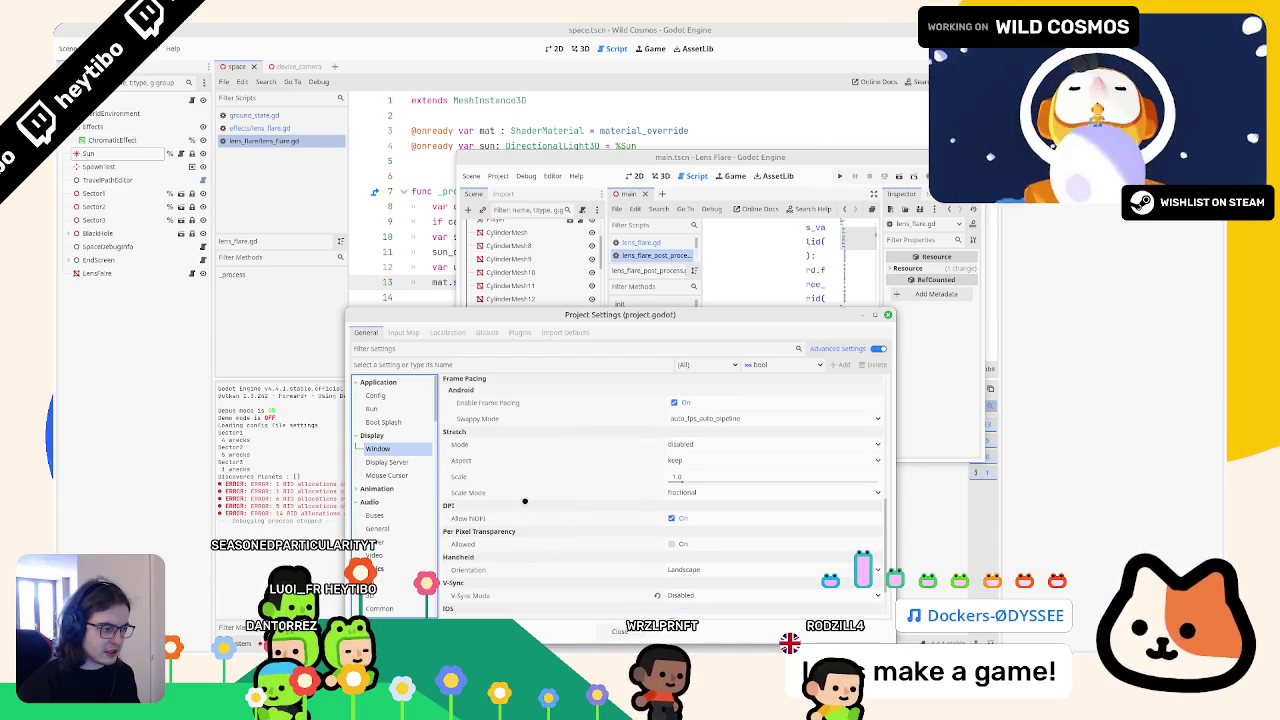
{"action": "key", "text": "Escape"}
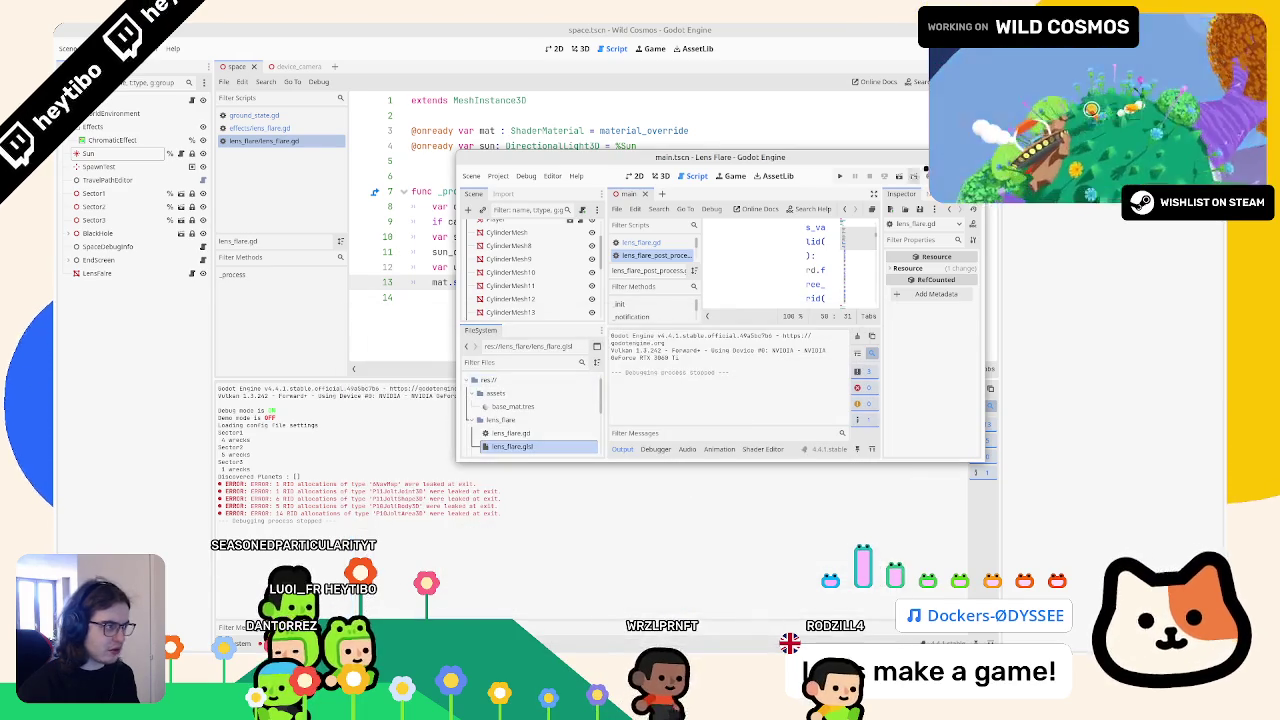
Step: Run the Lens Flare demo beside the editor, stop it, and reopen Wild Cosmos Project Settings
{"action": "key", "text": "F5"}
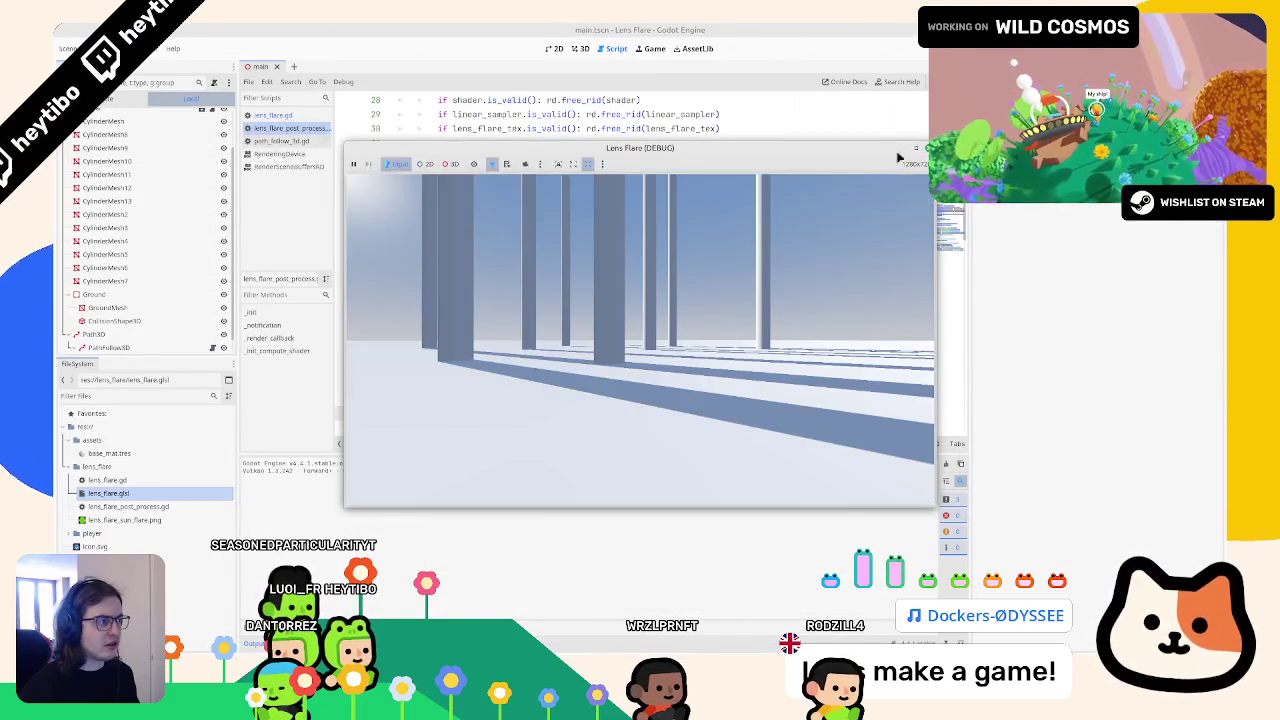
{"action": "key", "text": "super+Right"}
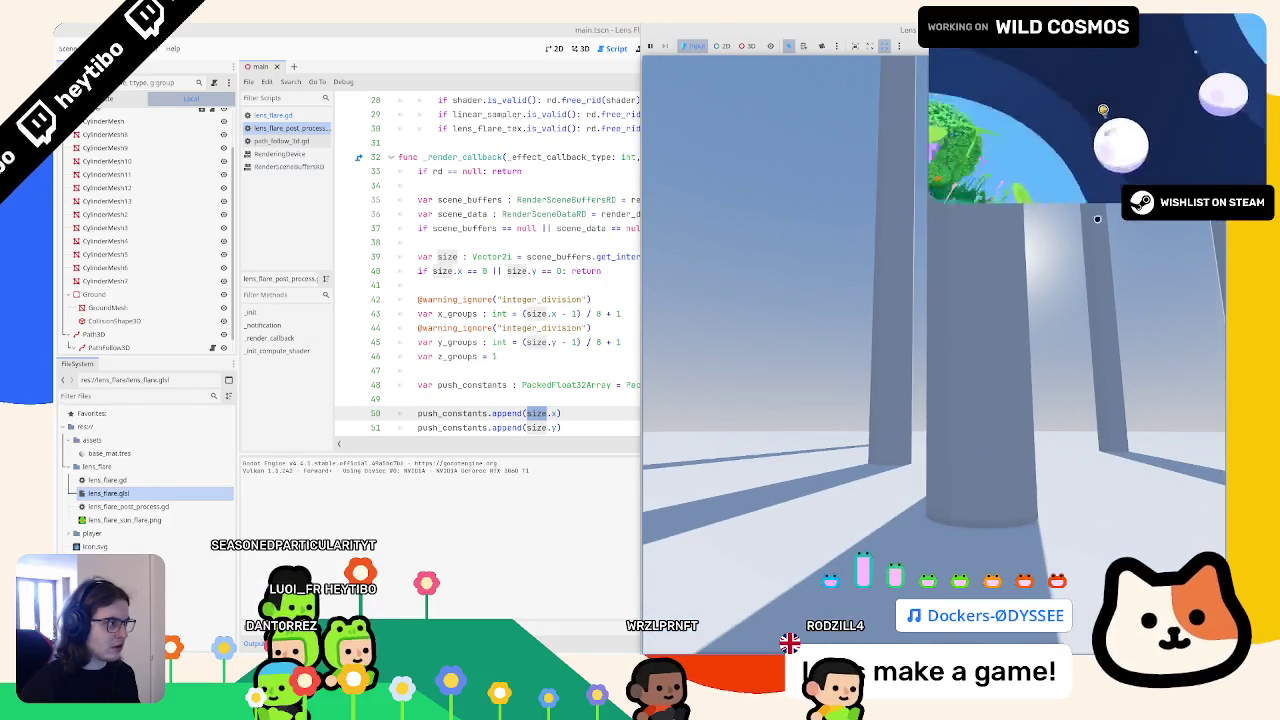
{"action": "key", "text": "F8"}
{"action": "key", "text": "alt+Tab"}
{"action": "left_click", "coordinate": [95, 48]}
{"action": "left_click", "coordinate": [130, 73]}
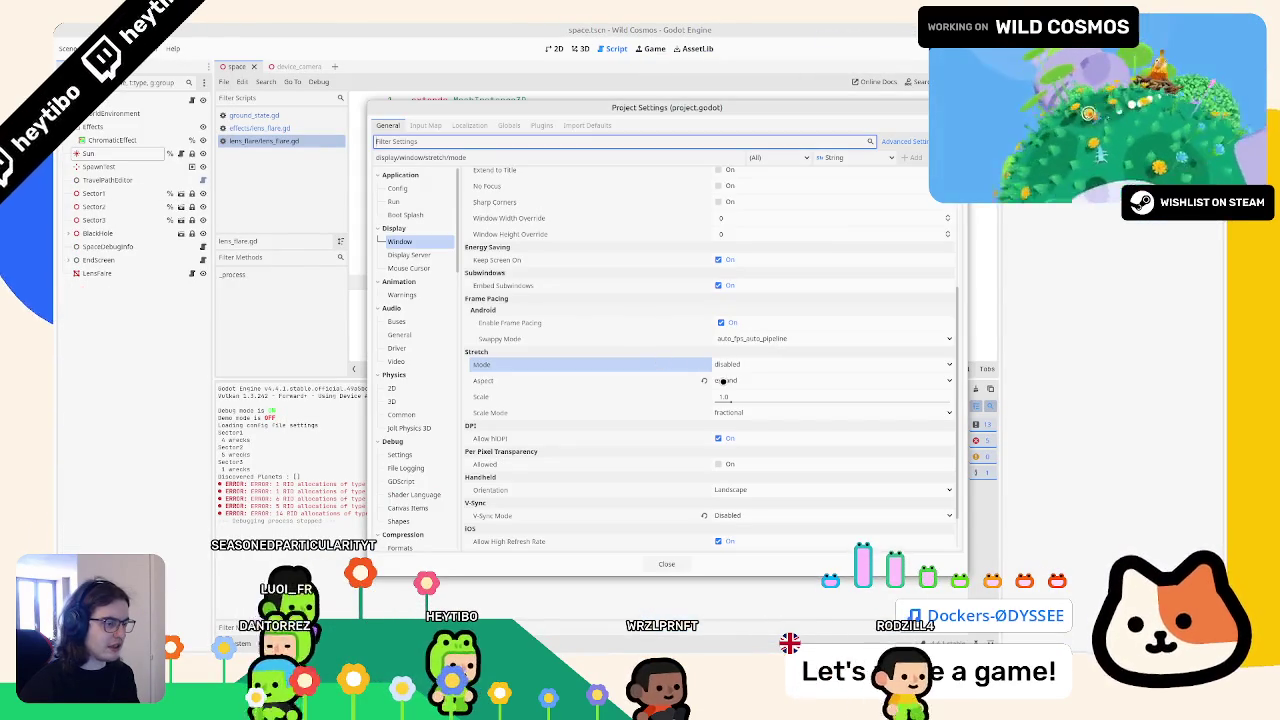
Step: Run main.tscn full screen and flip through the map, journal and bestiary
{"action": "key", "text": "Escape"}
{"action": "key", "text": "ctrl+shift+o"}
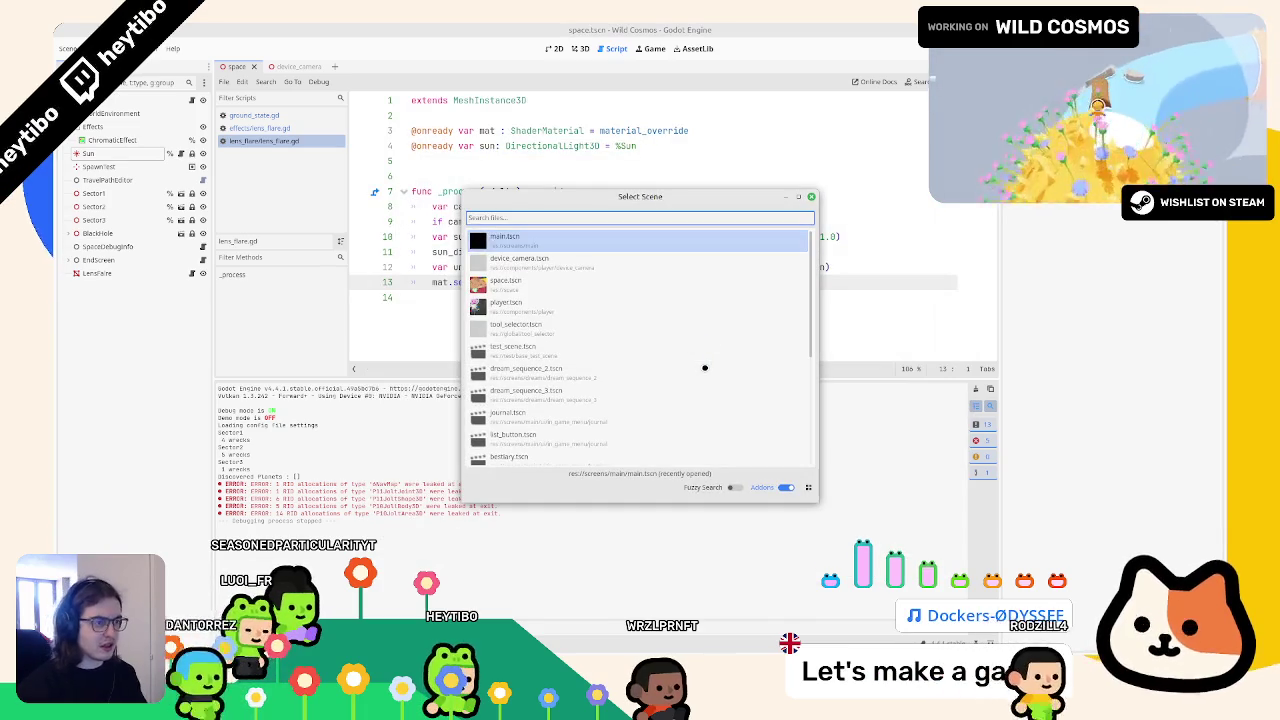
{"action": "key", "text": "Return"}
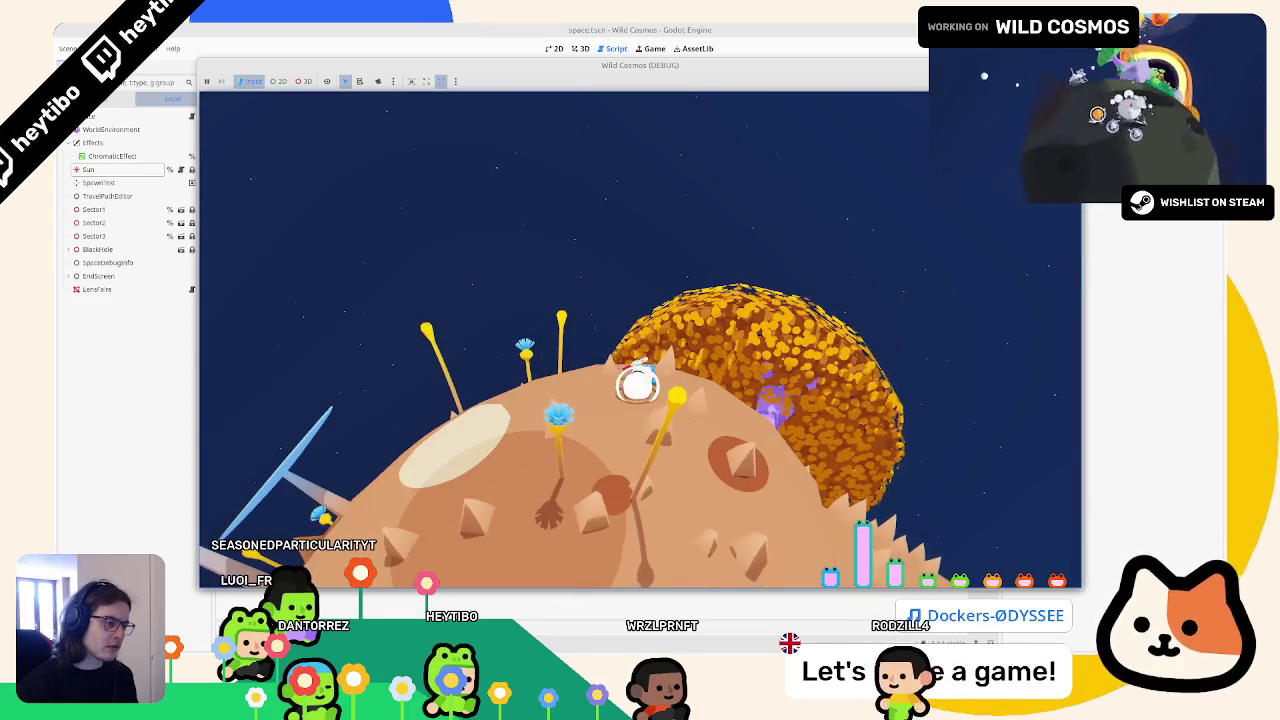
{"action": "key", "text": "m"}
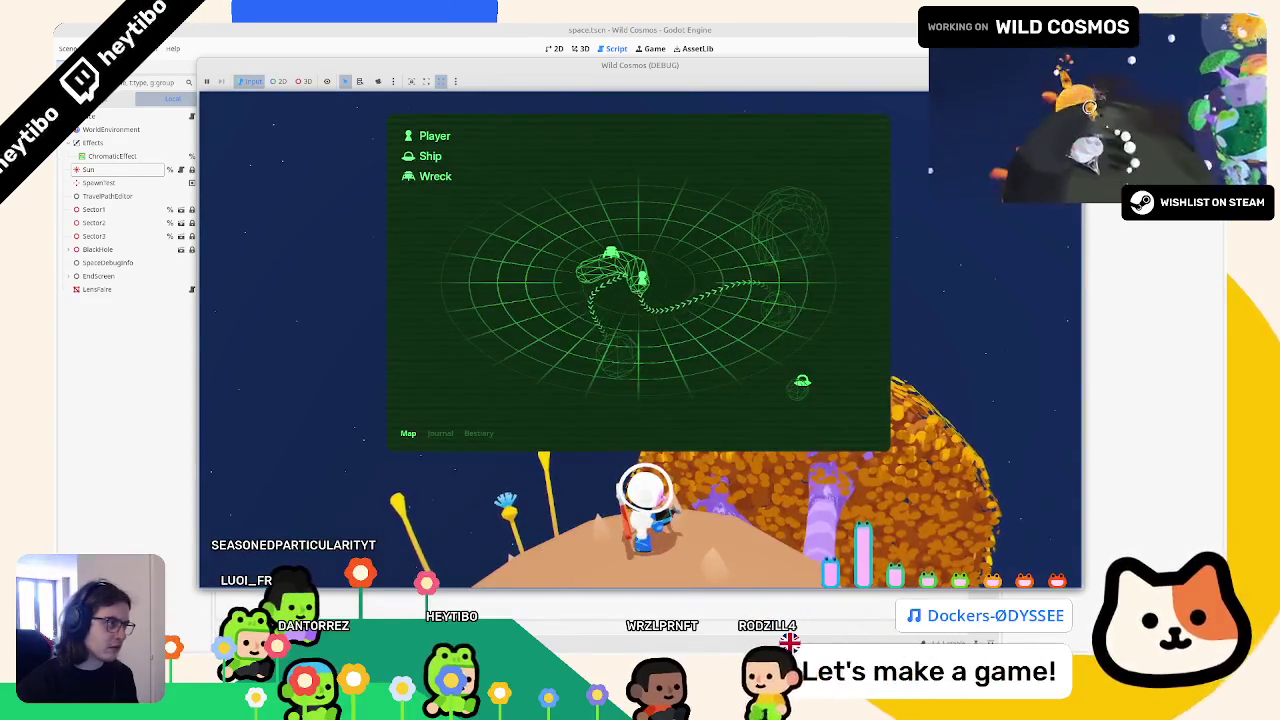
{"action": "key", "text": "super+Right"}
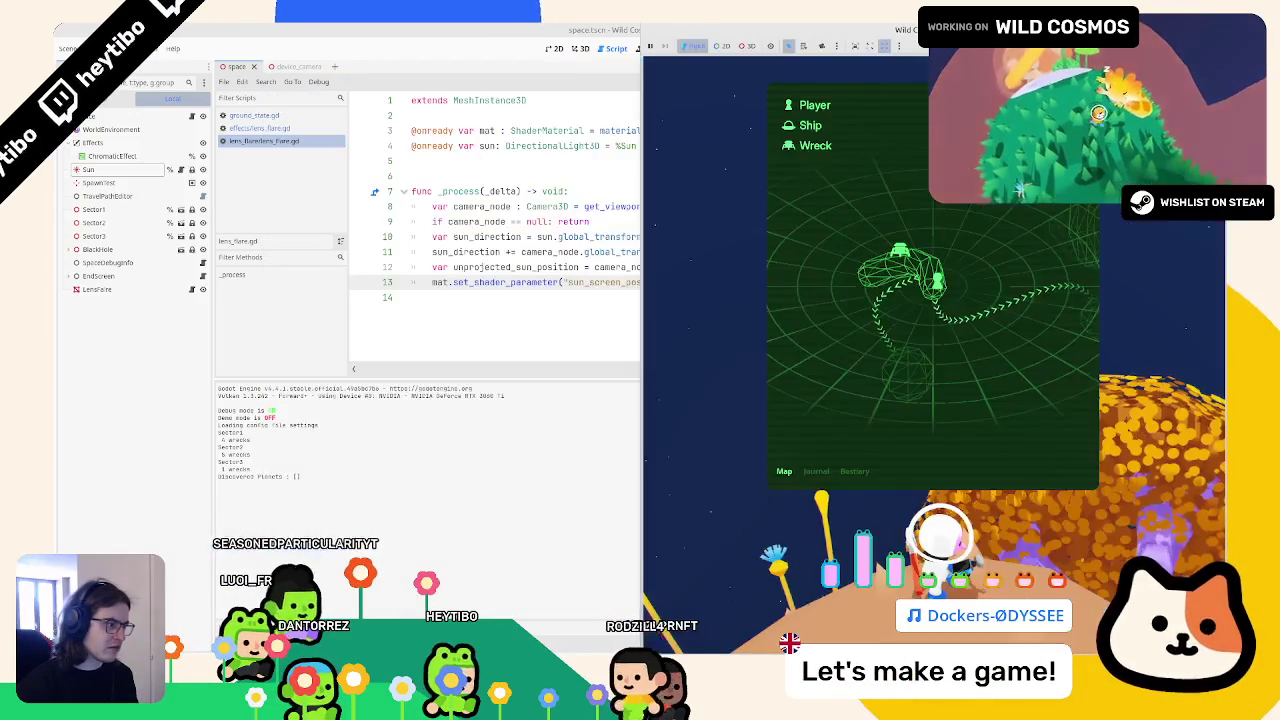
{"action": "key", "text": "super+Up"}
{"action": "left_click", "coordinate": [356, 472]}
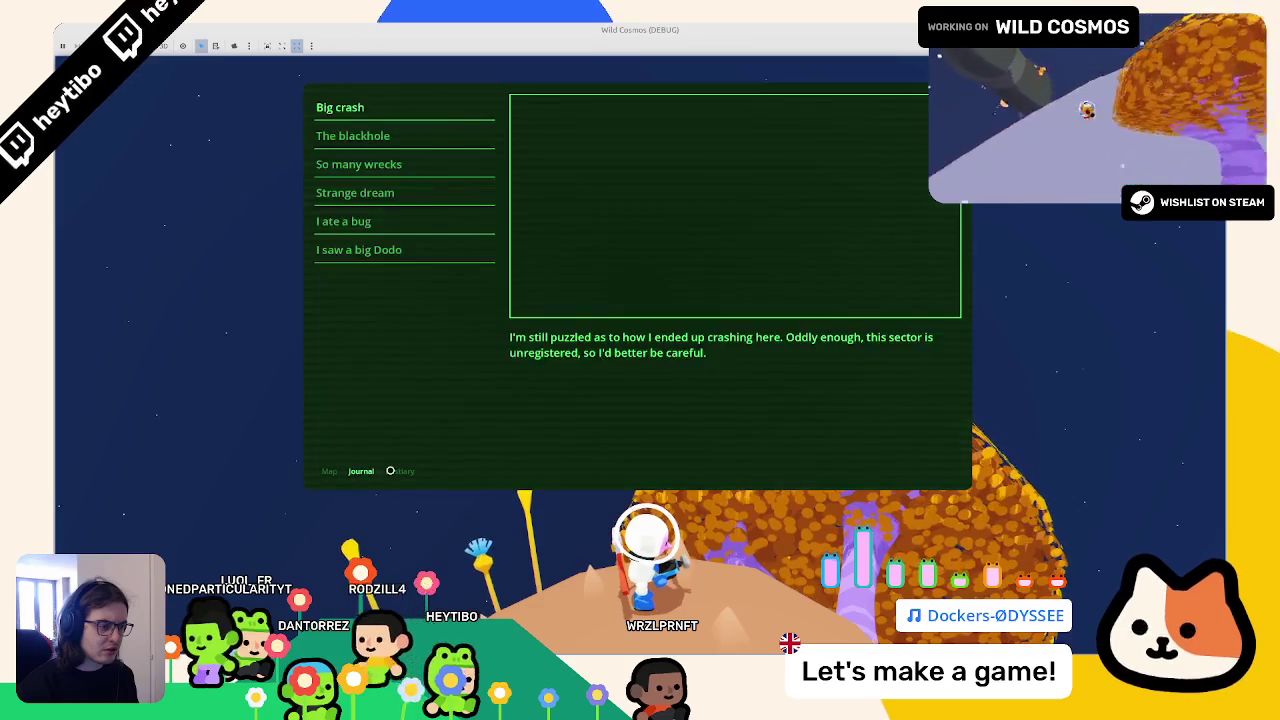
{"action": "left_click", "coordinate": [400, 471]}
{"action": "key", "text": "Escape"}
{"action": "key", "text": "Escape"}
{"action": "key", "text": "Tab"}
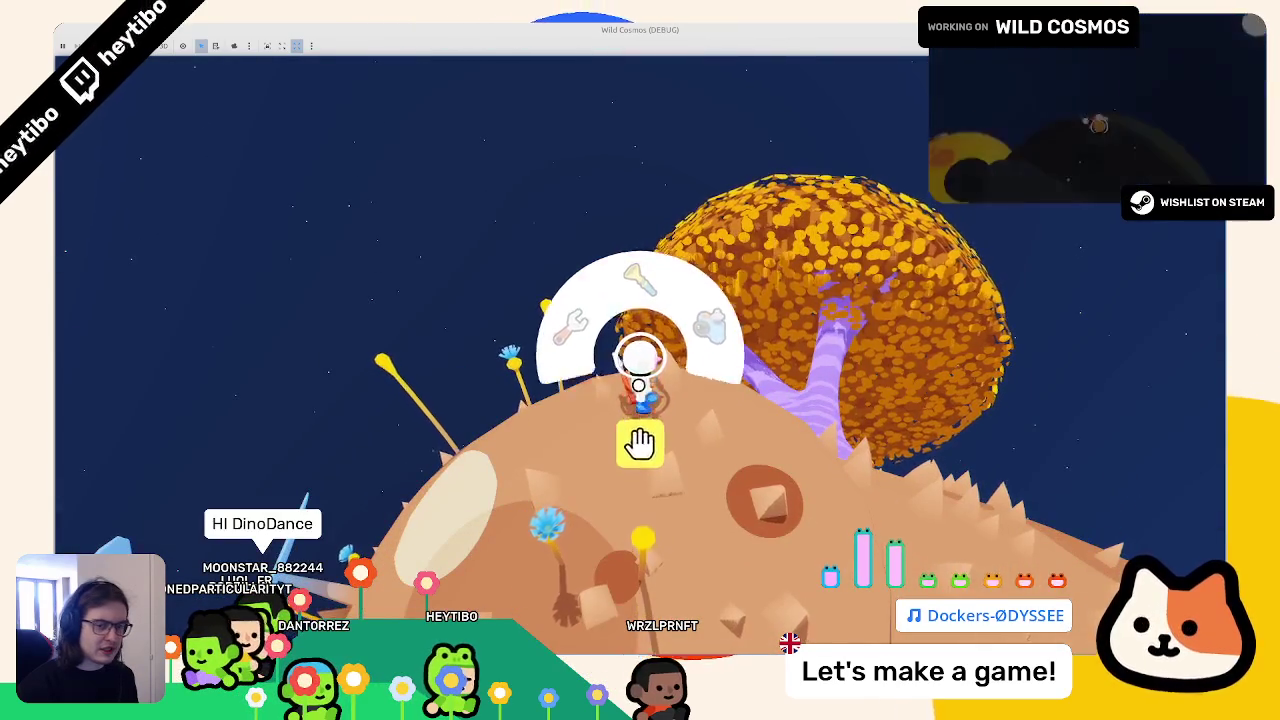
Step: Walk the astronaut around the planet to view the sun's flare, then stop the game
{"action": "key", "text": "w"}
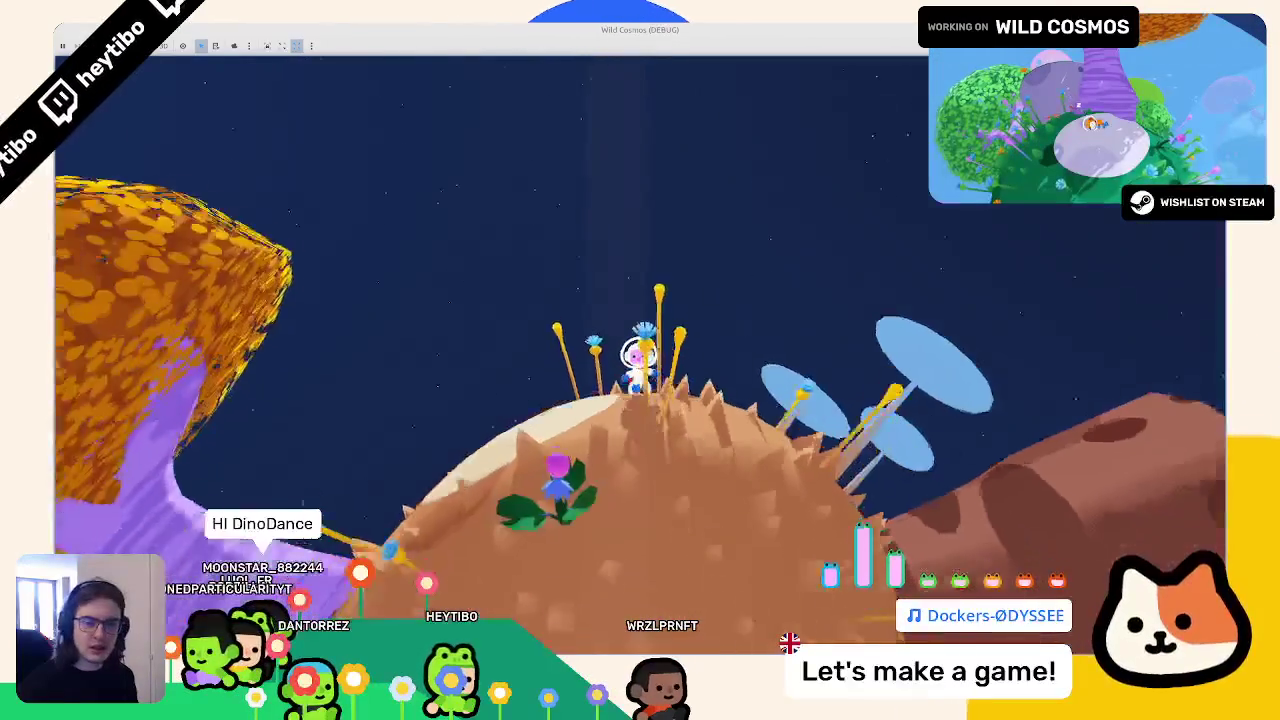
{"action": "key", "text": "w"}
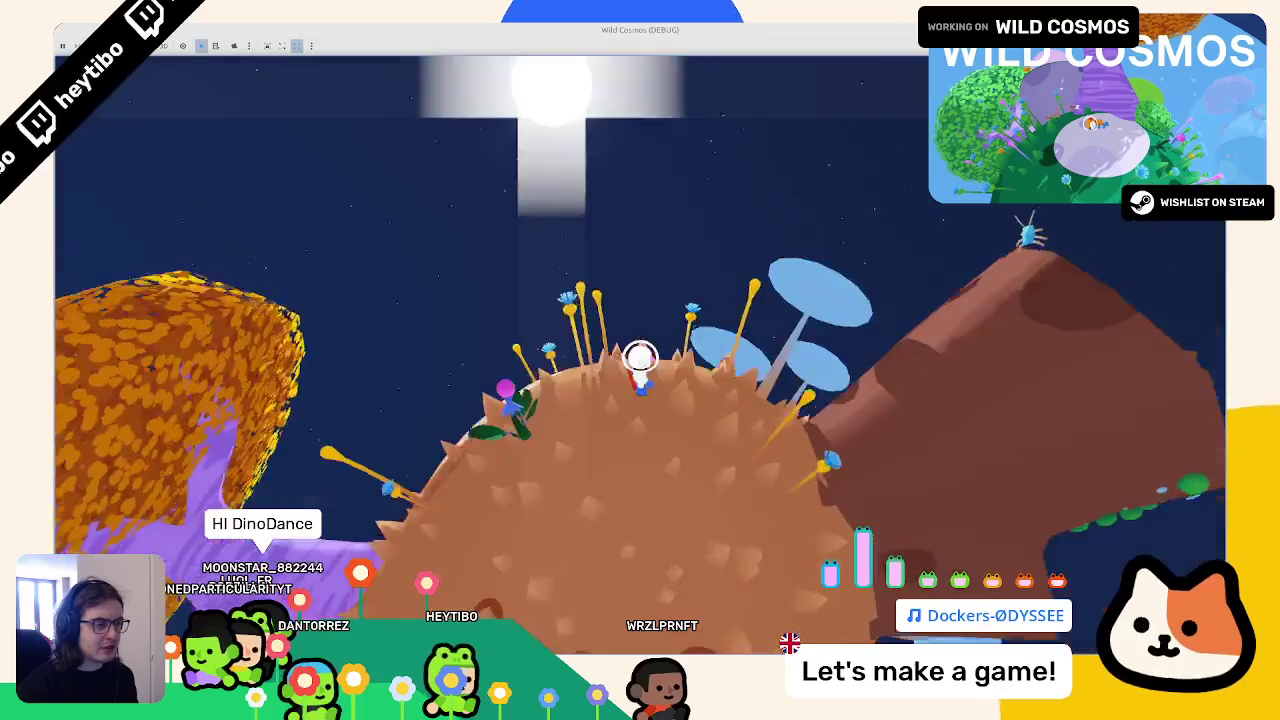
{"action": "key", "text": "super+Down"}
{"action": "key", "text": "w"}
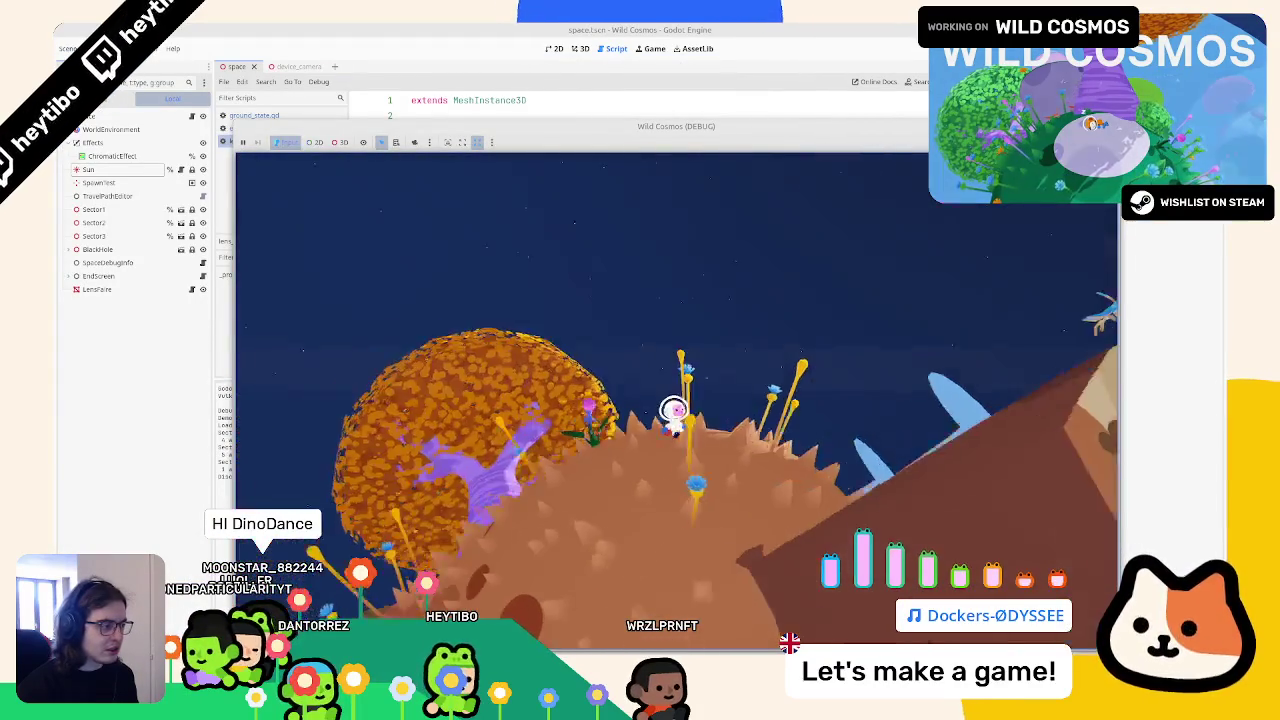
{"action": "key", "text": "w"}
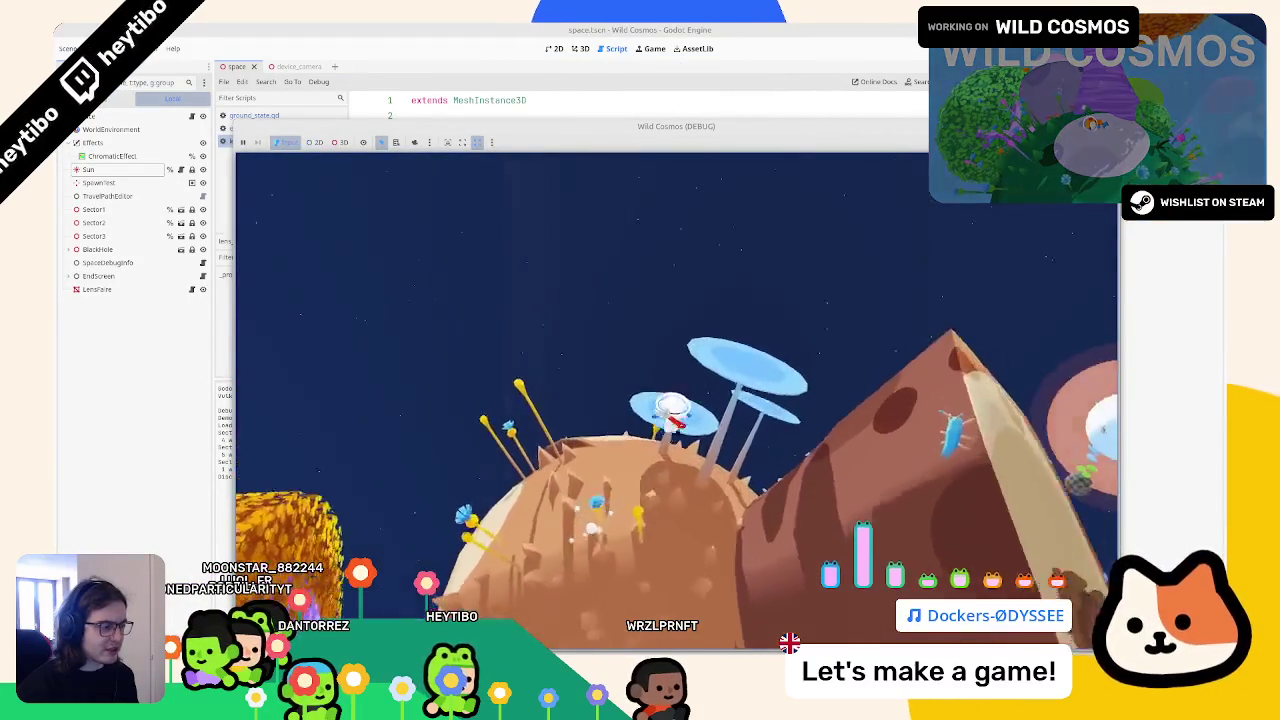
{"action": "key", "text": "space"}
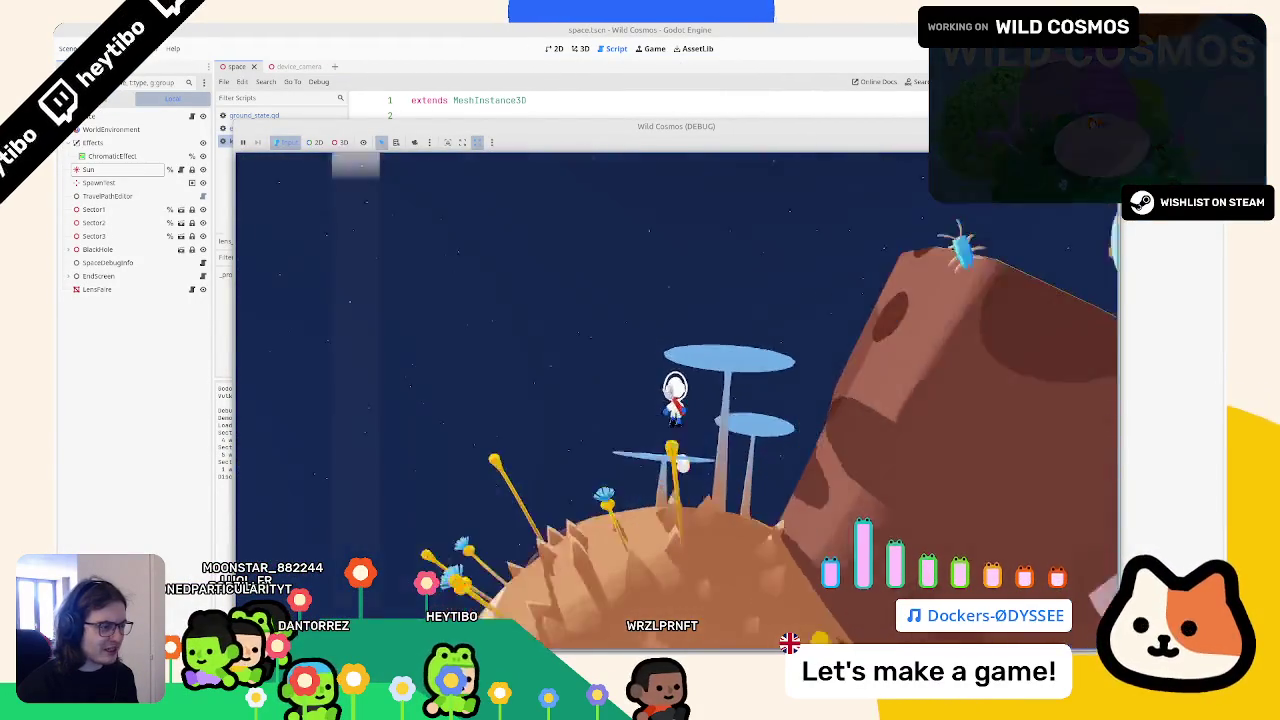
{"action": "key", "text": "w"}
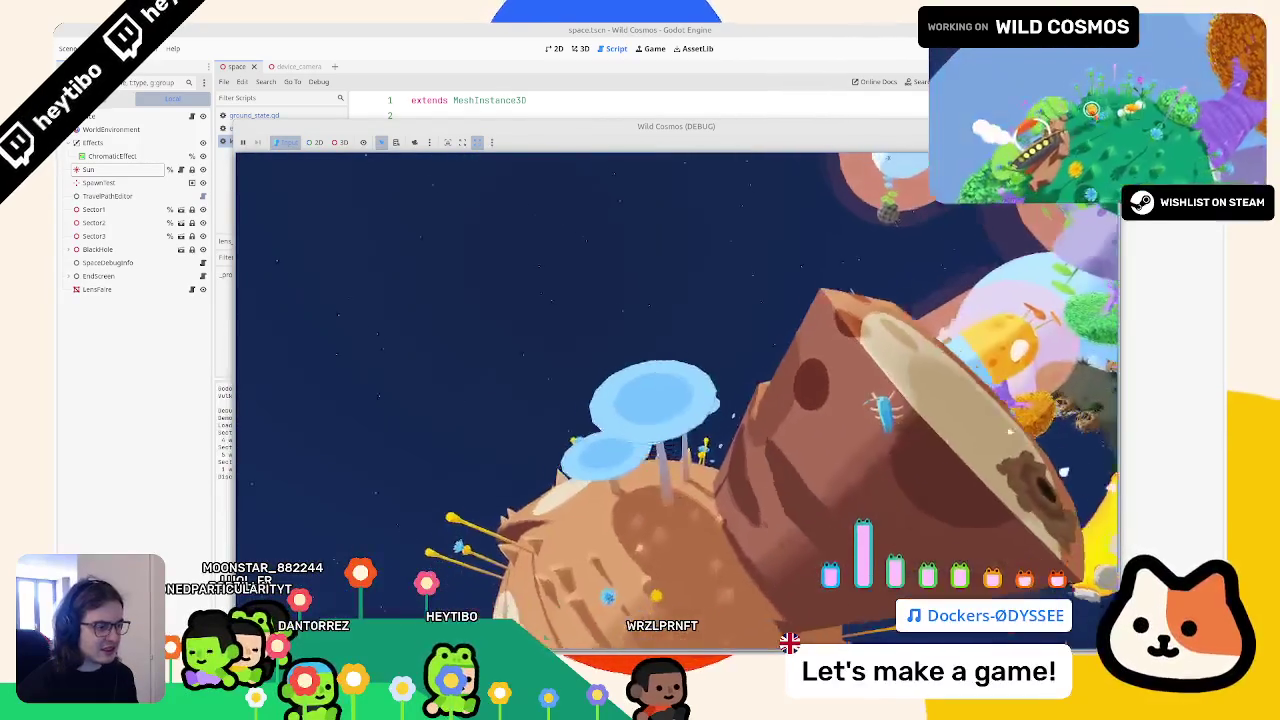
{"action": "key", "text": "w"}
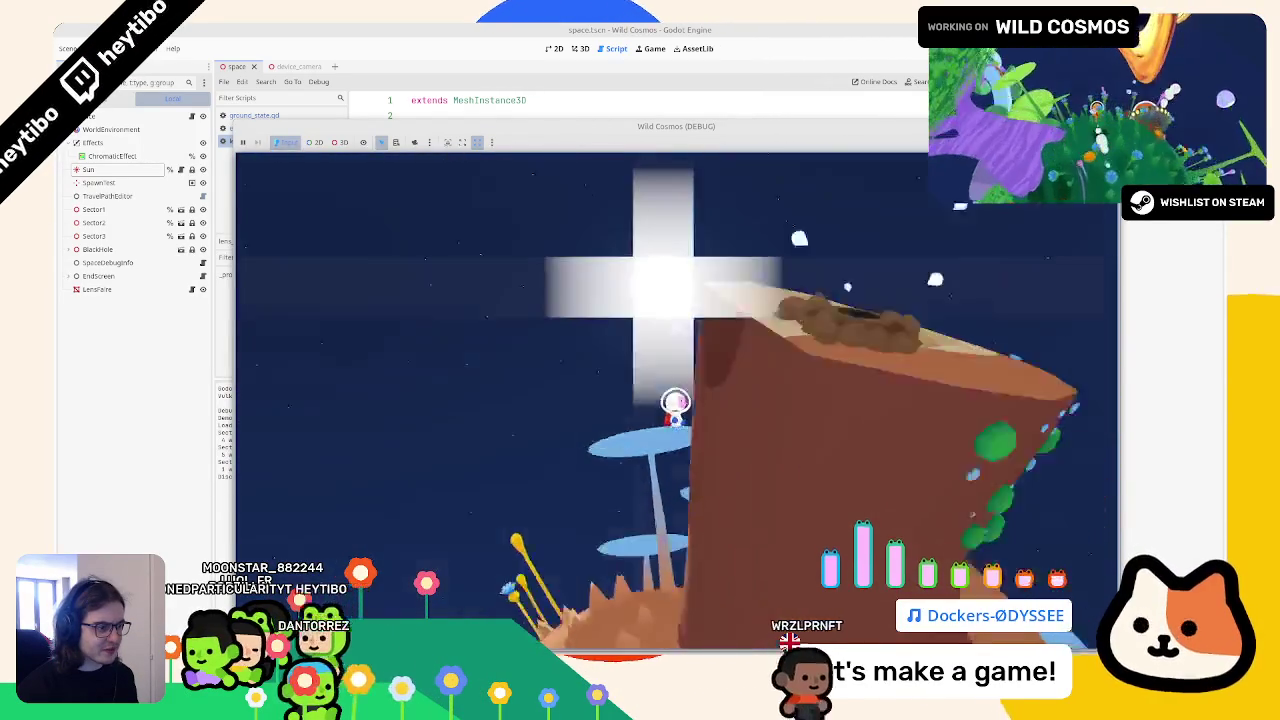
{"action": "key", "text": "Escape"}
{"action": "key", "text": "F8"}
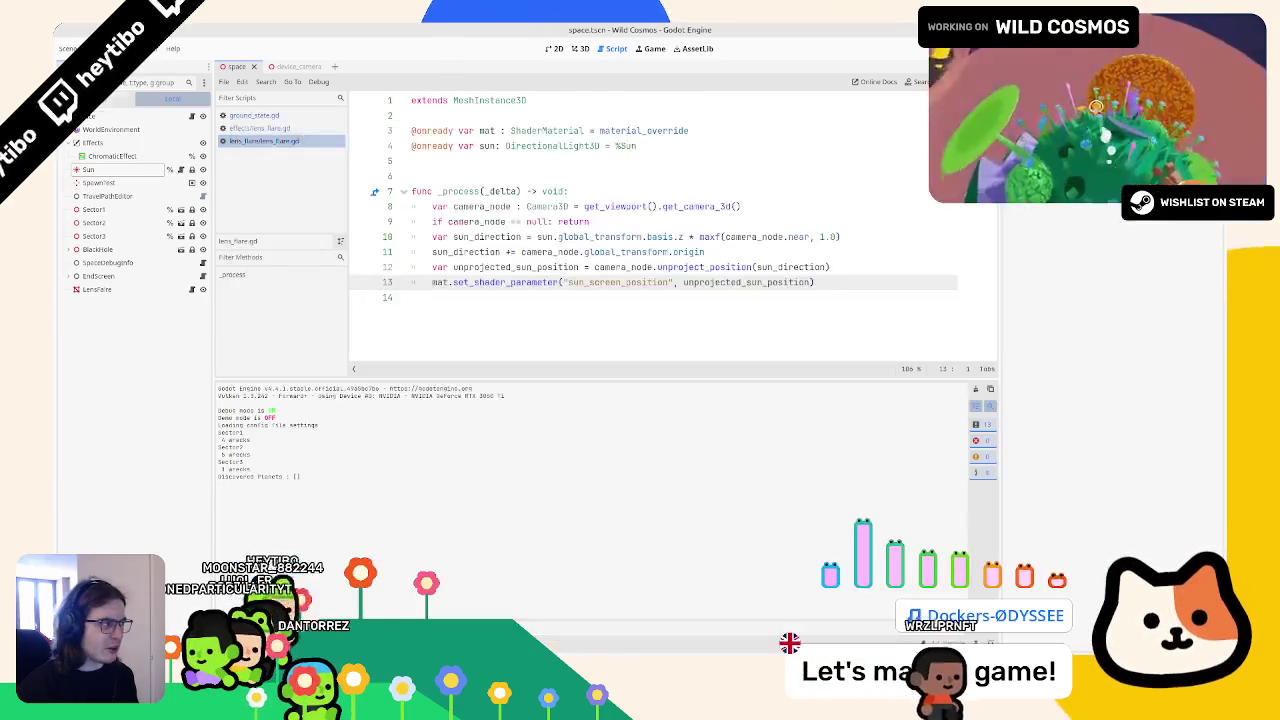
Step: Show the space scene in 3D, select the LensFlare node and bring up its lens_flare.gdshader code below
{"action": "left_click", "coordinate": [577, 48]}
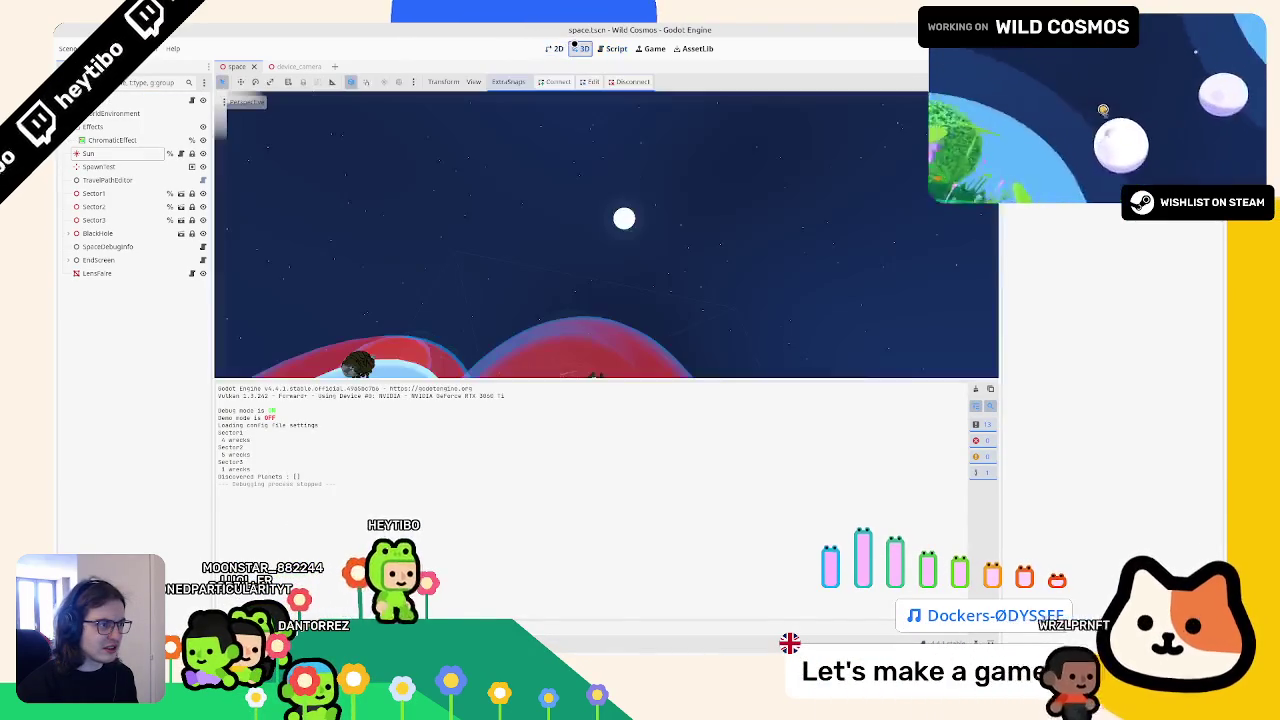
{"action": "mouse_move", "coordinate": [497, 136]}
{"action": "left_mouse_down"}
{"action": "mouse_move", "coordinate": [409, 157]}
{"action": "mouse_move", "coordinate": [395, 511]}
{"action": "left_mouse_up"}
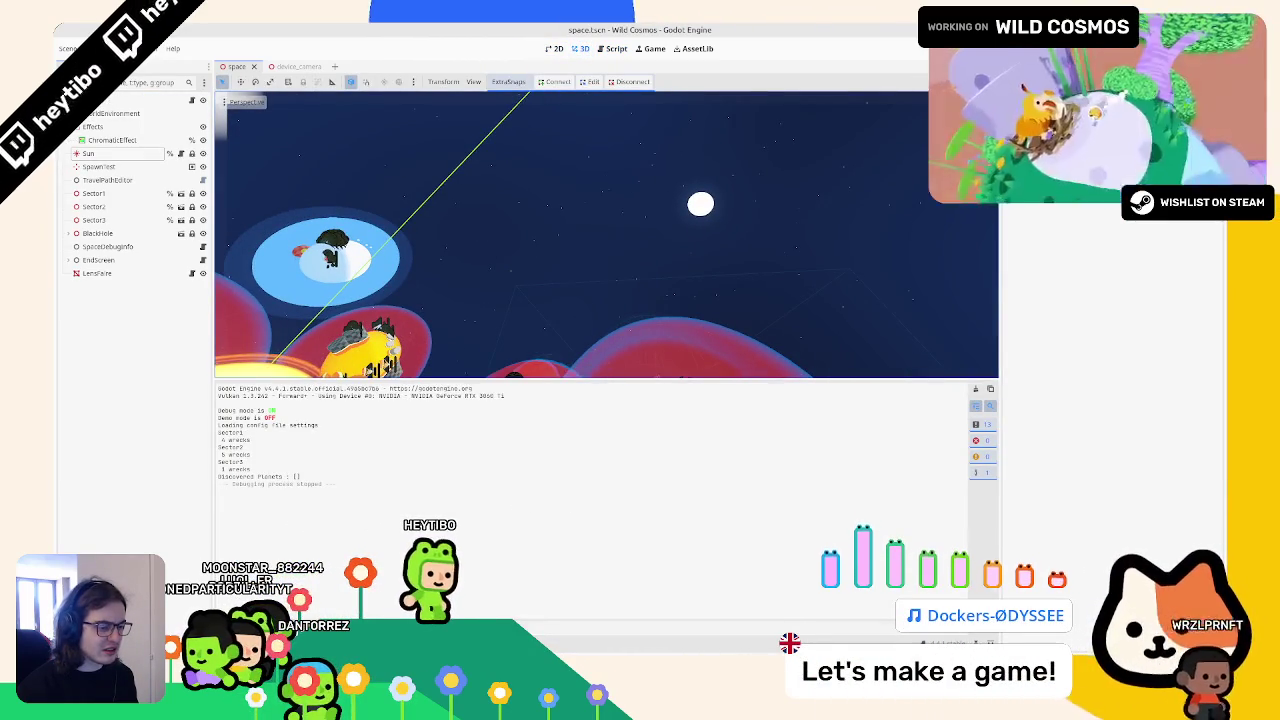
{"action": "key", "text": "ctrl+j"}
{"action": "left_click", "coordinate": [136, 142]}
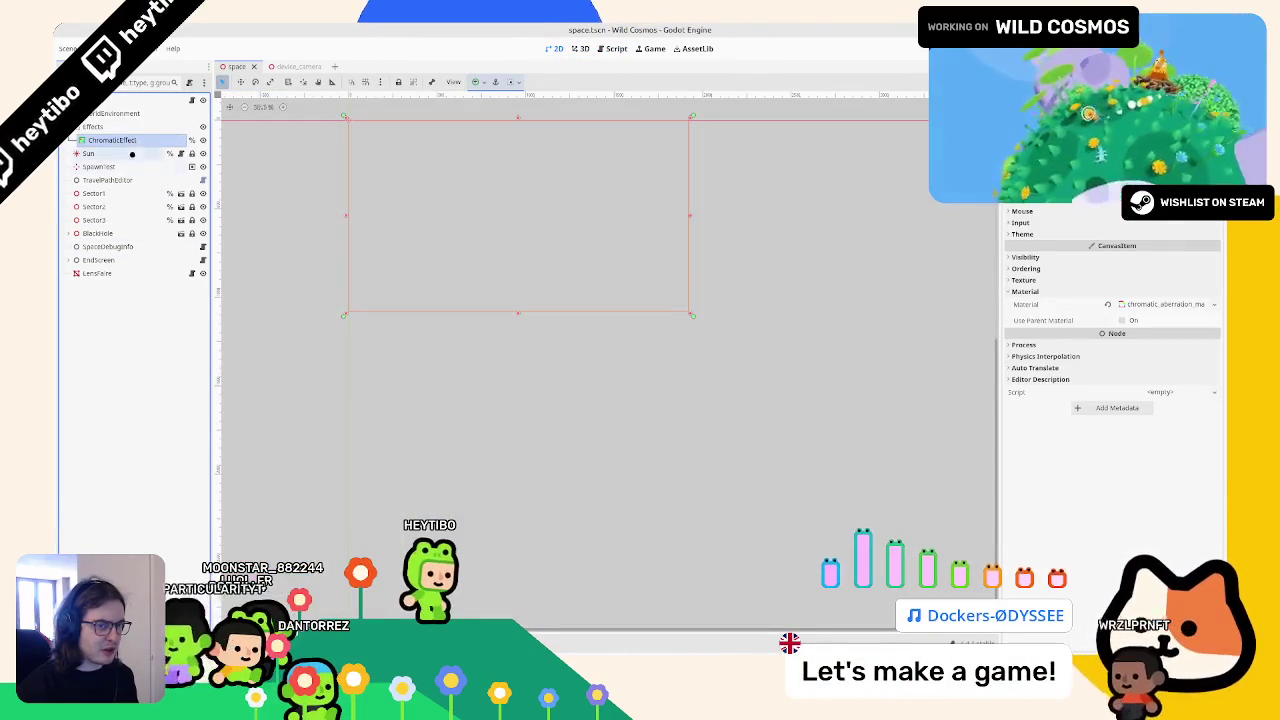
{"action": "left_click", "coordinate": [117, 275]}
{"action": "key", "text": "ctrl+j"}
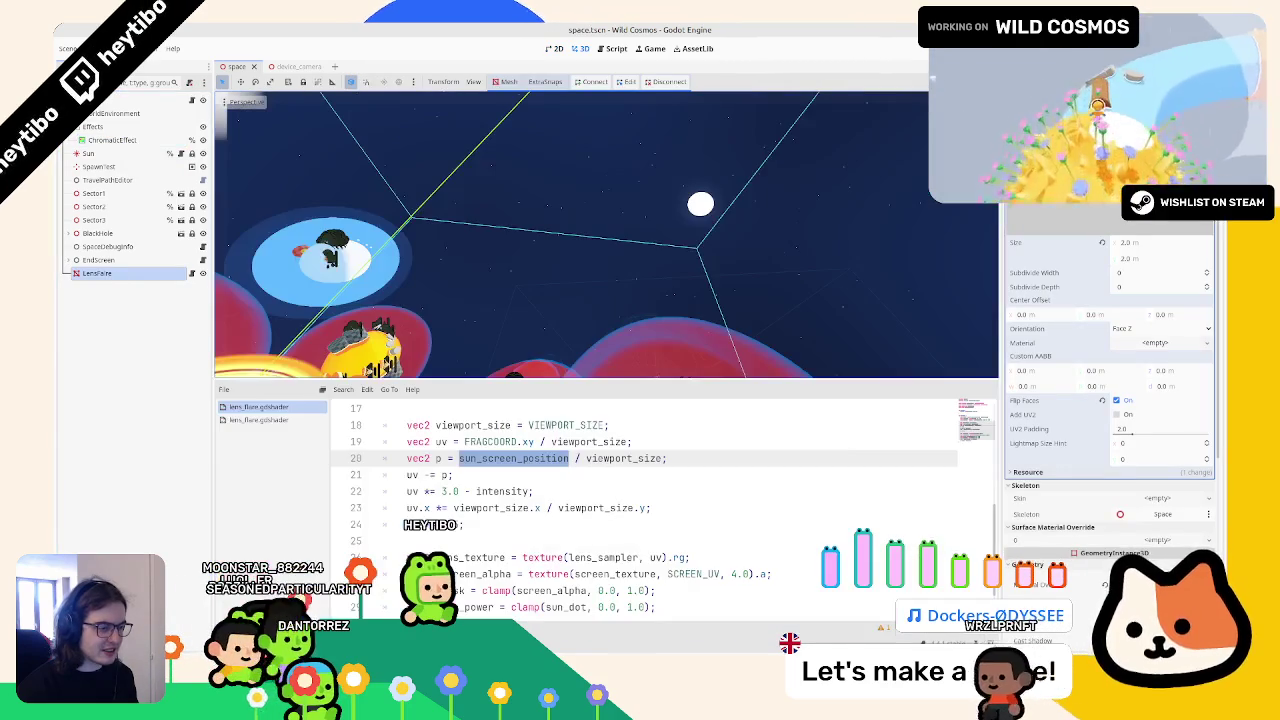
{"action": "scroll", "coordinate": [523, 511], "scroll_direction": "down", "scroll_amount": 1}
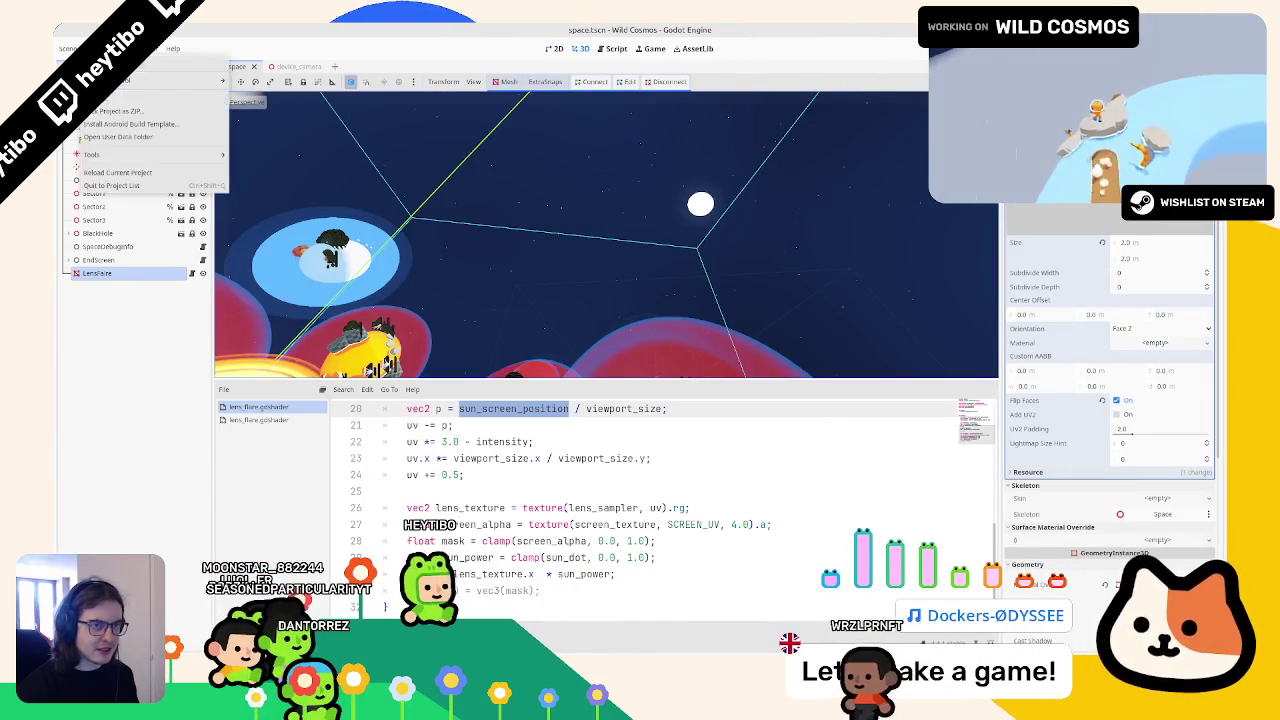
Step: Glance at Project Settings, then run main.tscn and try the in-game map and tool wheel
{"action": "key", "text": "ctrl+comma"}
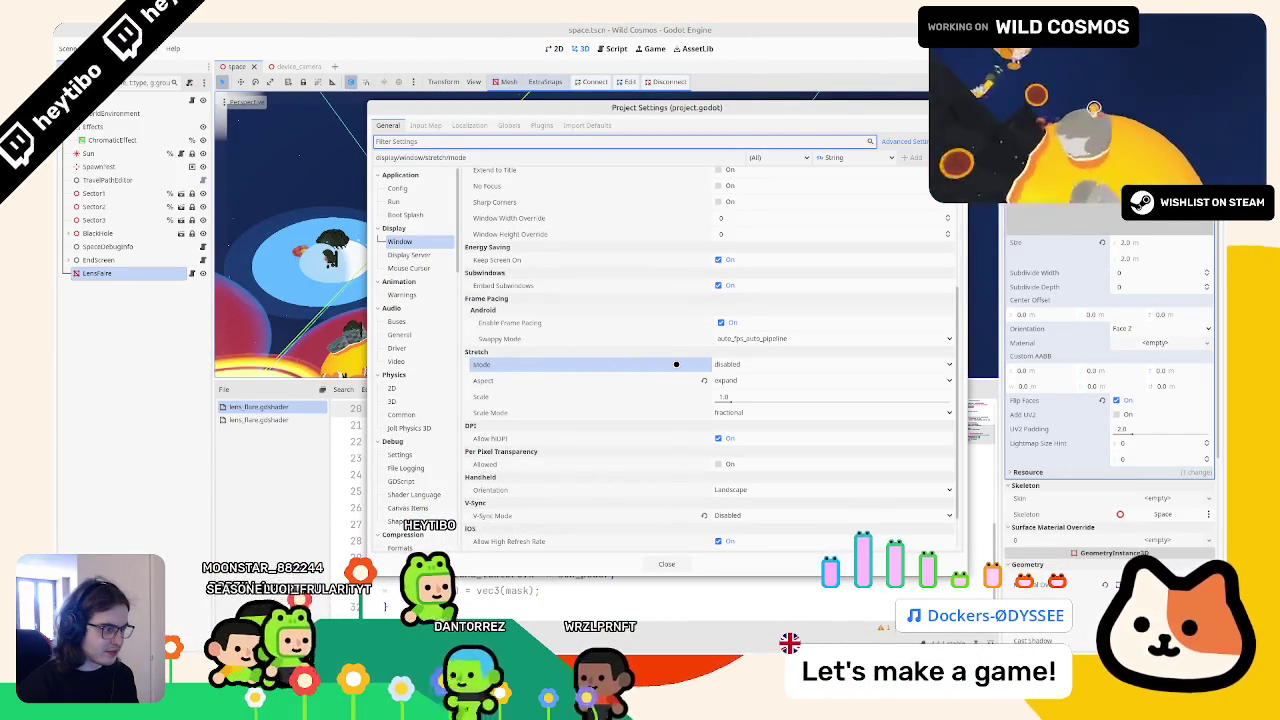
{"action": "mouse_move", "coordinate": [676, 364]}
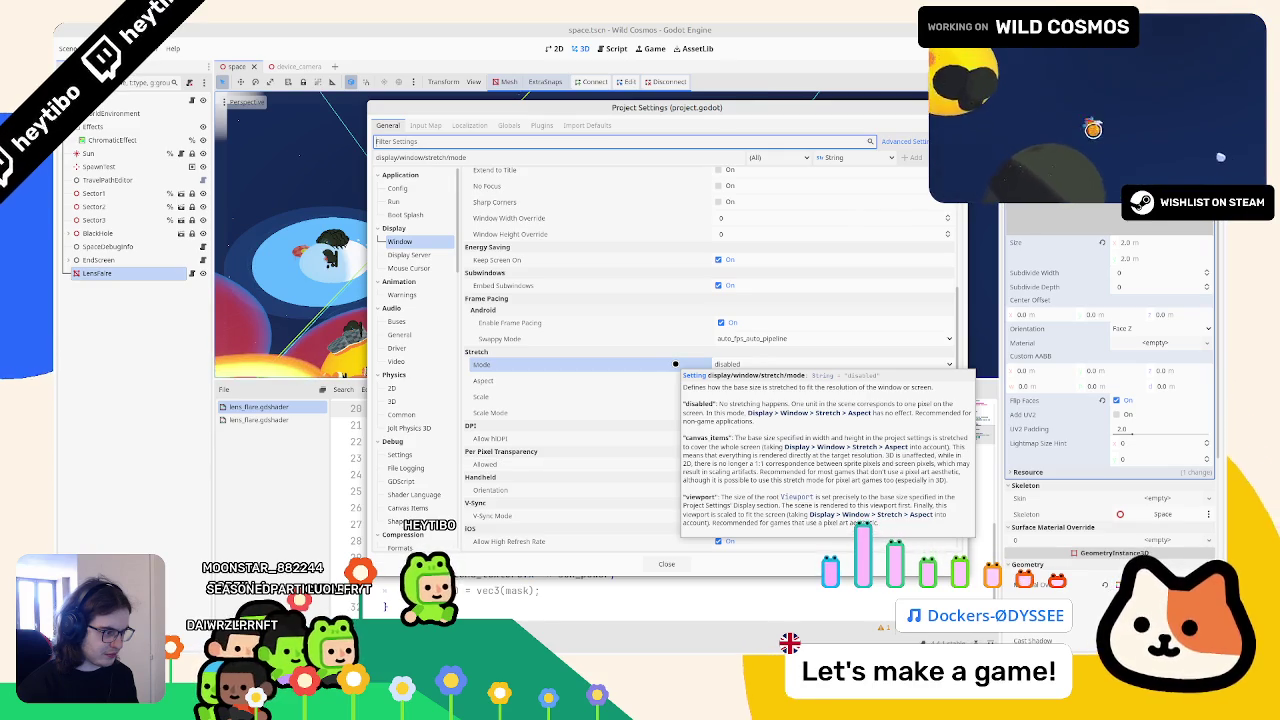
{"action": "key", "text": "Escape"}
{"action": "key", "text": "ctrl+shift+o"}
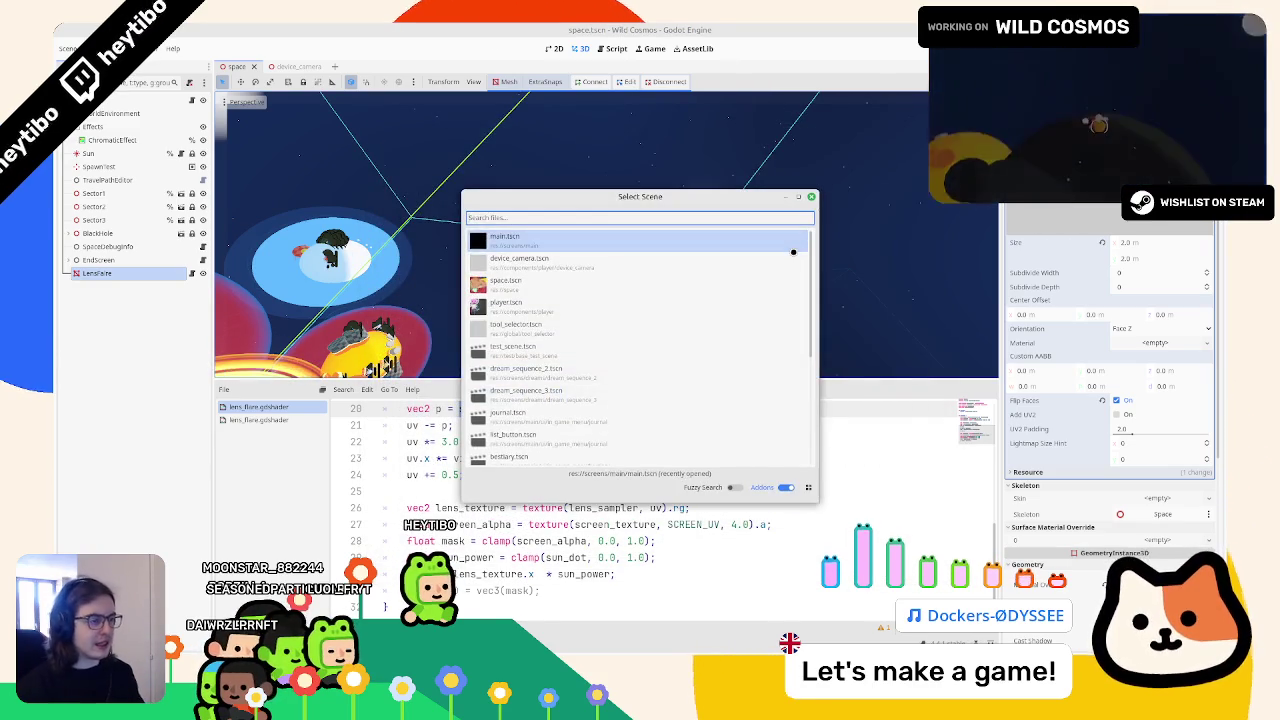
{"action": "key", "text": "Return"}
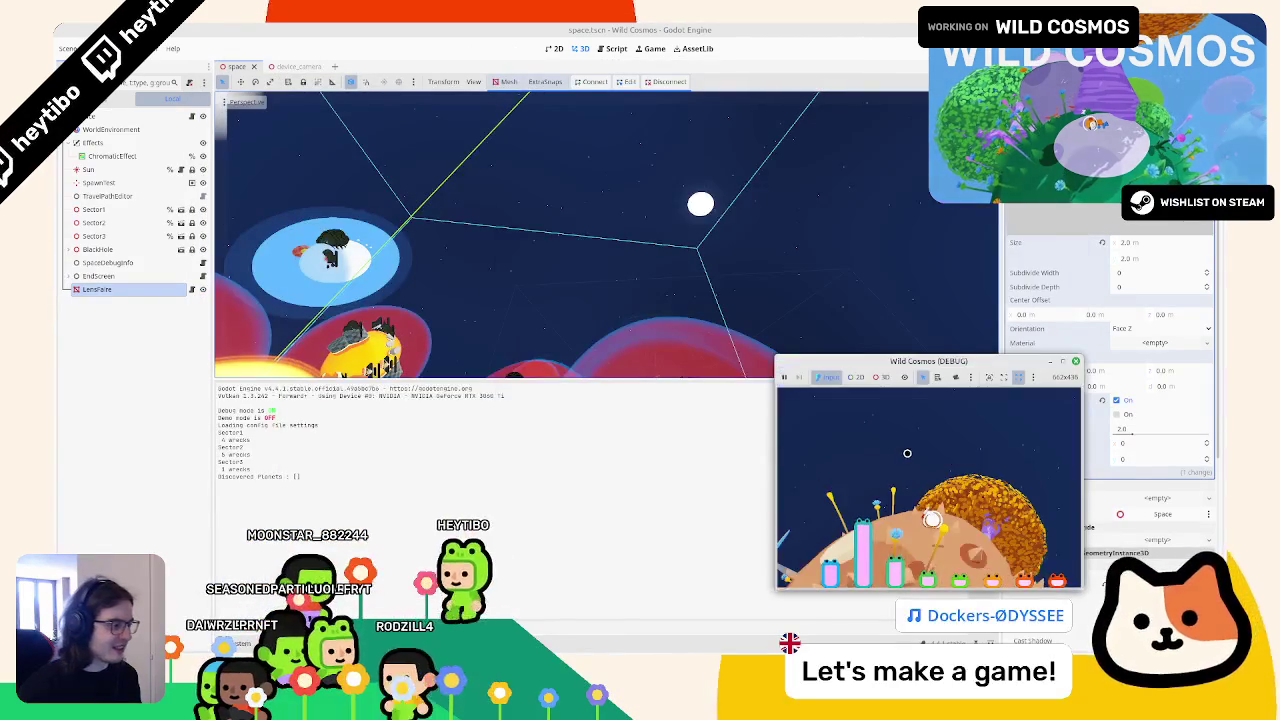
{"action": "key", "text": "Tab"}
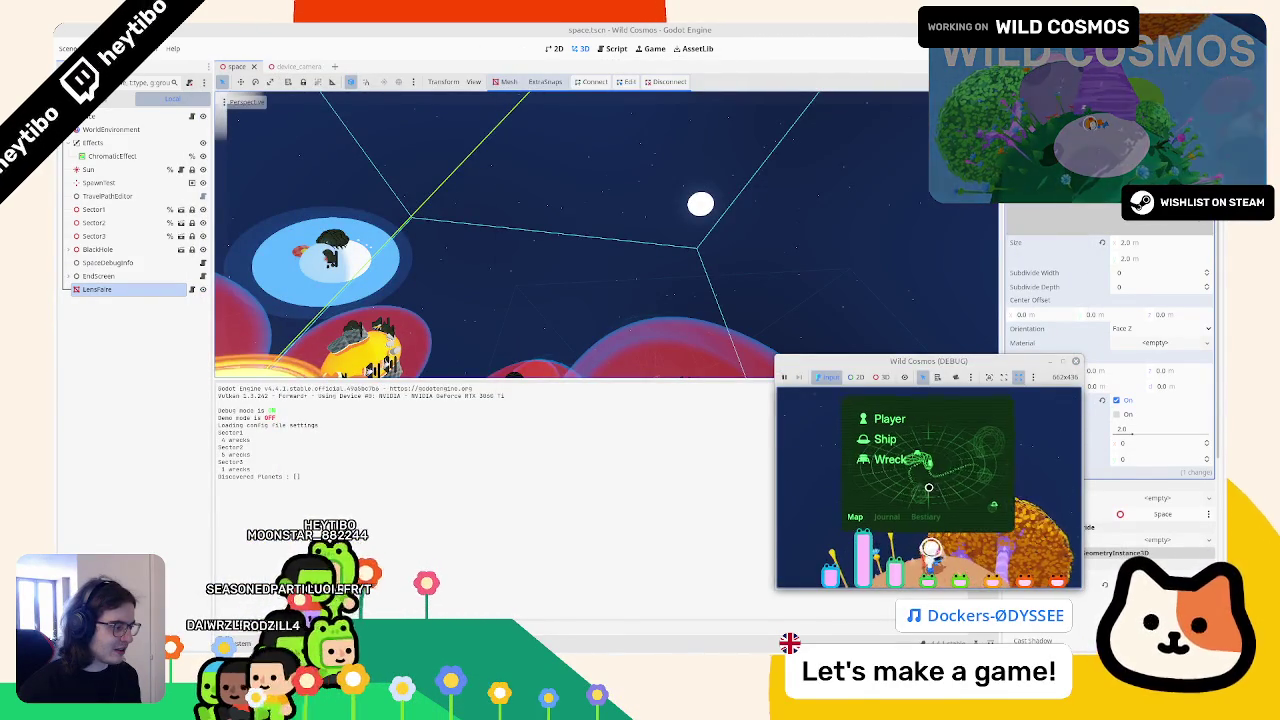
{"action": "key", "text": "Tab"}
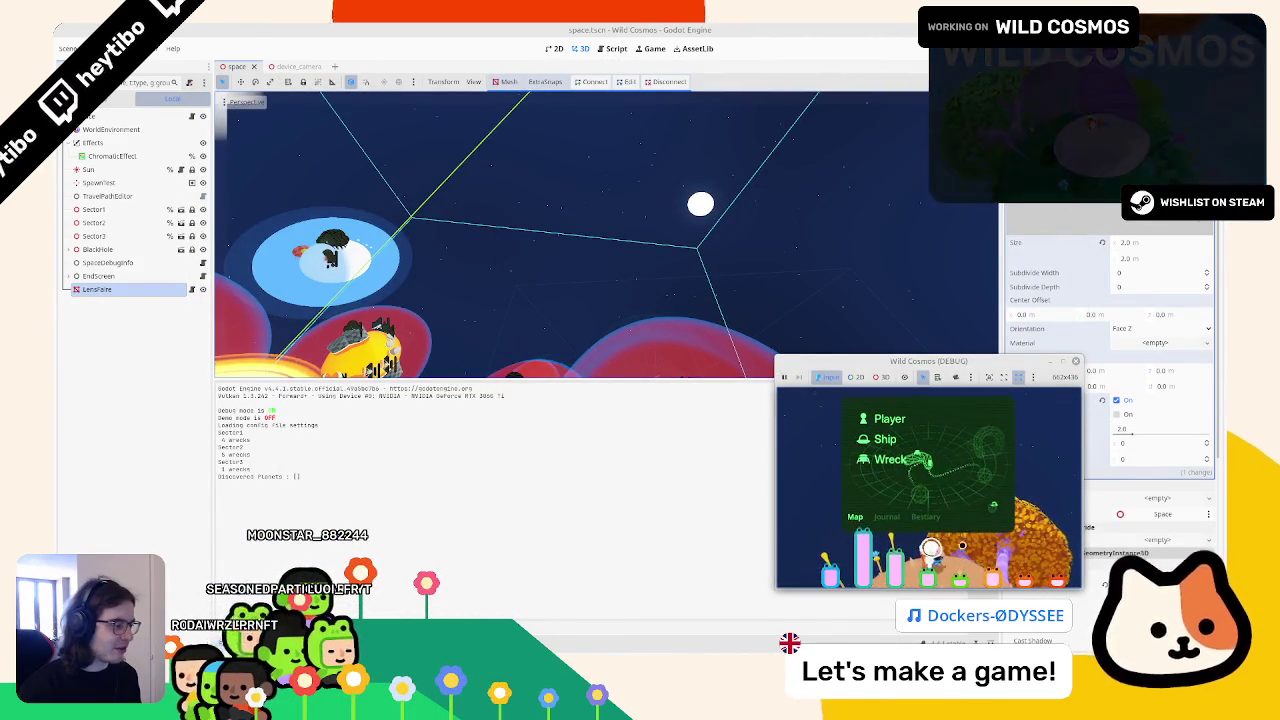
{"action": "key", "text": "q"}
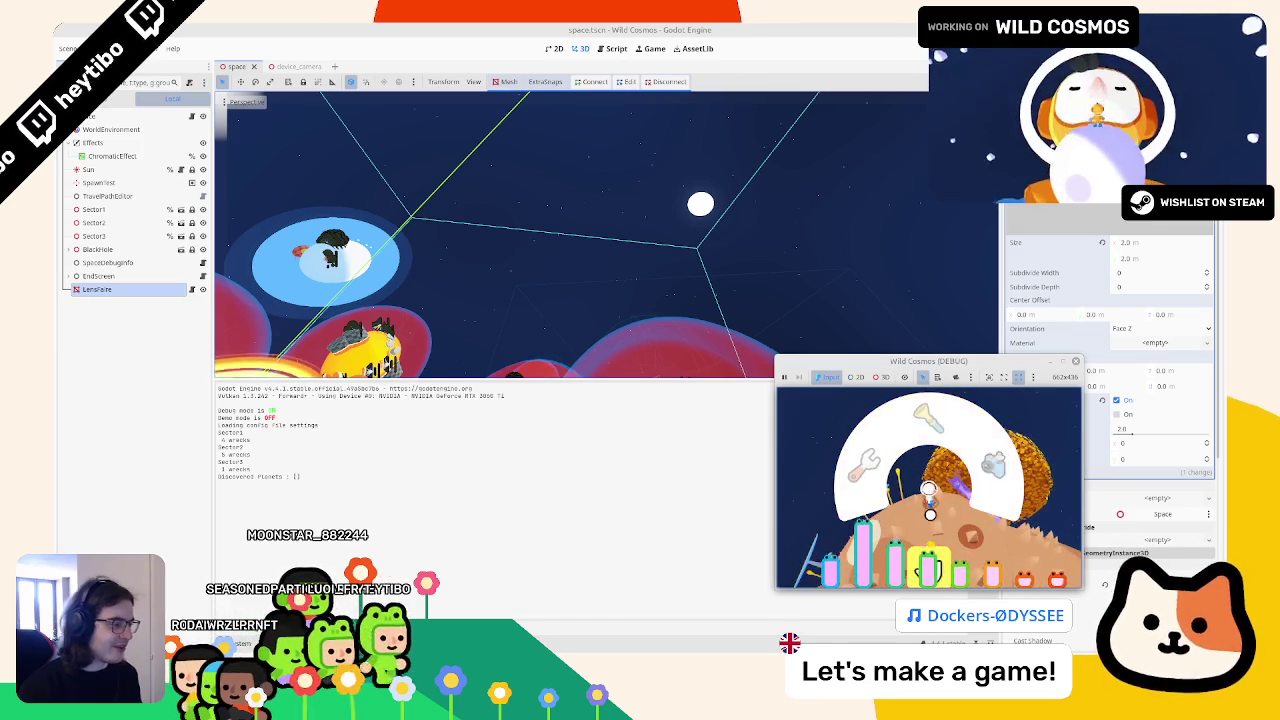
Step: Stop the game and set the window Stretch Mode to canvas_items in Project Settings
{"action": "left_click", "coordinate": [95, 48]}
{"action": "left_click", "coordinate": [110, 67]}
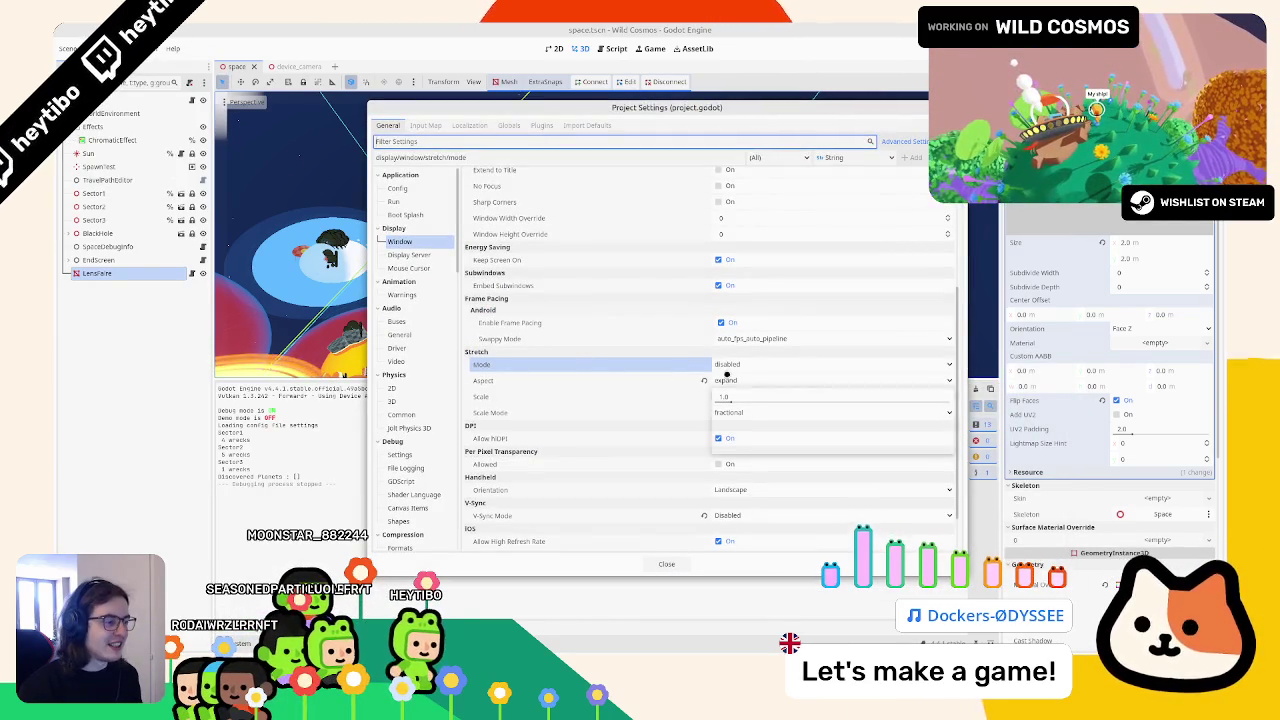
{"action": "left_click", "coordinate": [730, 365]}
{"action": "left_click", "coordinate": [740, 391]}
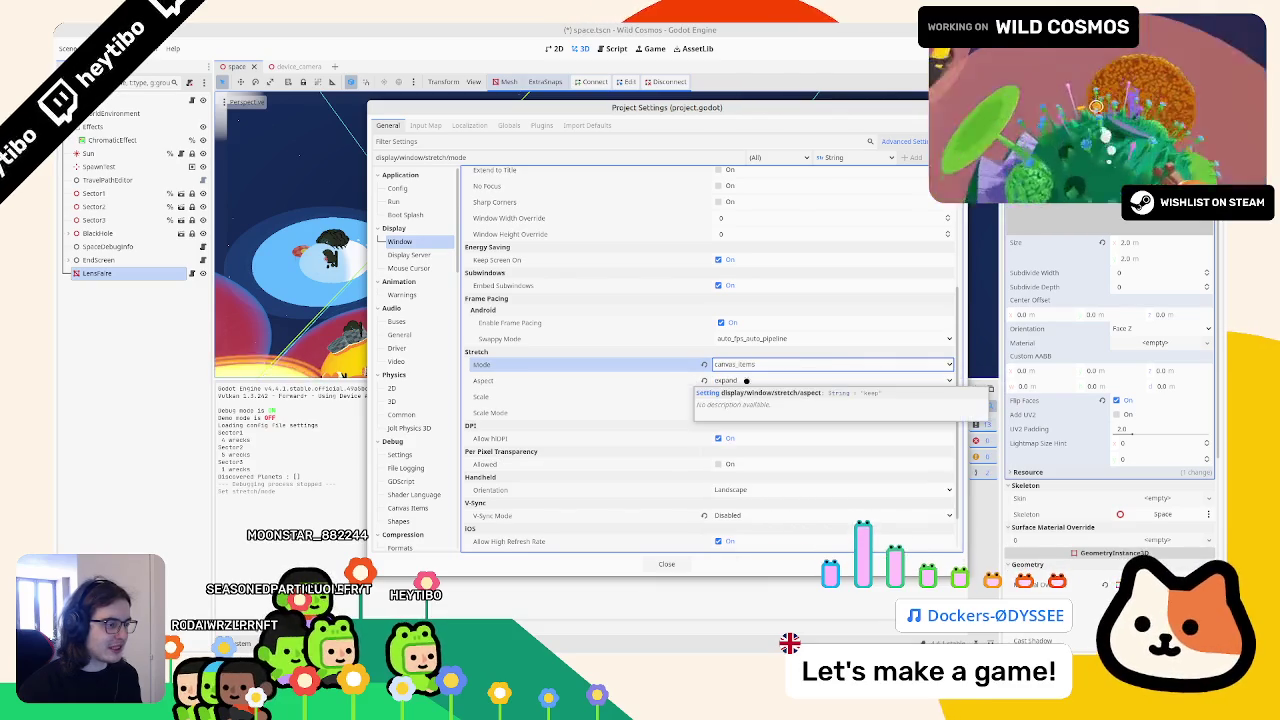
{"action": "left_click", "coordinate": [665, 564]}
Step: Relaunch the game with F5 and shrink its window beside the editor to check the stretch change
{"action": "key", "text": "F5"}
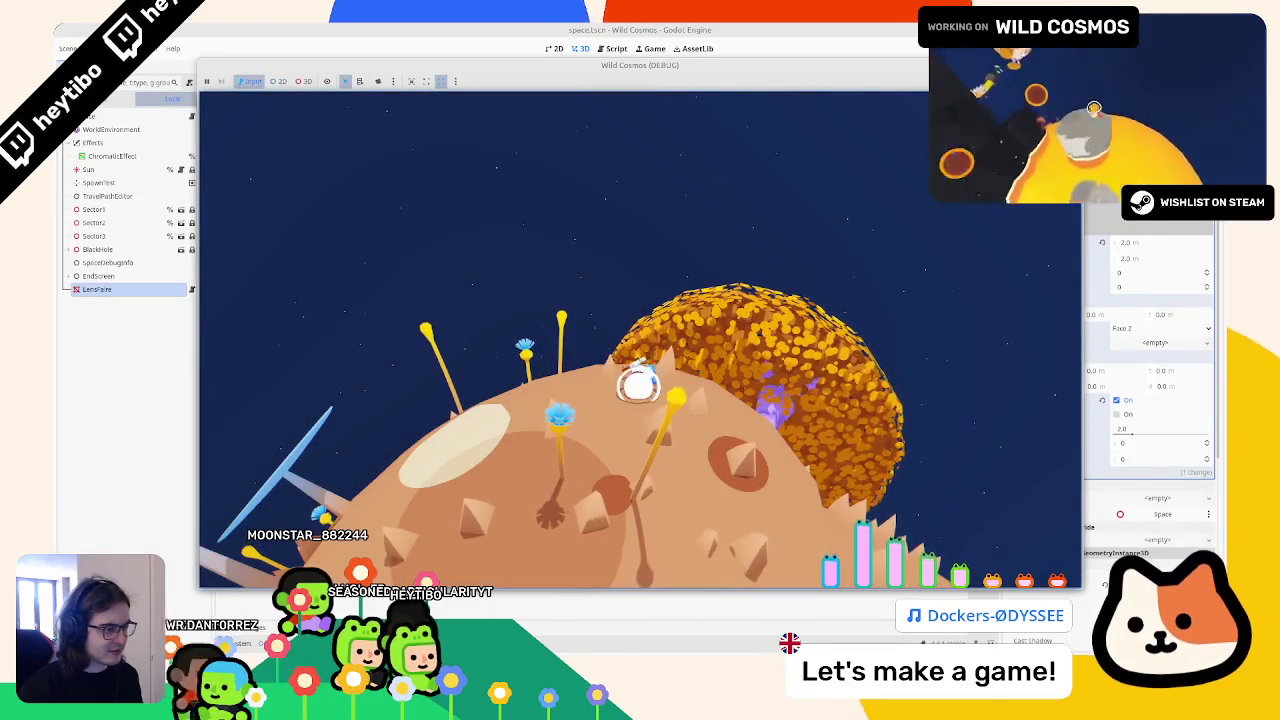
{"action": "key", "text": "Tab"}
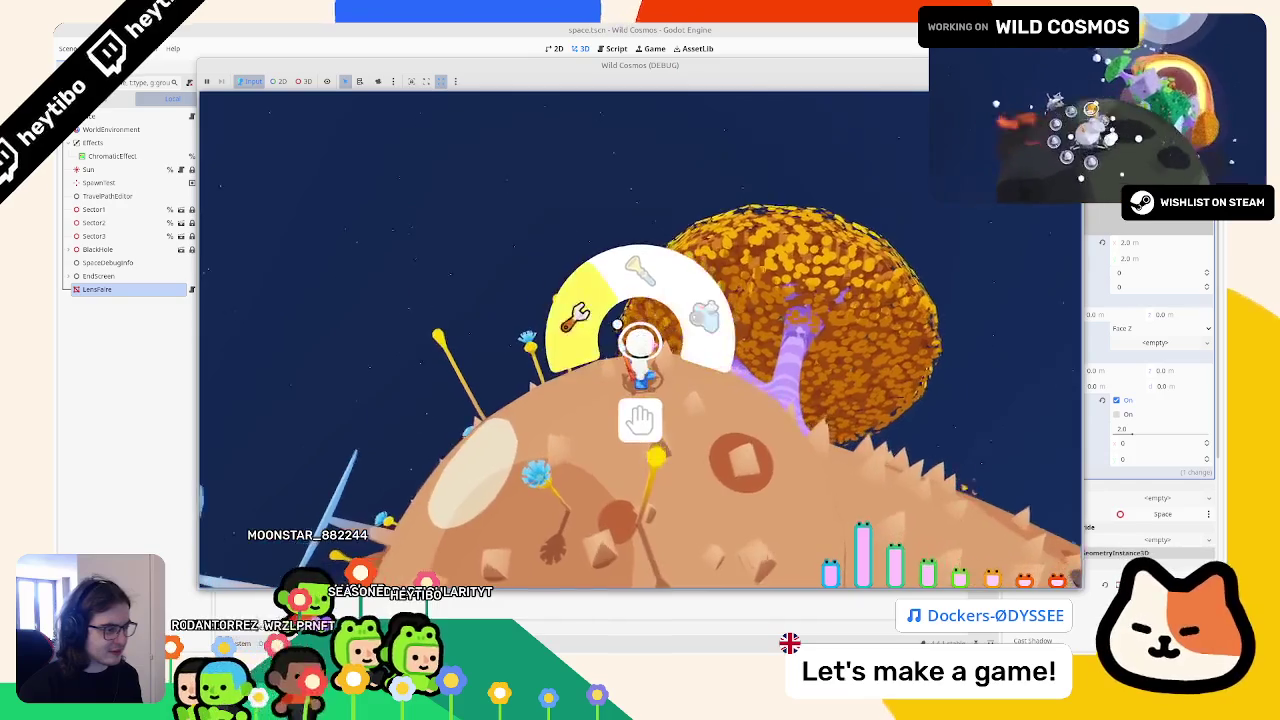
{"action": "key", "text": "Escape"}
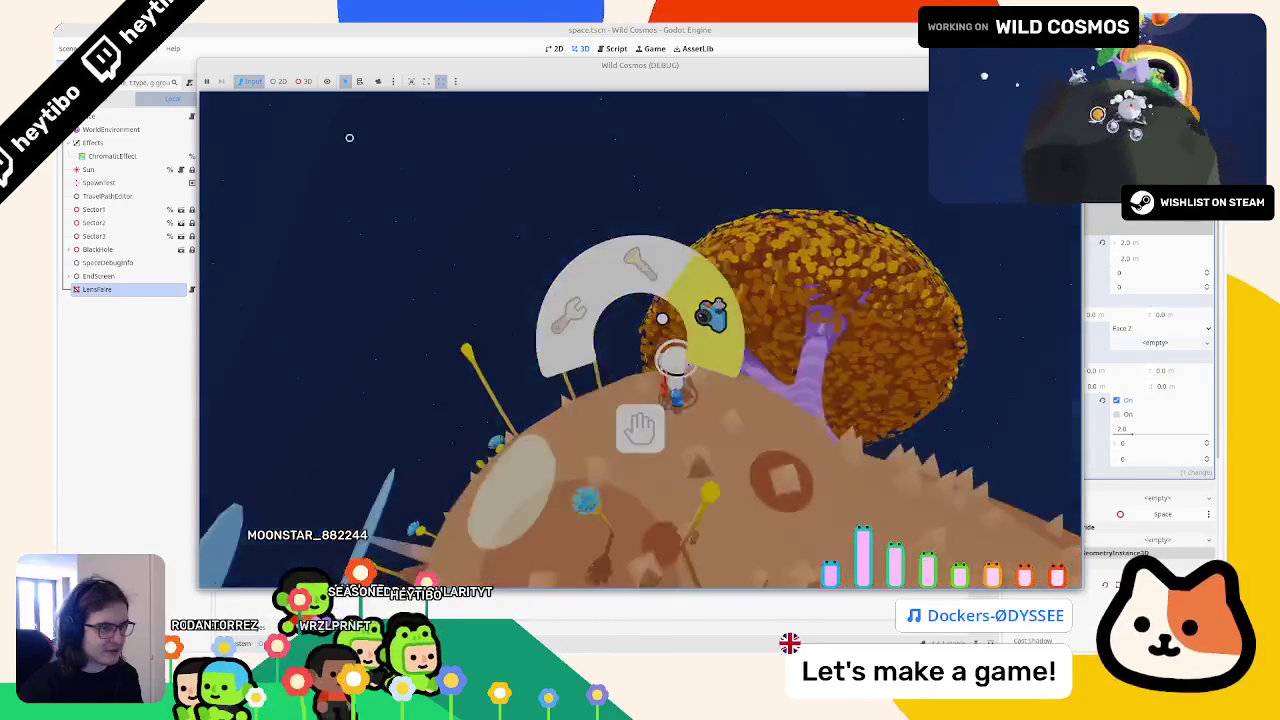
{"action": "mouse_move", "coordinate": [200, 88]}
{"action": "left_mouse_down"}
{"action": "mouse_move", "coordinate": [243, 177]}
{"action": "mouse_move", "coordinate": [760, 293]}
{"action": "left_mouse_up"}
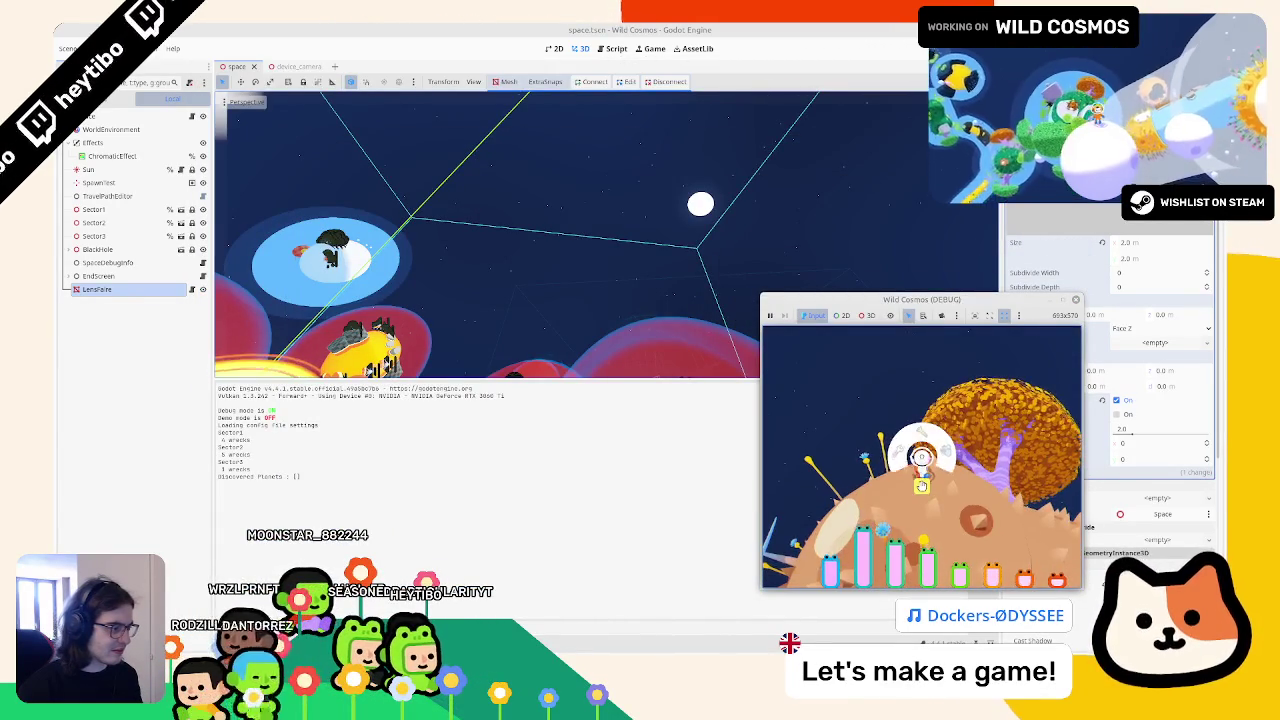
{"action": "left_click", "coordinate": [921, 485]}
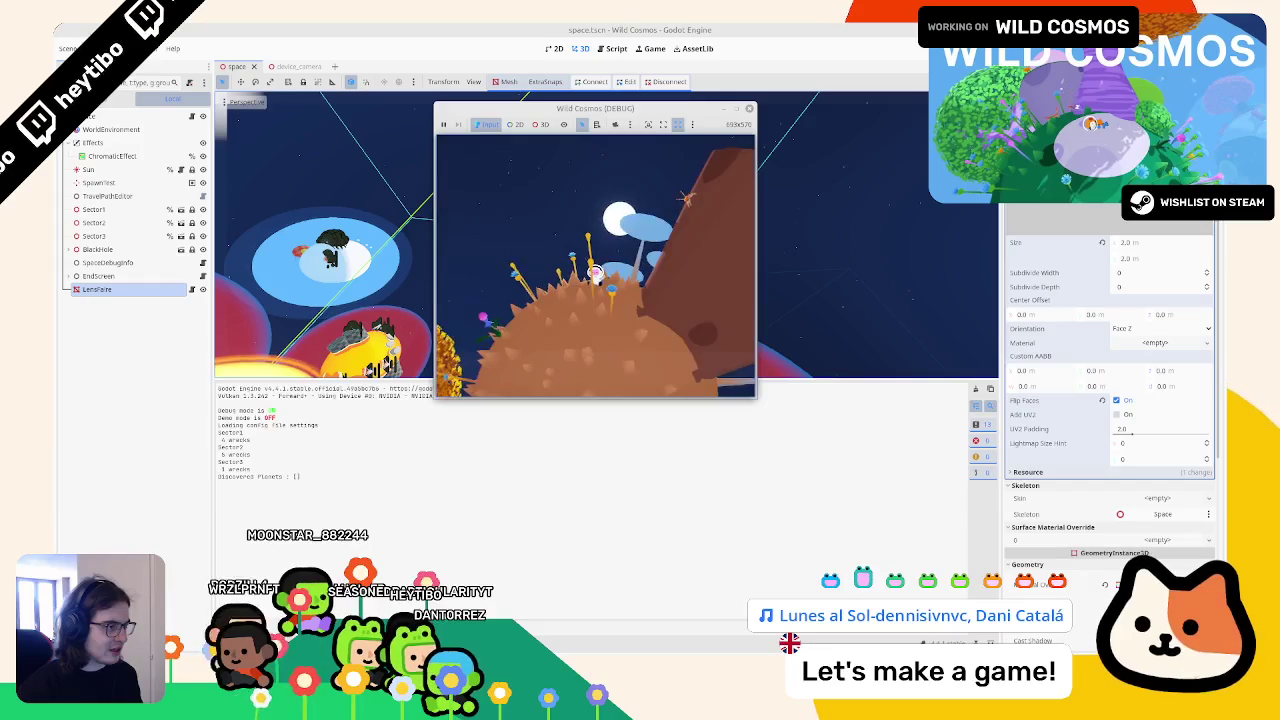
Step: Add print(get_viewport().size) on line 13 of lens_flare.gd and run the game once
{"action": "left_click", "coordinate": [616, 48]}
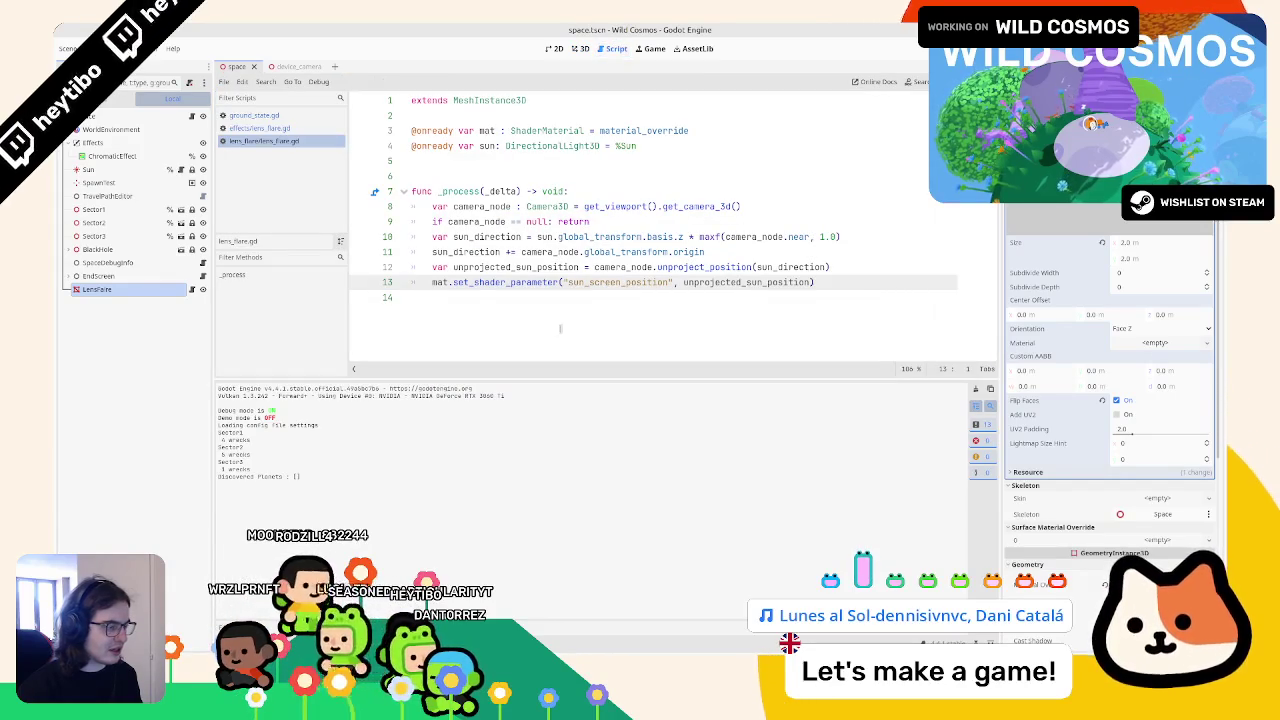
{"action": "left_click", "coordinate": [868, 267]}
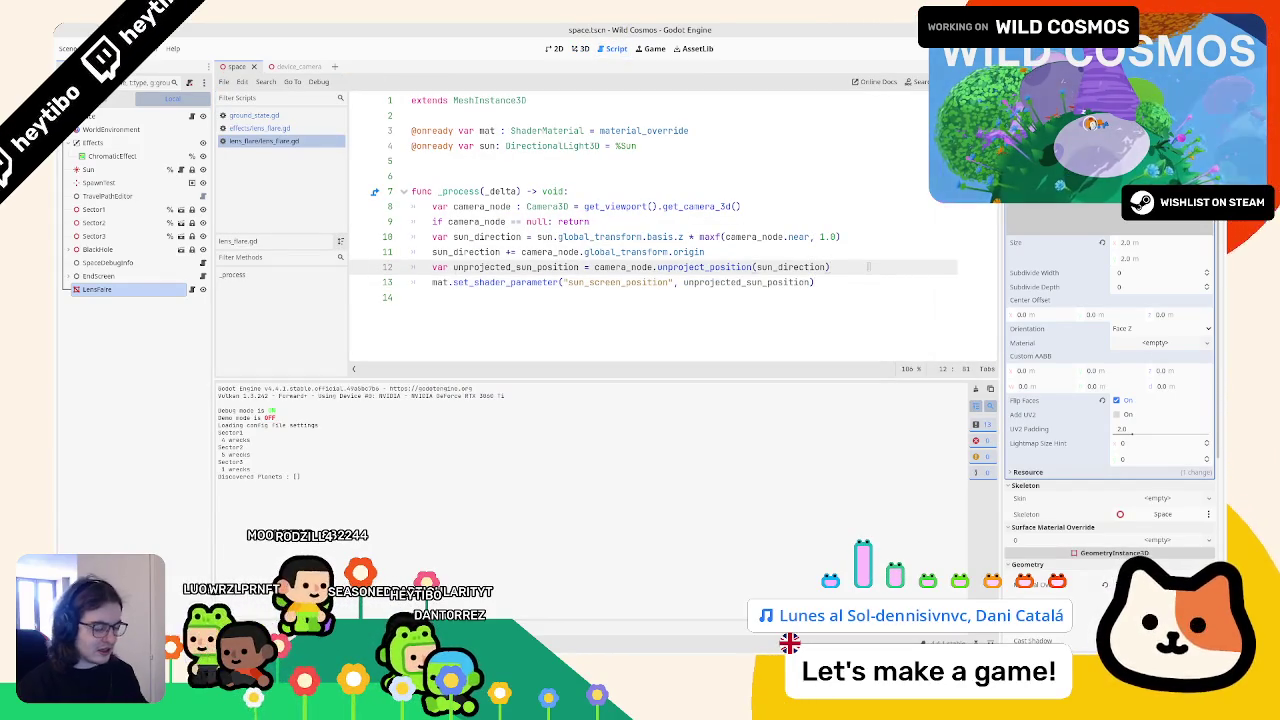
{"action": "key", "text": "Return"}
{"action": "type", "text": "print(get_"}
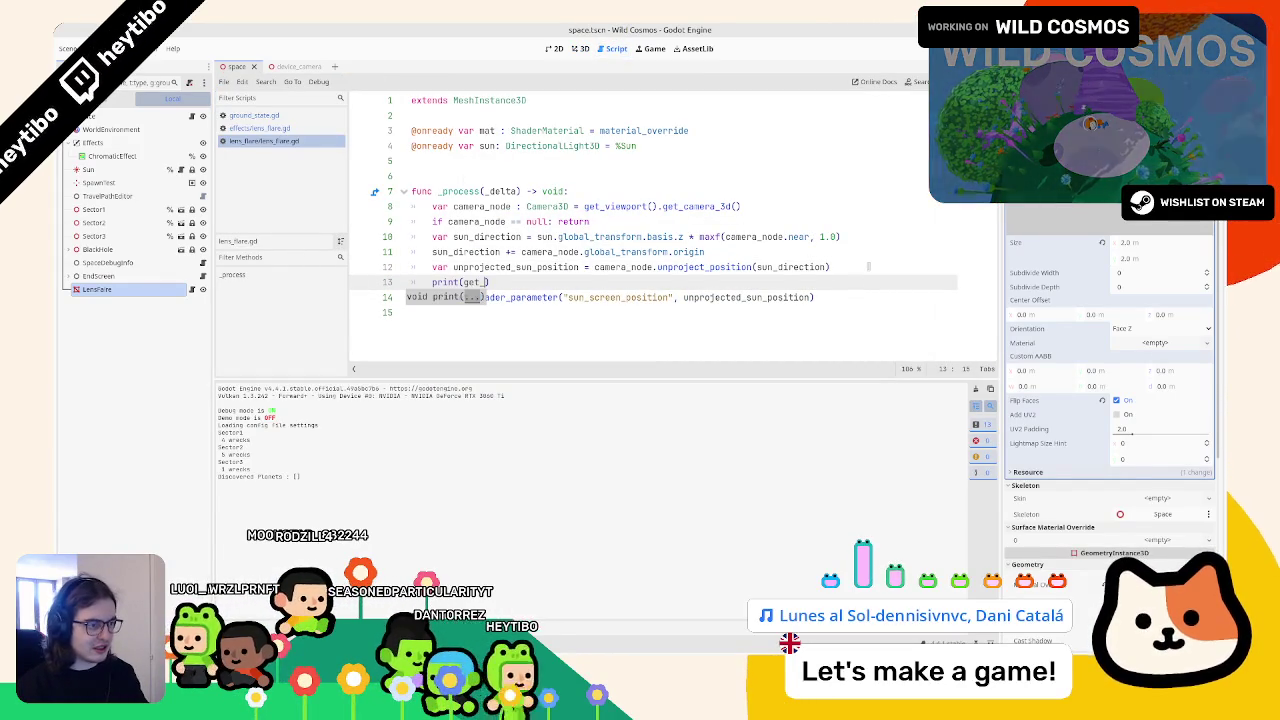
{"action": "type", "text": "viewport().size"}
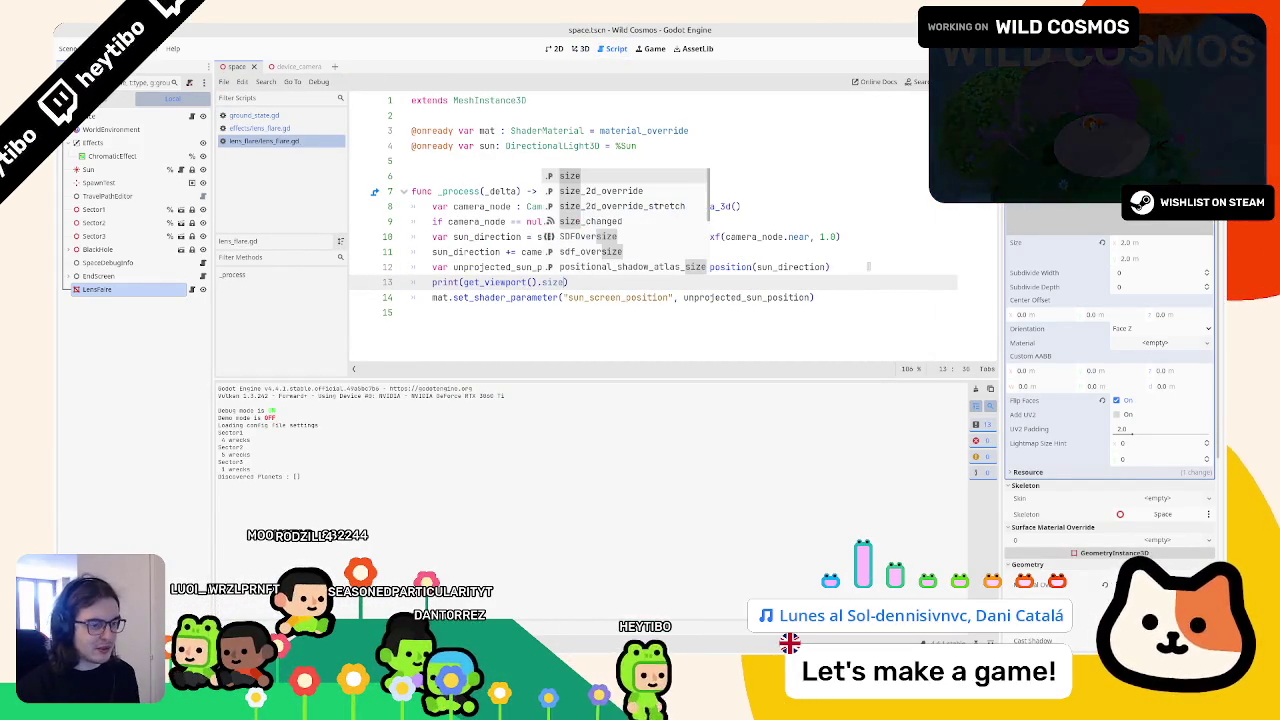
{"action": "left_click", "coordinate": [608, 333]}
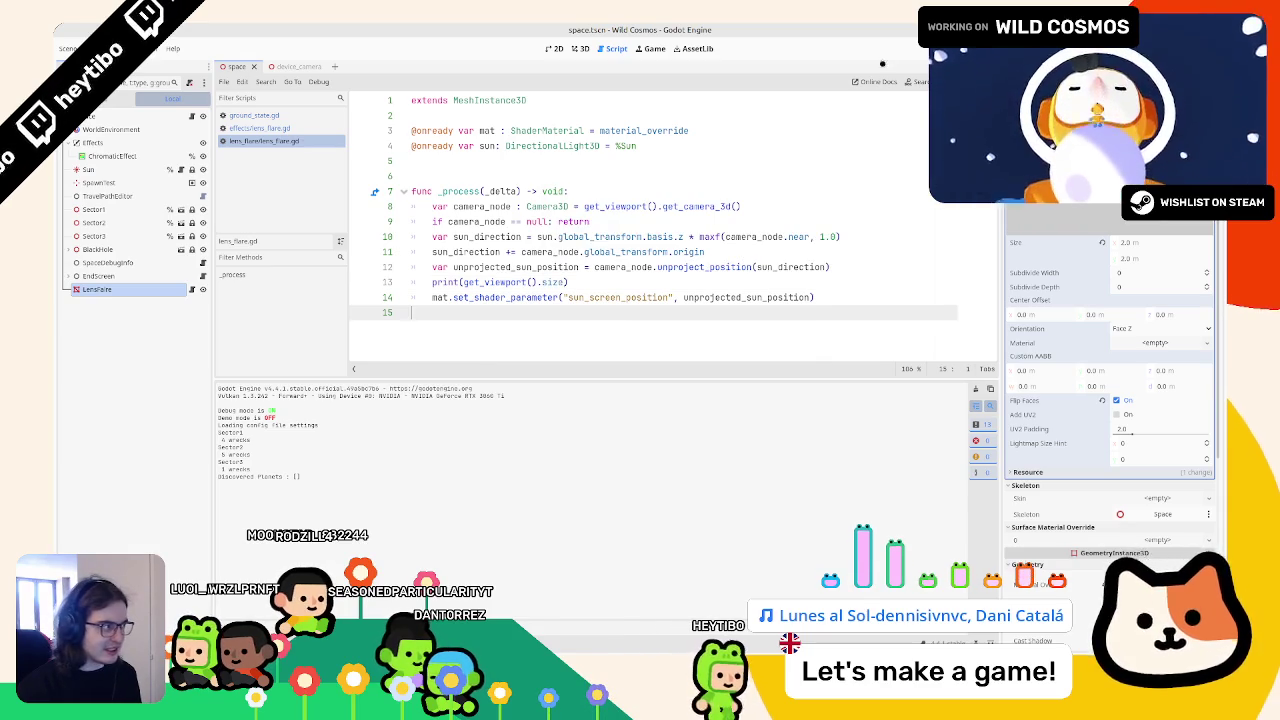
{"action": "key", "text": "F5"}
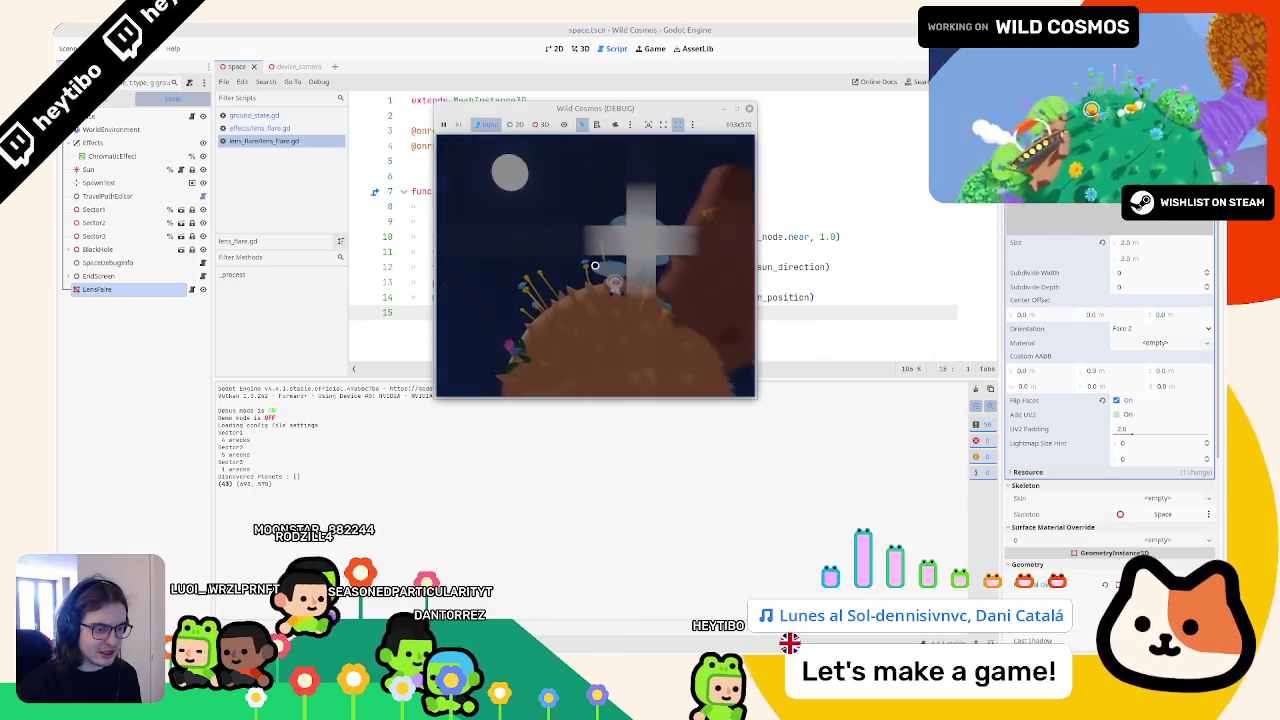
{"action": "left_click", "coordinate": [404, 471]}
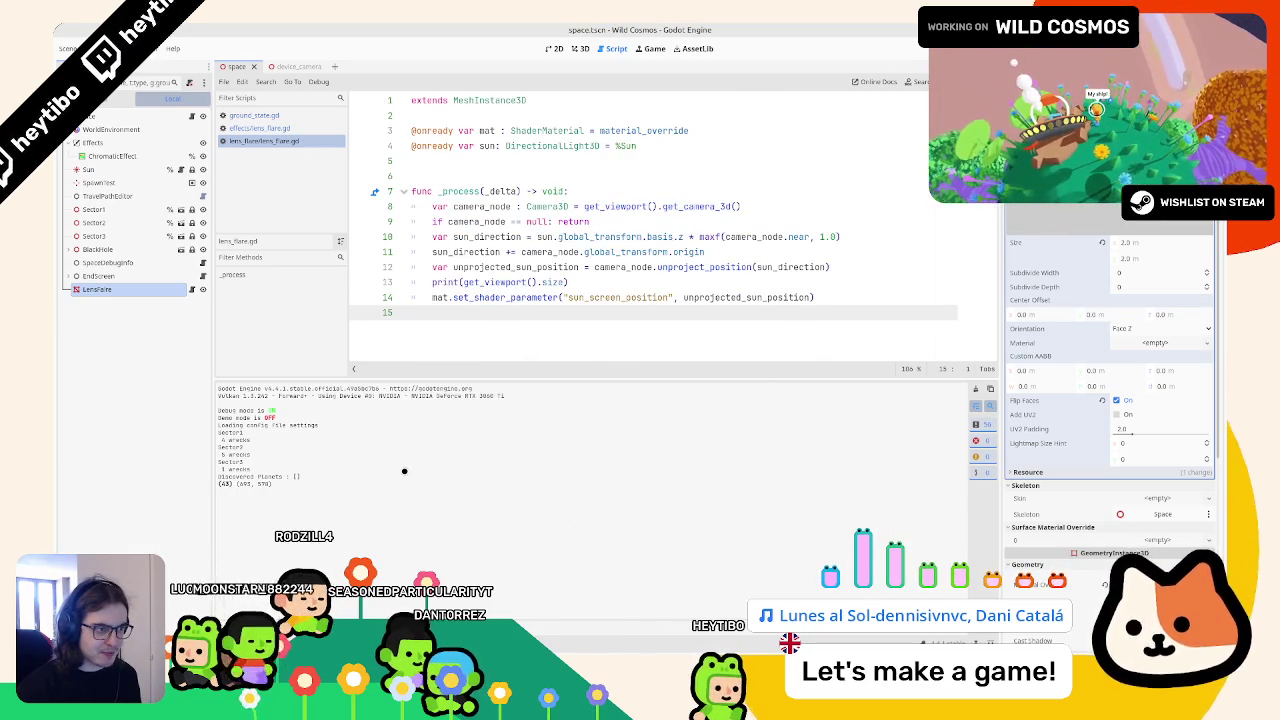
Step: Change the print to use get_stretch_transform() and run, then stop the game
{"action": "left_click", "coordinate": [553, 282]}
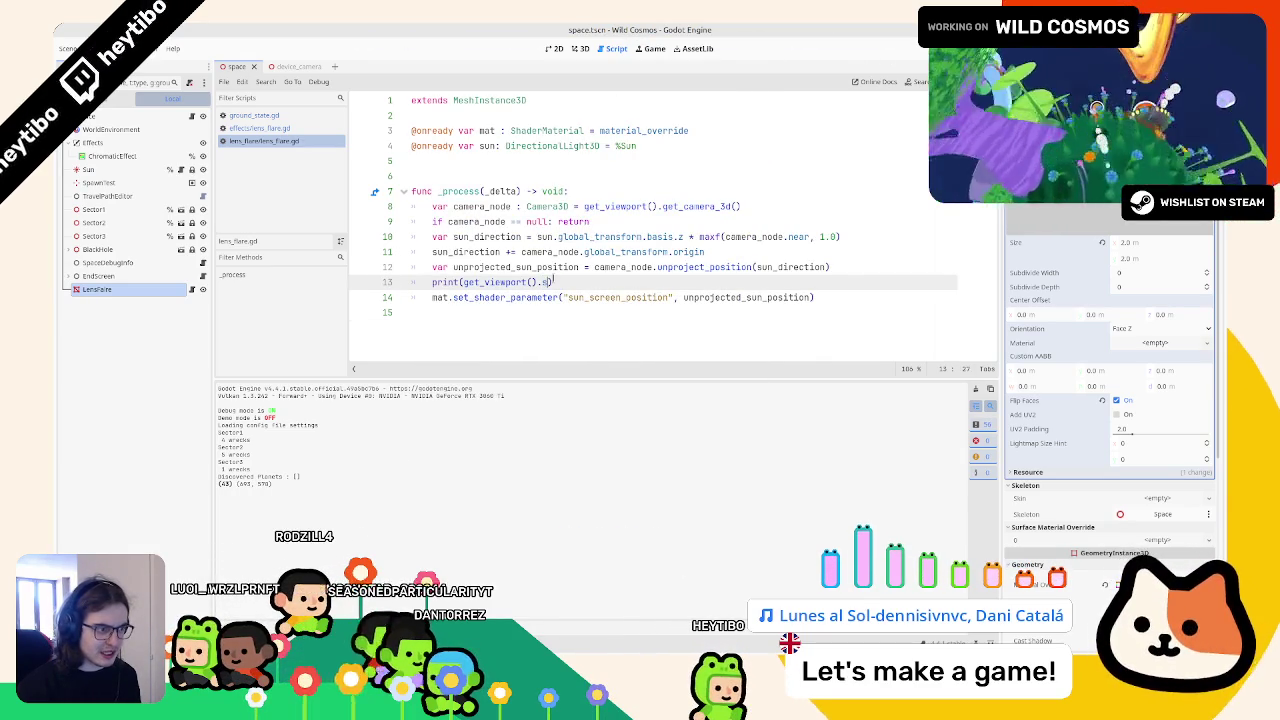
{"action": "type", "text": "tre"}
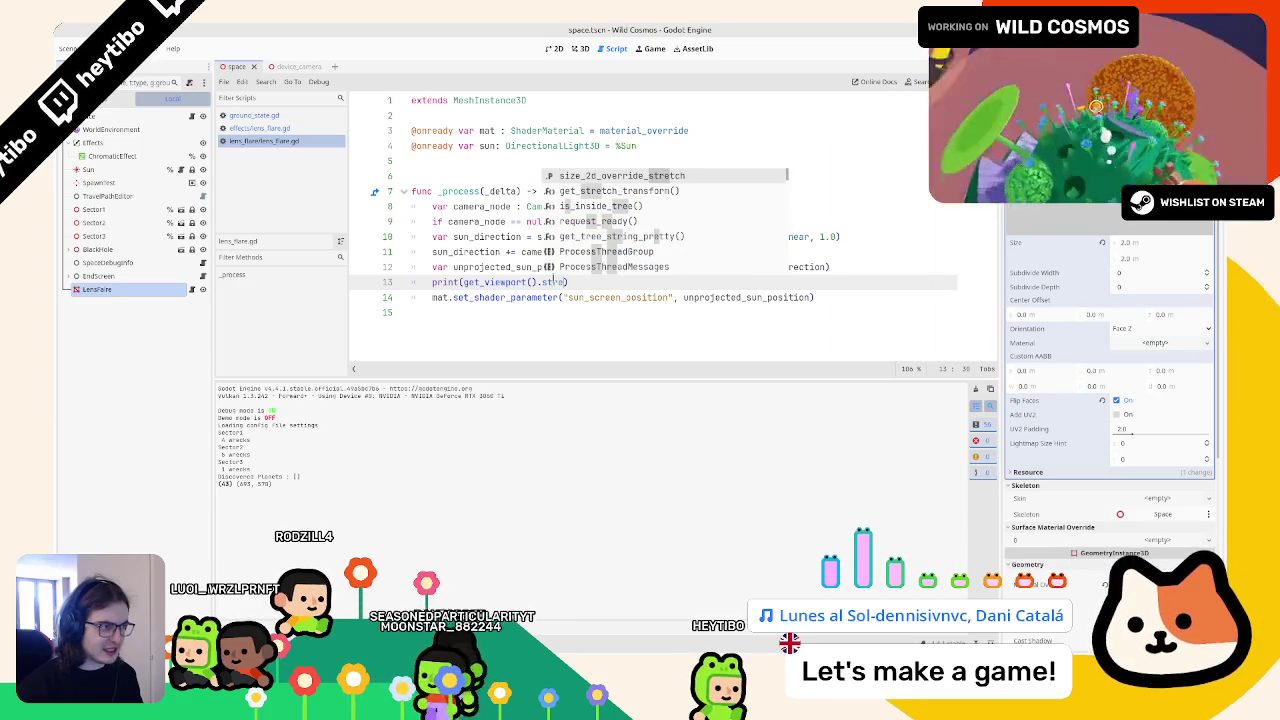
{"action": "key", "text": "Down"}
{"action": "key", "text": "Return"}
{"action": "type", "text": ".s"}
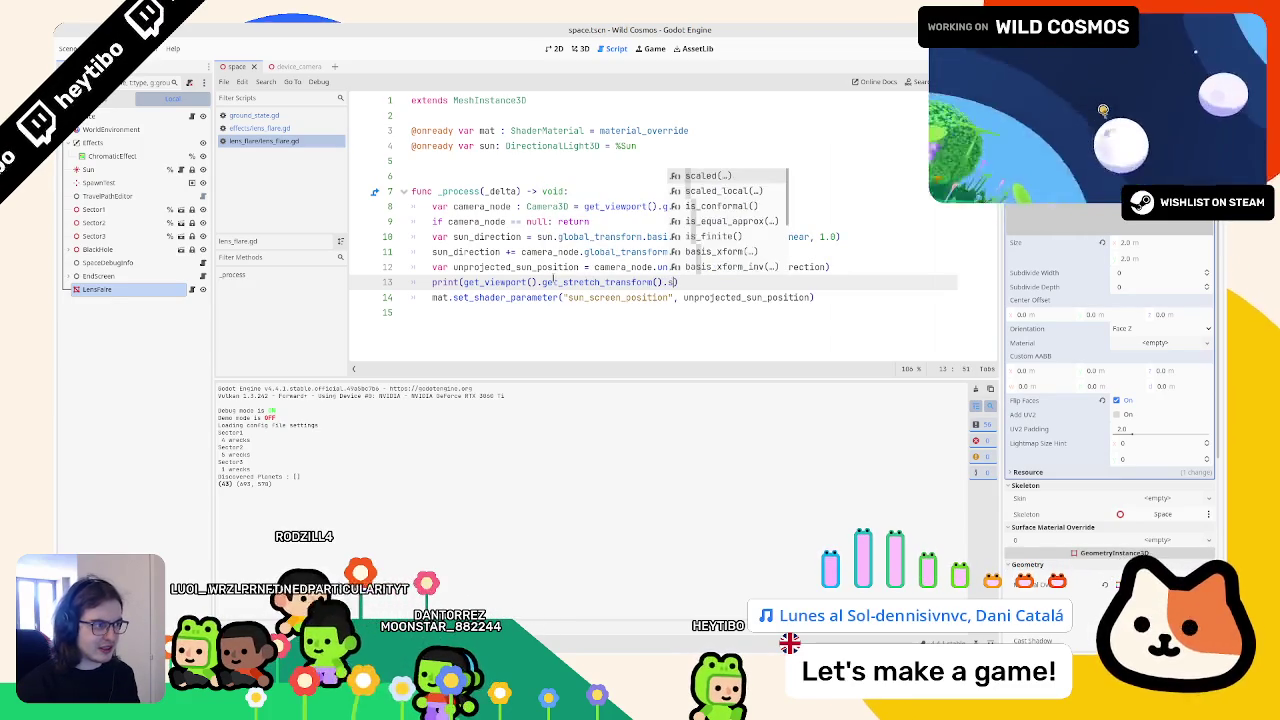
{"action": "type", "text": "i"}
{"action": "key", "text": "F5"}
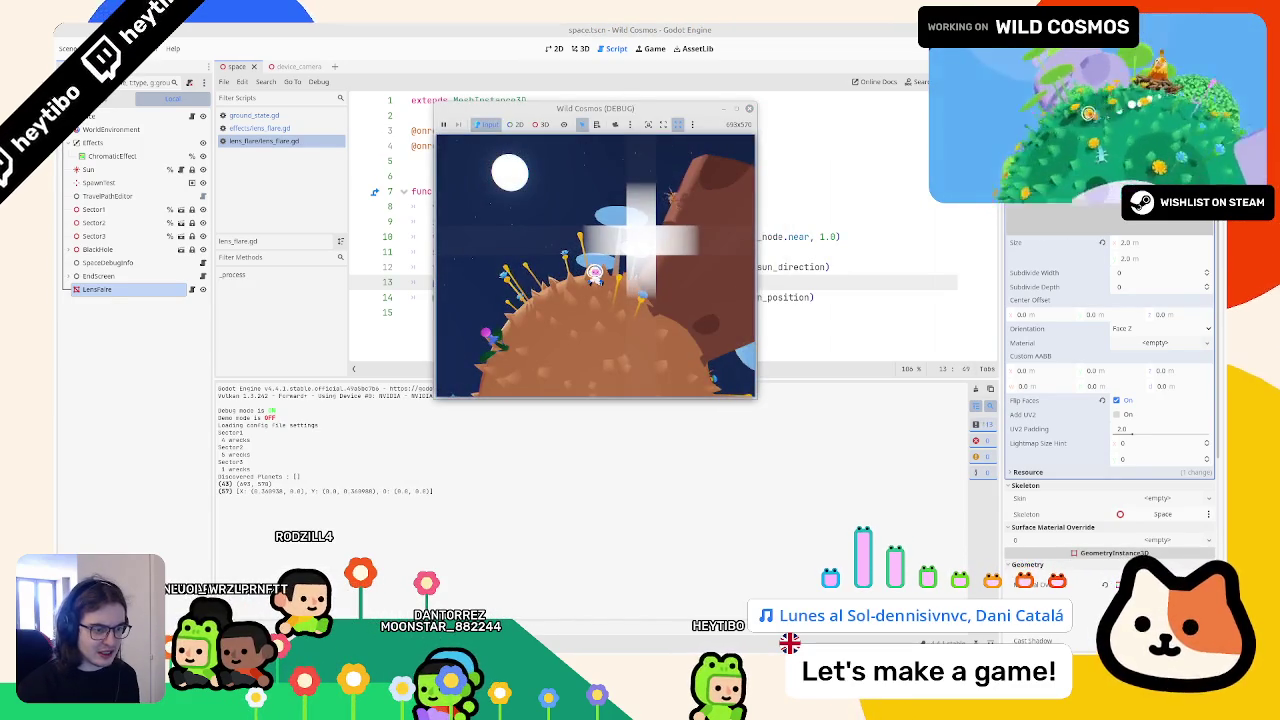
{"action": "key", "text": "F8"}
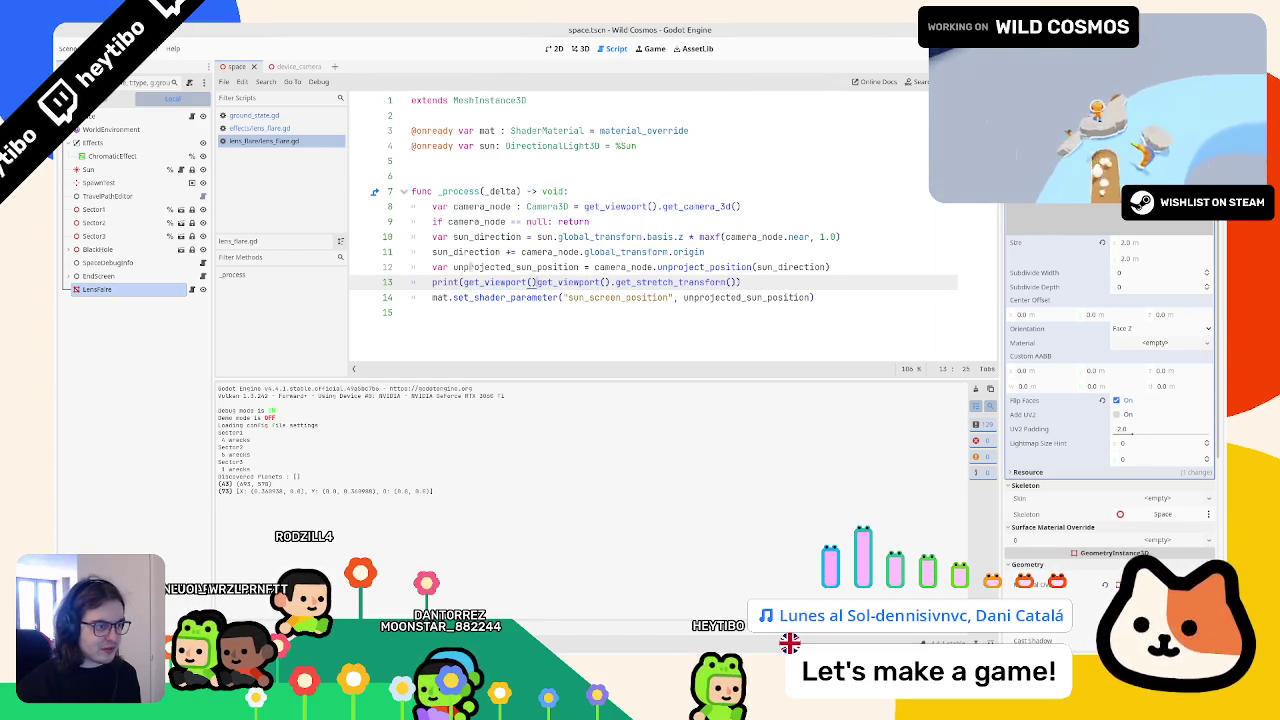
Step: Multiply the visible rect size by the stretch transform, remove the stray dot, and rerun
{"action": "type", "text": ".size *"}
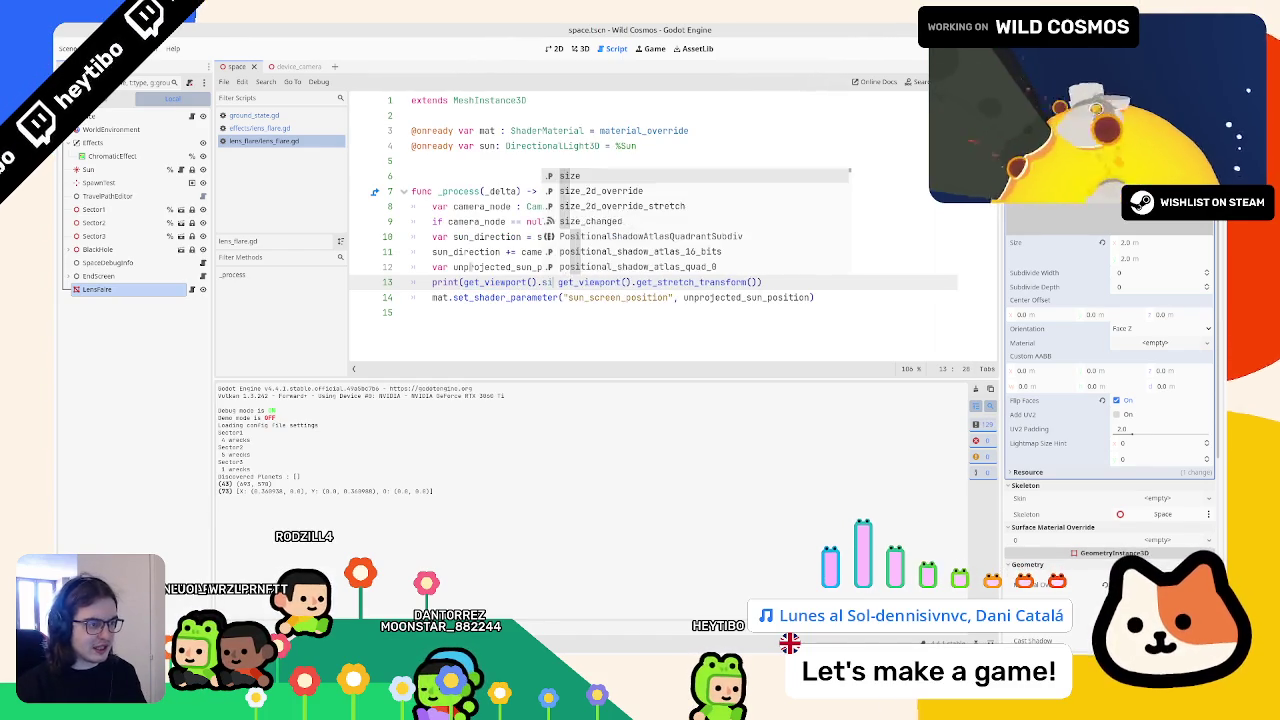
{"action": "key", "text": "F5"}
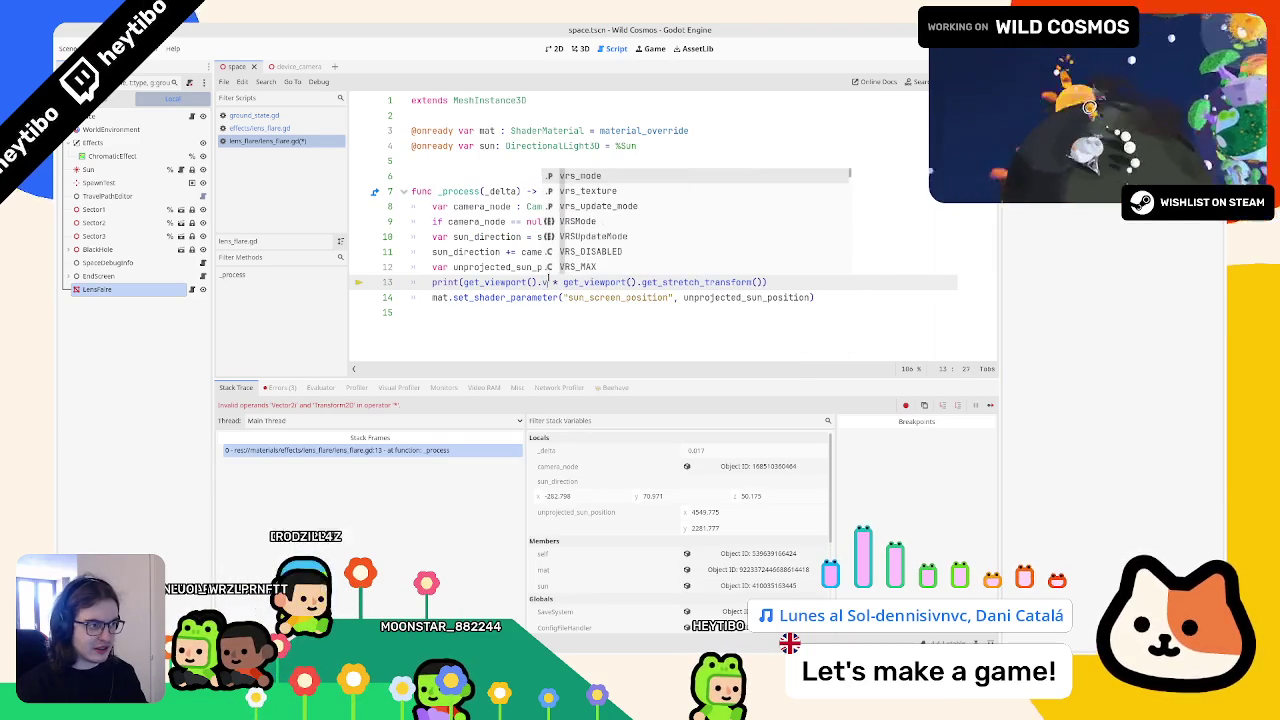
{"action": "type", "text": "et_vie"}
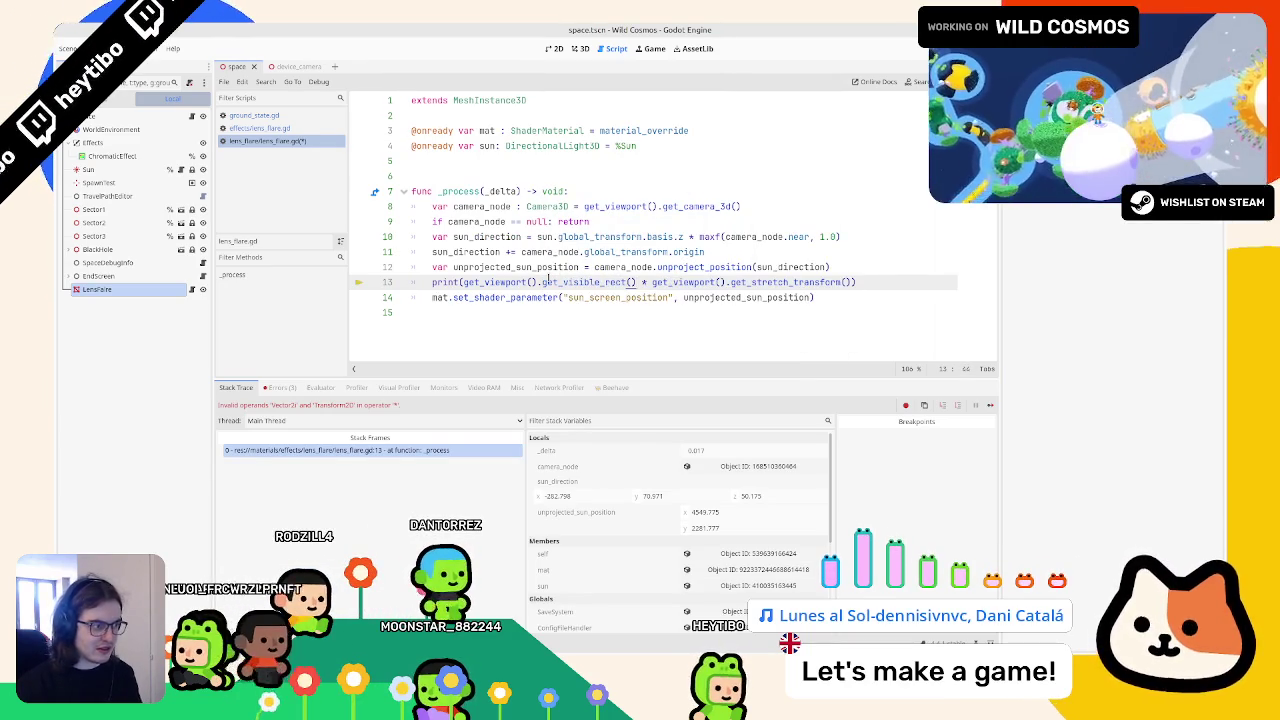
{"action": "key", "text": "BackSpace"}
{"action": "key", "text": "F5"}
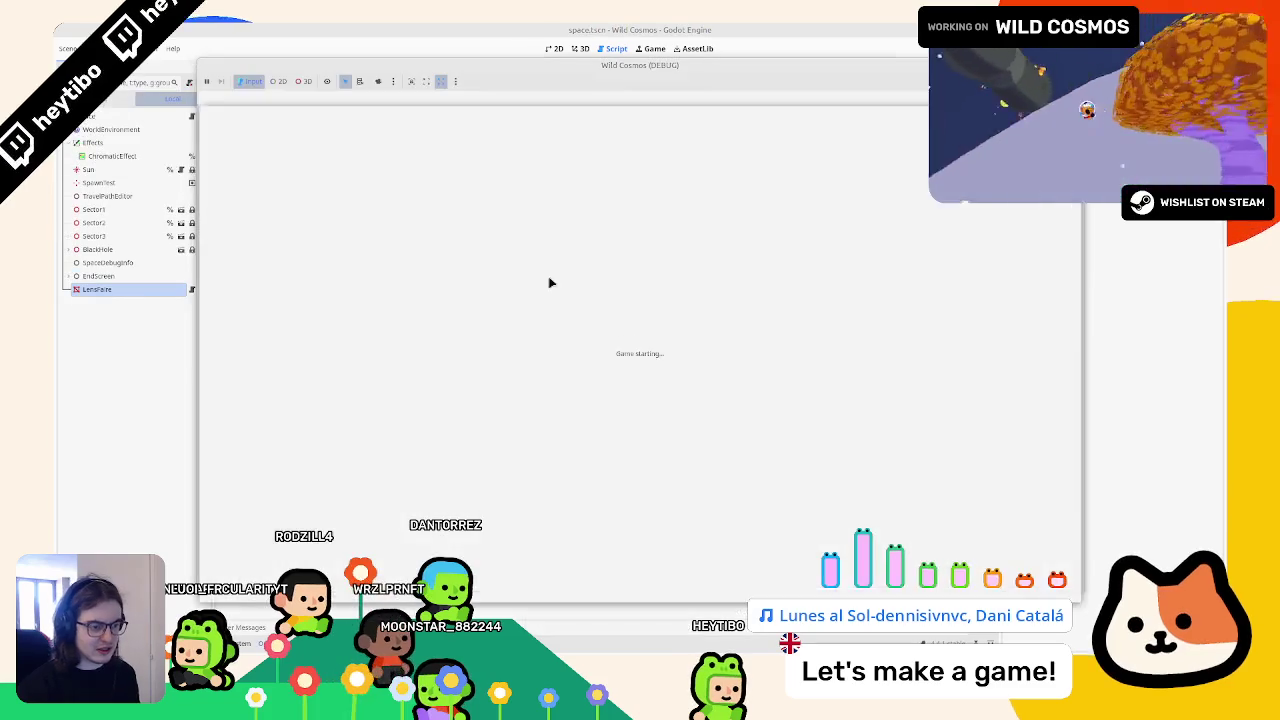
Step: Stop the game, rerun main.tscn and relaunch it enlarged, then pause and stop it
{"action": "key", "text": "F8"}
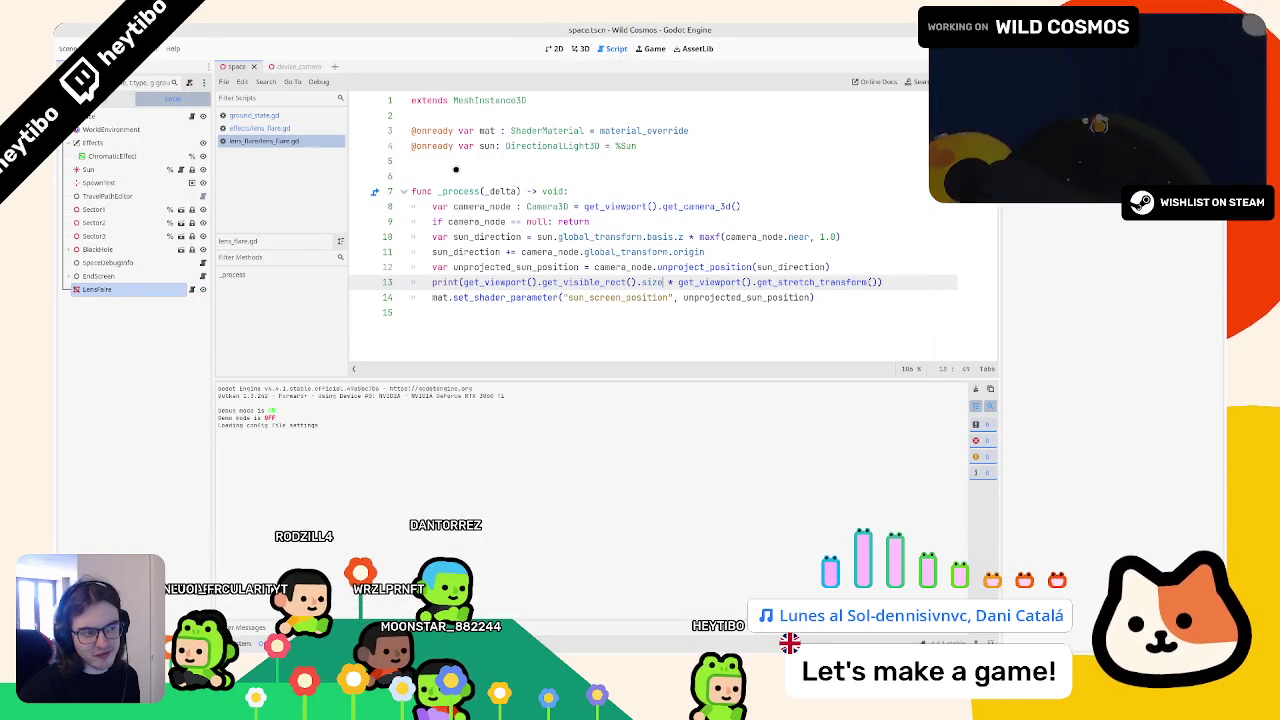
{"action": "key", "text": "ctrl+shift+F5"}
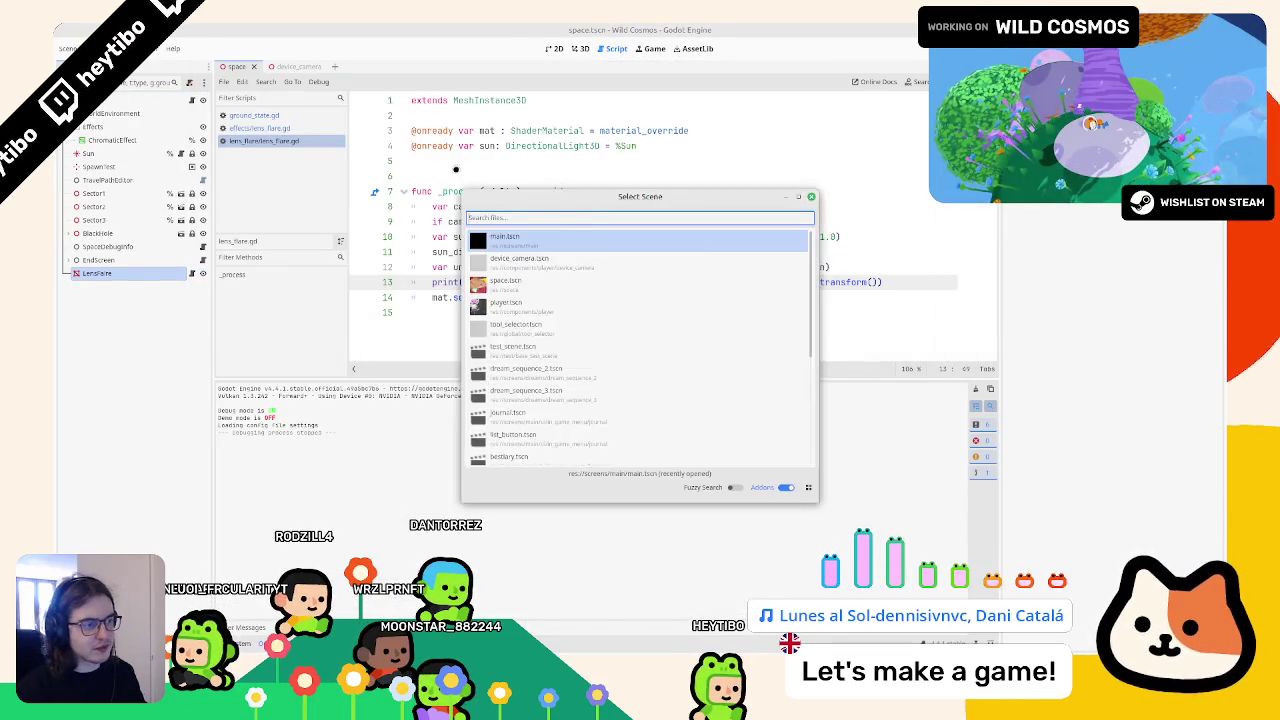
{"action": "key", "text": "Return"}
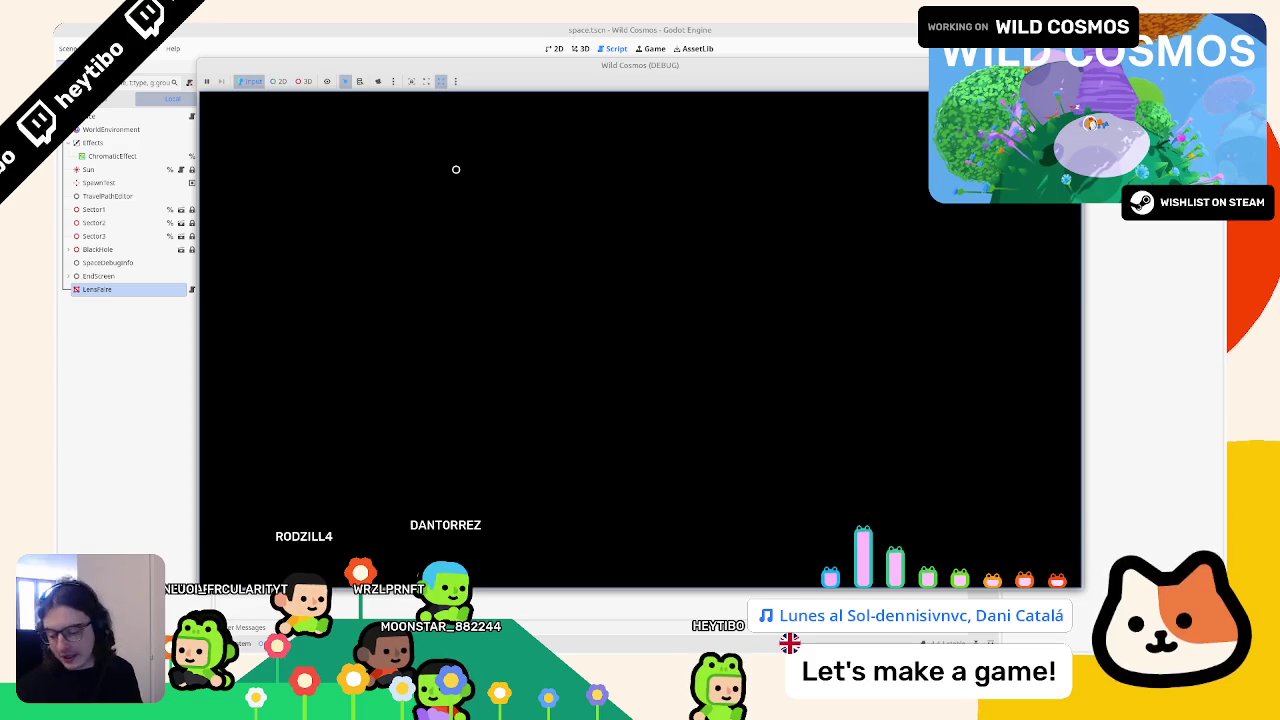
{"action": "key", "text": "F8"}
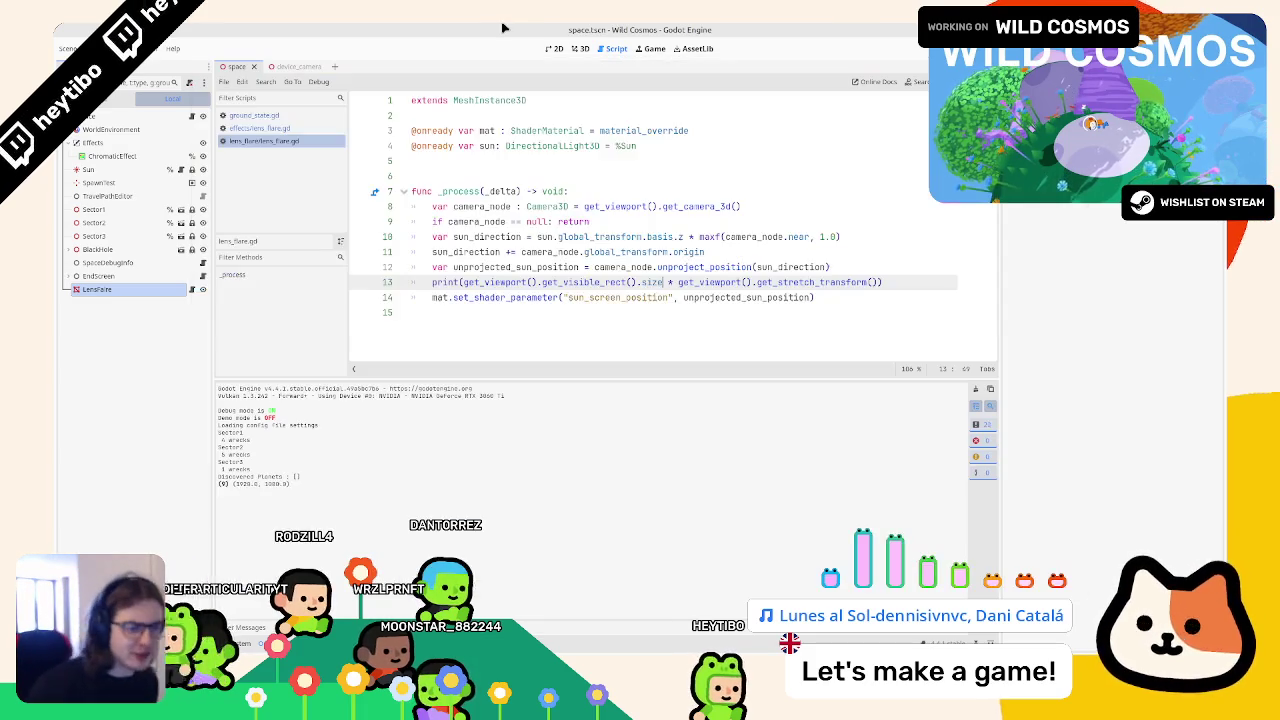
{"action": "key", "text": "F5"}
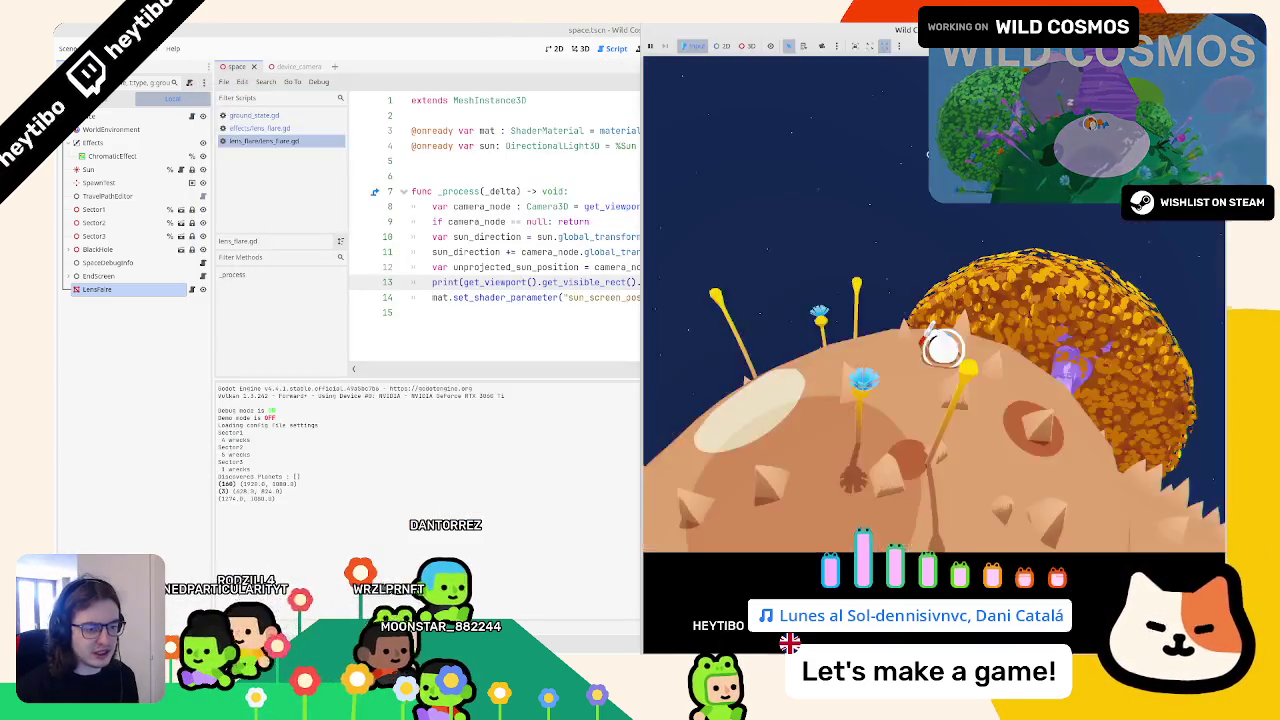
{"action": "mouse_move", "coordinate": [645, 45]}
{"action": "left_mouse_down"}
{"action": "mouse_move", "coordinate": [360, 40]}
{"action": "mouse_move", "coordinate": [355, 150]}
{"action": "mouse_move", "coordinate": [291, 119]}
{"action": "mouse_move", "coordinate": [292, 168]}
{"action": "mouse_move", "coordinate": [696, 369]}
{"action": "mouse_move", "coordinate": [582, 273]}
{"action": "left_mouse_up"}
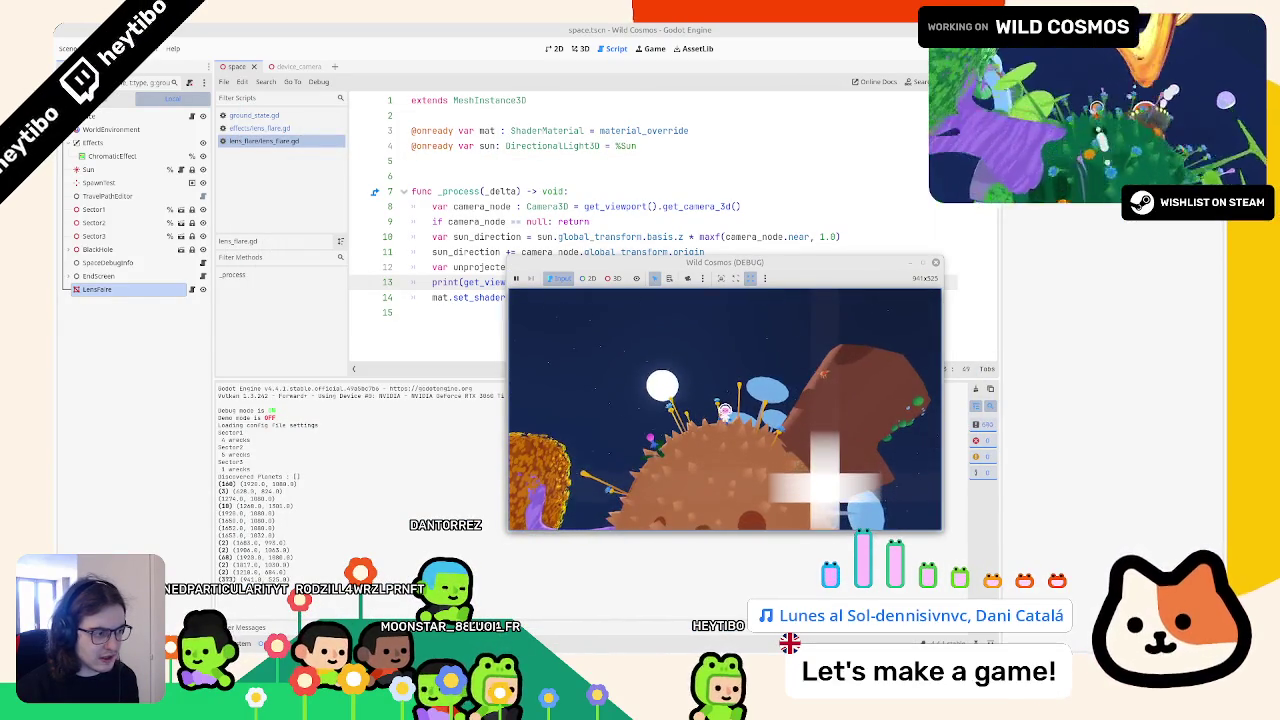
{"action": "key", "text": "Escape"}
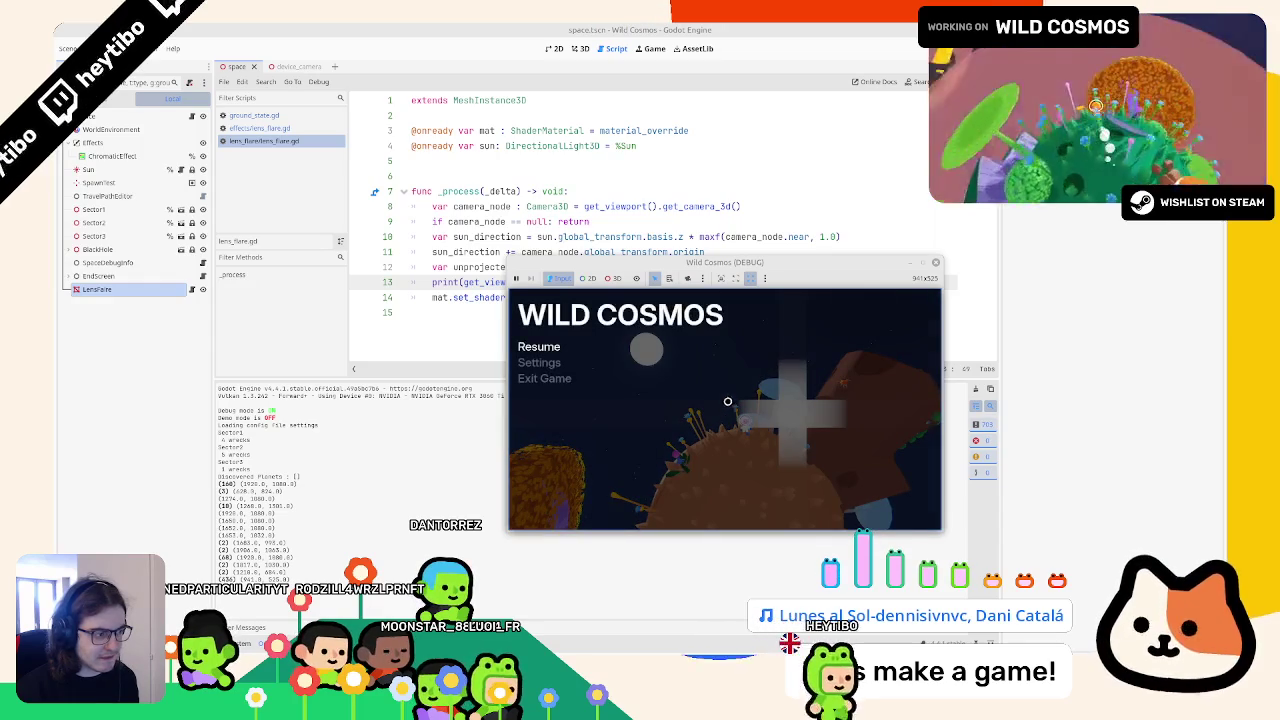
{"action": "key", "text": "F8"}
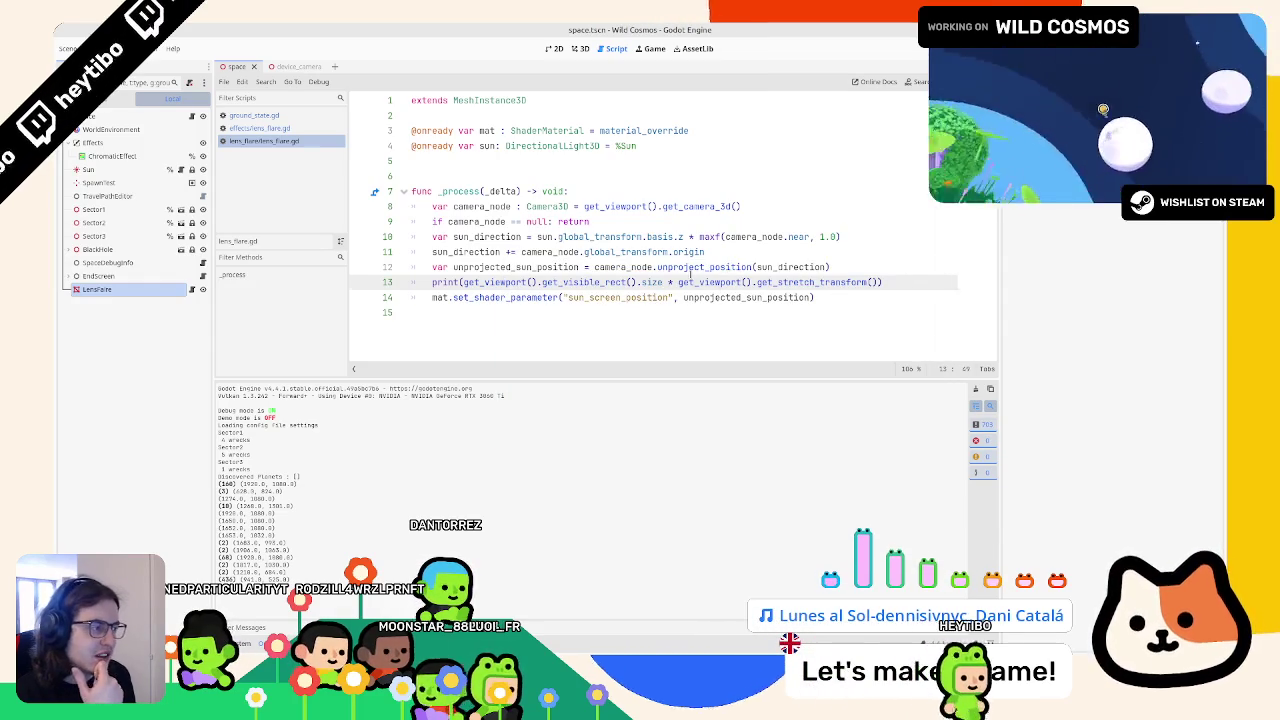
Step: Read the Camera3D docs for unproject_position, close the help page, and select get_stretch_transform
{"action": "double_click", "coordinate": [690, 268]}
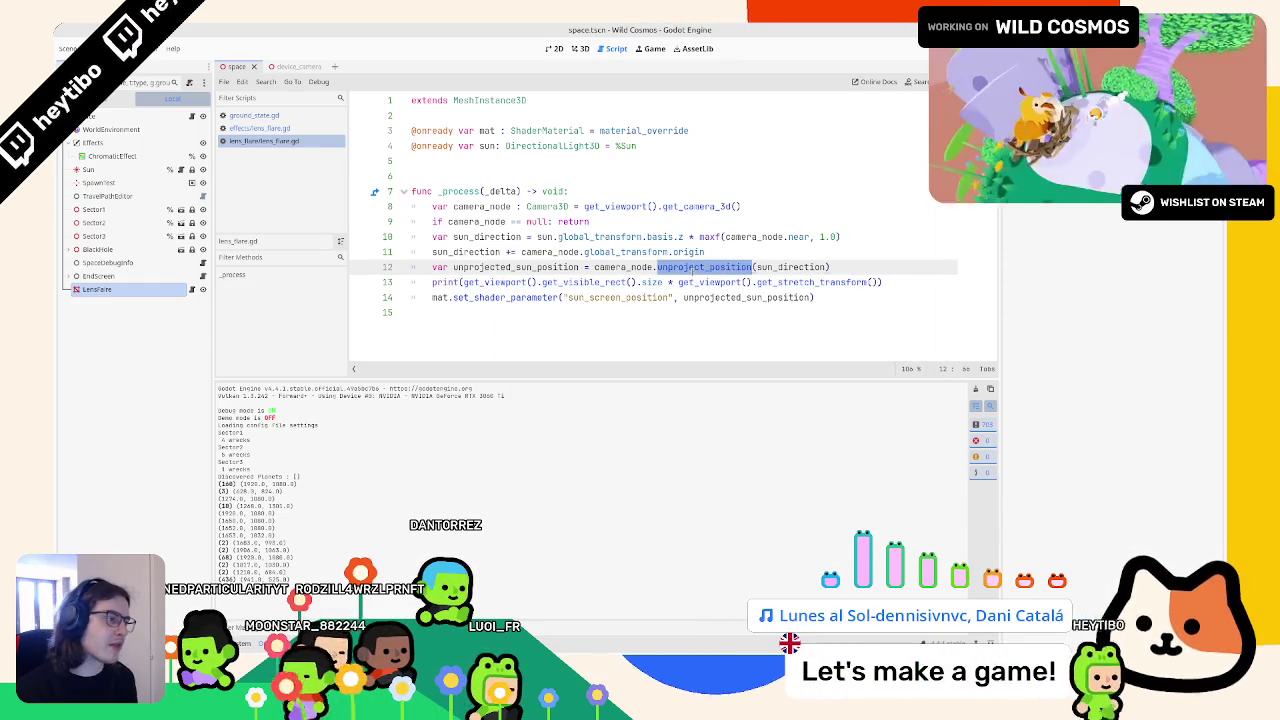
{"action": "left_click", "coordinate": [695, 268], "text": "ctrl"}
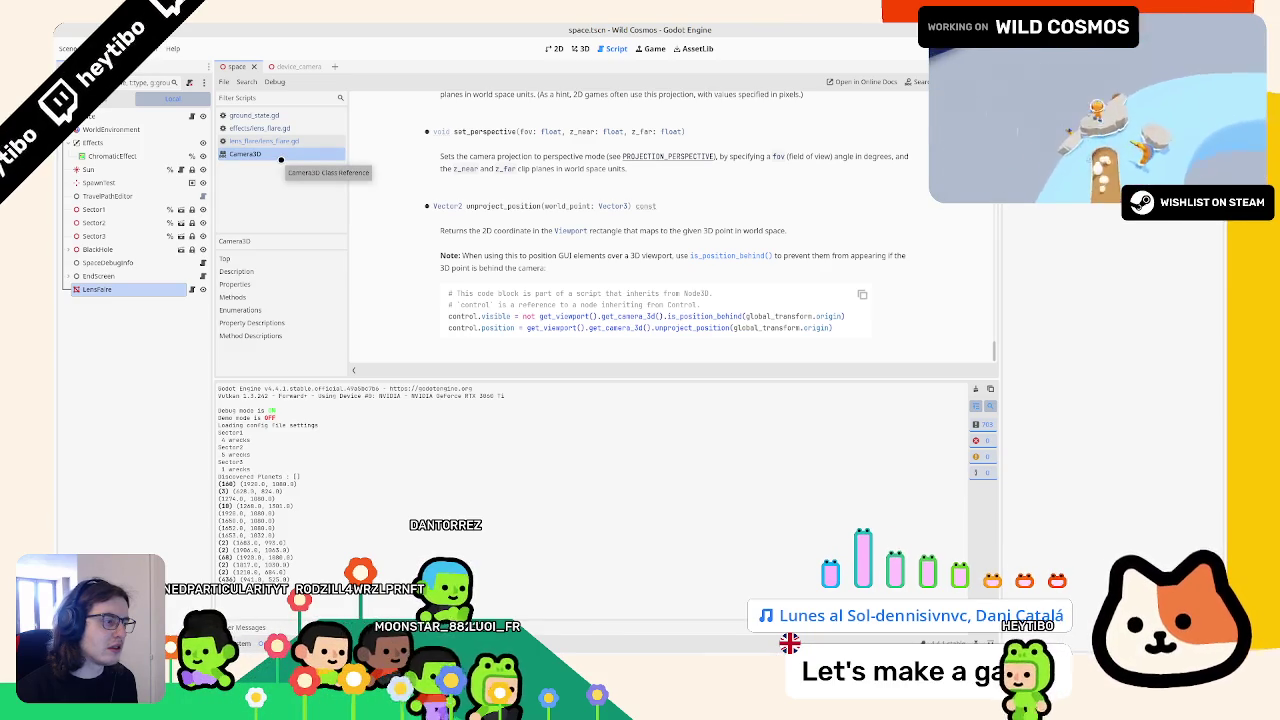
{"action": "middle_click", "coordinate": [281, 159]}
{"action": "double_click", "coordinate": [805, 282]}
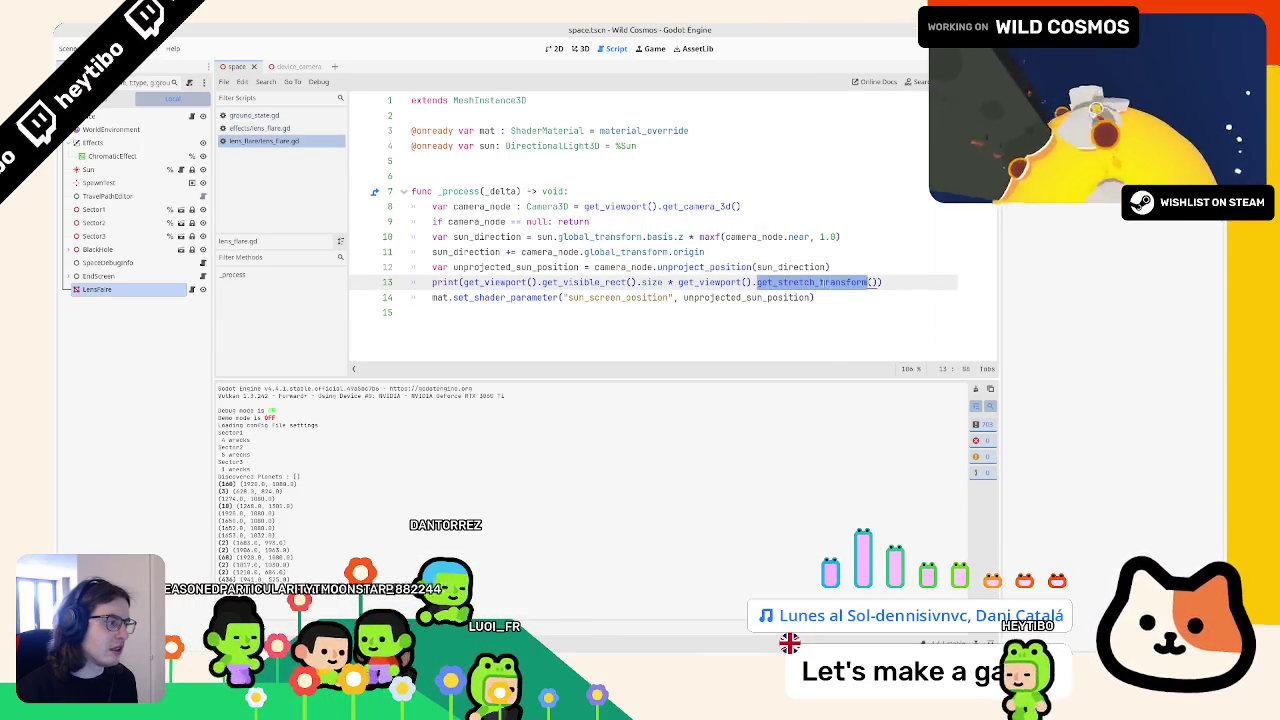
Step: Multiply line 12's sun position by the pasted stretch transform, delete the print line, and run
{"action": "left_click", "coordinate": [875, 266]}
{"action": "type", "text": "*"}
{"action": "type", "text": "get_viewport().get_stretch_transform()"}
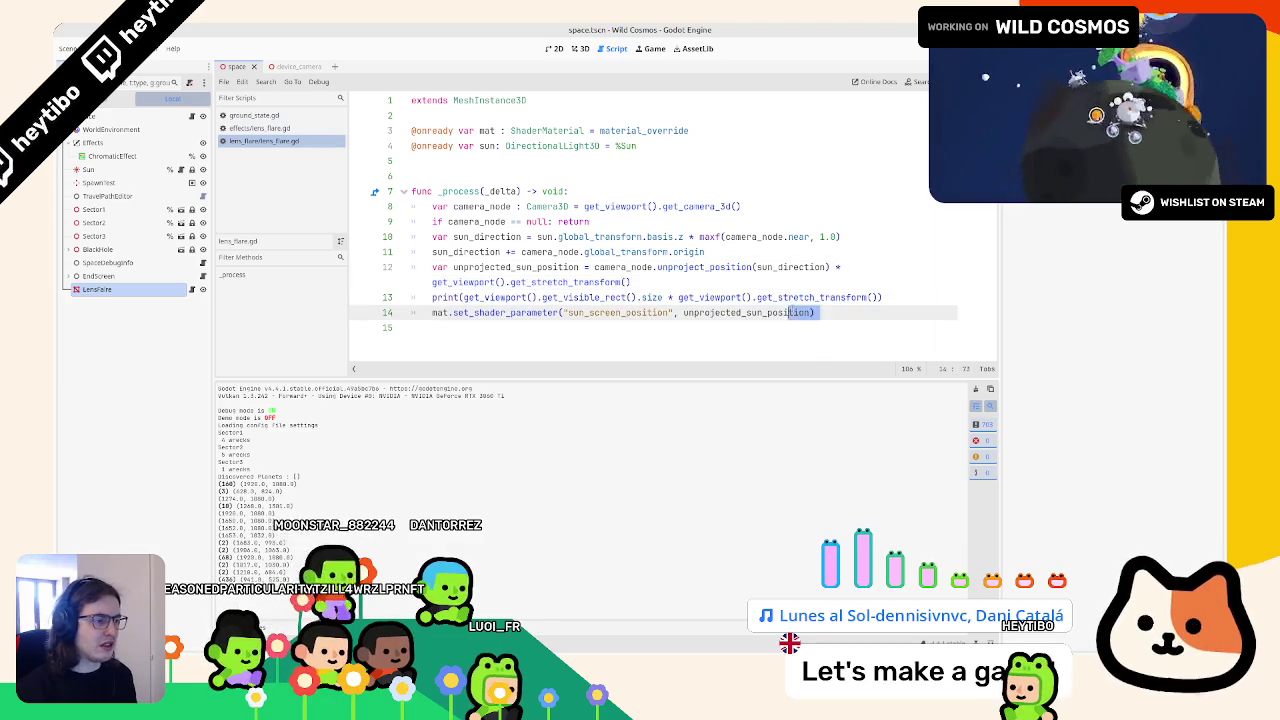
{"action": "triple_click", "coordinate": [794, 298]}
{"action": "key", "text": "BackSpace"}
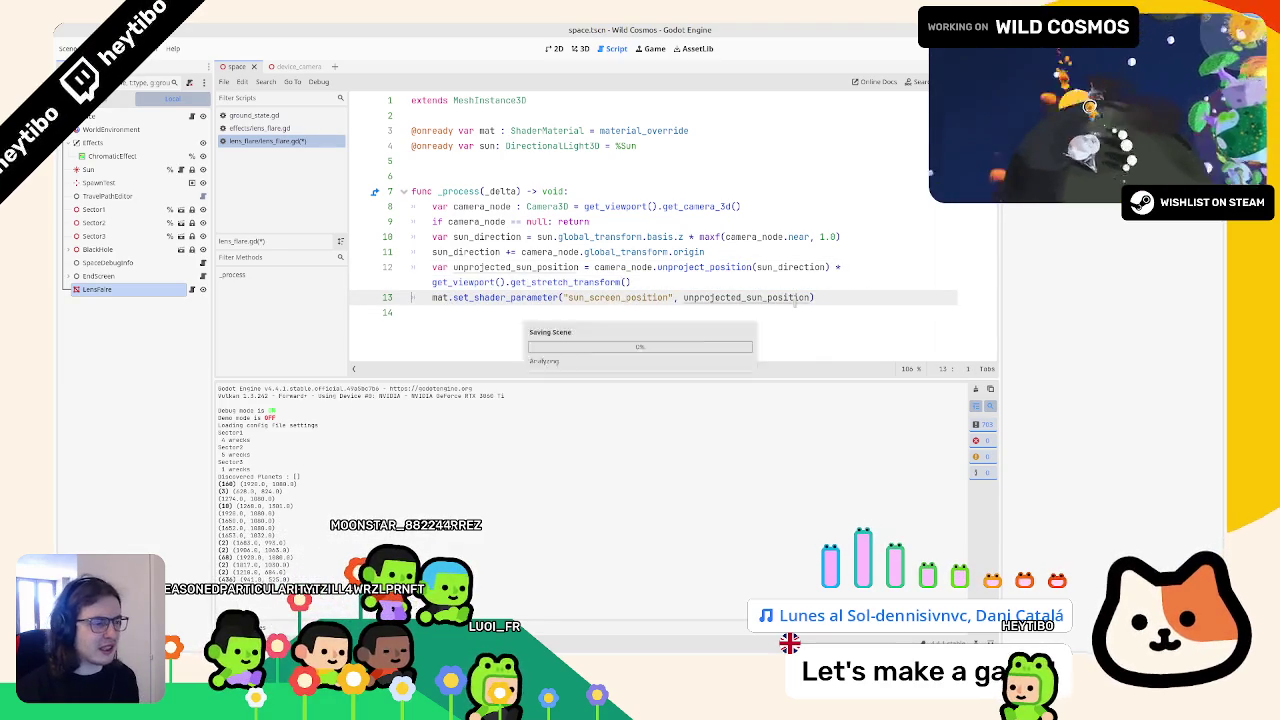
{"action": "key", "text": "F5"}
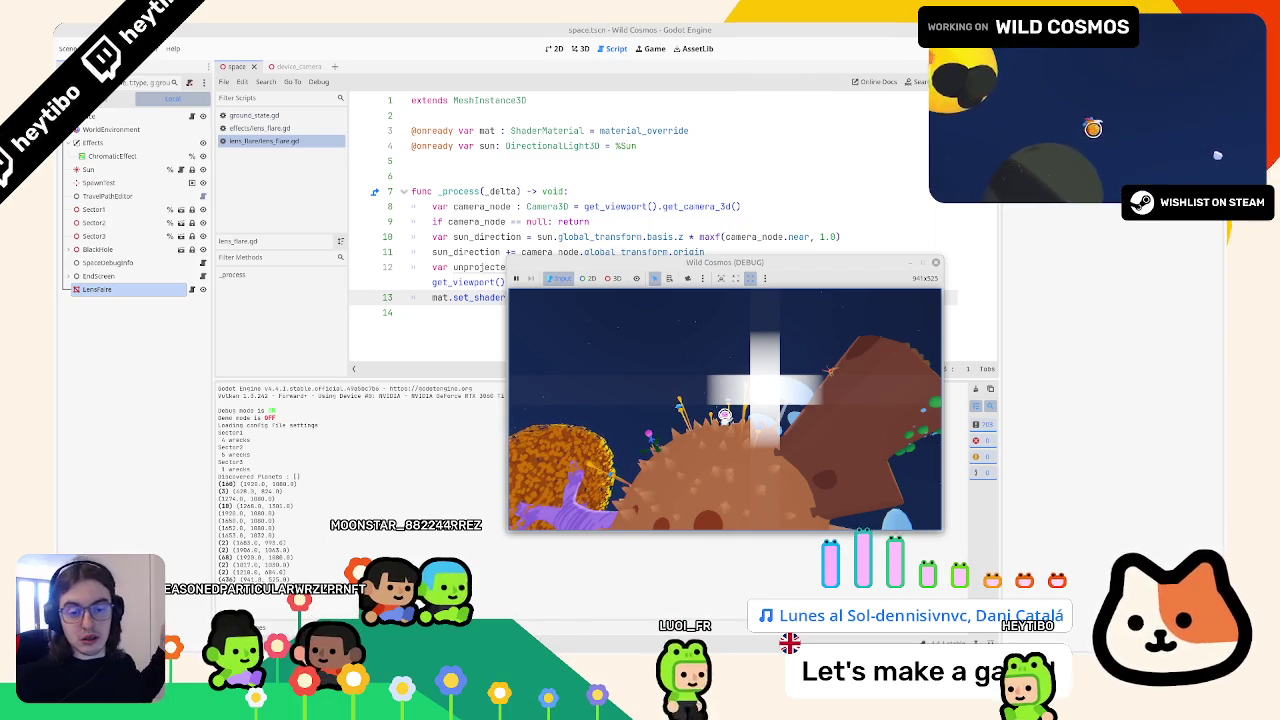
Step: Check the flare fullscreen and windowed, then quit and relaunch the game
{"action": "left_click", "coordinate": [921, 262]}
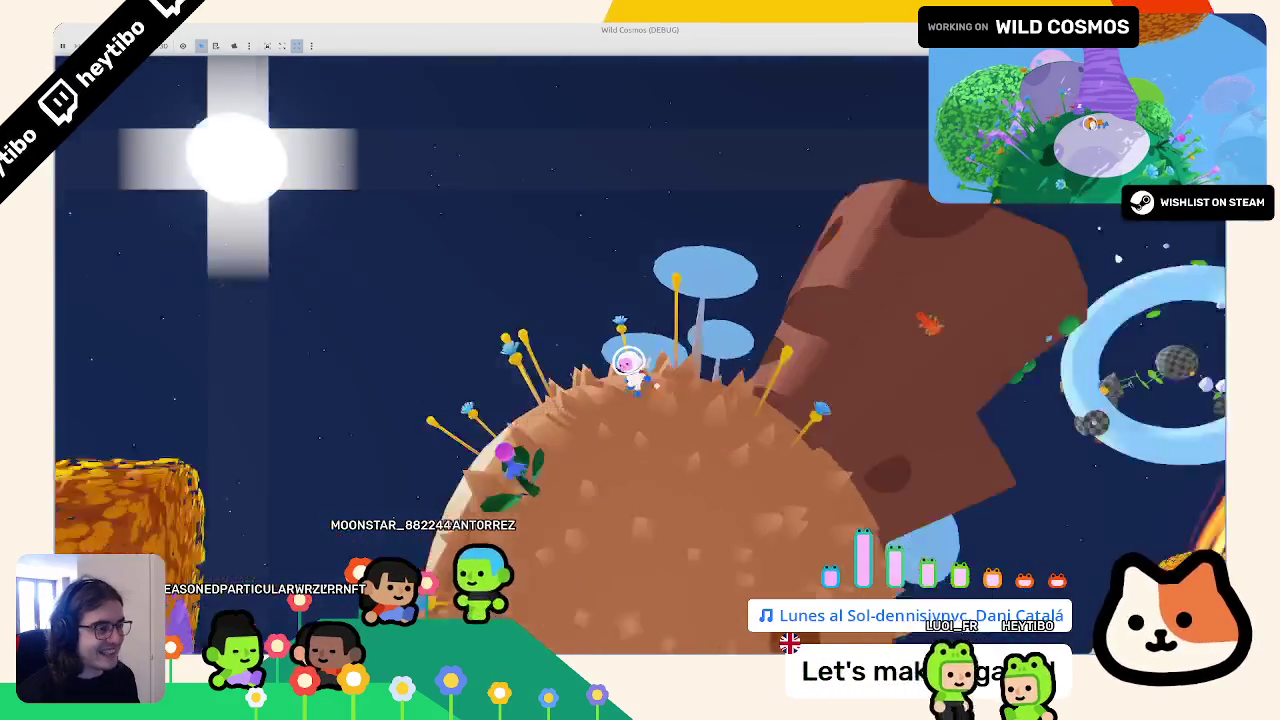
{"action": "key", "text": "super+Down"}
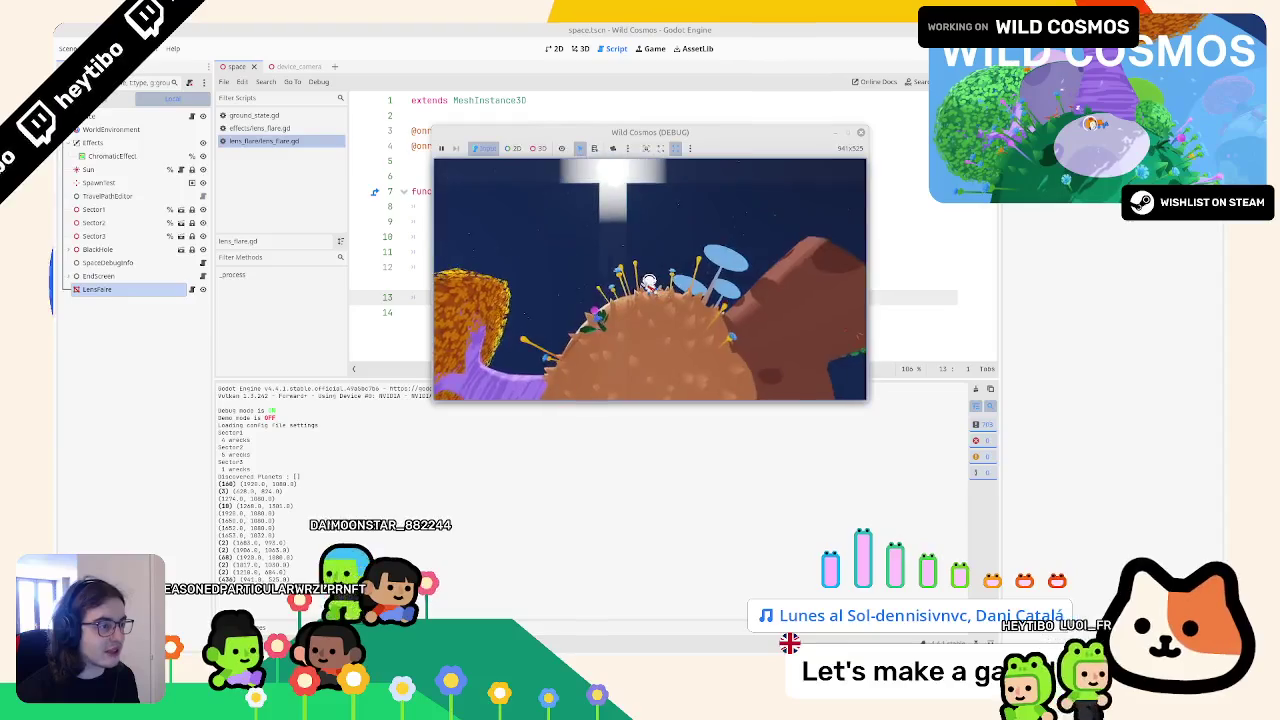
{"action": "key", "text": "Escape"}
{"action": "key", "text": "alt+F4"}
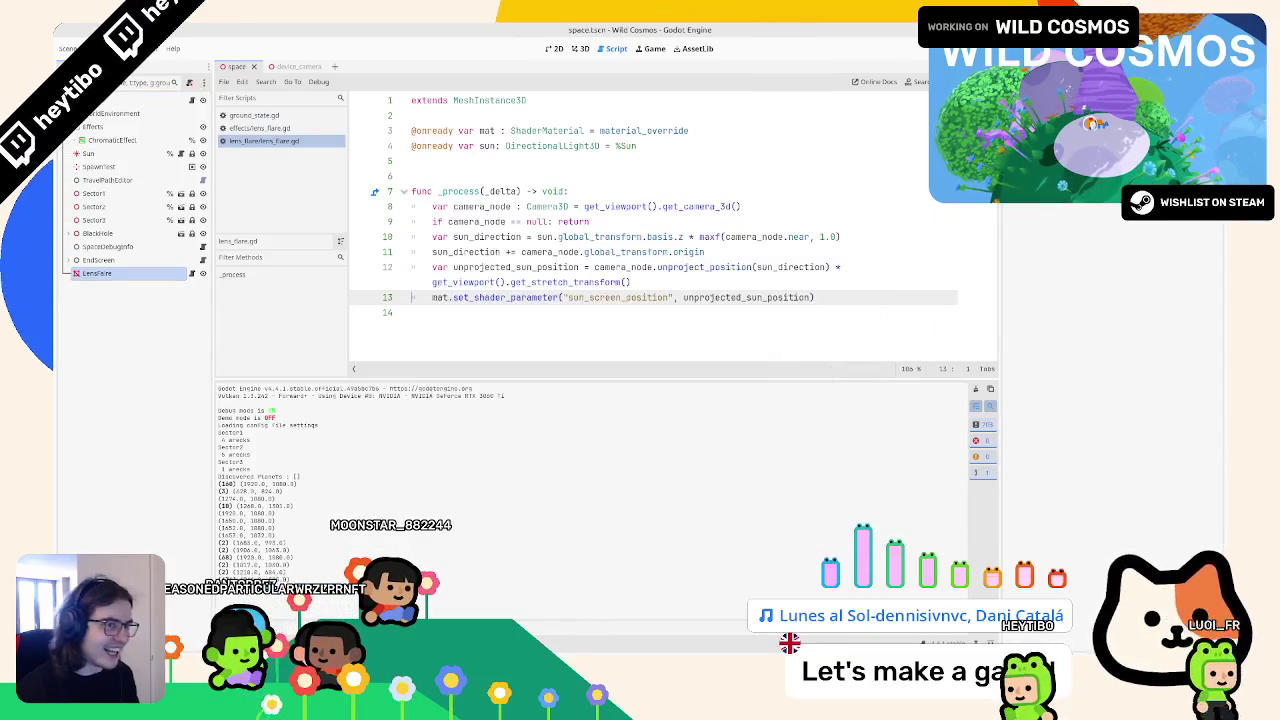
{"action": "key", "text": "F5"}
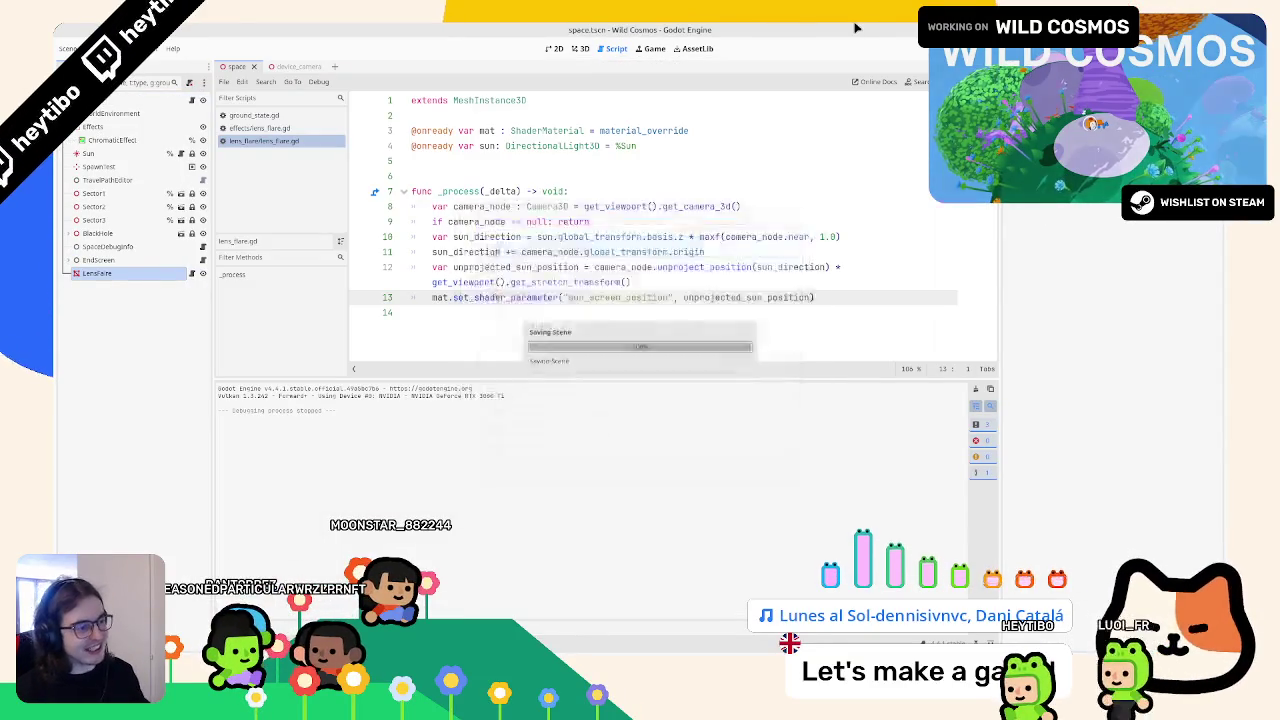
{"action": "left_click", "coordinate": [563, 282]}
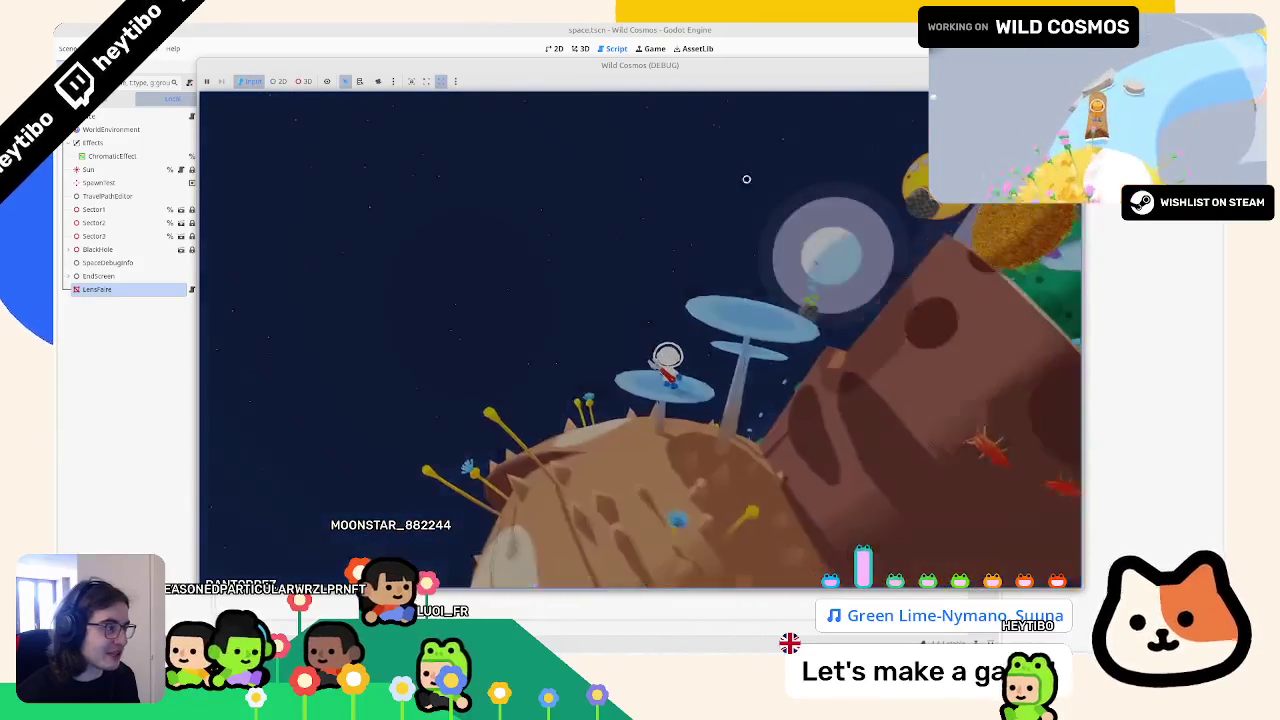
Step: Pause the game, shrink its window to reveal the script, resume, then pause and stop it with F8
{"action": "key", "text": "Escape"}
{"action": "mouse_move", "coordinate": [967, 58]}
{"action": "left_mouse_down"}
{"action": "mouse_move", "coordinate": [967, 412]}
{"action": "mouse_move", "coordinate": [967, 130]}
{"action": "left_mouse_up"}
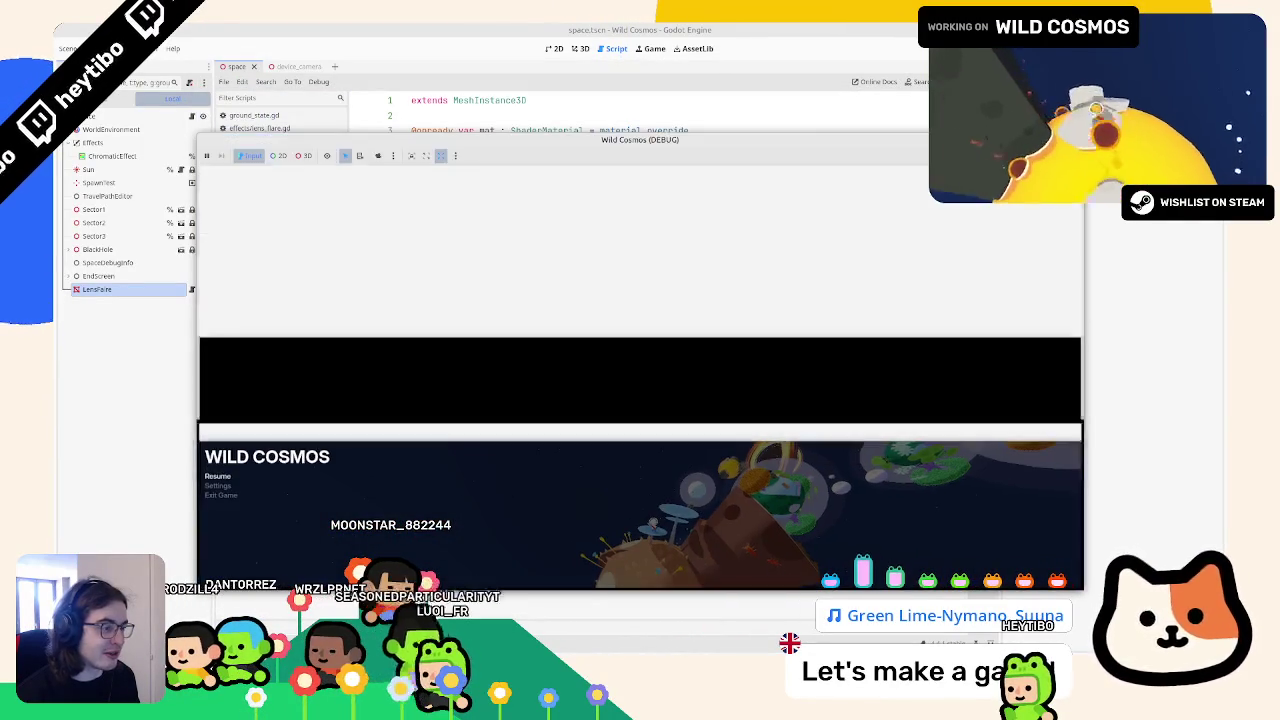
{"action": "key", "text": "Escape"}
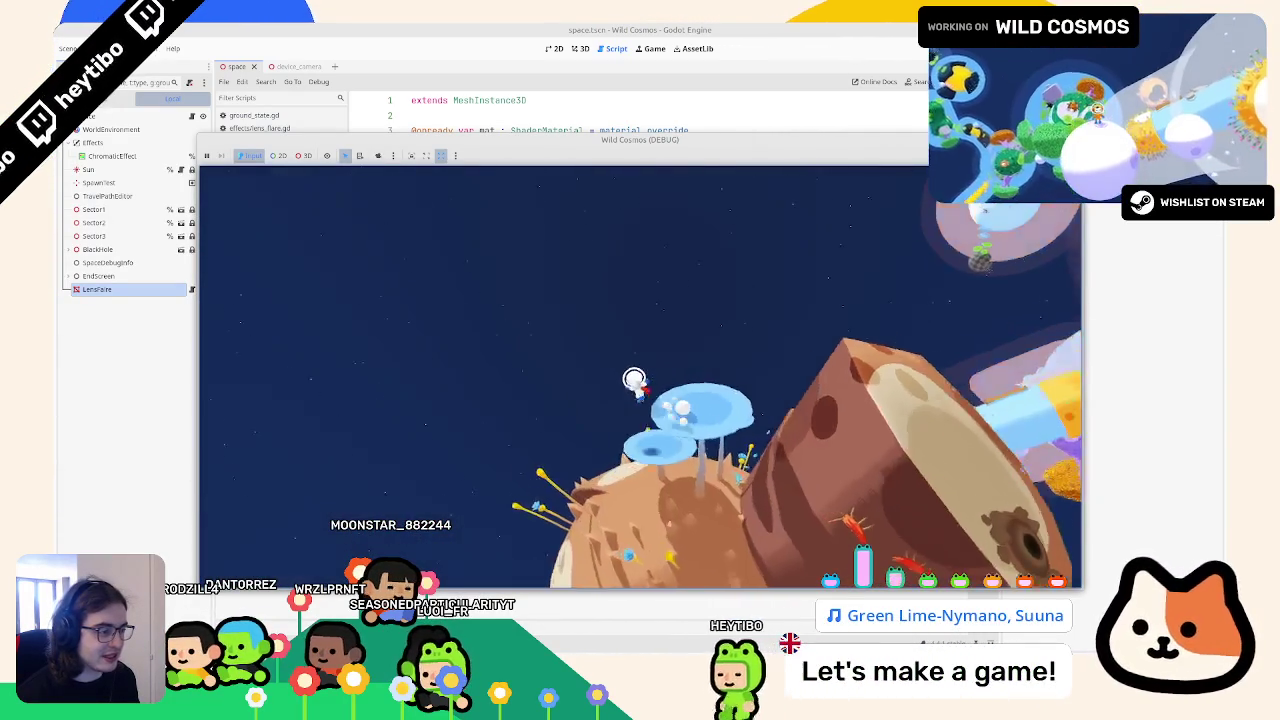
{"action": "key", "text": "Escape"}
{"action": "key", "text": "F8"}
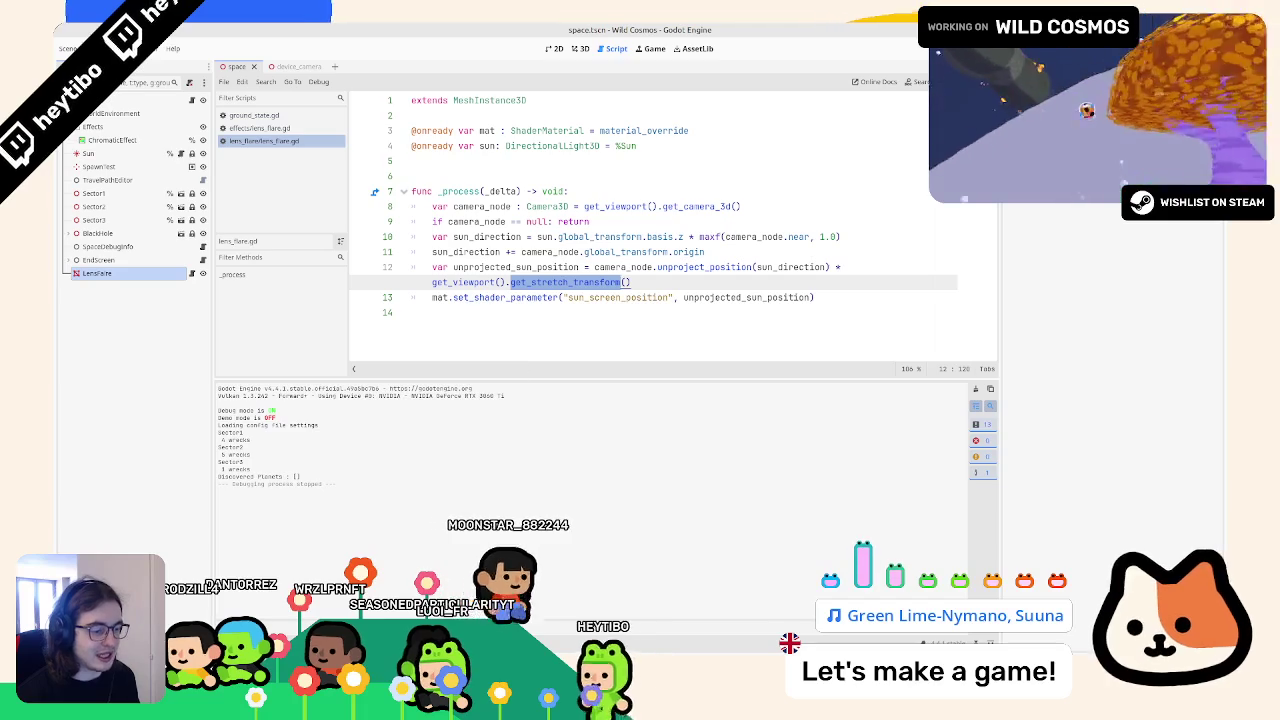
Step: Compare lens_flare.gdshader with the original lens_flare.glsl flare loop and intensity variable
{"action": "left_click", "coordinate": [470, 628]}
{"action": "scroll", "coordinate": [457, 460], "scroll_direction": "up", "scroll_amount": 2}
{"action": "scroll", "coordinate": [457, 460], "scroll_direction": "down", "scroll_amount": 2}
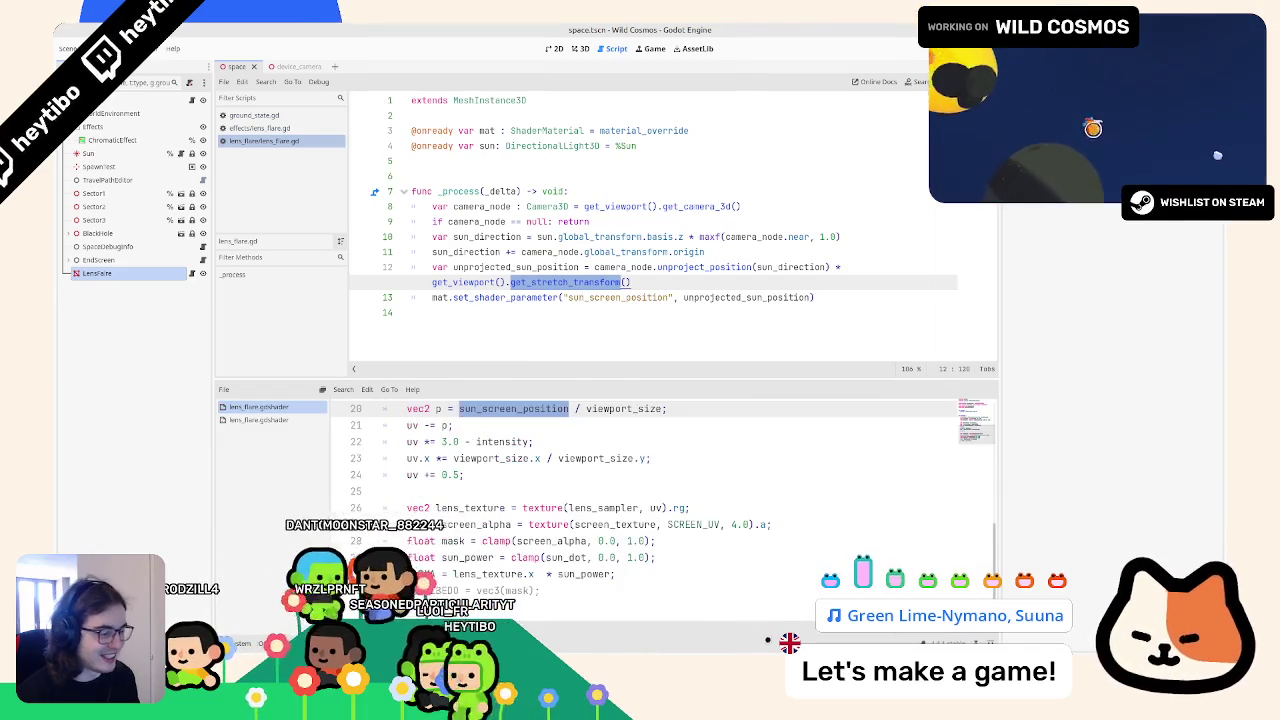
{"action": "key", "text": "alt+Tab"}
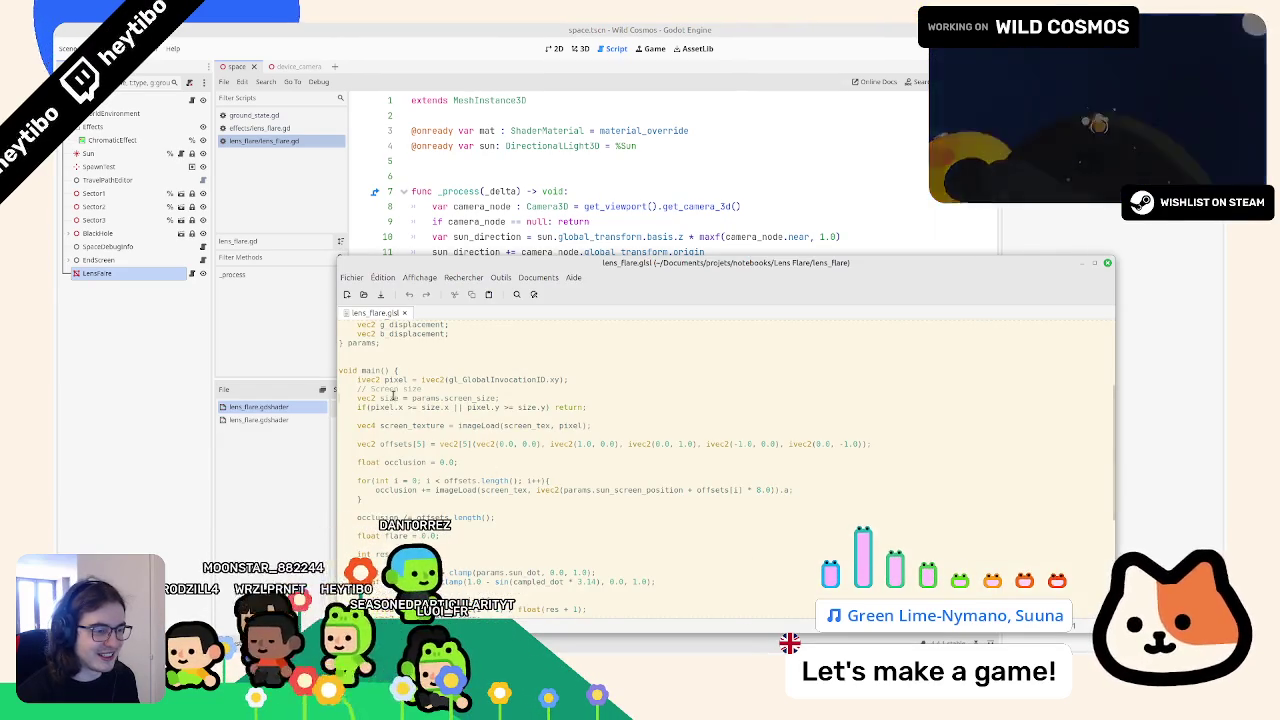
{"action": "scroll", "coordinate": [378, 488], "scroll_direction": "down", "scroll_amount": 8}
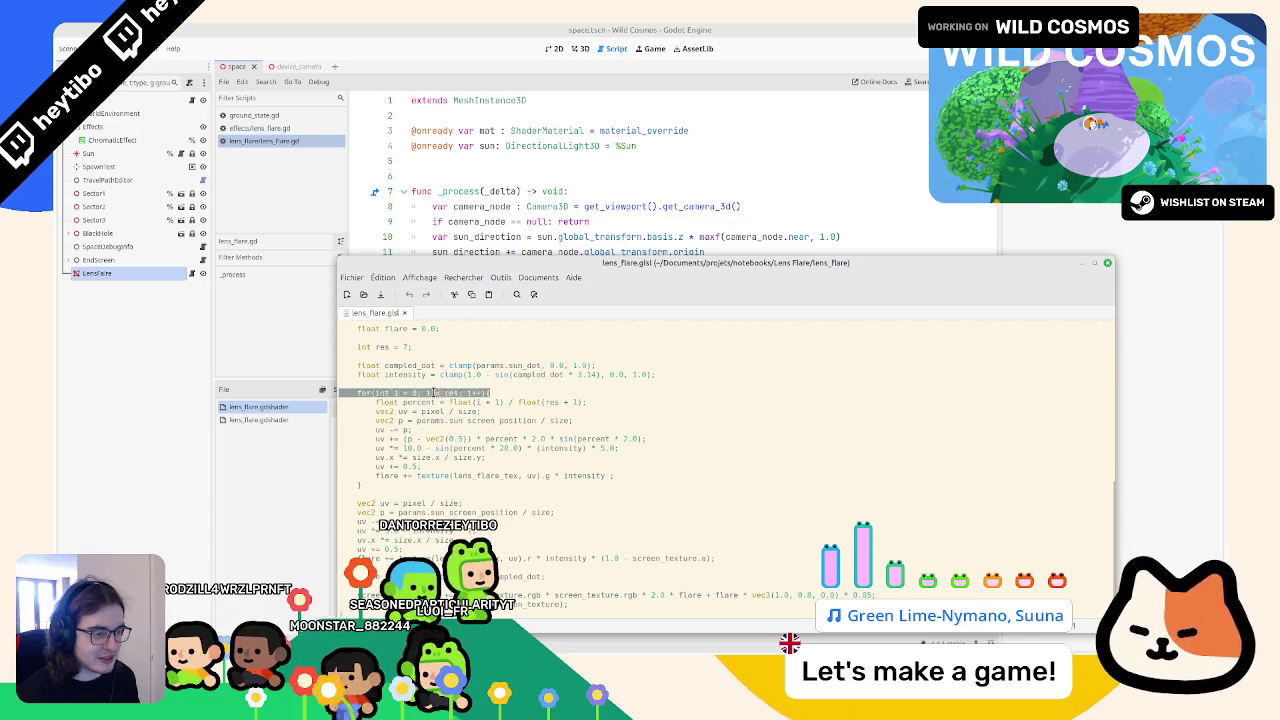
{"action": "left_click_drag", "start_coordinate": [435, 392], "coordinate": [440, 470]}
{"action": "double_click", "coordinate": [410, 374]}
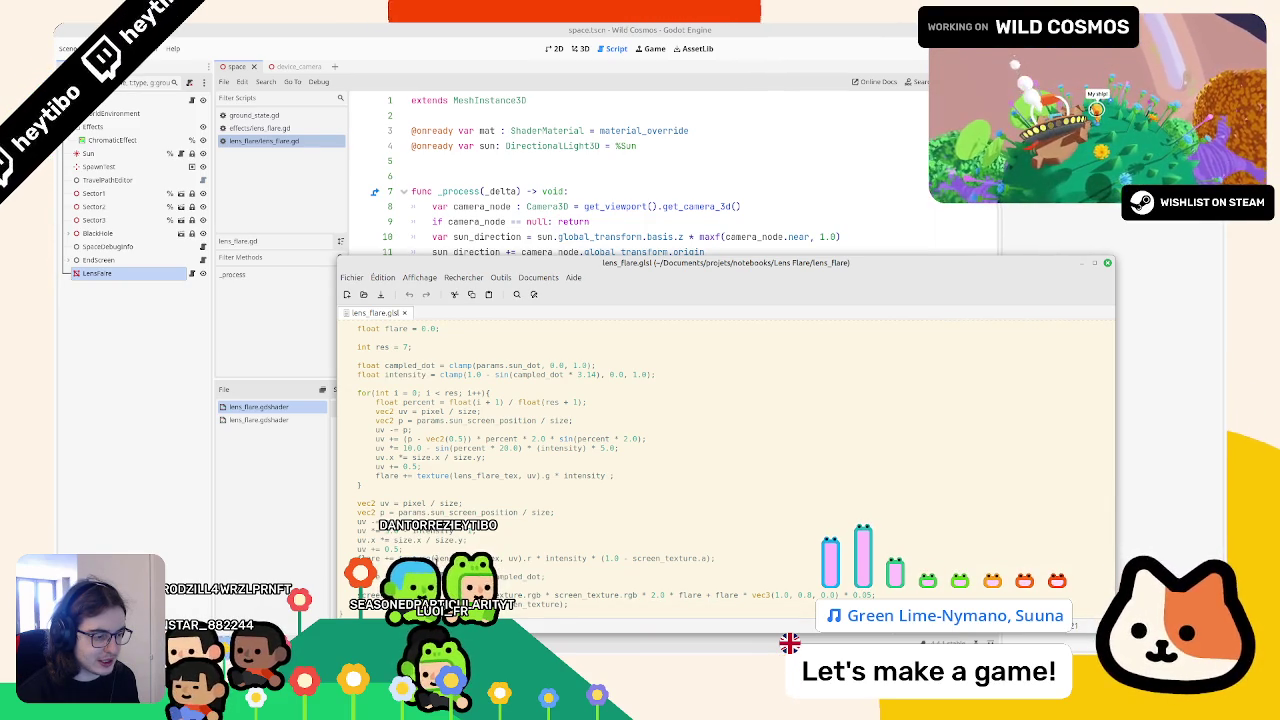
Step: Append a multiplier after sun_power on shader line 30 and run the game
{"action": "left_click", "coordinate": [517, 28]}
{"action": "left_click", "coordinate": [618, 574]}
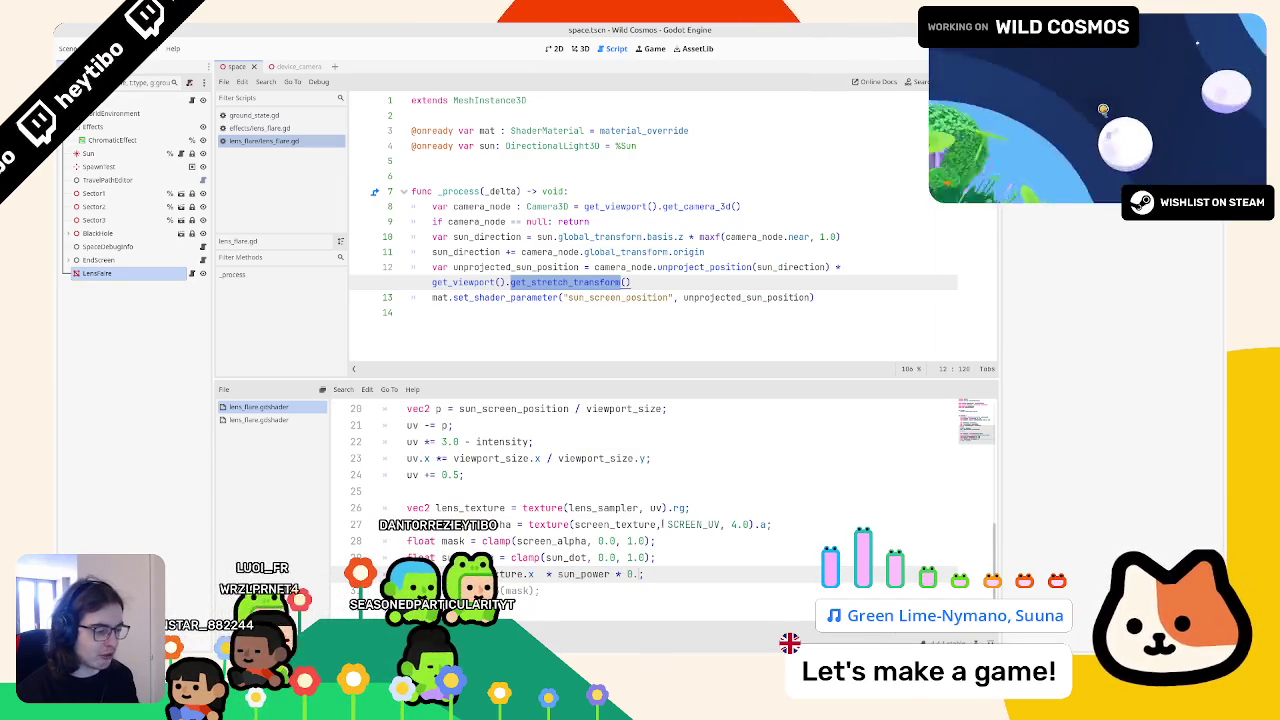
{"action": "key", "text": "F5"}
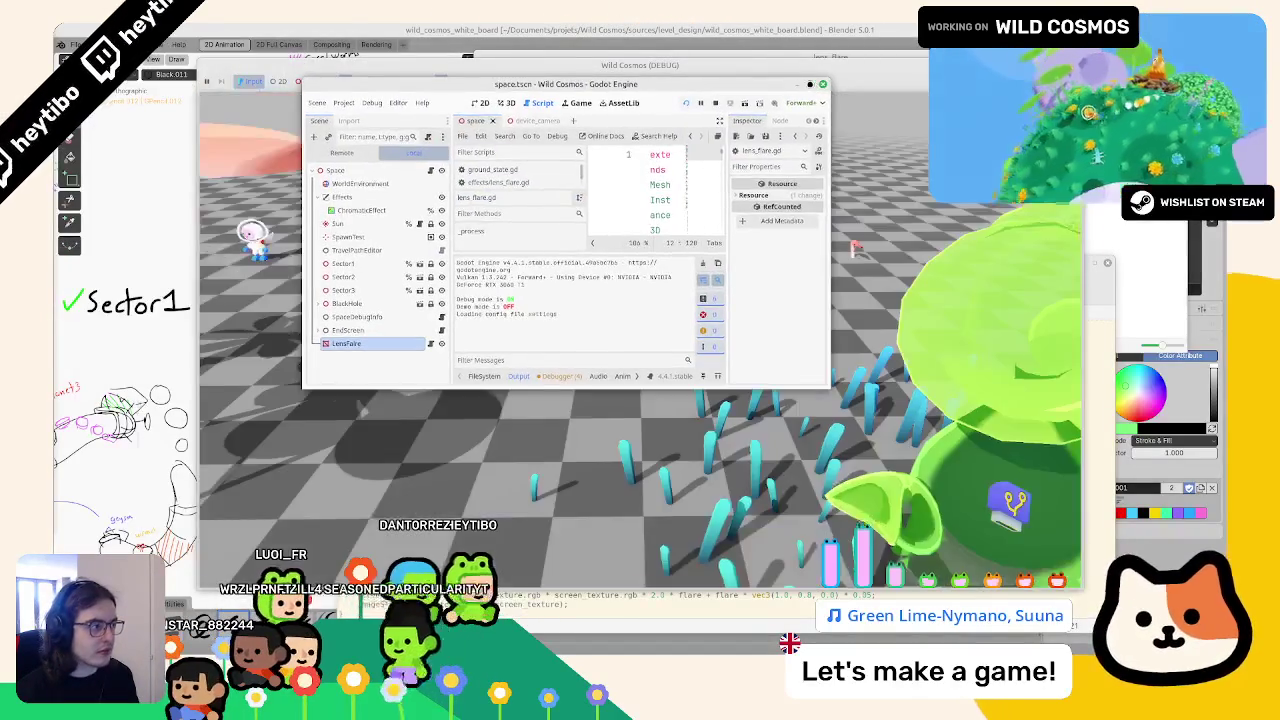
Step: Maximize the editor, view the sun's cross-shaped flare in the running game, then stop it
{"action": "left_click", "coordinate": [813, 91]}
{"action": "key", "text": "alt+Tab"}
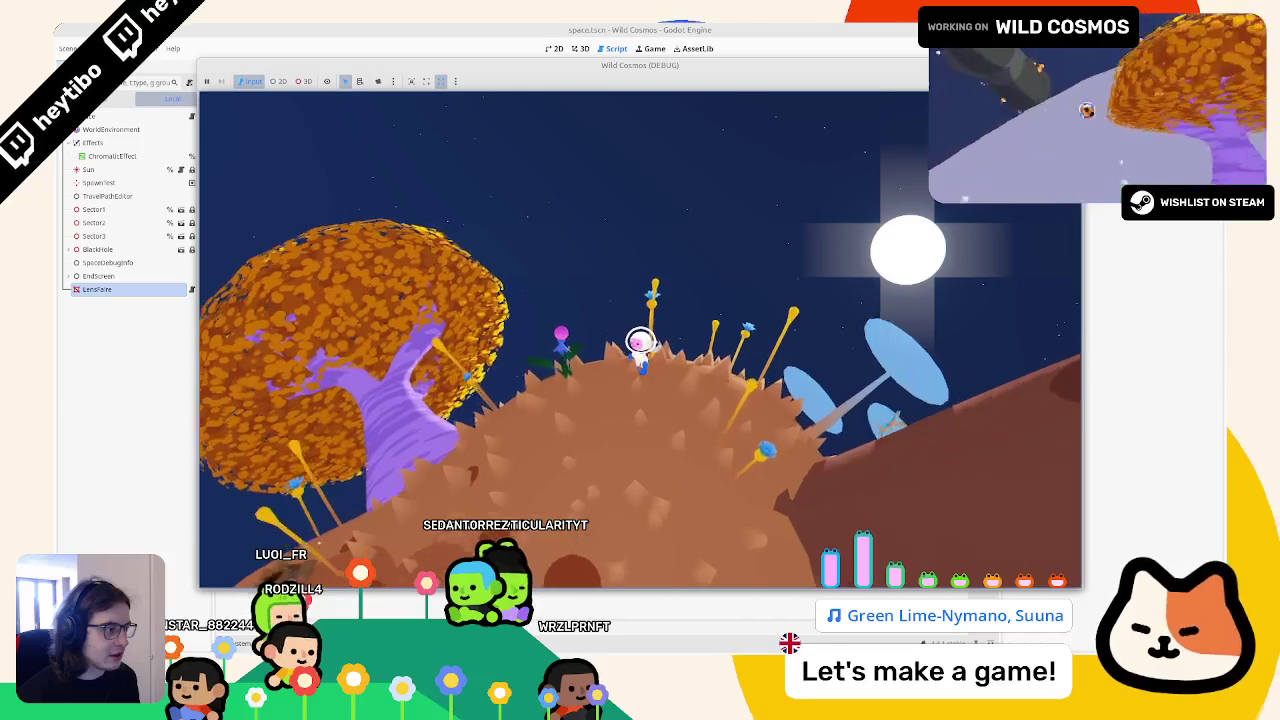
{"action": "key", "text": "F8"}
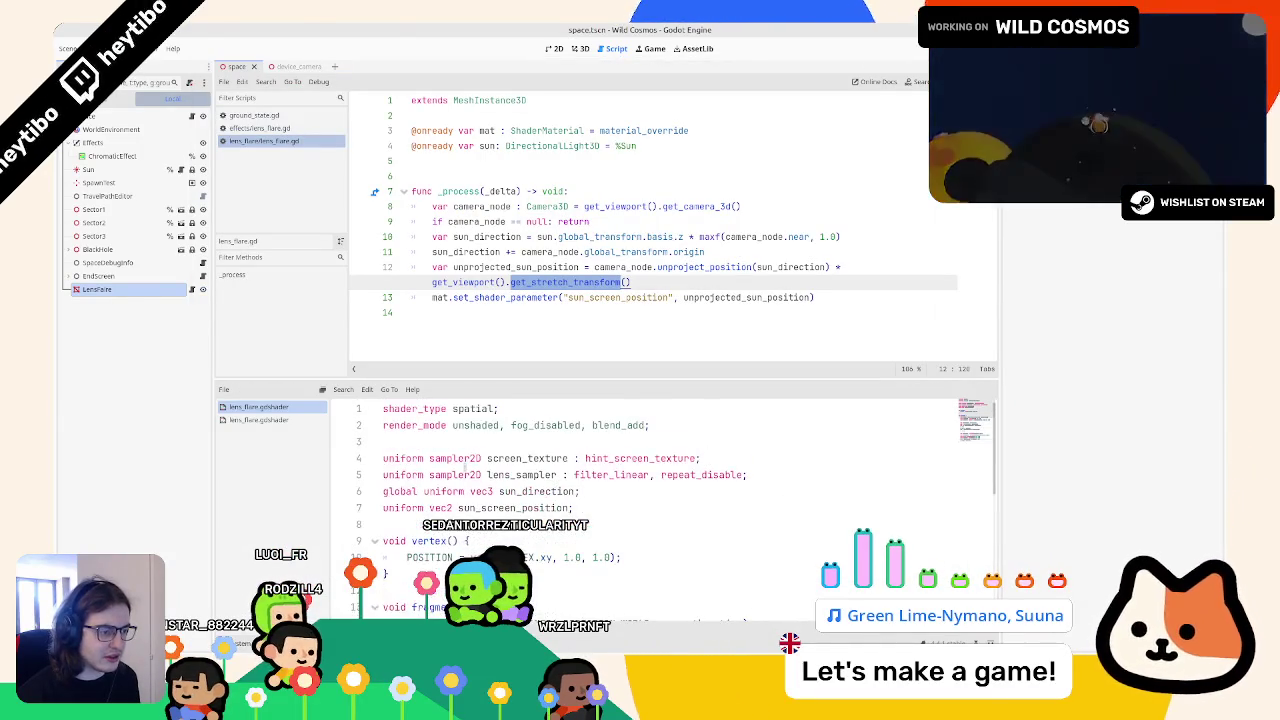
Step: Remove blend_add from the shader render mode, add a color line after line 8, and launch the game
{"action": "double_click", "coordinate": [605, 425]}
{"action": "scroll", "coordinate": [596, 425], "scroll_direction": "down", "scroll_amount": 5}
{"action": "scroll", "coordinate": [580, 470], "scroll_direction": "up", "scroll_amount": 5}
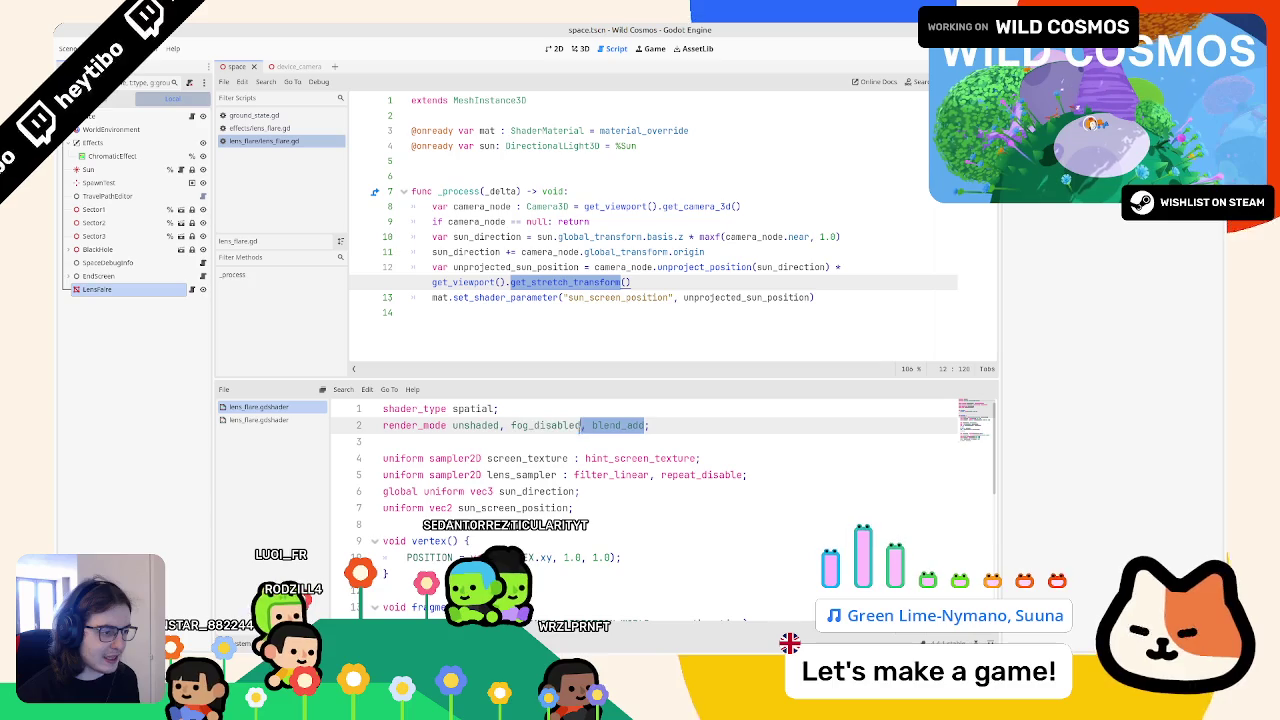
{"action": "key", "text": "BackSpace"}
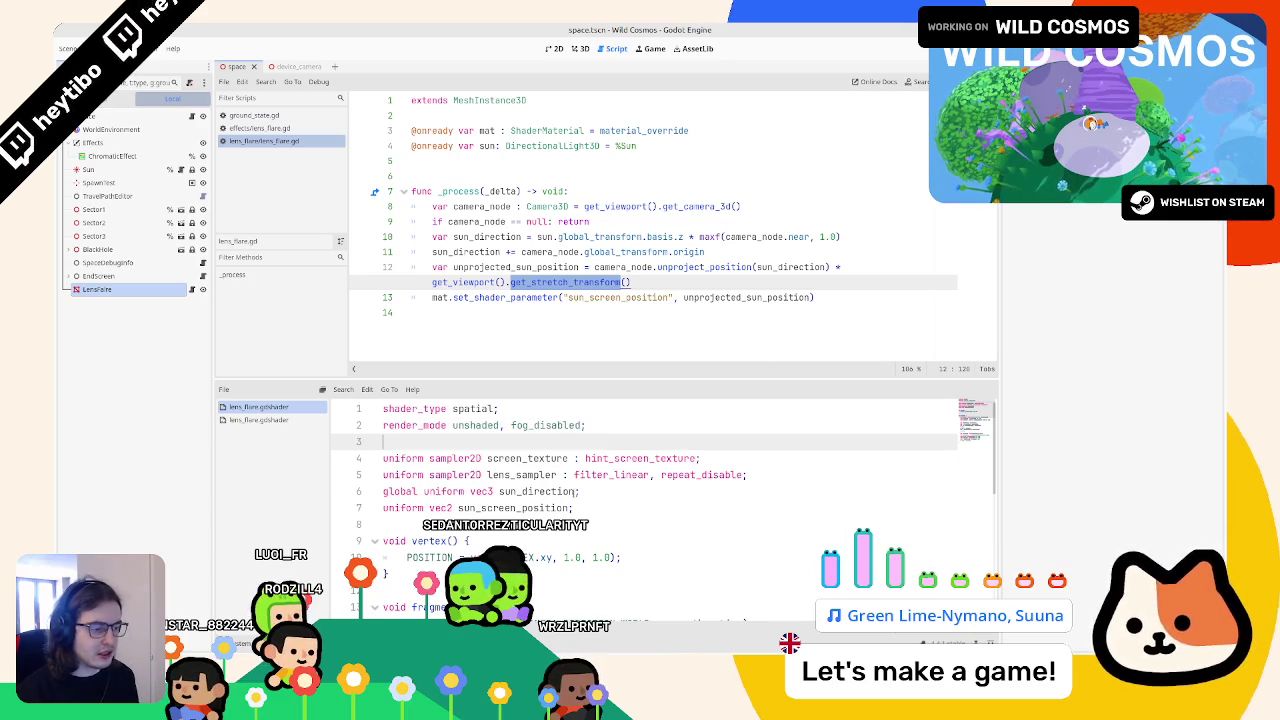
{"action": "key", "text": "Down"}
{"action": "key", "text": "Down"}
{"action": "key", "text": "Down"}
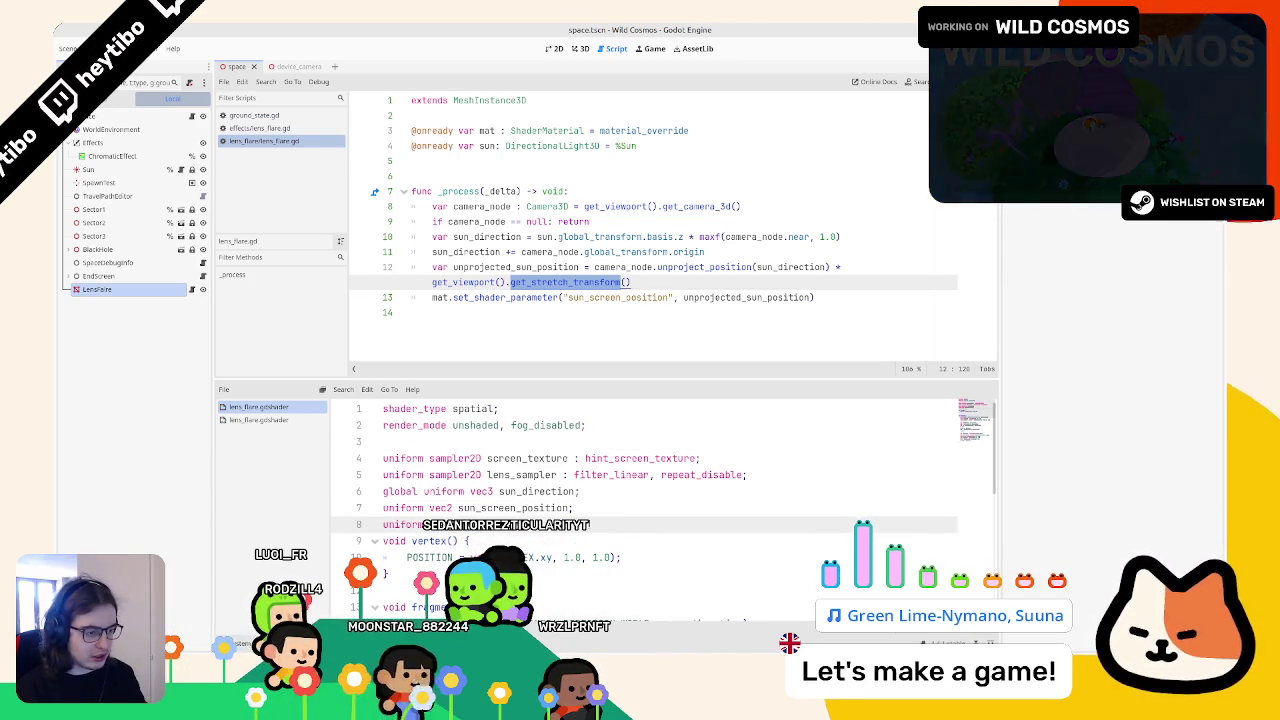
{"action": "key", "text": "Return"}
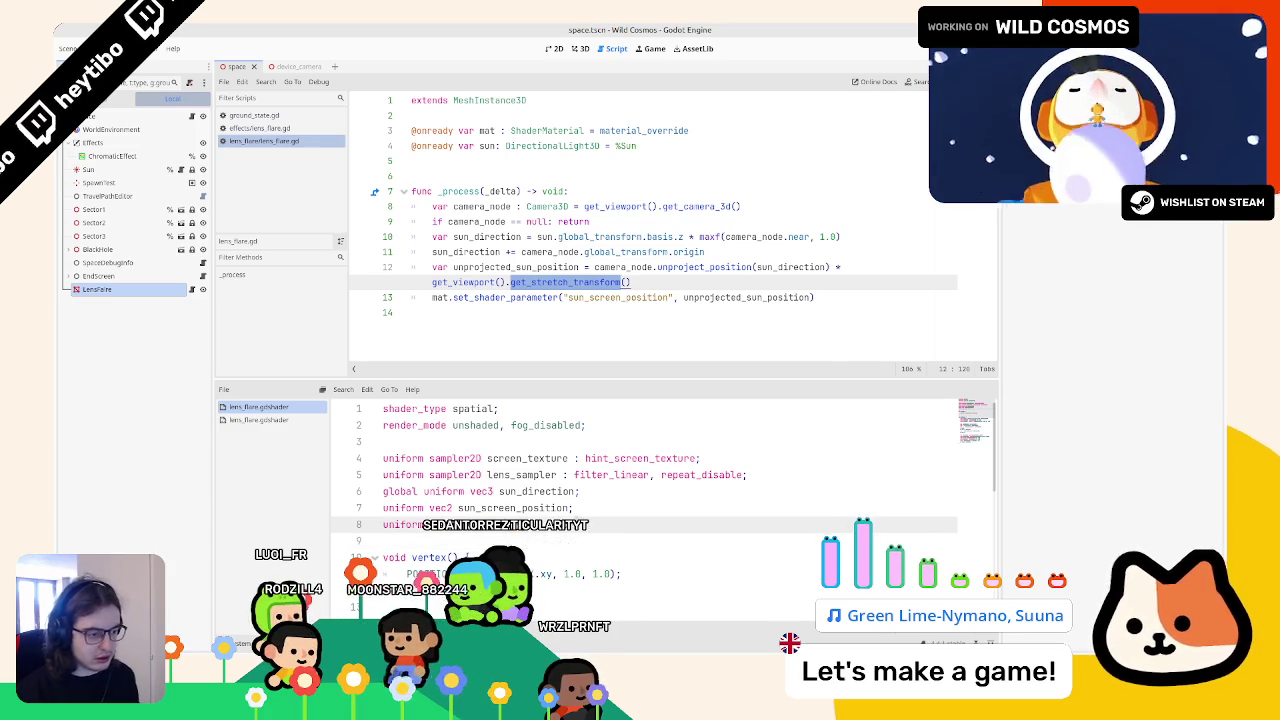
{"action": "scroll", "coordinate": [660, 500], "scroll_direction": "down", "scroll_amount": 7}
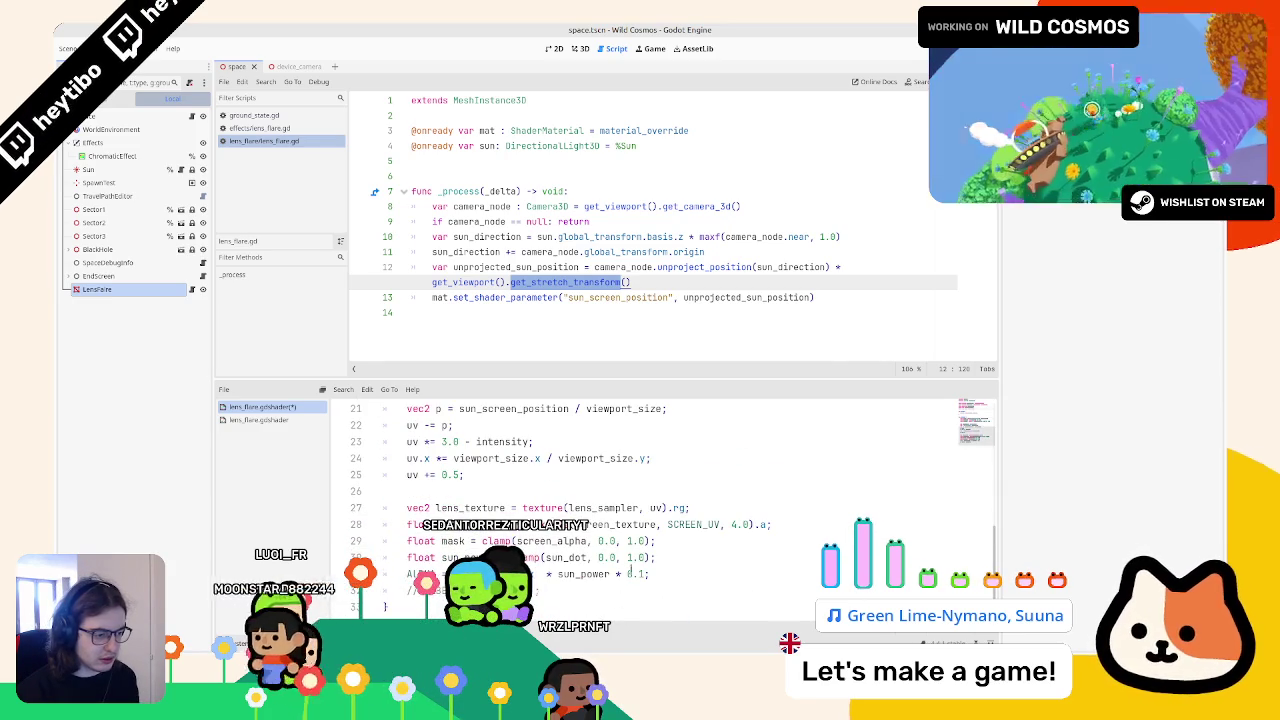
{"action": "type", "text": " * color"}
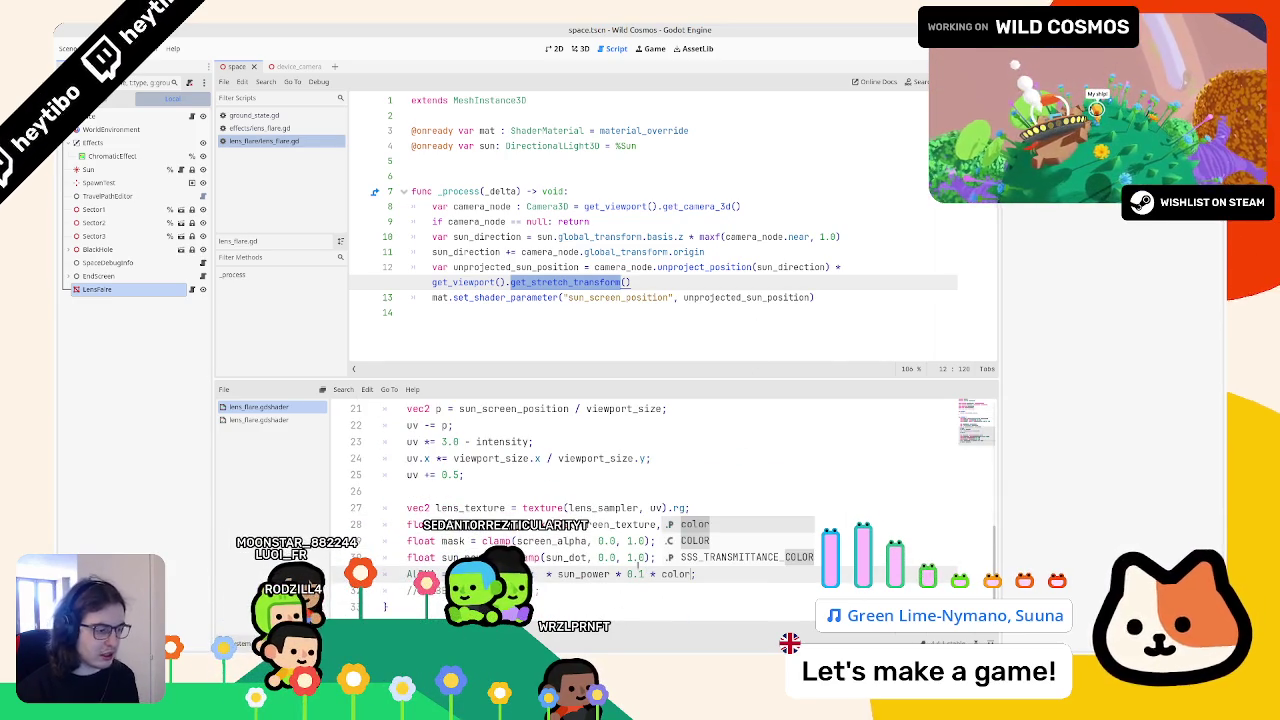
{"action": "left_click", "coordinate": [572, 48]}
{"action": "key", "text": "F5"}
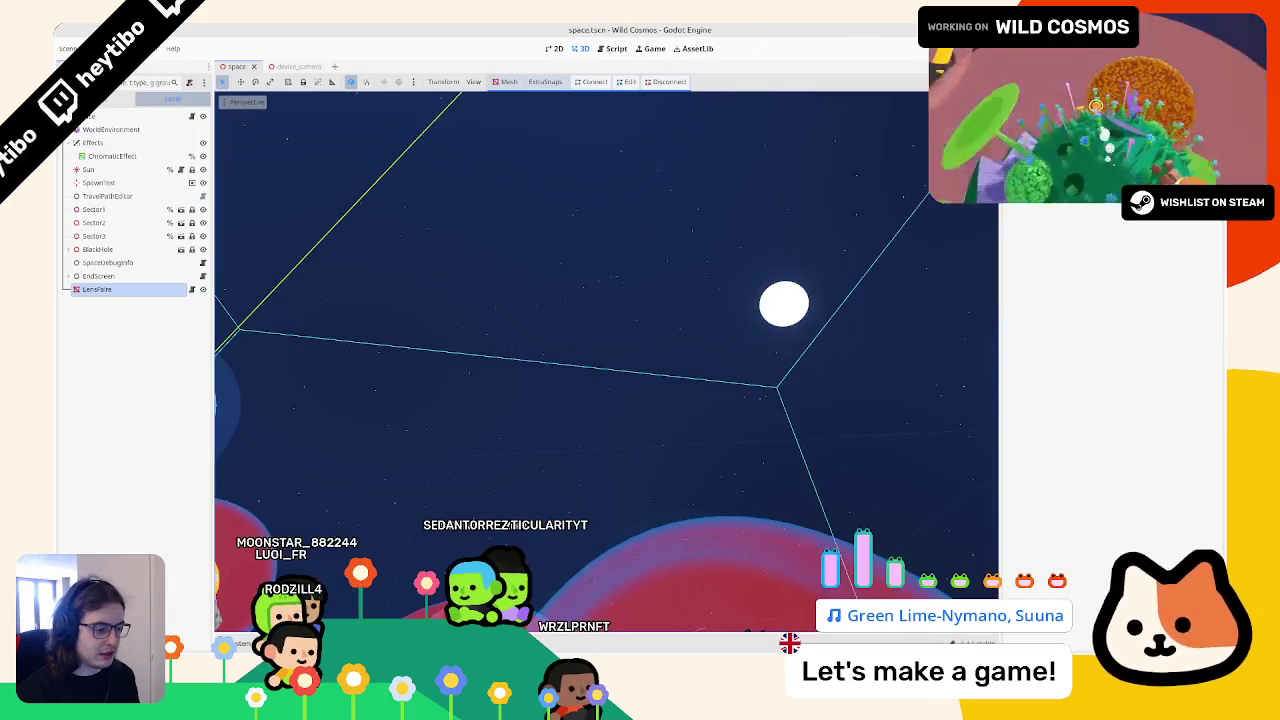
{"action": "left_click", "coordinate": [588, 557]}
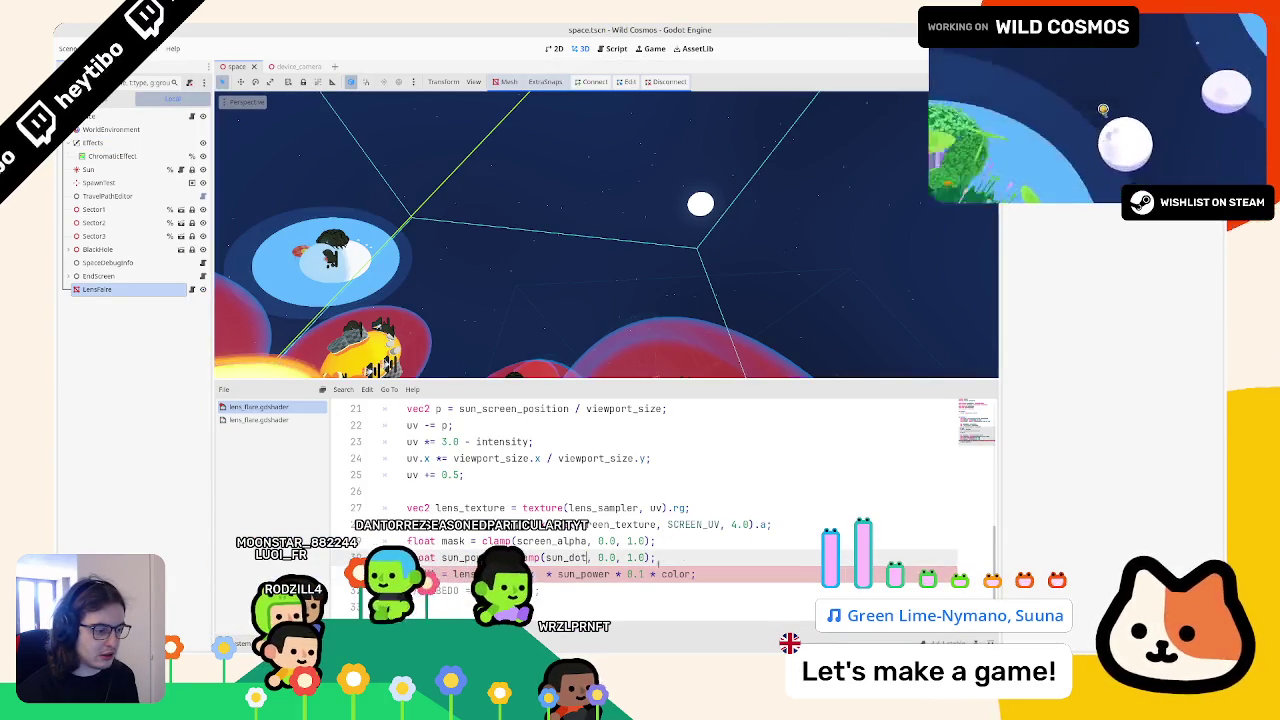
Step: Drop the color factor so ALPHA ends at sun_power * 0.1, and begin 'ALBEDO = co' below
{"action": "left_click", "coordinate": [660, 574]}
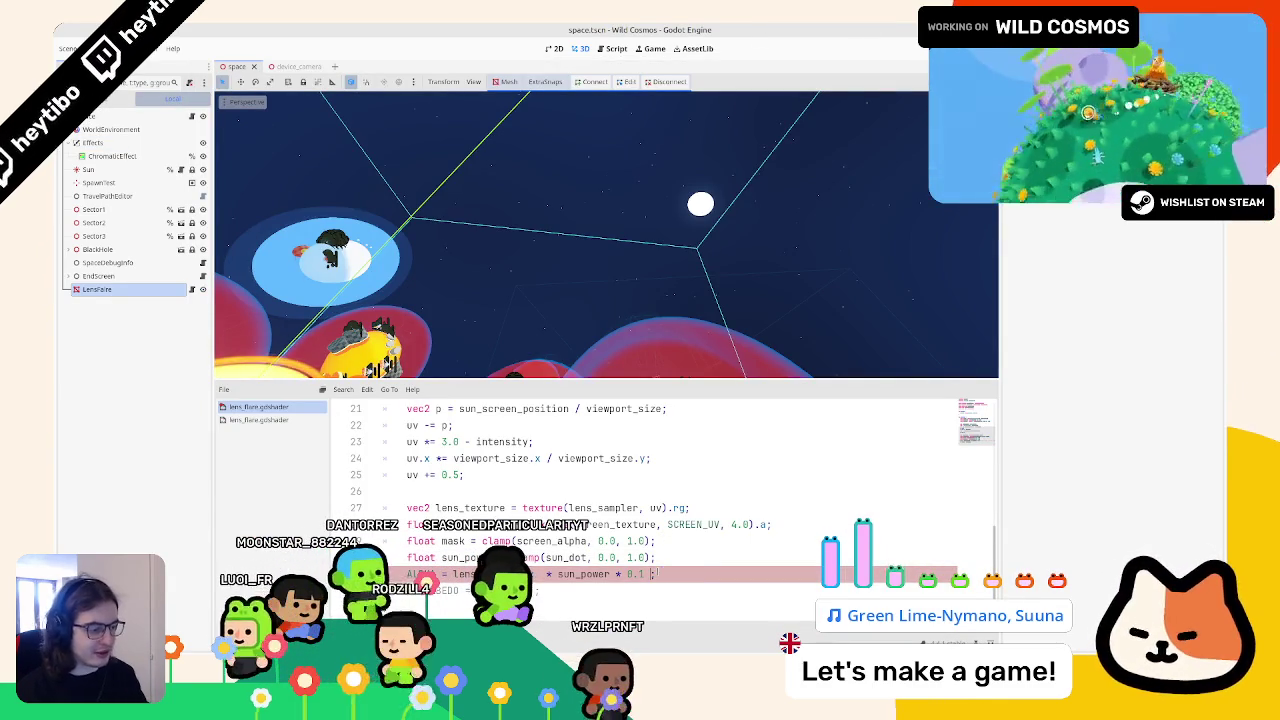
{"action": "key", "text": "BackSpace"}
{"action": "key", "text": "BackSpace"}
{"action": "key", "text": "BackSpace"}
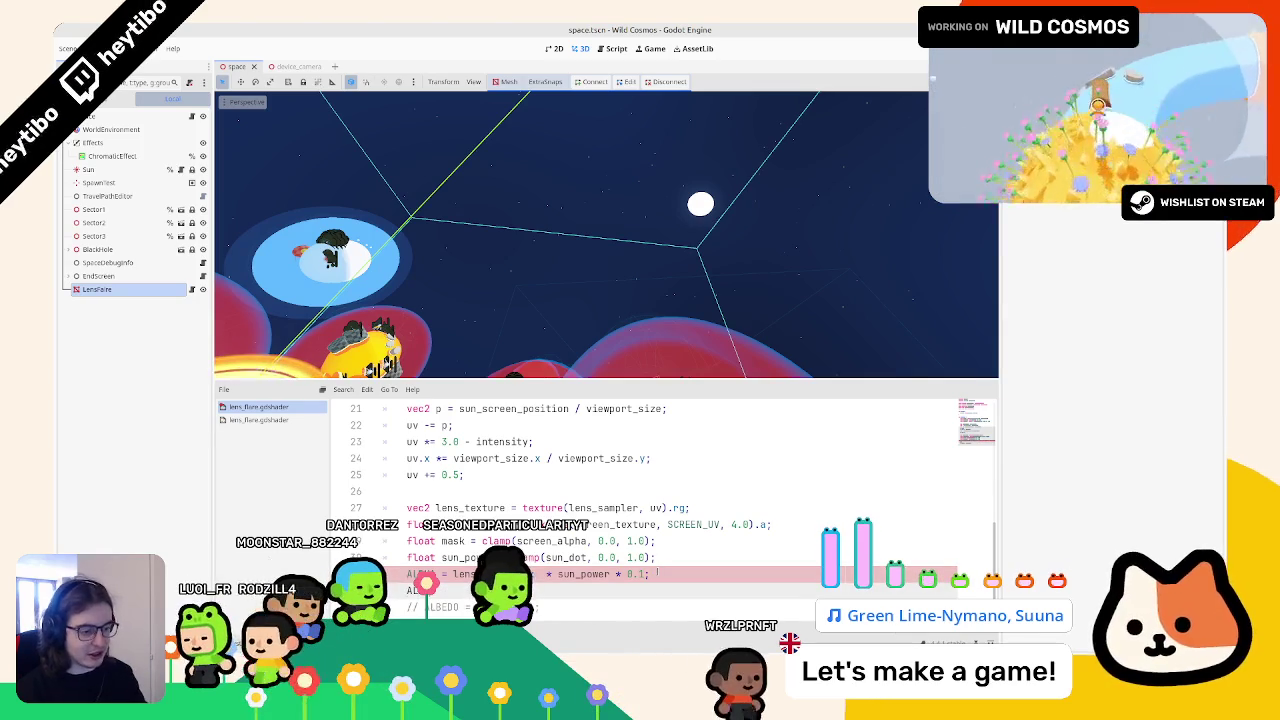
{"action": "key", "text": "Down"}
{"action": "type", "text": "ALBEDO = "}
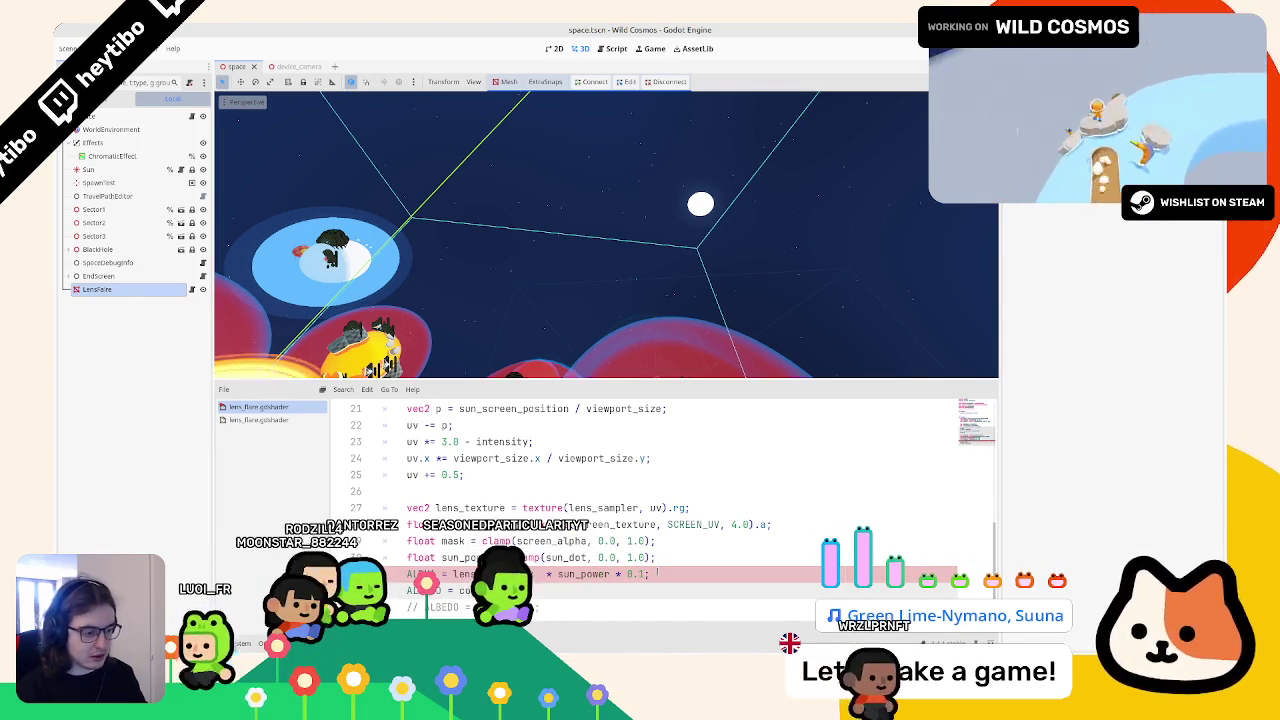
{"action": "type", "text": "co"}
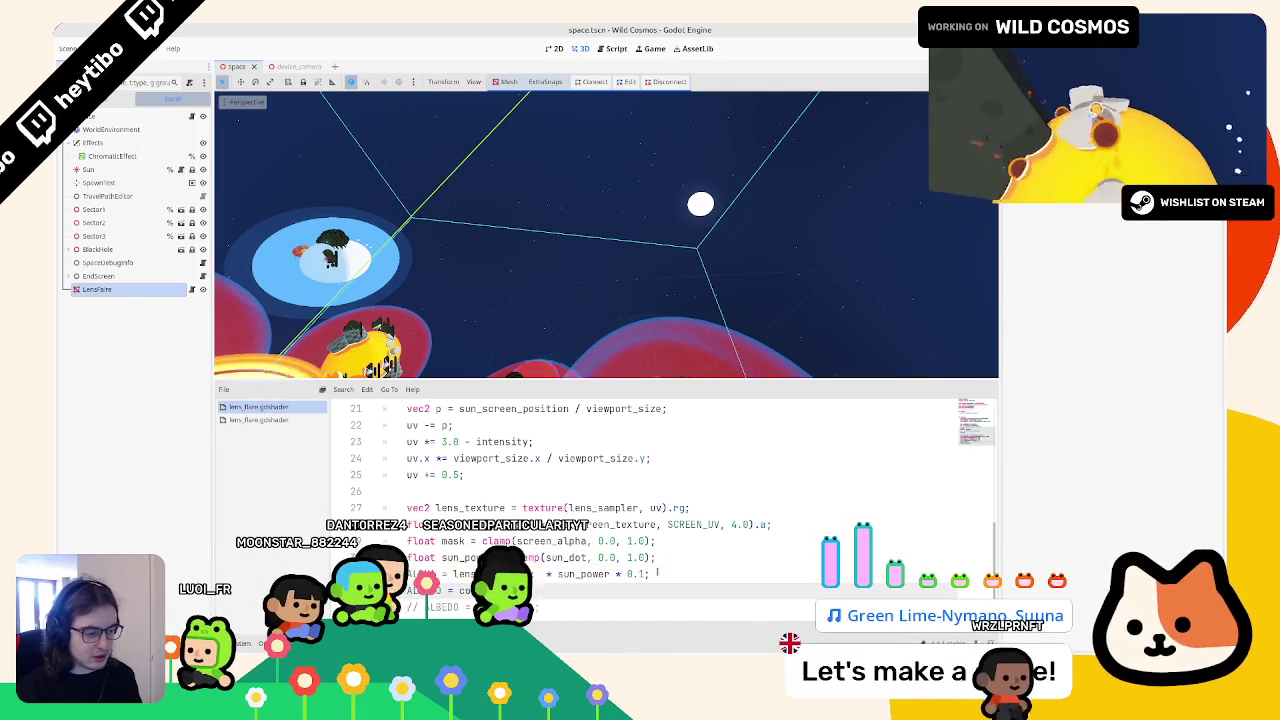
{"action": "key", "text": "ctrl+shift+o"}
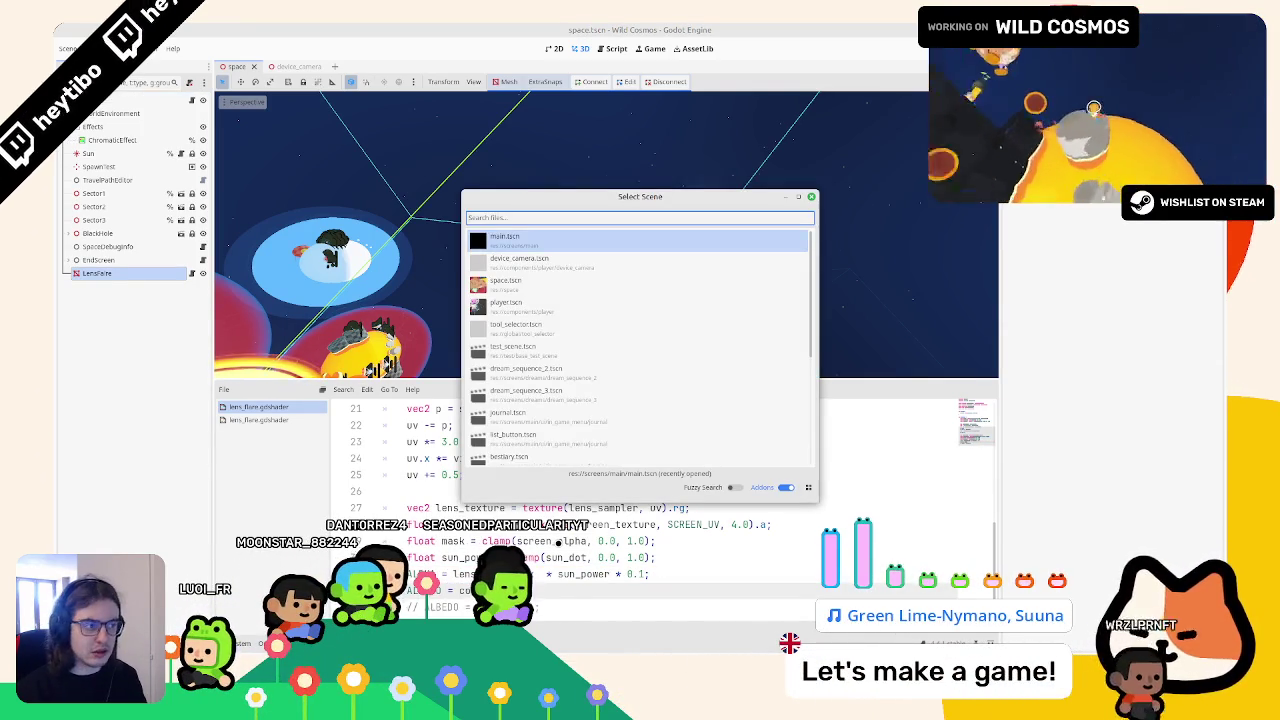
Step: Run main.tscn, bring the game window forward, turn toward the sun and pause
{"action": "key", "text": "Return"}
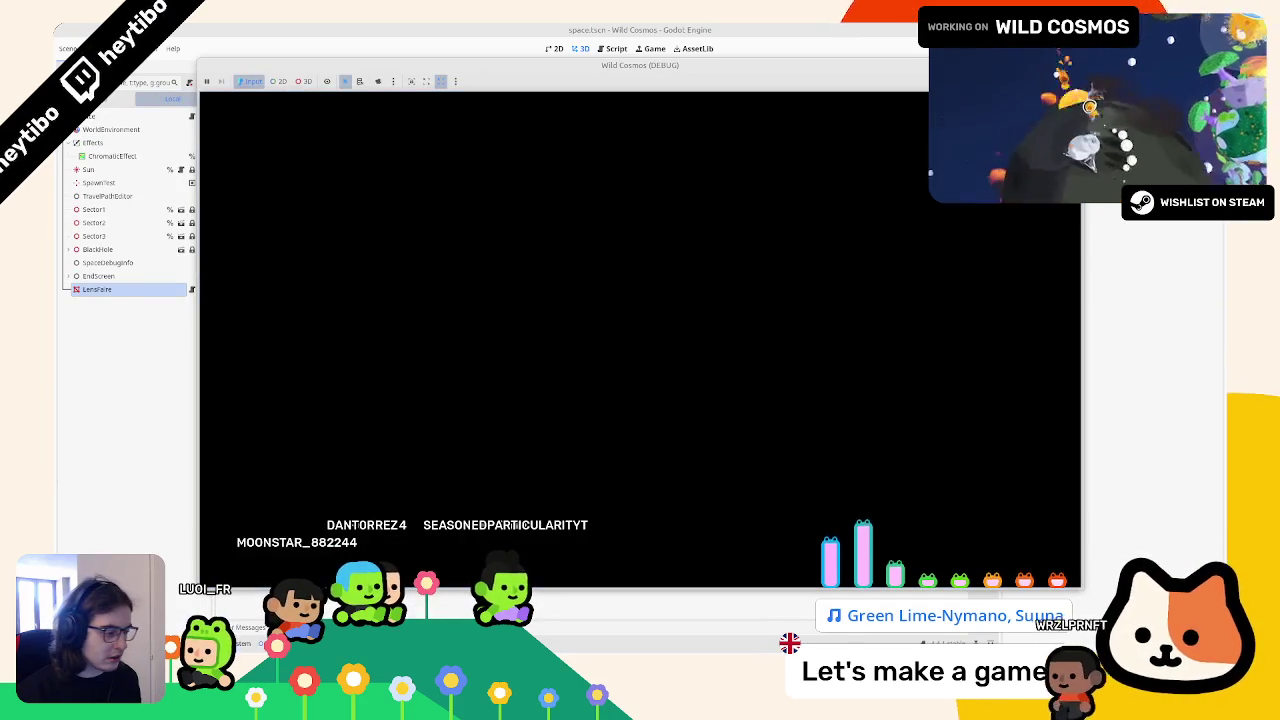
{"action": "key", "text": "alt+Tab"}
{"action": "key", "text": "alt+Tab"}
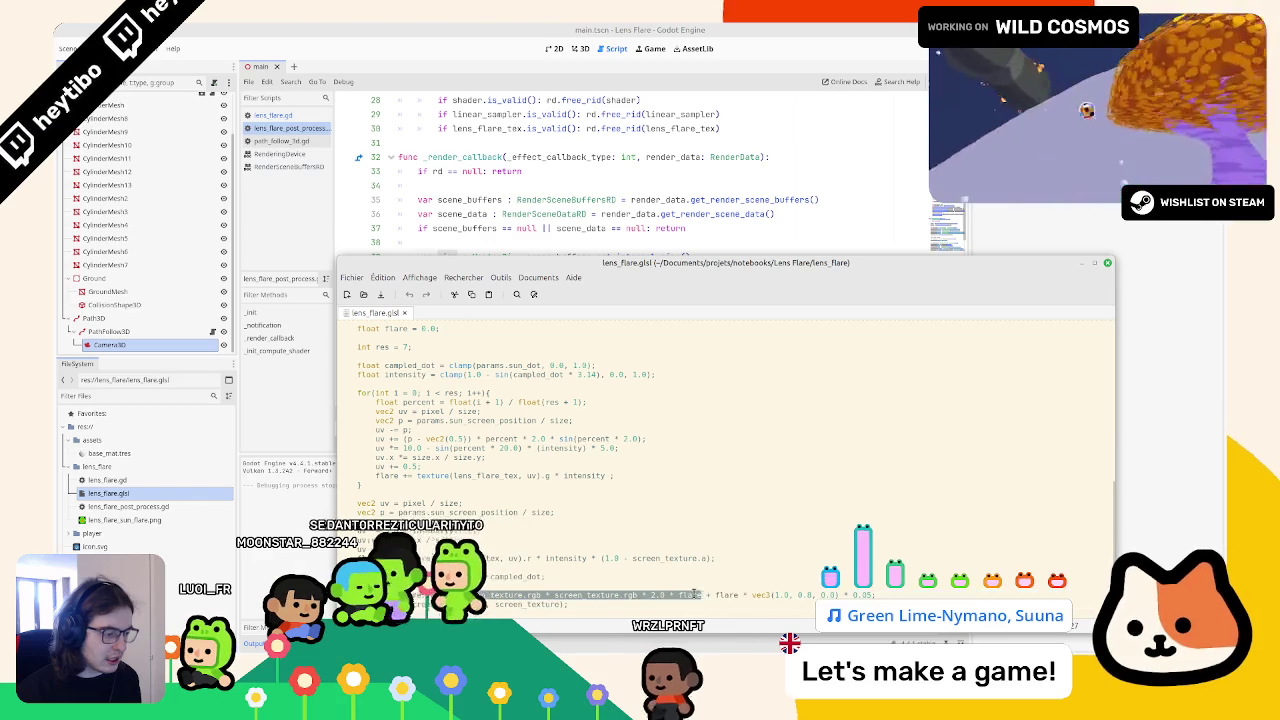
{"action": "key", "text": "alt+Tab"}
{"action": "mouse_move", "coordinate": [770, 655]}
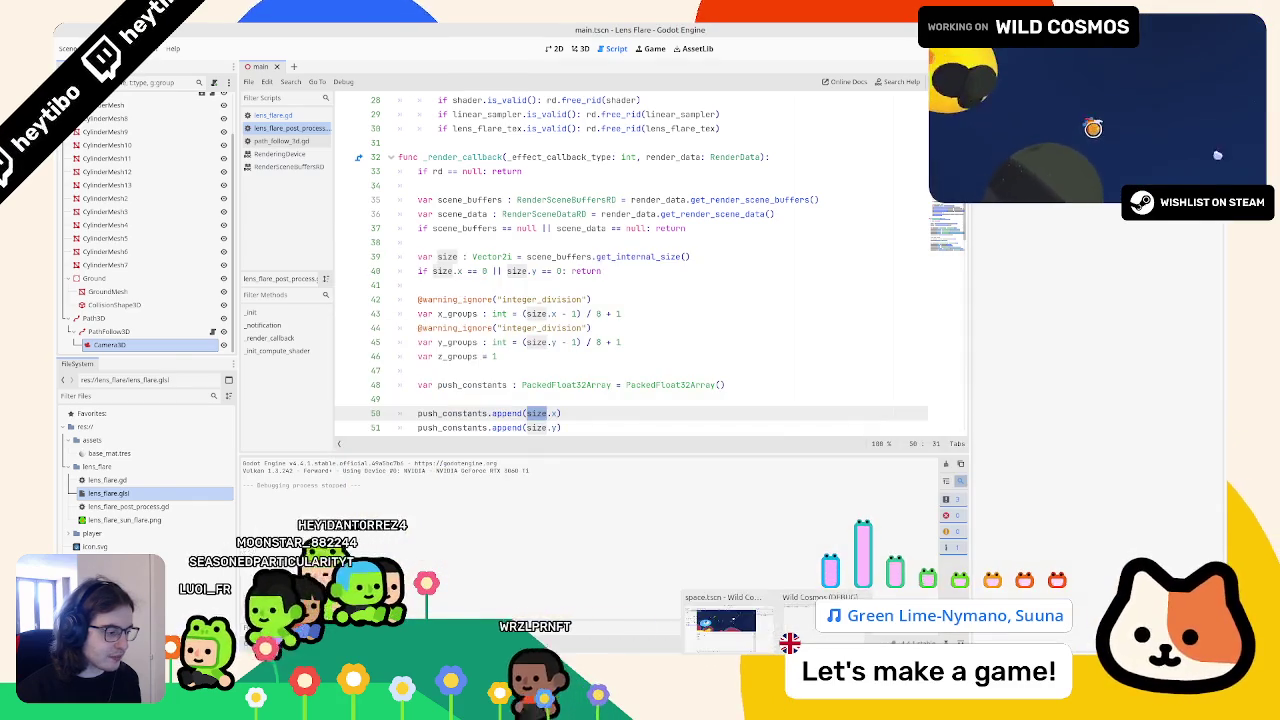
{"action": "left_click", "coordinate": [818, 620]}
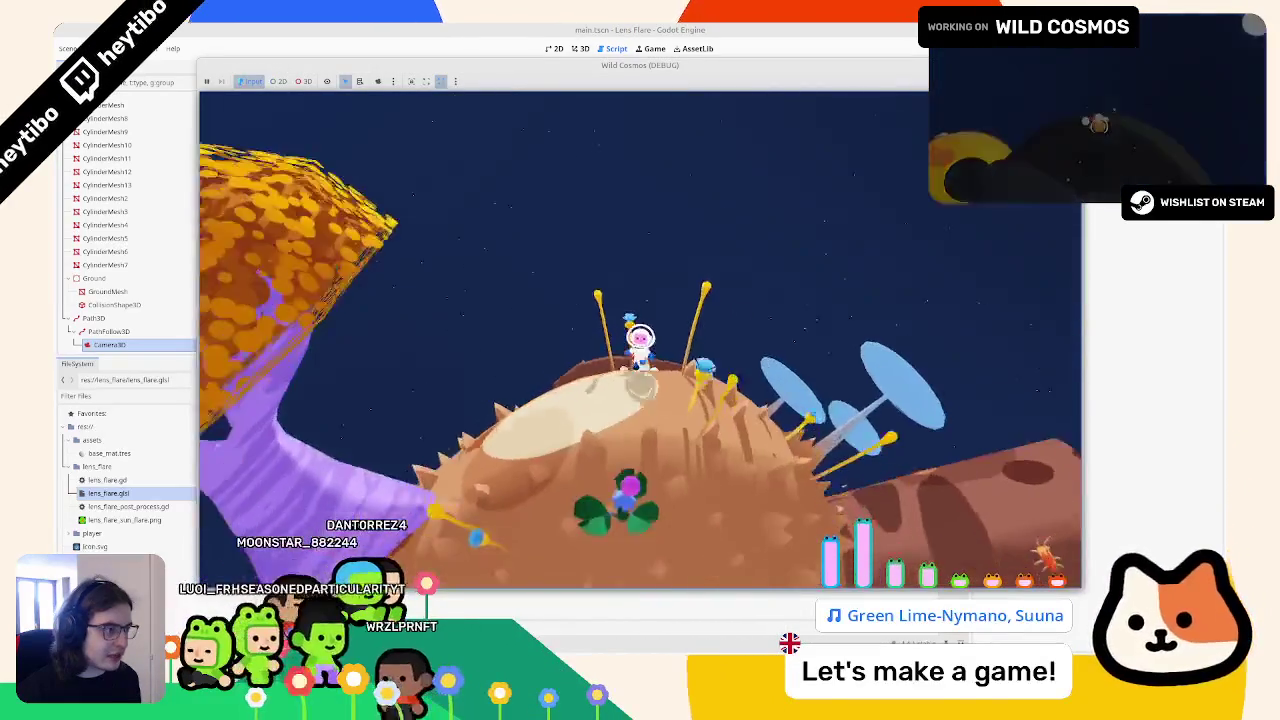
{"action": "key", "text": "s"}
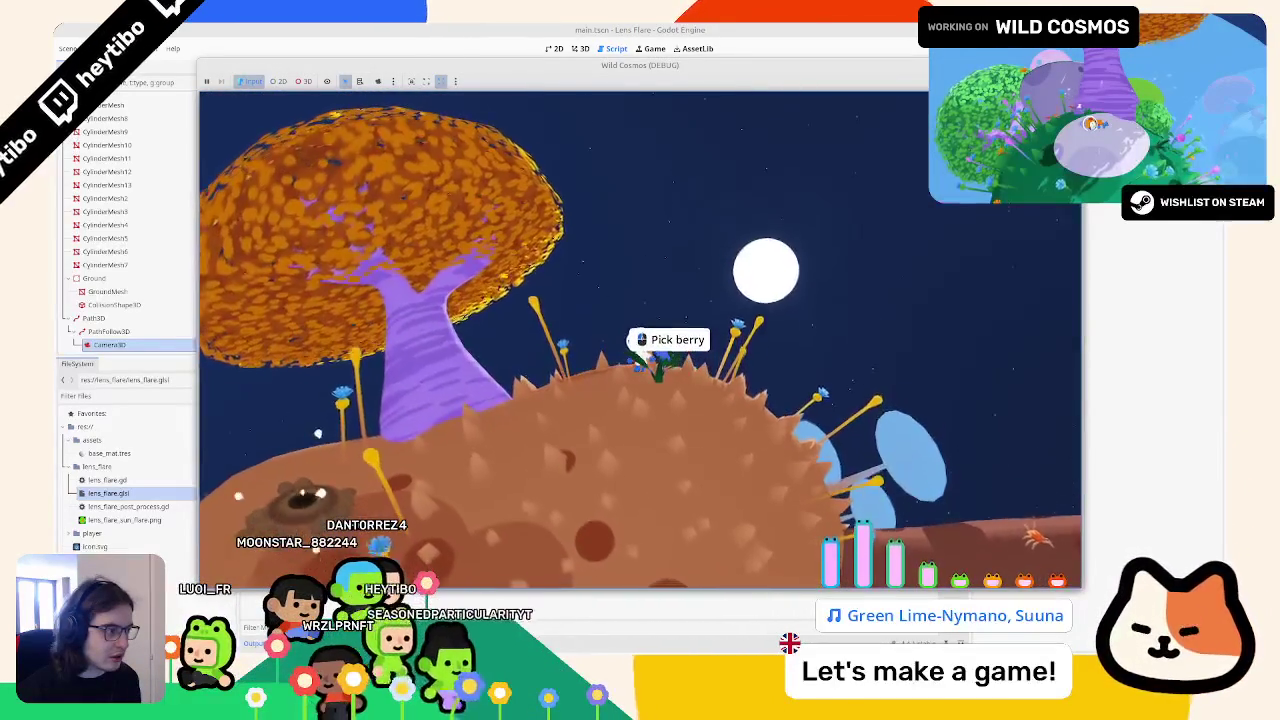
{"action": "key", "text": "Escape"}
Step: Keep the game window always on top, move it down, and return to the Wild Cosmos editor
{"action": "right_click", "coordinate": [737, 67]}
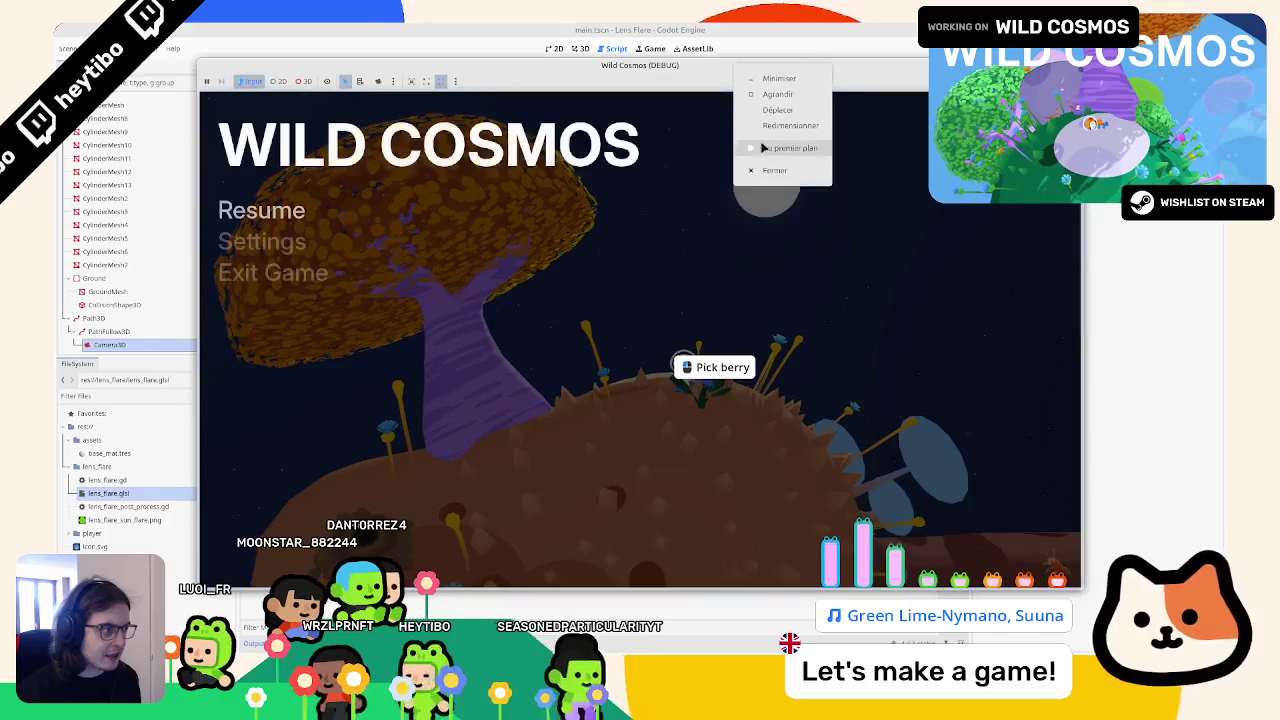
{"action": "left_click", "coordinate": [763, 148]}
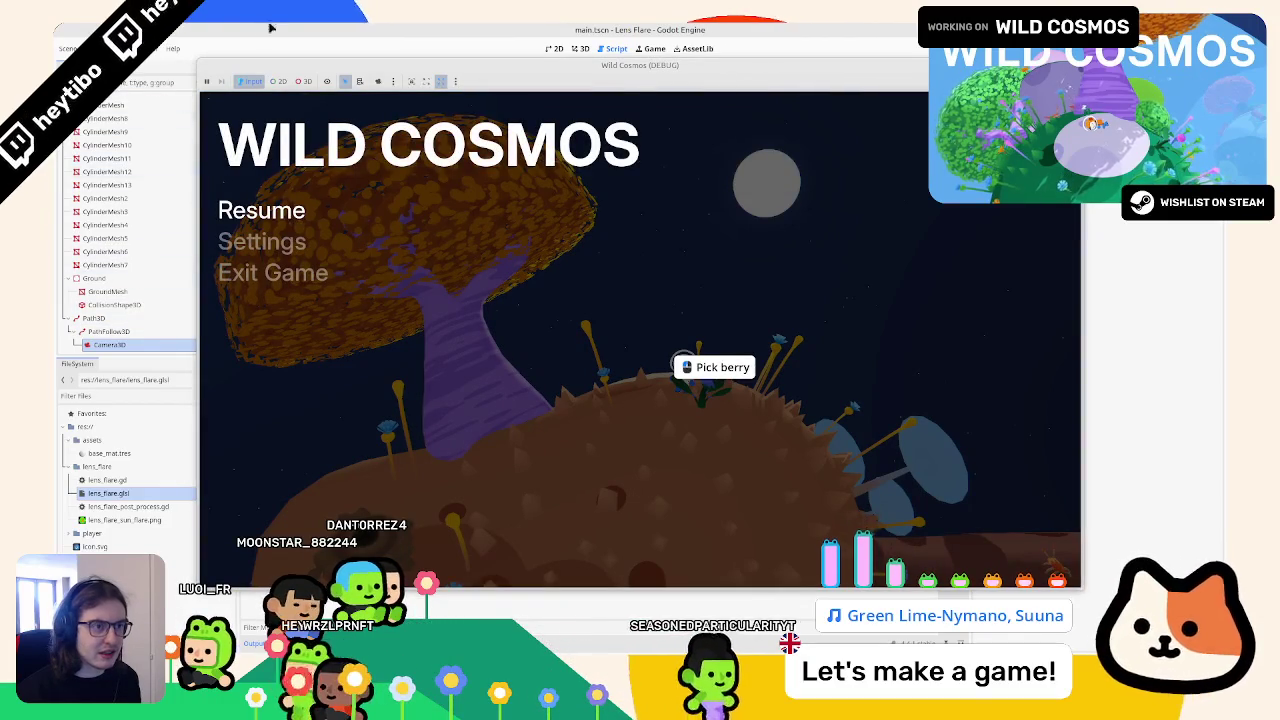
{"action": "left_click_drag", "start_coordinate": [400, 64], "coordinate": [418, 156]}
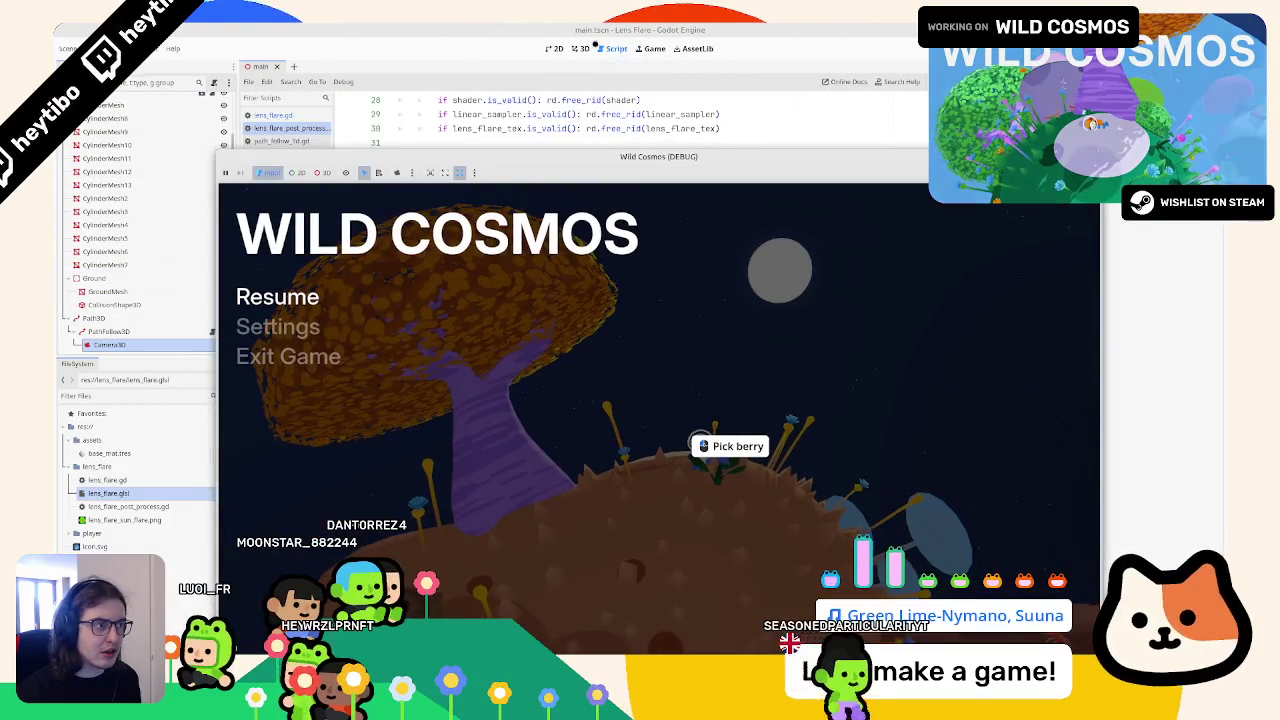
{"action": "left_click", "coordinate": [584, 48]}
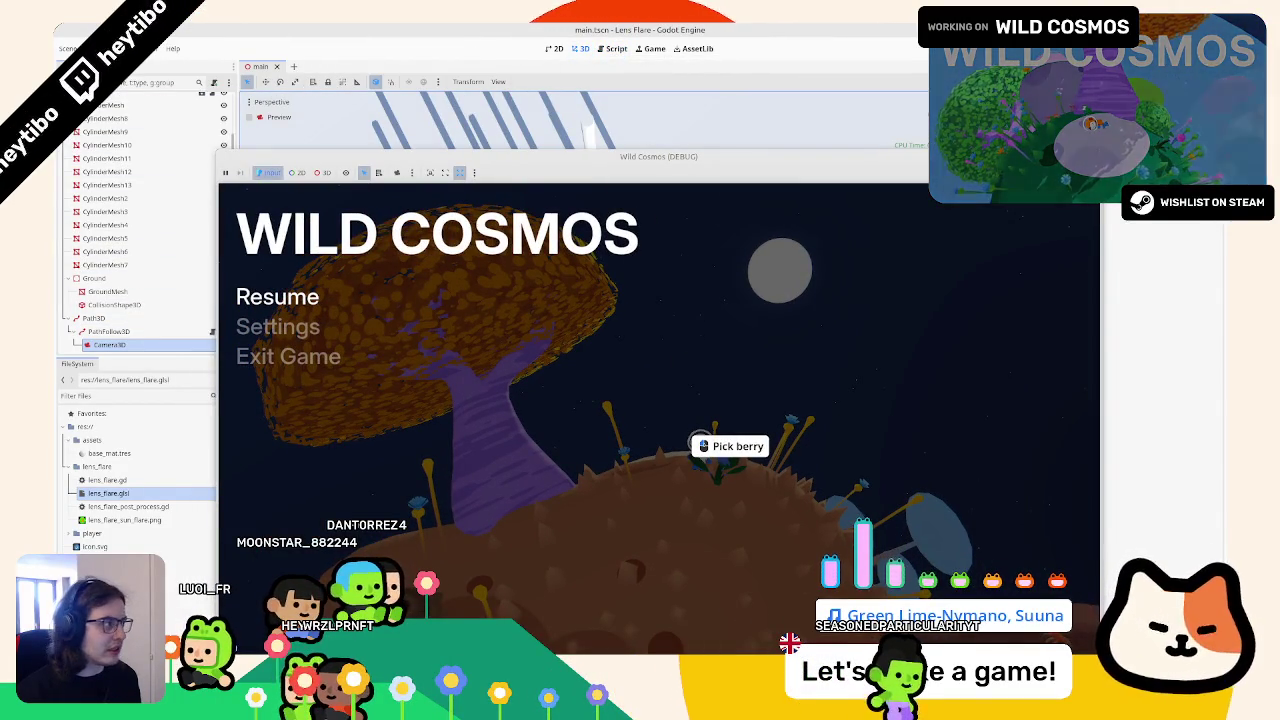
{"action": "key", "text": "alt+Tab"}
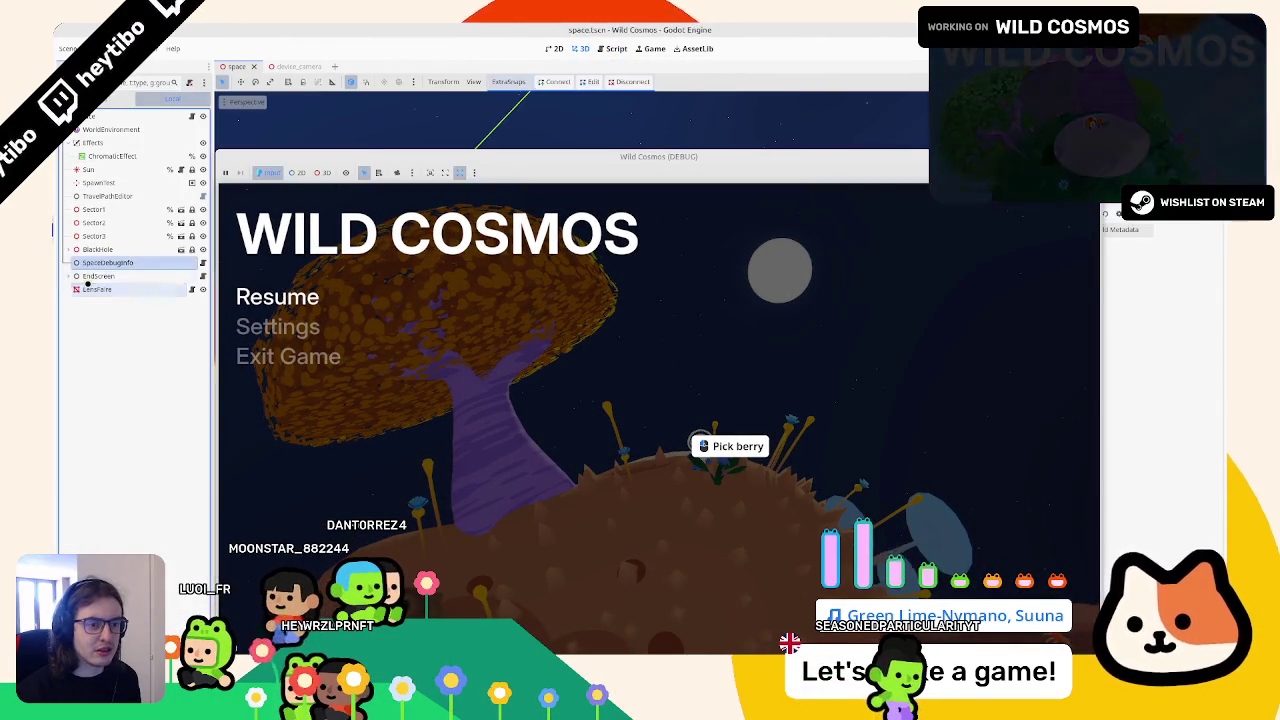
Step: Set the lens flare material override's Color parameter to hex fab8ac
{"action": "left_click_drag", "start_coordinate": [658, 156], "coordinate": [554, 134]}
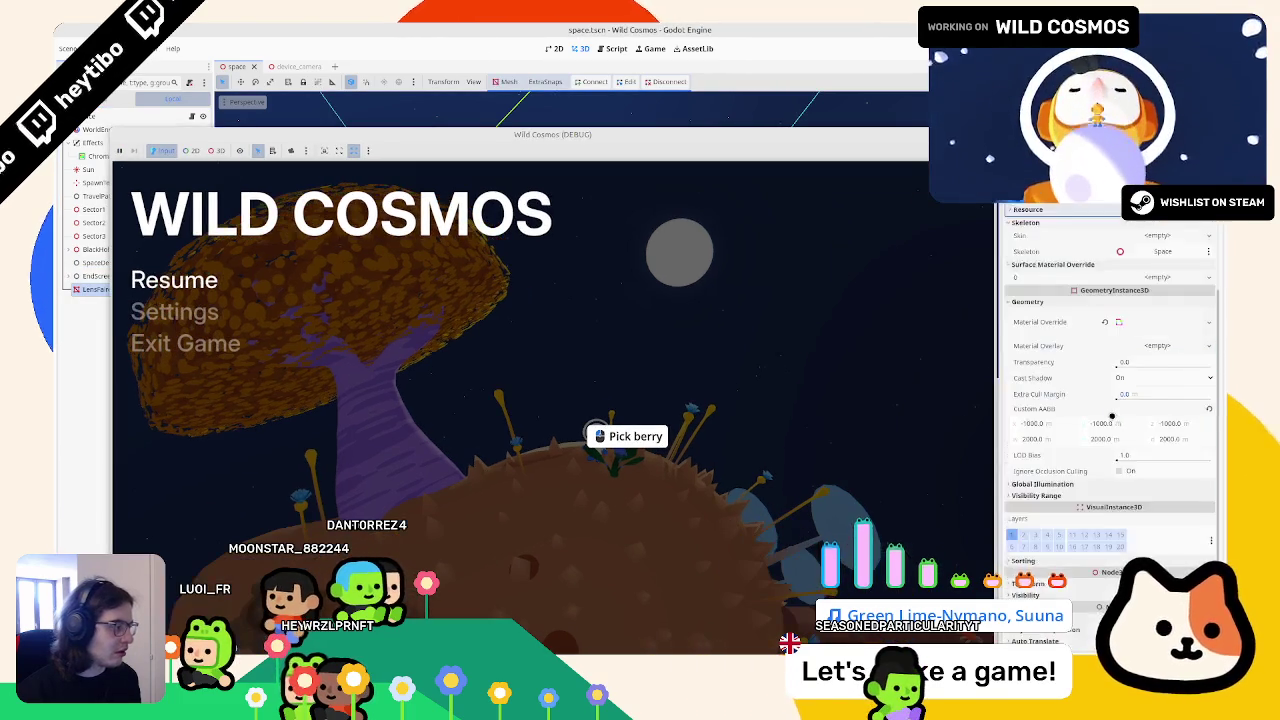
{"action": "scroll", "coordinate": [1046, 229], "scroll_direction": "up", "scroll_amount": 5}
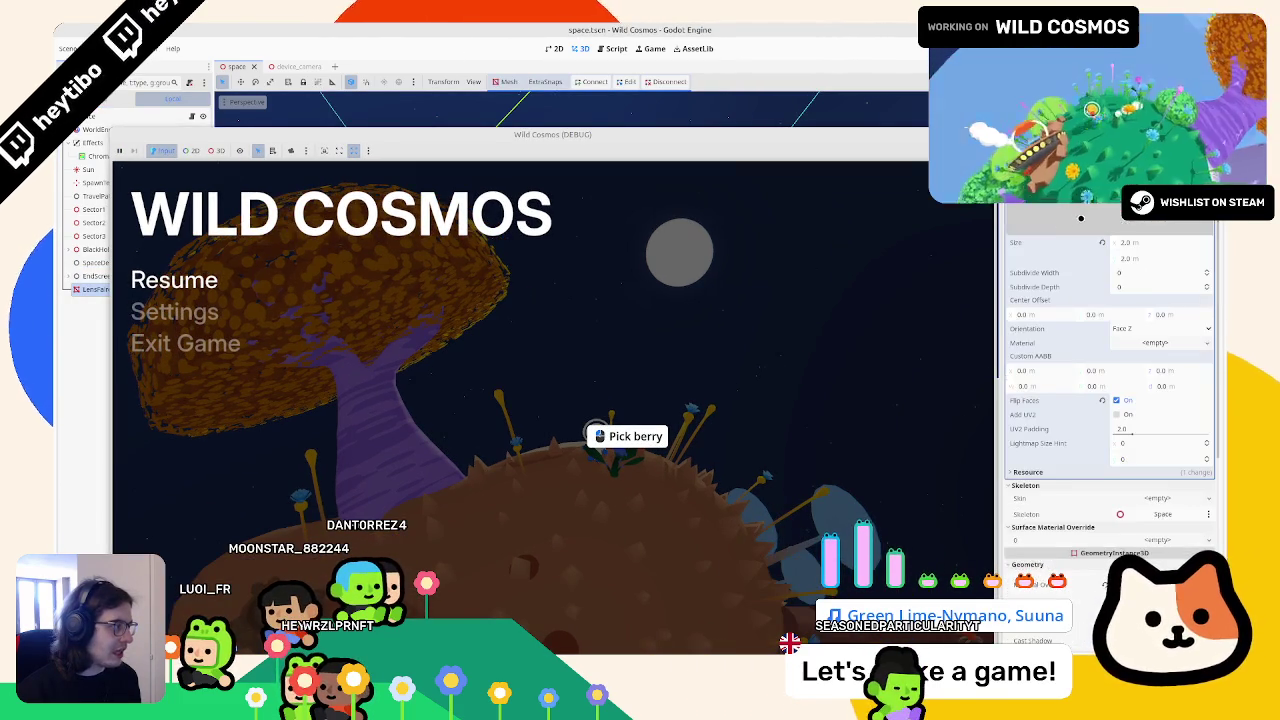
{"action": "scroll", "coordinate": [1139, 327], "scroll_direction": "down", "scroll_amount": 5}
{"action": "left_click", "coordinate": [1153, 331]}
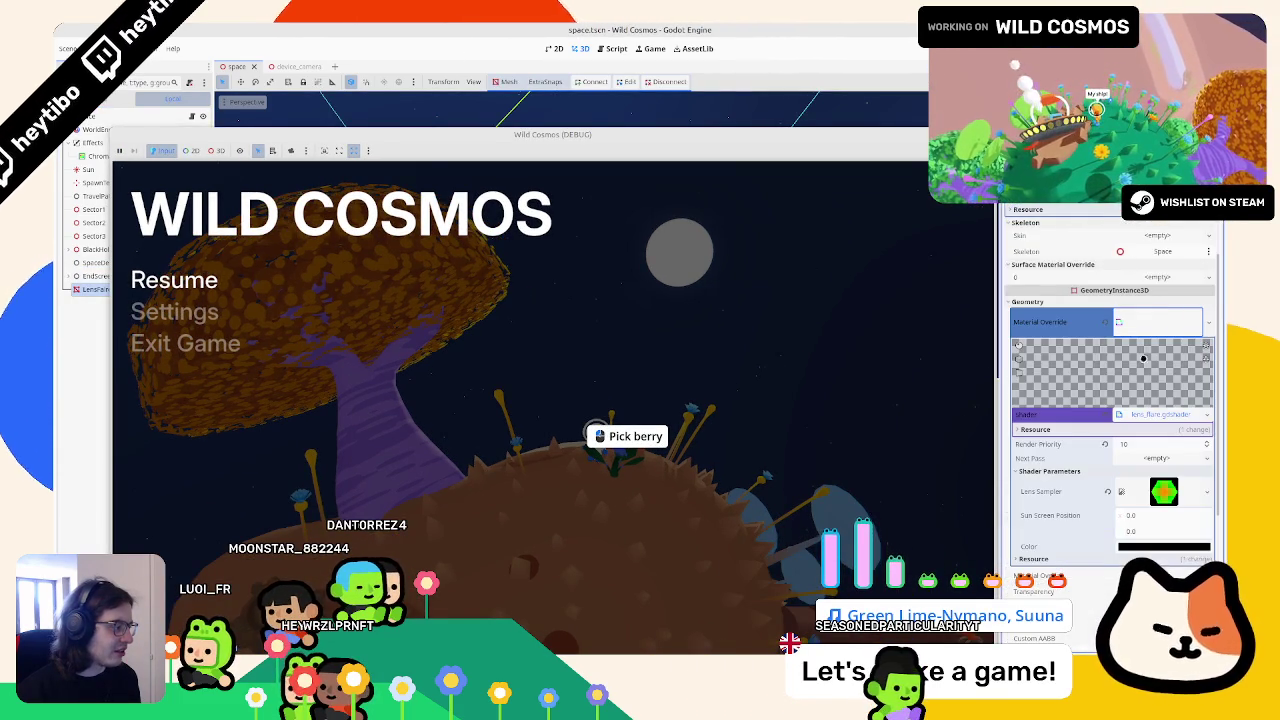
{"action": "left_click", "coordinate": [1164, 546]}
{"action": "left_click_drag", "start_coordinate": [1214, 405], "coordinate": [1214, 292]}
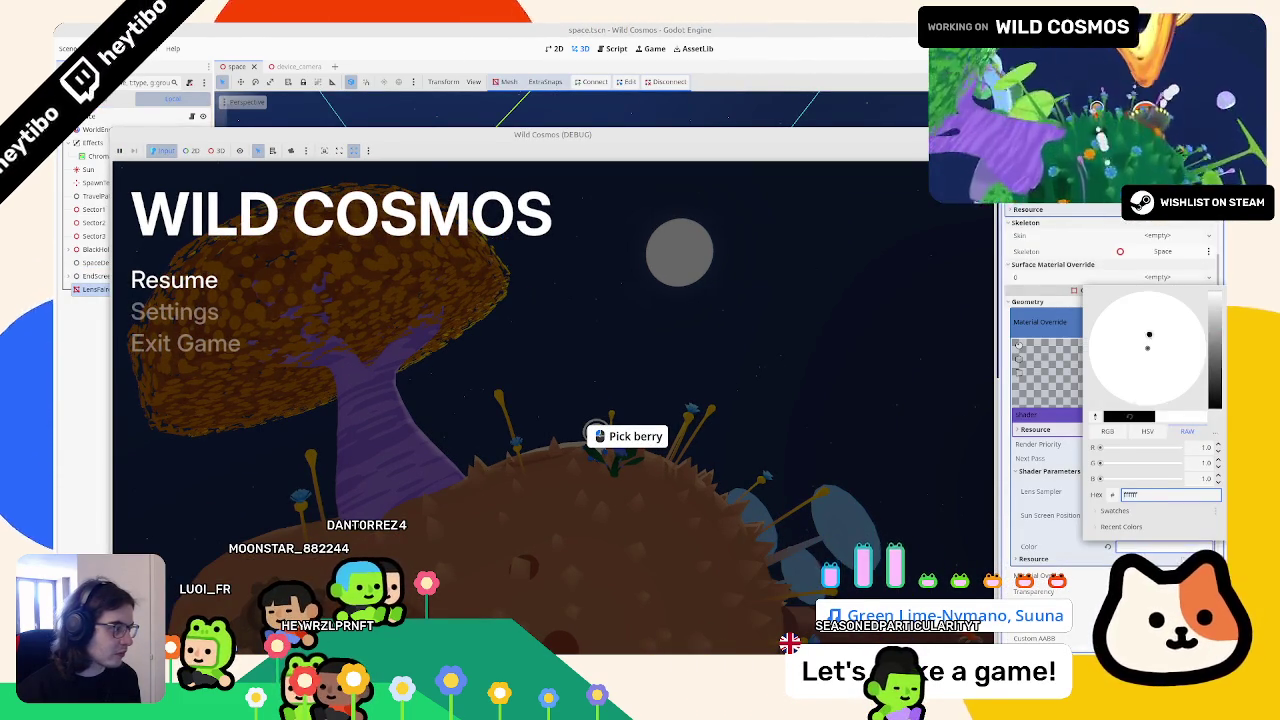
{"action": "type", "text": "000000"}
{"action": "key", "text": "Return"}
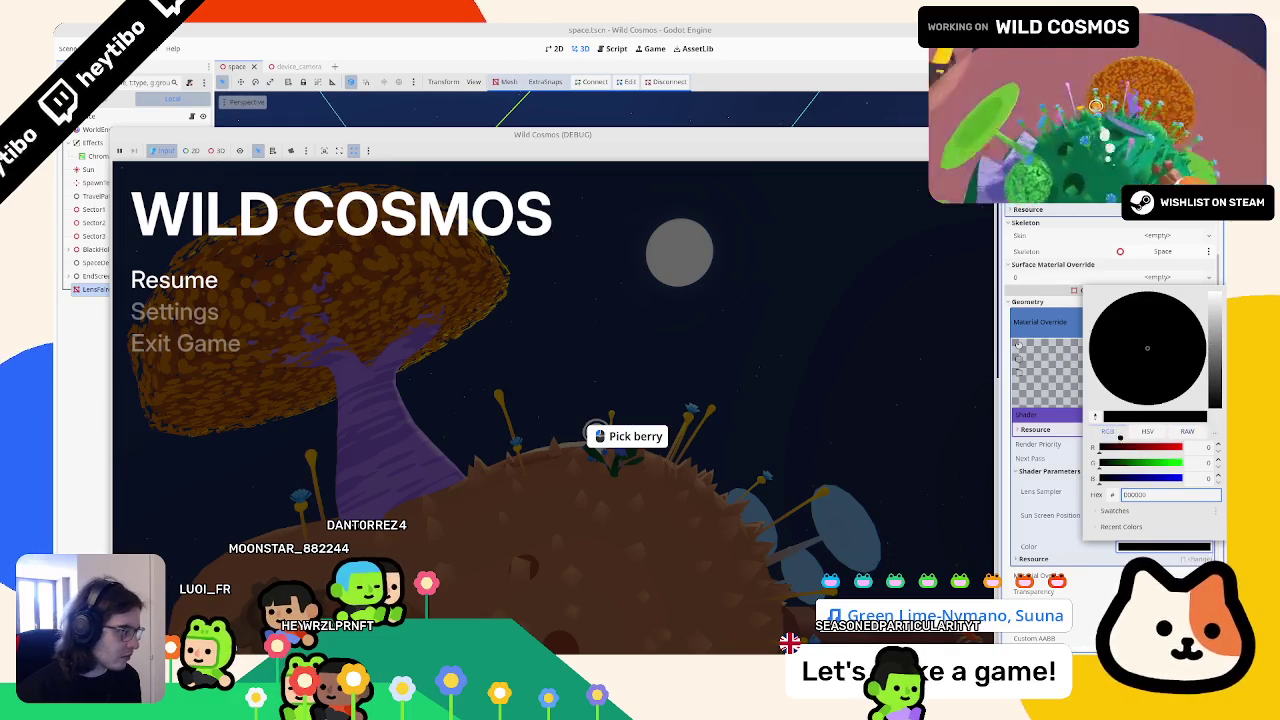
{"action": "left_click_drag", "start_coordinate": [1100, 447], "coordinate": [1142, 447]}
{"action": "type", "text": "fab8ac"}
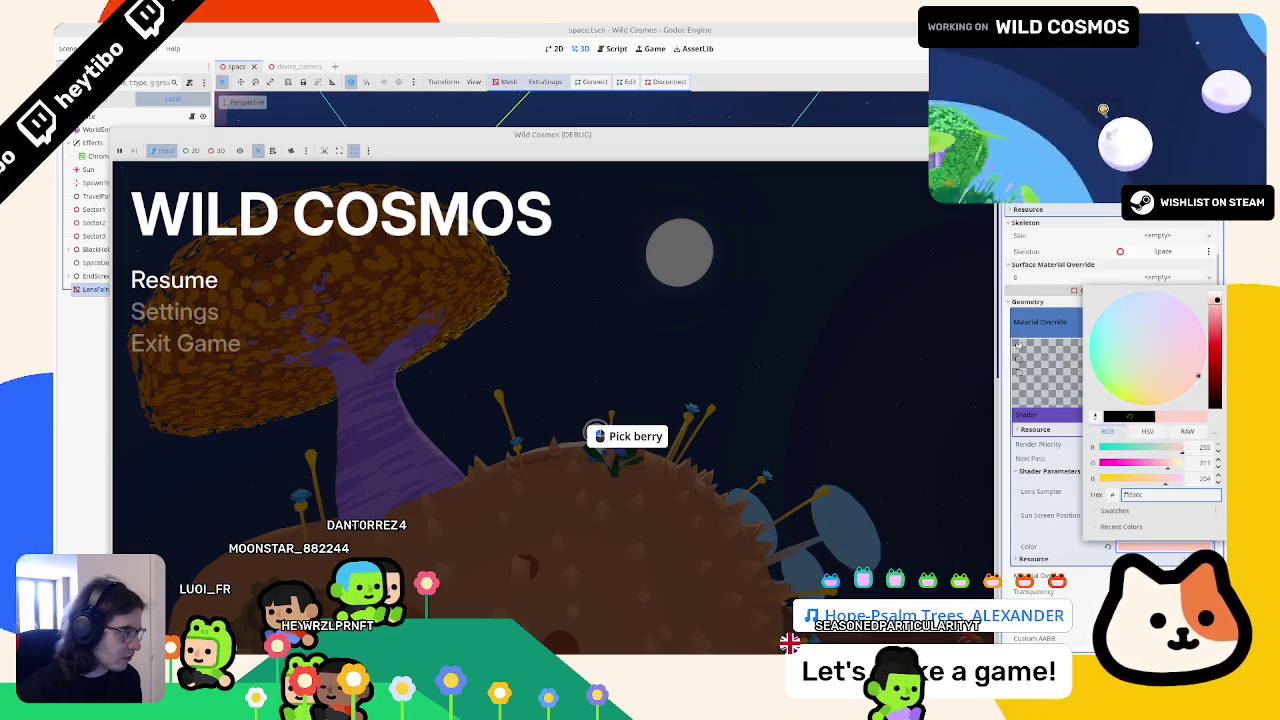
{"action": "left_click", "coordinate": [697, 373]}
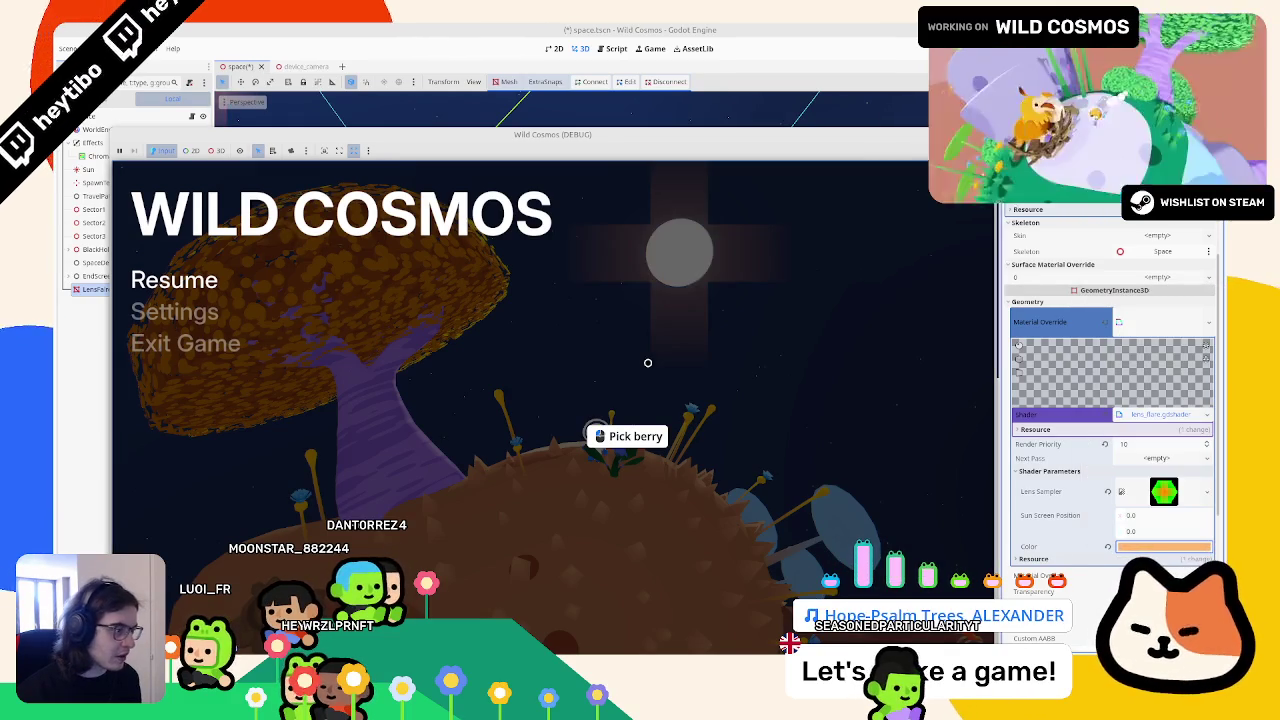
Step: Resume the game to check the tinted flare, then stop it with F8
{"action": "key", "text": "Escape"}
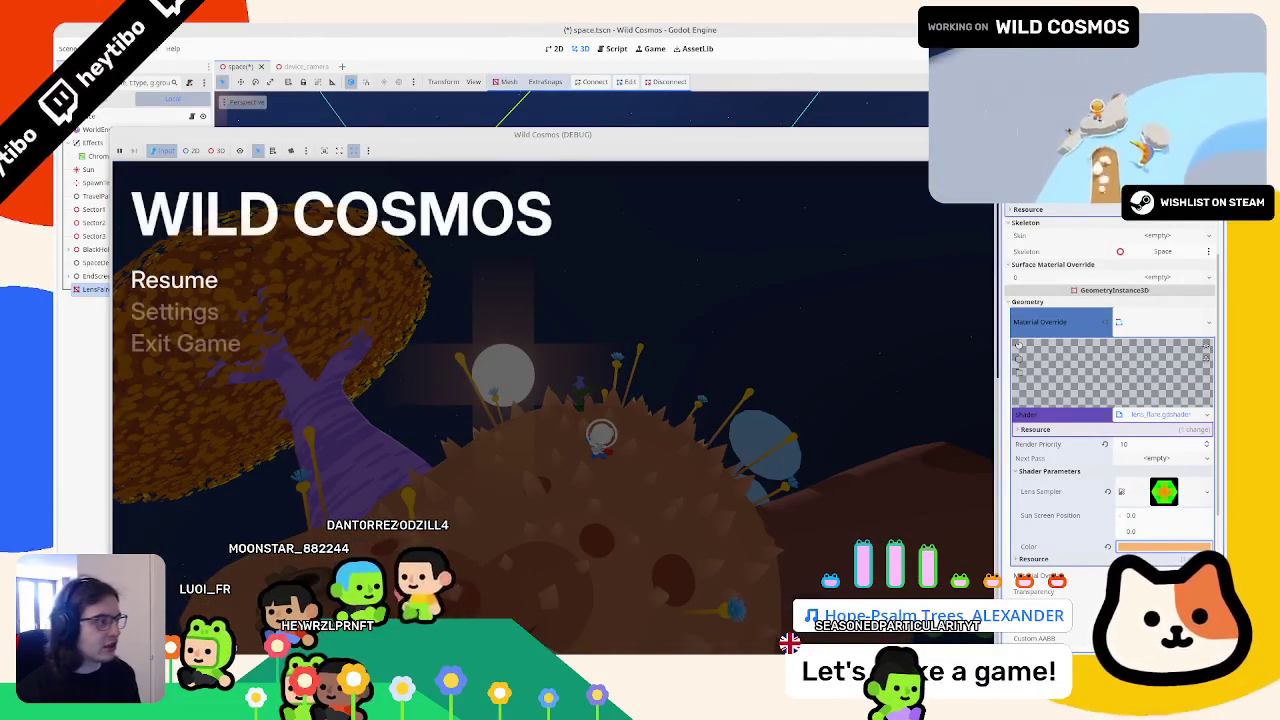
{"action": "key", "text": "F8"}
{"action": "scroll", "coordinate": [440, 503], "scroll_direction": "down", "scroll_amount": 1}
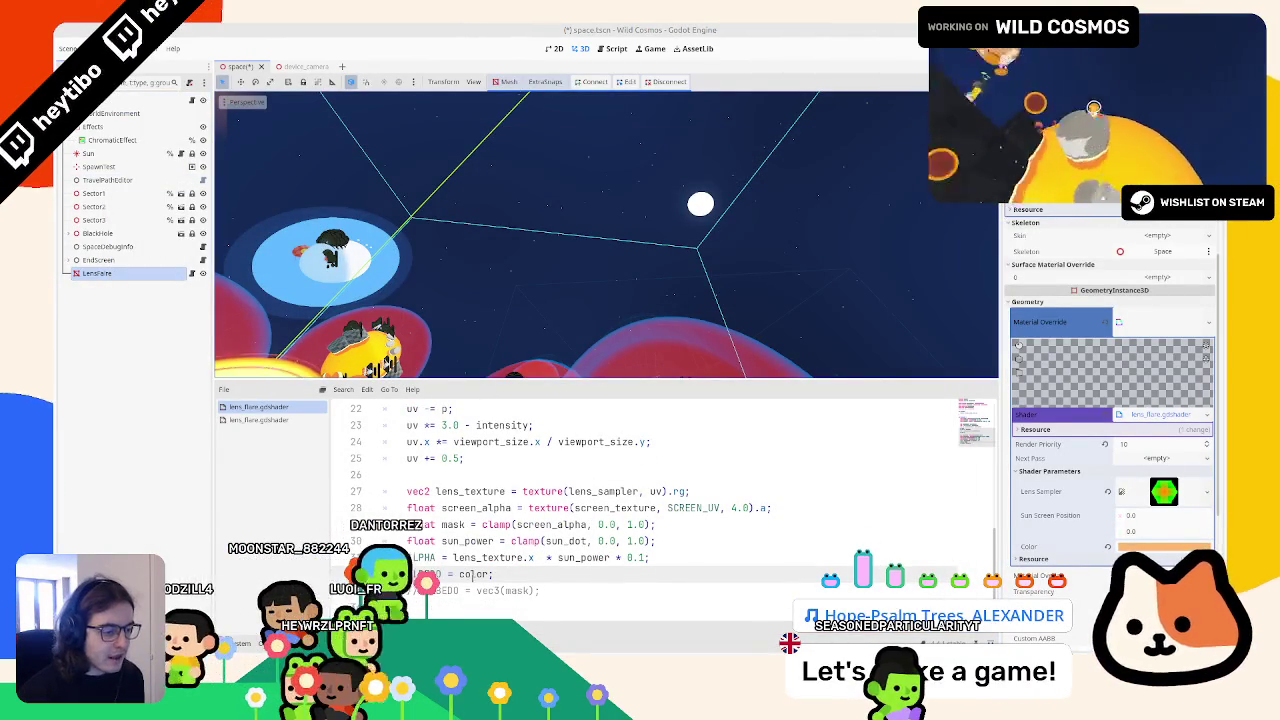
Step: Rename both screen_alpha occurrences on lines 28-29 to screen_color
{"action": "scroll", "coordinate": [600, 500], "scroll_direction": "up", "scroll_amount": 7}
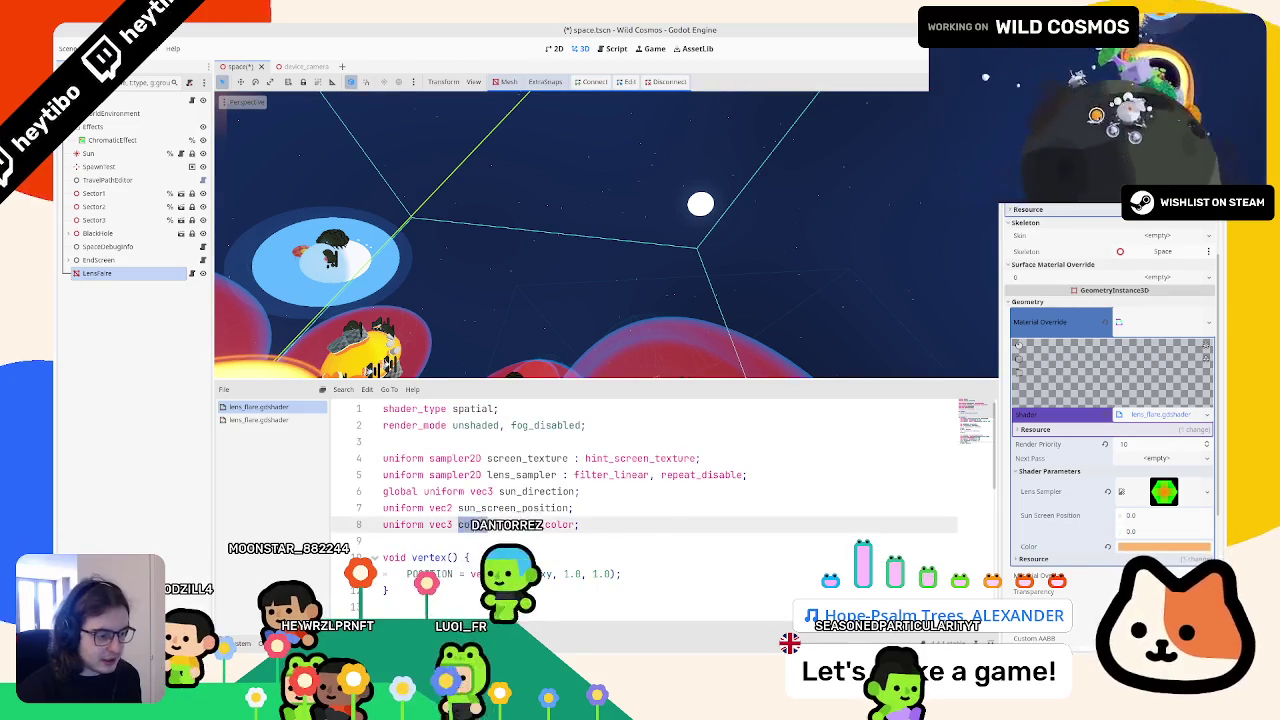
{"action": "scroll", "coordinate": [600, 500], "scroll_direction": "down", "scroll_amount": 6}
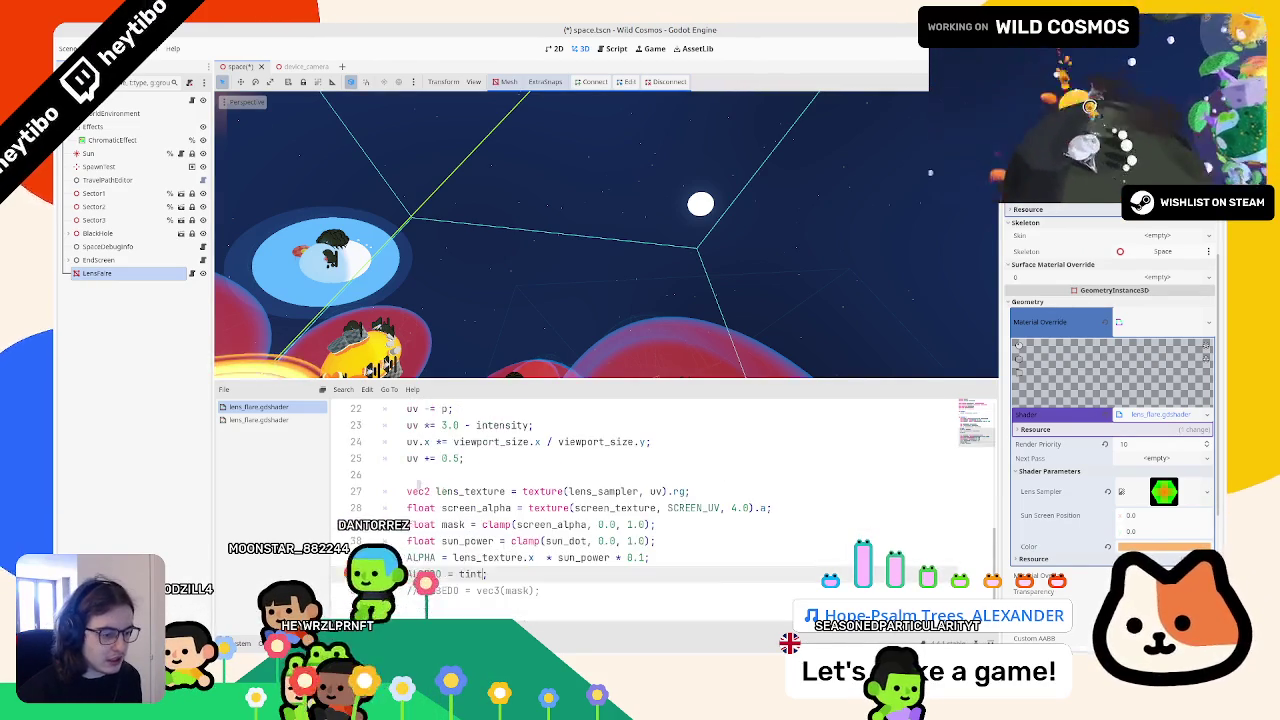
{"action": "scroll", "coordinate": [430, 497], "scroll_direction": "up", "scroll_amount": 5}
{"action": "scroll", "coordinate": [466, 520], "scroll_direction": "down", "scroll_amount": 2}
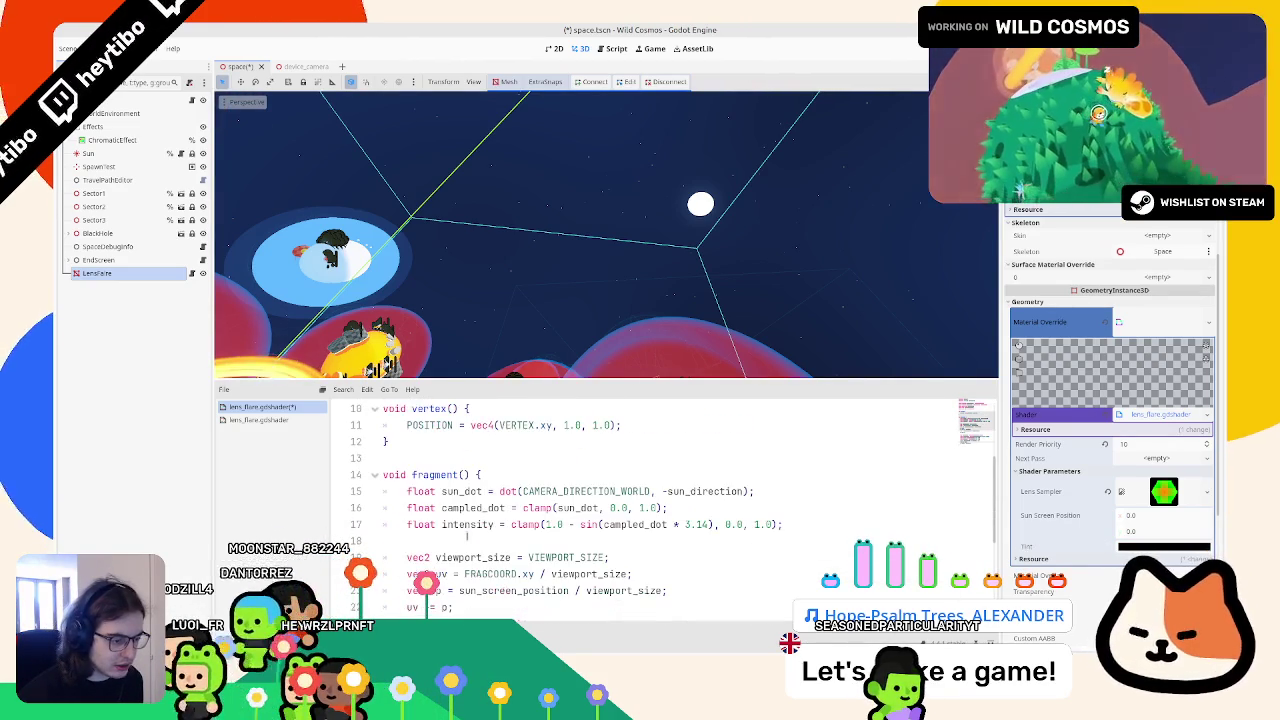
{"action": "scroll", "coordinate": [456, 522], "scroll_direction": "down", "scroll_amount": 4}
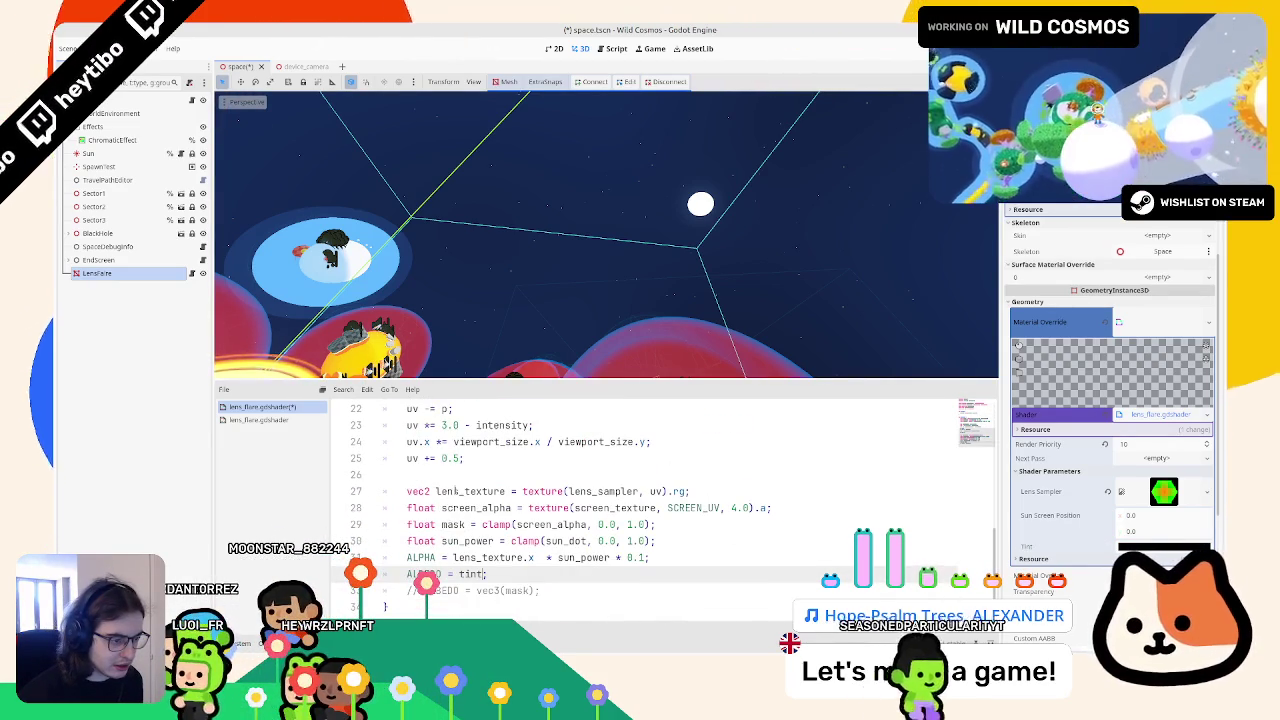
{"action": "double_click", "coordinate": [455, 508]}
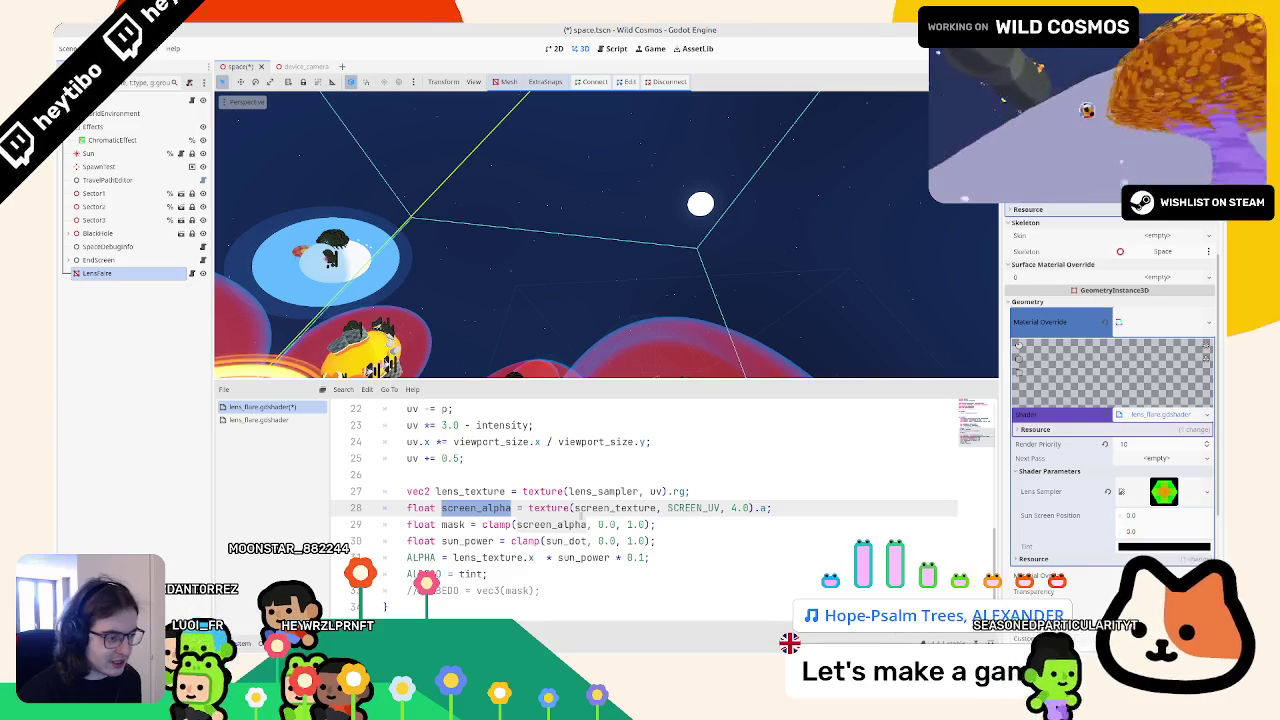
{"action": "double_click", "coordinate": [550, 524]}
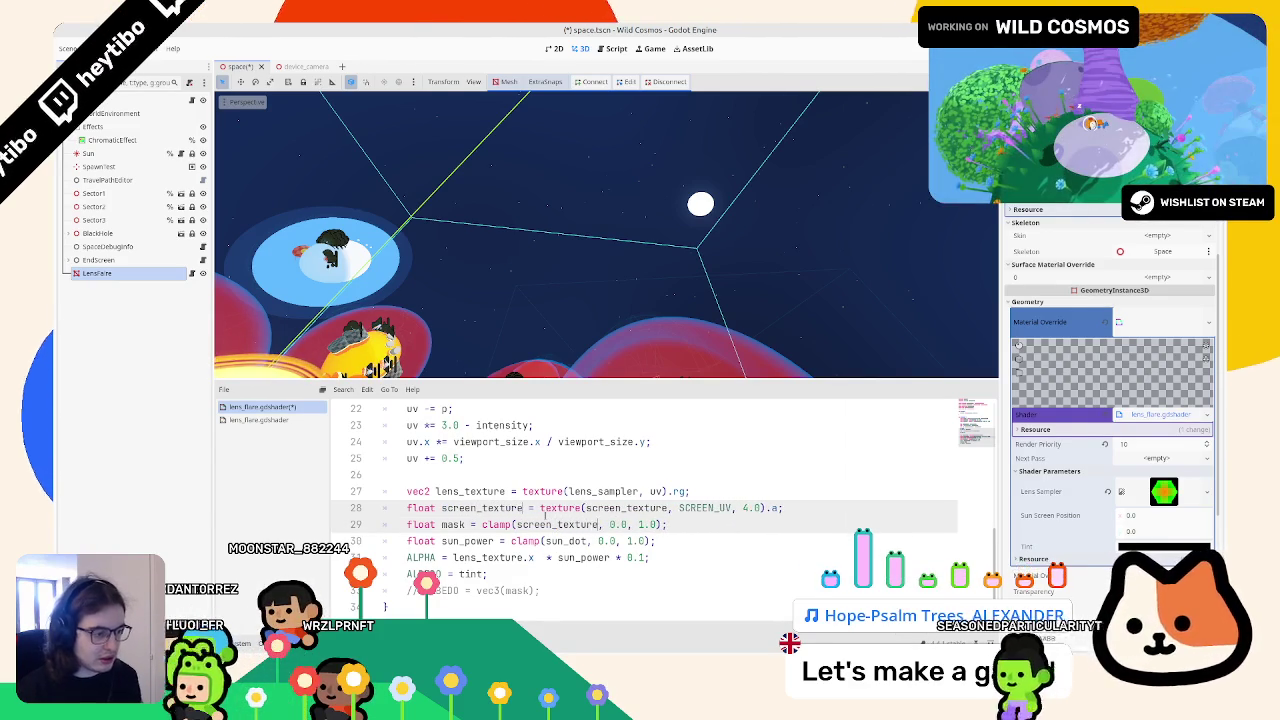
{"action": "key", "text": "BackSpace"}
{"action": "key", "text": "BackSpace"}
{"action": "type", "text": "n_color"}
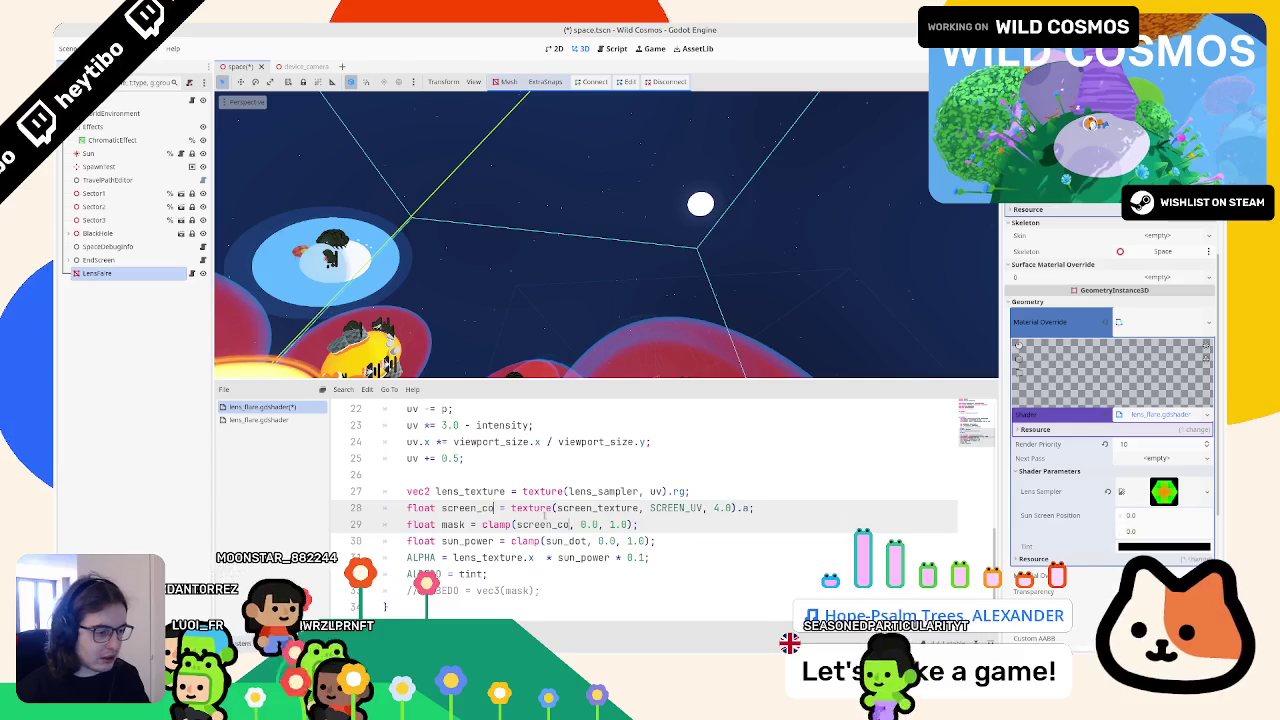
Step: Make screen_color a vec4 sampling the full colour, and use screen_color.a in the mask
{"action": "left_click", "coordinate": [764, 507]}
{"action": "key", "text": "BackSpace"}
{"action": "key", "text": "BackSpace"}
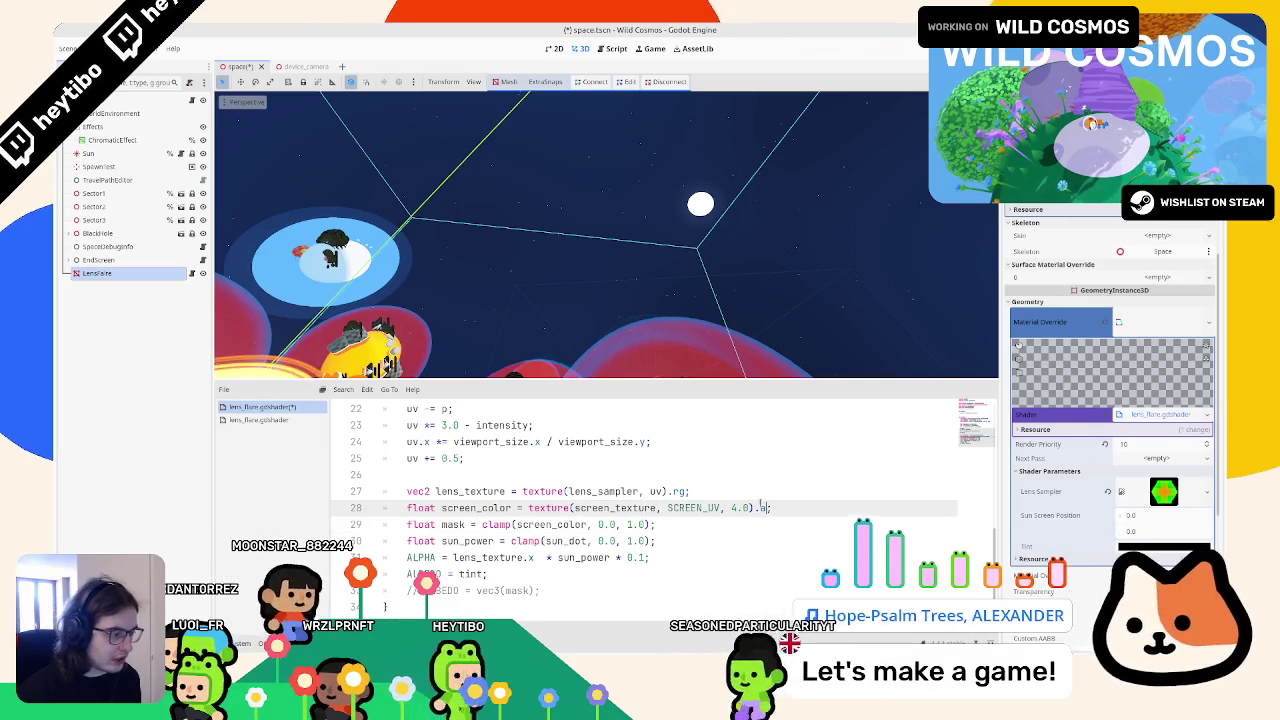
{"action": "double_click", "coordinate": [420, 507]}
{"action": "type", "text": "vec4"}
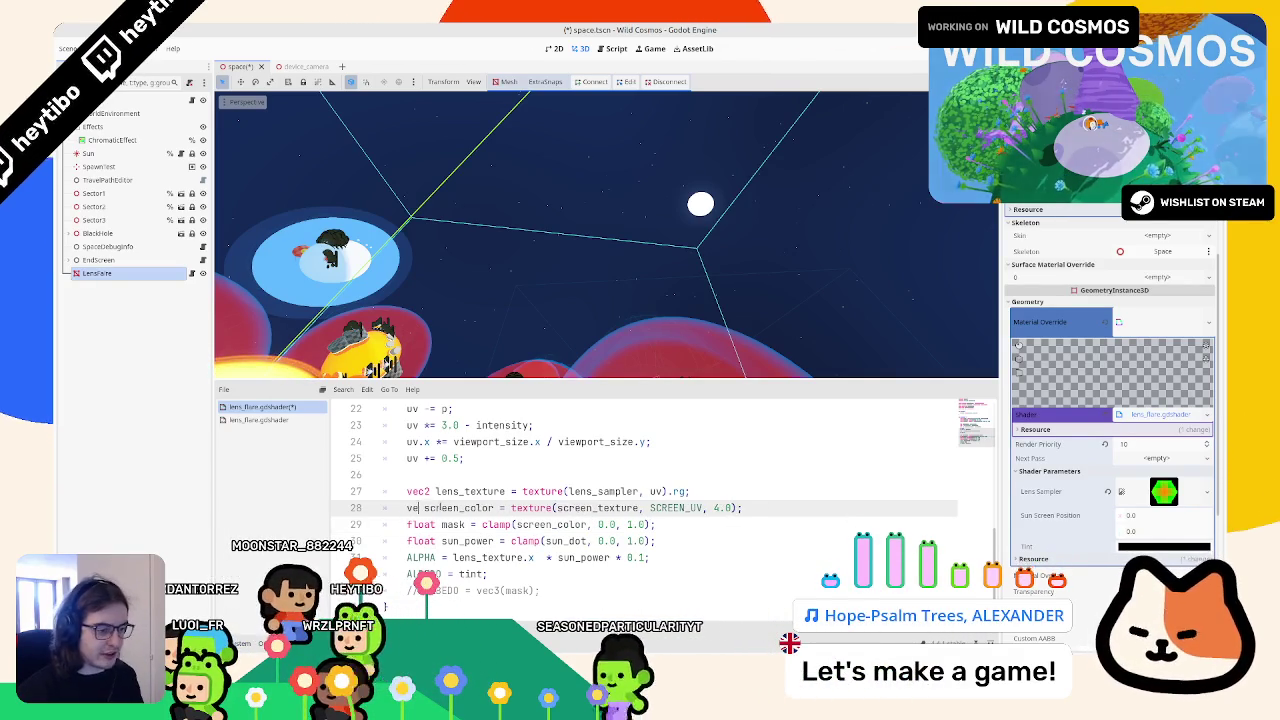
{"action": "left_click", "coordinate": [587, 524]}
{"action": "type", "text": ".a"}
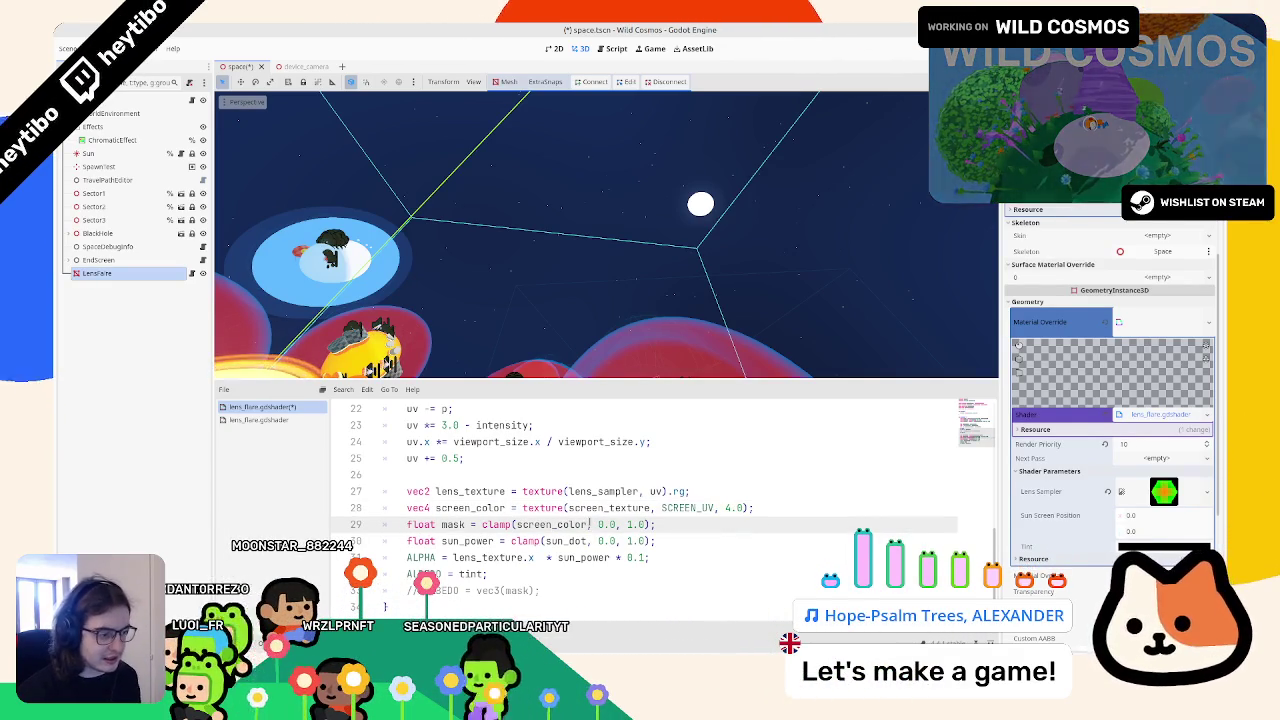
Step: Set ALBEDO to screen_color.rgb * screen_color.rgb * tint
{"action": "left_click", "coordinate": [601, 491]}
{"action": "double_click", "coordinate": [605, 507]}
{"action": "double_click", "coordinate": [470, 507]}
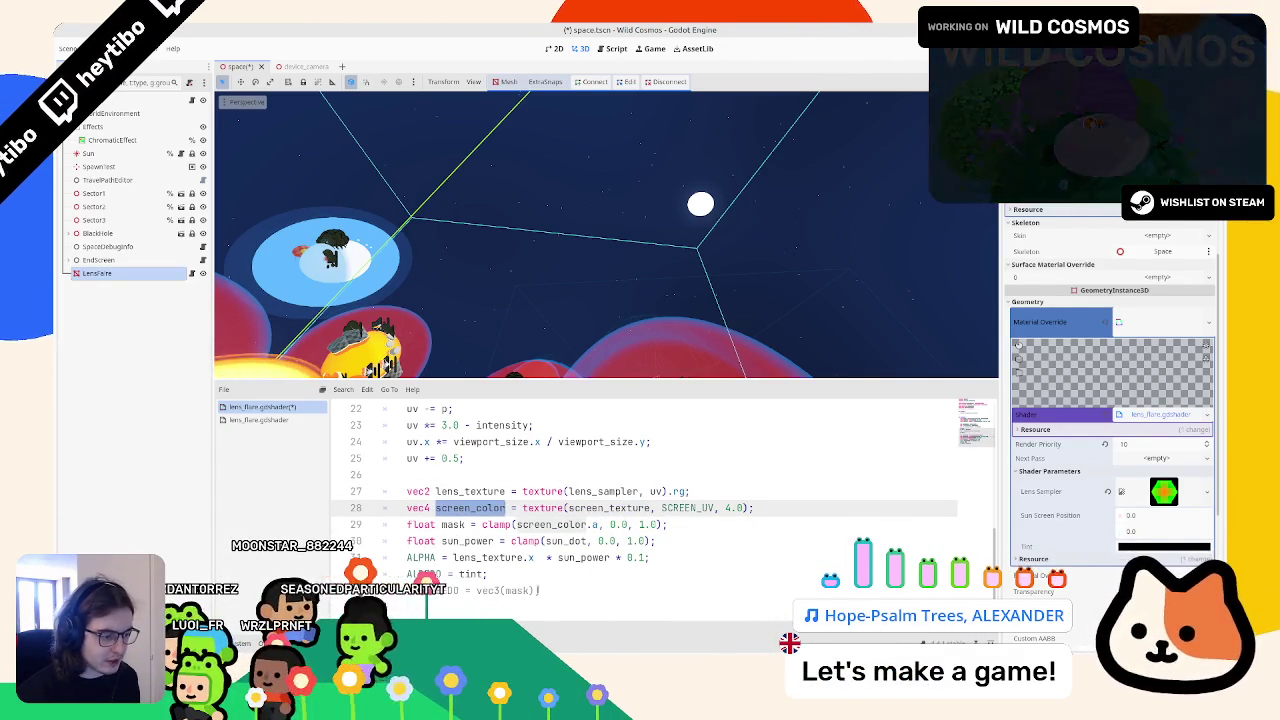
{"action": "left_click", "coordinate": [472, 575]}
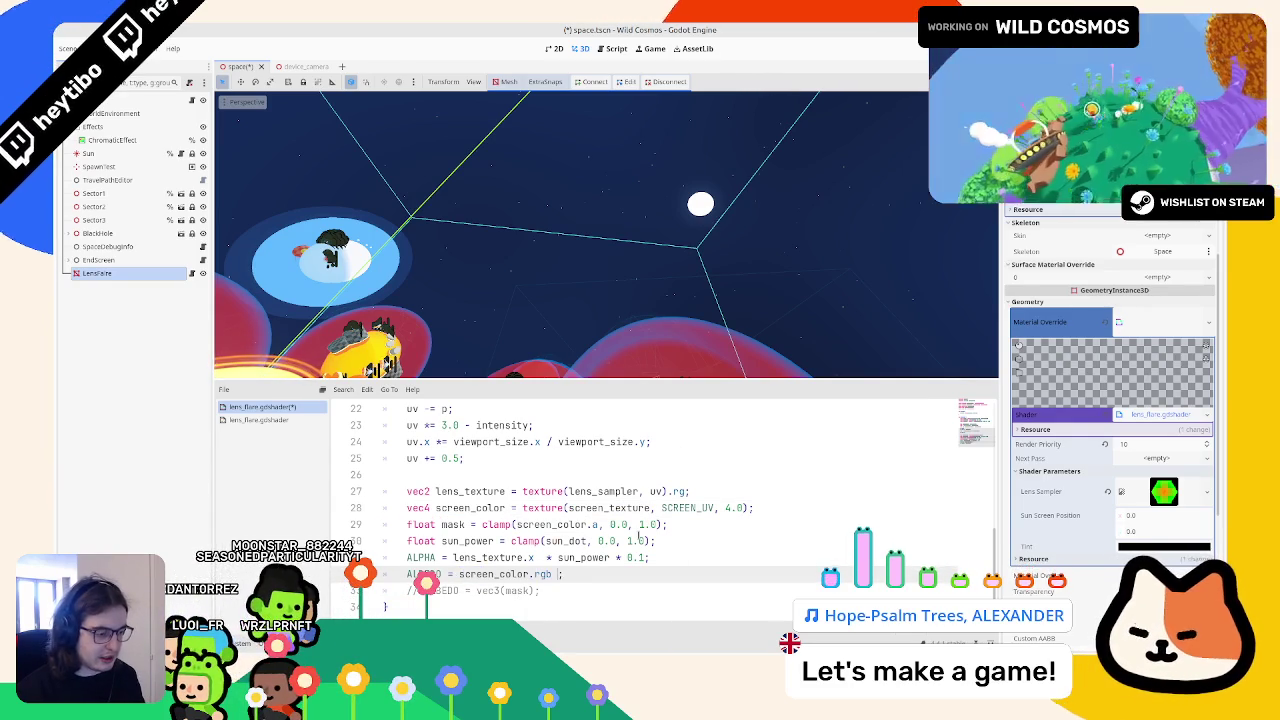
{"action": "type", "text": ".rgb * t"}
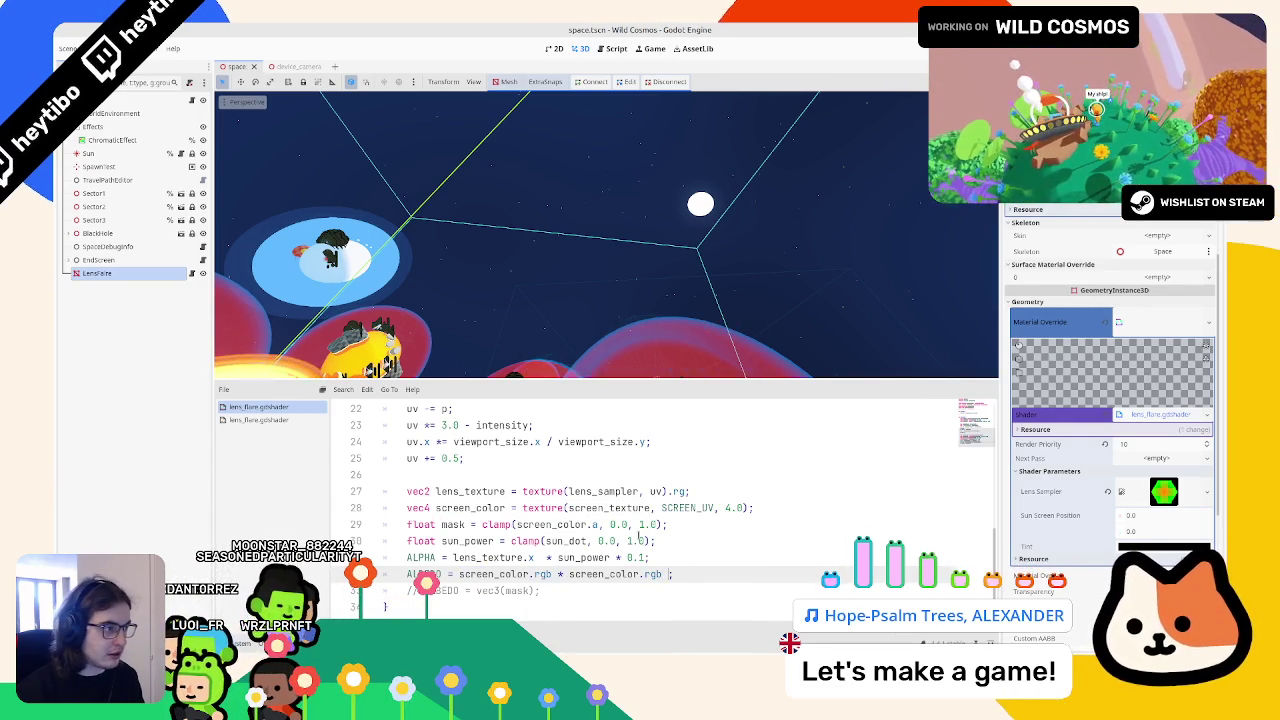
{"action": "type", "text": "in"}
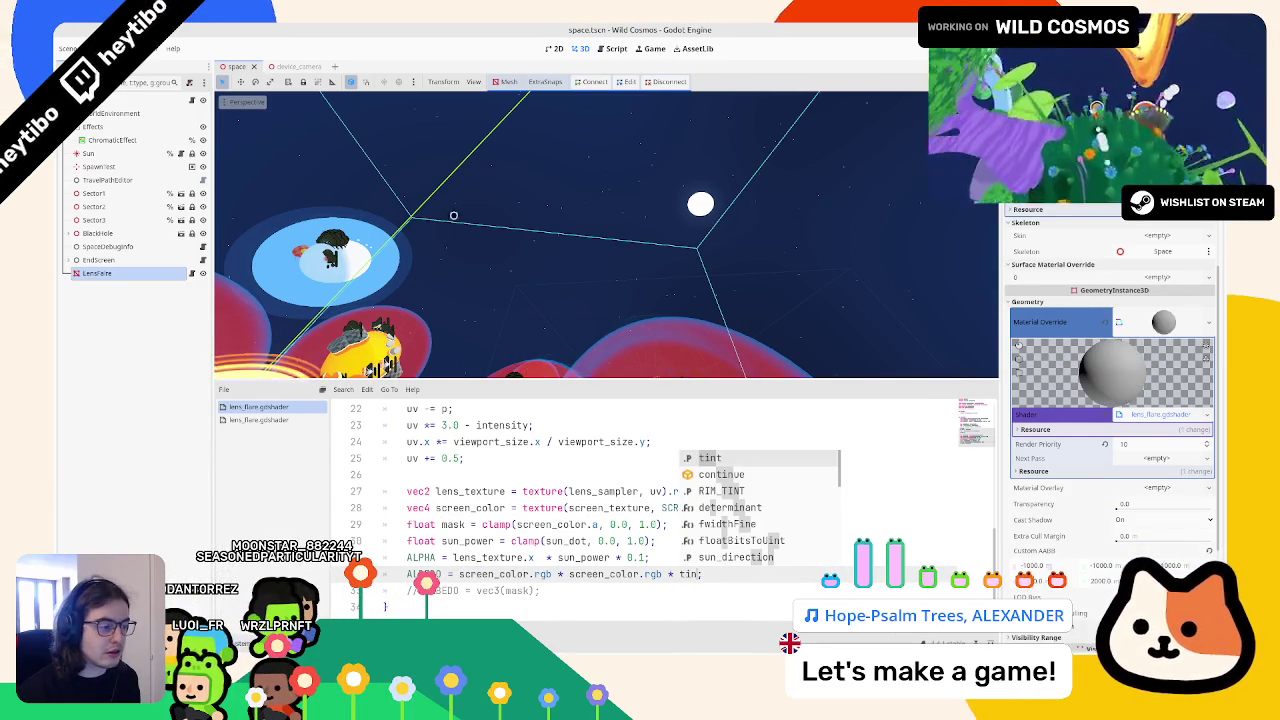
{"action": "type", "text": "t"}
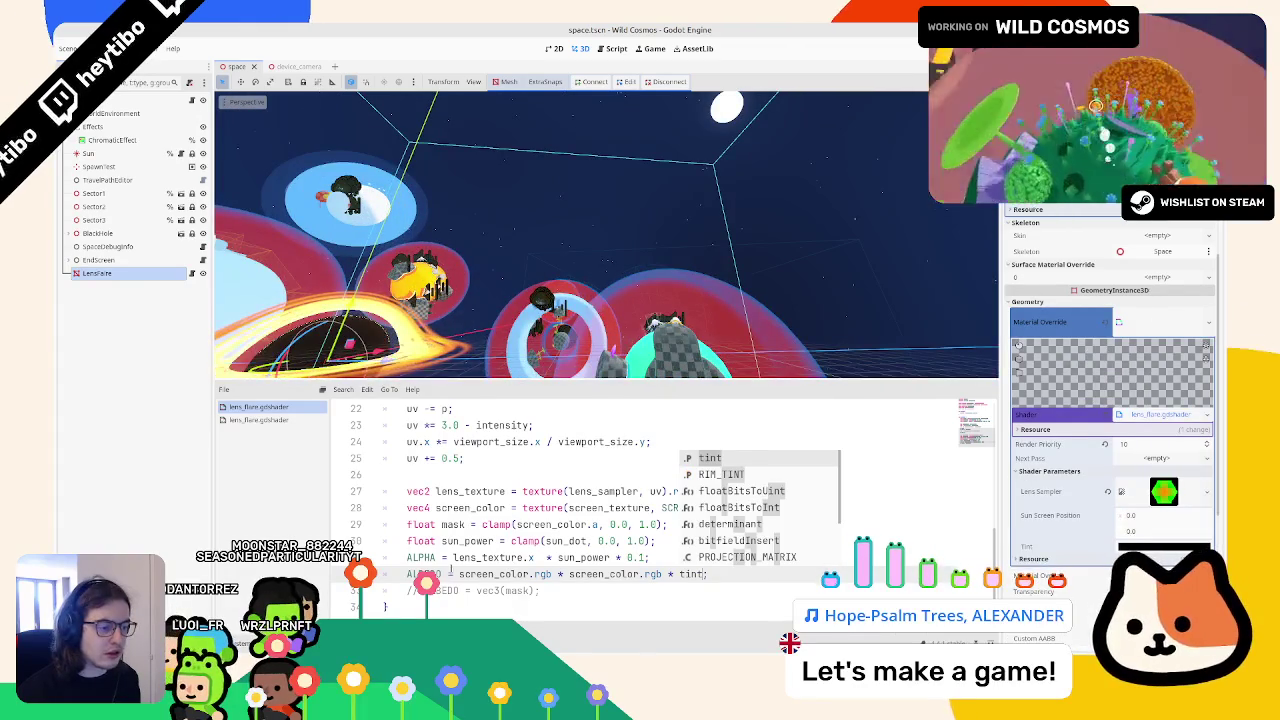
{"action": "triple_click", "coordinate": [451, 573]}
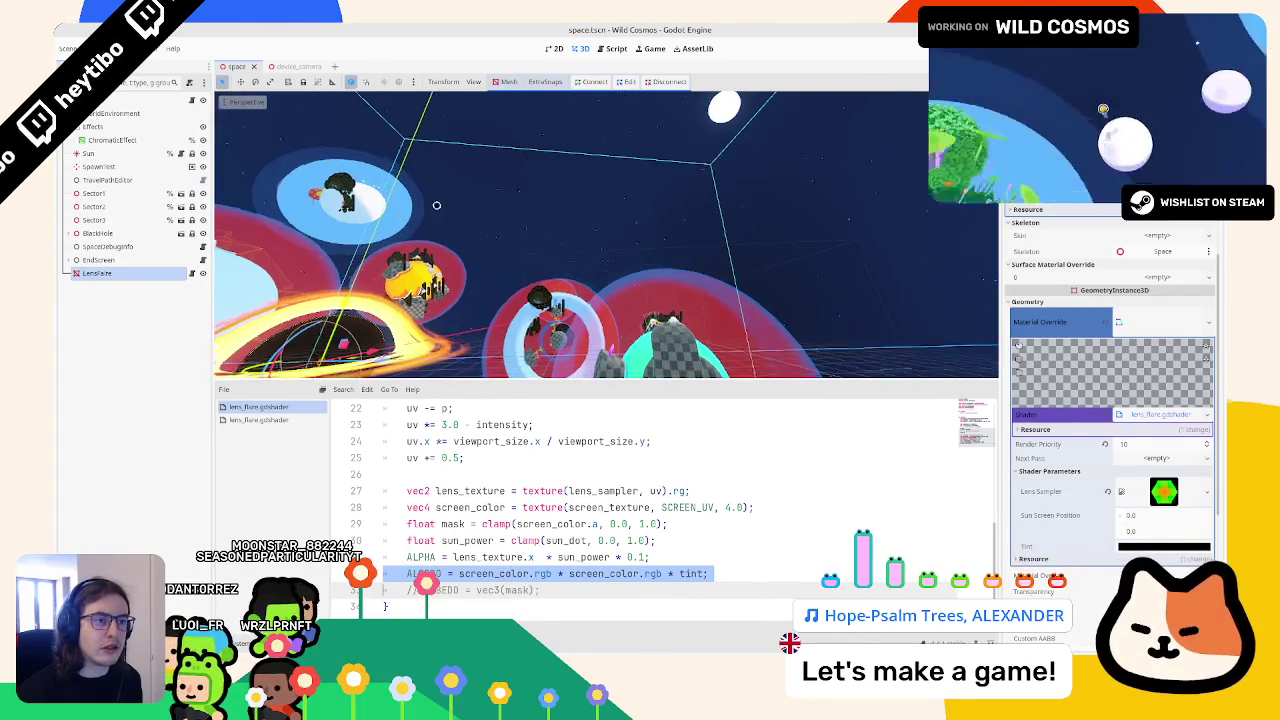
{"action": "scroll", "coordinate": [1112, 400], "scroll_direction": "down", "scroll_amount": 5}
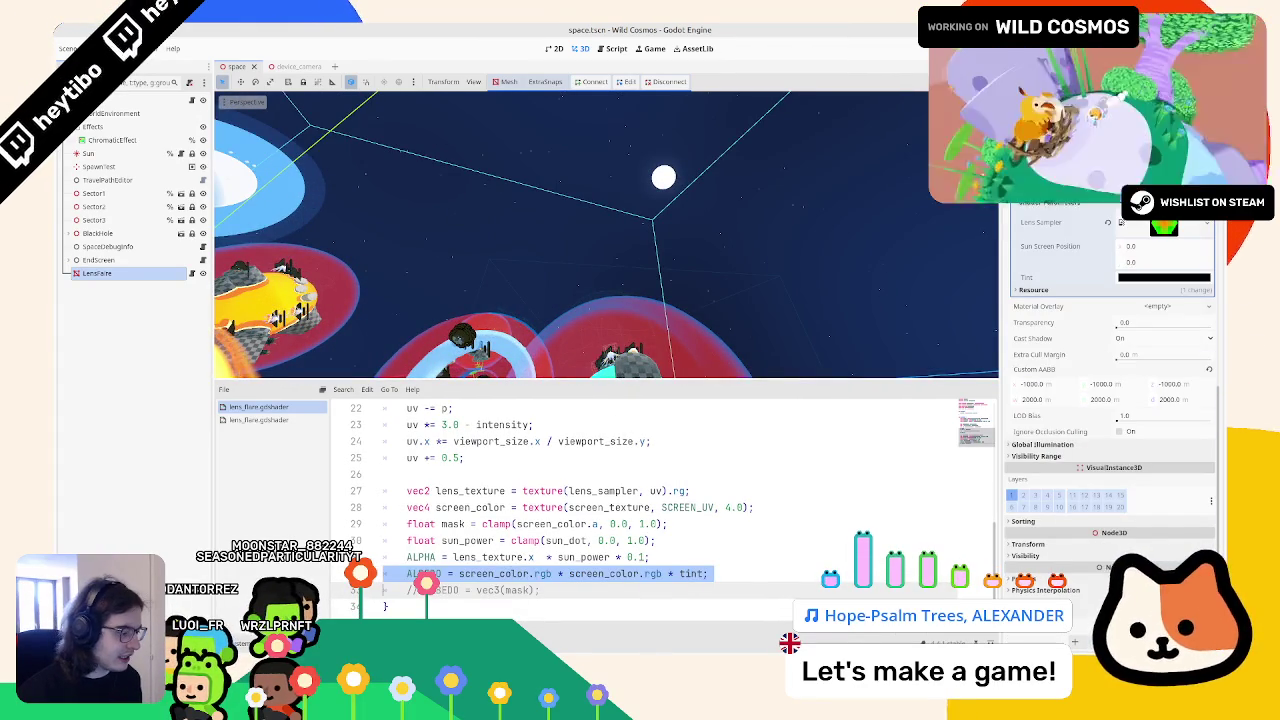
{"action": "key", "text": "alt+Tab"}
{"action": "scroll", "coordinate": [712, 542], "scroll_direction": "up", "scroll_amount": 10}
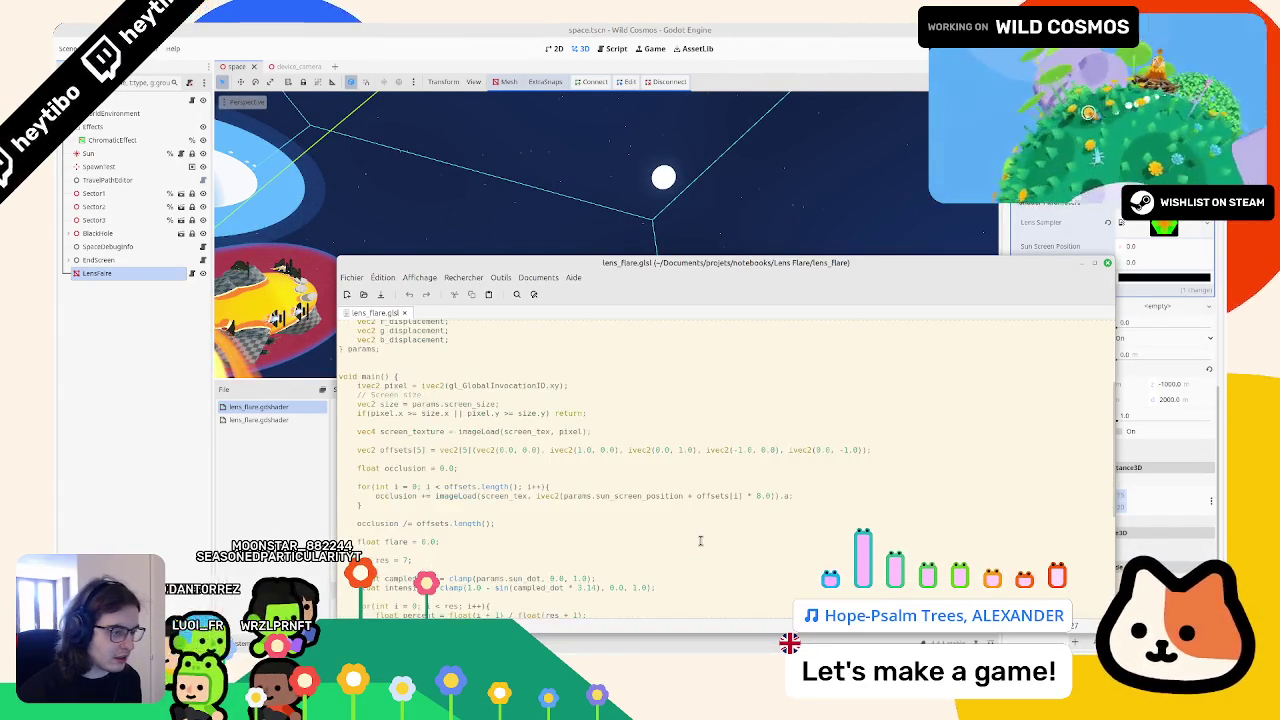
Step: Compare with lens_flare.glsl, then undo and redo the shader edits, leaving them intact
{"action": "scroll", "coordinate": [700, 541], "scroll_direction": "down", "scroll_amount": 10}
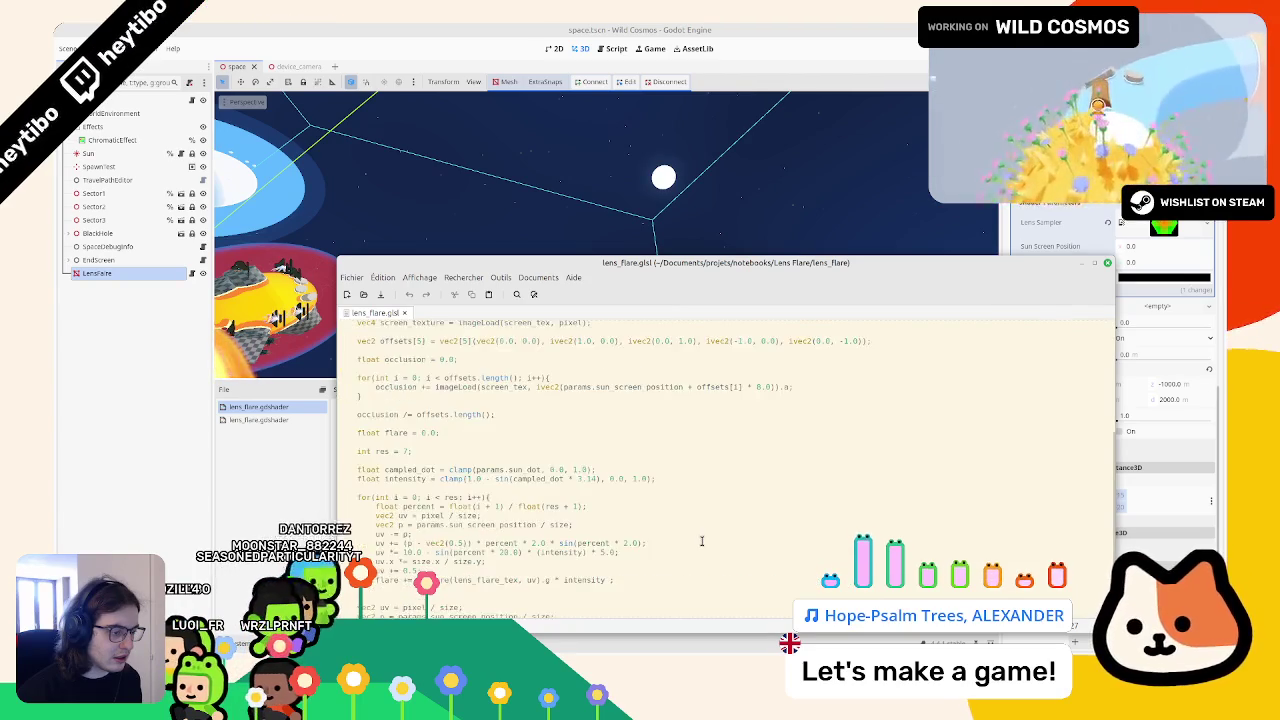
{"action": "key", "text": "alt+Tab"}
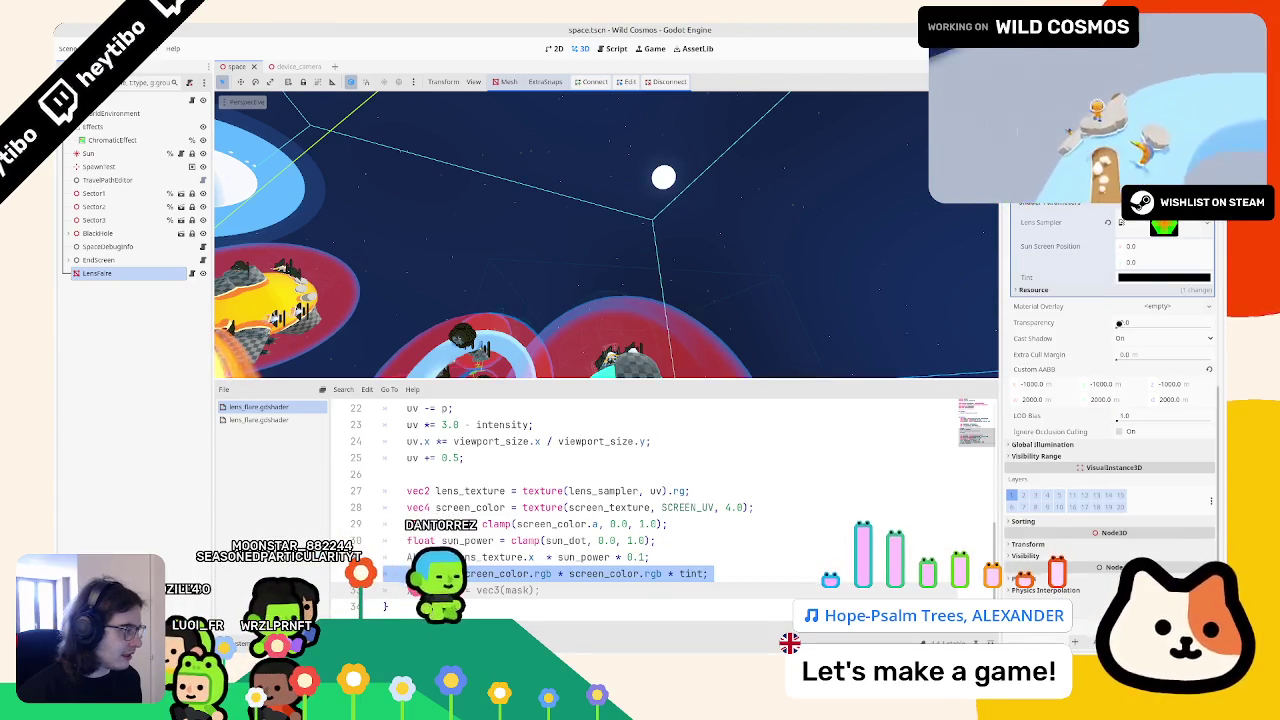
{"action": "scroll", "coordinate": [556, 425], "scroll_direction": "up", "scroll_amount": 7}
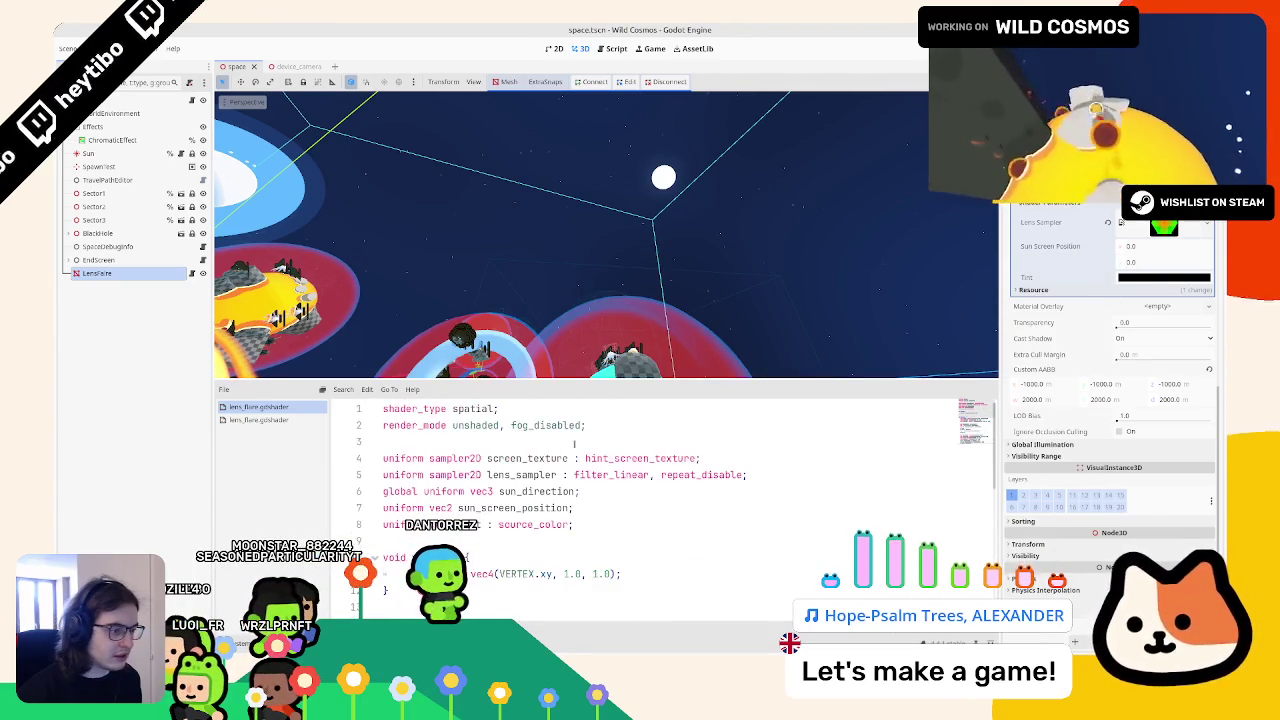
{"action": "left_click", "coordinate": [556, 425]}
{"action": "scroll", "coordinate": [556, 425], "scroll_direction": "down", "scroll_amount": 6}
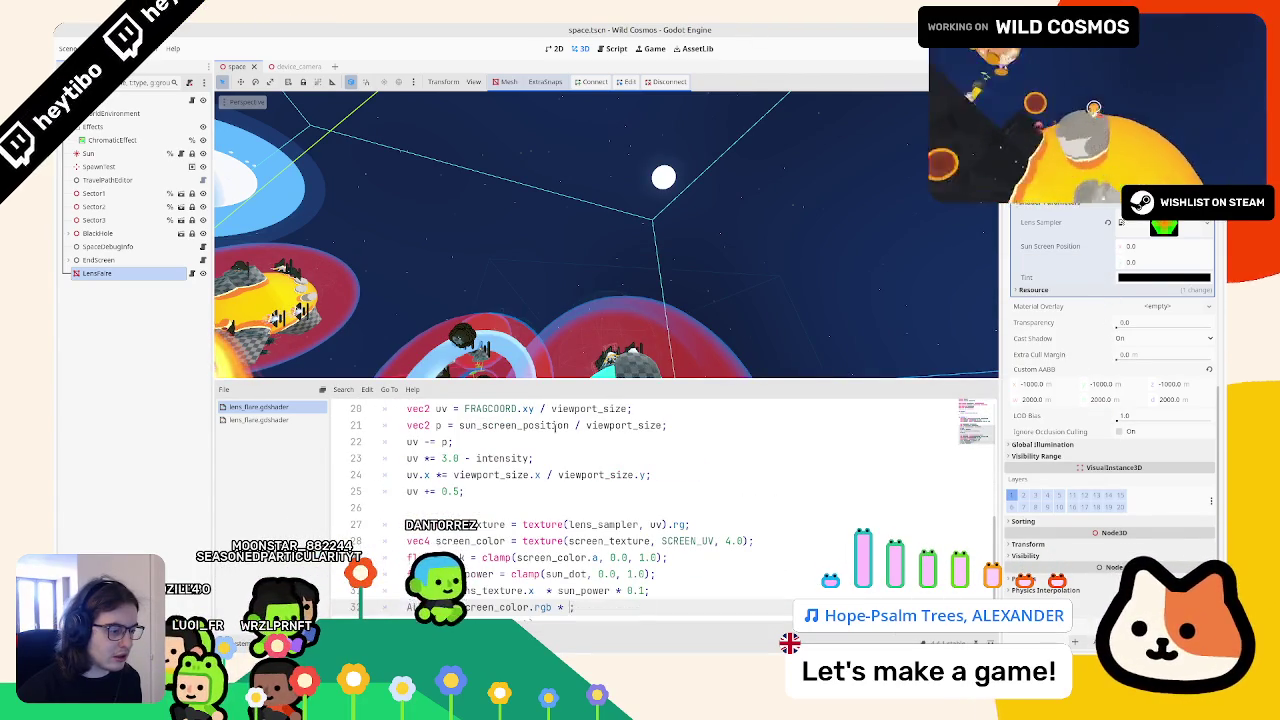
{"action": "key", "text": "ctrl+z"}
{"action": "key", "text": "ctrl+z"}
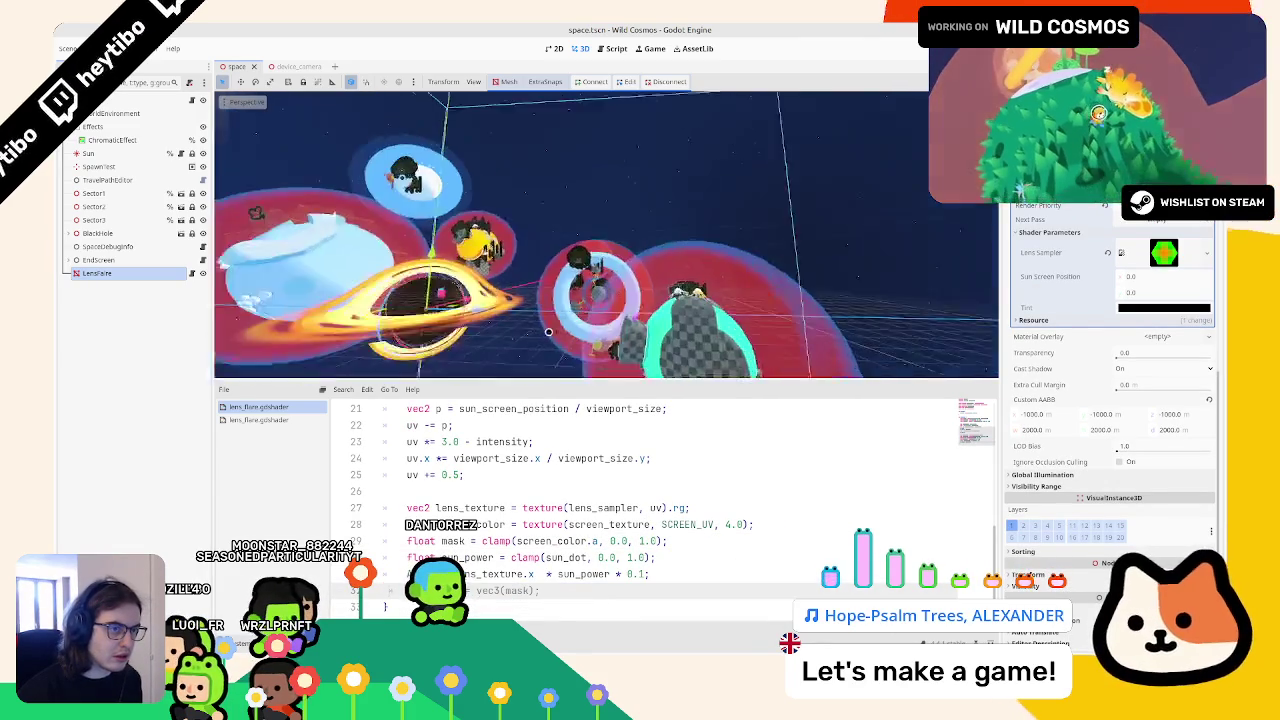
{"action": "key", "text": "ctrl+shift+z"}
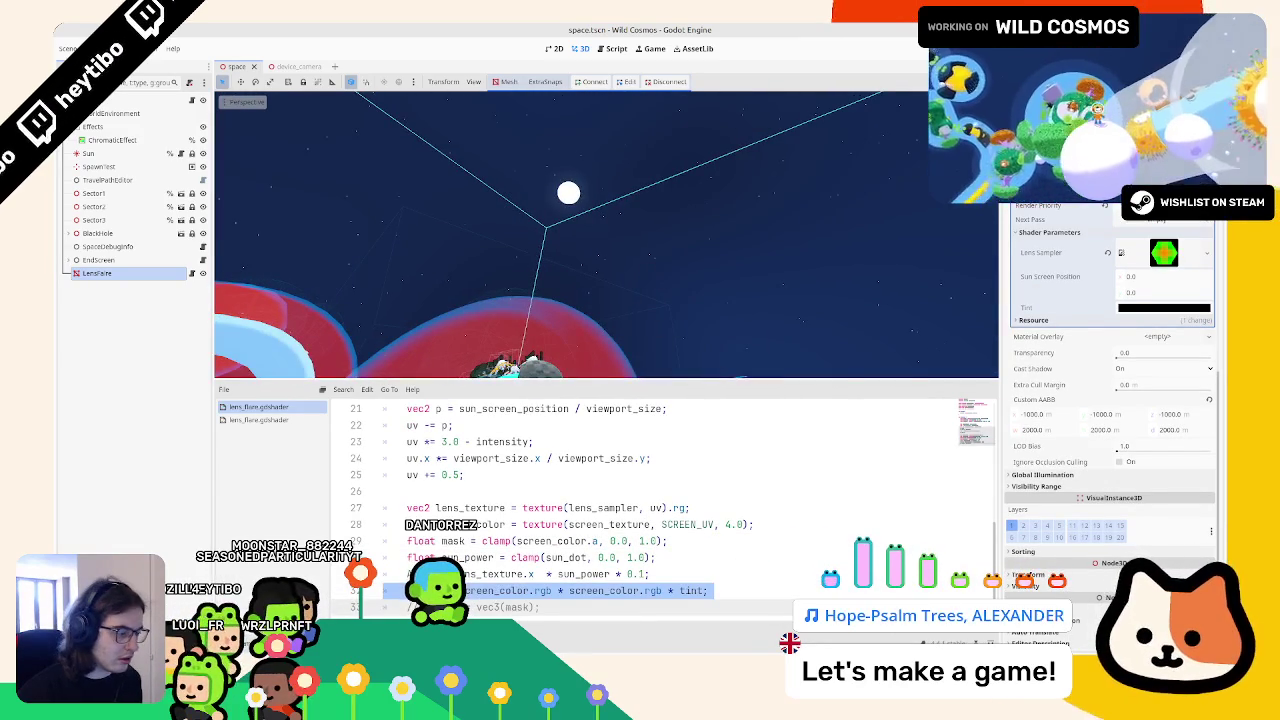
Step: Inspect the reference file's final flare colour line, including the red term and 0.35 factor
{"action": "key", "text": "alt+Tab"}
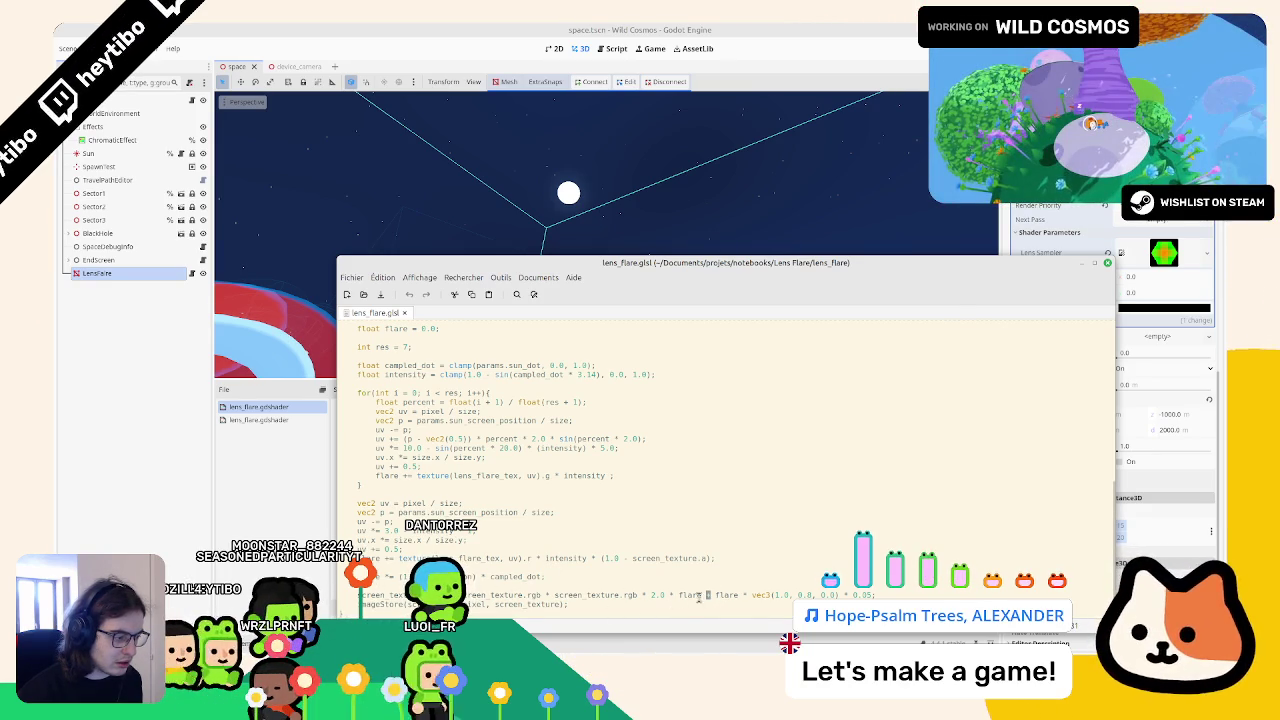
{"action": "double_click", "coordinate": [717, 595]}
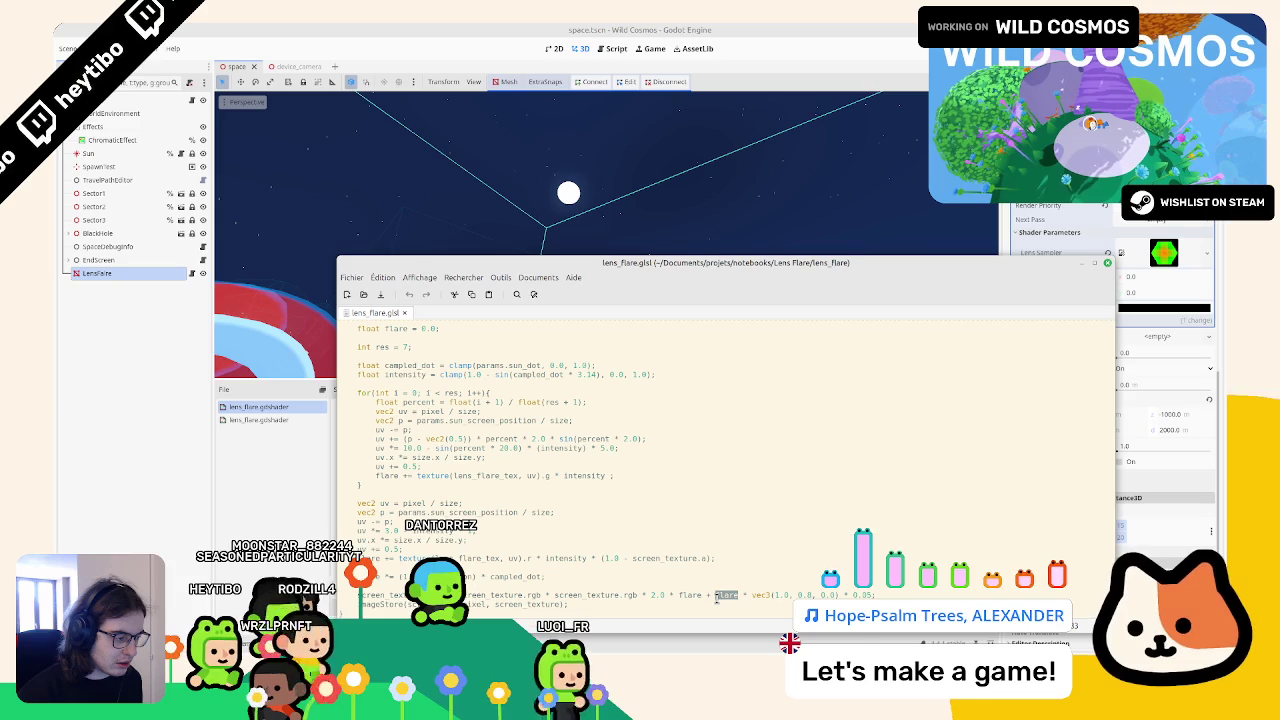
{"action": "left_click", "coordinate": [835, 594], "text": "shift"}
{"action": "left_click", "coordinate": [870, 594], "text": "shift"}
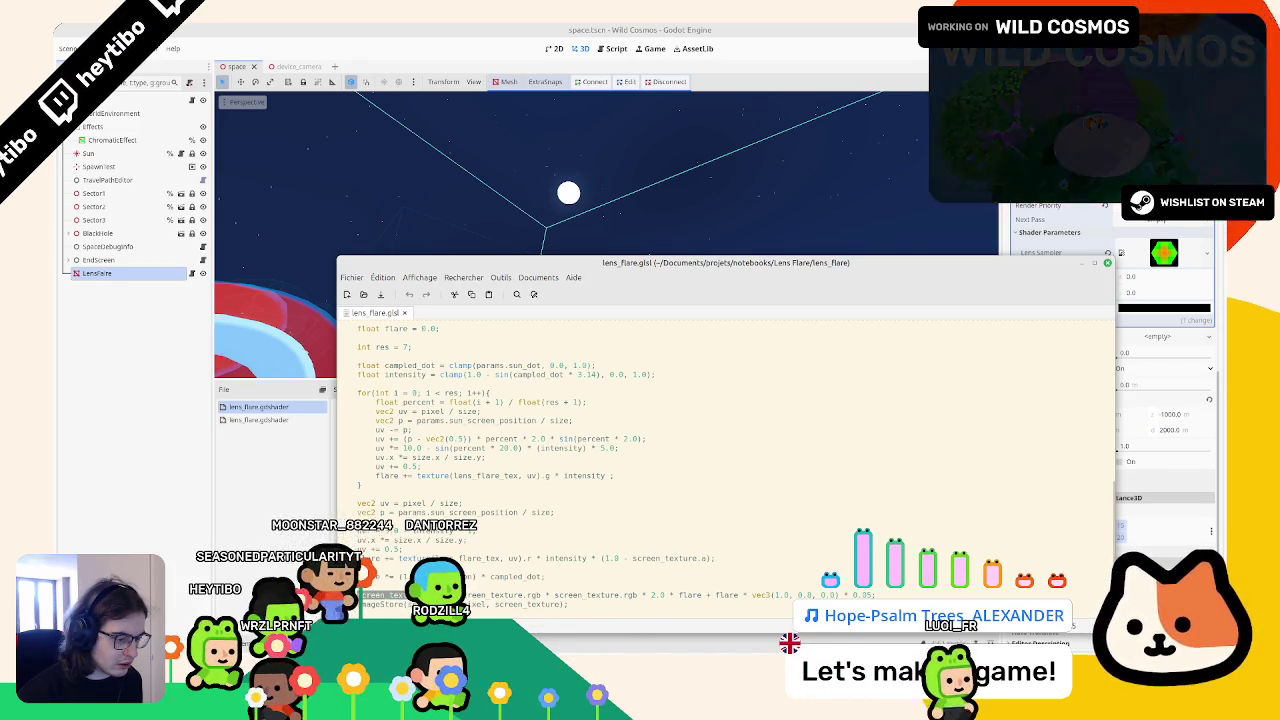
{"action": "triple_click", "coordinate": [519, 597]}
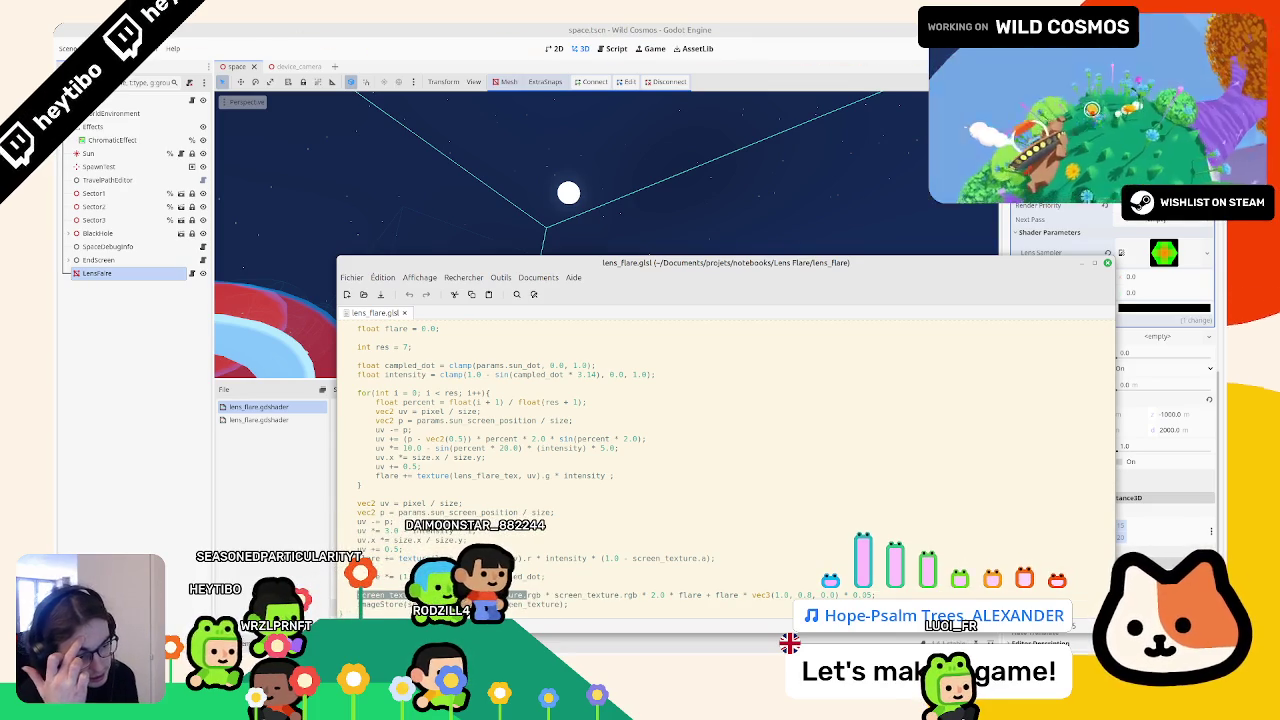
{"action": "key", "text": "alt+Tab"}
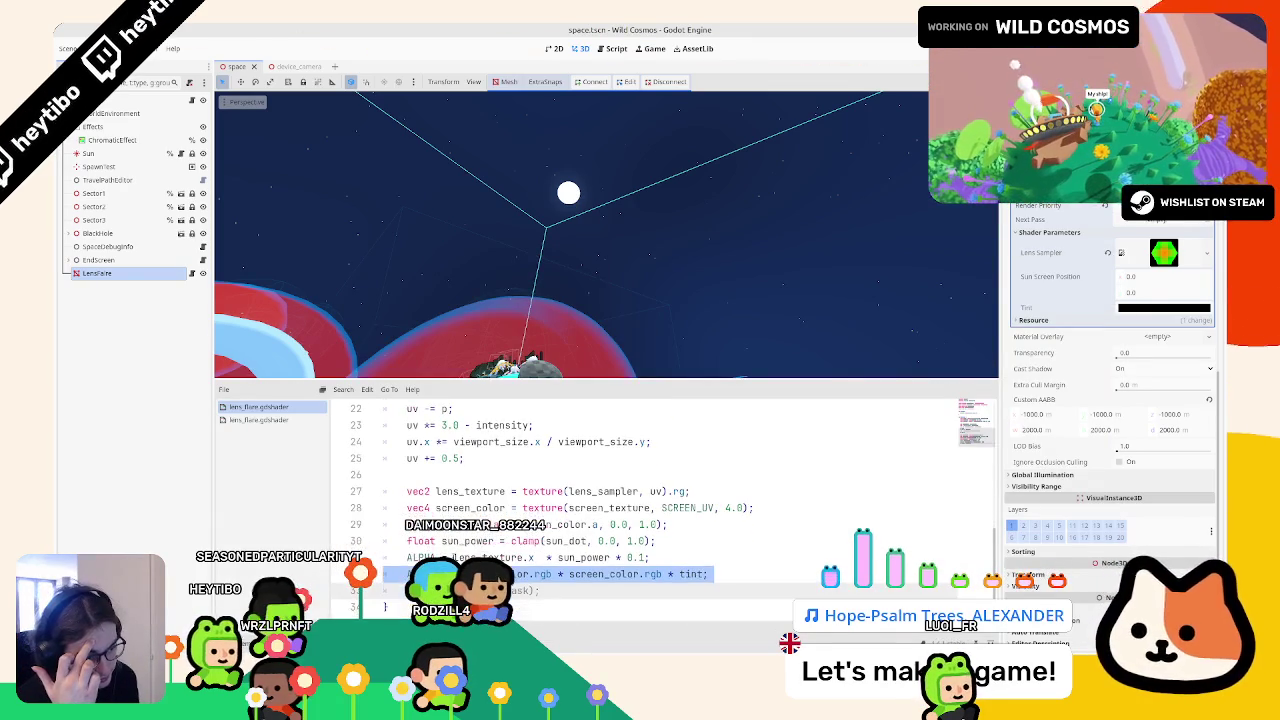
Step: Rewrite ALBEDO to combine screen_color.rgb with tint, and shift the Tint parameter to yellow
{"action": "double_click", "coordinate": [515, 574]}
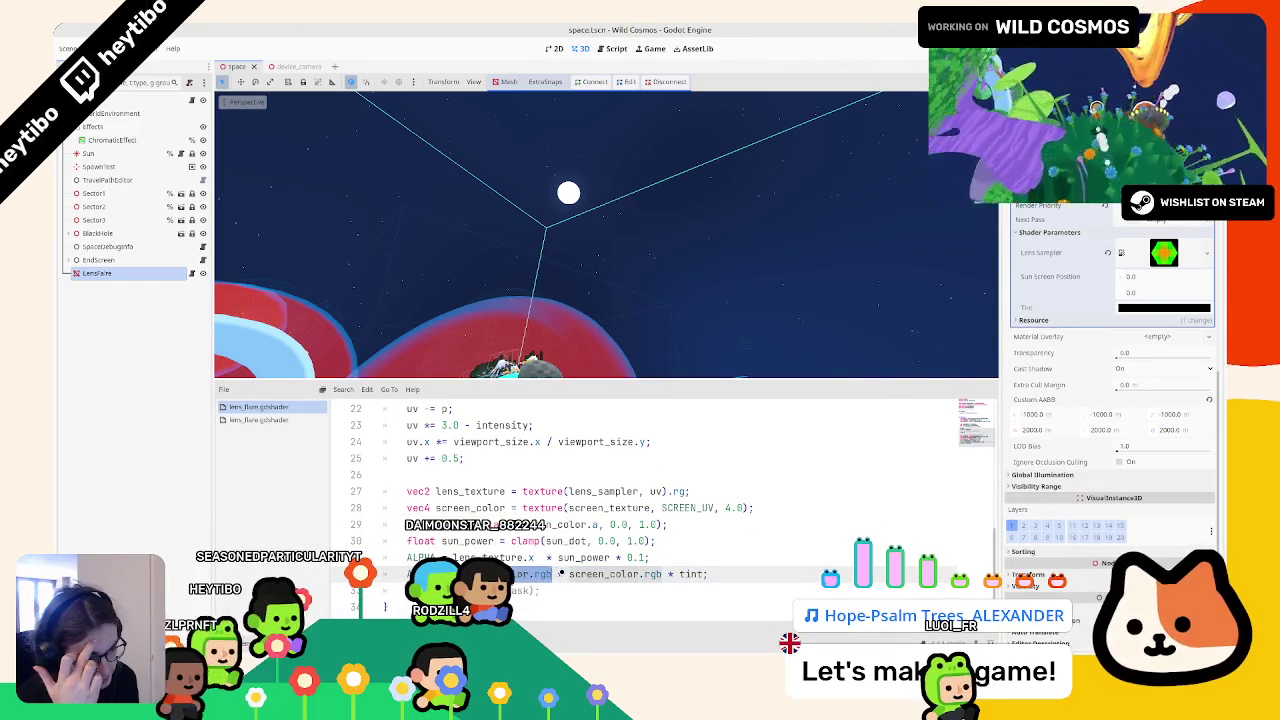
{"action": "type", "text": "*"}
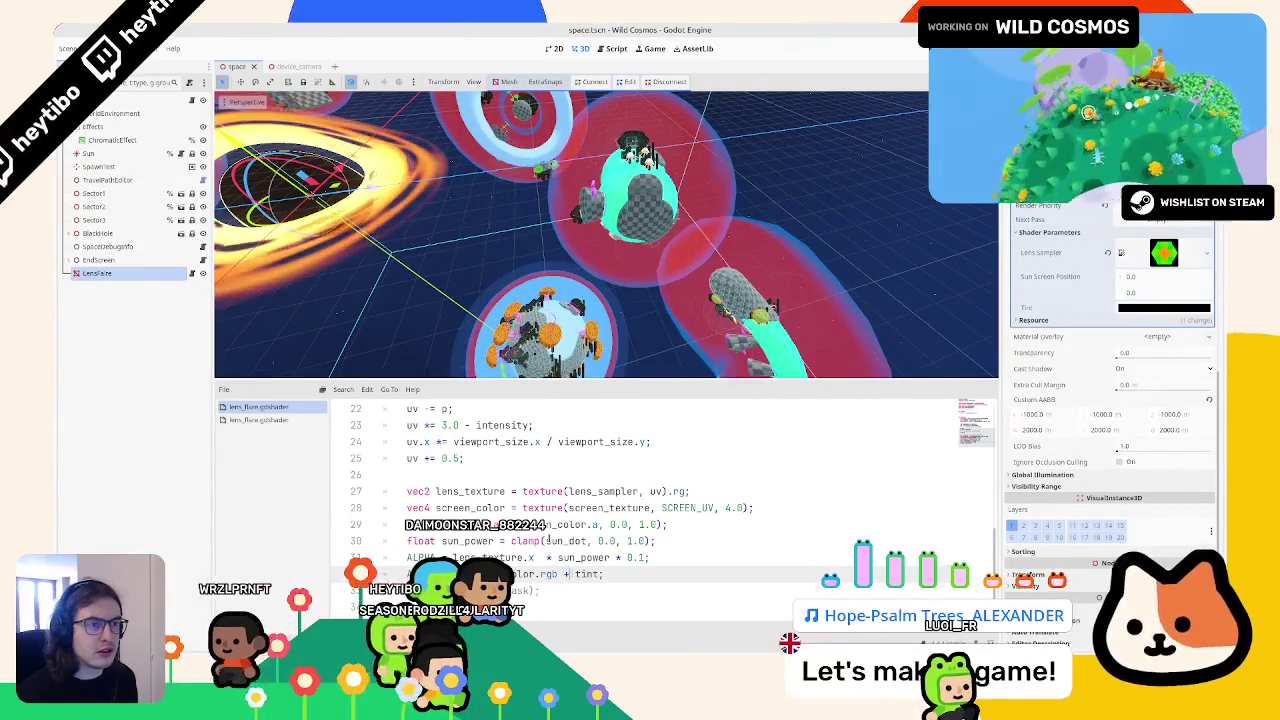
{"action": "left_click", "coordinate": [1163, 307]}
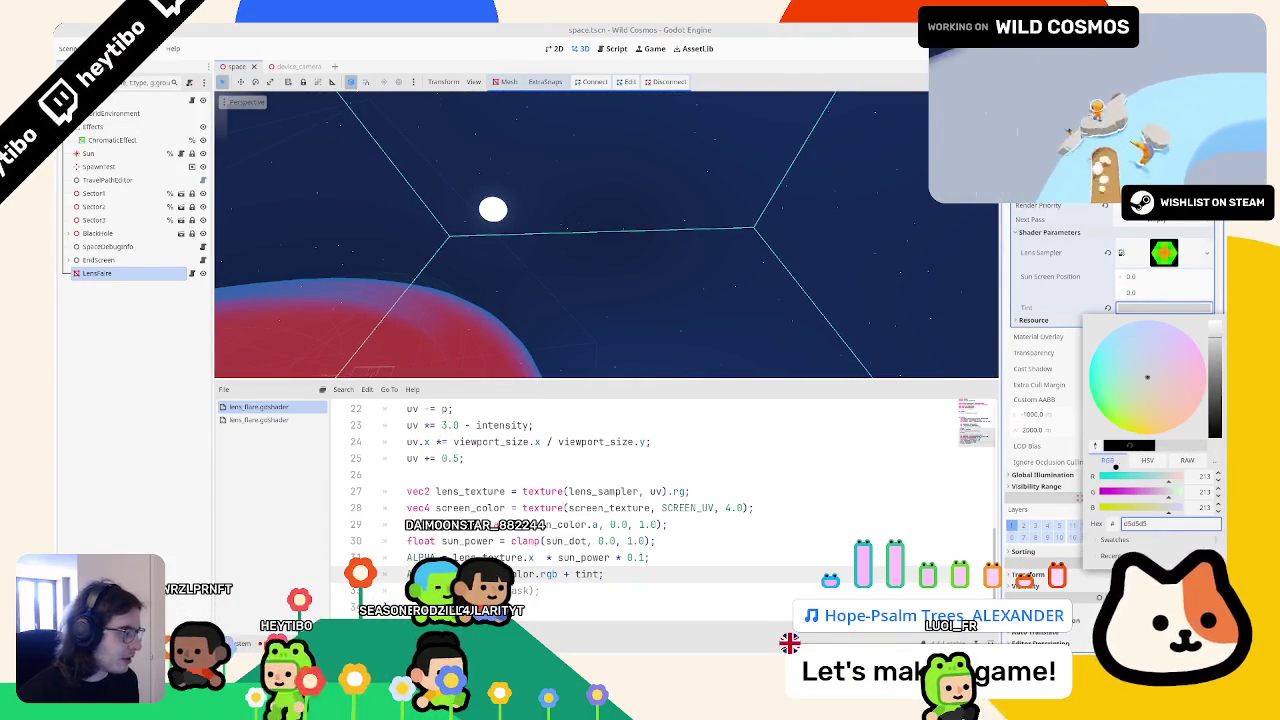
{"action": "left_click", "coordinate": [1166, 383]}
{"action": "left_click_drag", "start_coordinate": [1194, 398], "coordinate": [1140, 426]}
{"action": "key", "text": "Escape"}
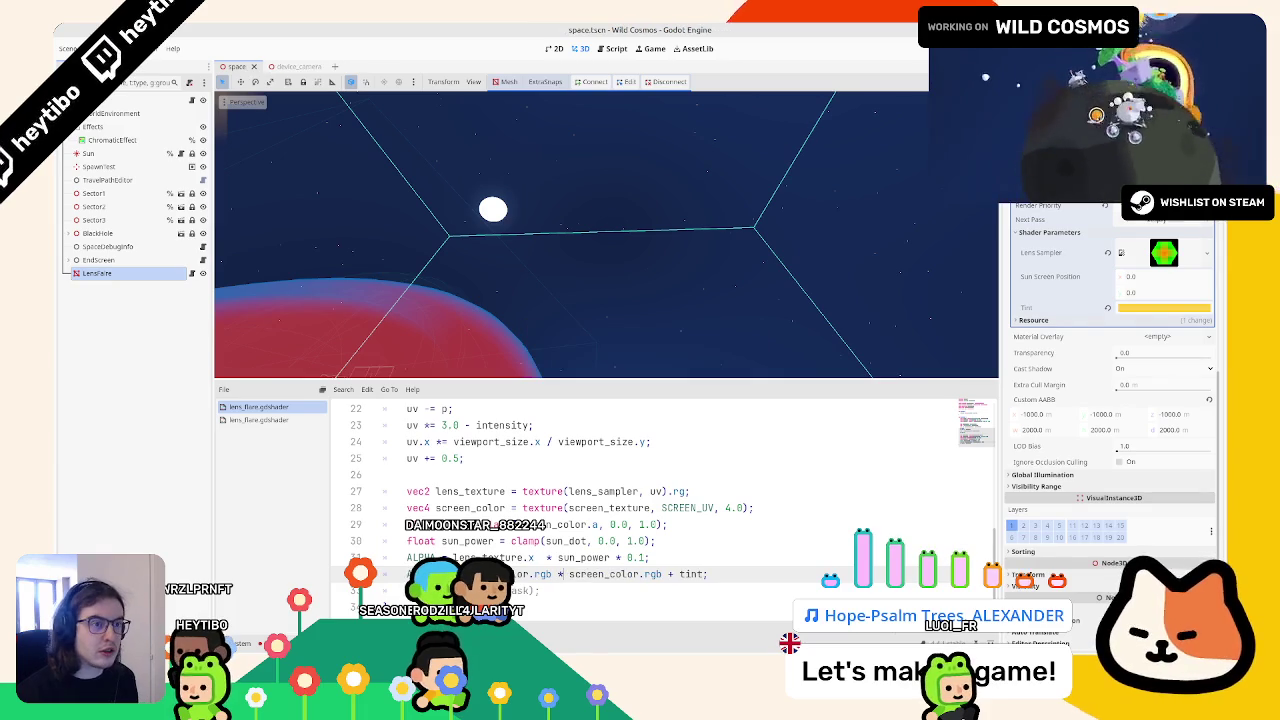
{"action": "type", "text": "screen_color.rgb"}
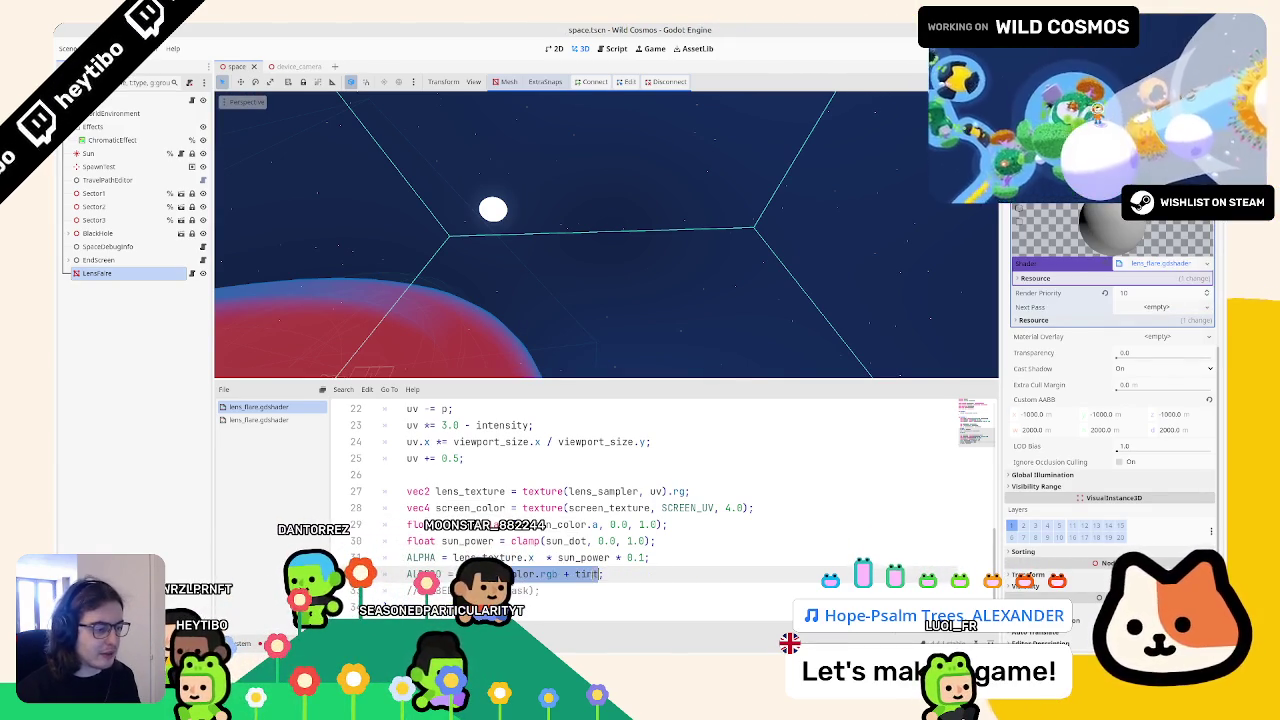
{"action": "type", "text": ".0"}
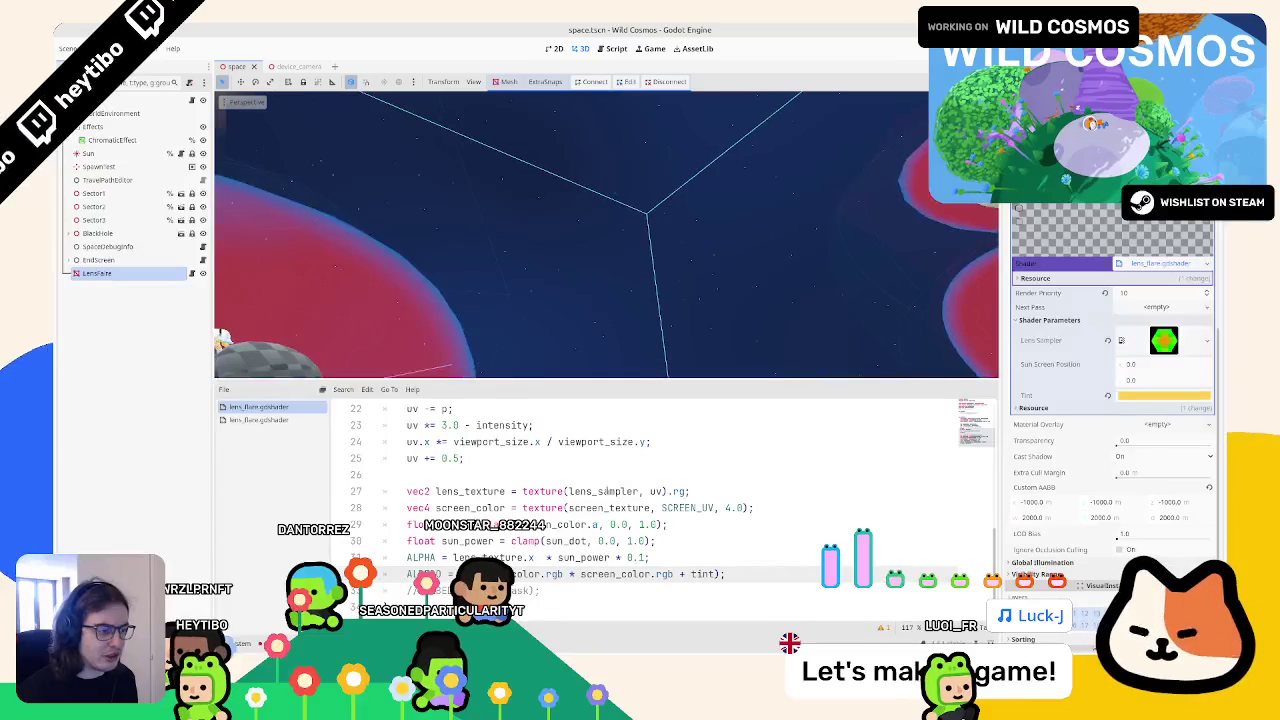
Step: Add blend_add to the shader's render_mode
{"action": "key", "text": "ctrl+z"}
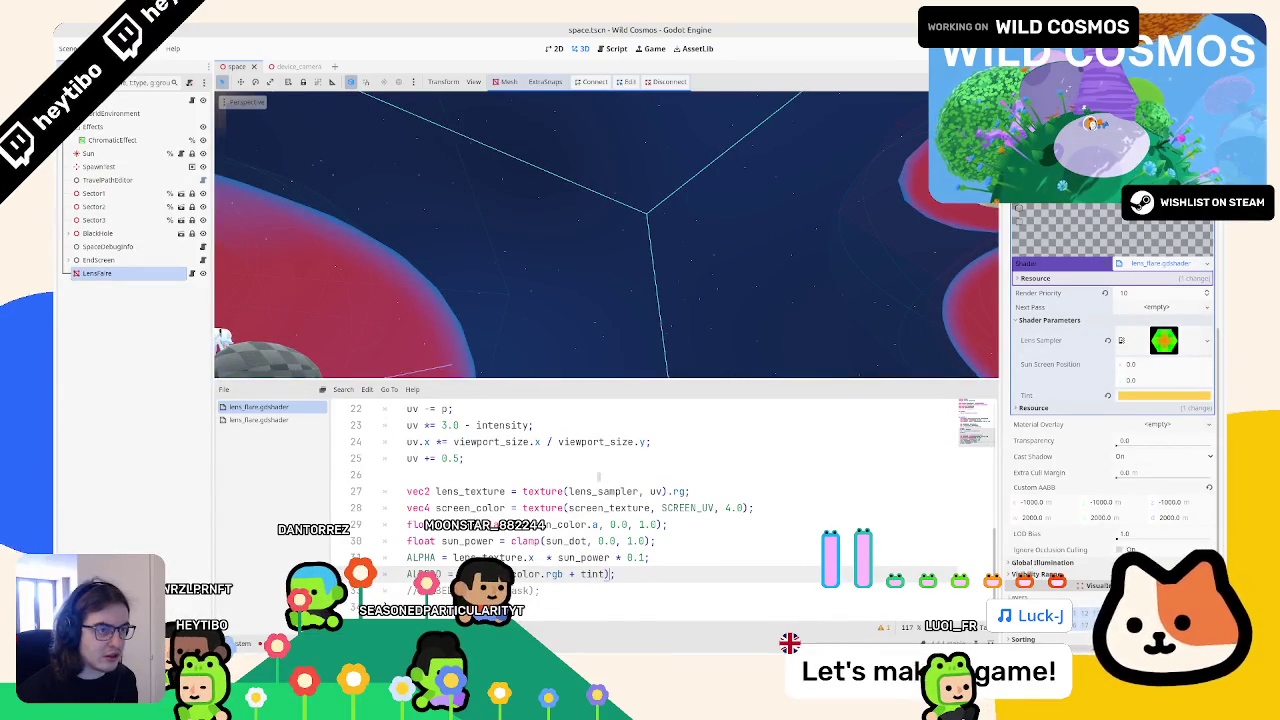
{"action": "key", "text": "ctrl+z"}
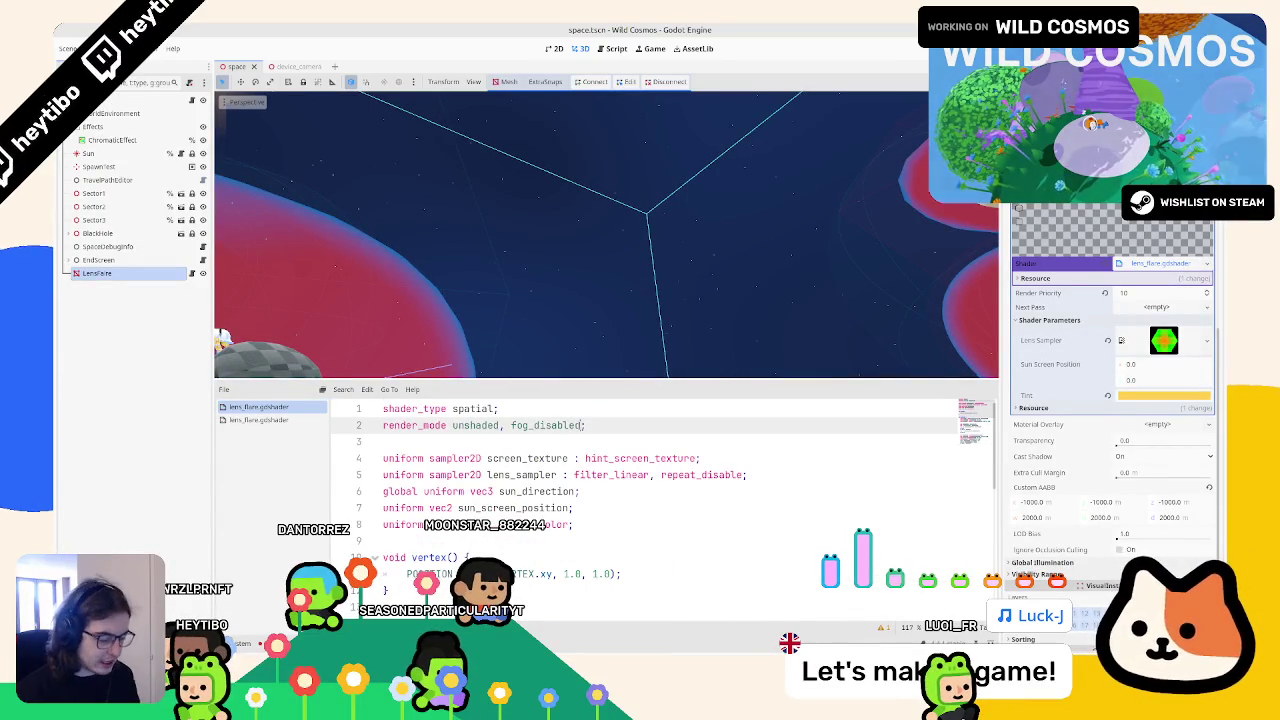
{"action": "key", "text": "BackSpace"}
{"action": "key", "text": "BackSpace"}
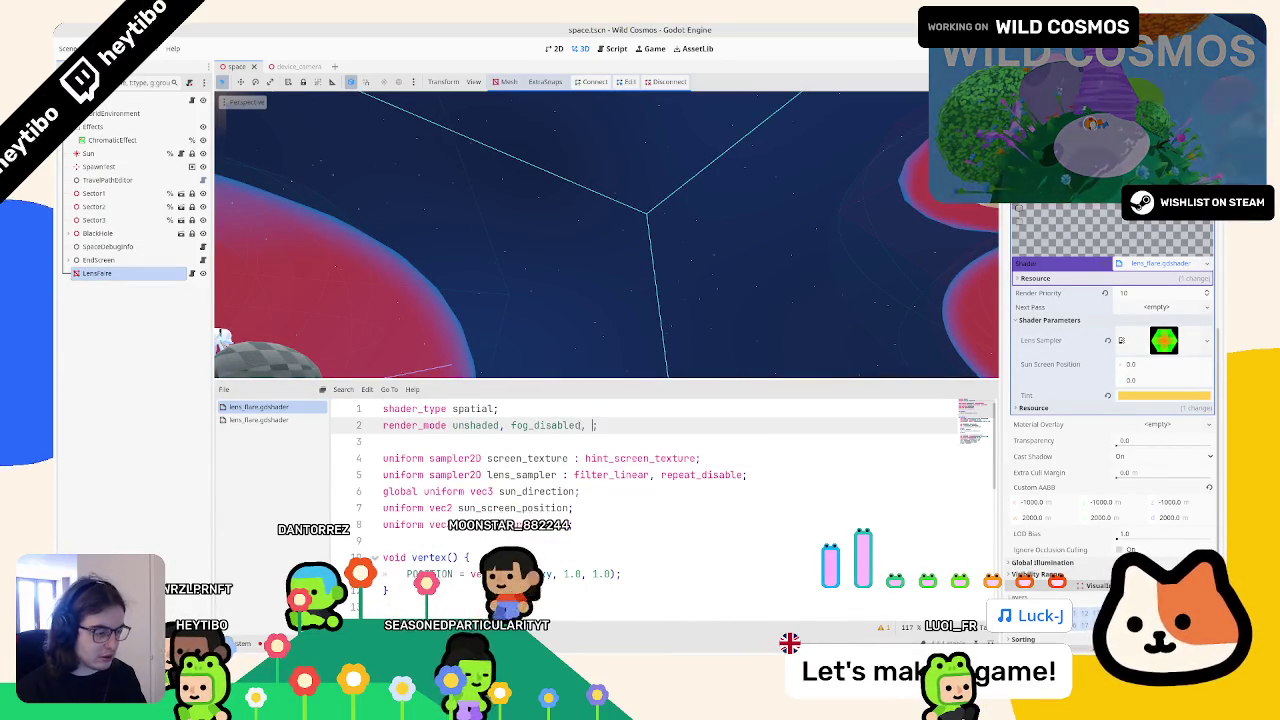
{"action": "type", "text": "dd"}
{"action": "key", "text": "Return"}
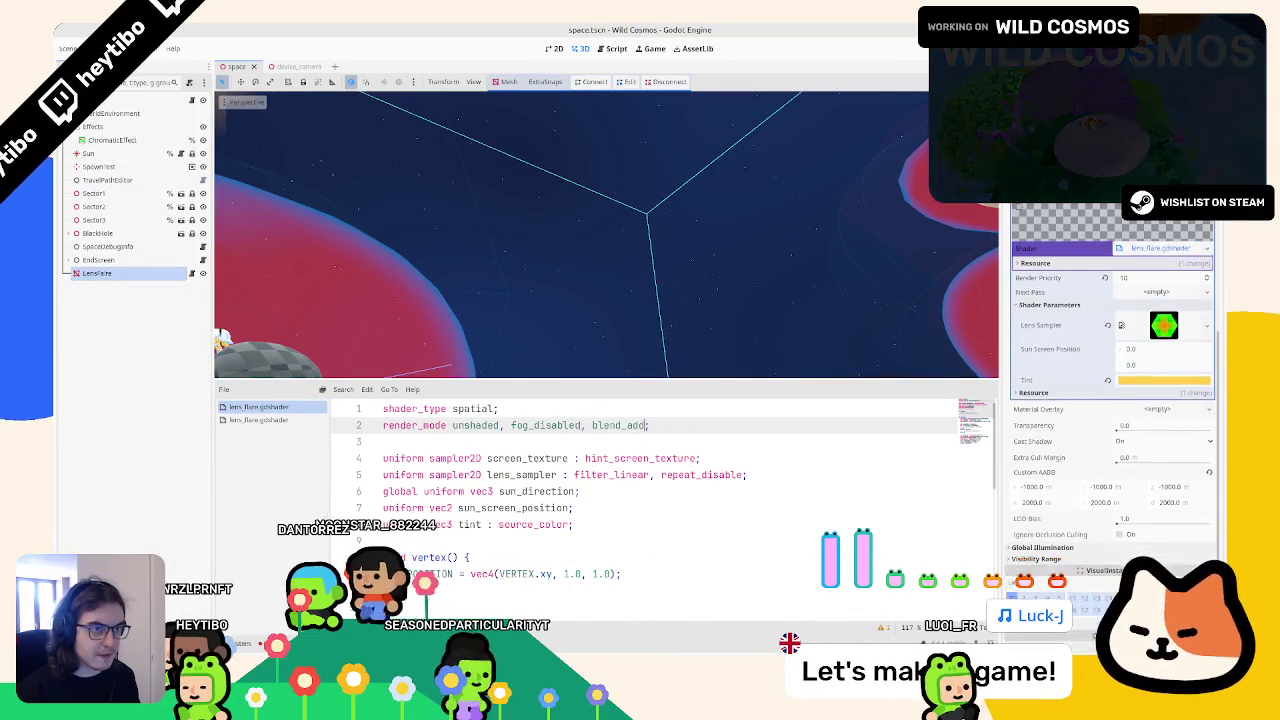
Step: Drop the 0.1 factor from the ALPHA line and append * 0.1 to the ALBEDO line
{"action": "mouse_move", "coordinate": [481, 176]}
{"action": "left_mouse_down"}
{"action": "mouse_move", "coordinate": [634, 126]}
{"action": "mouse_move", "coordinate": [629, 257]}
{"action": "mouse_move", "coordinate": [909, 97]}
{"action": "mouse_move", "coordinate": [760, 340]}
{"action": "left_mouse_up"}
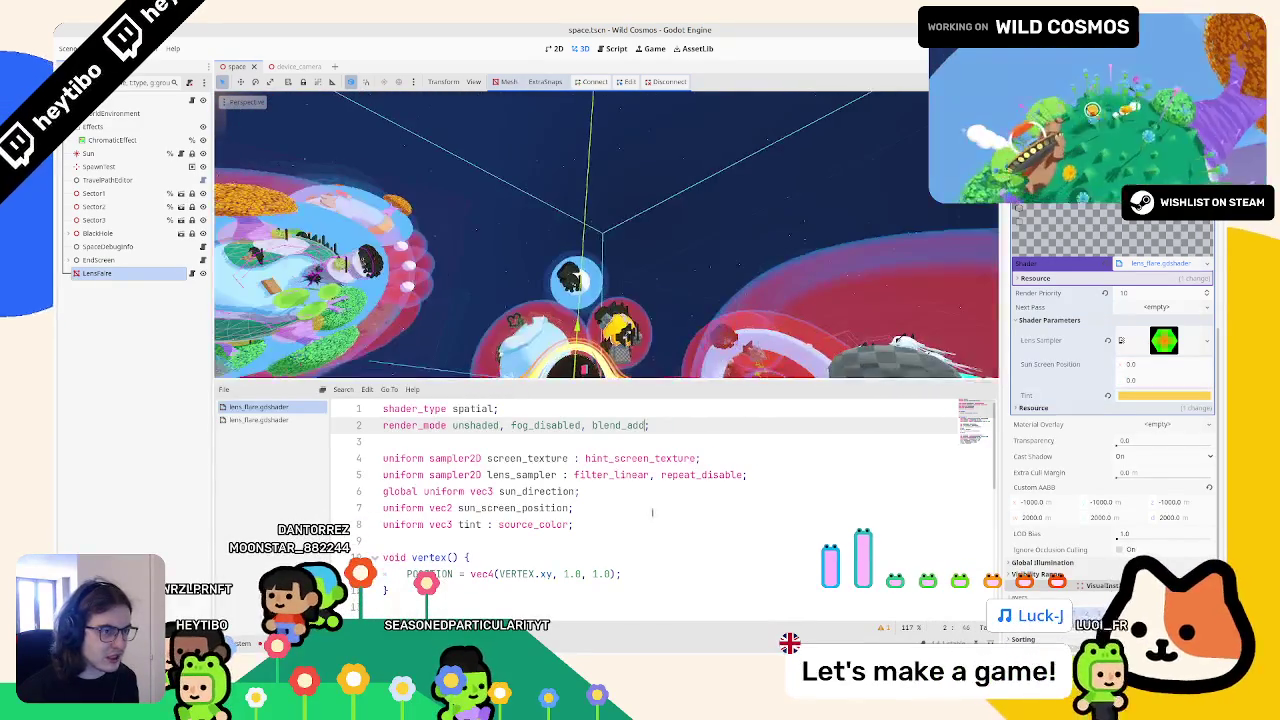
{"action": "scroll", "coordinate": [619, 587], "scroll_direction": "down", "scroll_amount": 7}
{"action": "key", "text": "BackSpace"}
{"action": "key", "text": "BackSpace"}
{"action": "key", "text": "BackSpace"}
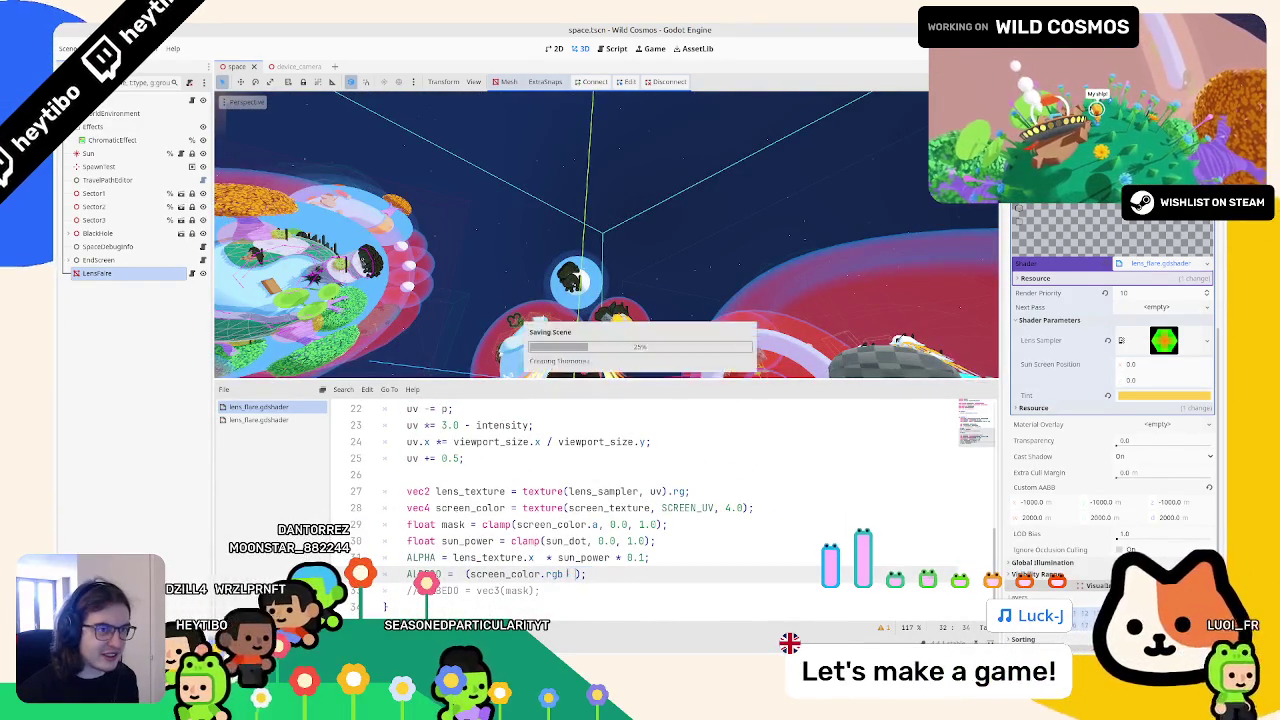
{"action": "left_click", "coordinate": [574, 574]}
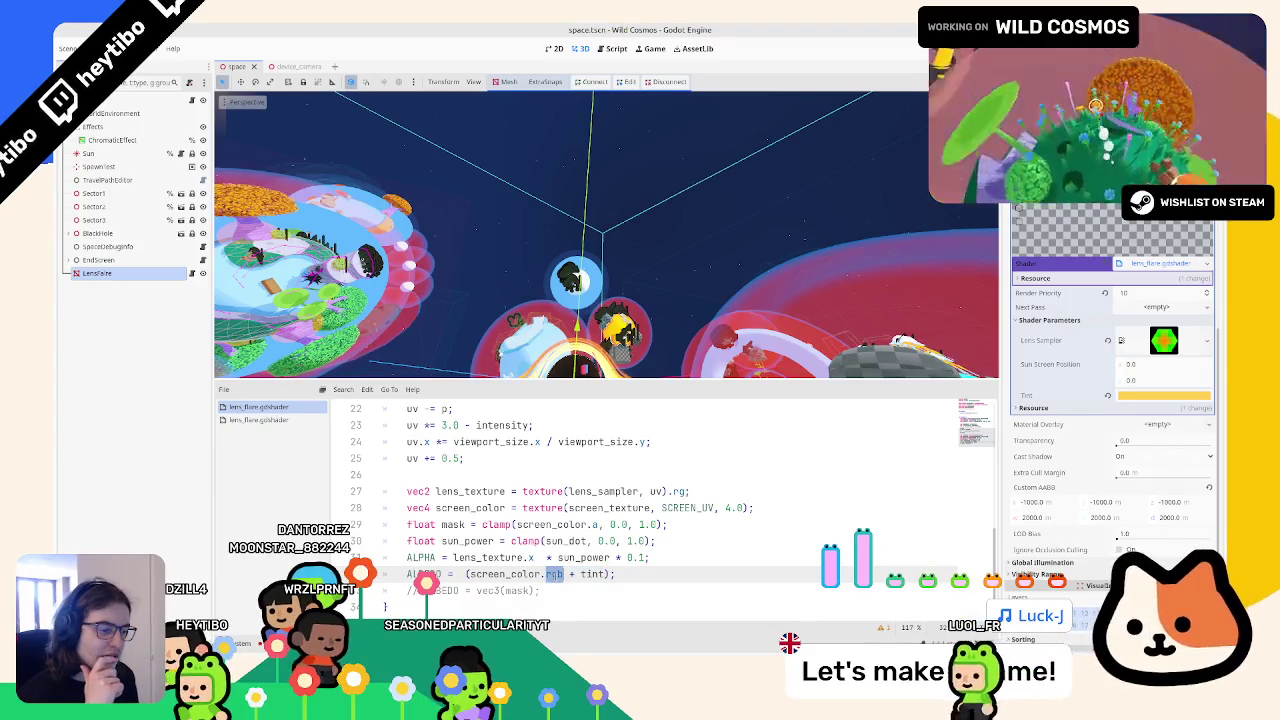
{"action": "triple_click", "coordinate": [574, 574]}
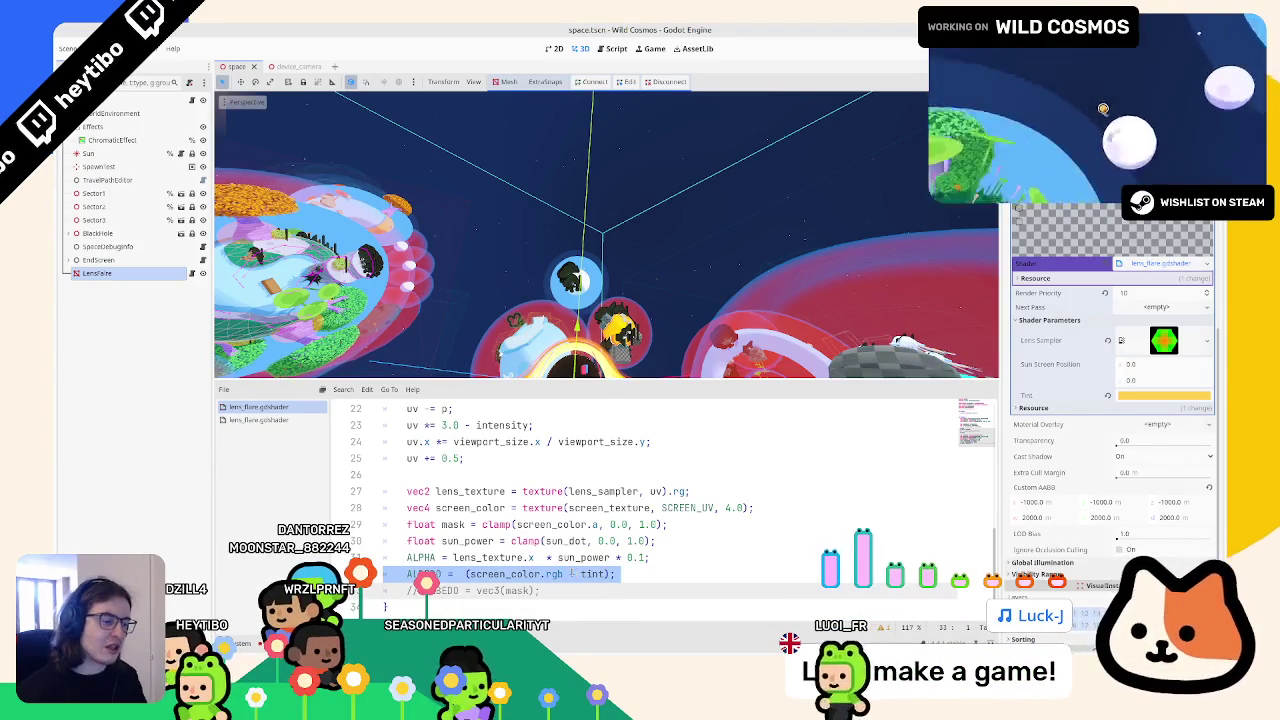
{"action": "left_click", "coordinate": [614, 557]}
{"action": "key", "text": "Delete"}
{"action": "key", "text": "Delete"}
{"action": "key", "text": "Delete"}
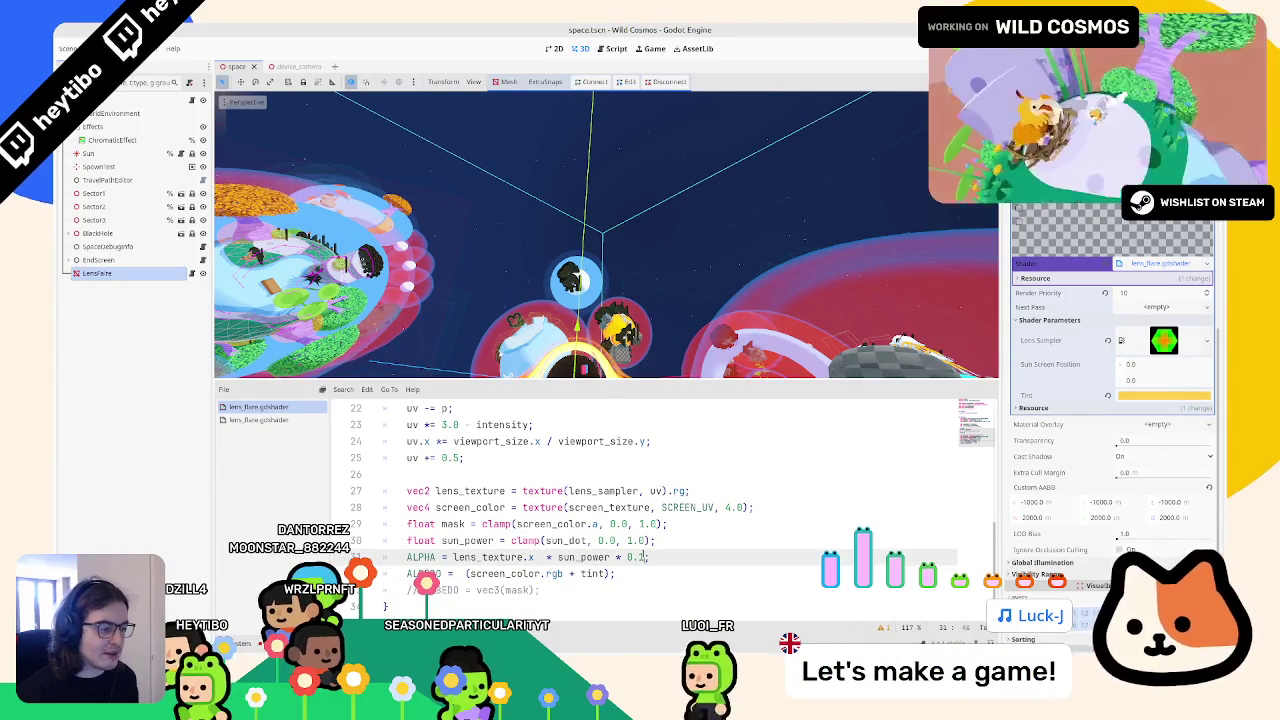
{"action": "left_click", "coordinate": [612, 573]}
{"action": "type", "text": "* 0."}
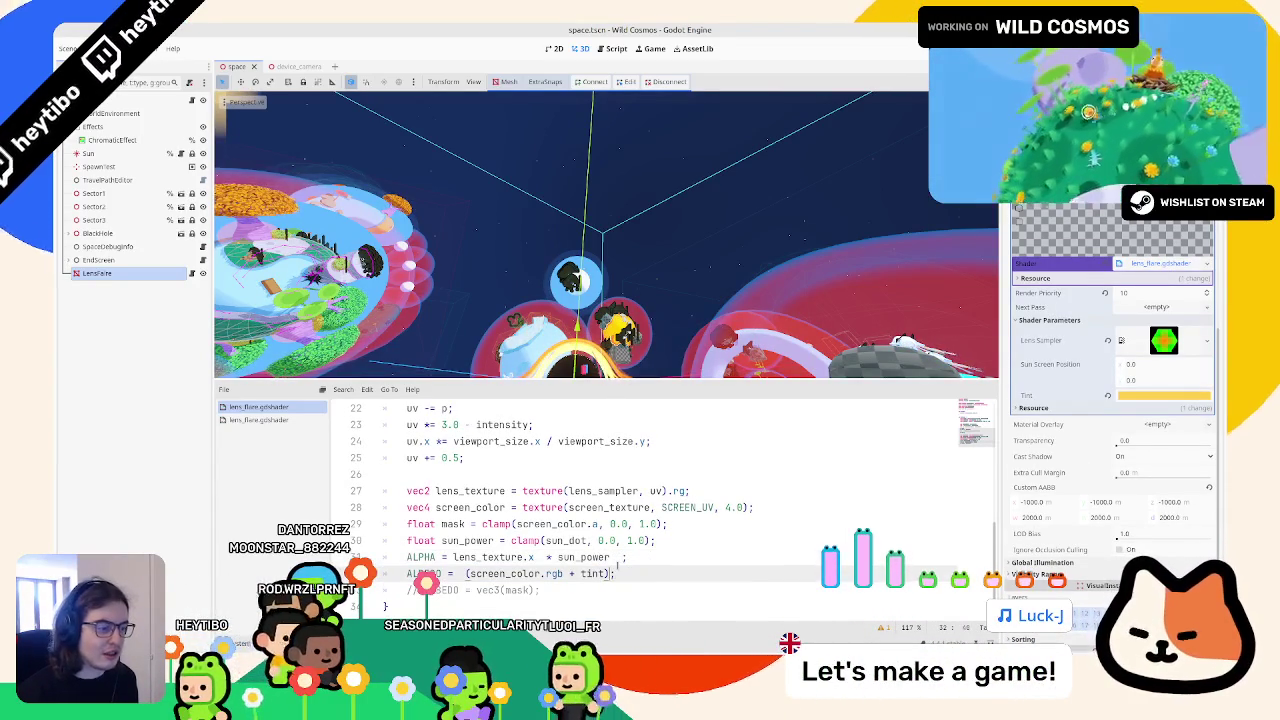
{"action": "type", "text": "1"}
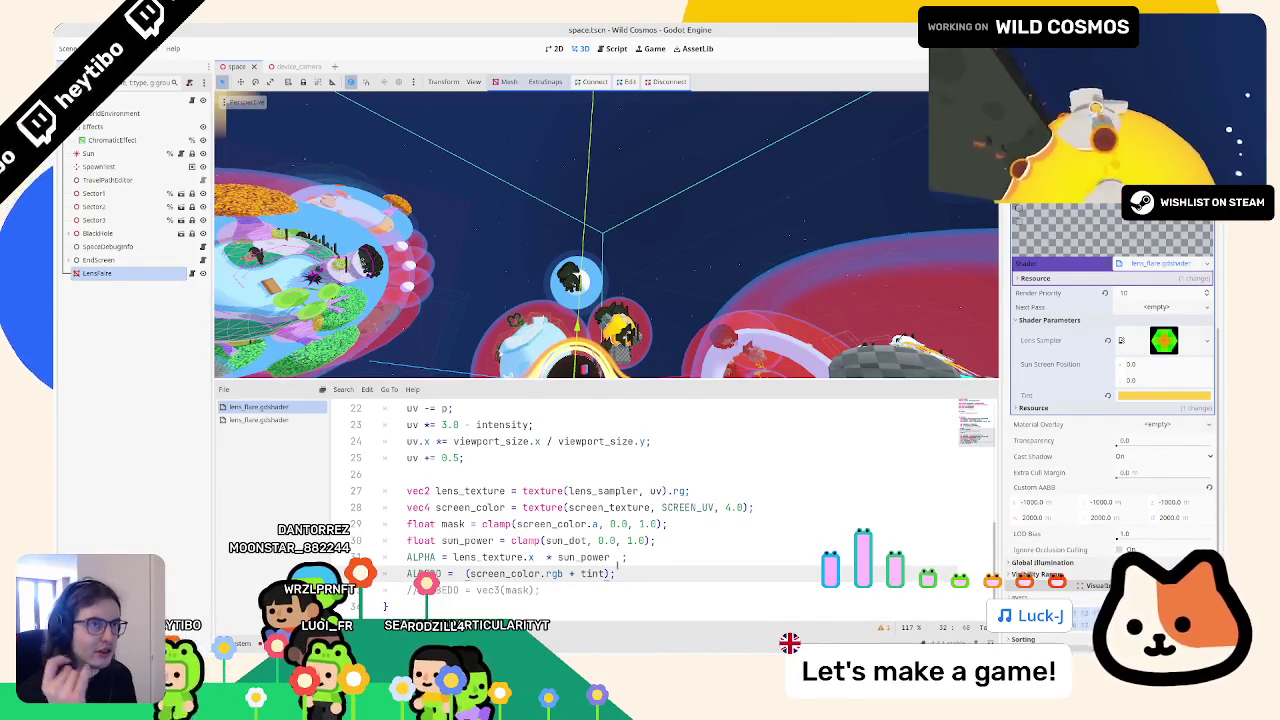
Step: Fold lens_texture.x into the ALBEDO expression and delete the separate ALPHA line
{"action": "left_click_drag", "start_coordinate": [453, 557], "coordinate": [546, 558]}
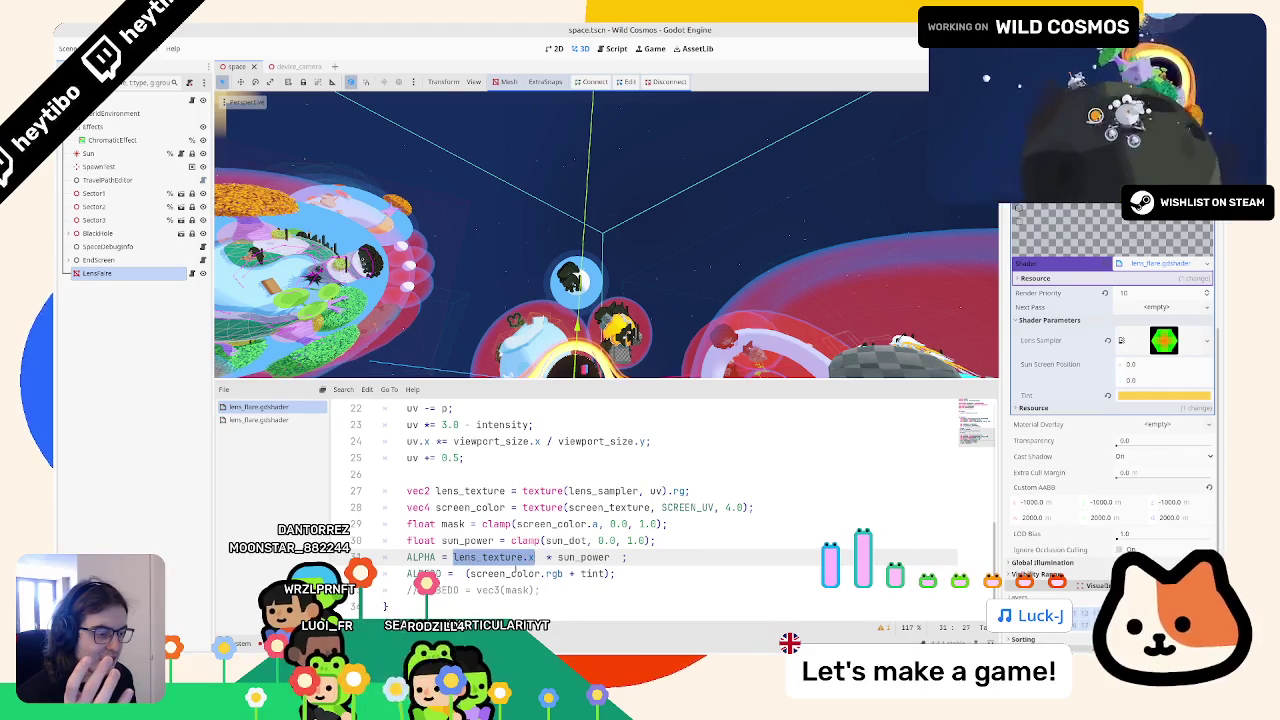
{"action": "left_click", "coordinate": [463, 574]}
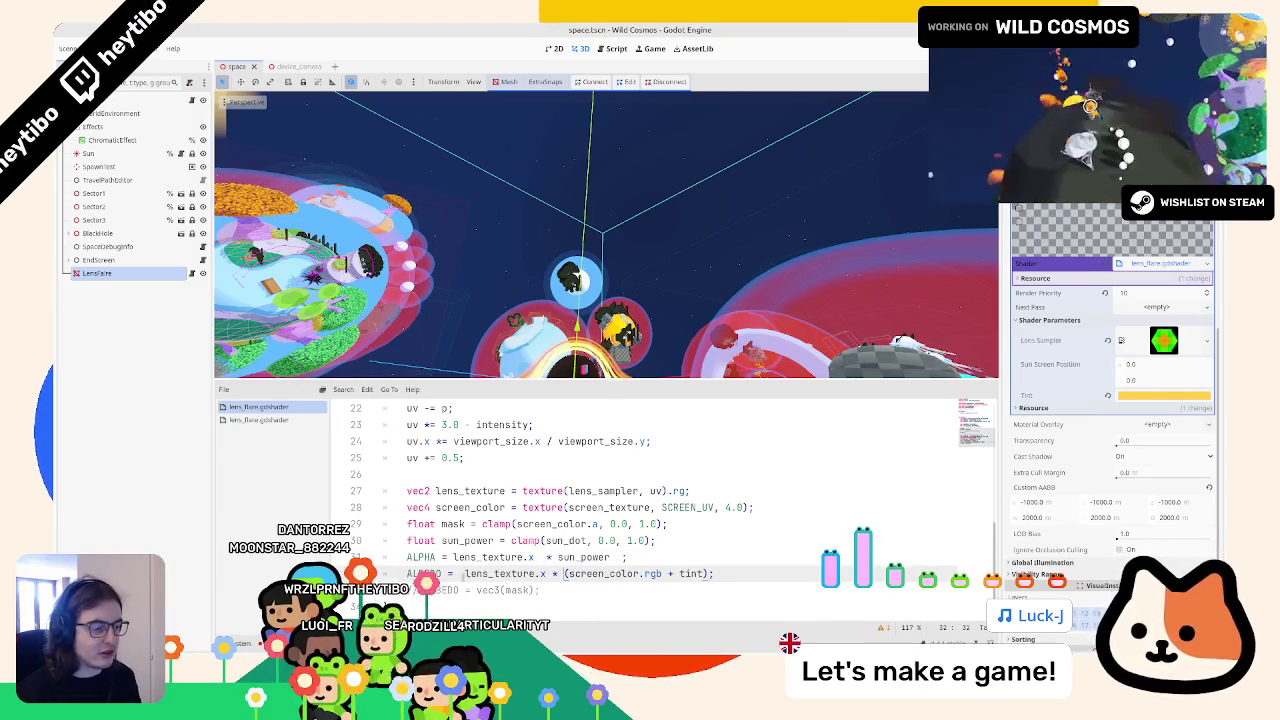
{"action": "triple_click", "coordinate": [488, 557]}
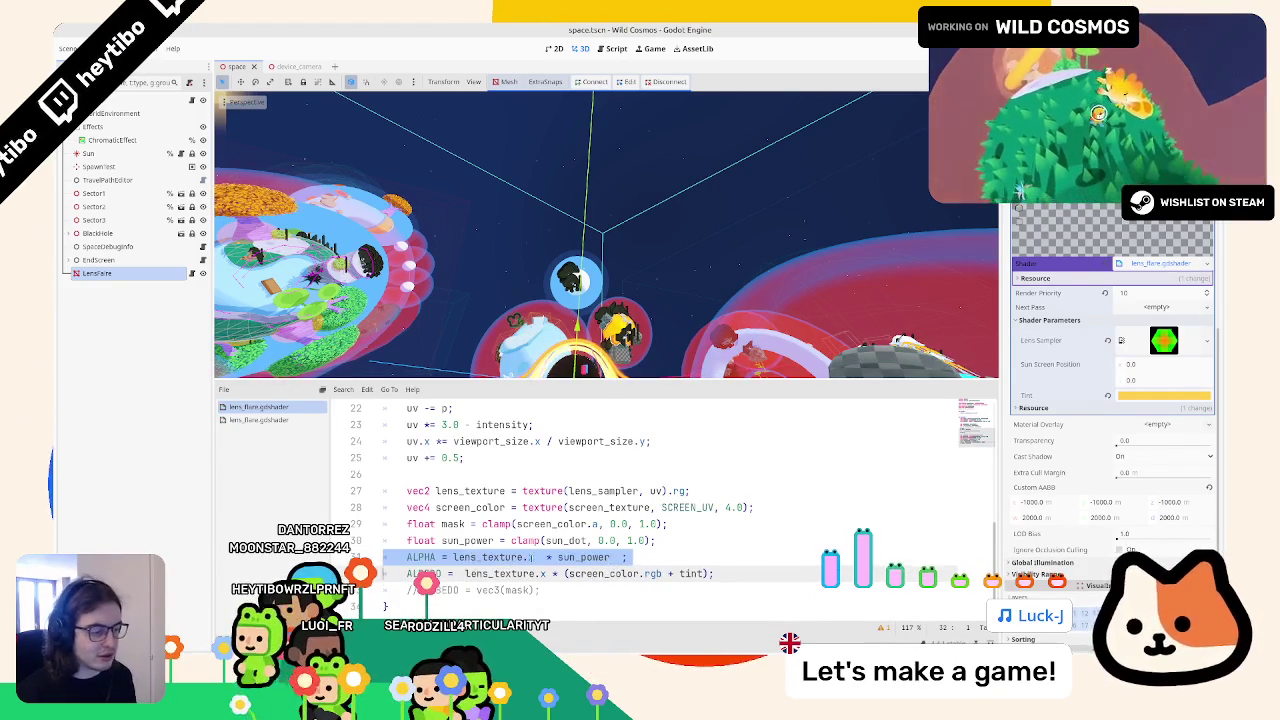
{"action": "key", "text": "BackSpace"}
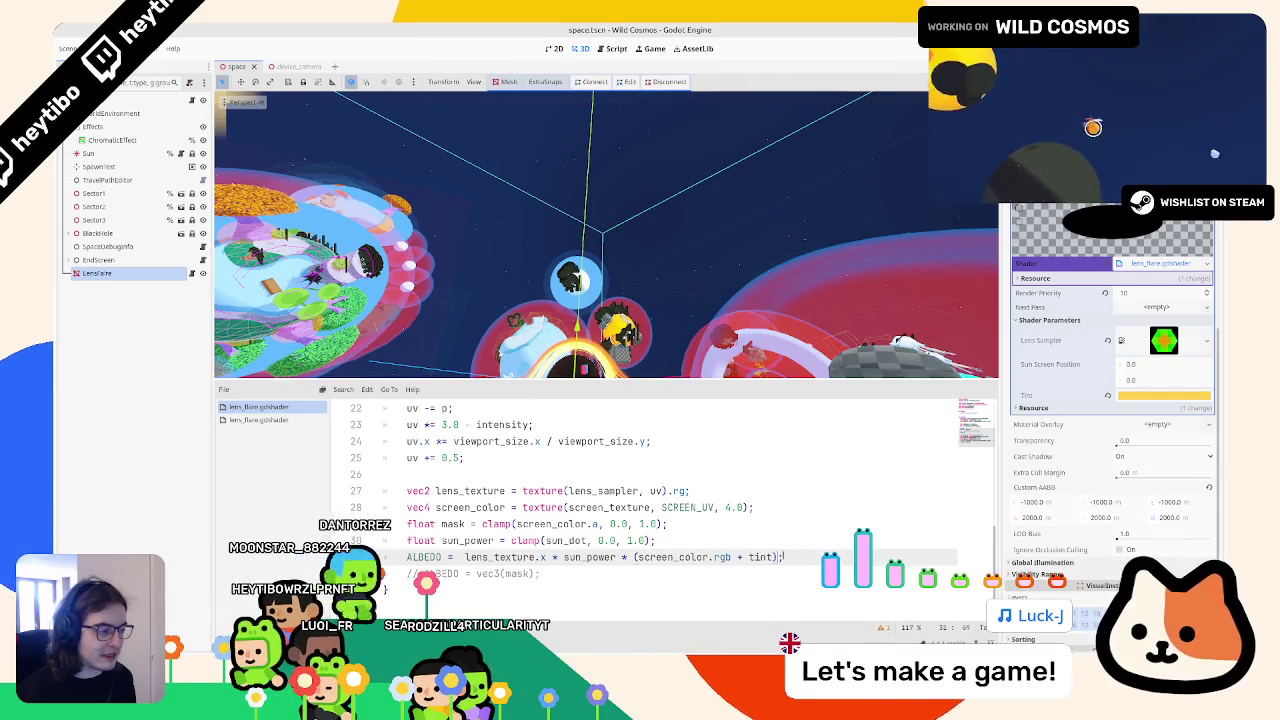
{"action": "type", "text": " * 0.1"}
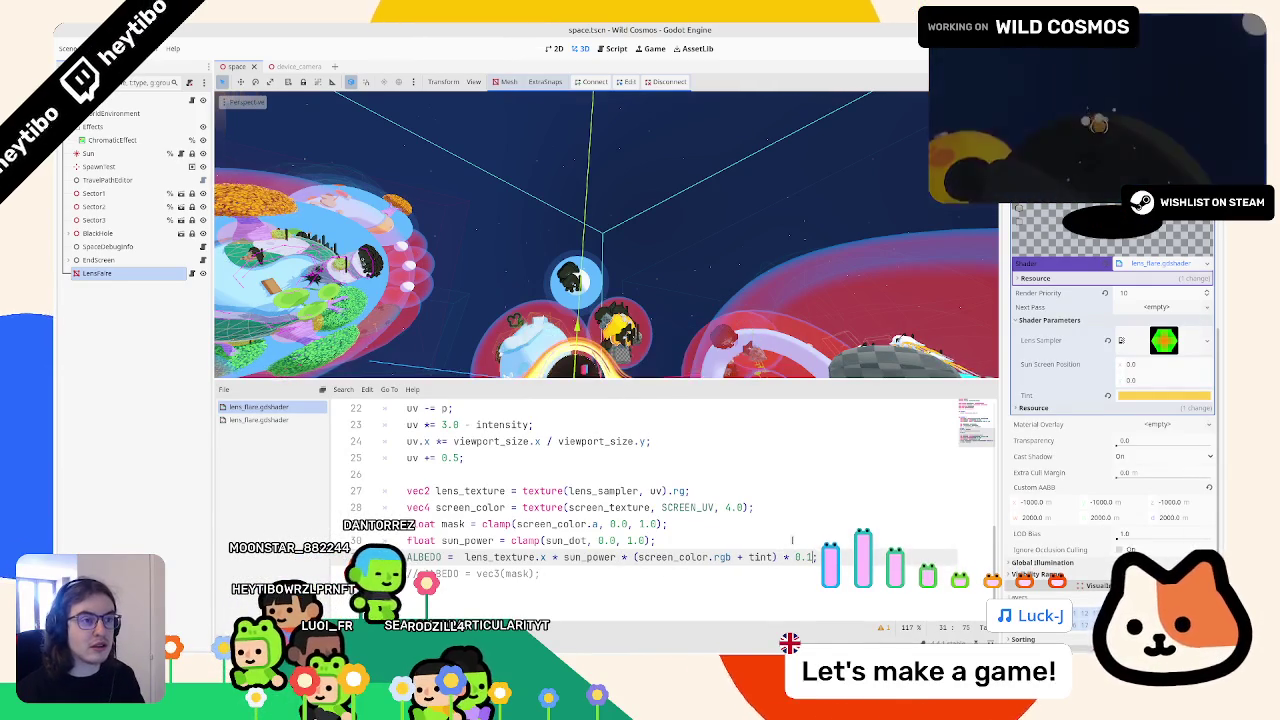
{"action": "left_click_drag", "start_coordinate": [741, 328], "coordinate": [572, 211]}
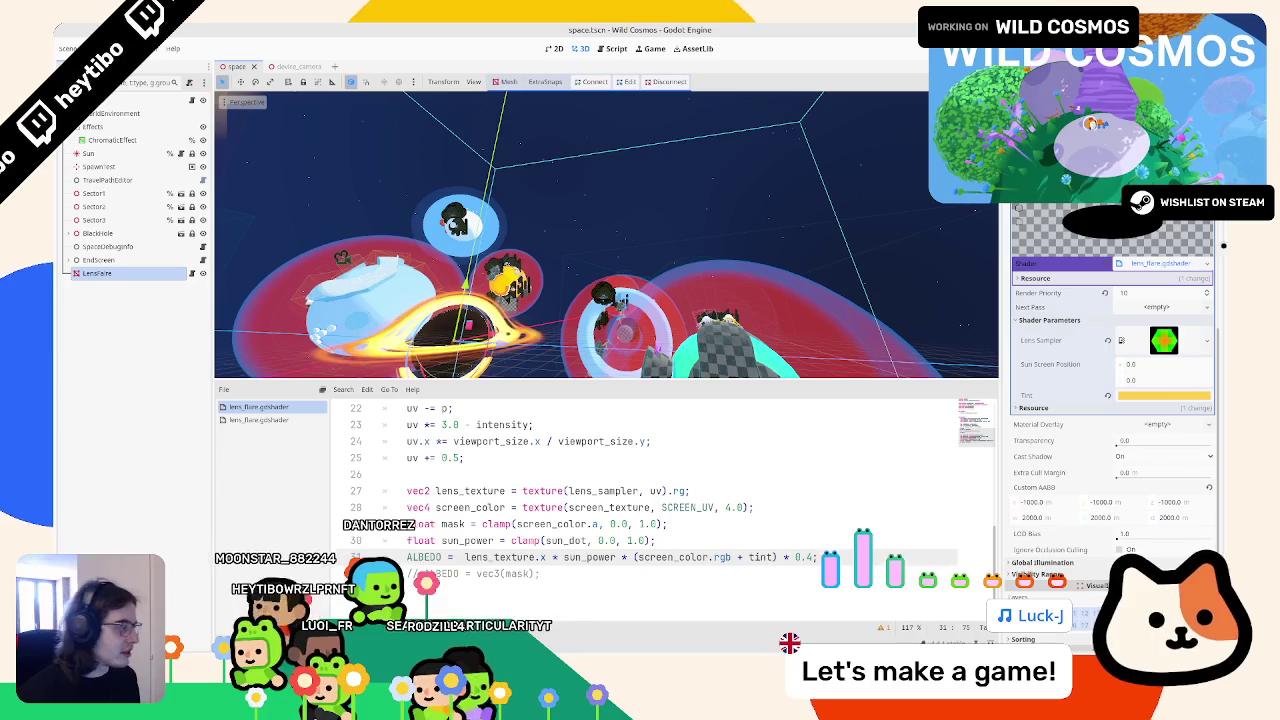
{"action": "left_click", "coordinate": [1165, 396]}
Step: Shift the Tint colour's hue towards orange and raise its saturation
{"action": "left_click_drag", "start_coordinate": [1149, 253], "coordinate": [1180, 243]}
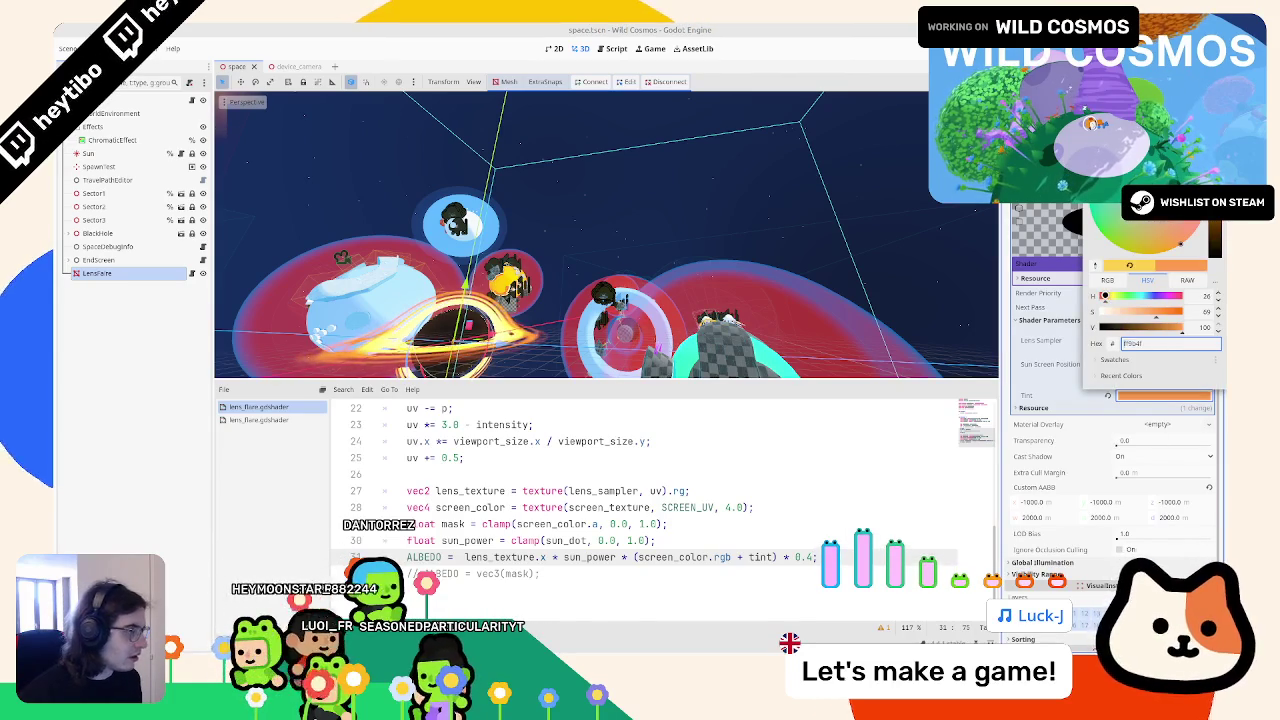
{"action": "left_click_drag", "start_coordinate": [1165, 314], "coordinate": [1168, 313]}
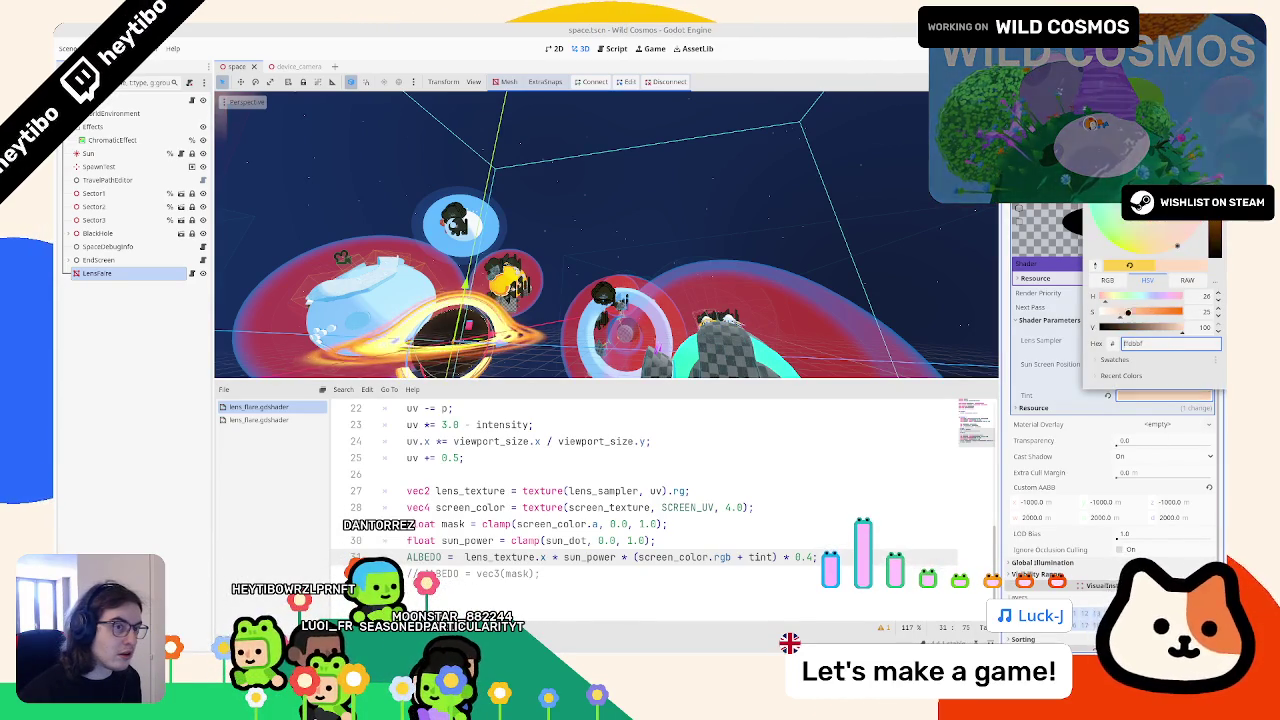
{"action": "left_click", "coordinate": [690, 491]}
Step: Scale the tint term in the ALBEDO line down to a quarter (0.25)
{"action": "left_click", "coordinate": [816, 557]}
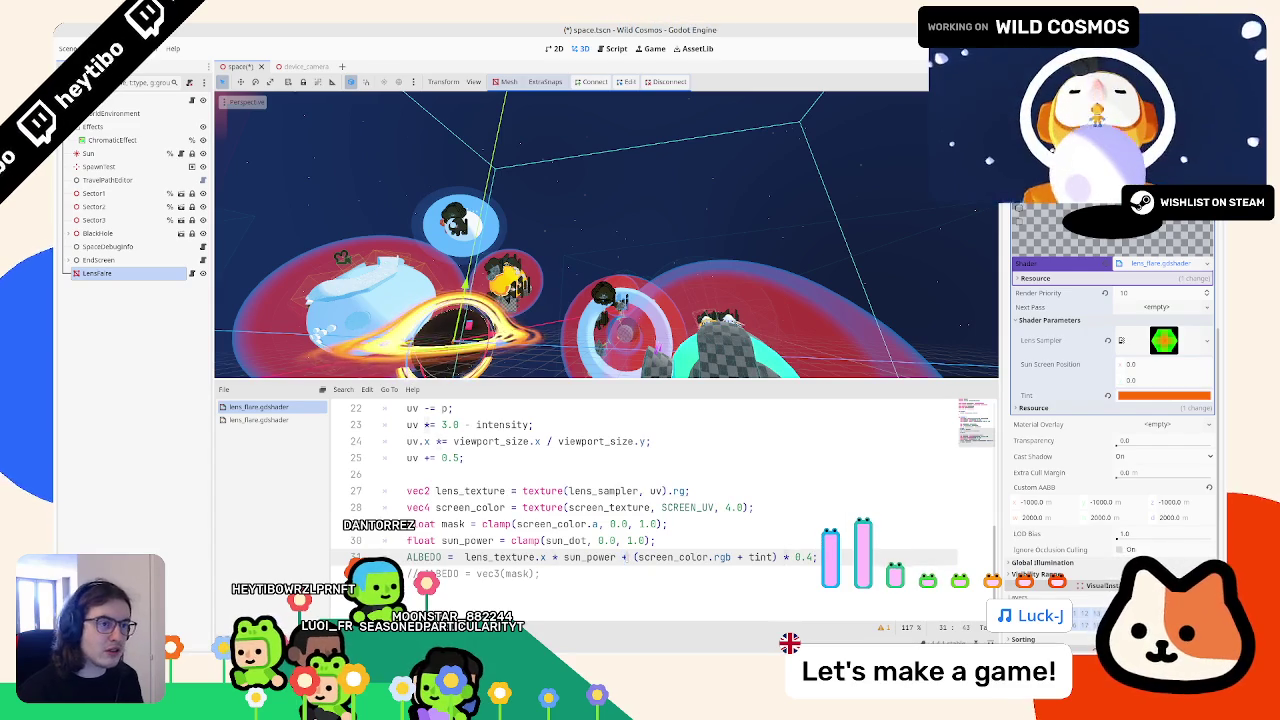
{"action": "type", "text": "+"}
{"action": "key", "text": "ctrl+s"}
{"action": "key", "text": "ctrl+z"}
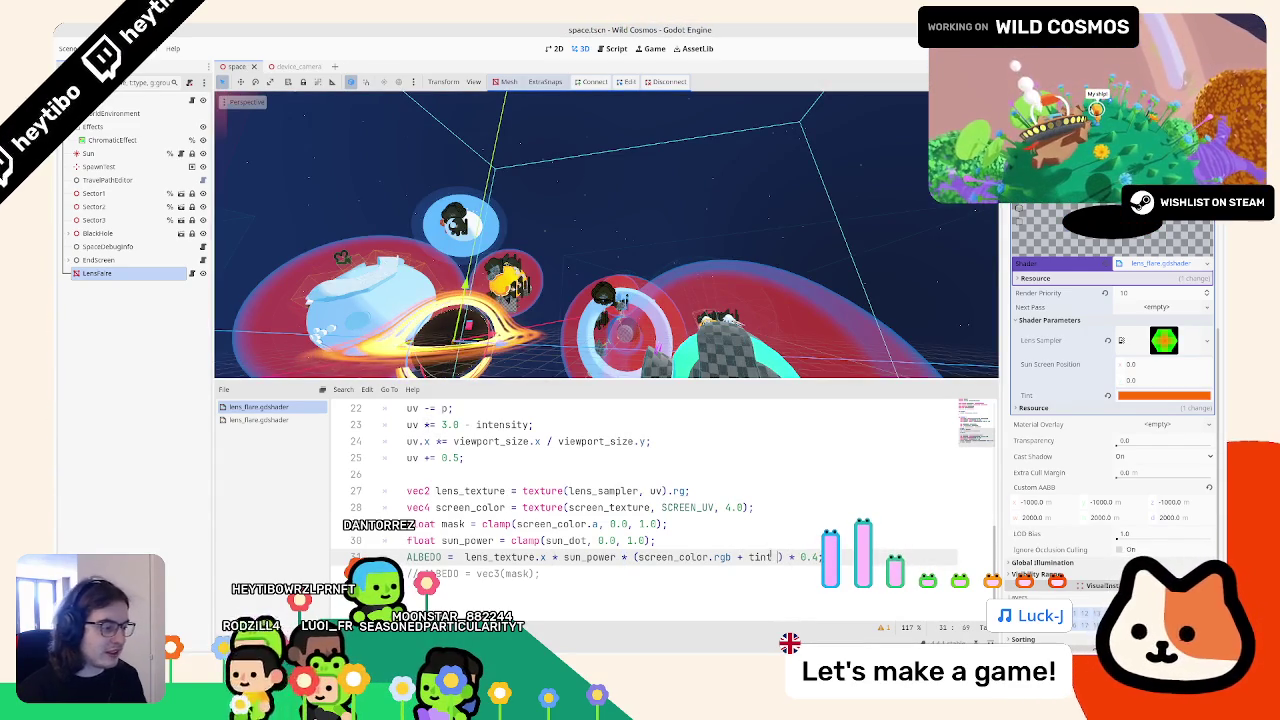
{"action": "type", "text": ".1"}
{"action": "type", "text": "25"}
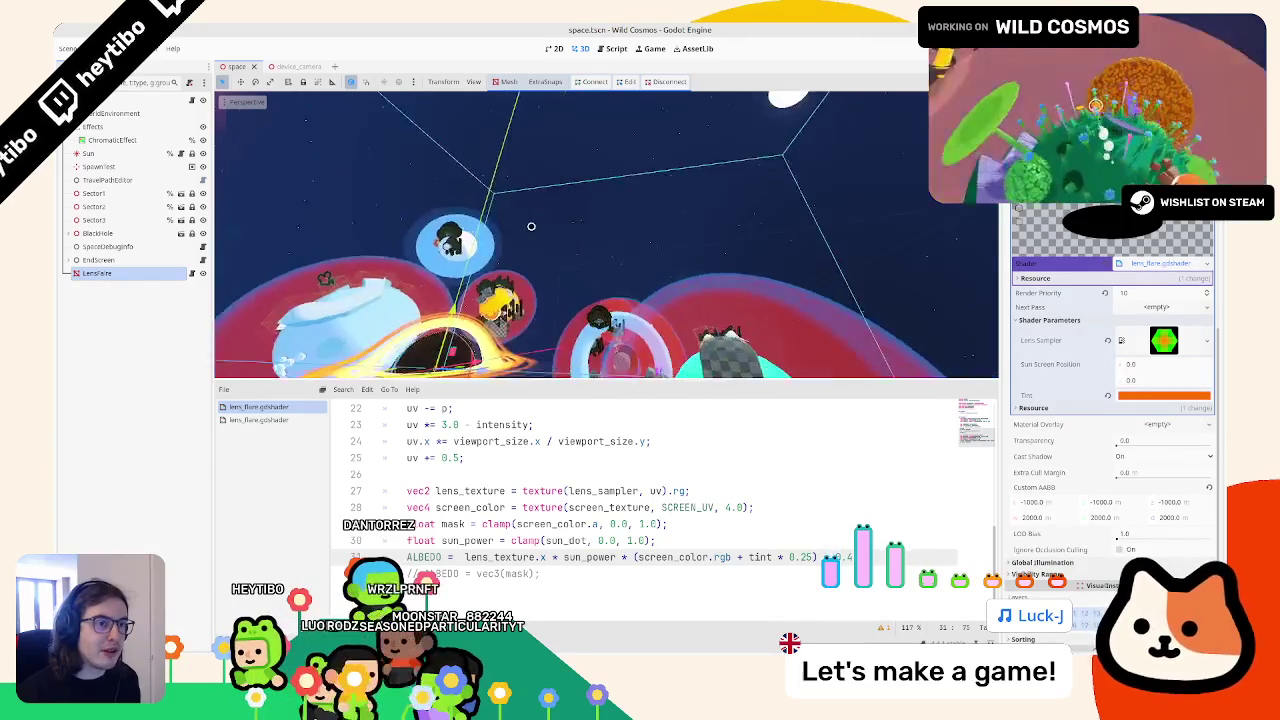
Step: Set the Tint parameter to yellow and start a run, opening Select Scene
{"action": "left_click", "coordinate": [1149, 393]}
{"action": "left_click", "coordinate": [640, 304]}
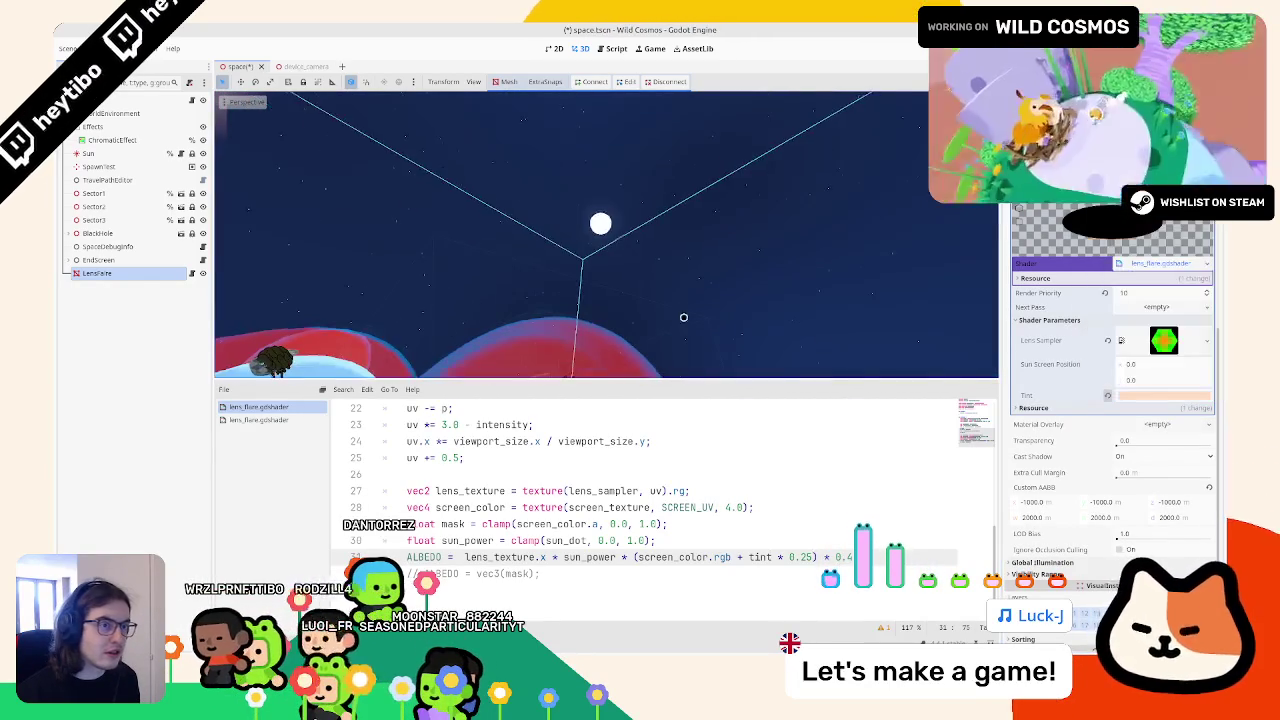
{"action": "left_click", "coordinate": [1151, 396]}
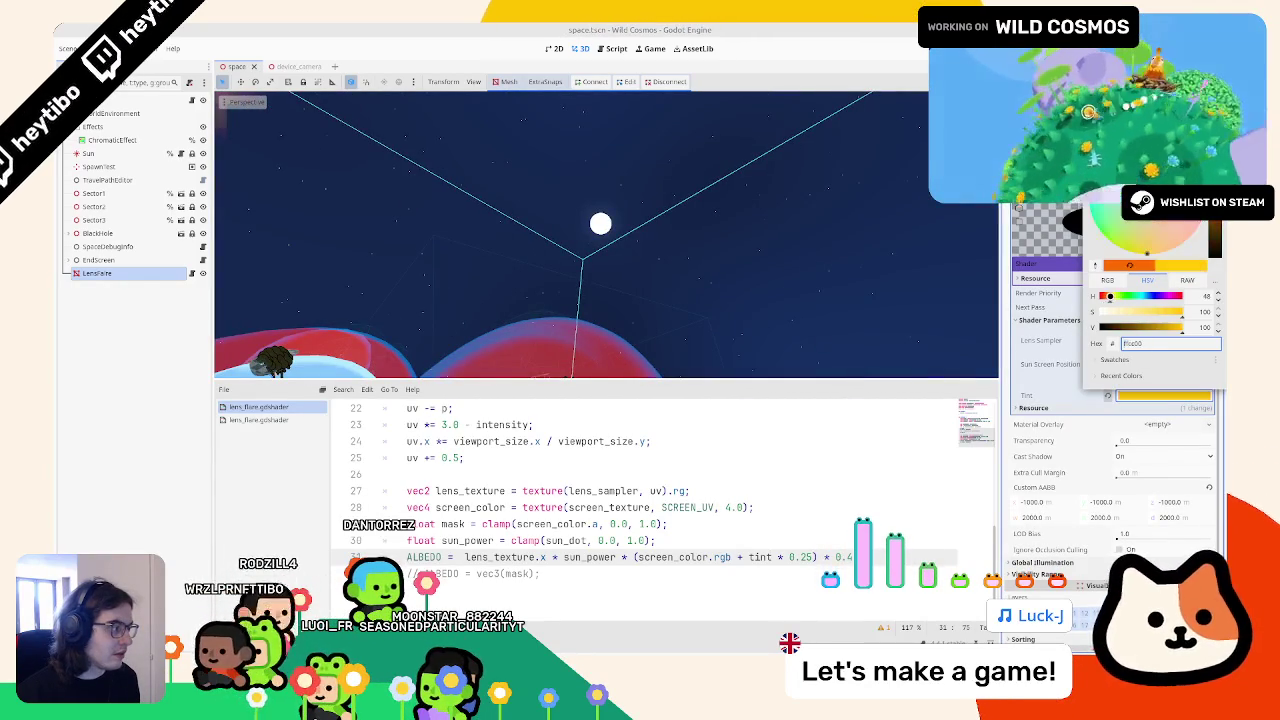
{"action": "left_click", "coordinate": [619, 307]}
{"action": "mouse_move", "coordinate": [619, 307]}
{"action": "left_mouse_down"}
{"action": "mouse_move", "coordinate": [600, 300]}
{"action": "mouse_move", "coordinate": [619, 307]}
{"action": "left_mouse_up"}
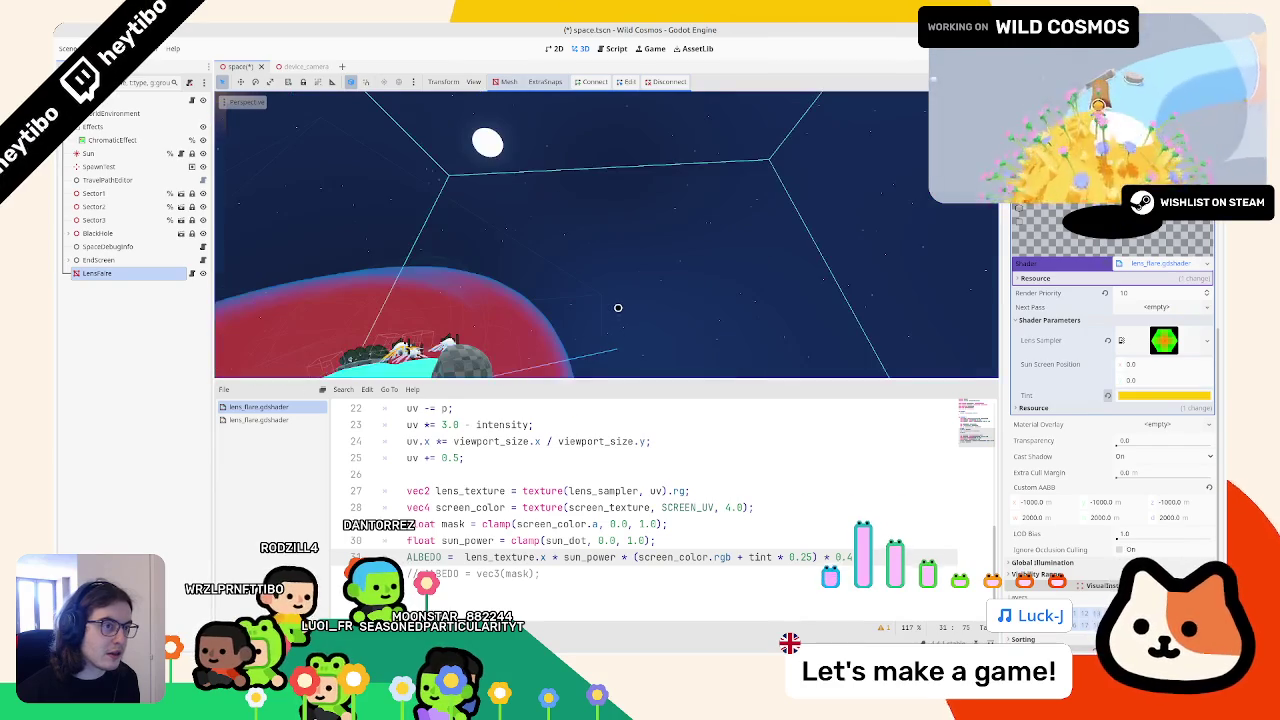
{"action": "key", "text": "ctrl+shift+F5"}
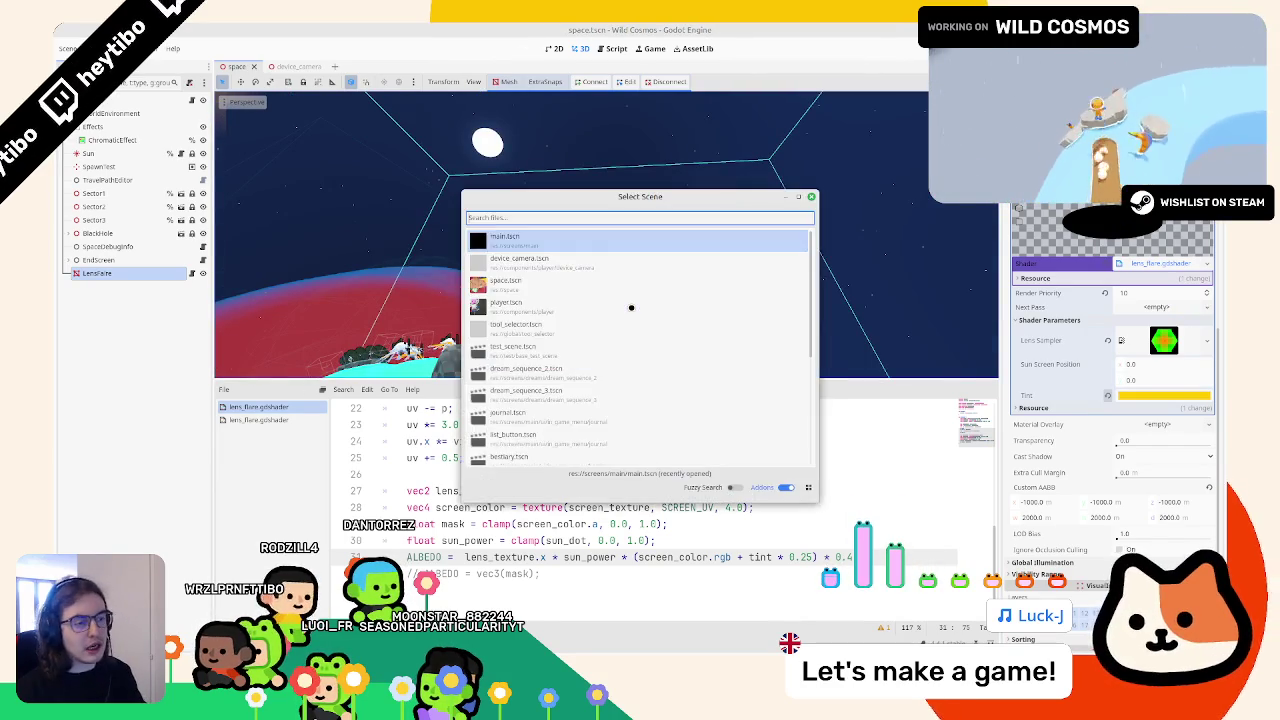
Step: Launch the scene, walk and jump the astronaut around the planet to view the sun flare, then stop
{"action": "key", "text": "Return"}
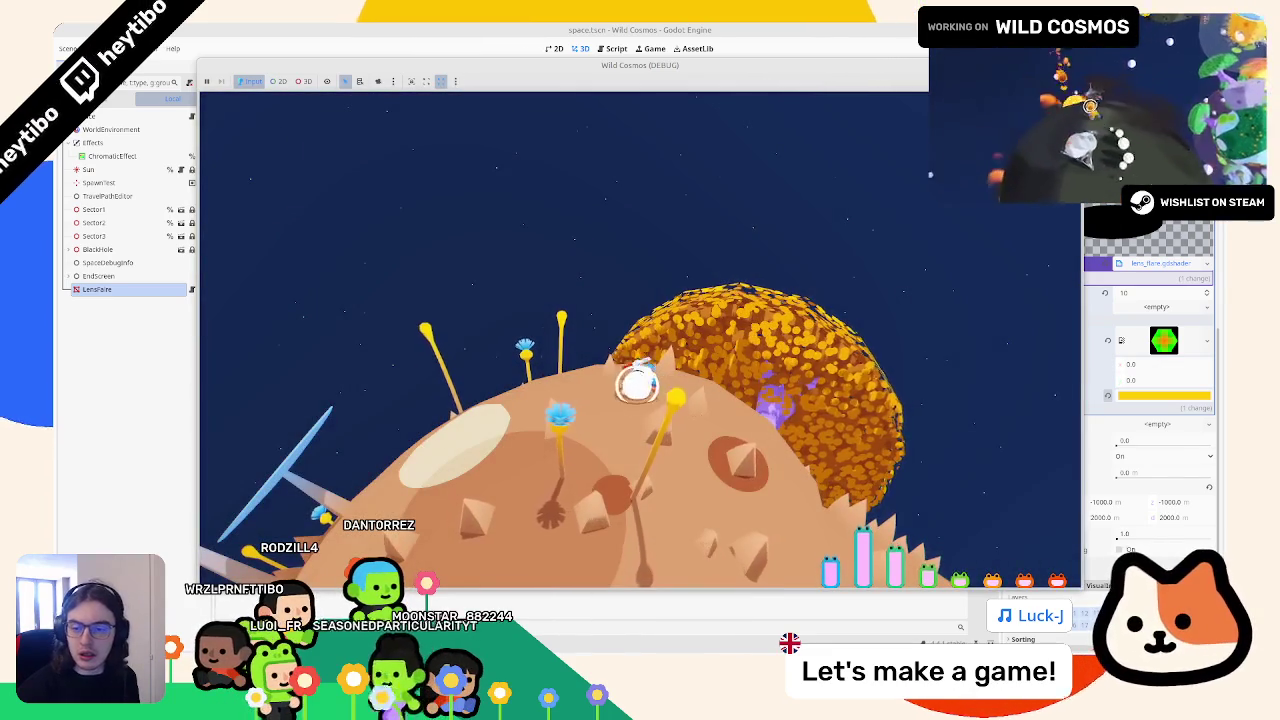
{"action": "key", "text": "w"}
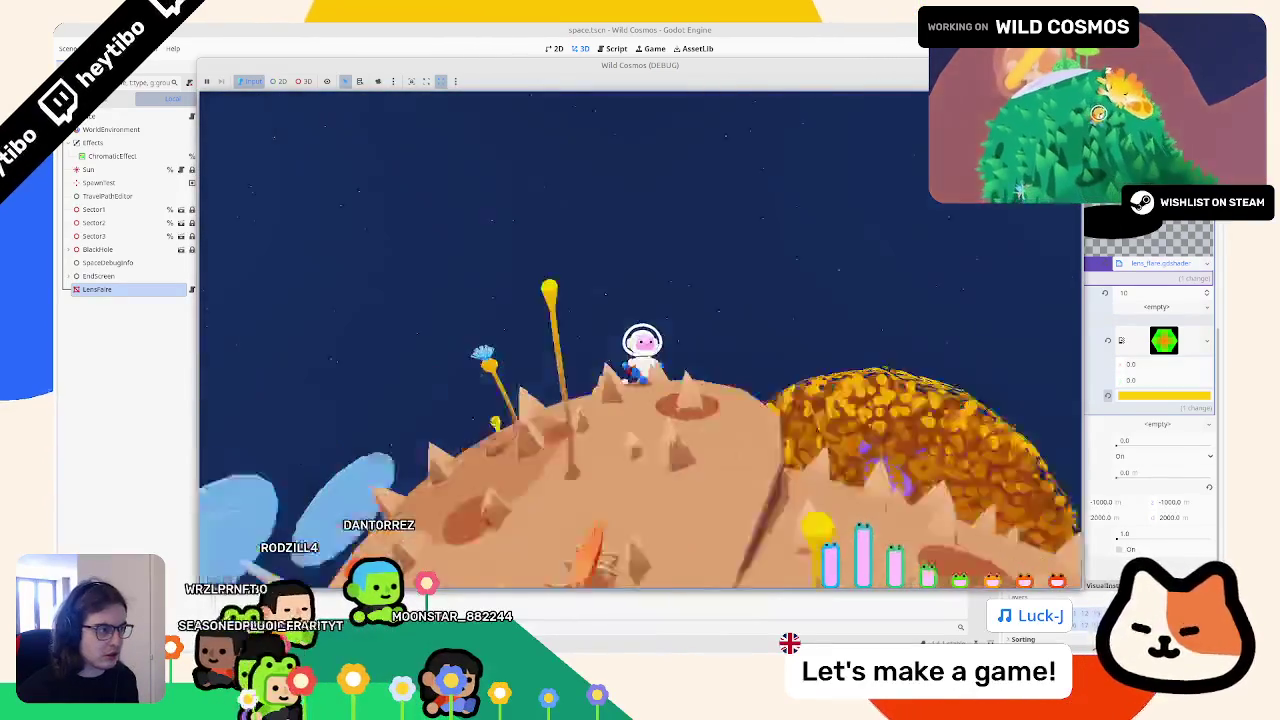
{"action": "key", "text": "w"}
{"action": "key", "text": "w"}
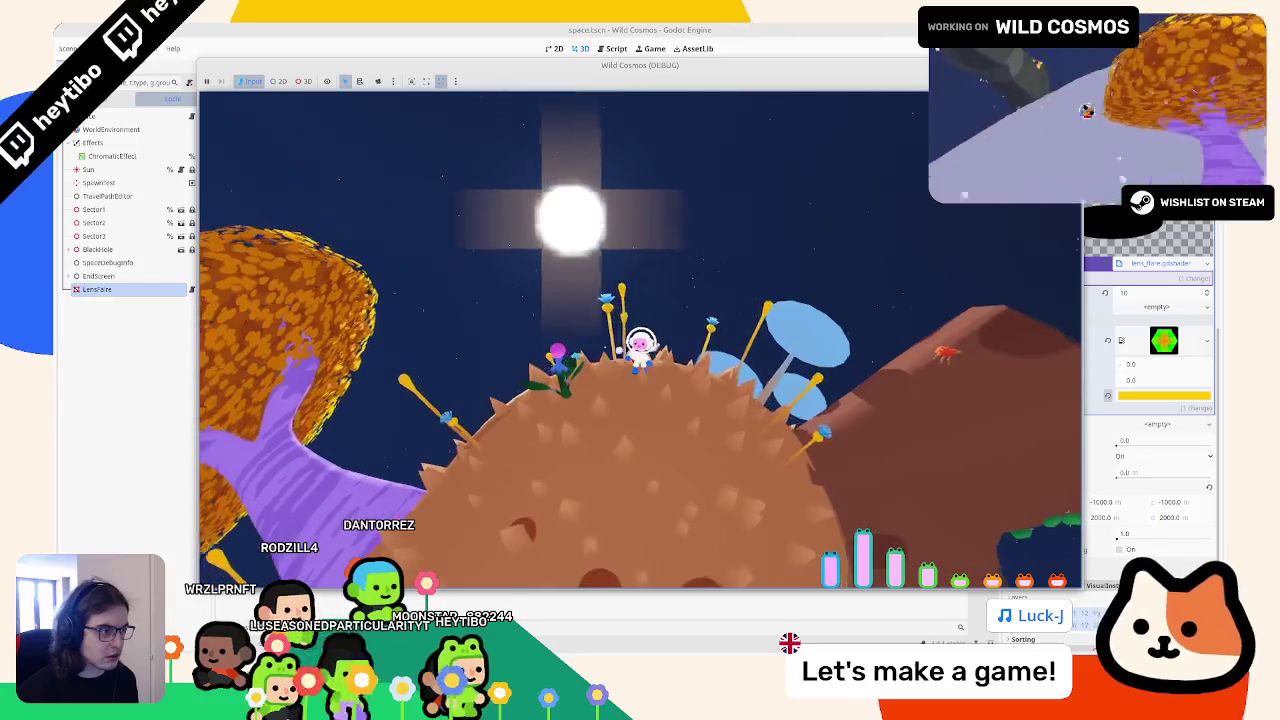
{"action": "key", "text": "w"}
{"action": "key", "text": "w"}
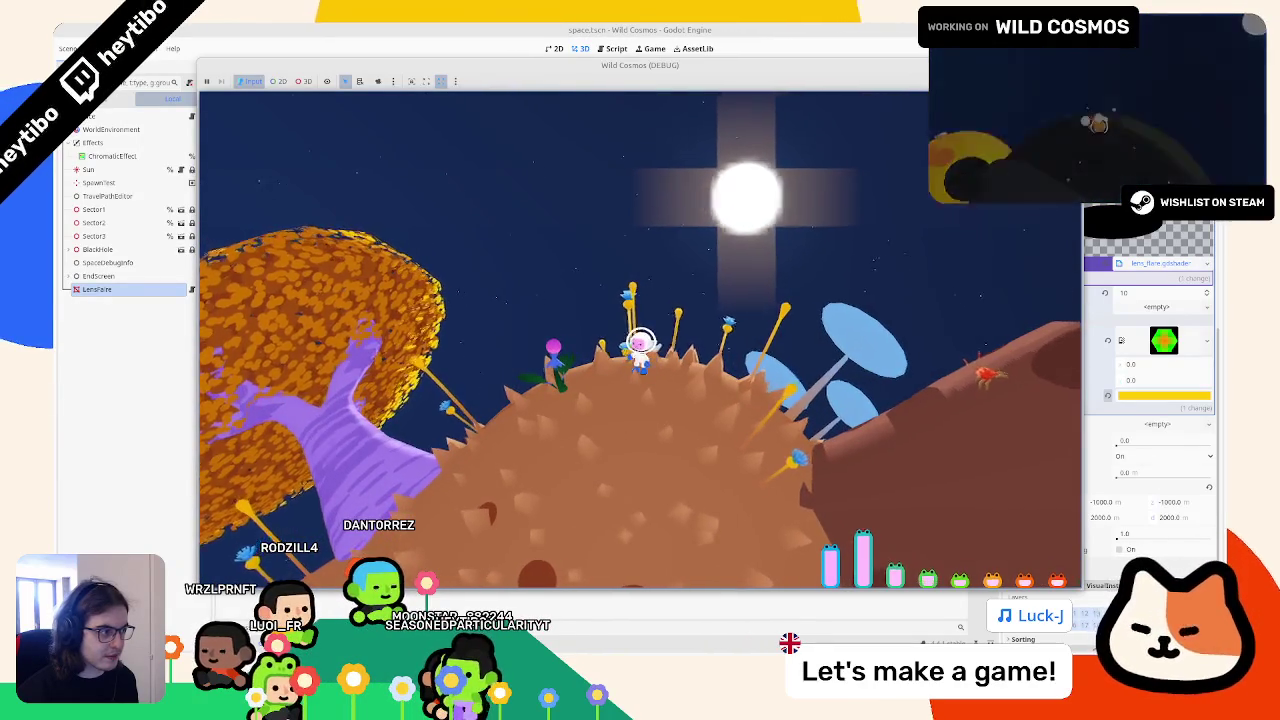
{"action": "key", "text": "w"}
{"action": "key", "text": "space"}
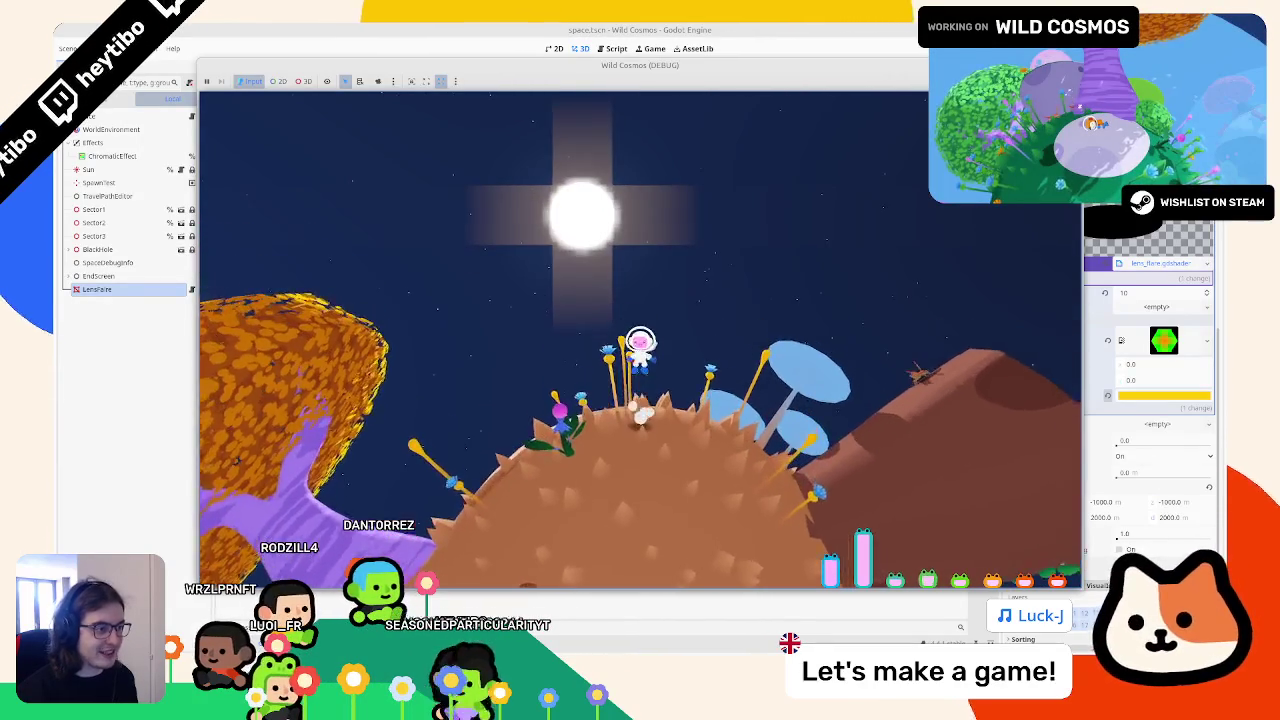
{"action": "key", "text": "F8"}
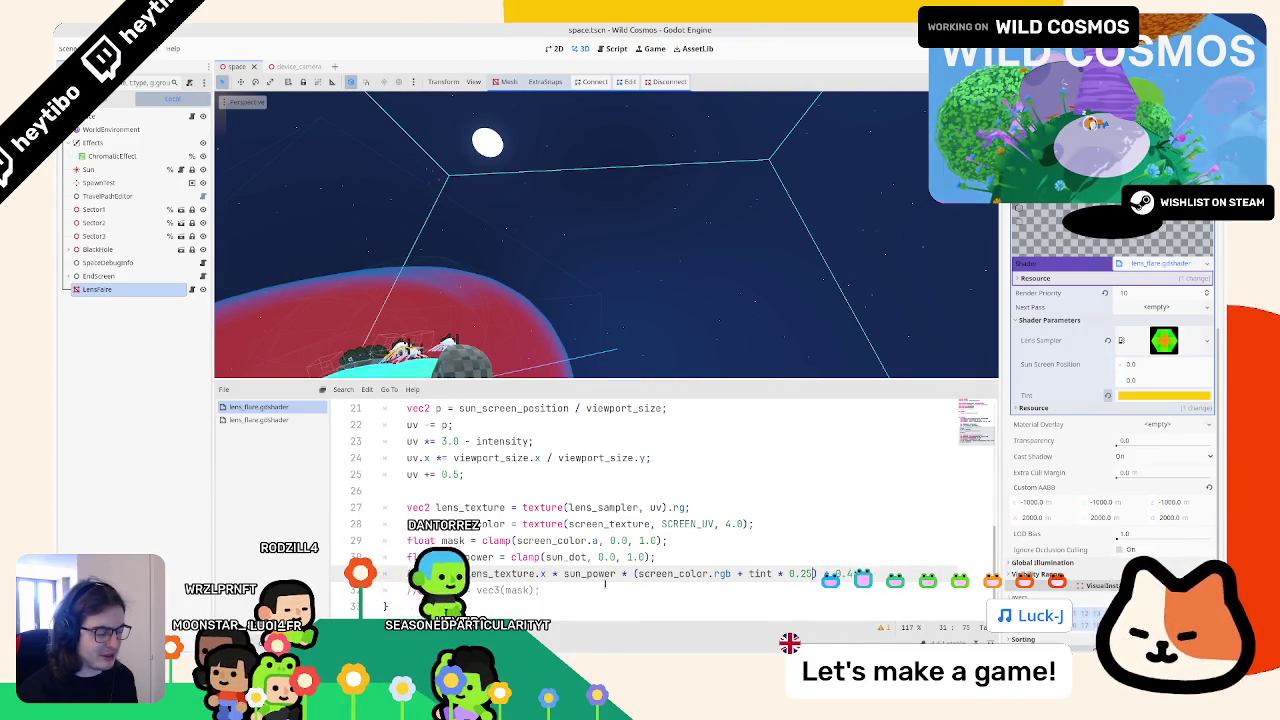
Step: Remove the tint's 0.25 factor, add a semicolon after blend_add, and relaunch the game with F5
{"action": "key", "text": "BackSpace"}
{"action": "key", "text": "BackSpace"}
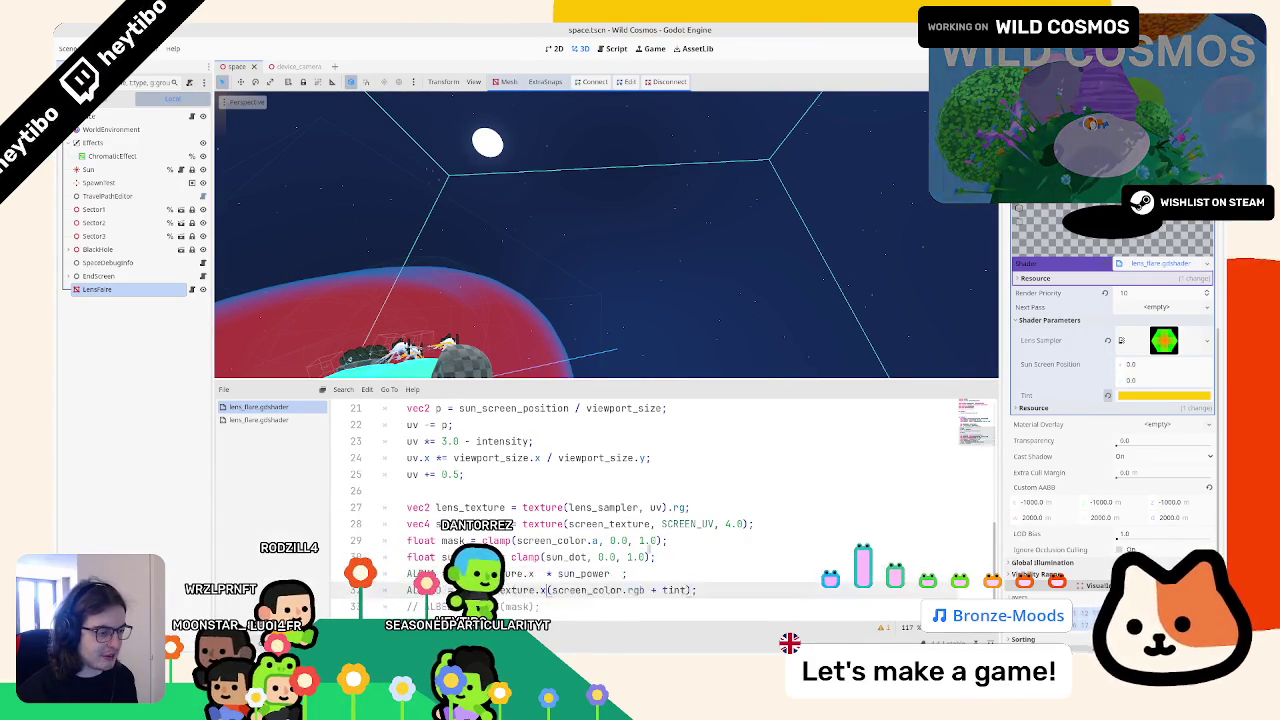
{"action": "scroll", "coordinate": [648, 548], "scroll_direction": "up", "scroll_amount": 6}
{"action": "scroll", "coordinate": [632, 543], "scroll_direction": "down", "scroll_amount": 5}
{"action": "scroll", "coordinate": [632, 543], "scroll_direction": "up", "scroll_amount": 5}
{"action": "type", "text": ";"}
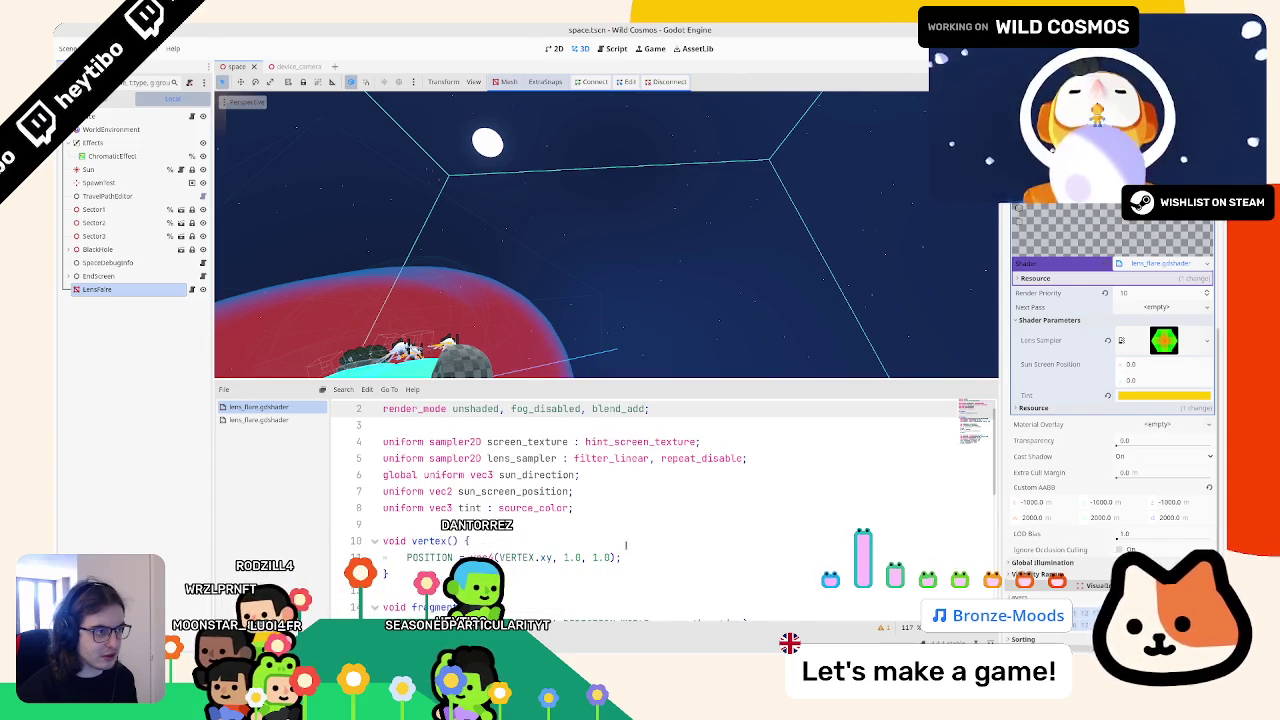
{"action": "scroll", "coordinate": [626, 545], "scroll_direction": "down", "scroll_amount": 1}
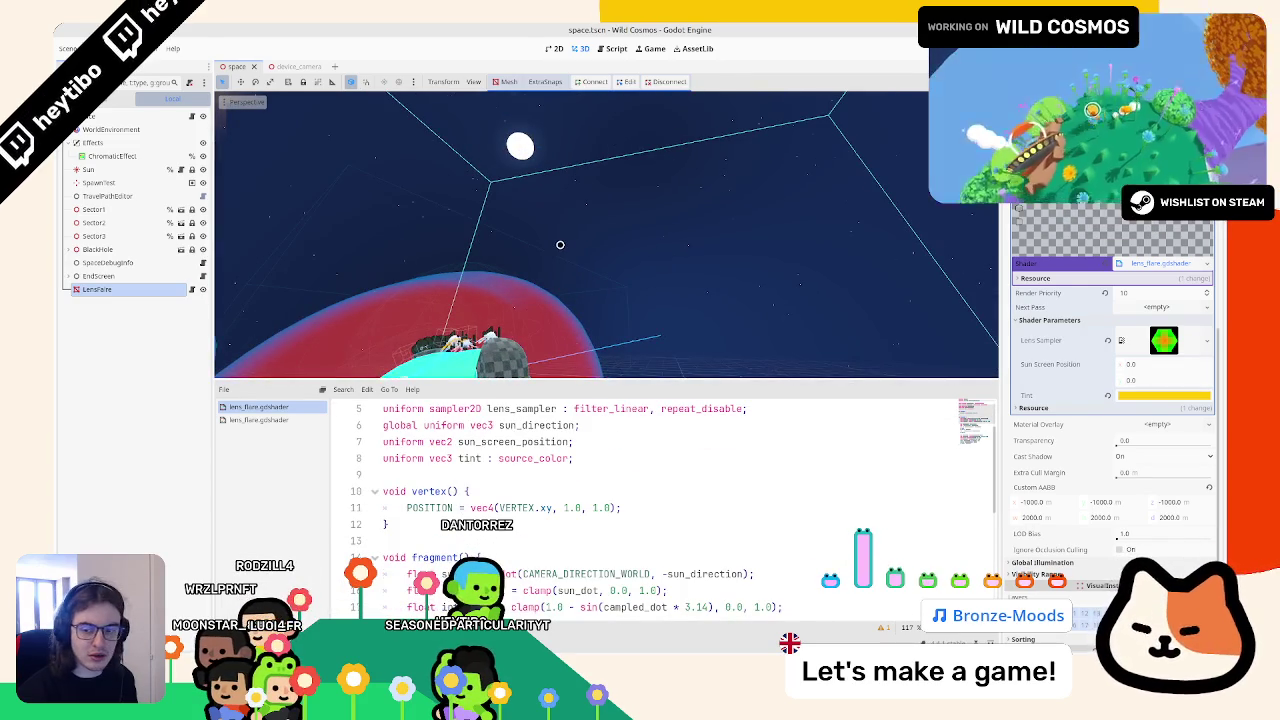
{"action": "key", "text": "F5"}
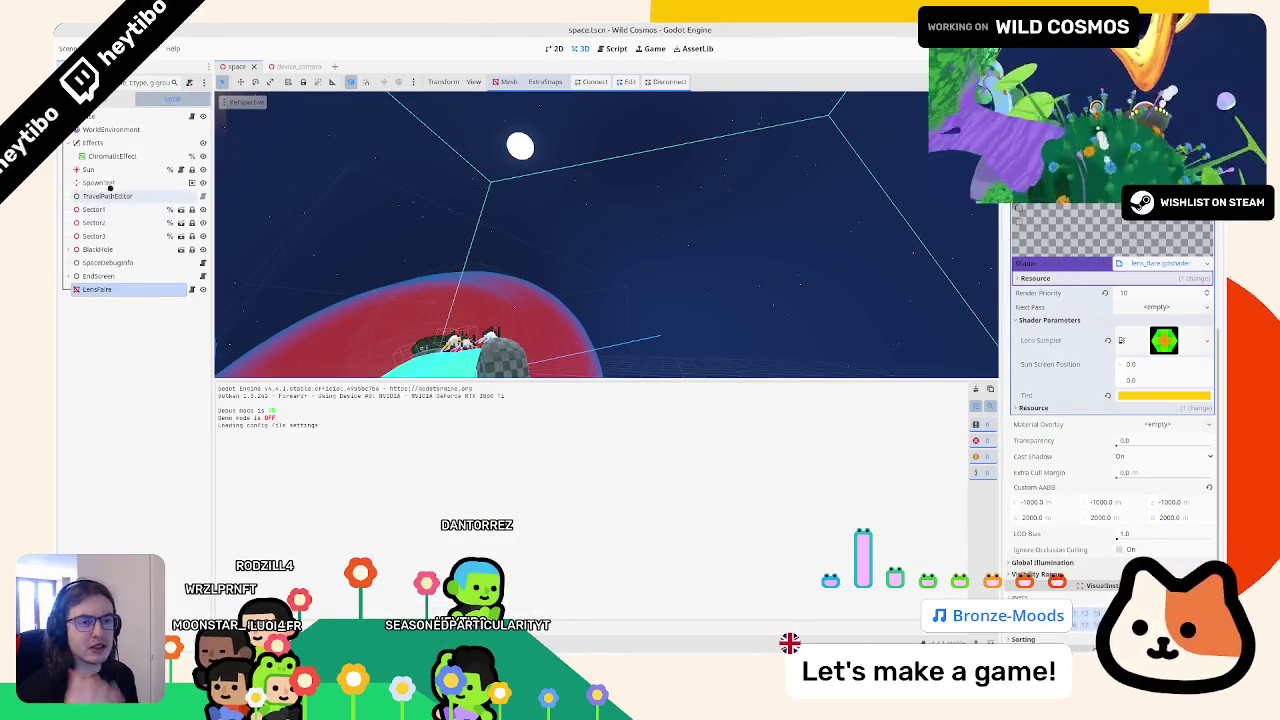
Step: Rotate the SpawnTest spawn point to face a new direction, then run and close the game
{"action": "double_click", "coordinate": [98, 183]}
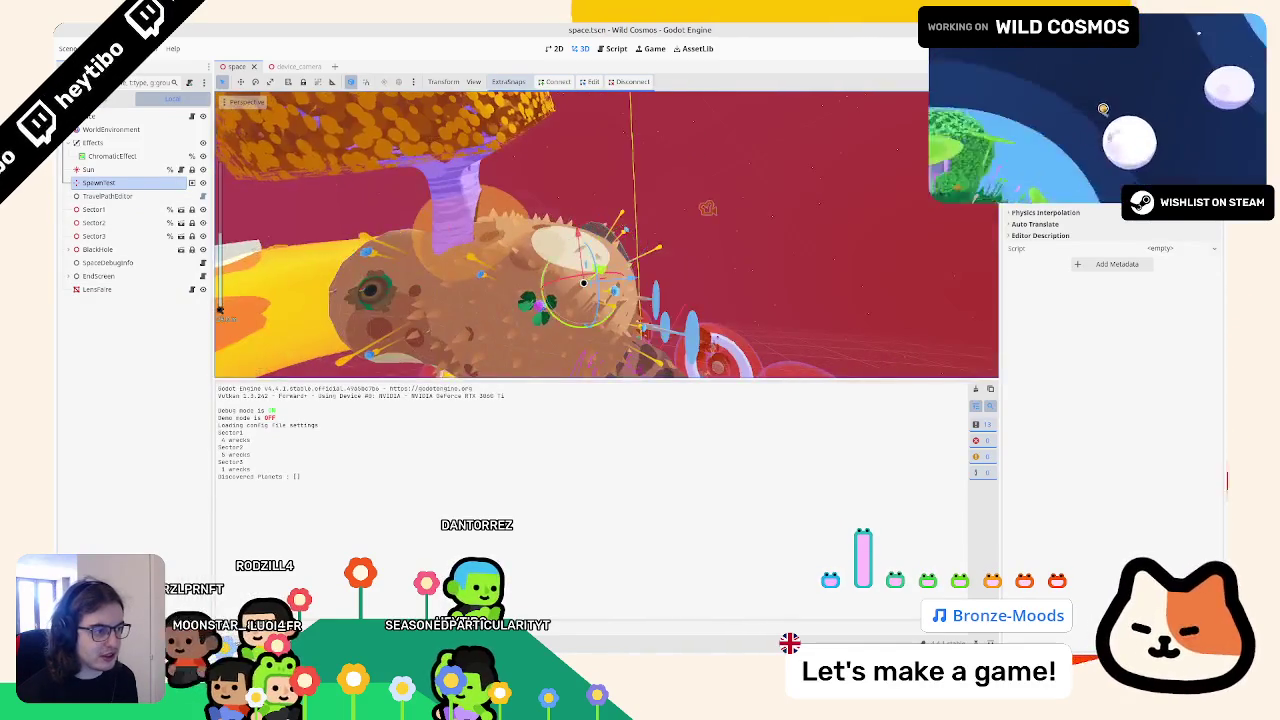
{"action": "left_click_drag", "start_coordinate": [565, 305], "coordinate": [597, 325]}
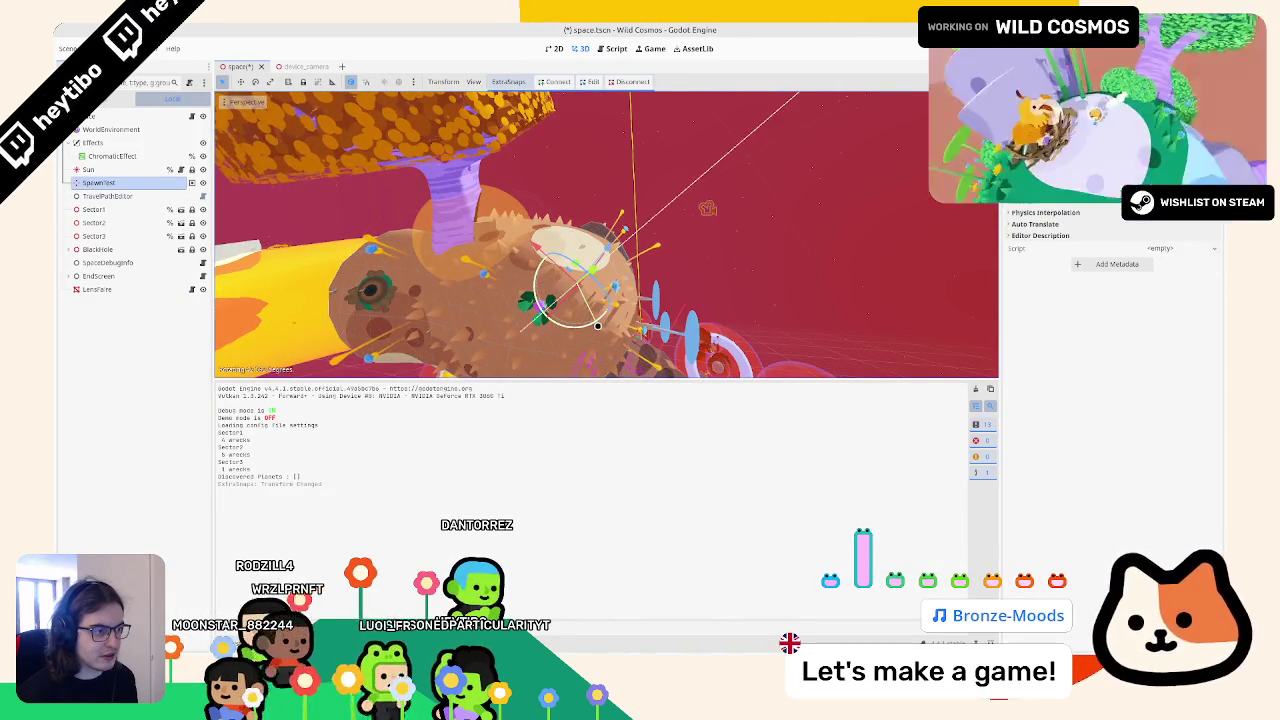
{"action": "key", "text": "F5"}
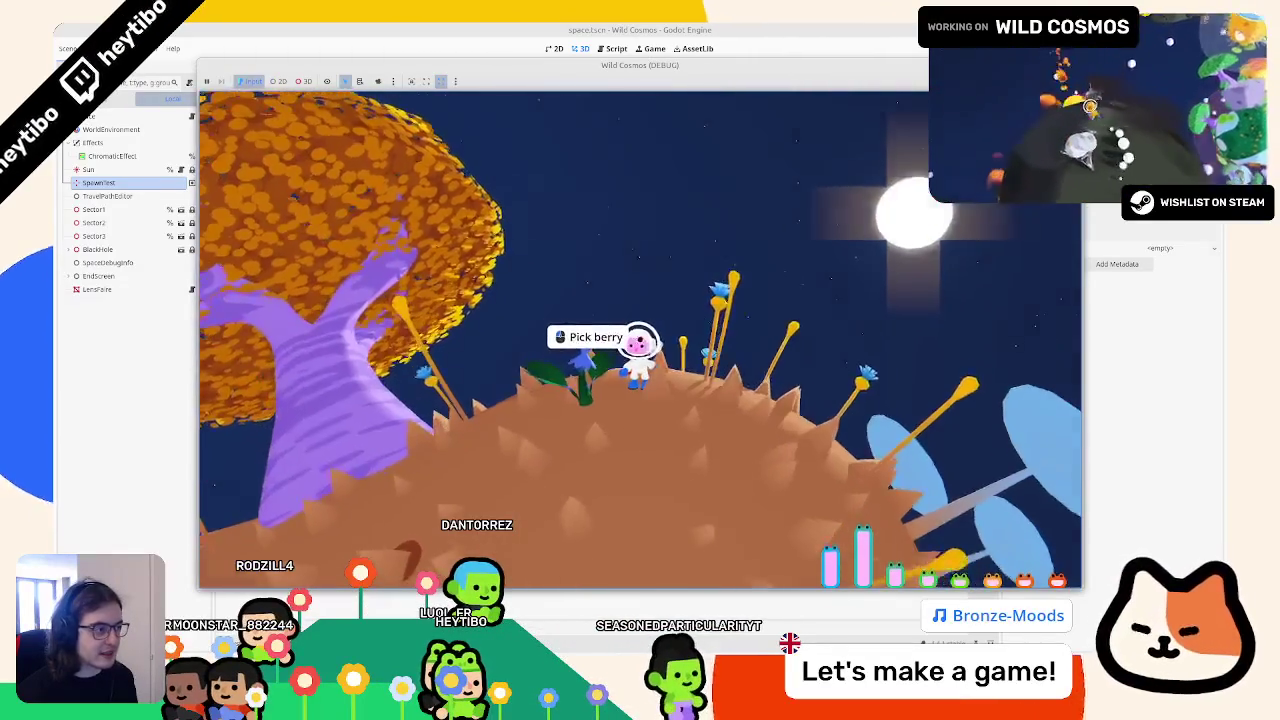
{"action": "key", "text": "F8"}
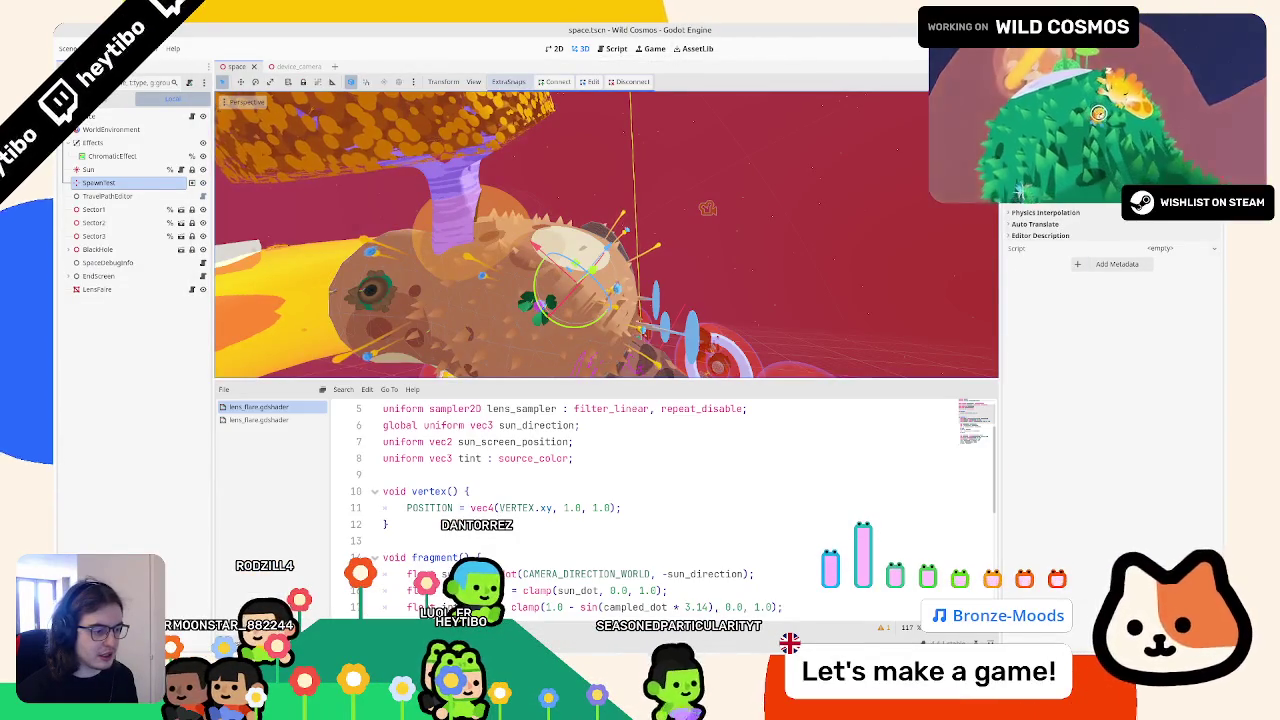
Step: Hide the shader code for a larger 3D view and play-test the game again
{"action": "key", "text": "ctrl+j"}
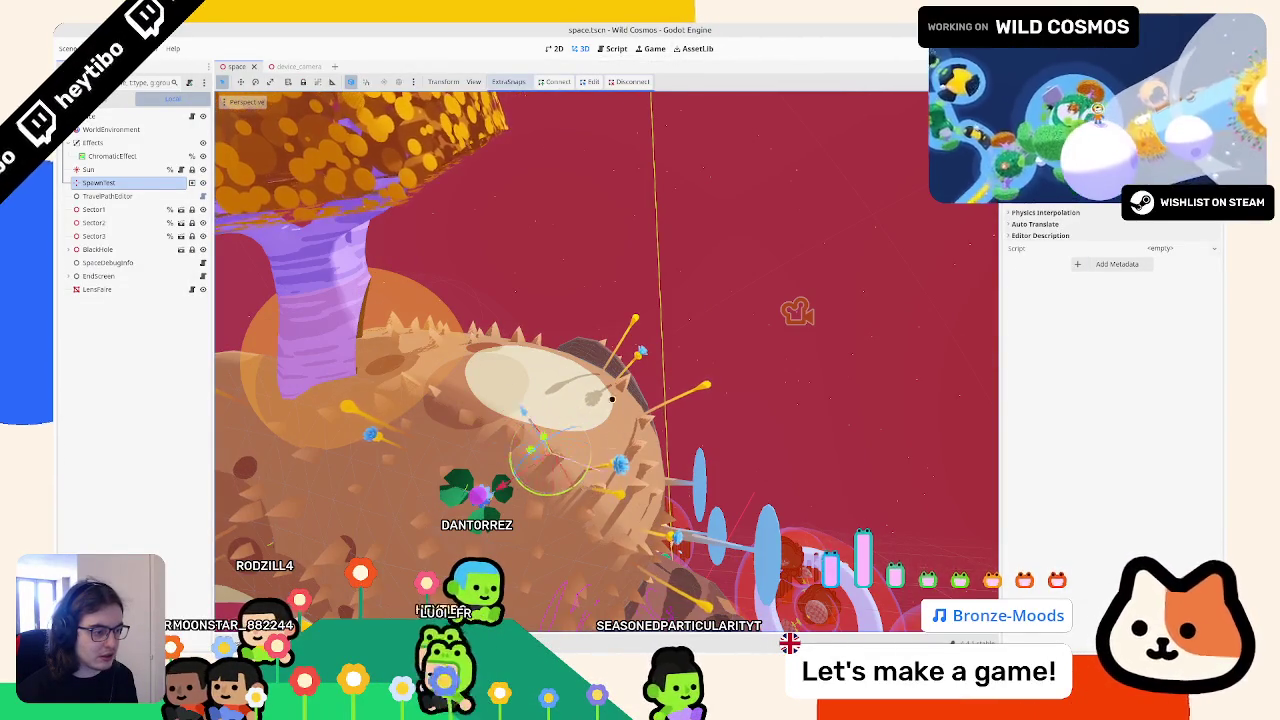
{"action": "key", "text": "F5"}
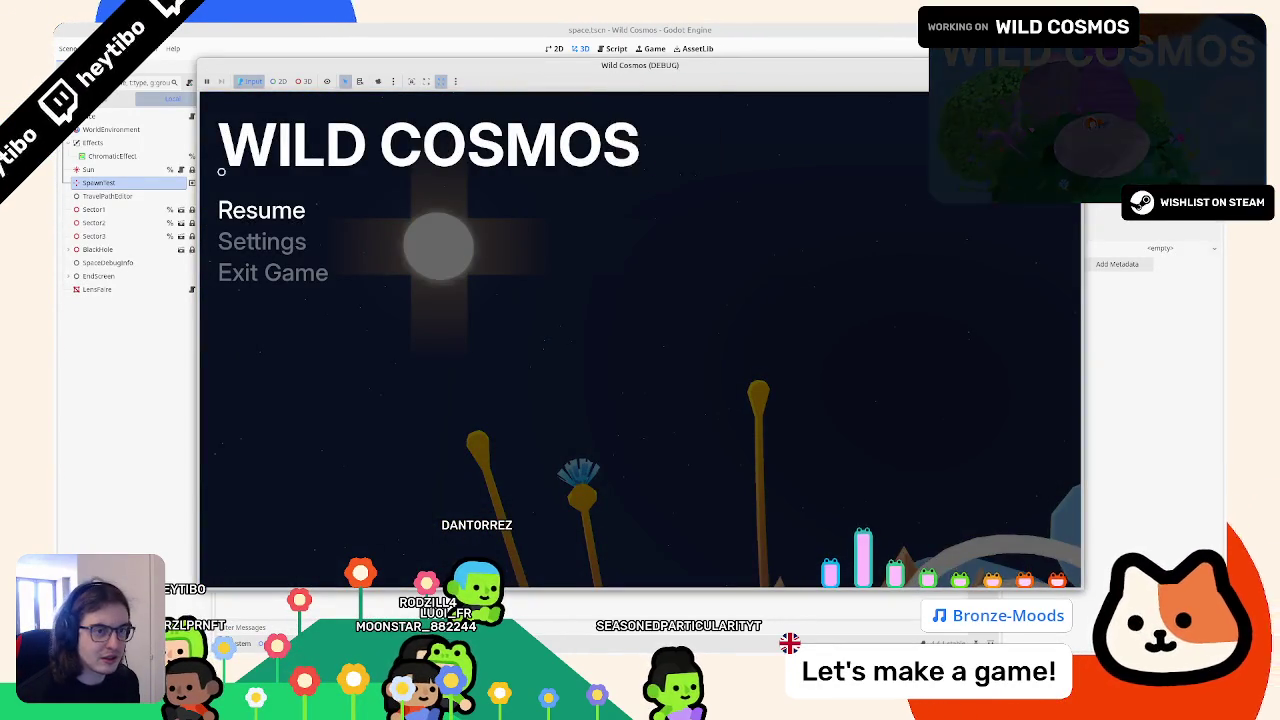
{"action": "left_click", "coordinate": [111, 129]}
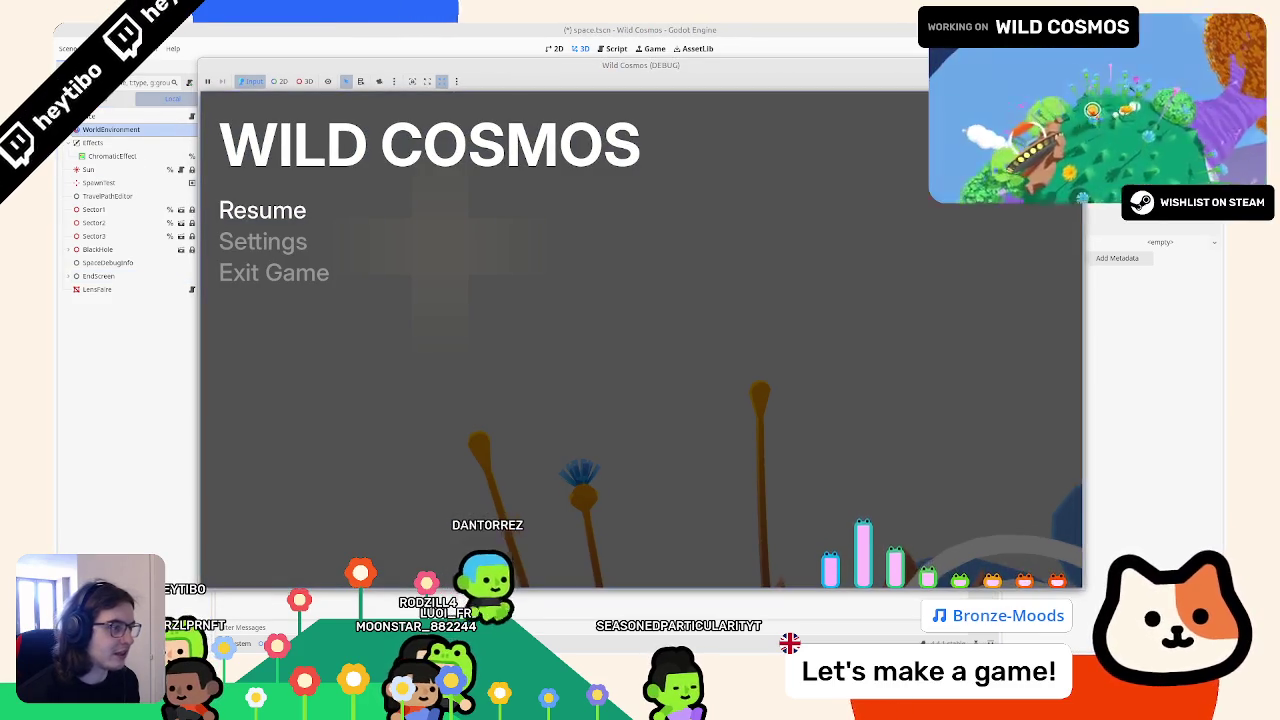
{"action": "key", "text": "F8"}
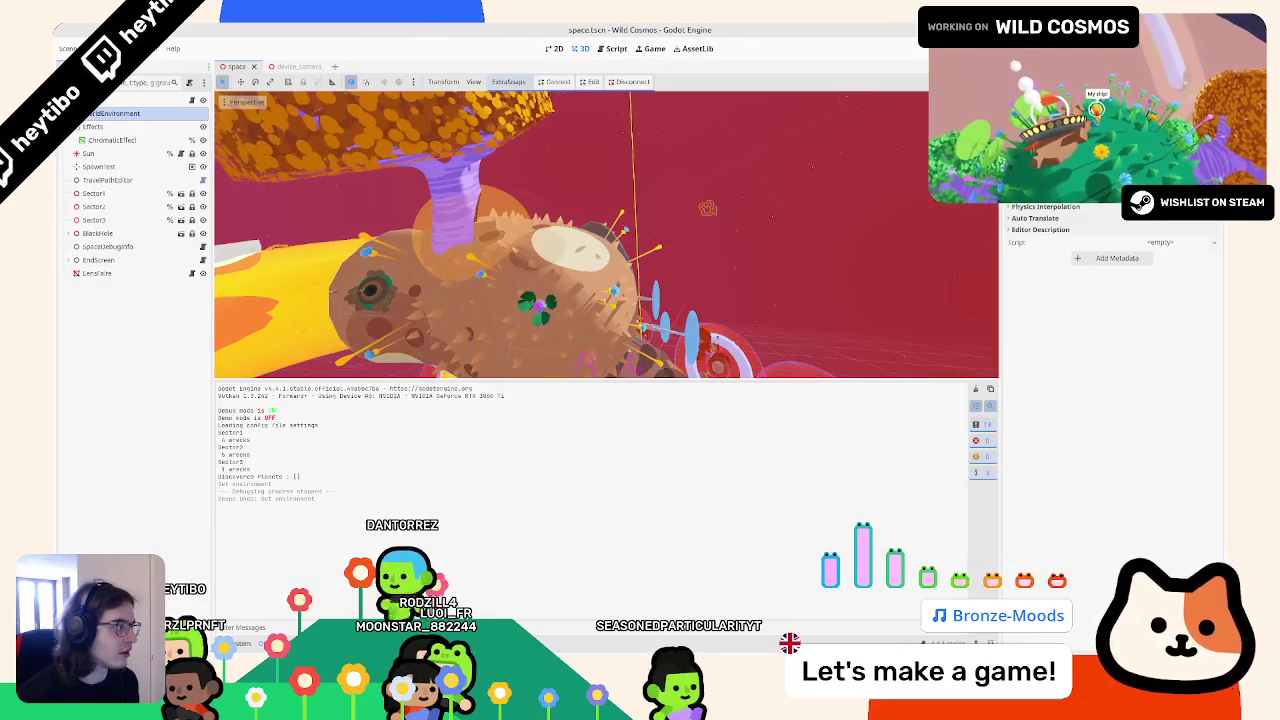
Step: Show WorldEnvironment's Sky and Tonemap settings, then run the game and close it
{"action": "scroll", "coordinate": [606, 235], "scroll_direction": "up", "scroll_amount": 5}
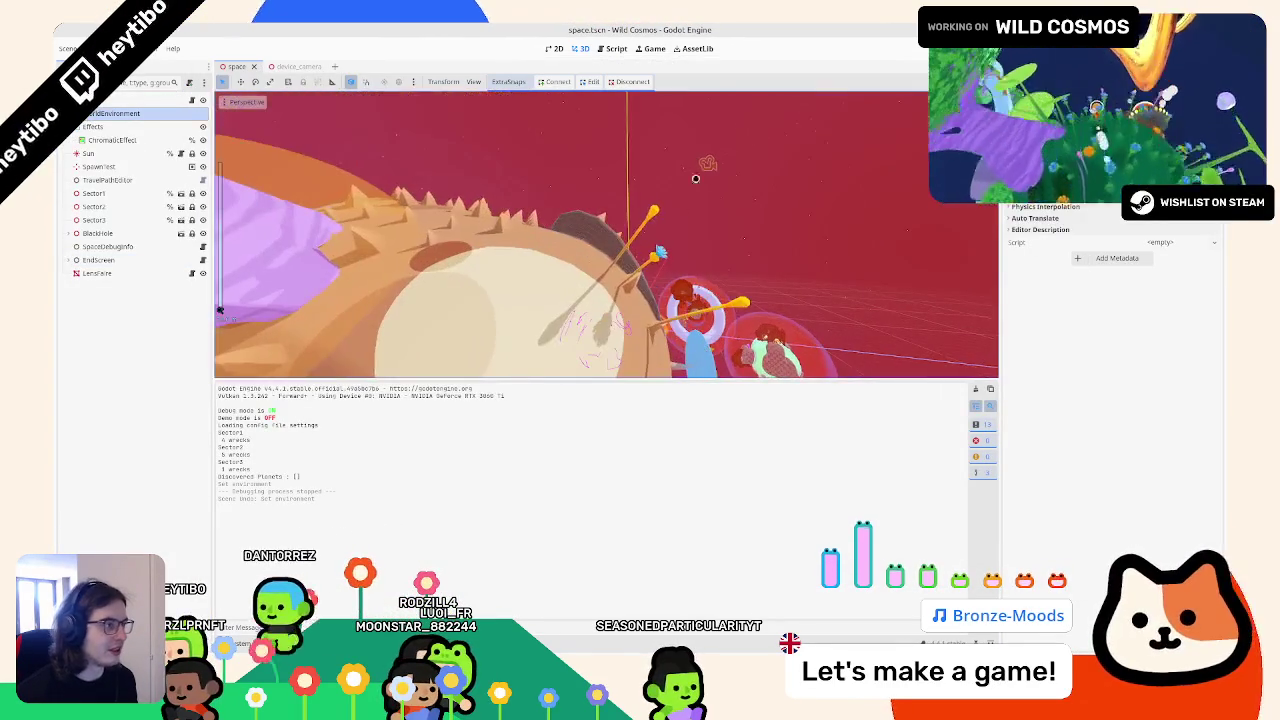
{"action": "scroll", "coordinate": [1061, 417], "scroll_direction": "up", "scroll_amount": 5}
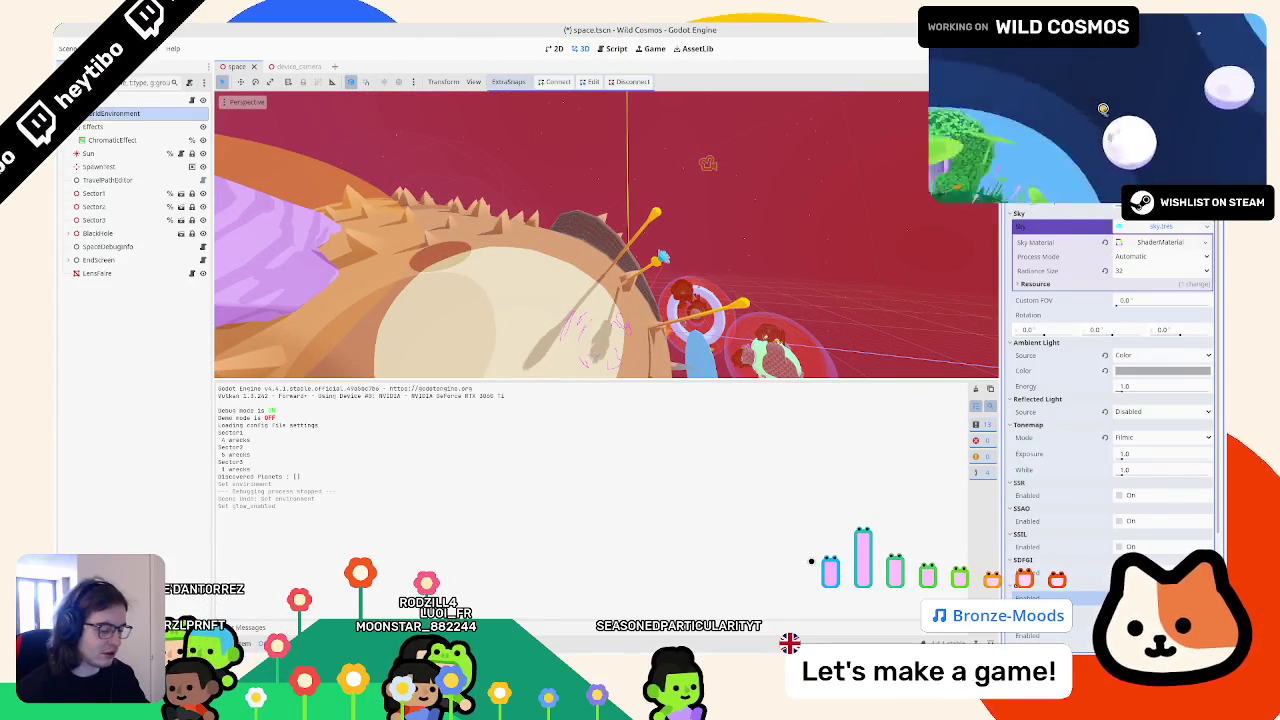
{"action": "key", "text": "ctrl+shift+F5"}
{"action": "key", "text": "Return"}
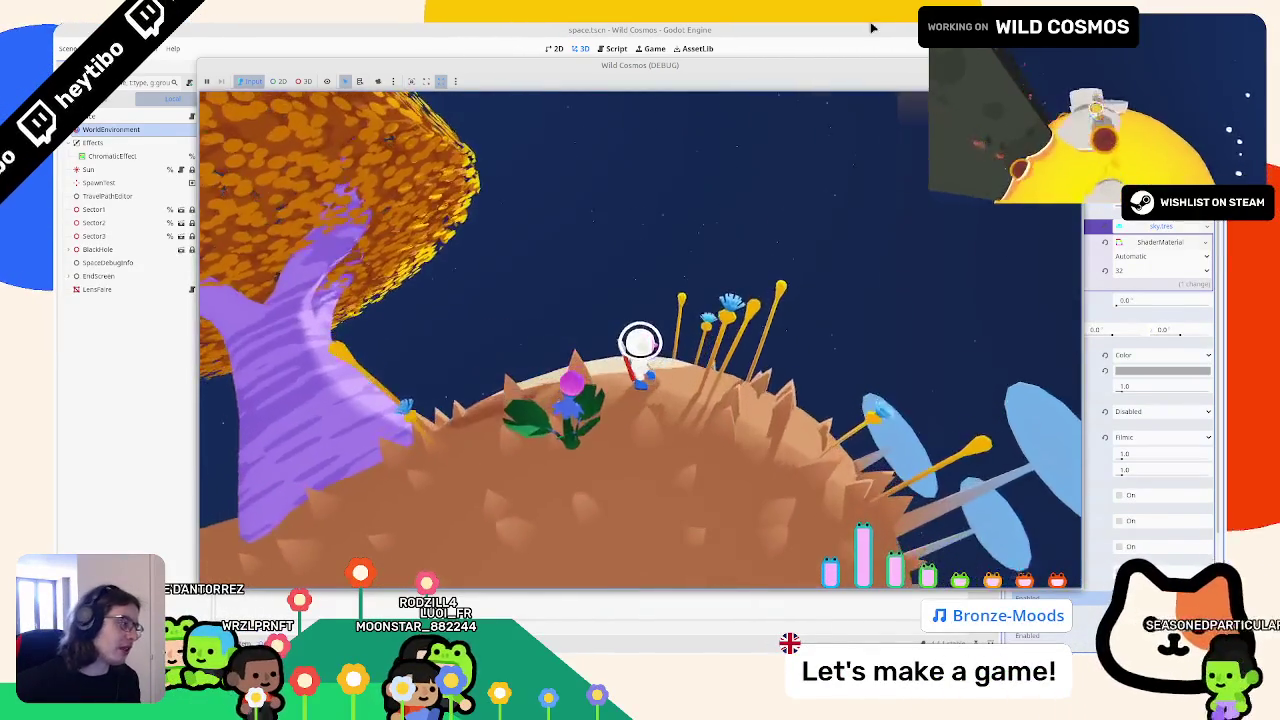
{"action": "key", "text": "F8"}
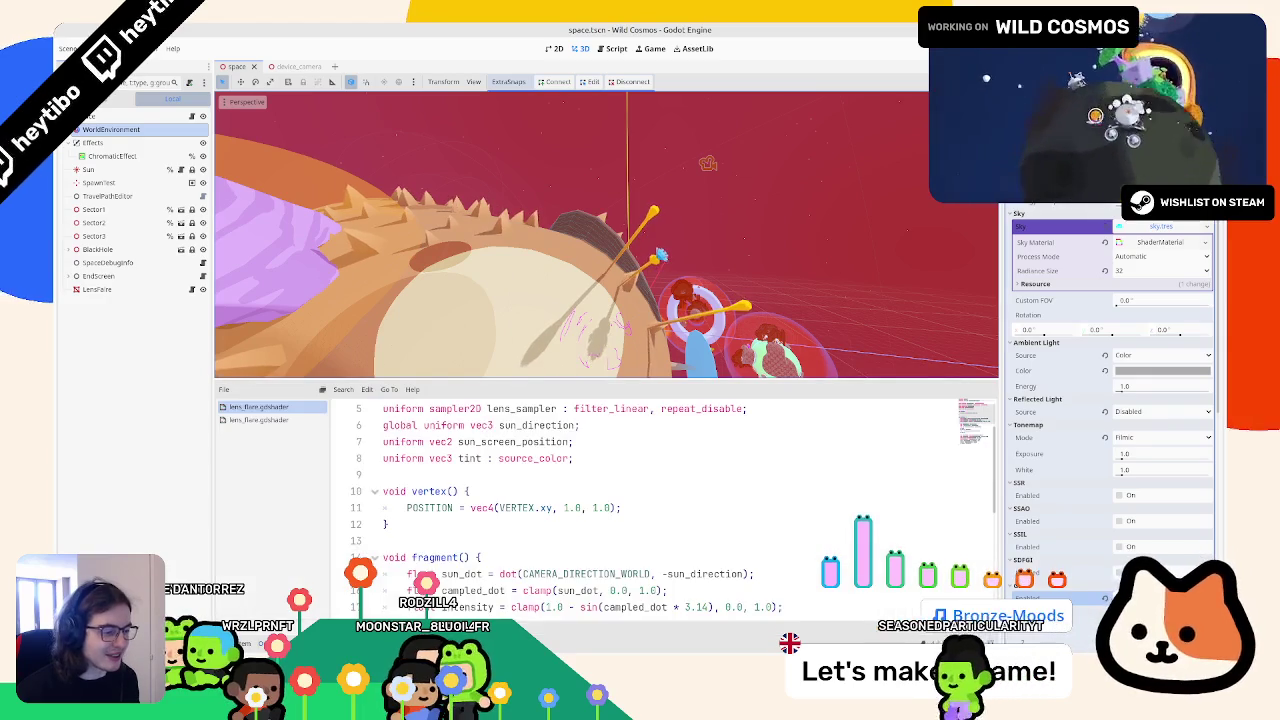
Step: Replace the lens texture term in the ALPHA line with lens_texture.r
{"action": "scroll", "coordinate": [578, 540], "scroll_direction": "down", "scroll_amount": 3}
{"action": "left_click_drag", "start_coordinate": [453, 558], "coordinate": [537, 561]}
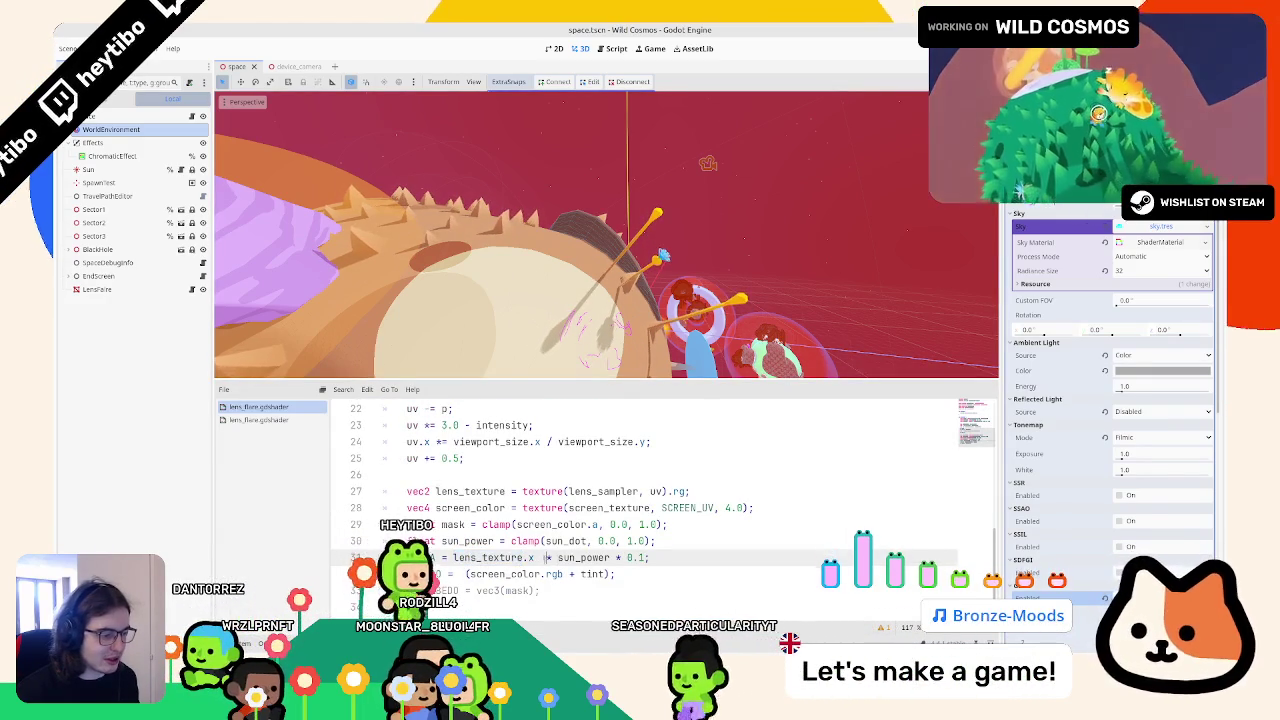
{"action": "type", "text": "lens_texture.r"}
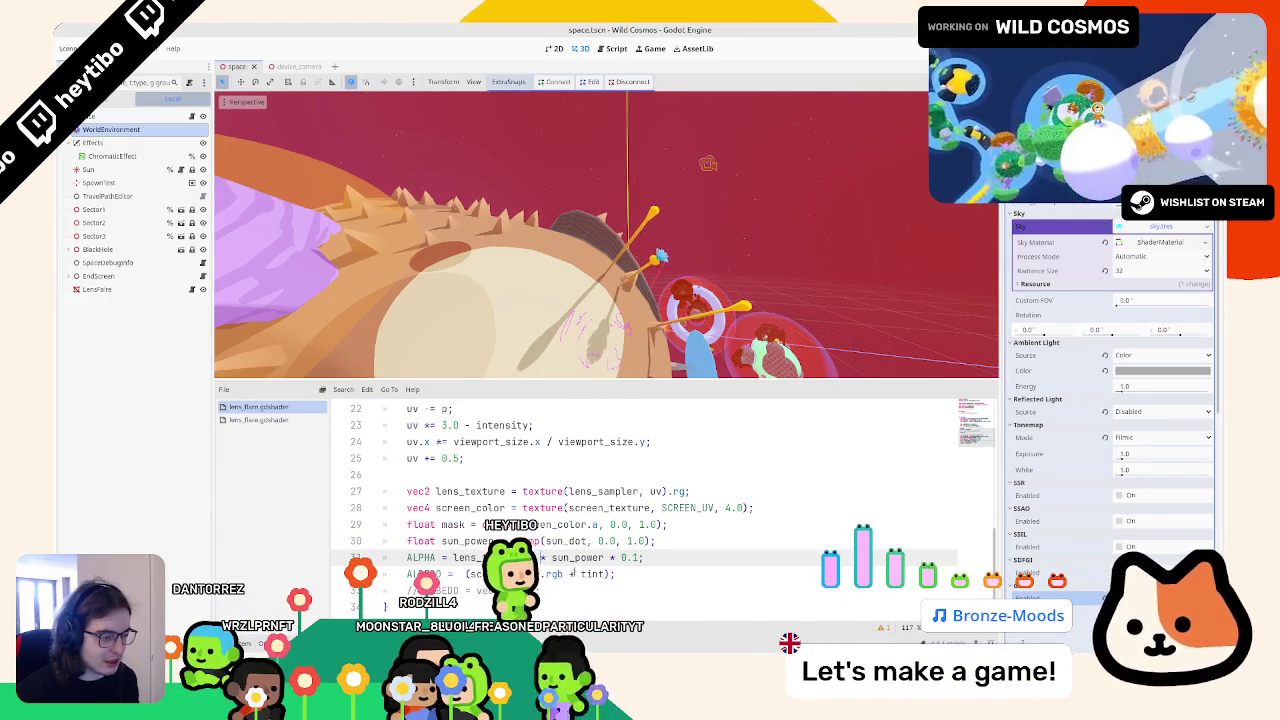
Step: Edit the ALBEDO line, dropping the screen-colour operator and keeping just the tint term
{"action": "double_click", "coordinate": [575, 574]}
{"action": "type", "text": "/"}
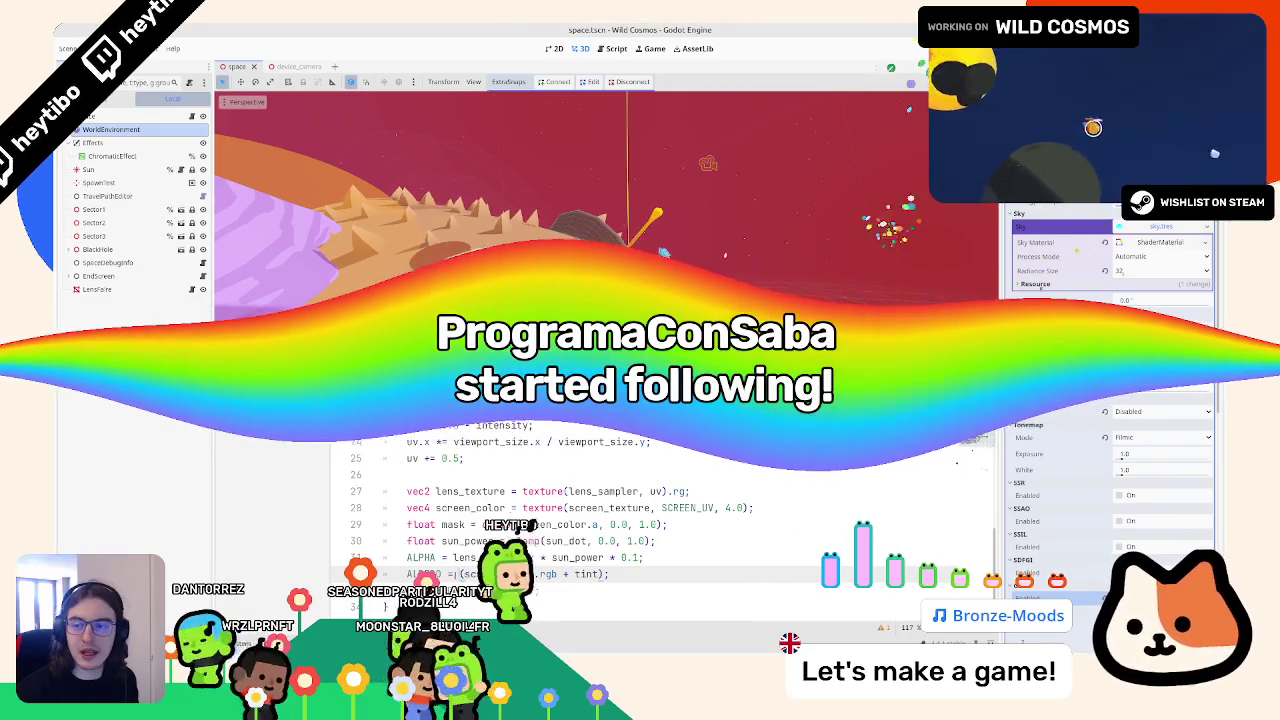
{"action": "key", "text": "ctrl+space"}
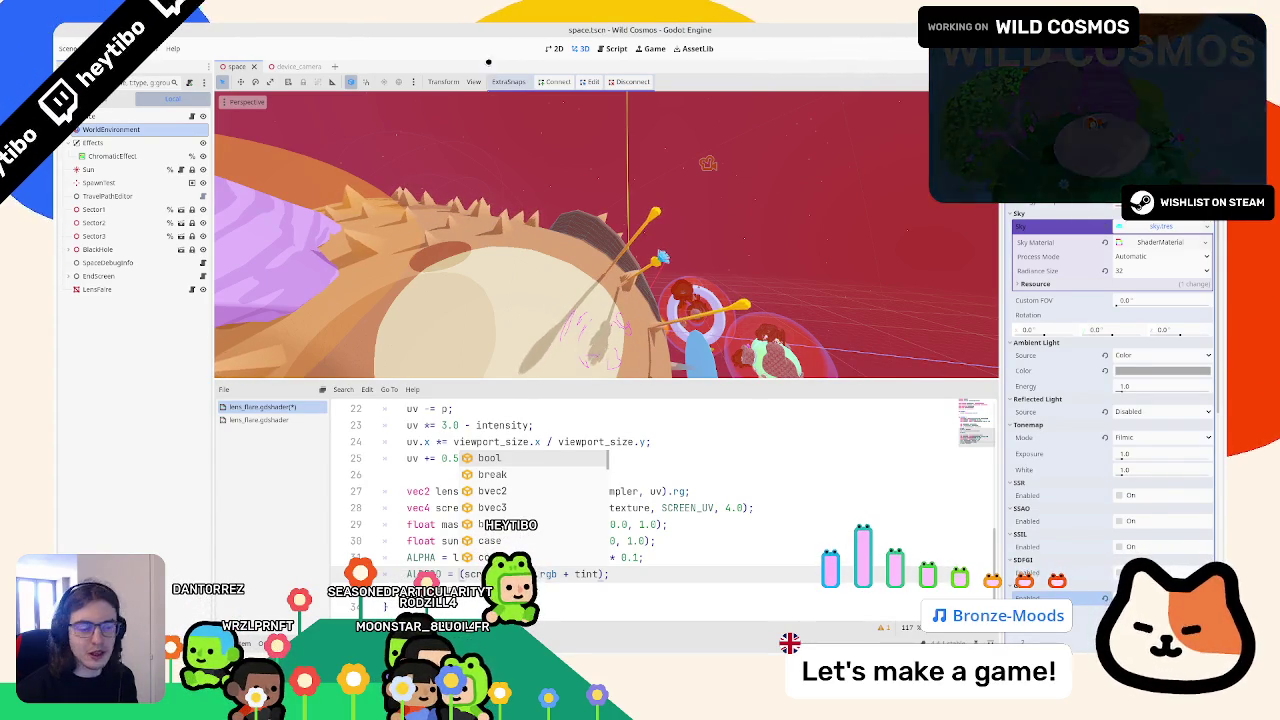
{"action": "left_click", "coordinate": [716, 508]}
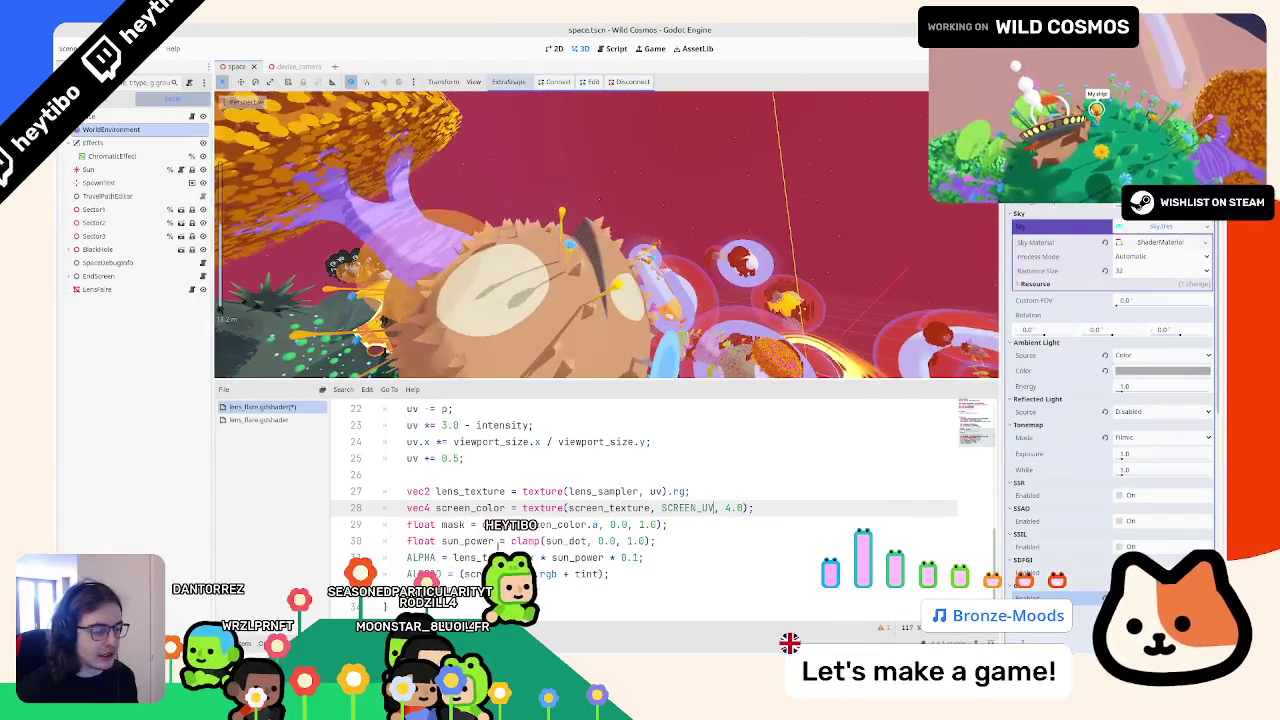
{"action": "key", "text": "Down"}
{"action": "scroll", "coordinate": [590, 580], "scroll_direction": "up", "scroll_amount": 1}
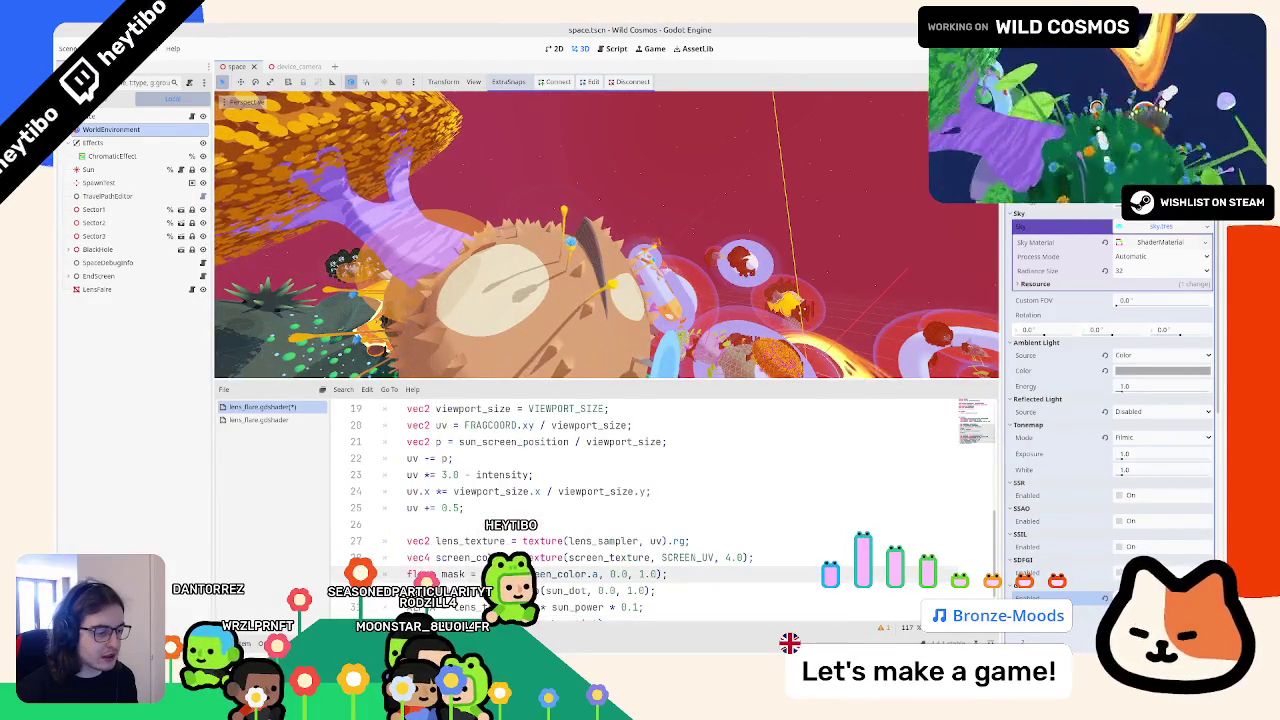
{"action": "scroll", "coordinate": [580, 575], "scroll_direction": "down", "scroll_amount": 1}
{"action": "double_click", "coordinate": [588, 574]}
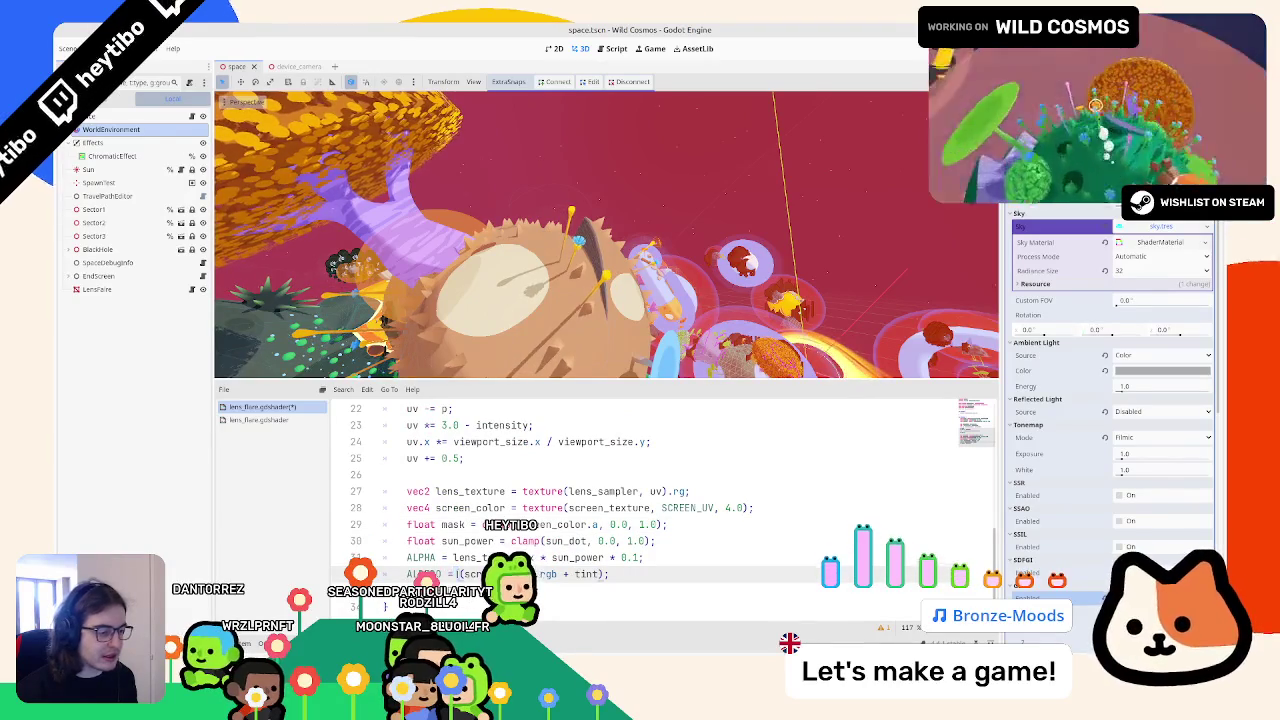
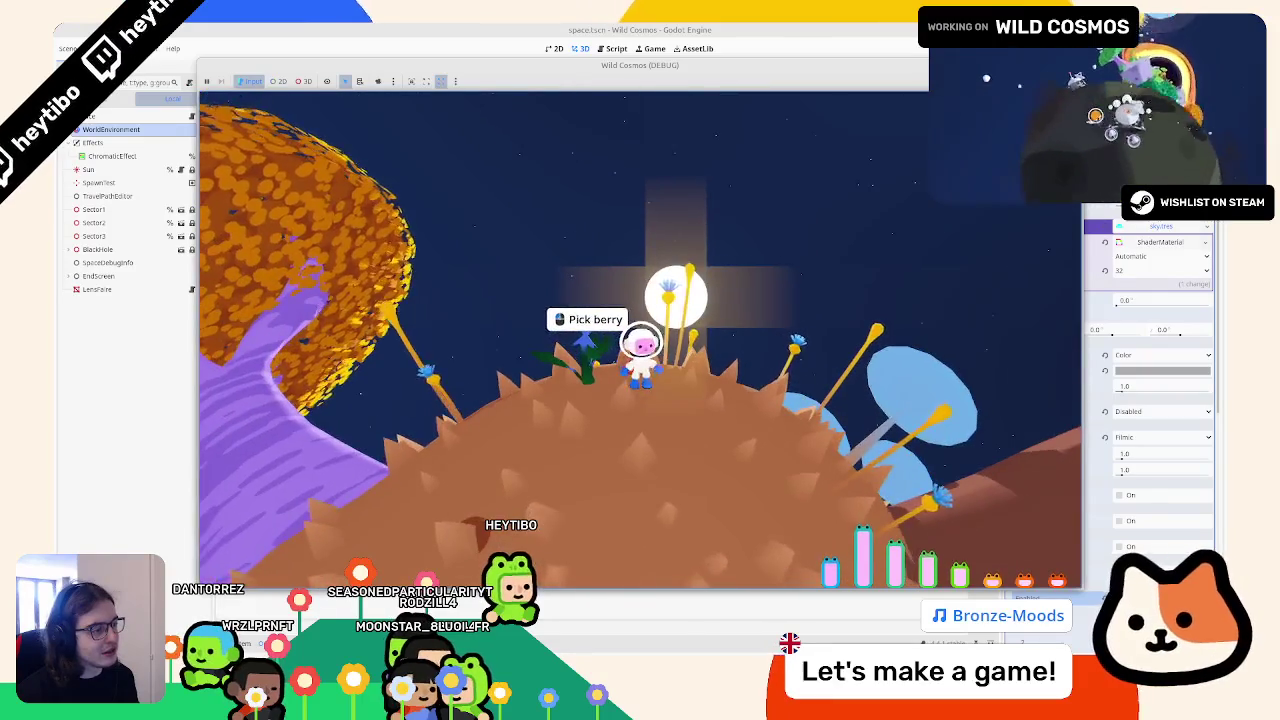
Step: Pause and quit the running Wild Cosmos game, then show the lens_flare shader code
{"action": "key", "text": "Escape"}
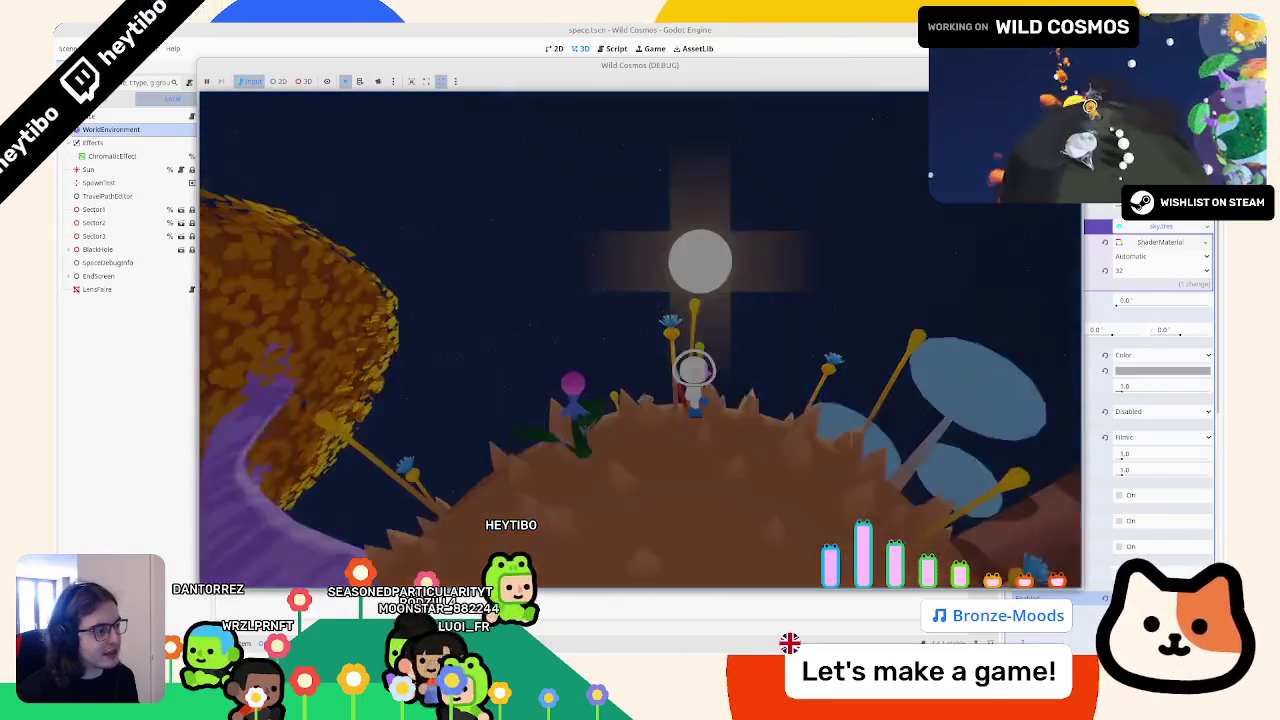
{"action": "key", "text": "F8"}
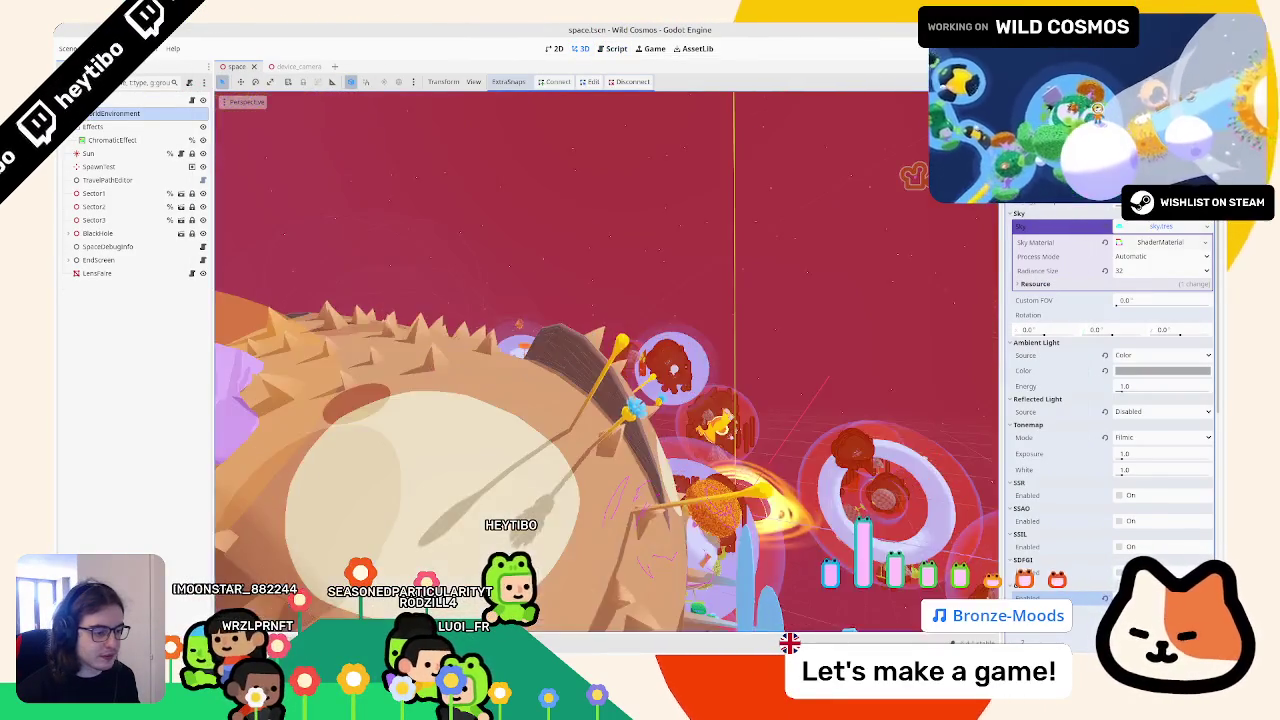
{"action": "key", "text": "alt+s"}
{"action": "scroll", "coordinate": [487, 507], "scroll_direction": "up", "scroll_amount": 3}
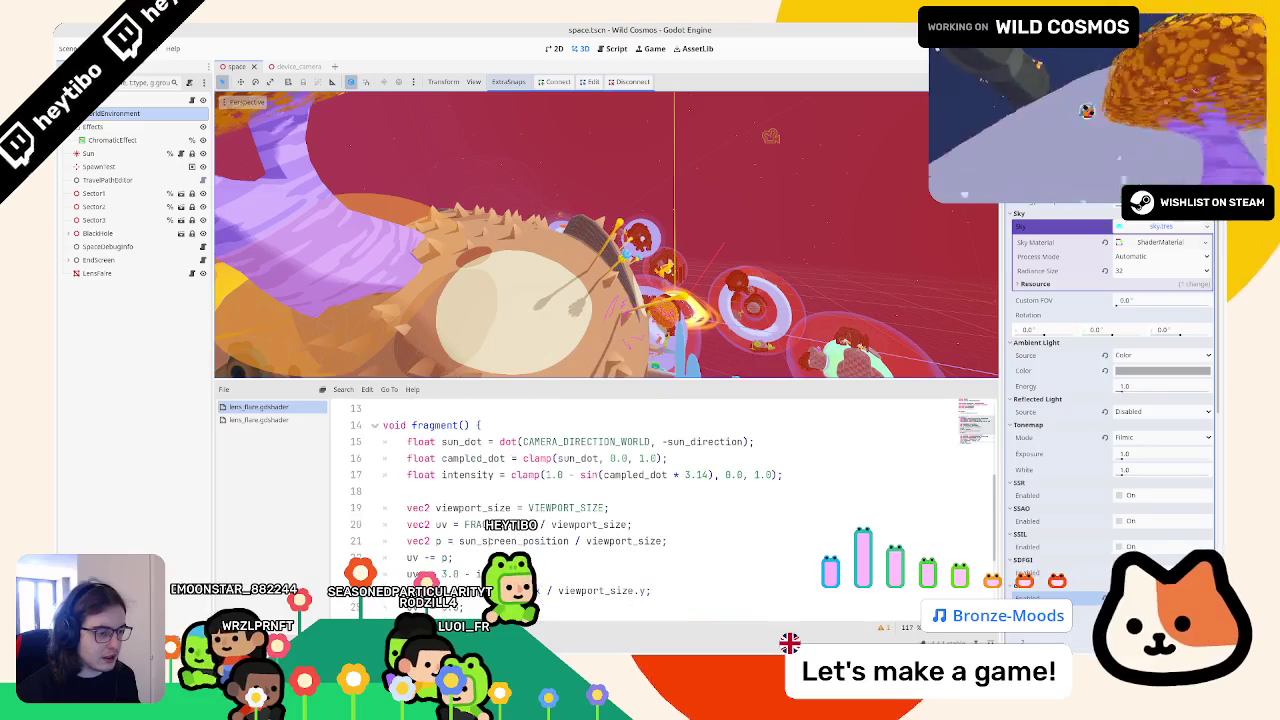
Step: Place the caret on empty line 18 of the fragment function and bring up the lens_flare.glsl reference
{"action": "left_click", "coordinate": [487, 507]}
{"action": "left_click", "coordinate": [477, 494]}
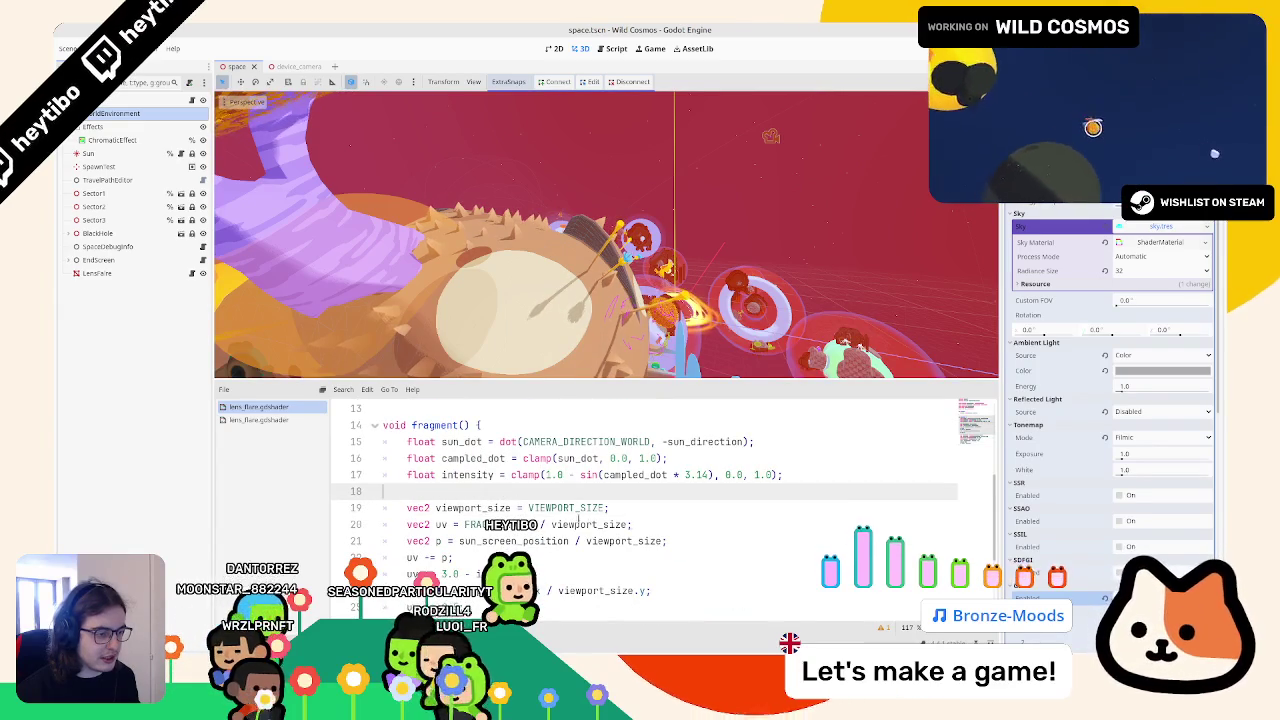
{"action": "key", "text": "alt+Tab"}
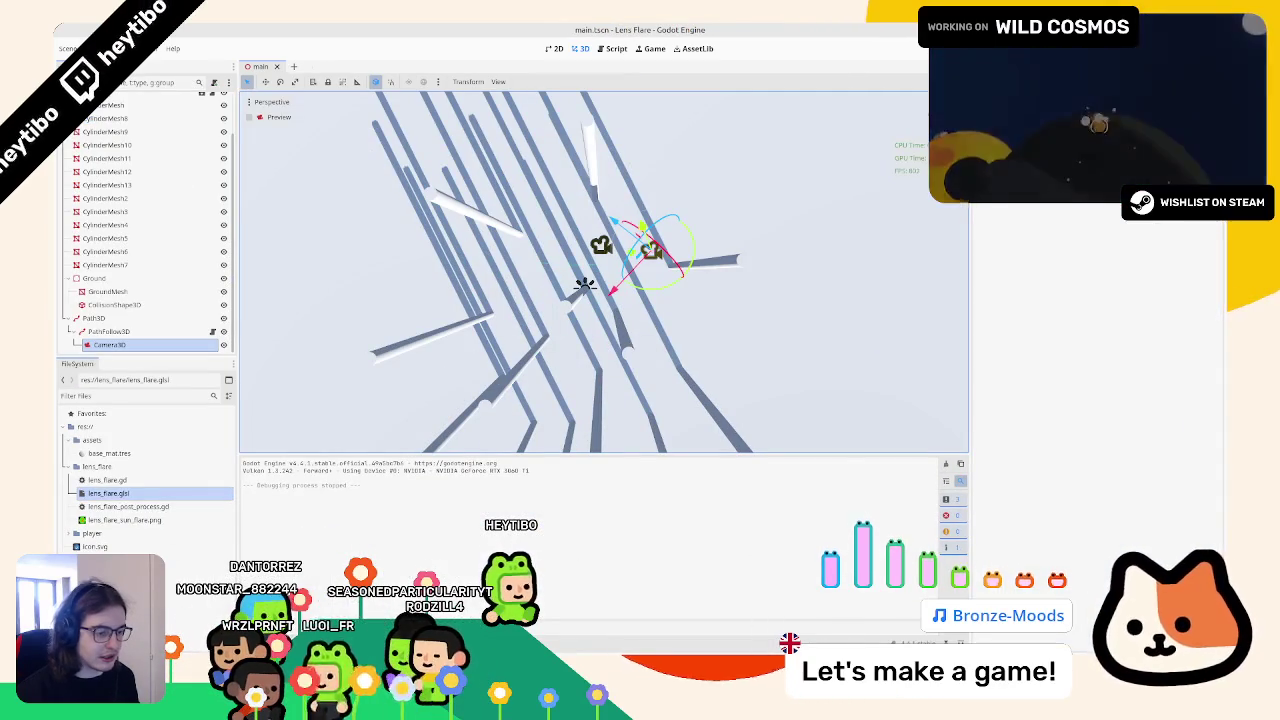
{"action": "key", "text": "alt+Tab"}
{"action": "key", "text": "alt+Tab"}
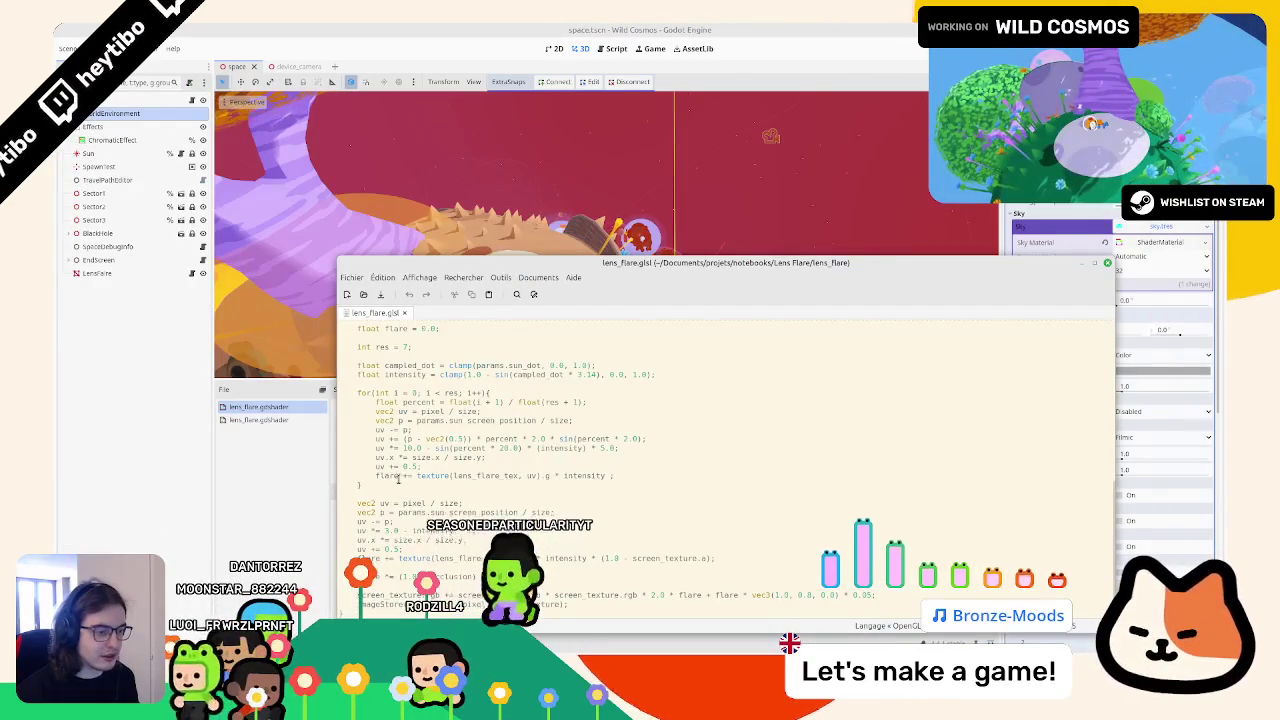
Step: Inspect the flare loop and flare uses in lens_flare.glsl and enlarge the gedit window
{"action": "triple_click", "coordinate": [369, 475]}
{"action": "left_click_drag", "start_coordinate": [369, 470], "coordinate": [370, 380]}
{"action": "double_click", "coordinate": [386, 478]}
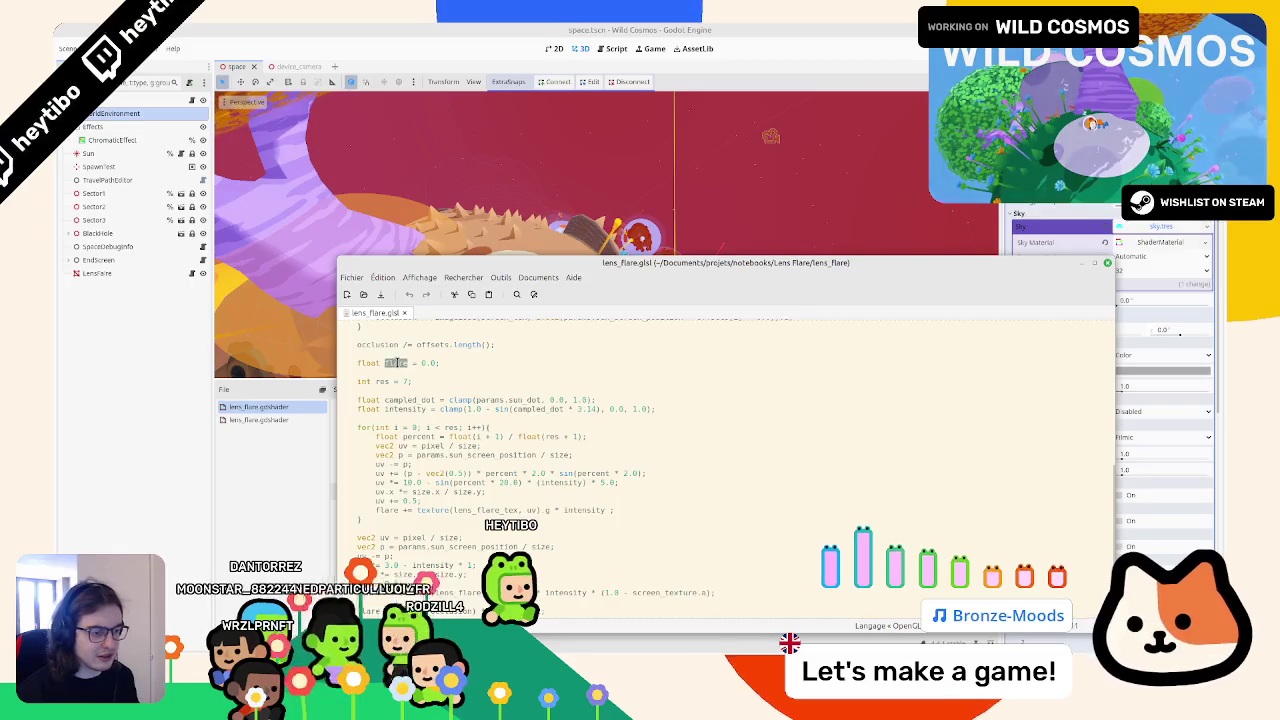
{"action": "scroll", "coordinate": [397, 363], "scroll_direction": "down", "scroll_amount": 1}
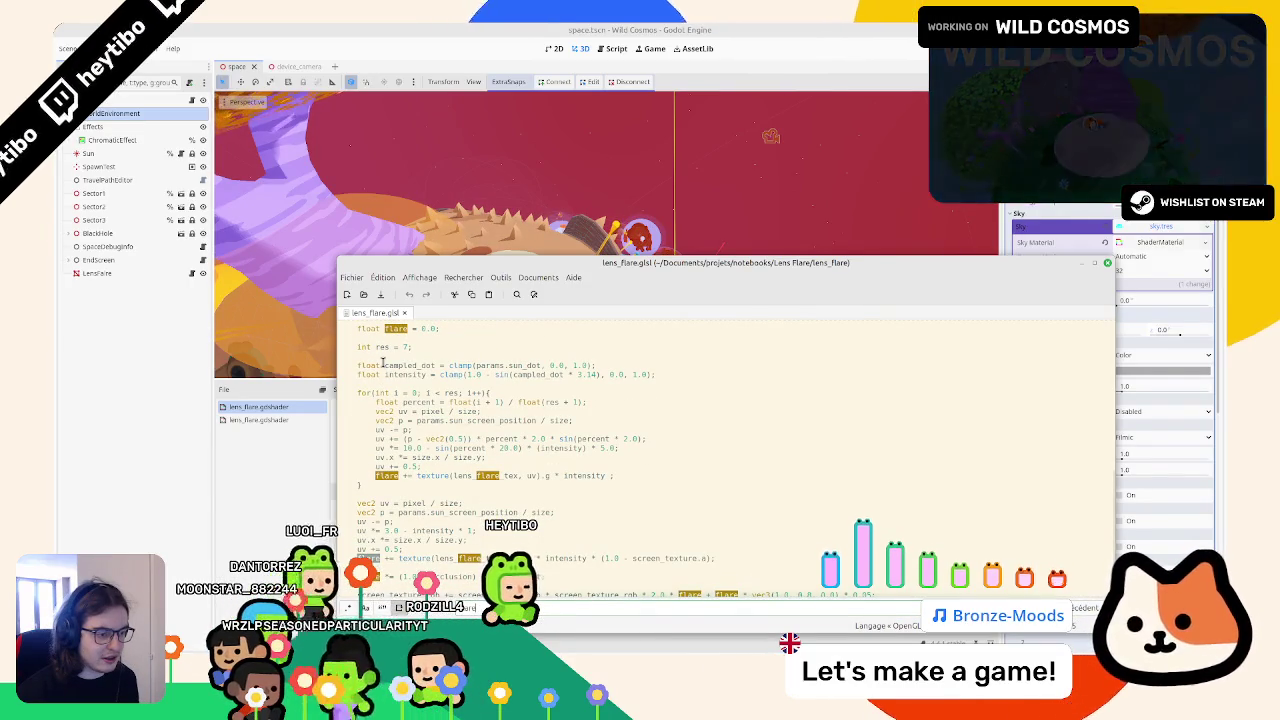
{"action": "scroll", "coordinate": [382, 364], "scroll_direction": "up", "scroll_amount": 2}
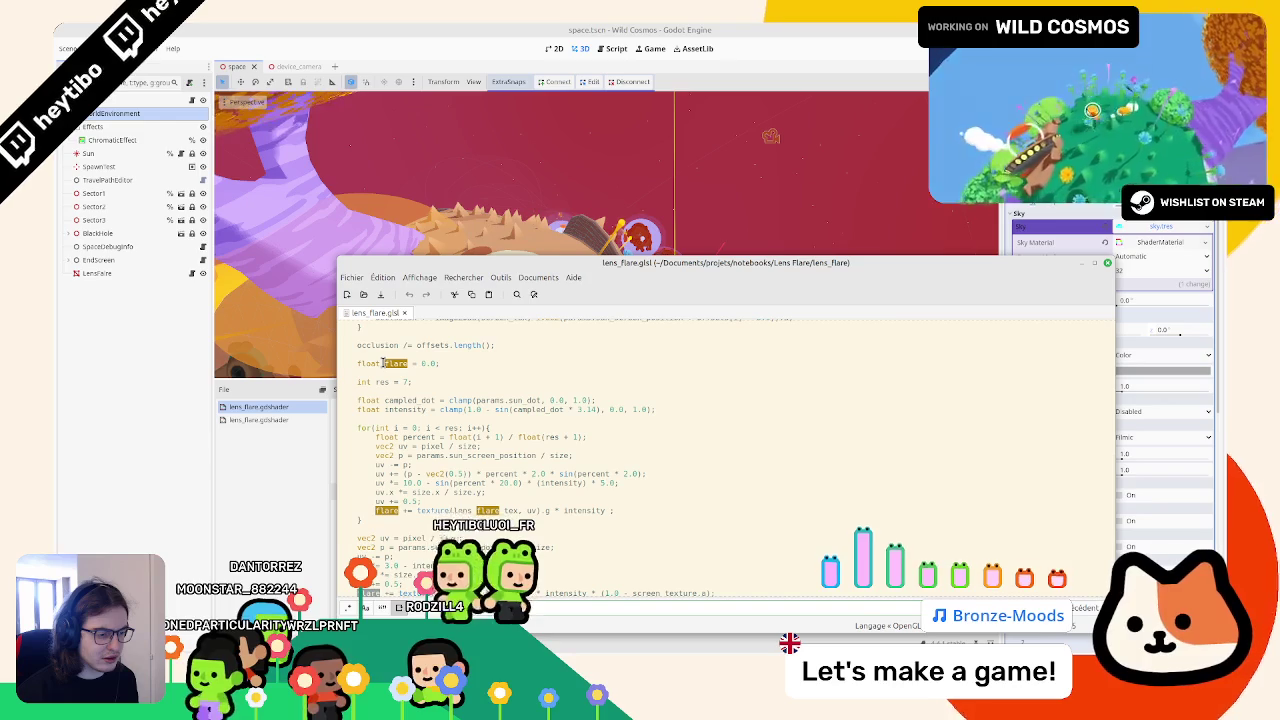
{"action": "scroll", "coordinate": [382, 364], "scroll_direction": "down", "scroll_amount": 2}
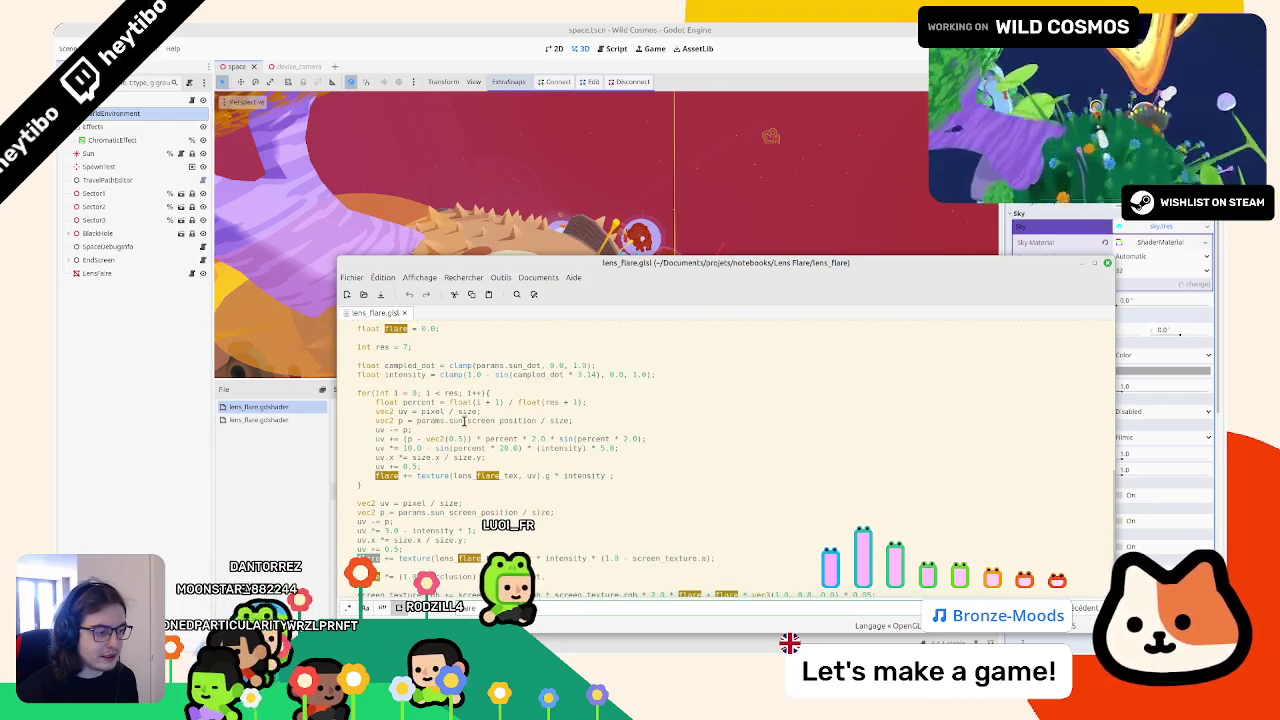
{"action": "left_click_drag", "start_coordinate": [338, 262], "coordinate": [345, 172]}
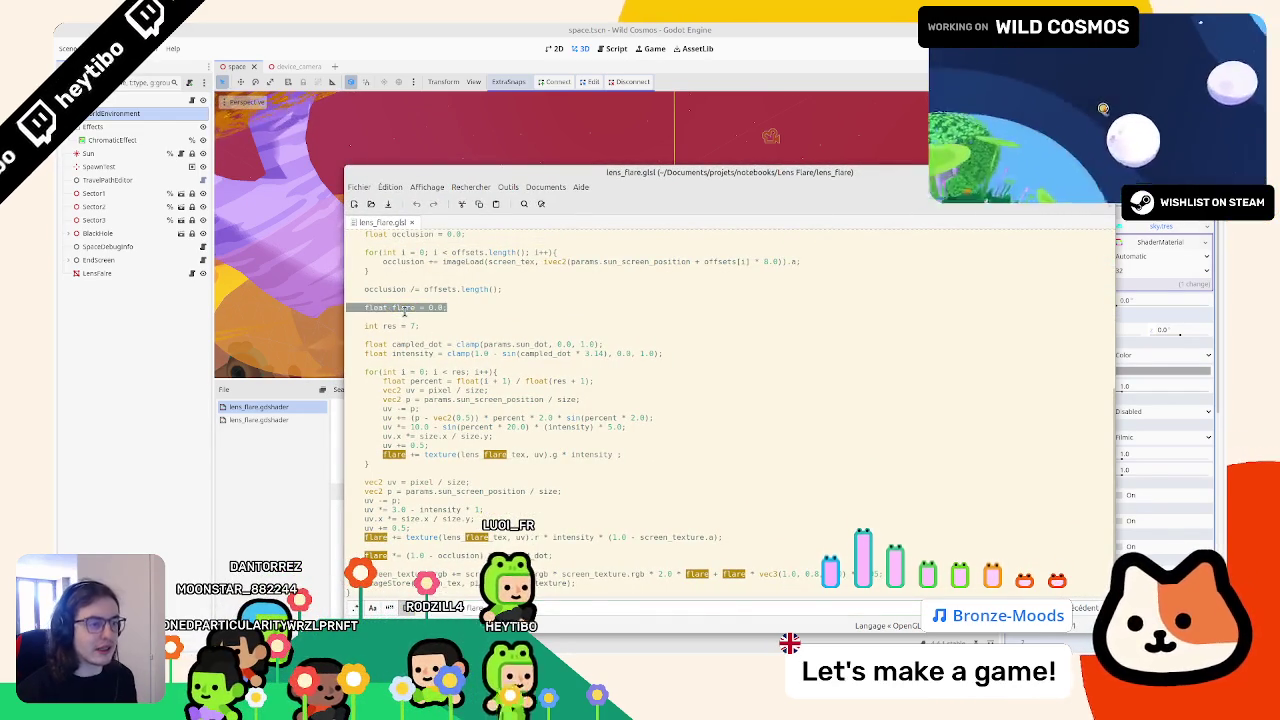
Step: Paste the float flare = 0.0; declaration below the intensity line in the Godot shader
{"action": "key", "text": "alt+Tab"}
{"action": "left_click_drag", "start_coordinate": [788, 475], "coordinate": [470, 475]}
{"action": "left_click", "coordinate": [466, 491]}
{"action": "key", "text": "Return"}
{"action": "key", "text": "Return"}
{"action": "type", "text": "float flare = 0.0;"}
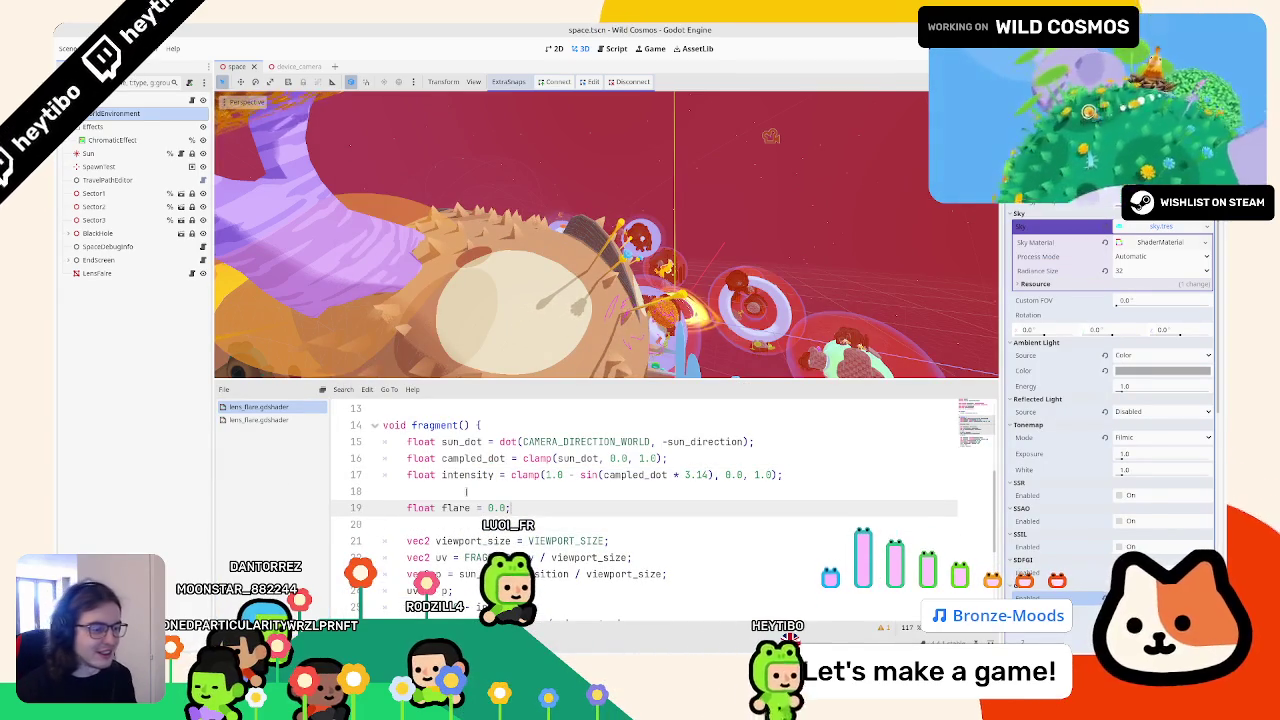
Step: Indent the float flare declaration on line 19 to match the surrounding code
{"action": "key", "text": "alt+Tab"}
{"action": "key", "text": "alt+Tab"}
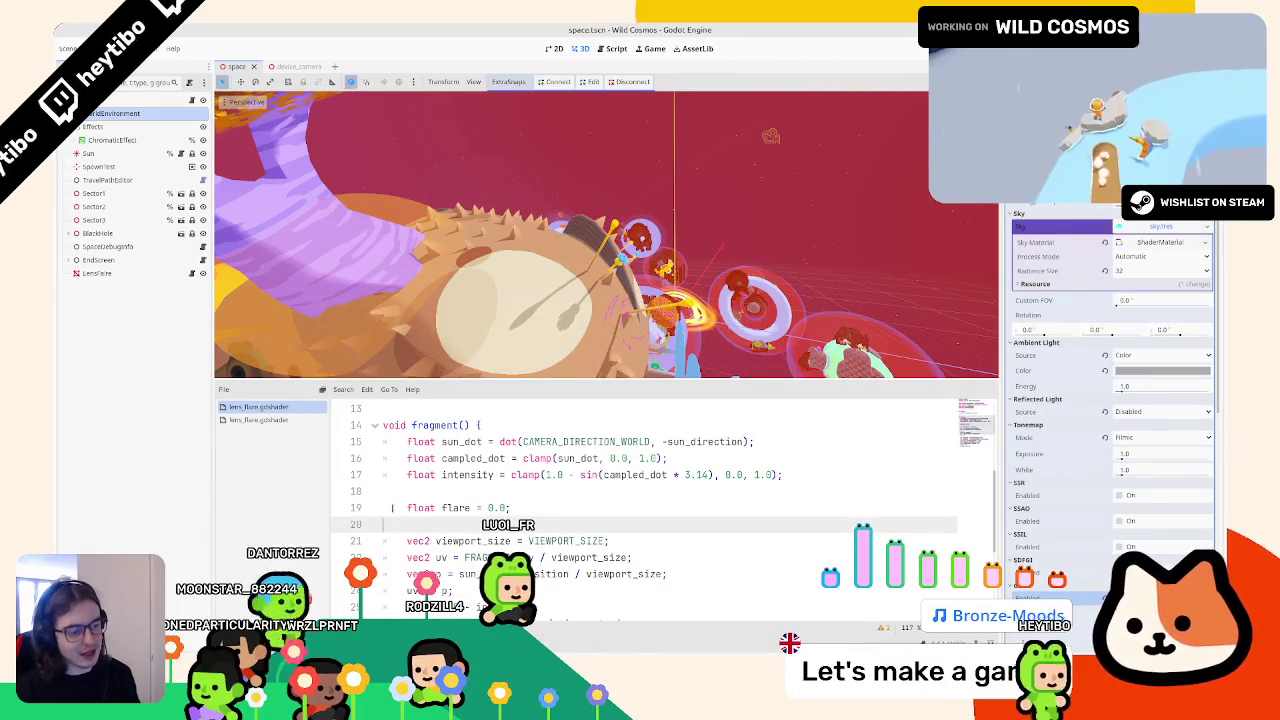
{"action": "key", "text": "Down"}
{"action": "key", "text": "ctrl+Right"}
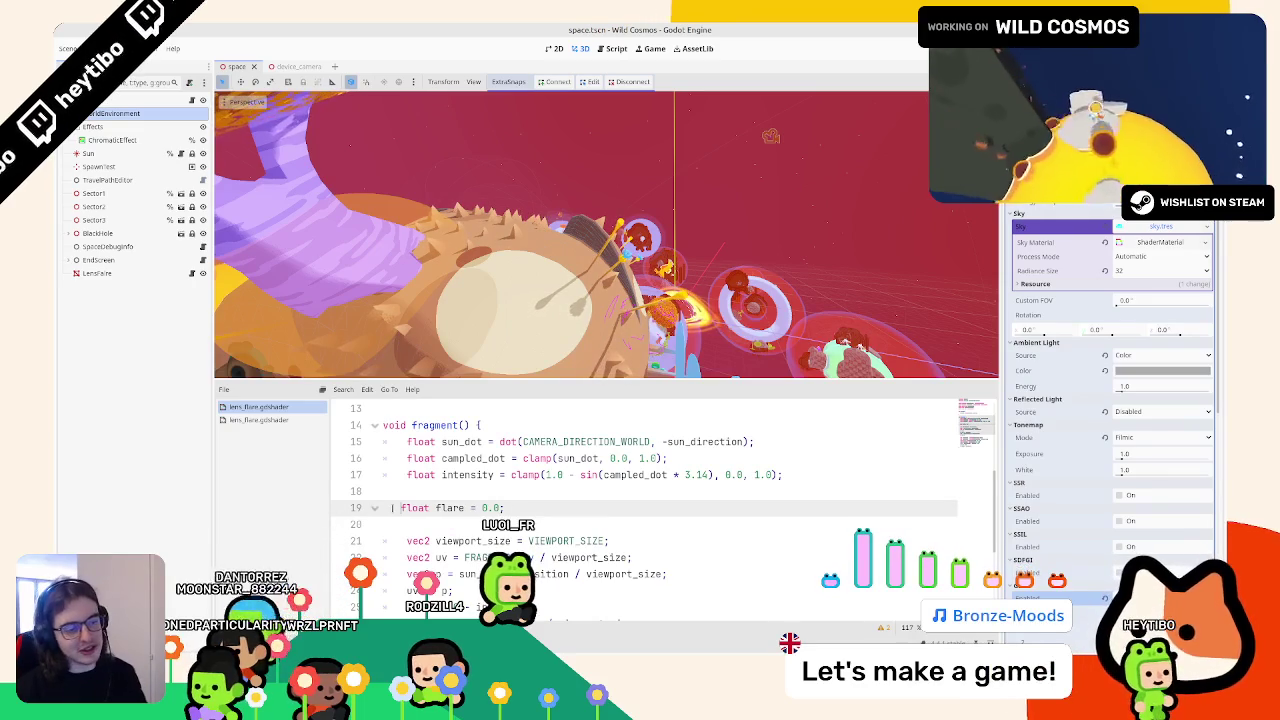
{"action": "key", "text": "Tab"}
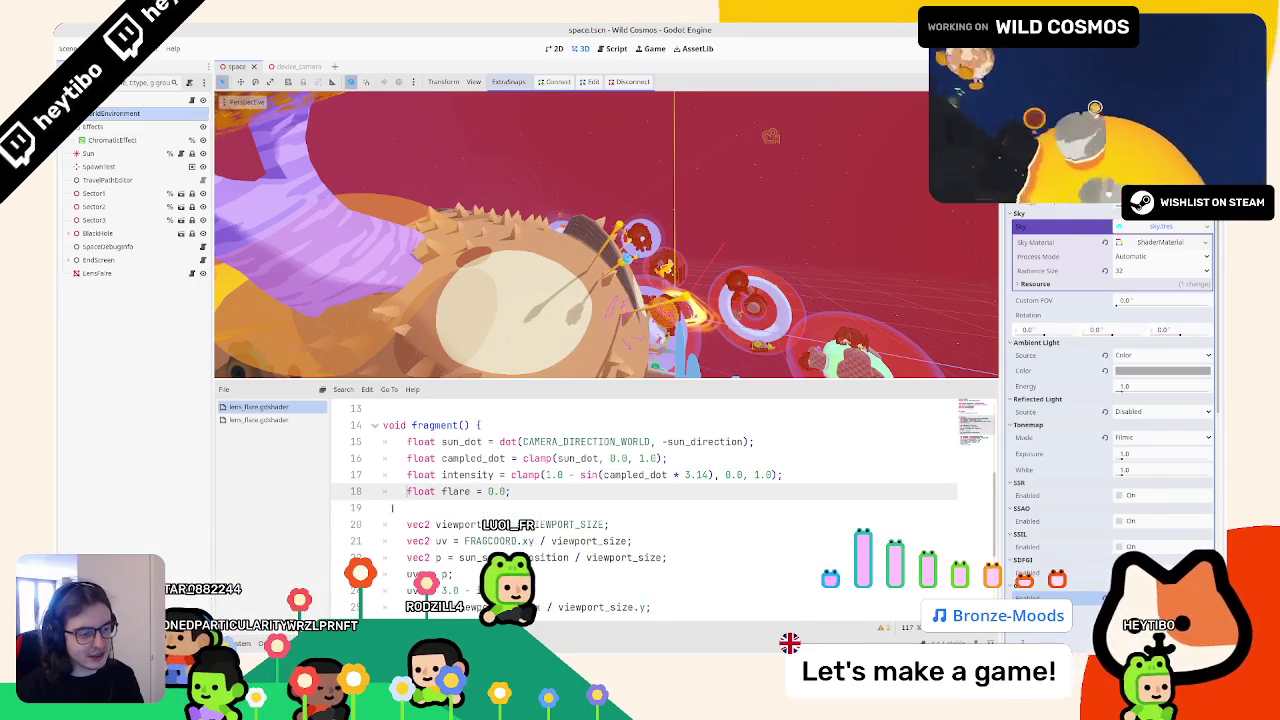
{"action": "key", "text": "Up"}
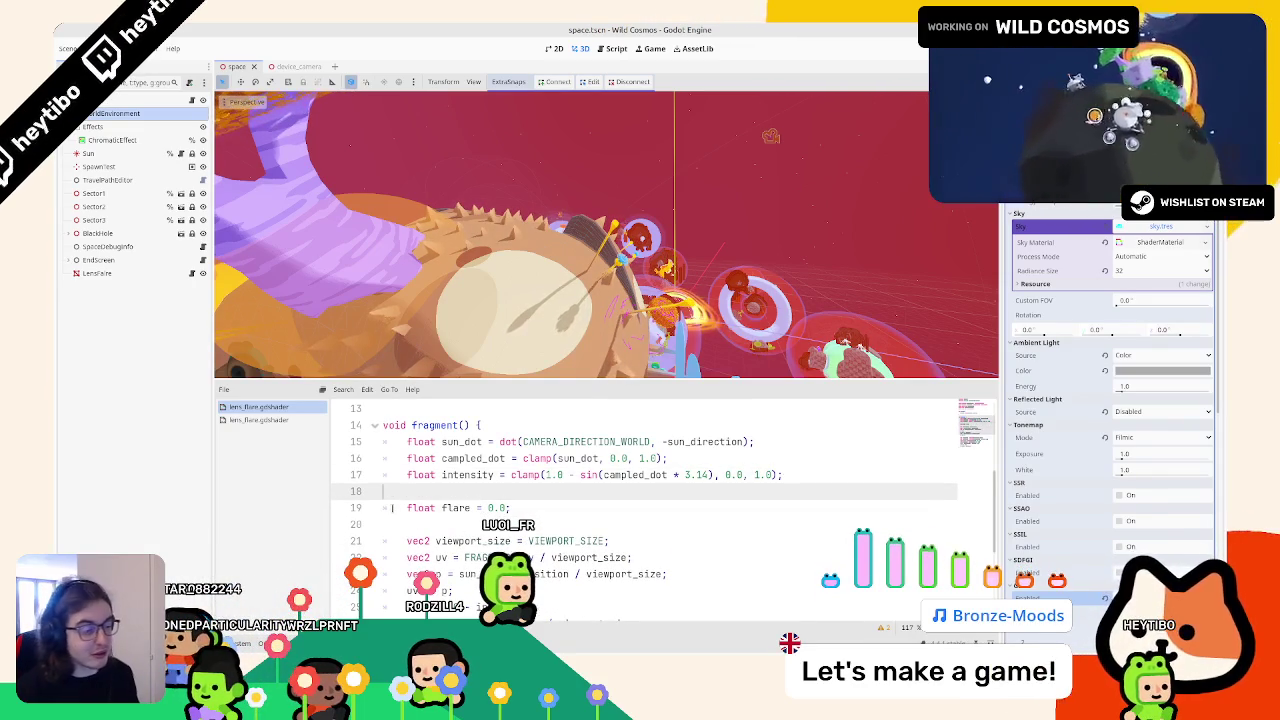
Step: Carry the reference's loop count declaration over as a new int count = 5 line
{"action": "key", "text": "alt+Tab"}
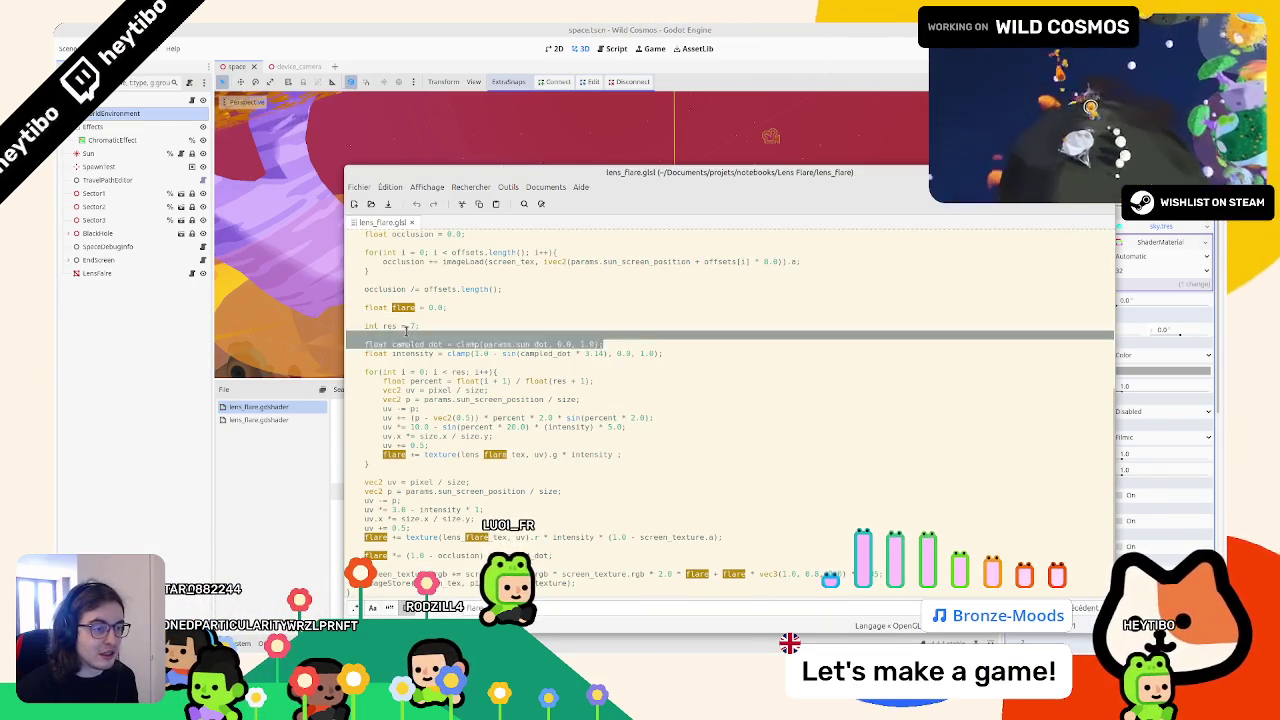
{"action": "double_click", "coordinate": [405, 326]}
{"action": "key", "text": "alt+Tab"}
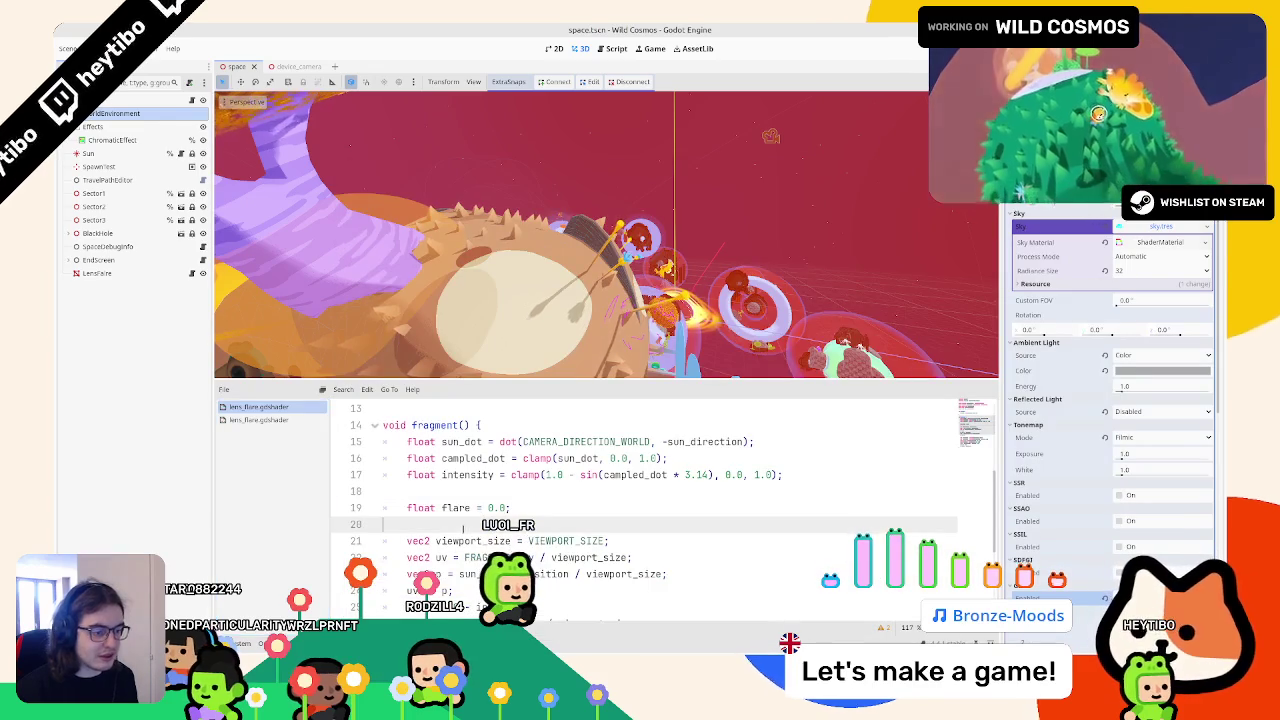
{"action": "key", "text": "Return"}
{"action": "key", "text": "Return"}
{"action": "key", "text": "Return"}
{"action": "type", "text": "int count = 7;"}
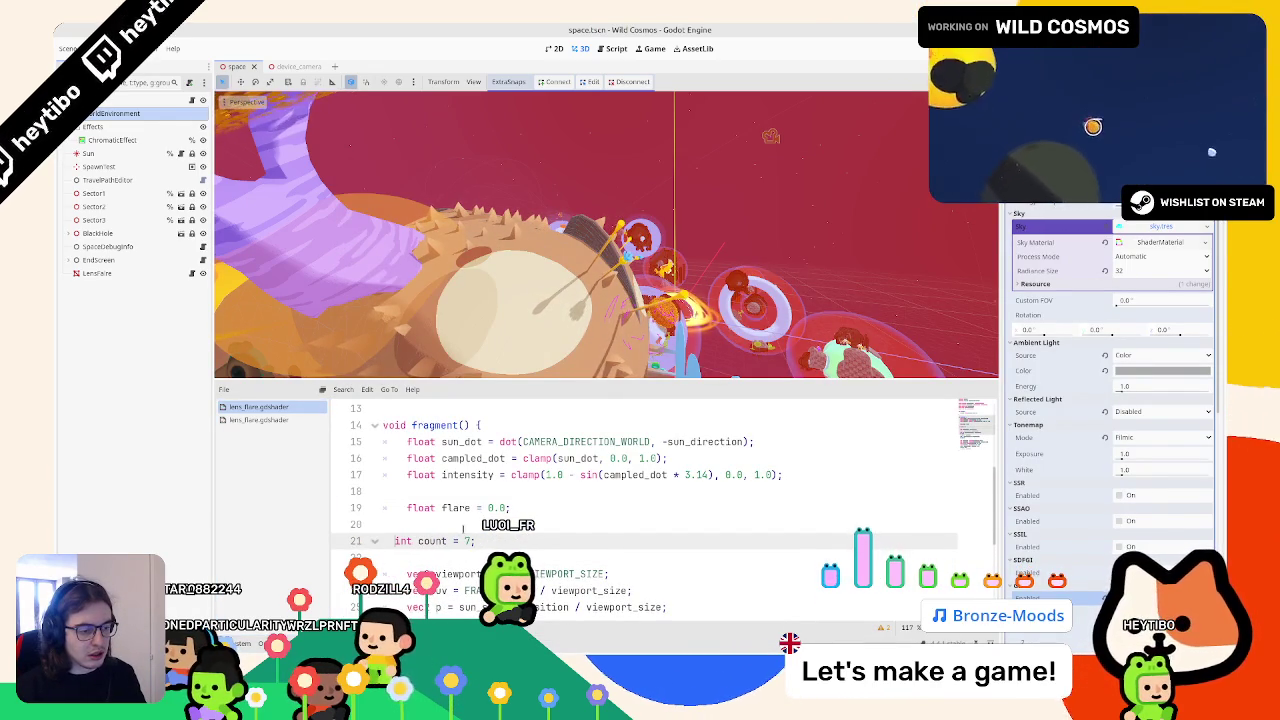
{"action": "key", "text": "BackSpace"}
{"action": "key", "text": "BackSpace"}
{"action": "key", "text": "Return"}
{"action": "key", "text": "Return"}
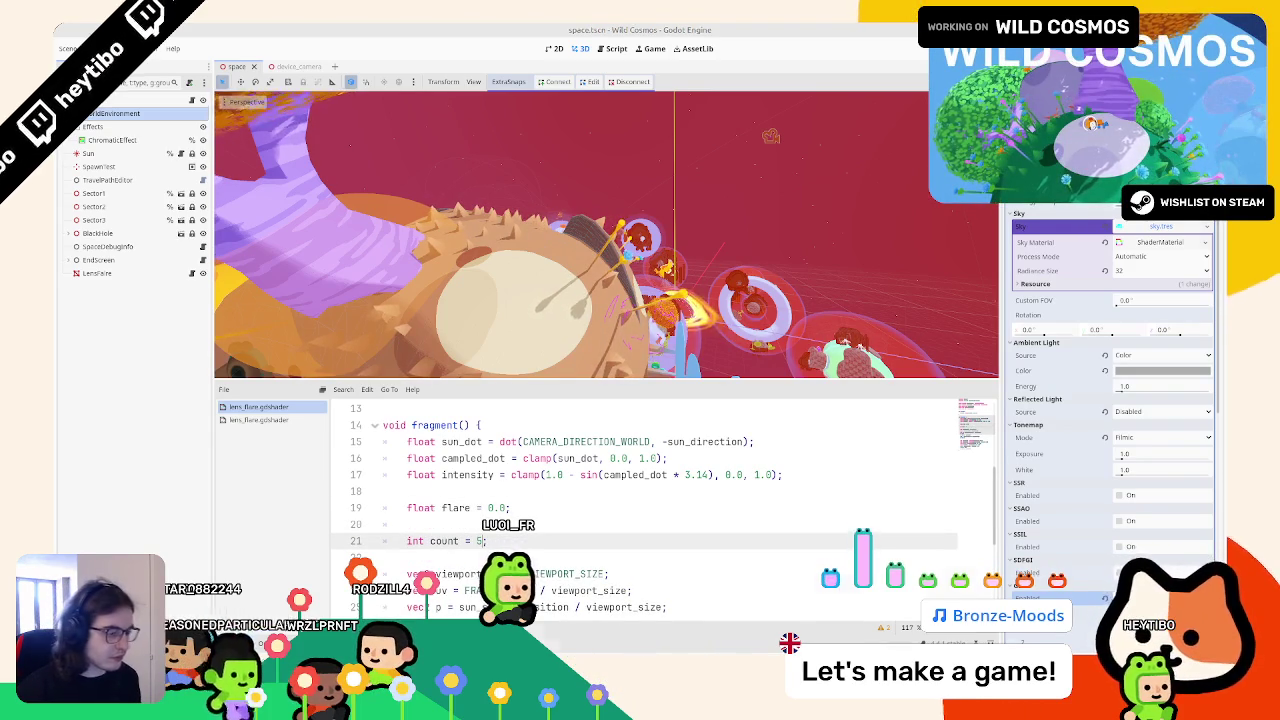
Step: Copy the reference flare sampling for-loop from gedit into the fragment shader
{"action": "key", "text": "alt+Tab"}
{"action": "mouse_move", "coordinate": [371, 460]}
{"action": "left_mouse_down"}
{"action": "mouse_move", "coordinate": [310, 422]}
{"action": "mouse_move", "coordinate": [312, 452]}
{"action": "mouse_move", "coordinate": [297, 374]}
{"action": "left_mouse_up"}
{"action": "key", "text": "ctrl+c"}
{"action": "key", "text": "alt+Tab"}
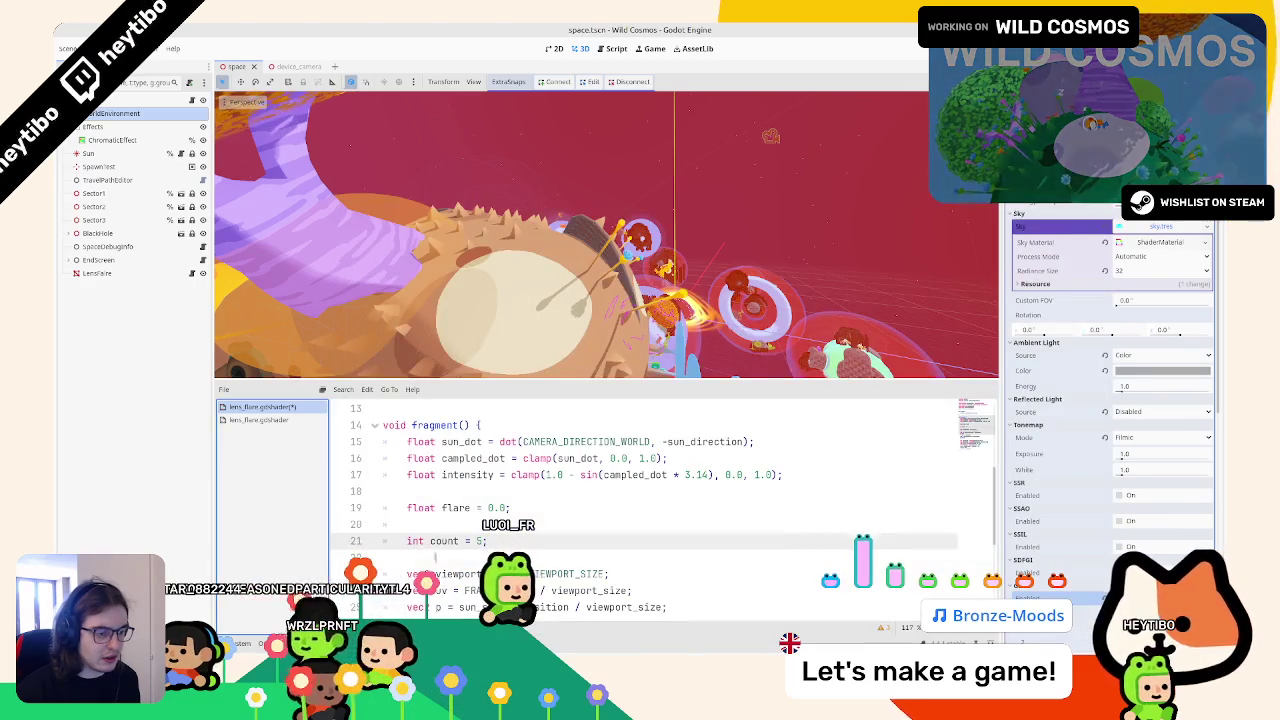
{"action": "key", "text": "ctrl+v"}
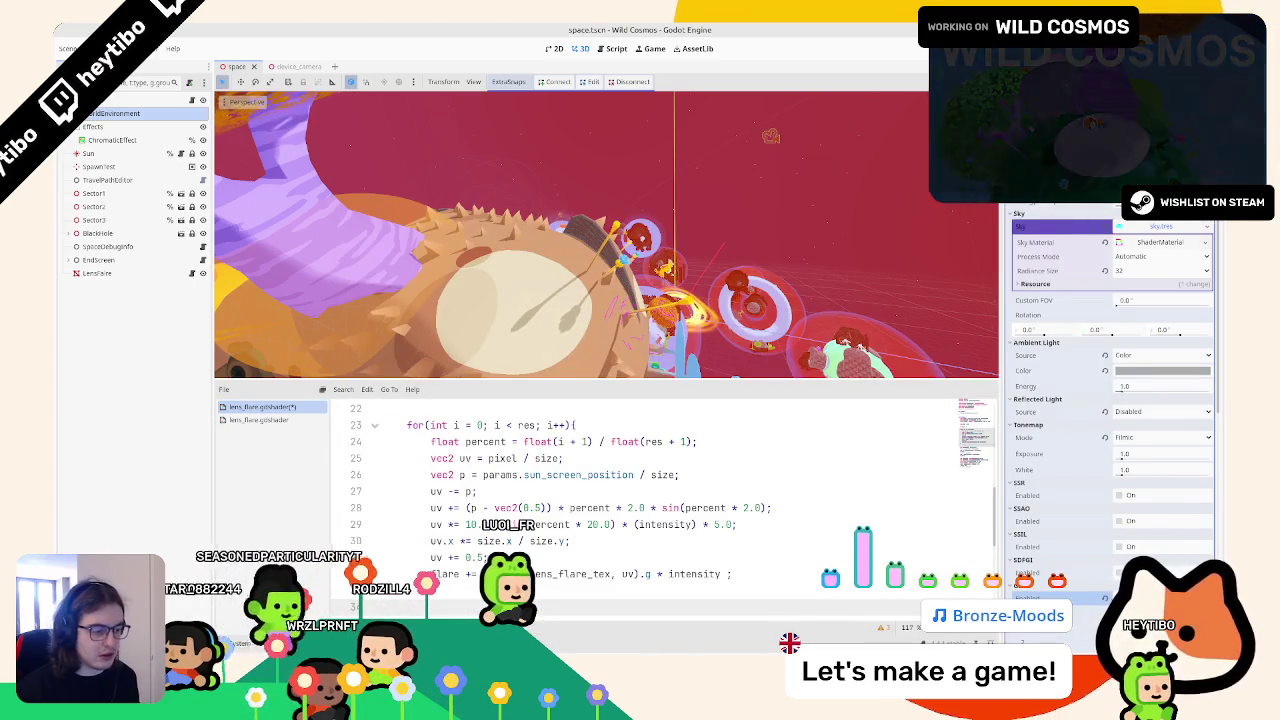
Step: Re-indent the pasted loop body and rename res to count in the loop header
{"action": "key", "text": "shift+Up"}
{"action": "key", "text": "shift+Up"}
{"action": "key", "text": "shift+Up"}
{"action": "key", "text": "shift+Down"}
{"action": "key", "text": "shift+Tab"}
{"action": "key", "text": "shift+Tab"}
{"action": "key", "text": "Tab"}
{"action": "key", "text": "Tab"}
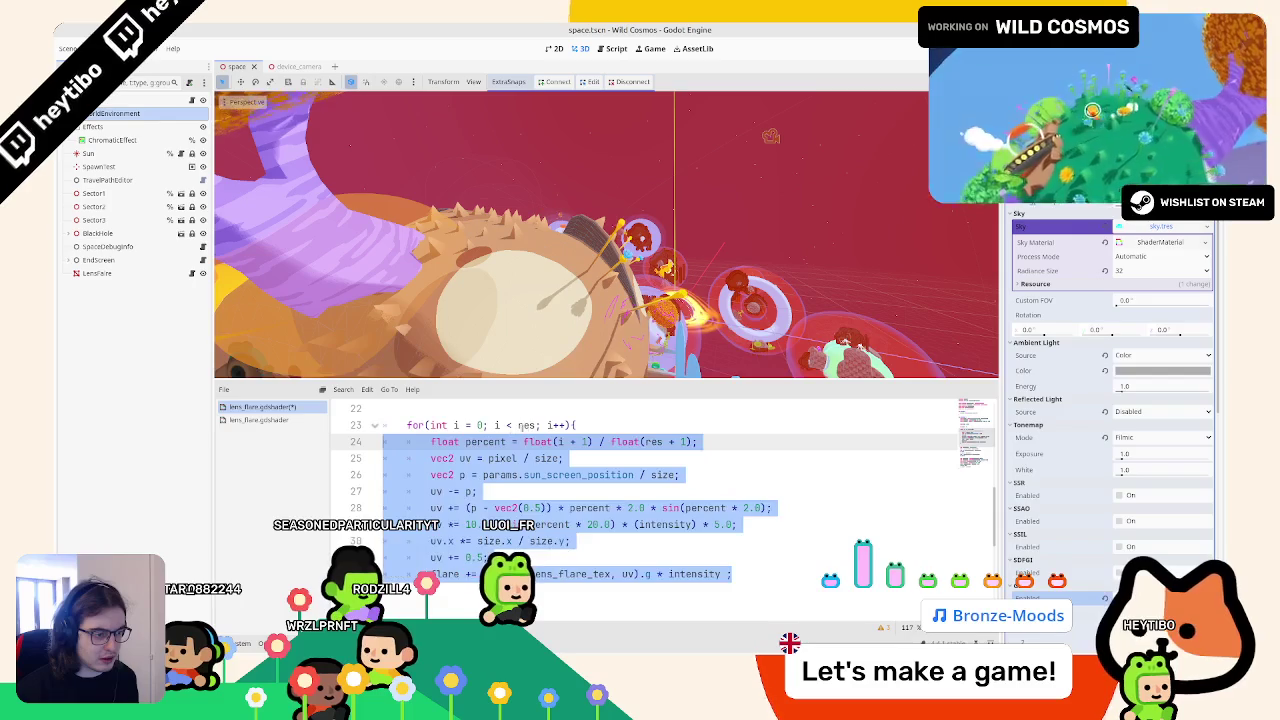
{"action": "double_click", "coordinate": [527, 425]}
{"action": "key", "text": "ctrl+d"}
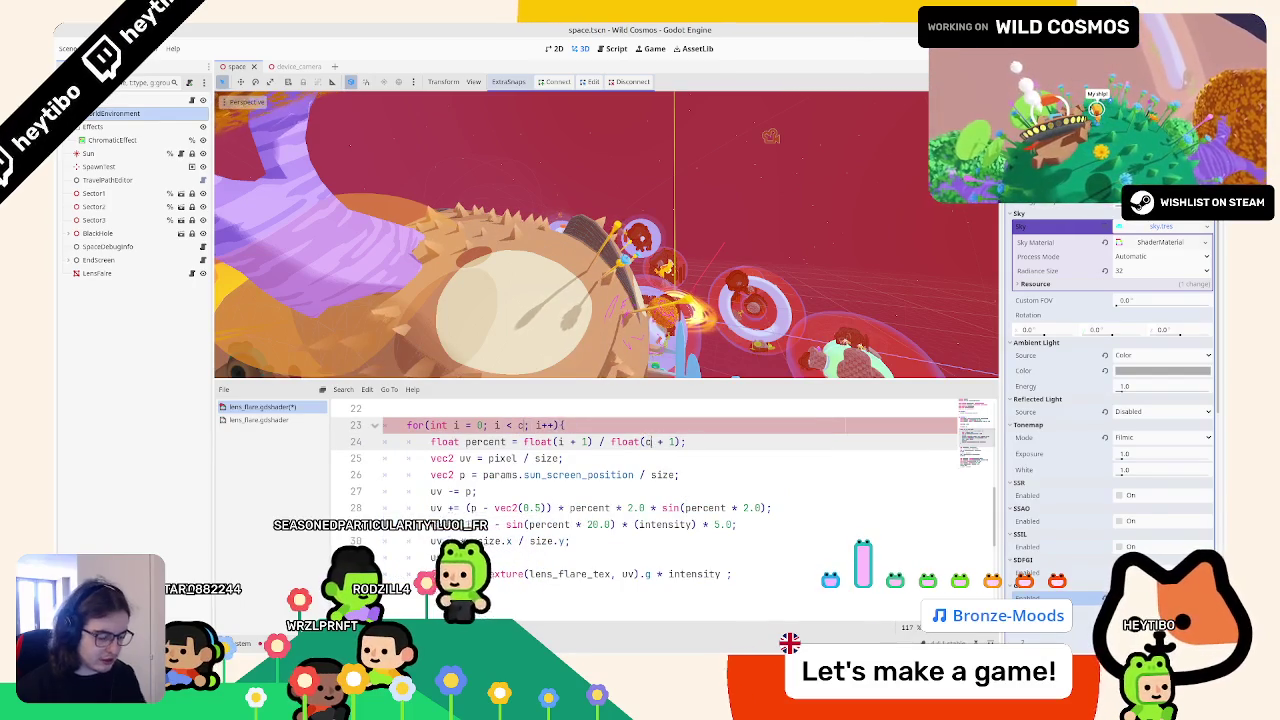
{"action": "type", "text": "ount"}
{"action": "key", "text": "Escape"}
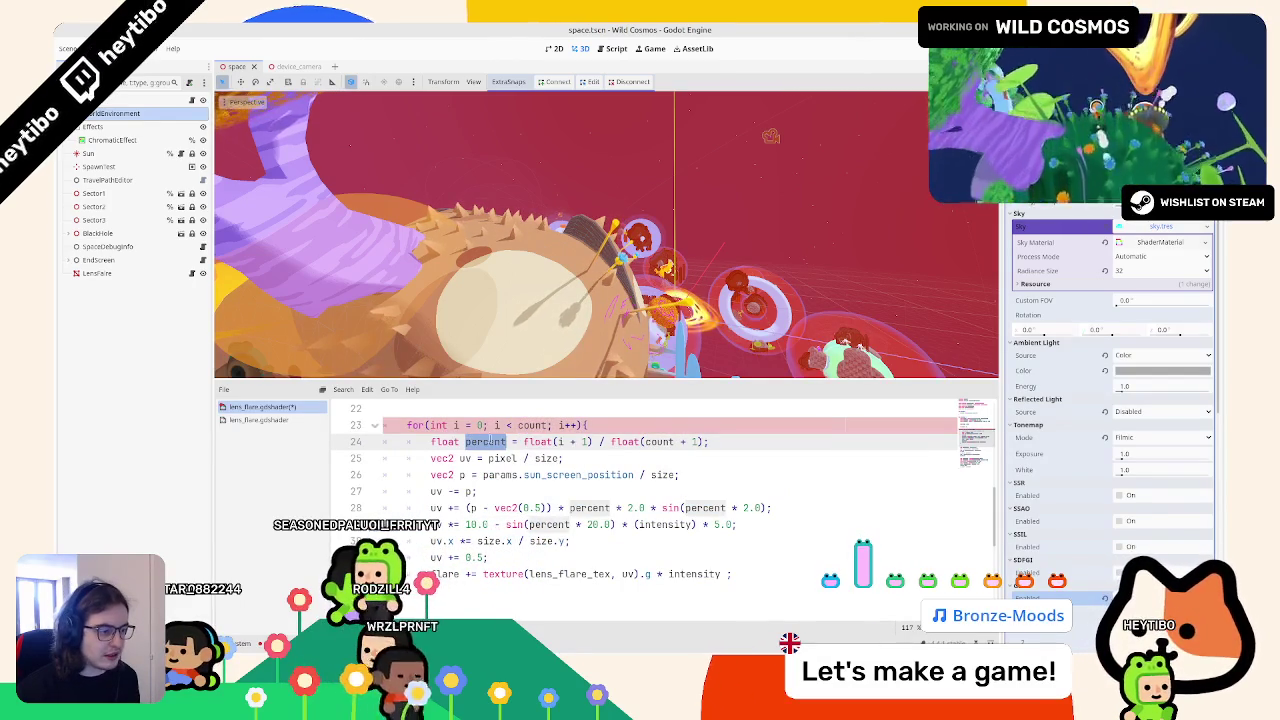
Step: Check the sun_screen_position uses and place the caret on the loop's uv declaration
{"action": "left_click", "coordinate": [484, 475], "text": "shift"}
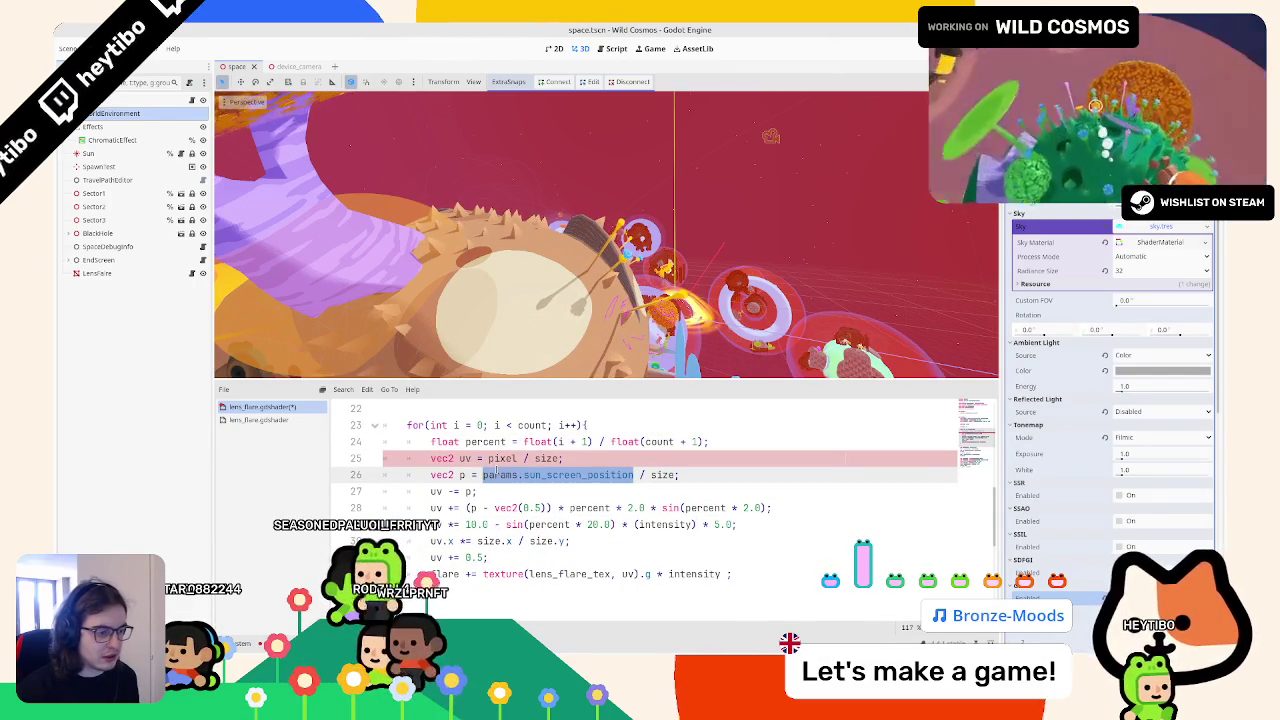
{"action": "scroll", "coordinate": [612, 487], "scroll_direction": "down", "scroll_amount": 3}
{"action": "double_click", "coordinate": [508, 524]}
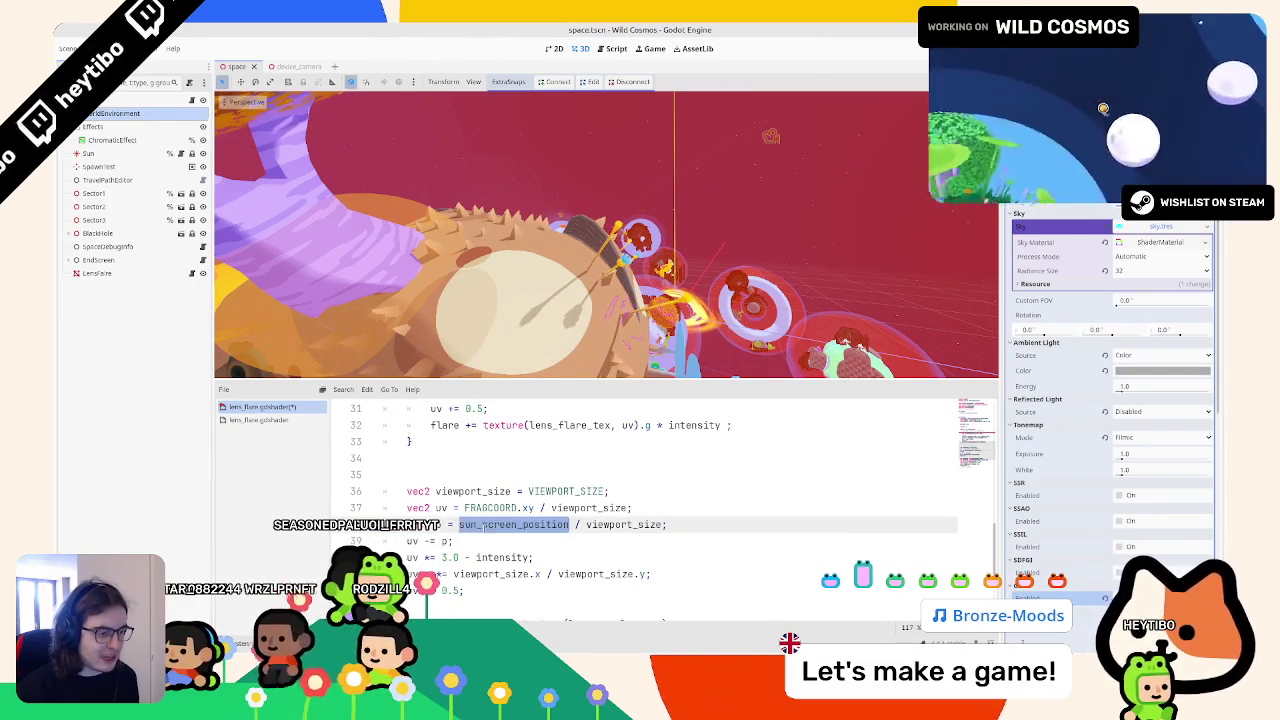
{"action": "scroll", "coordinate": [600, 500], "scroll_direction": "up", "scroll_amount": 4}
{"action": "scroll", "coordinate": [600, 500], "scroll_direction": "down", "scroll_amount": 3}
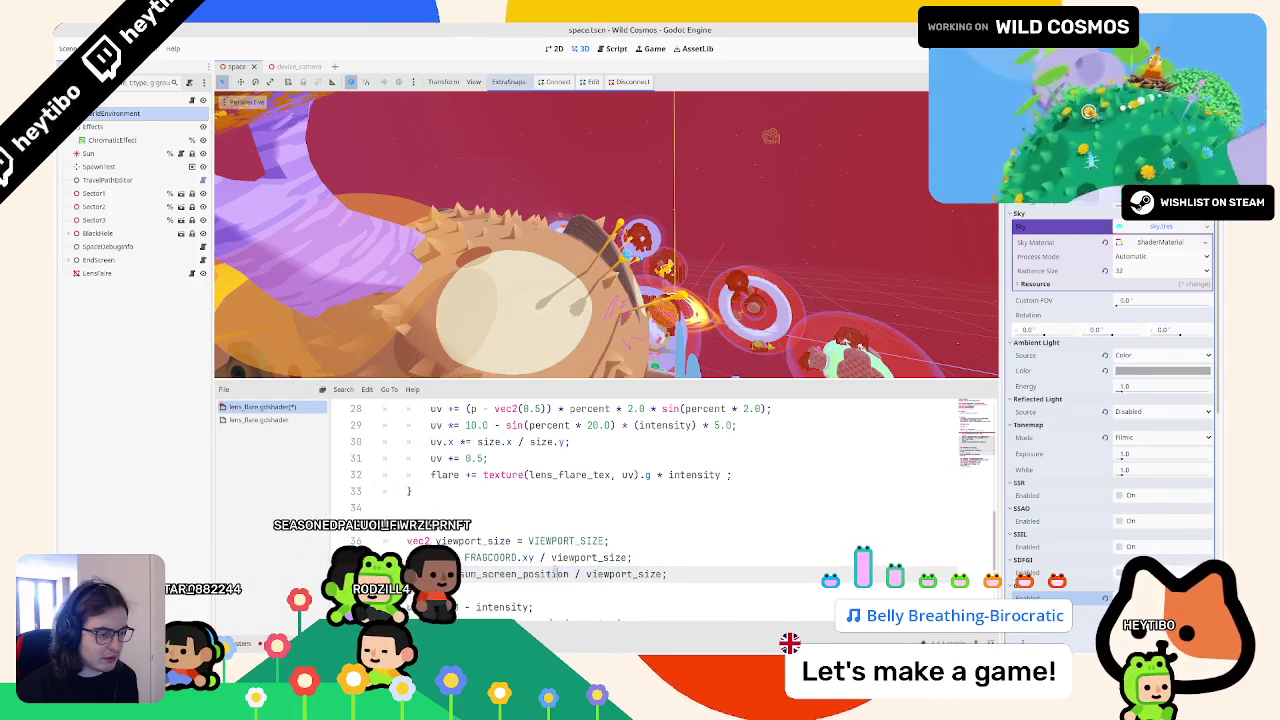
{"action": "scroll", "coordinate": [597, 568], "scroll_direction": "up", "scroll_amount": 4}
{"action": "scroll", "coordinate": [520, 540], "scroll_direction": "down", "scroll_amount": 3}
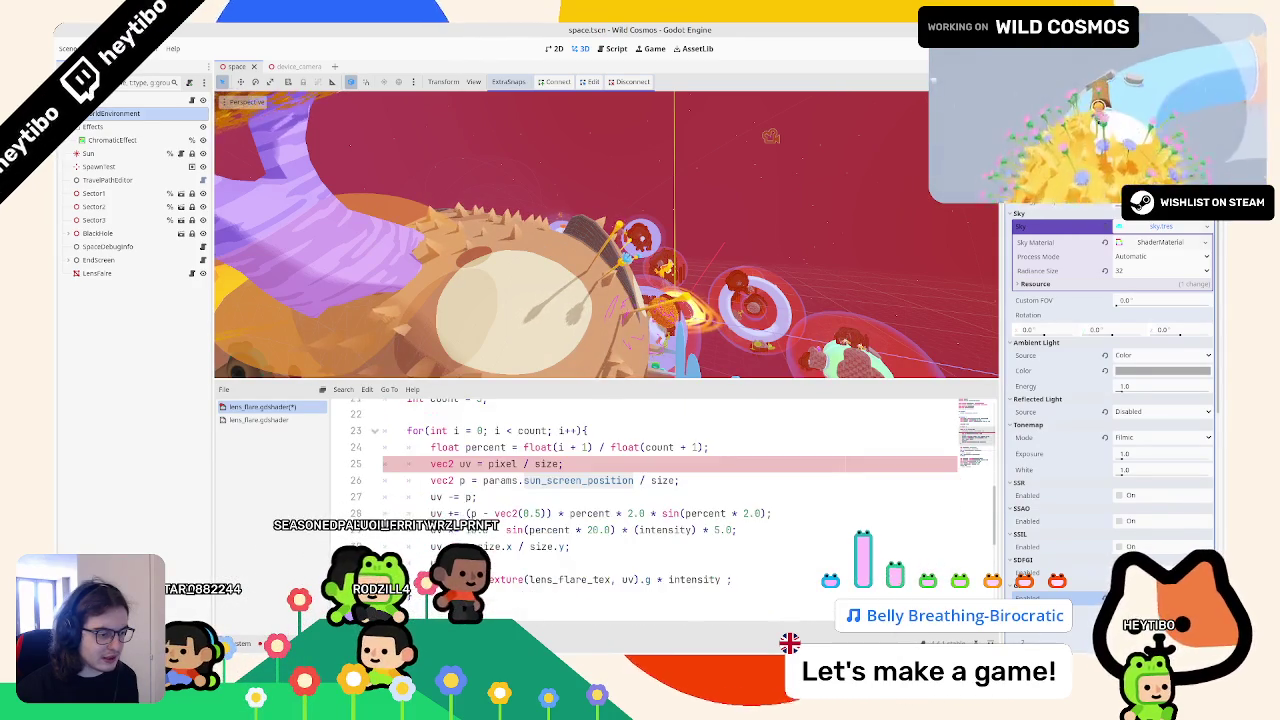
{"action": "scroll", "coordinate": [466, 500], "scroll_direction": "up", "scroll_amount": 1}
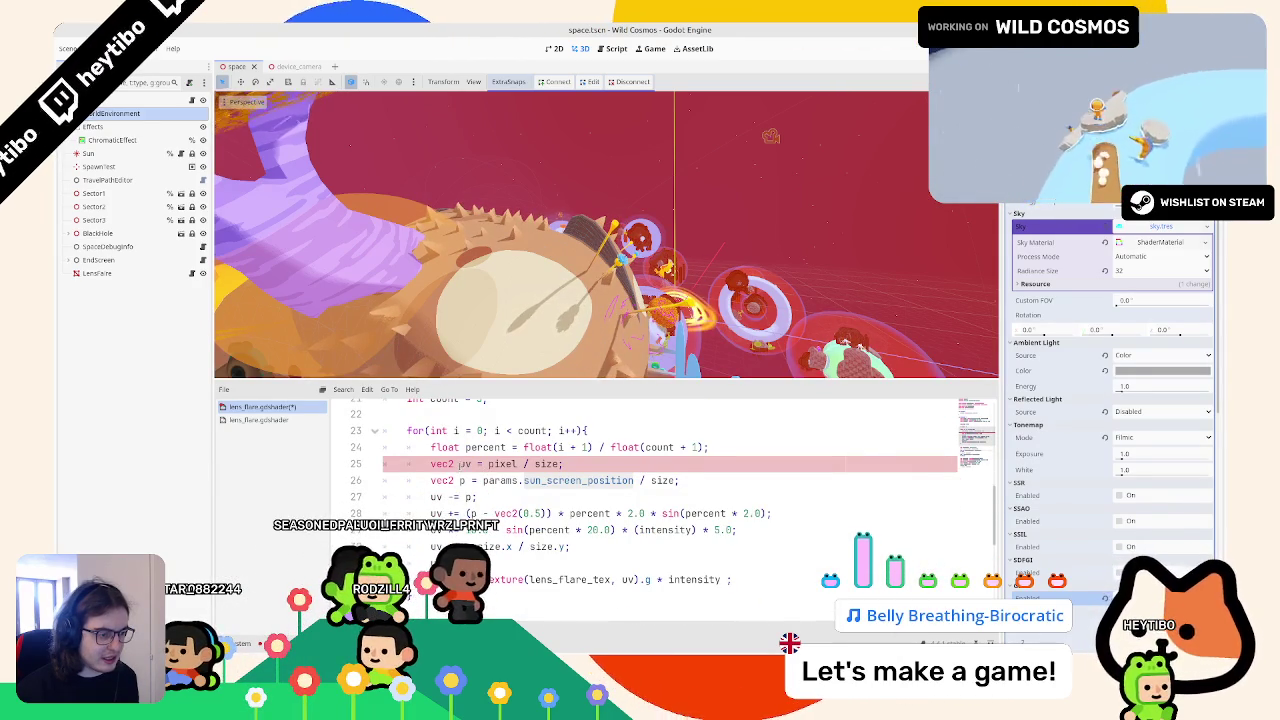
{"action": "left_click", "coordinate": [460, 463]}
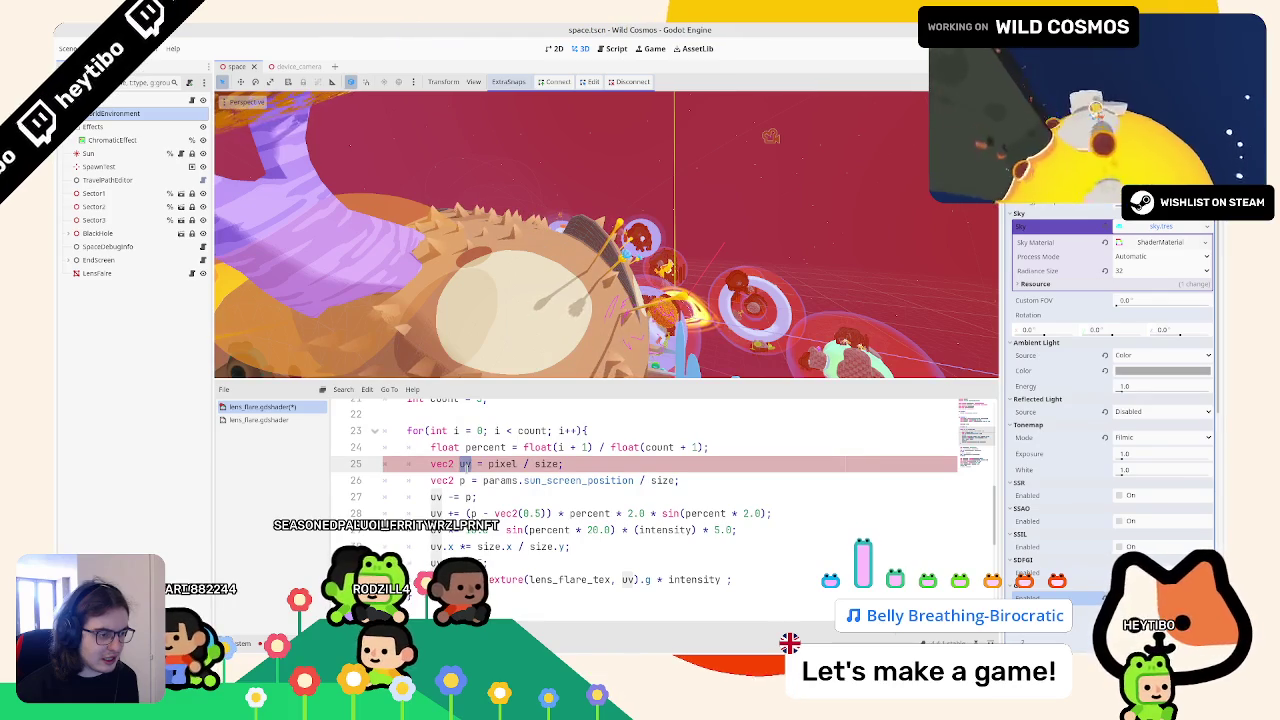
{"action": "scroll", "coordinate": [463, 464], "scroll_direction": "down", "scroll_amount": 6}
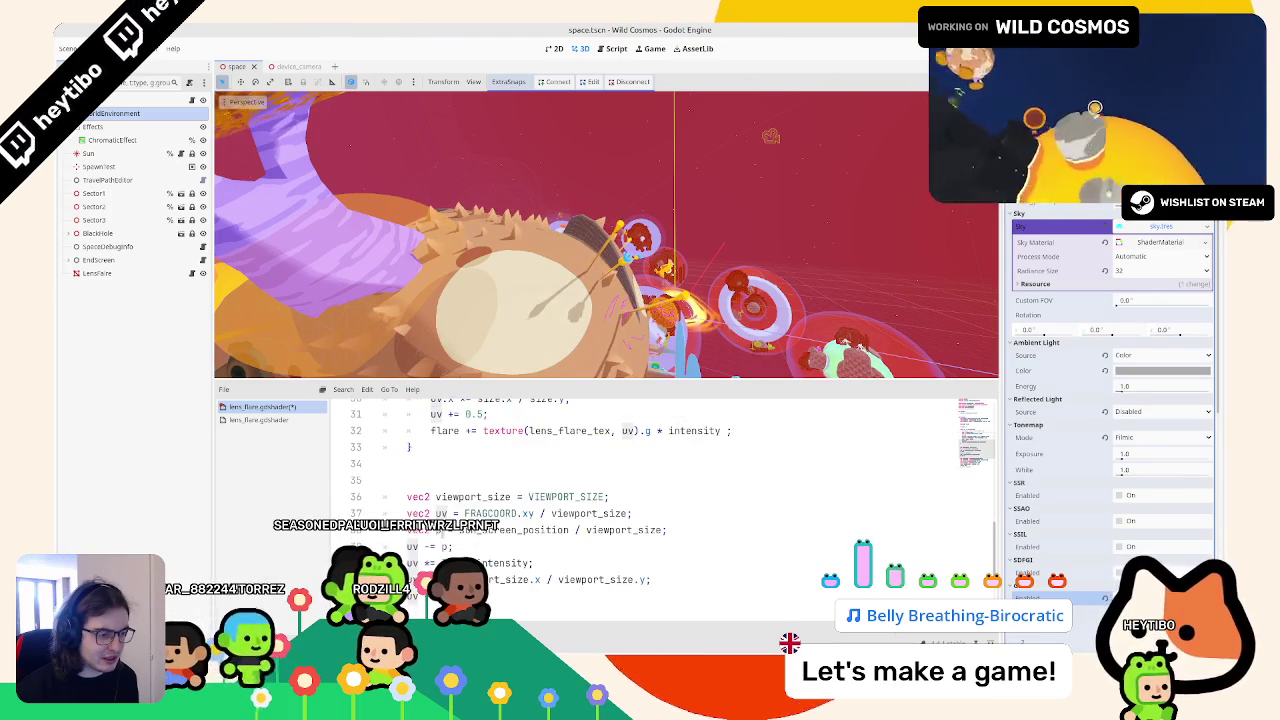
{"action": "scroll", "coordinate": [463, 464], "scroll_direction": "up", "scroll_amount": 3}
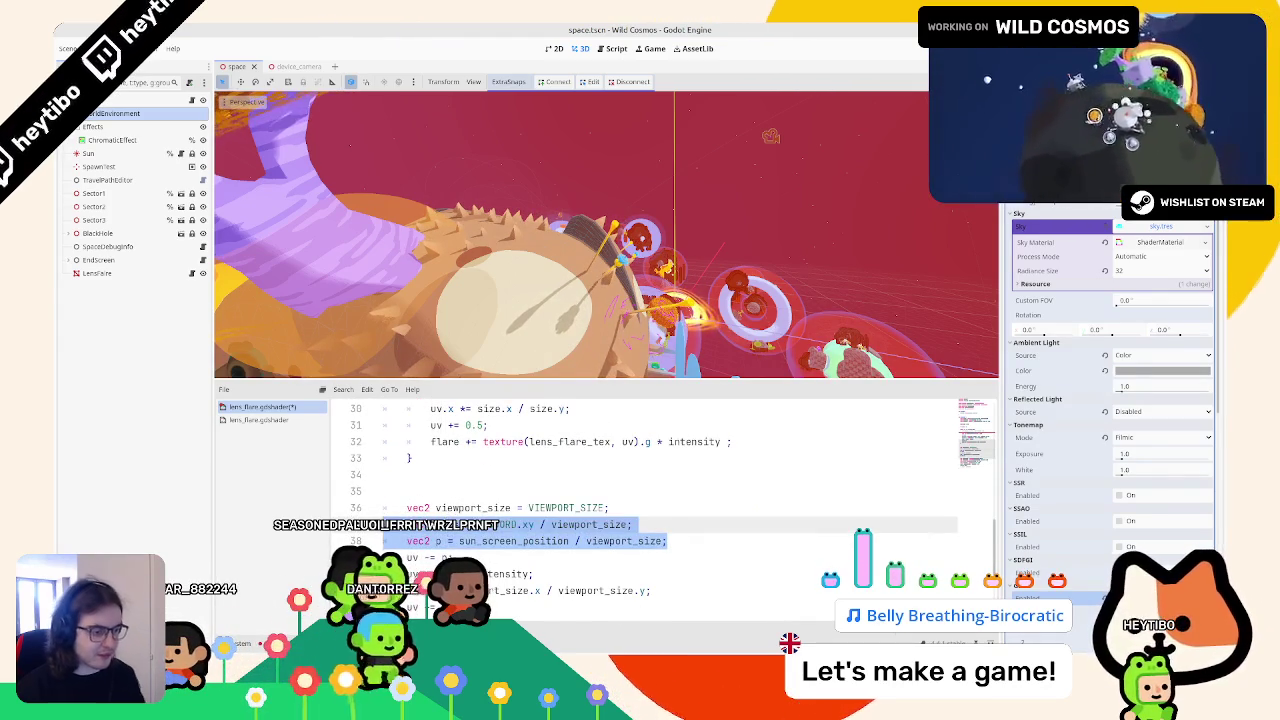
Step: Paste the viewport-based uv and p lines above the flare setup, with viewport_size moved above them
{"action": "scroll", "coordinate": [462, 518], "scroll_direction": "up", "scroll_amount": 6}
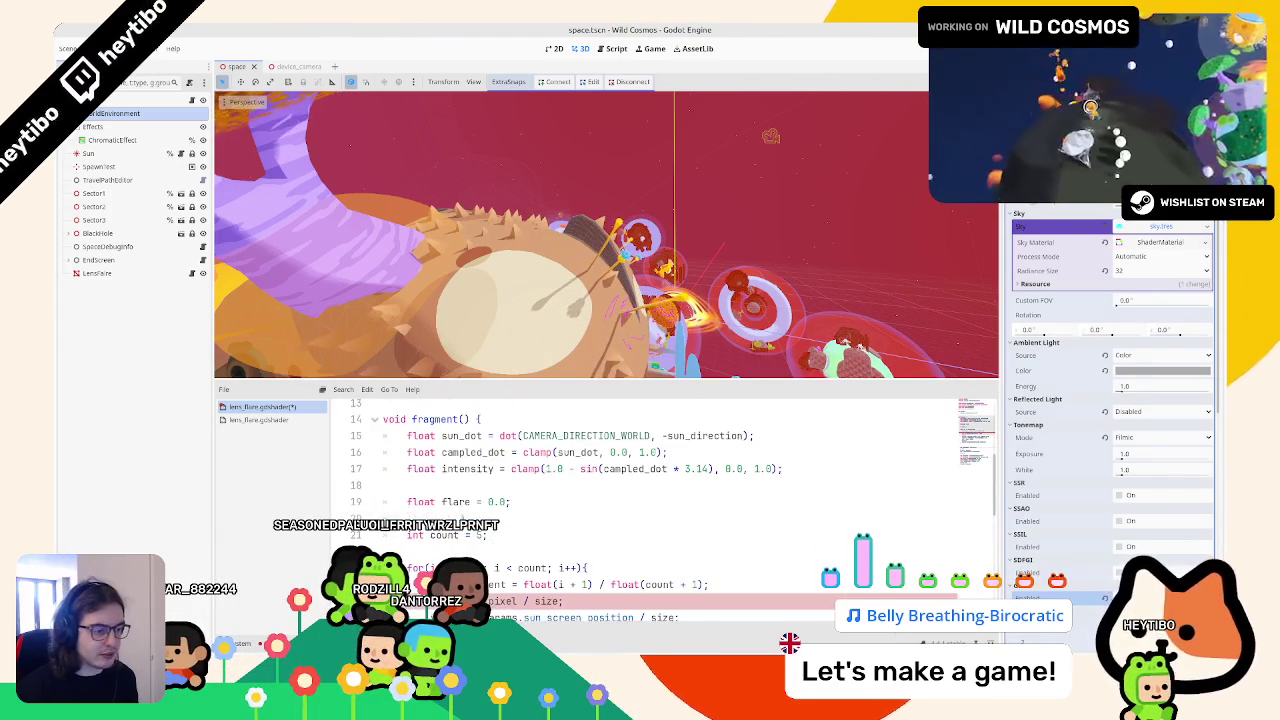
{"action": "left_click", "coordinate": [462, 518]}
{"action": "key", "text": "ctrl+v"}
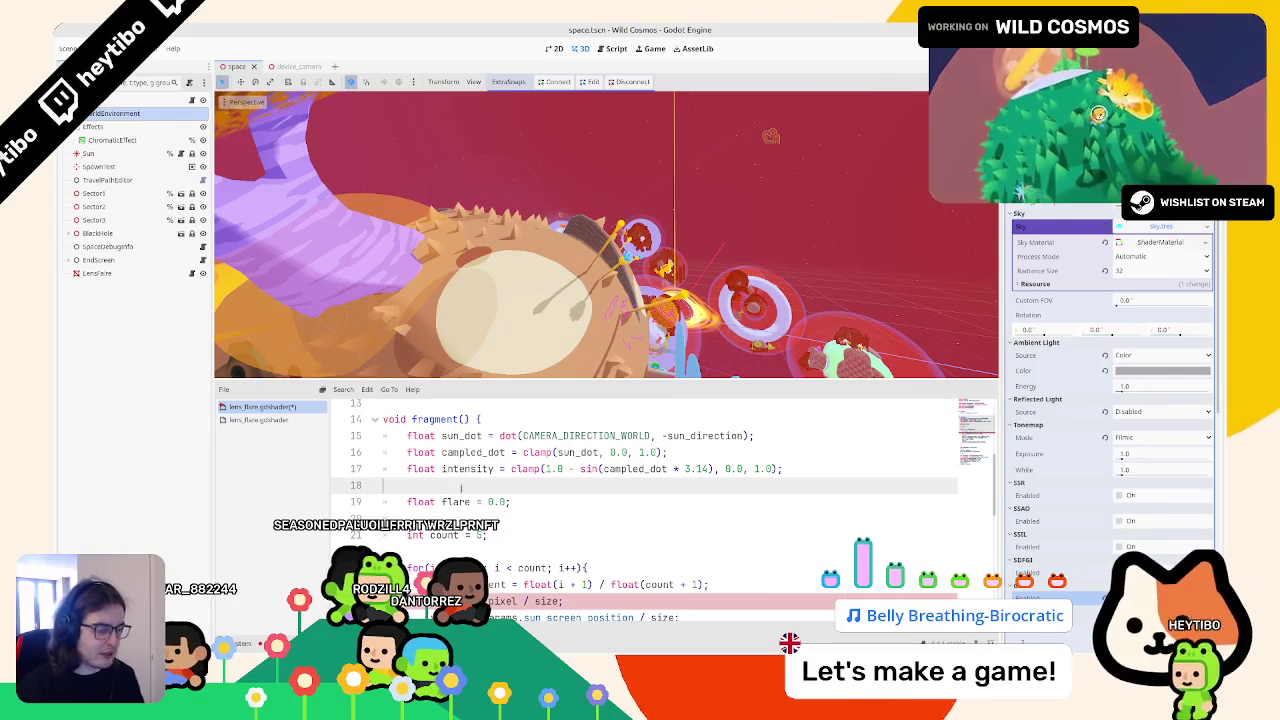
{"action": "scroll", "coordinate": [463, 490], "scroll_direction": "down", "scroll_amount": 4}
{"action": "scroll", "coordinate": [463, 490], "scroll_direction": "down", "scroll_amount": 3}
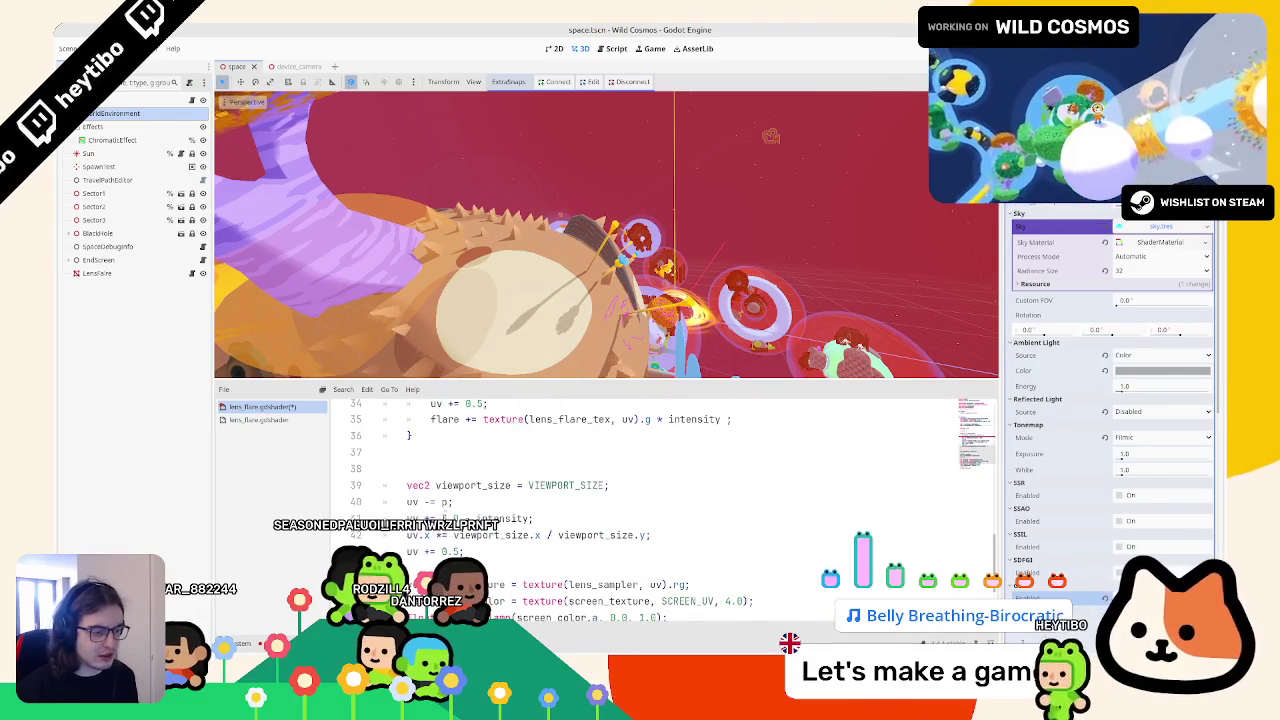
{"action": "left_click", "coordinate": [458, 486]}
{"action": "triple_click", "coordinate": [458, 486]}
{"action": "key", "text": "ctrl+x"}
{"action": "scroll", "coordinate": [458, 490], "scroll_direction": "up", "scroll_amount": 11}
{"action": "scroll", "coordinate": [458, 516], "scroll_direction": "down", "scroll_amount": 5}
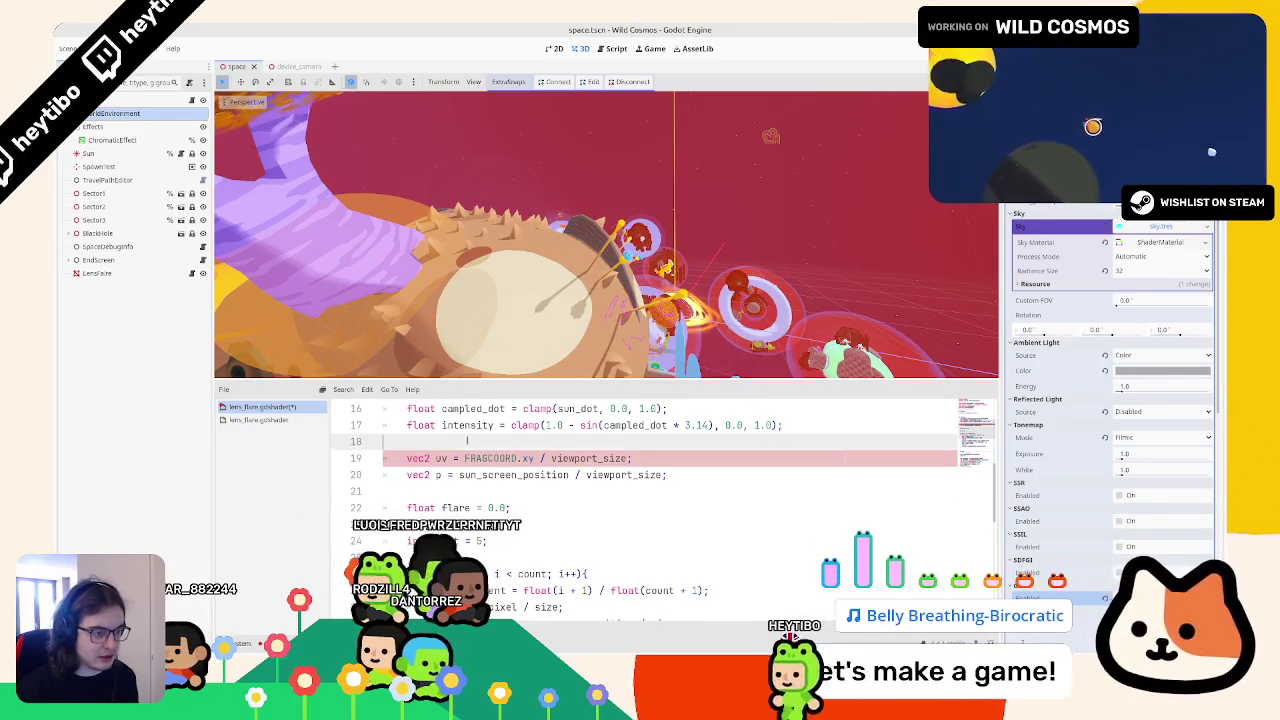
{"action": "left_click", "coordinate": [465, 441]}
{"action": "key", "text": "ctrl+v"}
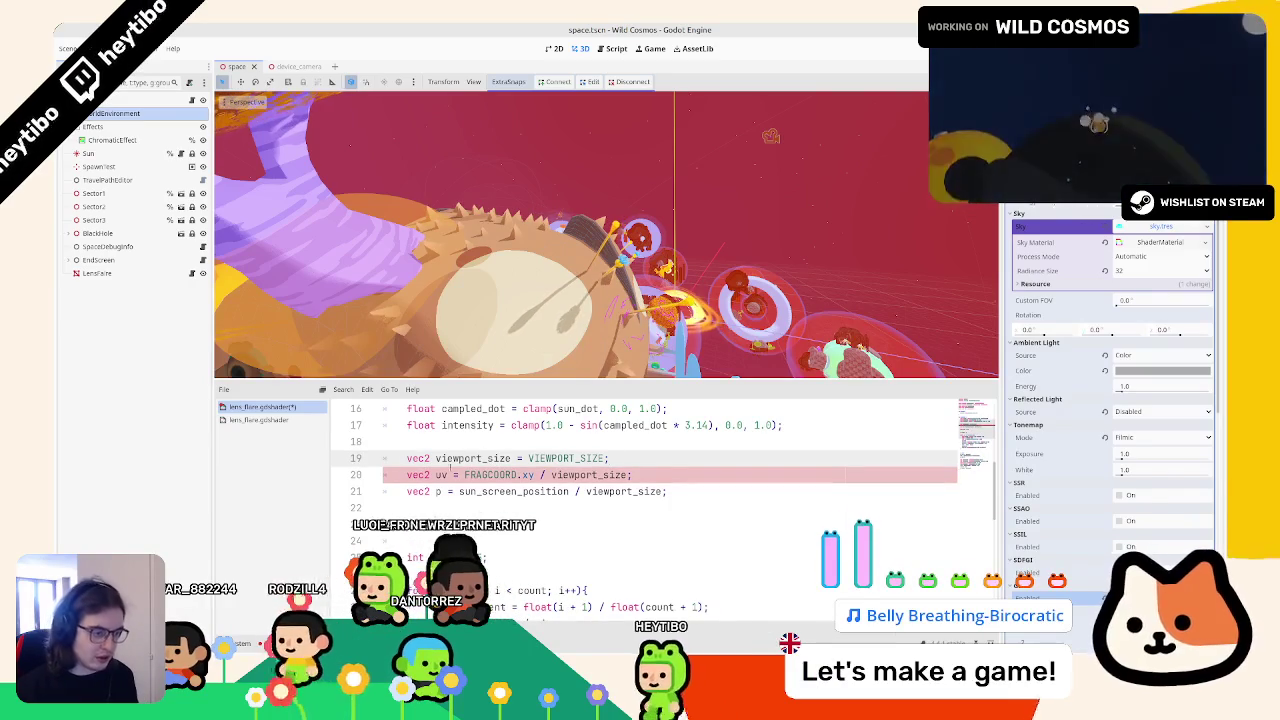
Step: Delete the loop's old pixel-based uv line and params-based p line
{"action": "double_click", "coordinate": [440, 475]}
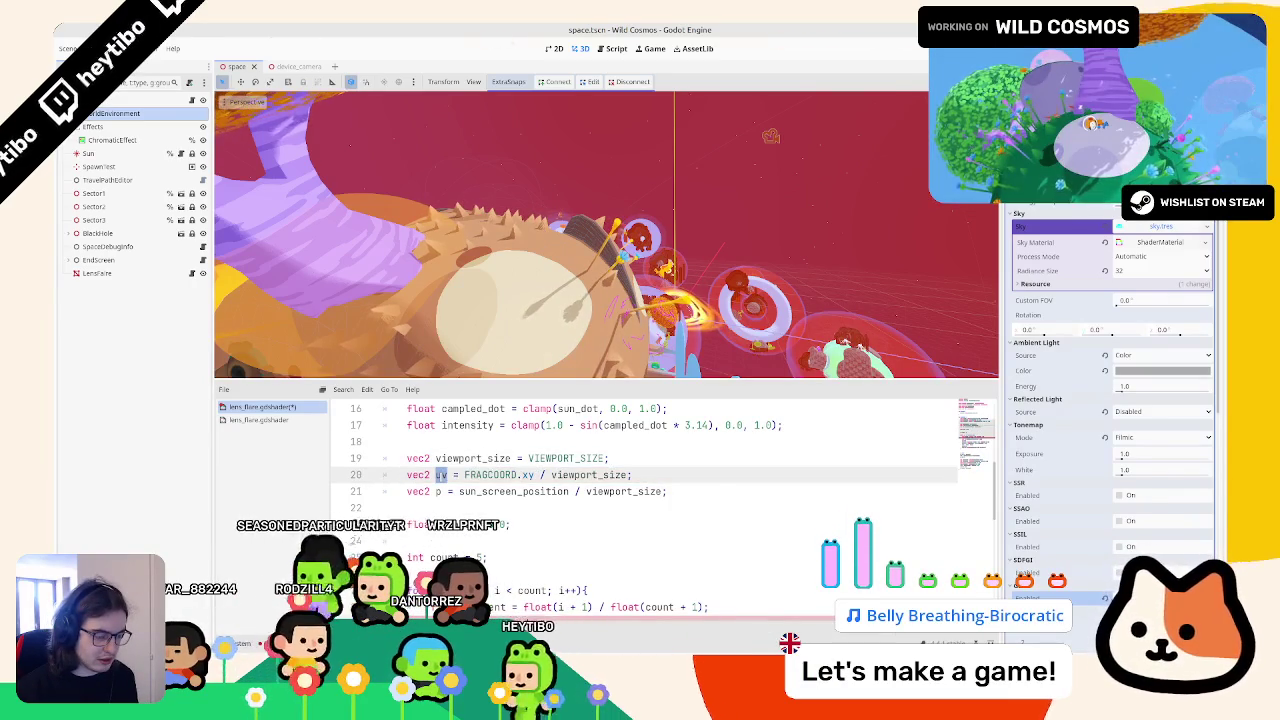
{"action": "scroll", "coordinate": [460, 478], "scroll_direction": "down", "scroll_amount": 3}
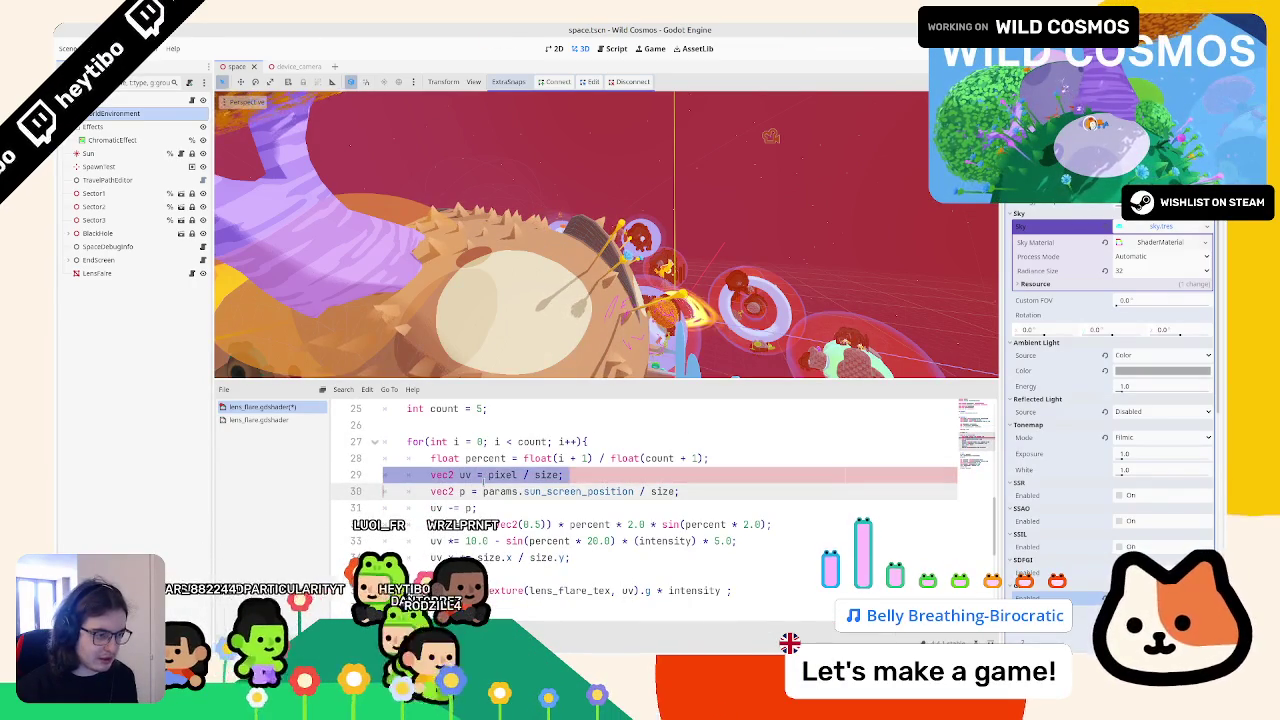
{"action": "key", "text": "ctrl+x"}
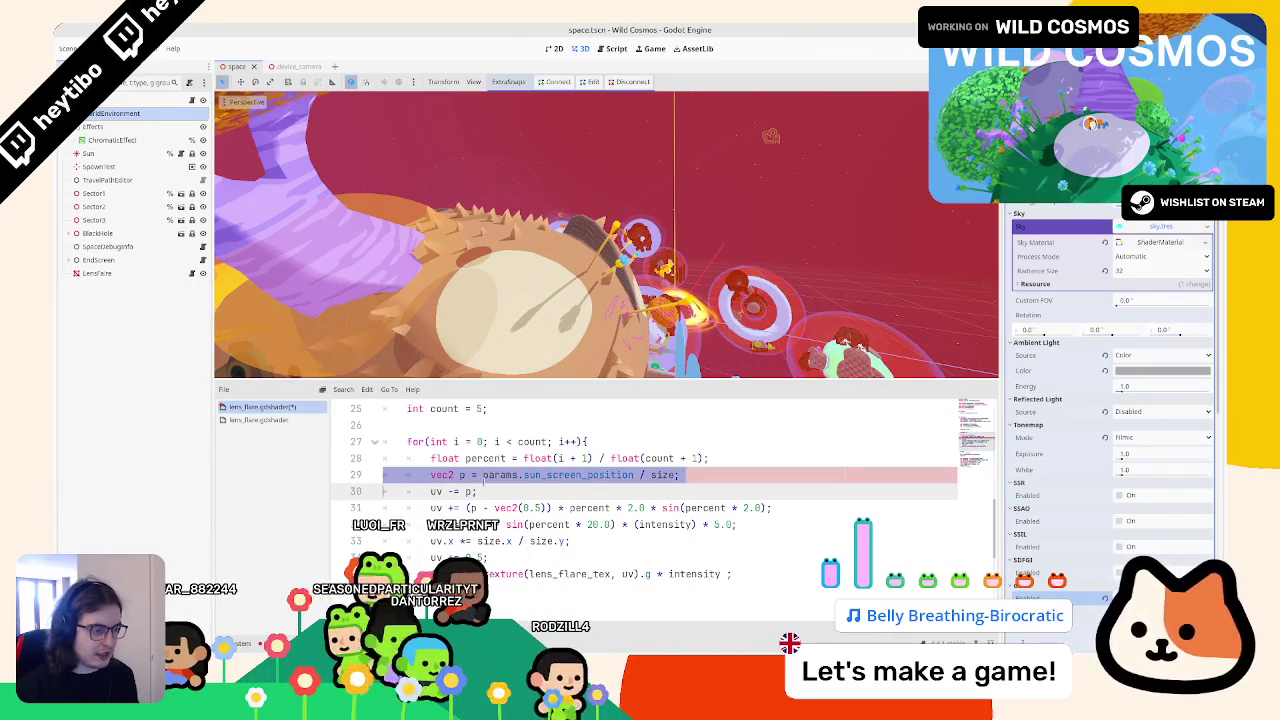
{"action": "key", "text": "ctrl+x"}
{"action": "scroll", "coordinate": [600, 480], "scroll_direction": "down", "scroll_amount": 3}
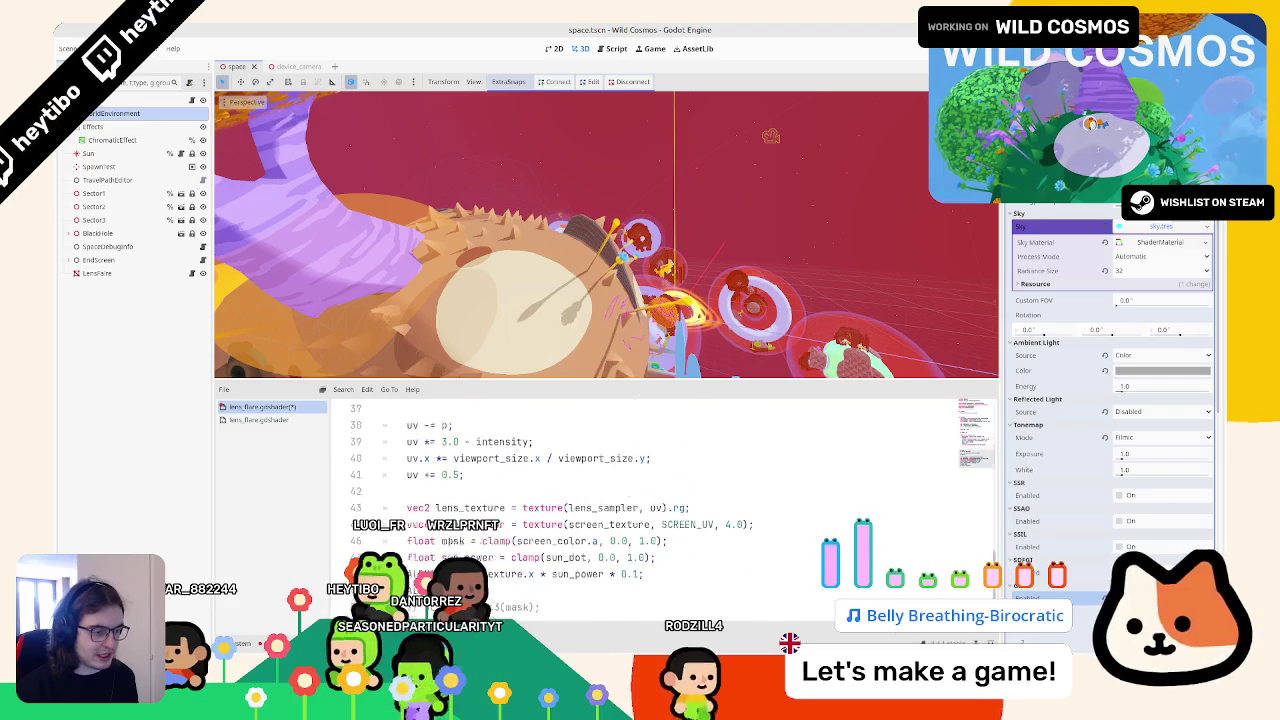
{"action": "scroll", "coordinate": [600, 480], "scroll_direction": "up", "scroll_amount": 3}
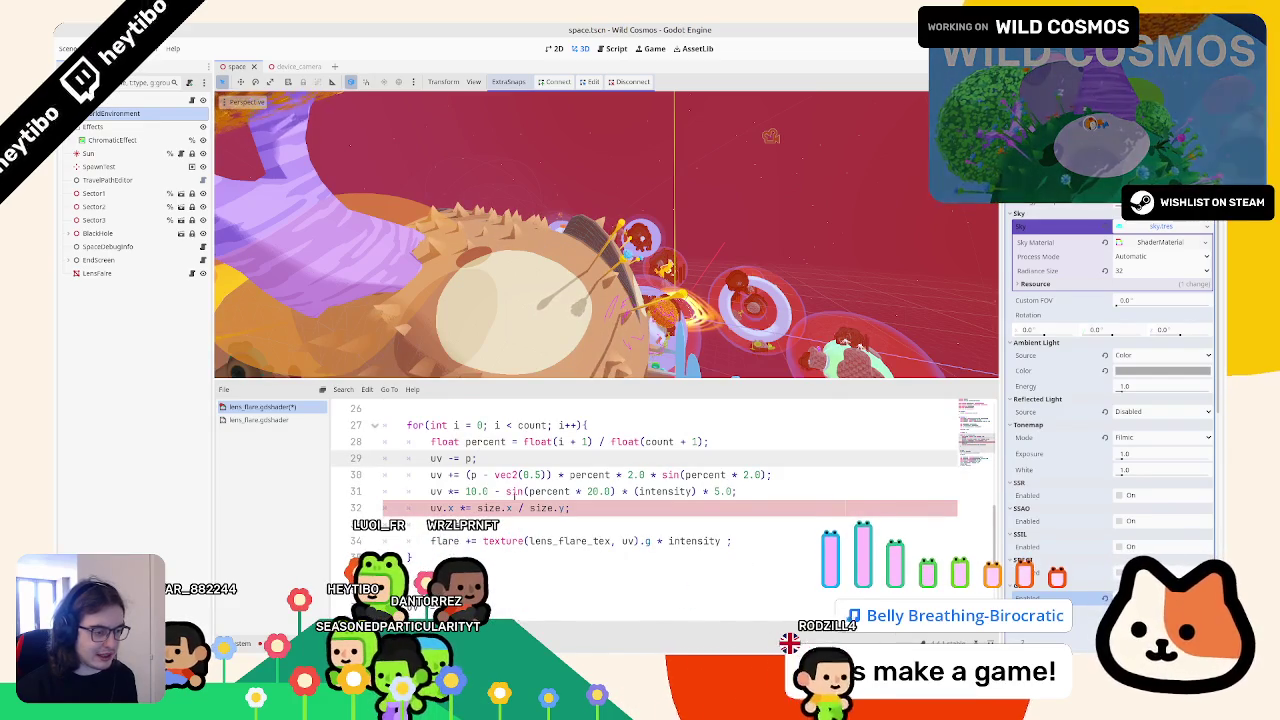
{"action": "scroll", "coordinate": [600, 480], "scroll_direction": "down", "scroll_amount": 2}
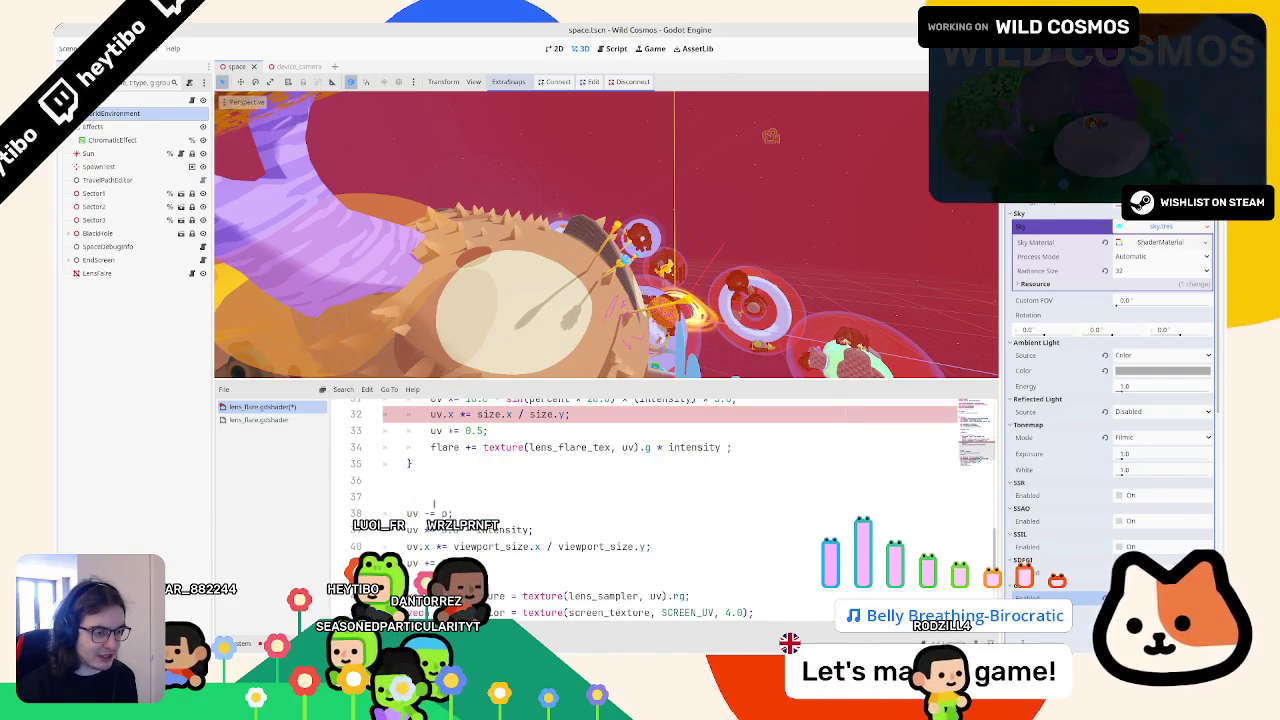
Step: Declare vec2 big_flare_uv = uv; after the loop and switch the following offset, scale and aspect lines to big_flare_uv
{"action": "left_click", "coordinate": [434, 502]}
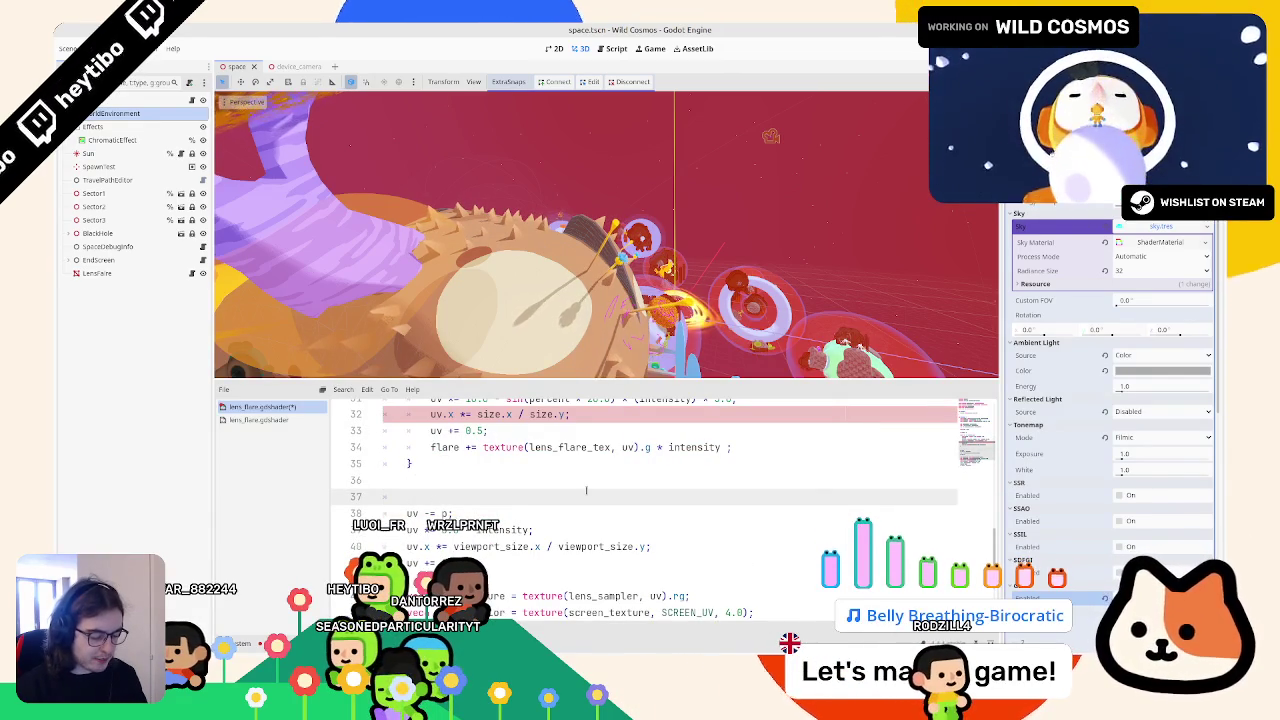
{"action": "type", "text": "vec2 big_"}
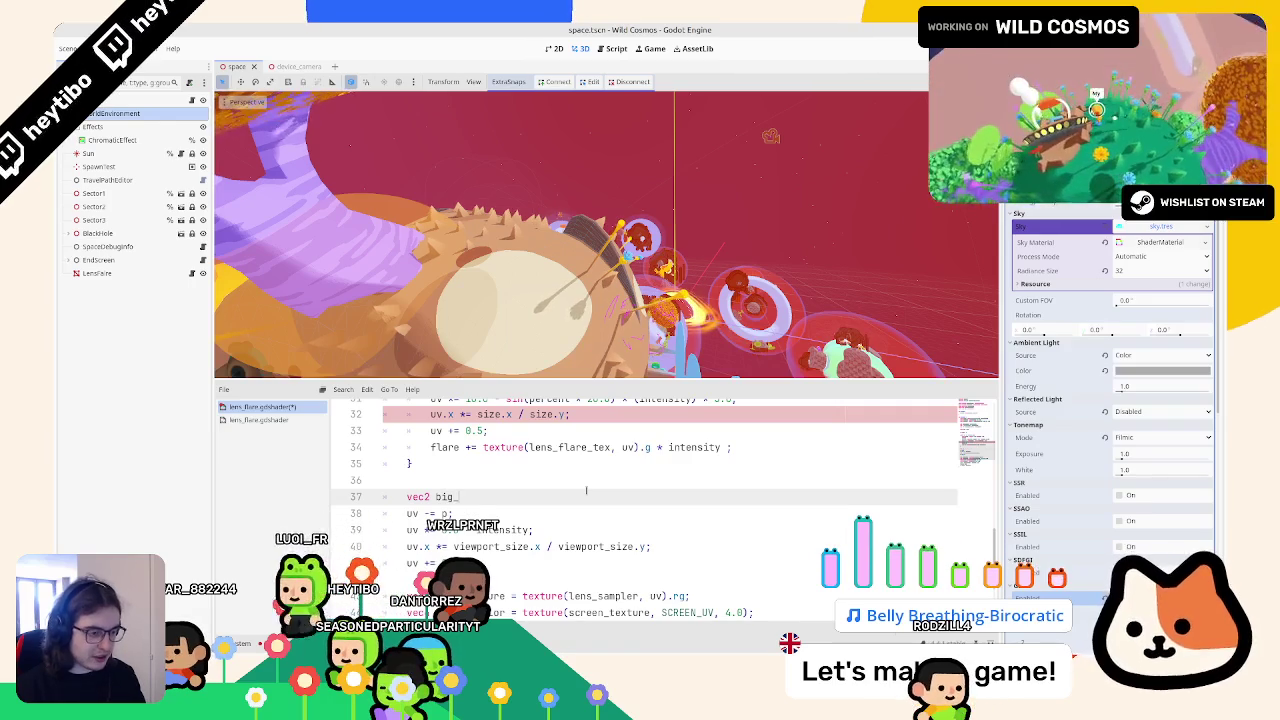
{"action": "type", "text": "flare_uv = u"}
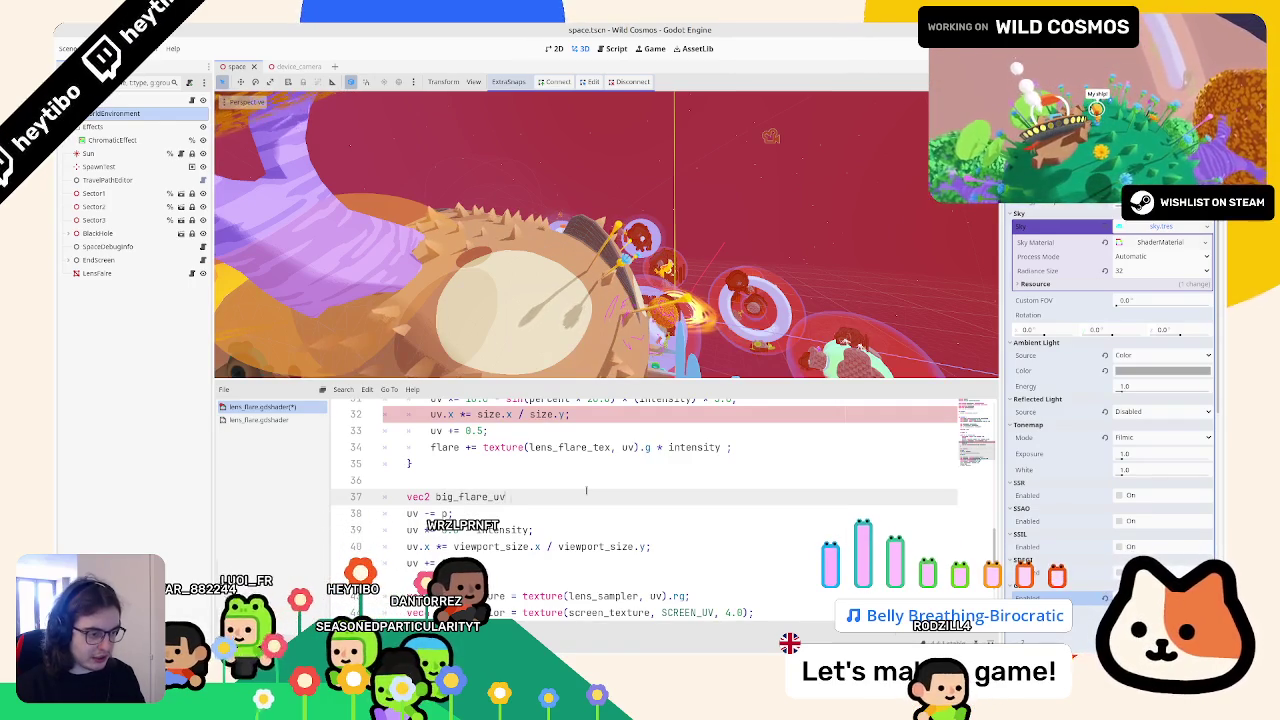
{"action": "type", "text": "v;"}
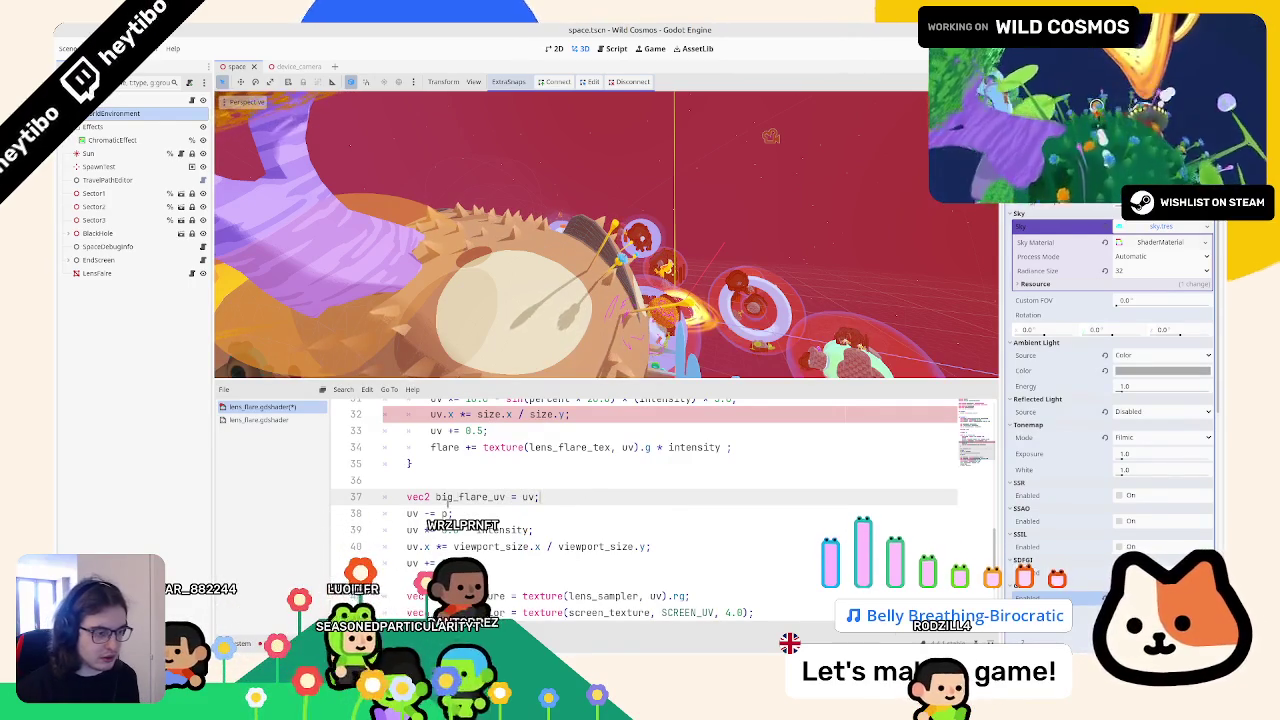
{"action": "left_click", "coordinate": [418, 513]}
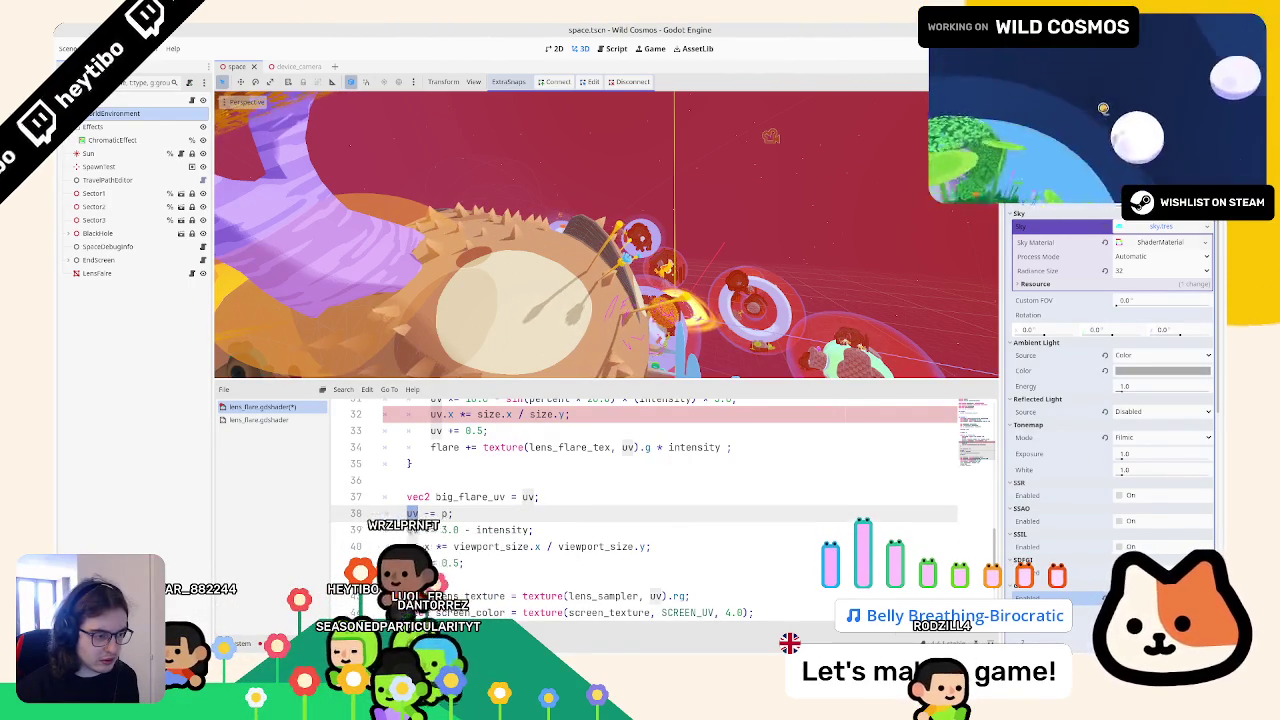
{"action": "key", "text": "ctrl+v"}
{"action": "double_click", "coordinate": [412, 530]}
{"action": "key", "text": "ctrl+v"}
{"action": "double_click", "coordinate": [412, 546]}
{"action": "key", "text": "ctrl+v"}
{"action": "double_click", "coordinate": [412, 562]}
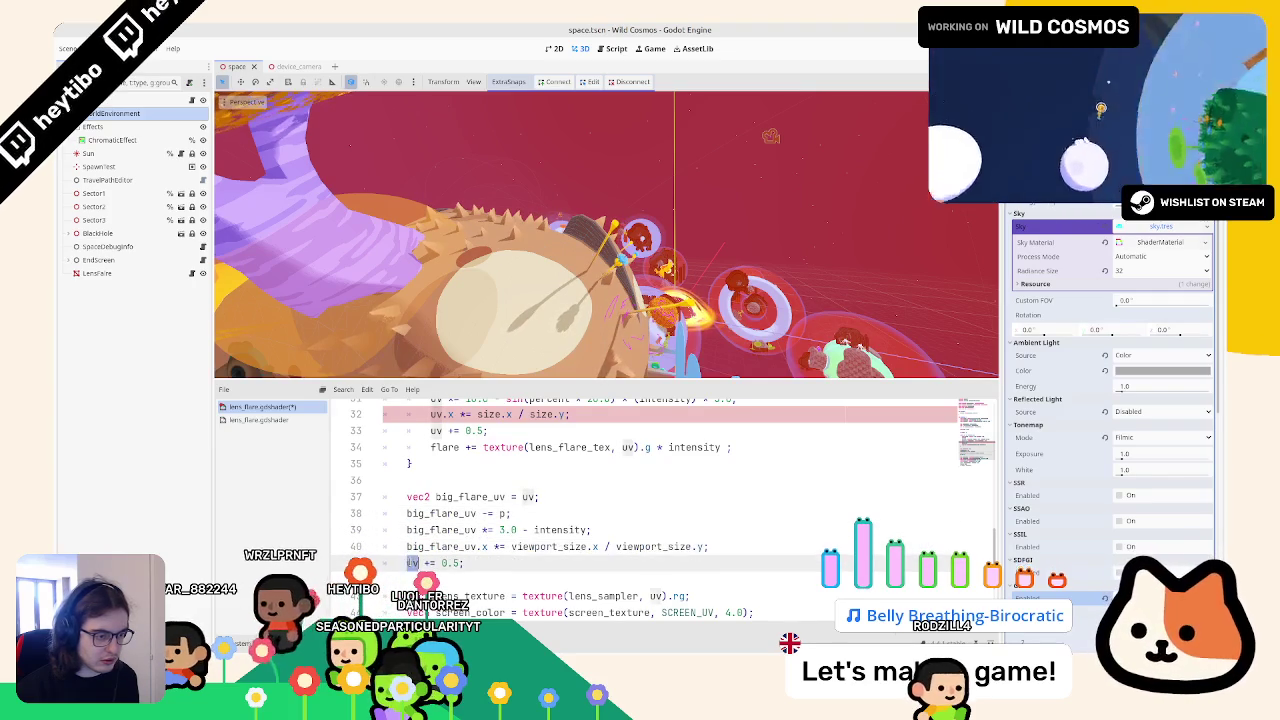
{"action": "scroll", "coordinate": [451, 572], "scroll_direction": "up", "scroll_amount": 3}
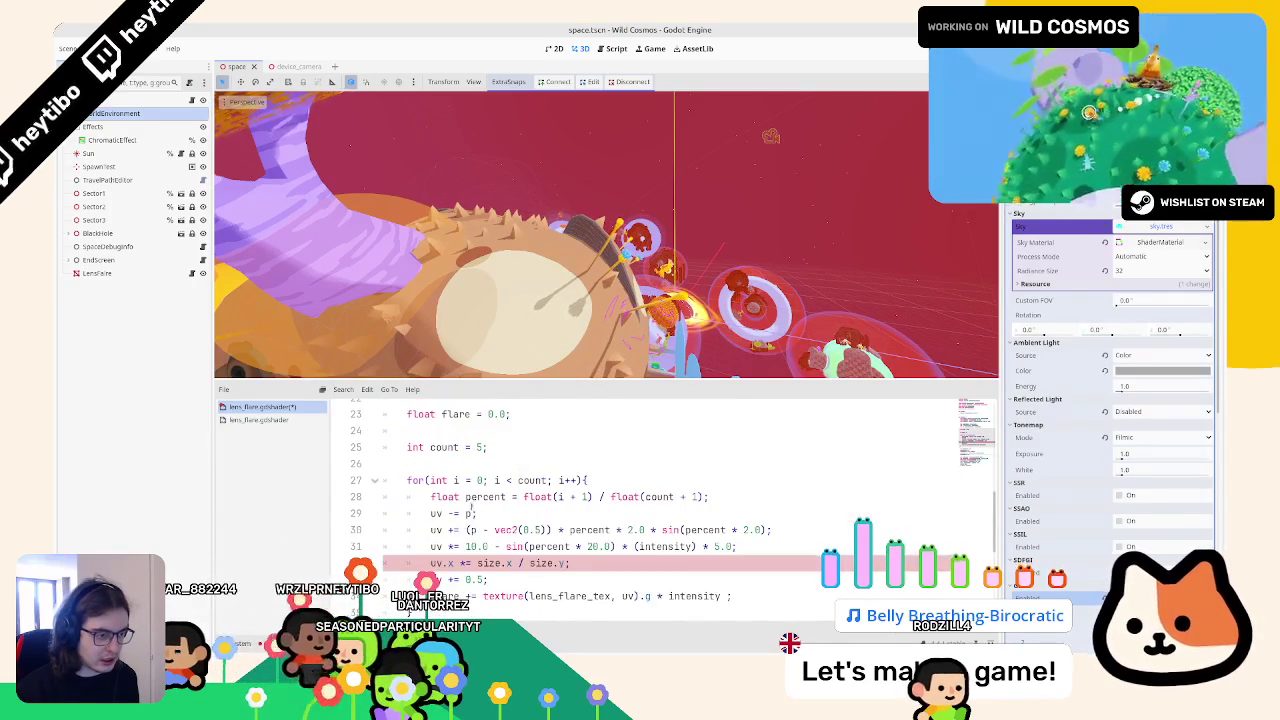
Step: Open a new line inside the flare loop after the percent line
{"action": "left_click", "coordinate": [795, 513]}
{"action": "left_click", "coordinate": [777, 502]}
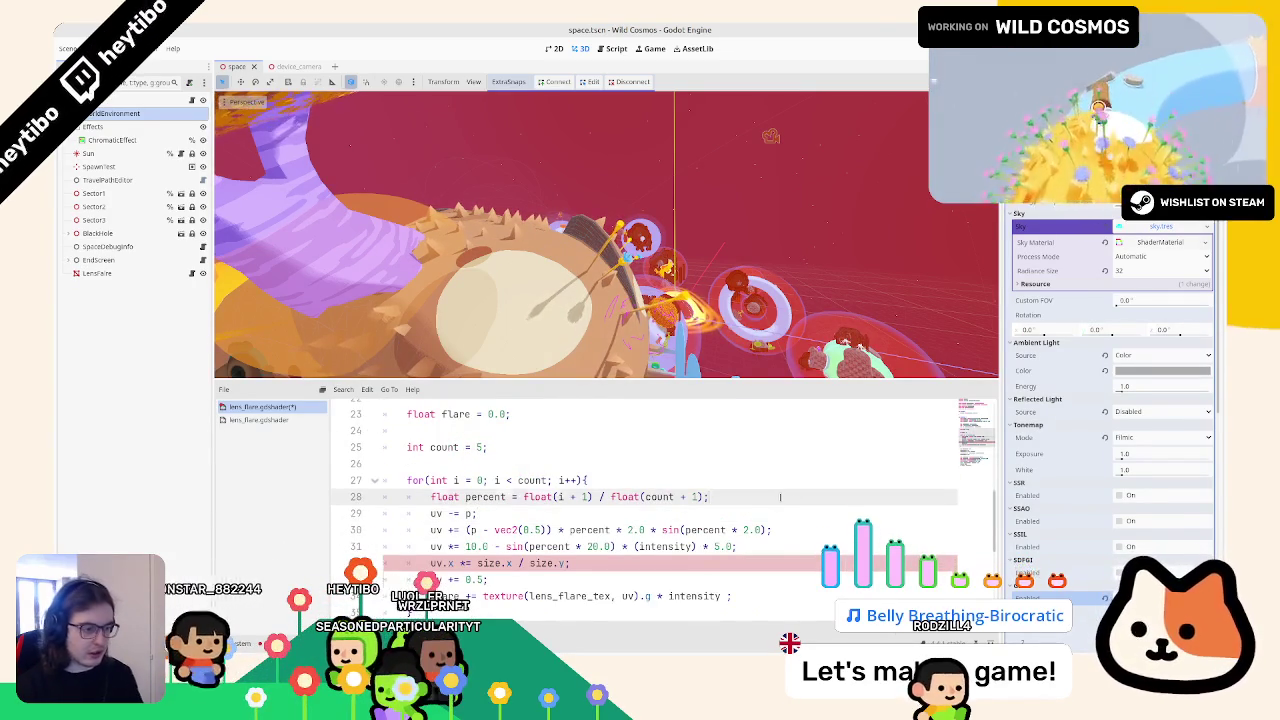
{"action": "key", "text": "Return"}
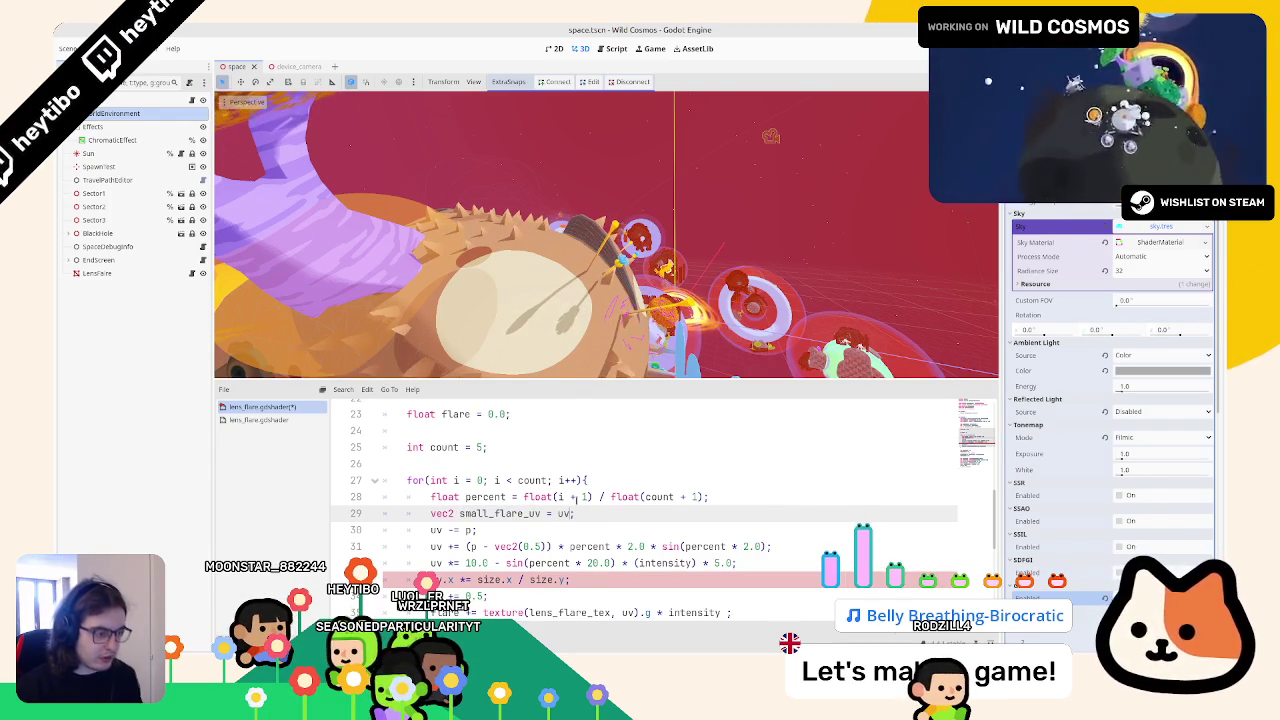
Step: Build small_flare_uv from uv - p and delete the leftover uv -= p lines
{"action": "type", "text": "p"}
{"action": "scroll", "coordinate": [478, 508], "scroll_direction": "down", "scroll_amount": 5}
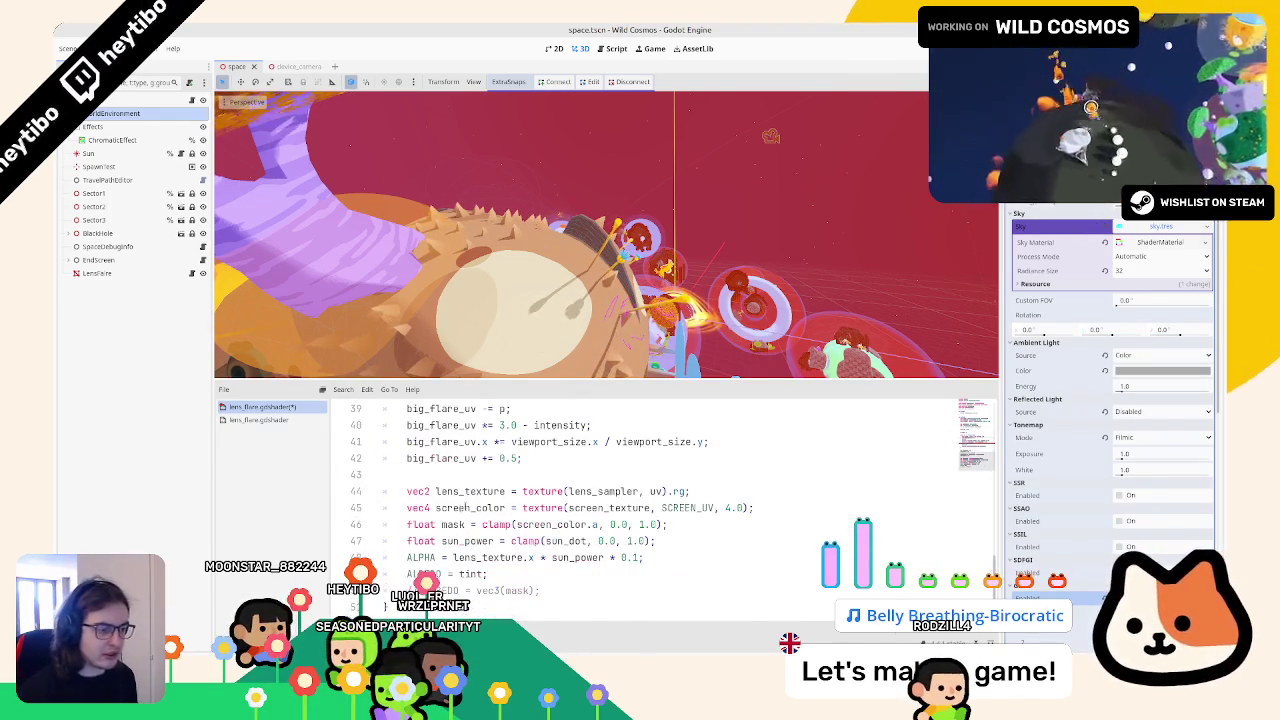
{"action": "scroll", "coordinate": [456, 520], "scroll_direction": "up", "scroll_amount": 1}
{"action": "left_click_drag", "start_coordinate": [510, 458], "coordinate": [407, 458]}
{"action": "key", "text": "BackSpace"}
{"action": "key", "text": "BackSpace"}
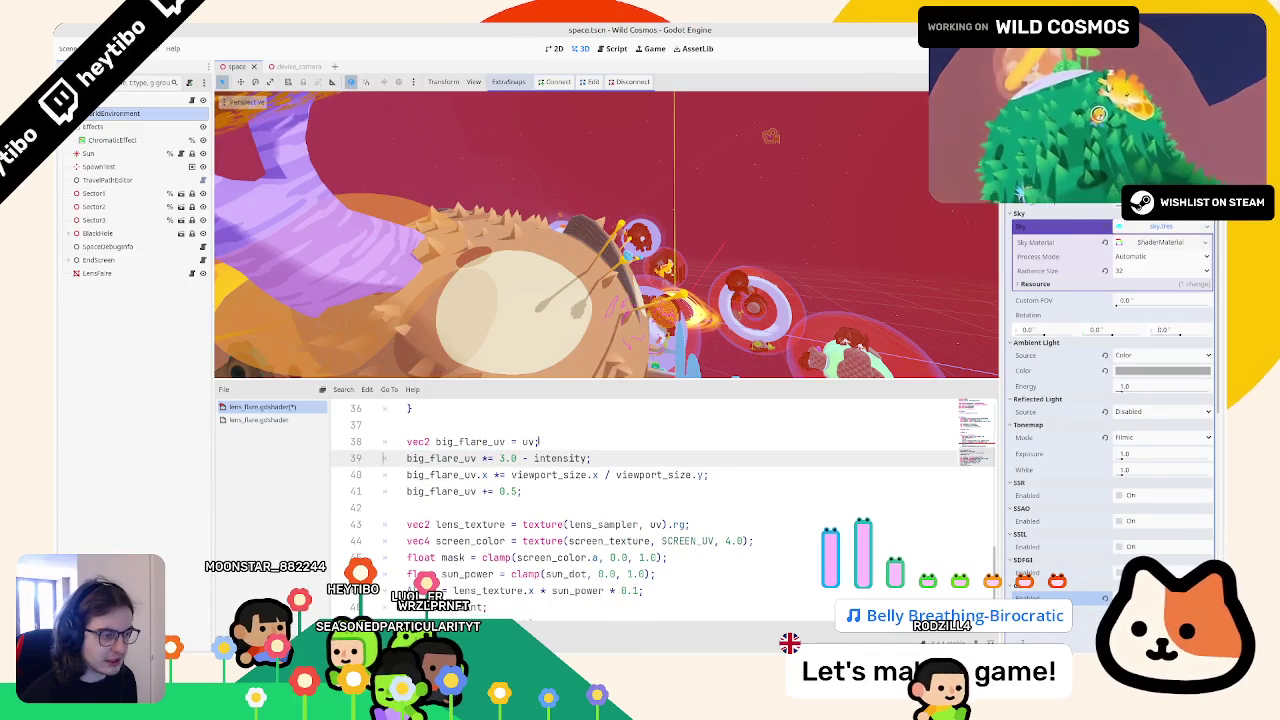
{"action": "type", "text": " - p"}
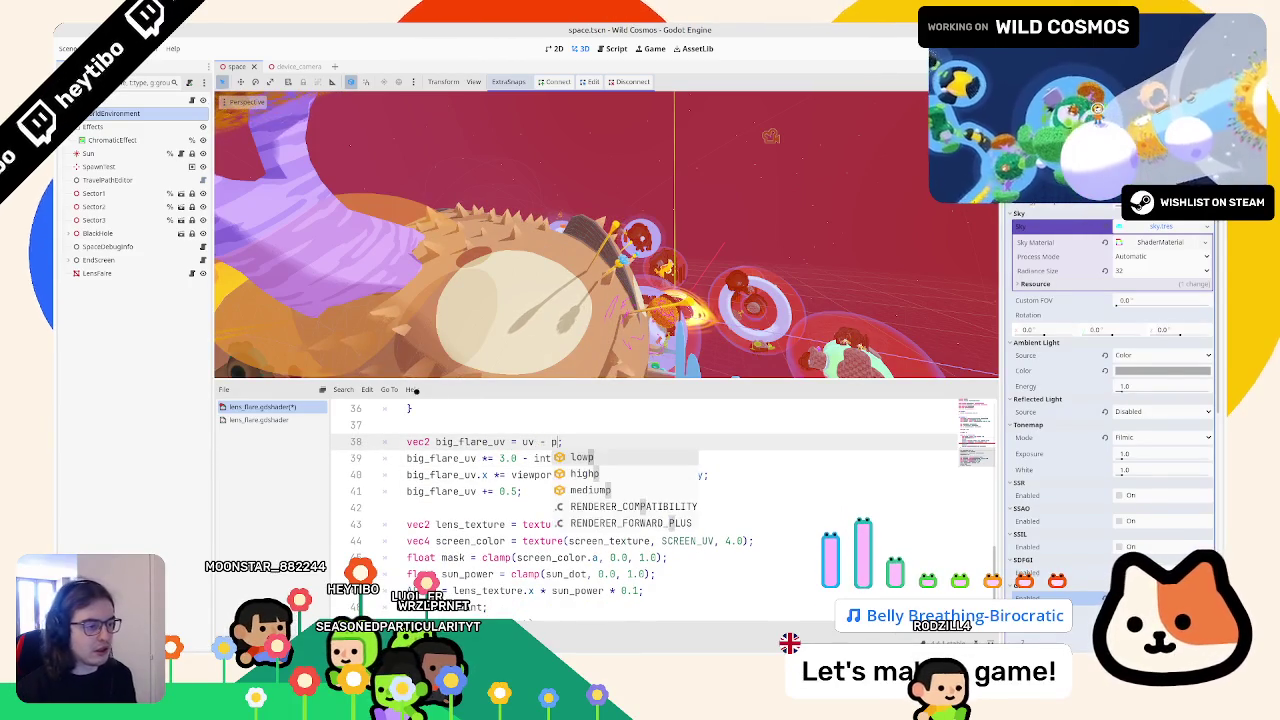
{"action": "scroll", "coordinate": [455, 452], "scroll_direction": "up", "scroll_amount": 4}
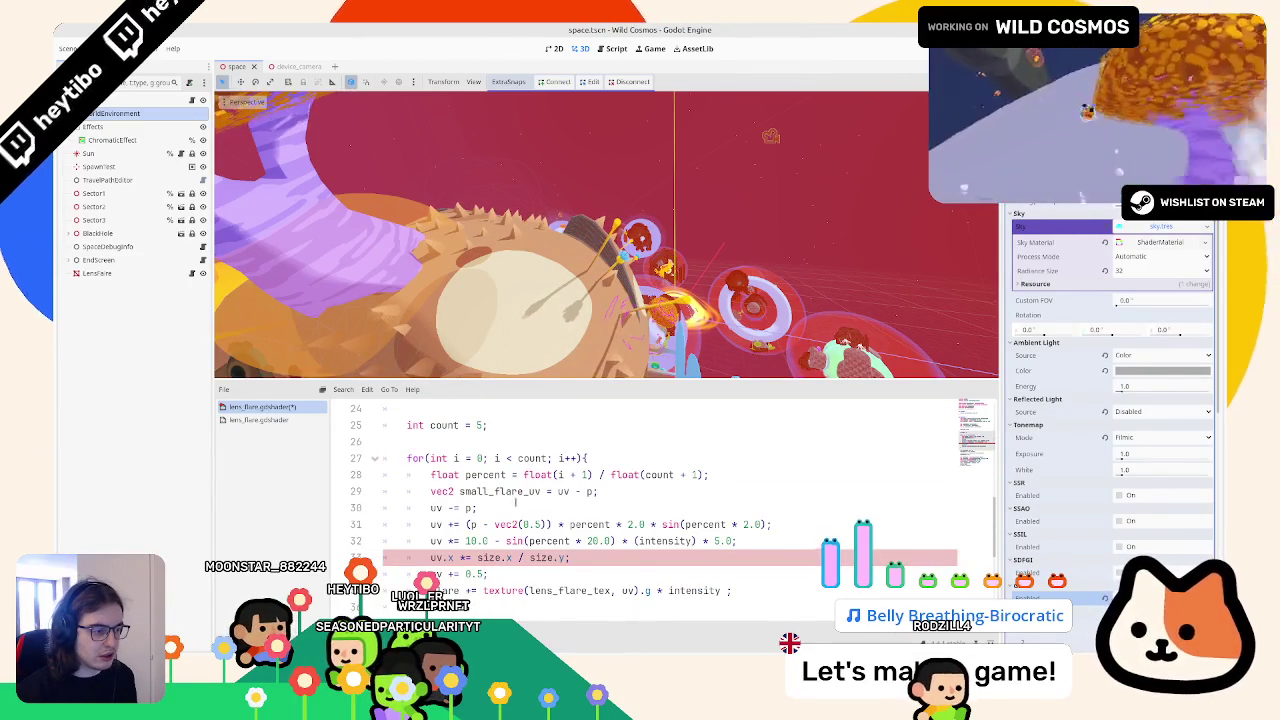
{"action": "triple_click", "coordinate": [516, 507]}
{"action": "key", "text": "BackSpace"}
Step: Replace uv with small_flare_uv in the loop's lines and the lens_flare_tex lookup
{"action": "double_click", "coordinate": [485, 475]}
{"action": "double_click", "coordinate": [499, 491]}
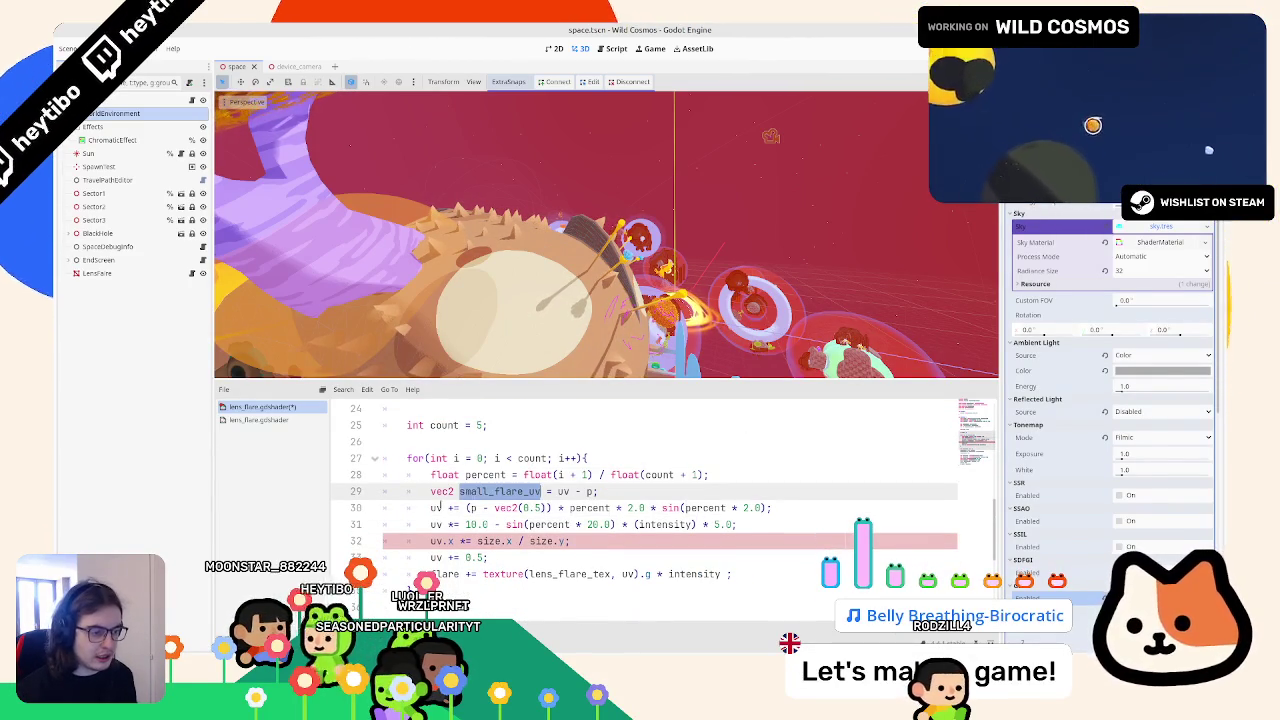
{"action": "key", "text": "ctrl+c"}
{"action": "double_click", "coordinate": [436, 508]}
{"action": "key", "text": "ctrl+v"}
{"action": "double_click", "coordinate": [436, 524]}
{"action": "key", "text": "ctrl+v"}
{"action": "double_click", "coordinate": [436, 541]}
{"action": "key", "text": "ctrl+v"}
{"action": "double_click", "coordinate": [436, 557]}
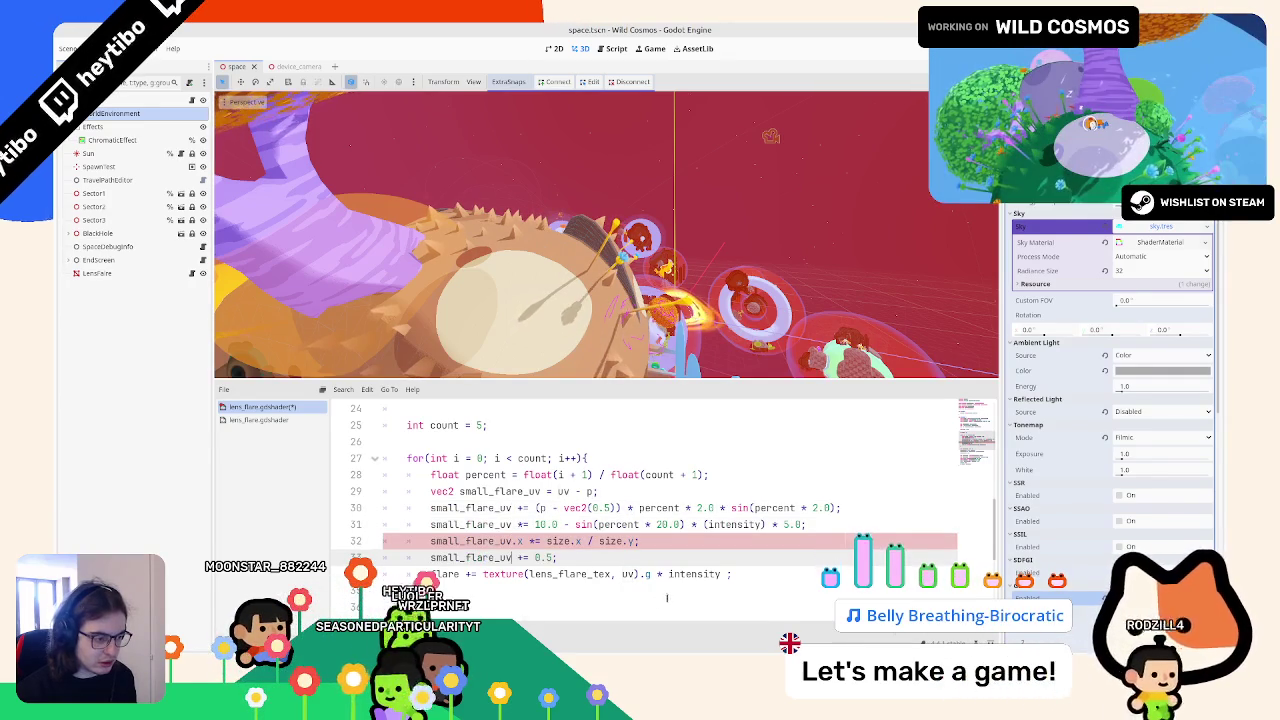
{"action": "double_click", "coordinate": [628, 574]}
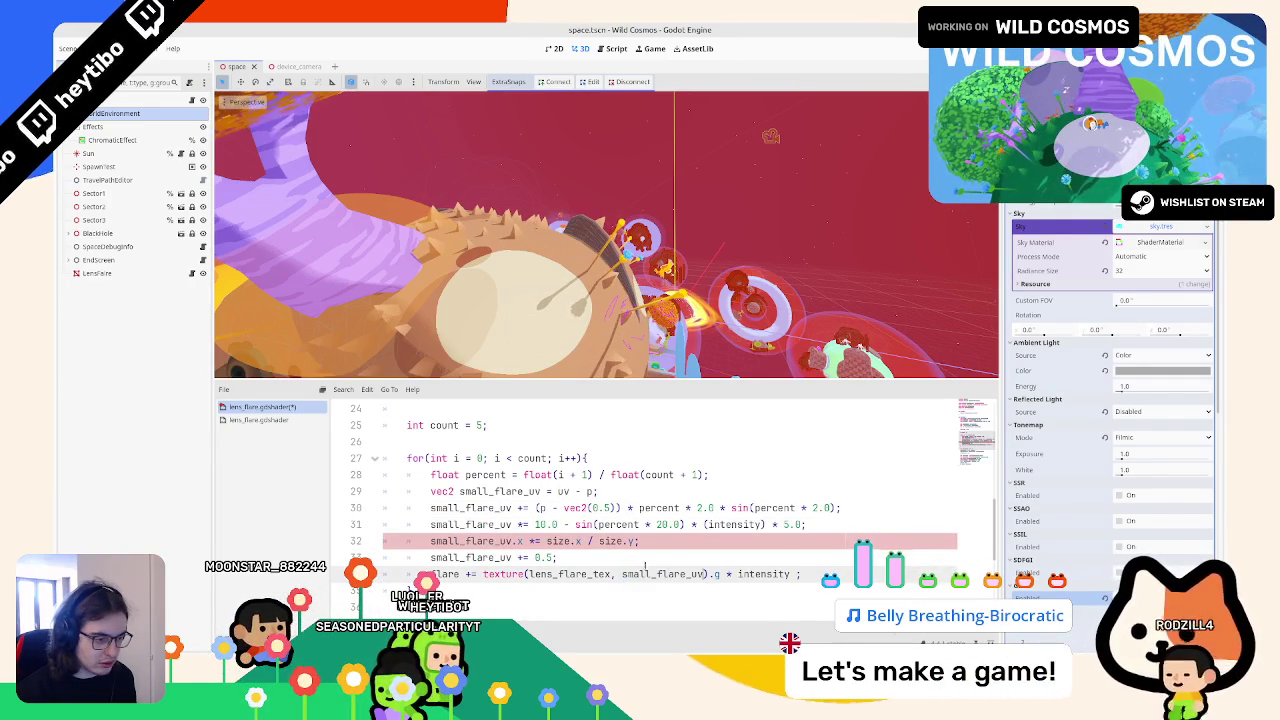
{"action": "key", "text": "ctrl+v"}
Step: Swap size for viewport_size in the small flare aspect-ratio line
{"action": "double_click", "coordinate": [558, 541]}
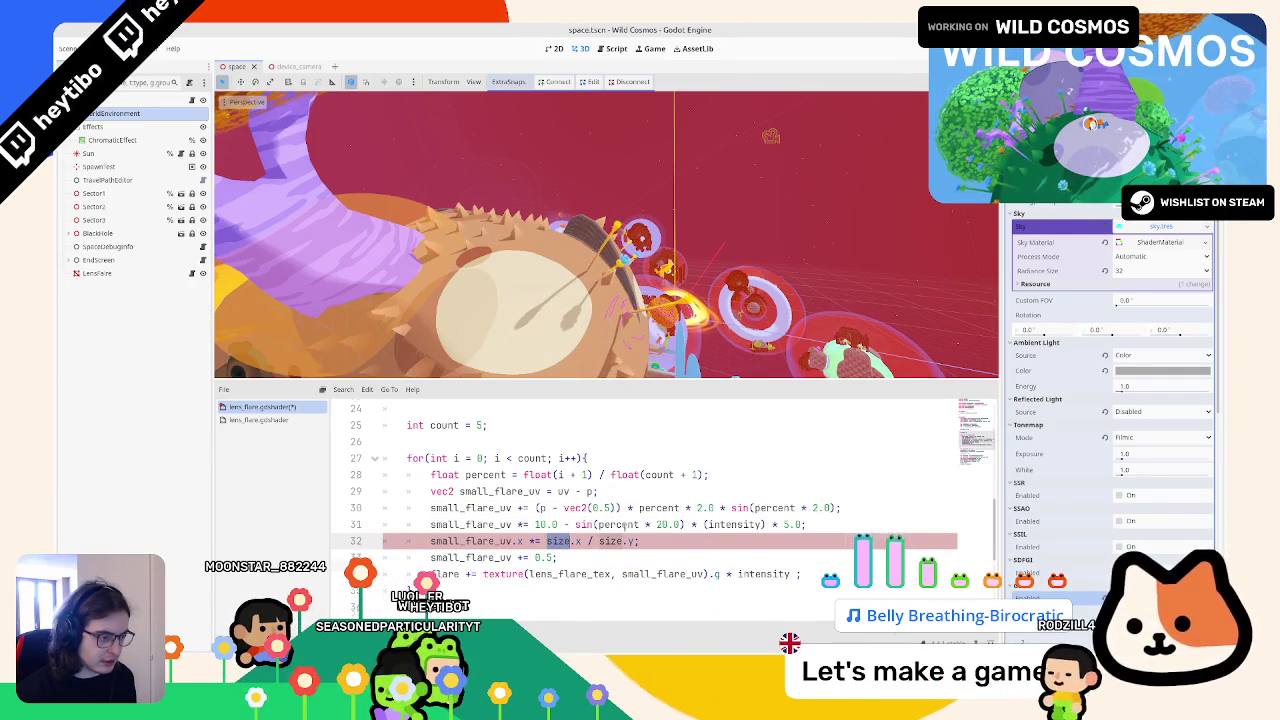
{"action": "scroll", "coordinate": [625, 524], "scroll_direction": "up", "scroll_amount": 5}
{"action": "scroll", "coordinate": [557, 488], "scroll_direction": "down", "scroll_amount": 6}
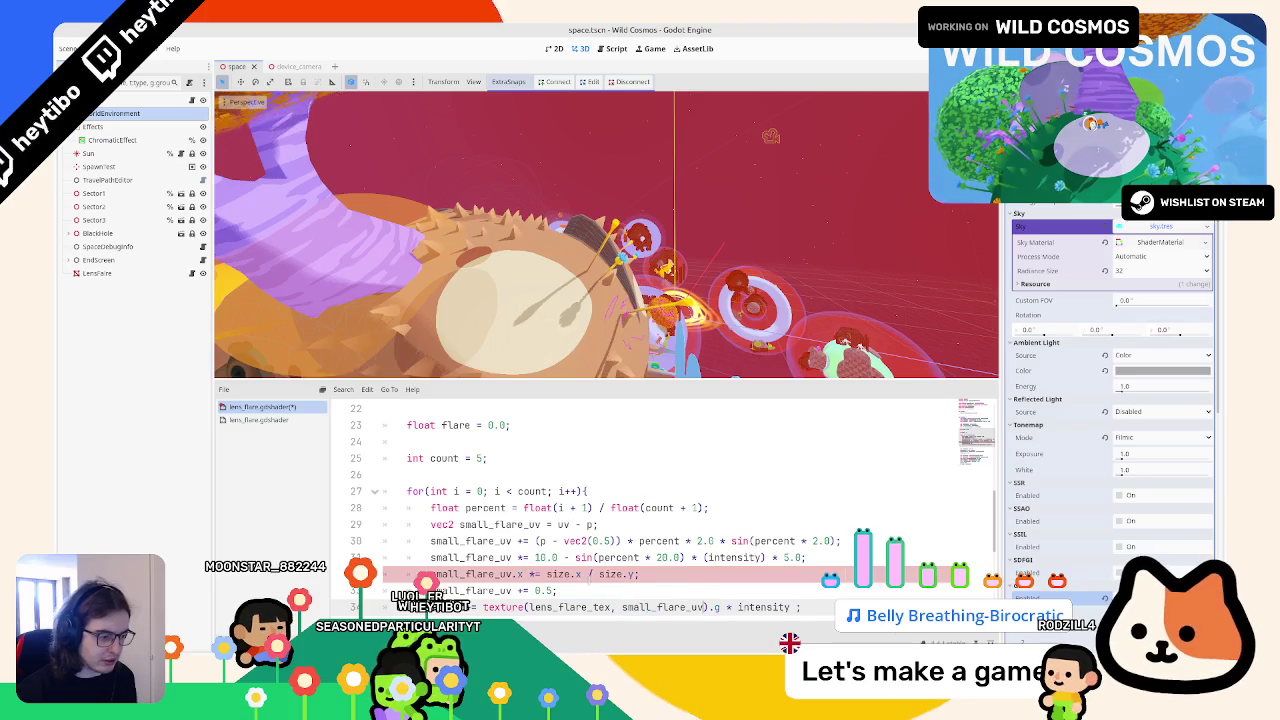
{"action": "key", "text": "ctrl+v"}
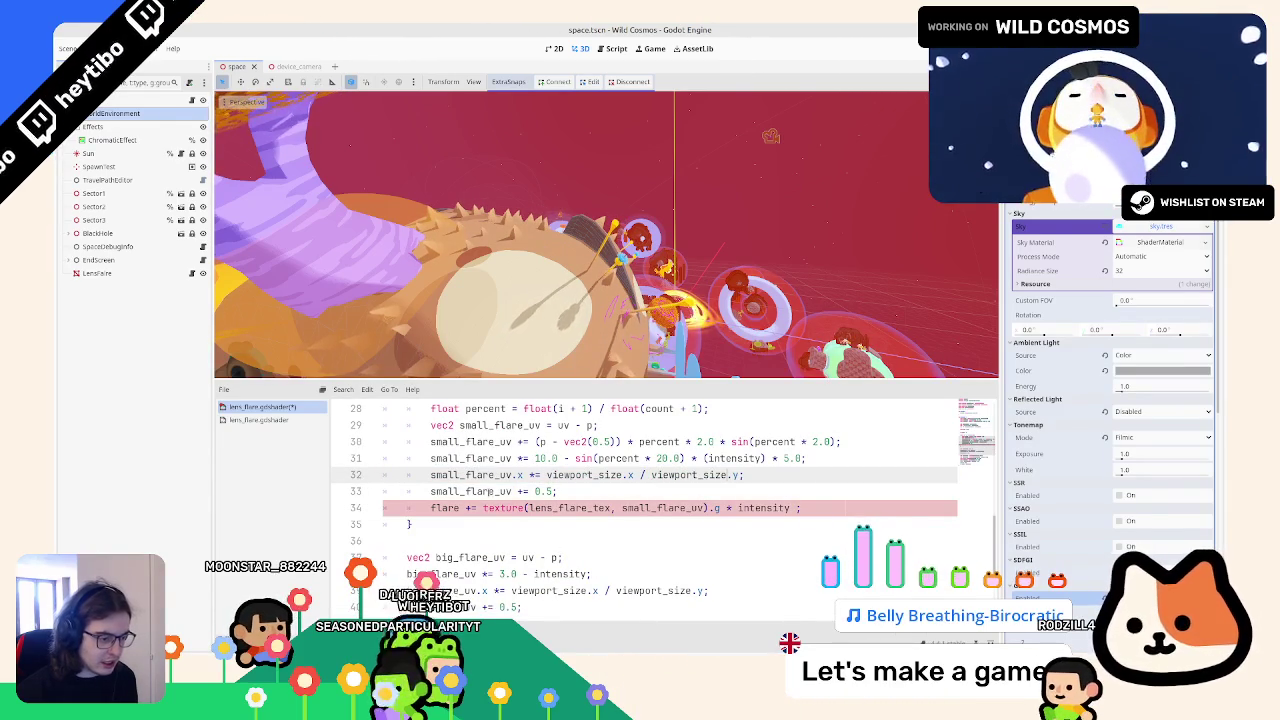
{"action": "scroll", "coordinate": [600, 500], "scroll_direction": "down", "scroll_amount": 3}
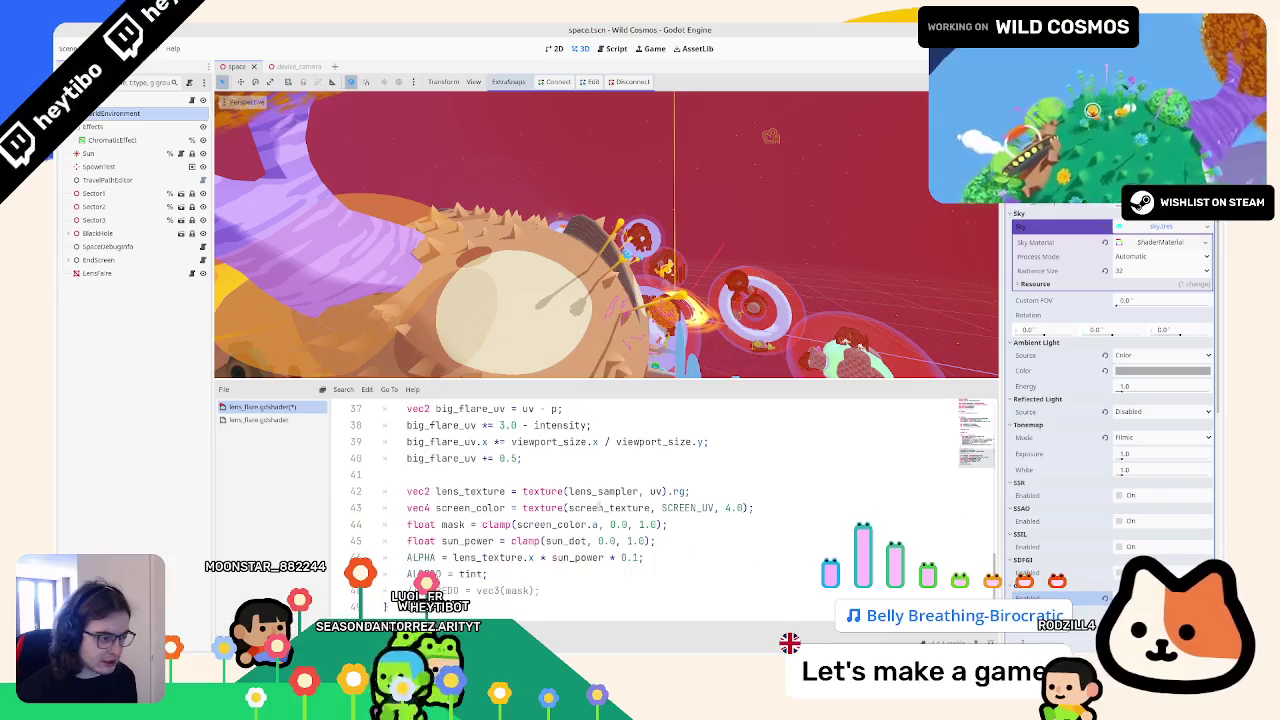
{"action": "scroll", "coordinate": [600, 500], "scroll_direction": "up", "scroll_amount": 12}
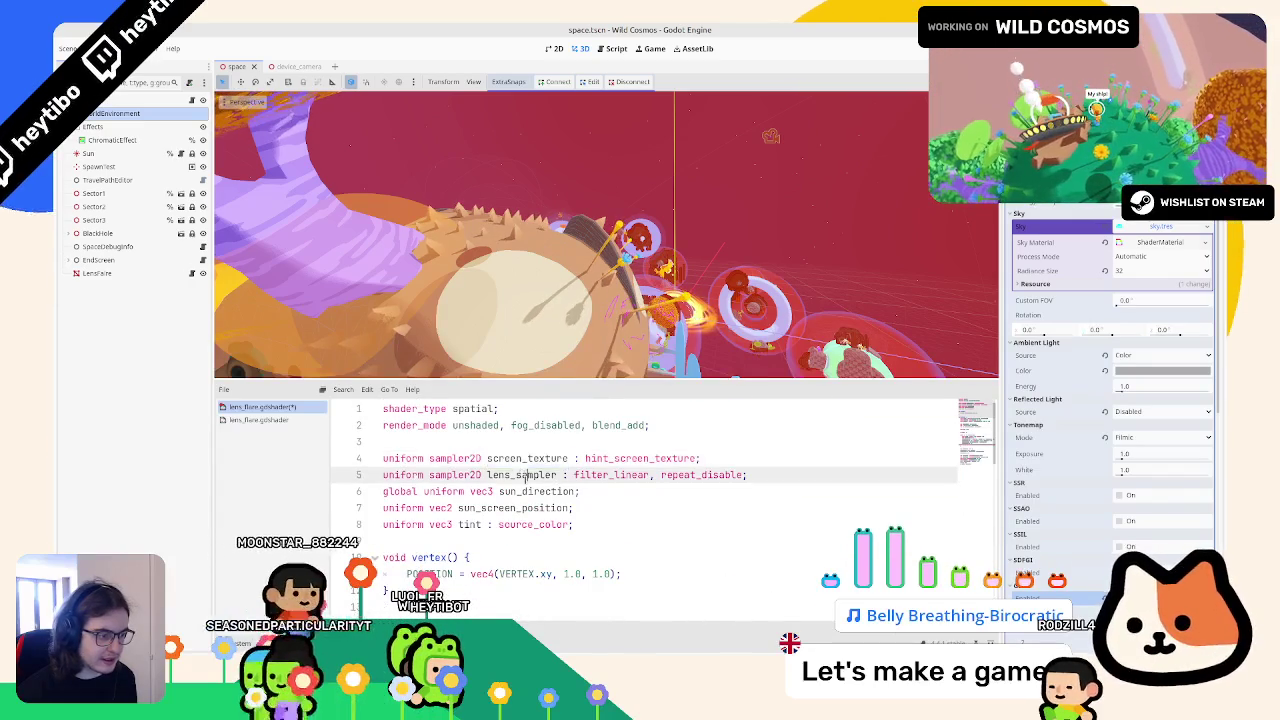
Step: Rename lens_flare_tex to lens_sampler on line 34 to clear the error
{"action": "scroll", "coordinate": [600, 500], "scroll_direction": "down", "scroll_amount": 6}
{"action": "scroll", "coordinate": [600, 560], "scroll_direction": "down", "scroll_amount": 4}
{"action": "double_click", "coordinate": [565, 441]}
{"action": "type", "text": "lens_sampler"}
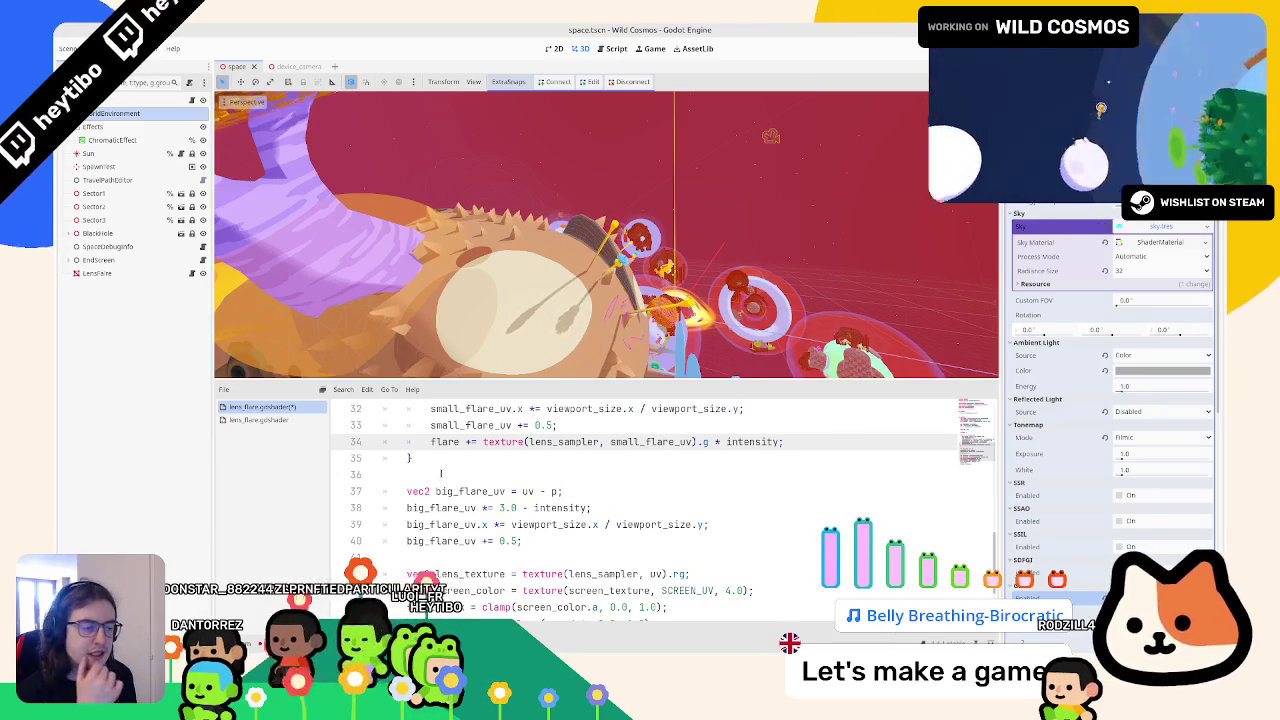
Step: Check where big_flare_uv and lens_texture are used in the shader
{"action": "double_click", "coordinate": [470, 491]}
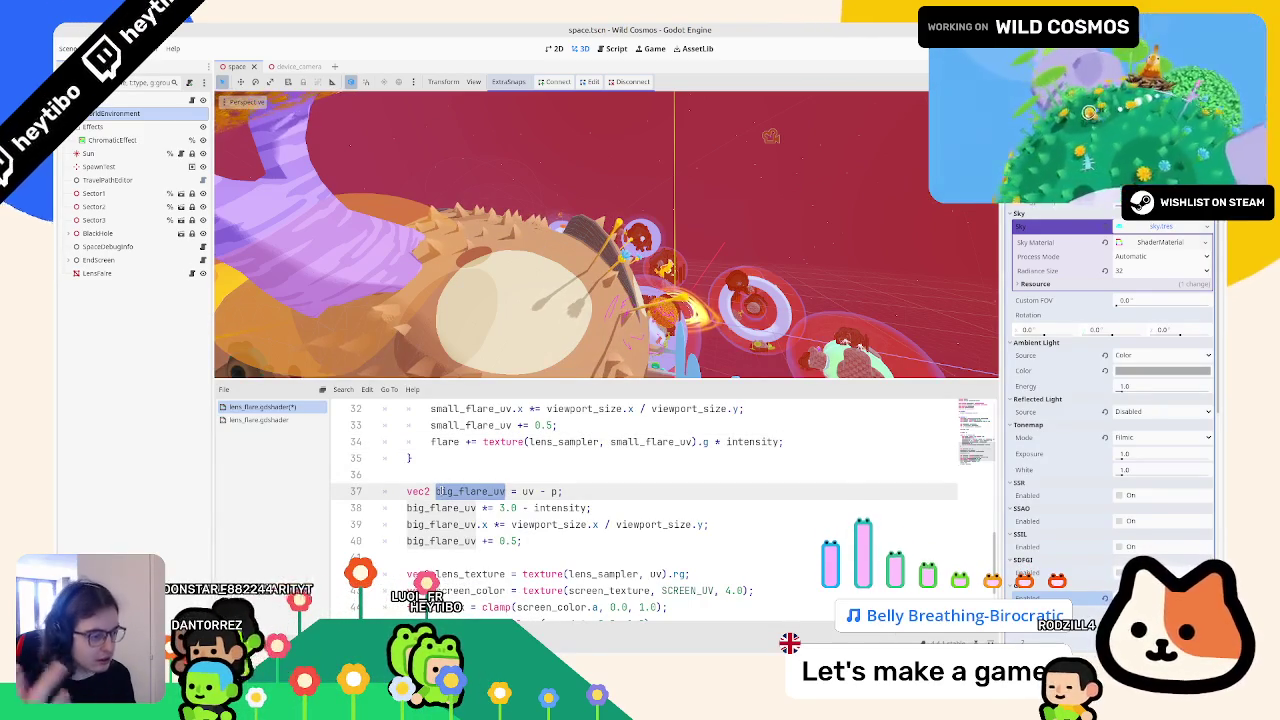
{"action": "scroll", "coordinate": [463, 546], "scroll_direction": "down", "scroll_amount": 2}
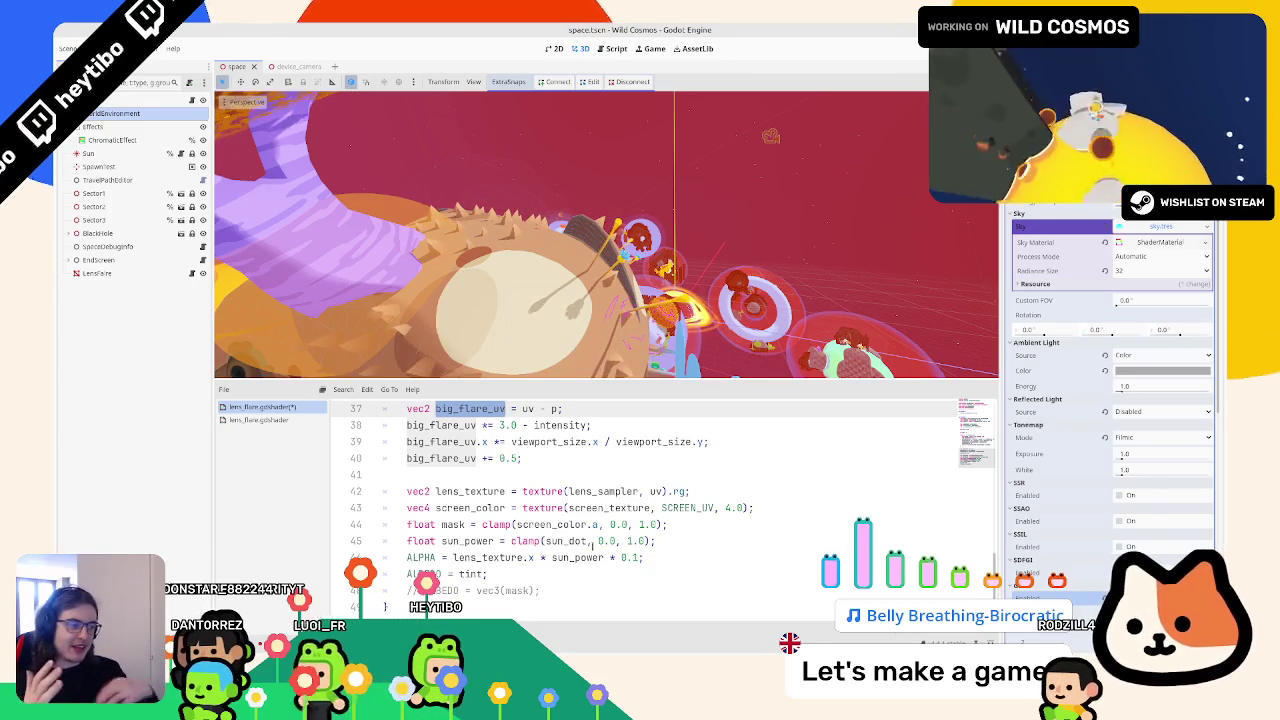
{"action": "scroll", "coordinate": [488, 490], "scroll_direction": "up", "scroll_amount": 2}
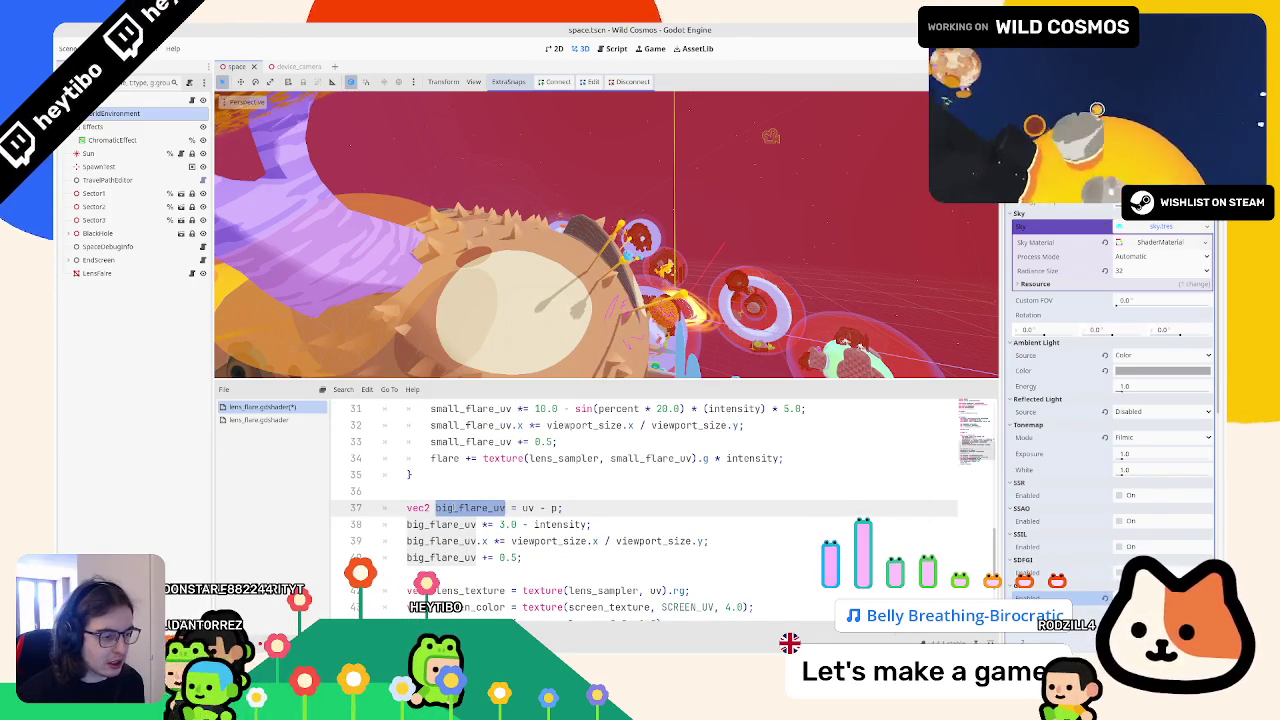
{"action": "scroll", "coordinate": [464, 491], "scroll_direction": "down", "scroll_amount": 2}
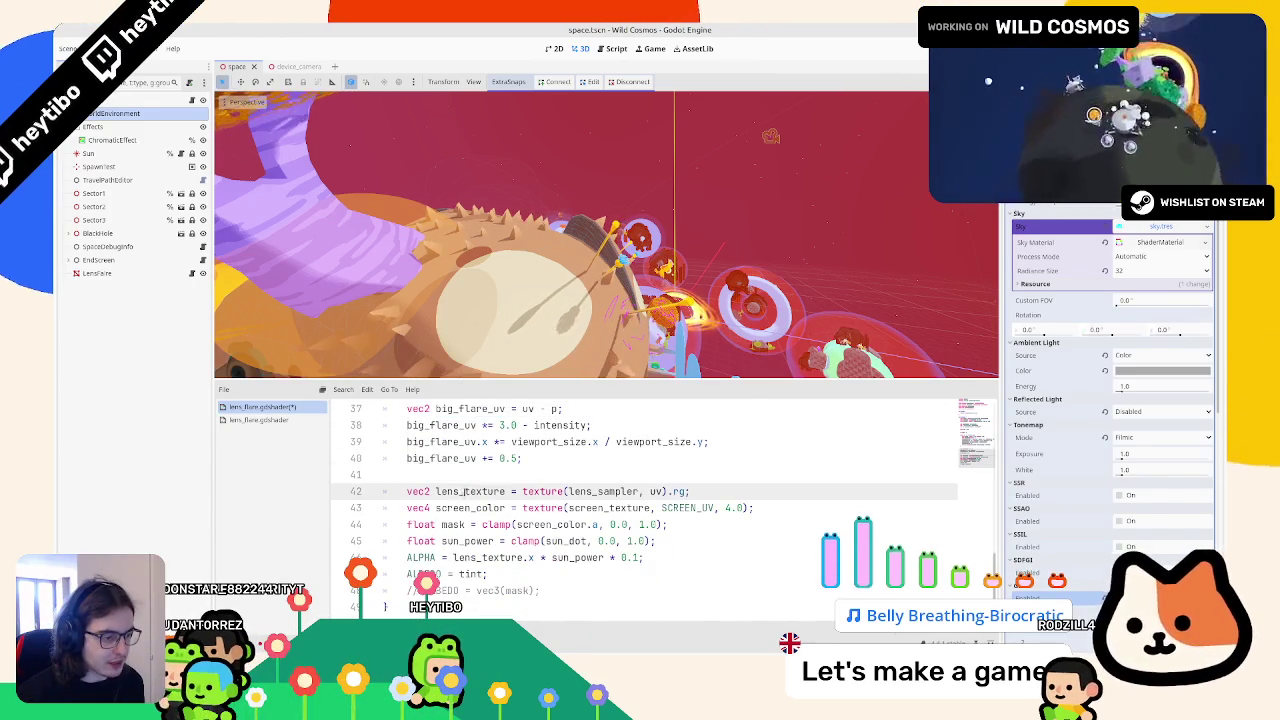
{"action": "double_click", "coordinate": [464, 491]}
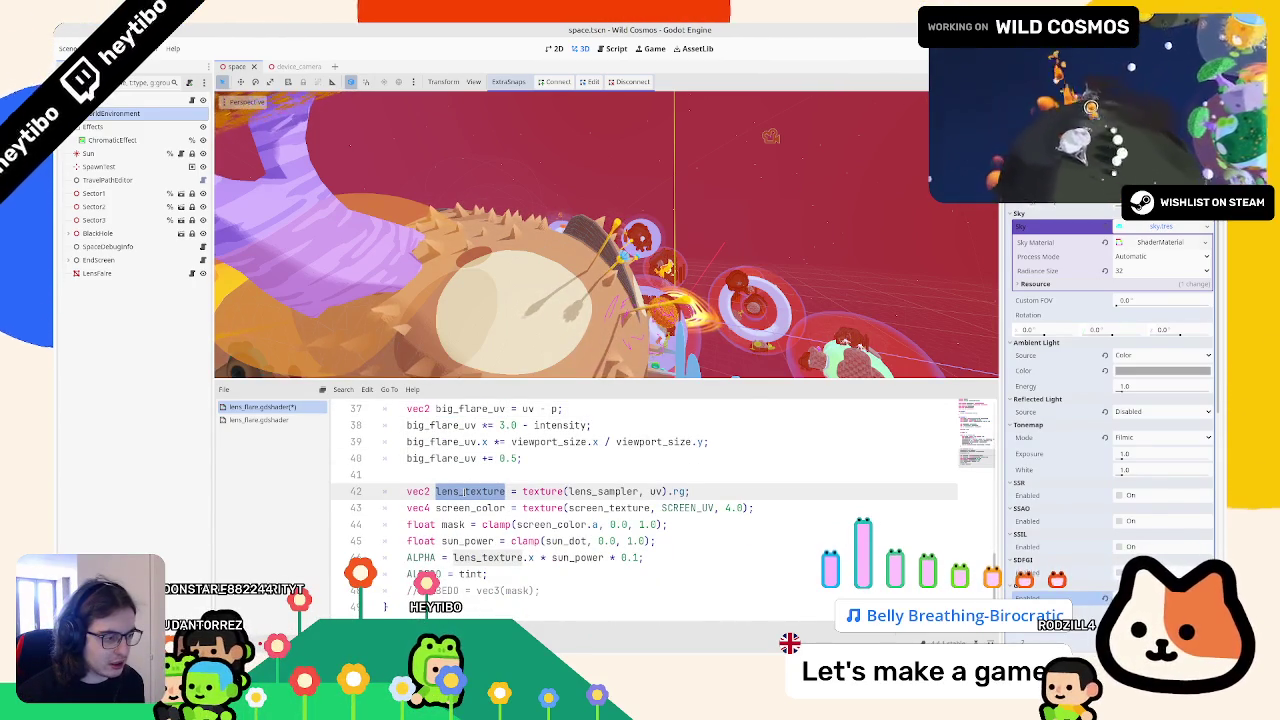
{"action": "key", "text": "alt+Tab"}
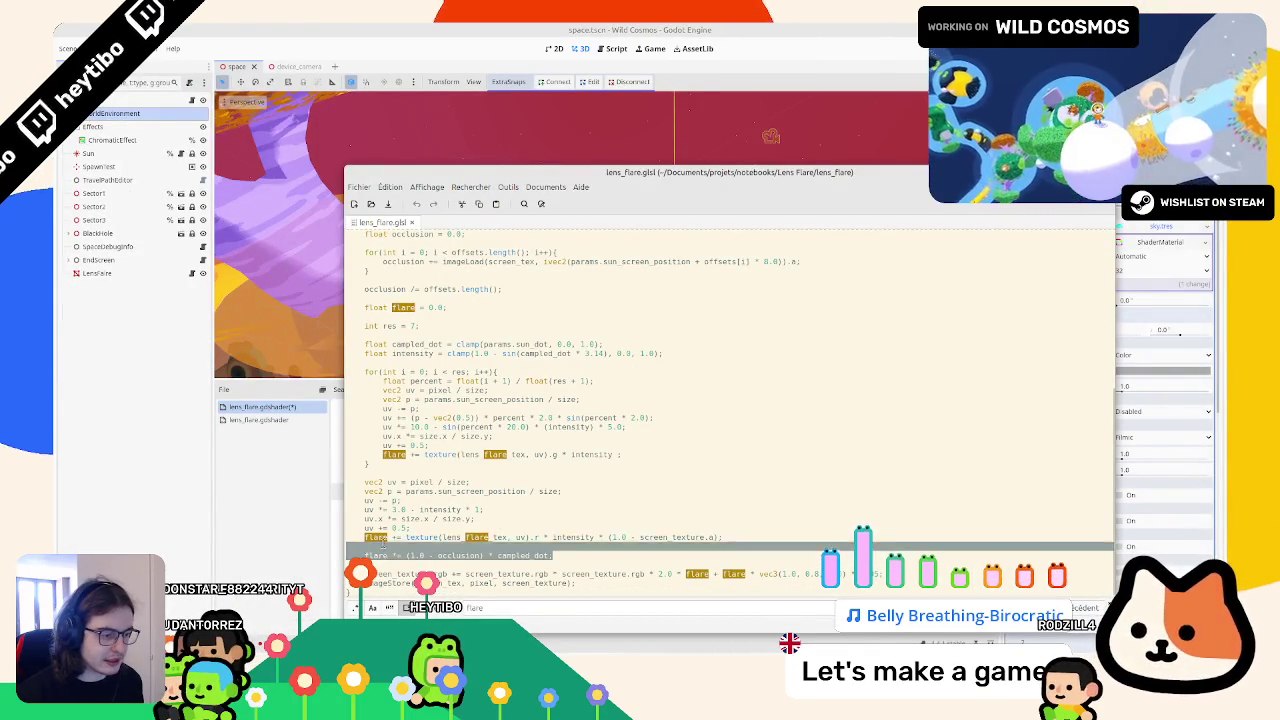
Step: Study the reference line adding texture(lens_flare_tex, uv).r * intensity * (1.0 - screen_texture.a) to flare
{"action": "left_click_drag", "start_coordinate": [366, 537], "coordinate": [398, 536]}
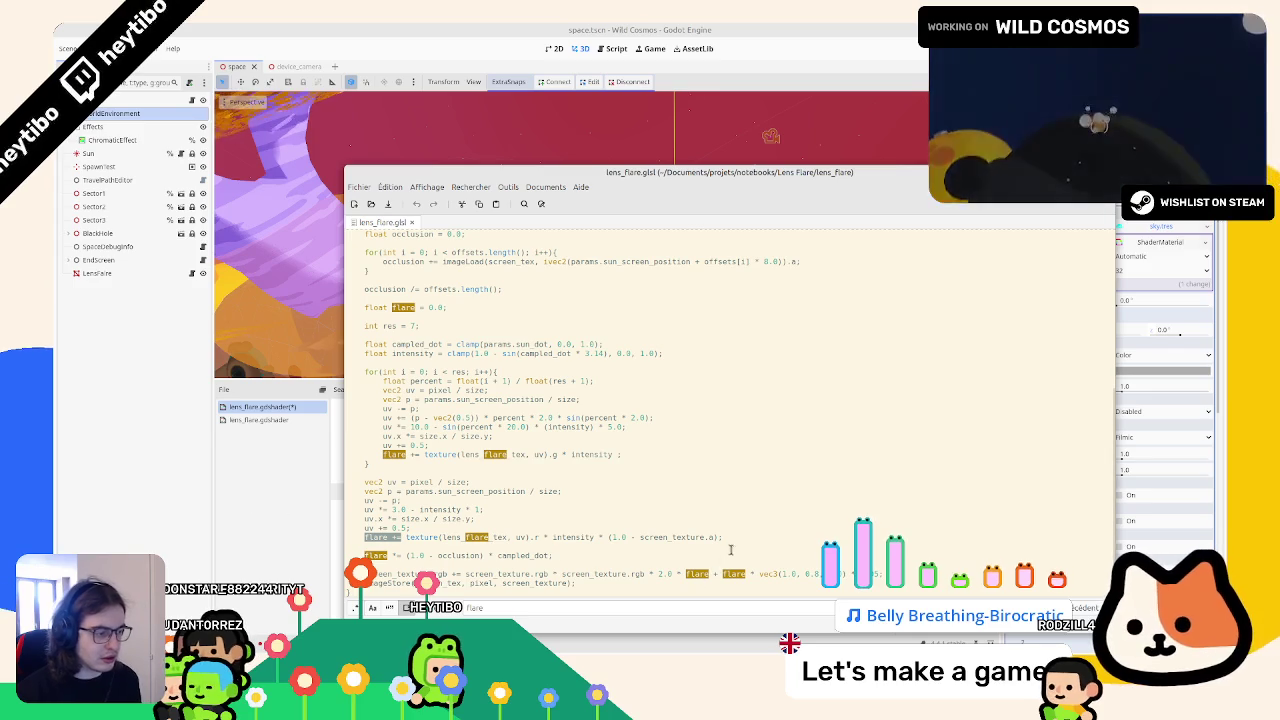
{"action": "left_click_drag", "start_coordinate": [578, 537], "coordinate": [371, 540]}
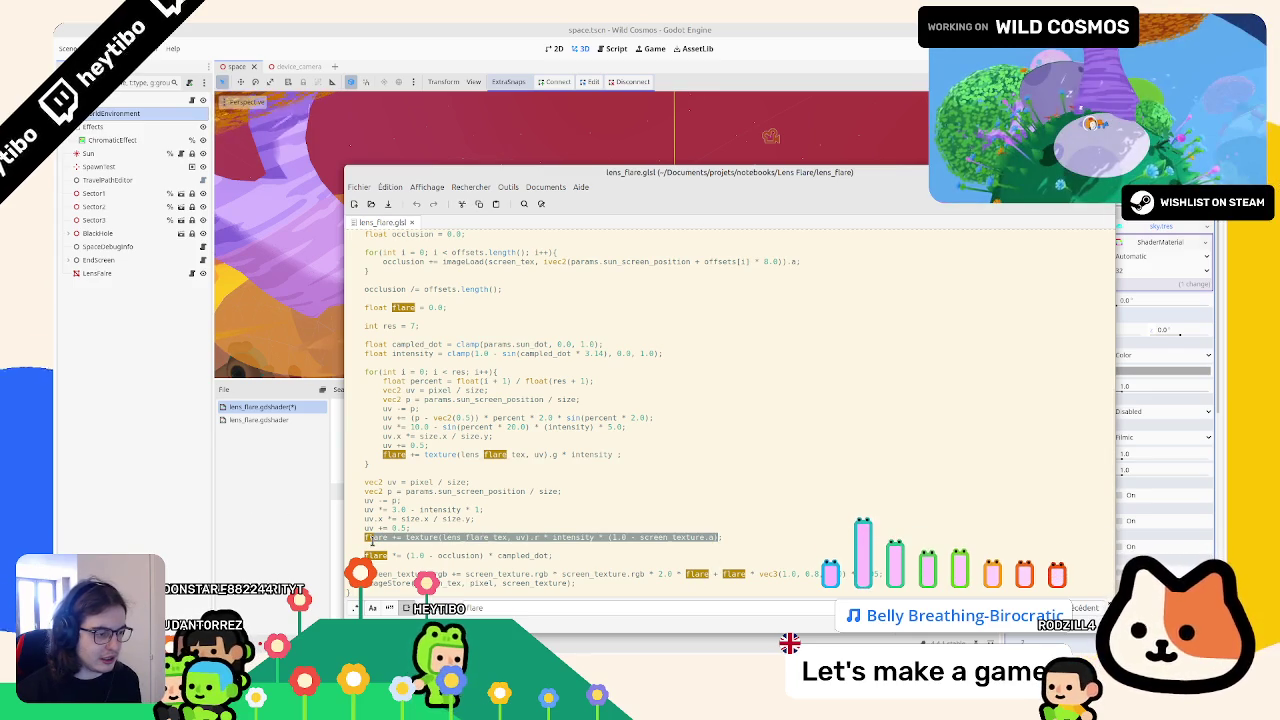
{"action": "double_click", "coordinate": [676, 538]}
{"action": "mouse_move", "coordinate": [365, 537]}
{"action": "left_mouse_down"}
{"action": "mouse_move", "coordinate": [560, 556]}
{"action": "mouse_move", "coordinate": [558, 537]}
{"action": "mouse_move", "coordinate": [722, 537]}
{"action": "mouse_move", "coordinate": [390, 537]}
{"action": "left_mouse_up"}
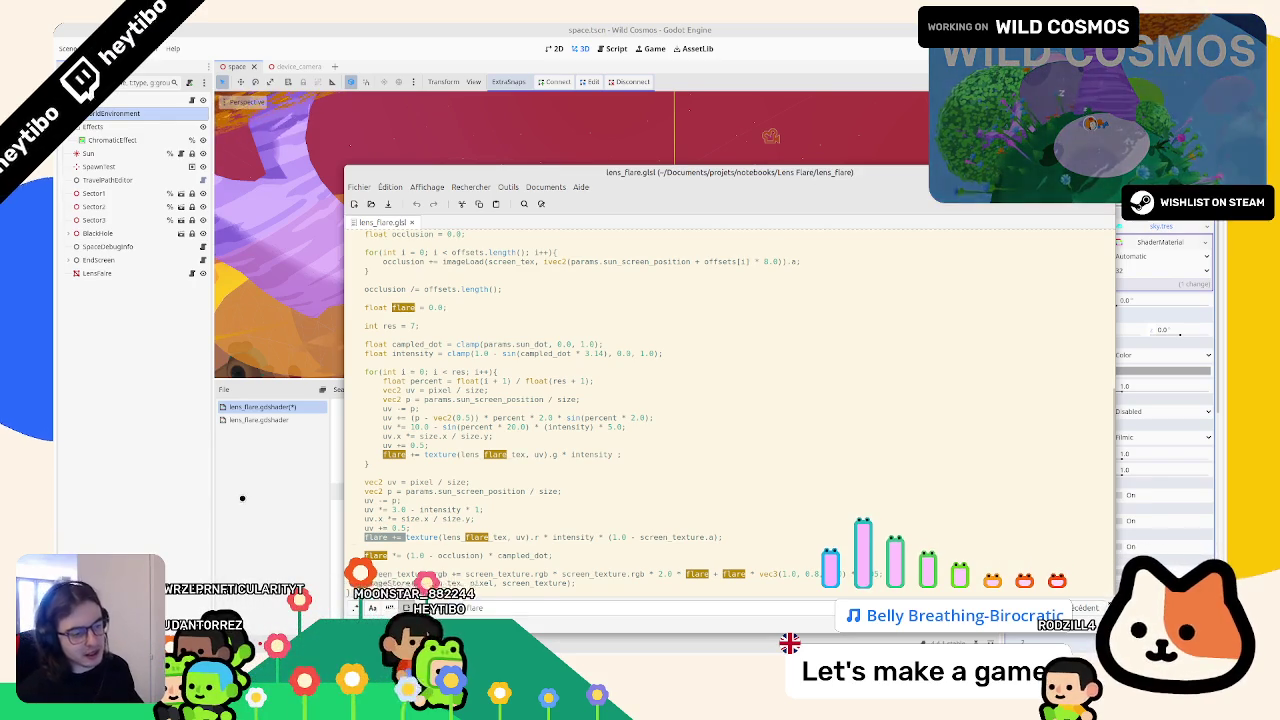
{"action": "left_click", "coordinate": [253, 502]}
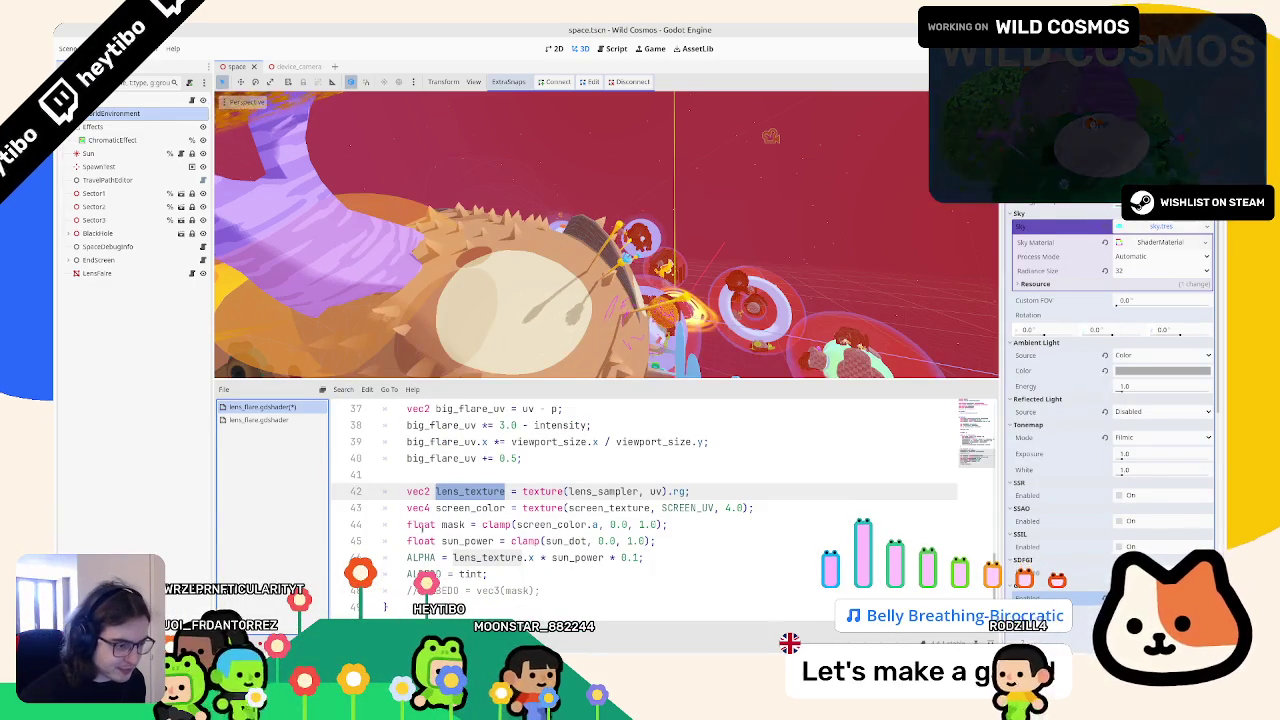
Step: Try rewriting the lens_texture line on line 42 as 'flare +=', then undo it
{"action": "key", "text": "shift+Home"}
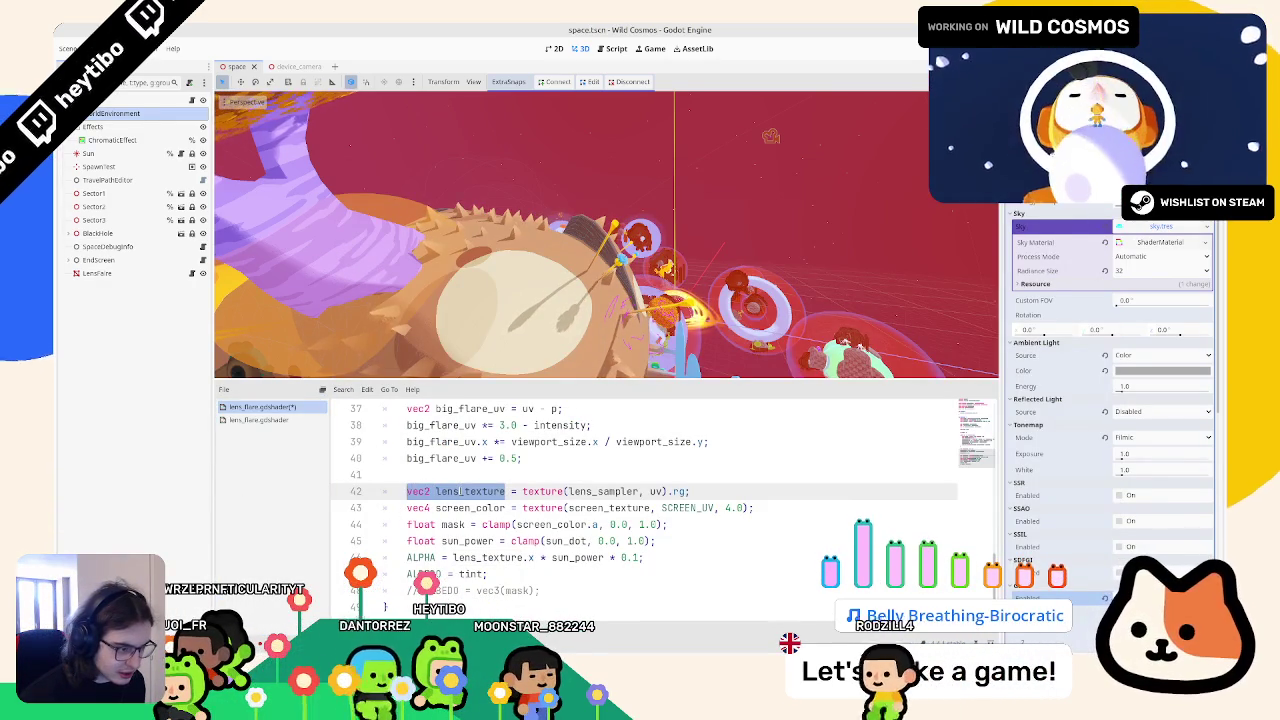
{"action": "double_click", "coordinate": [460, 491]}
{"action": "double_click", "coordinate": [470, 508]}
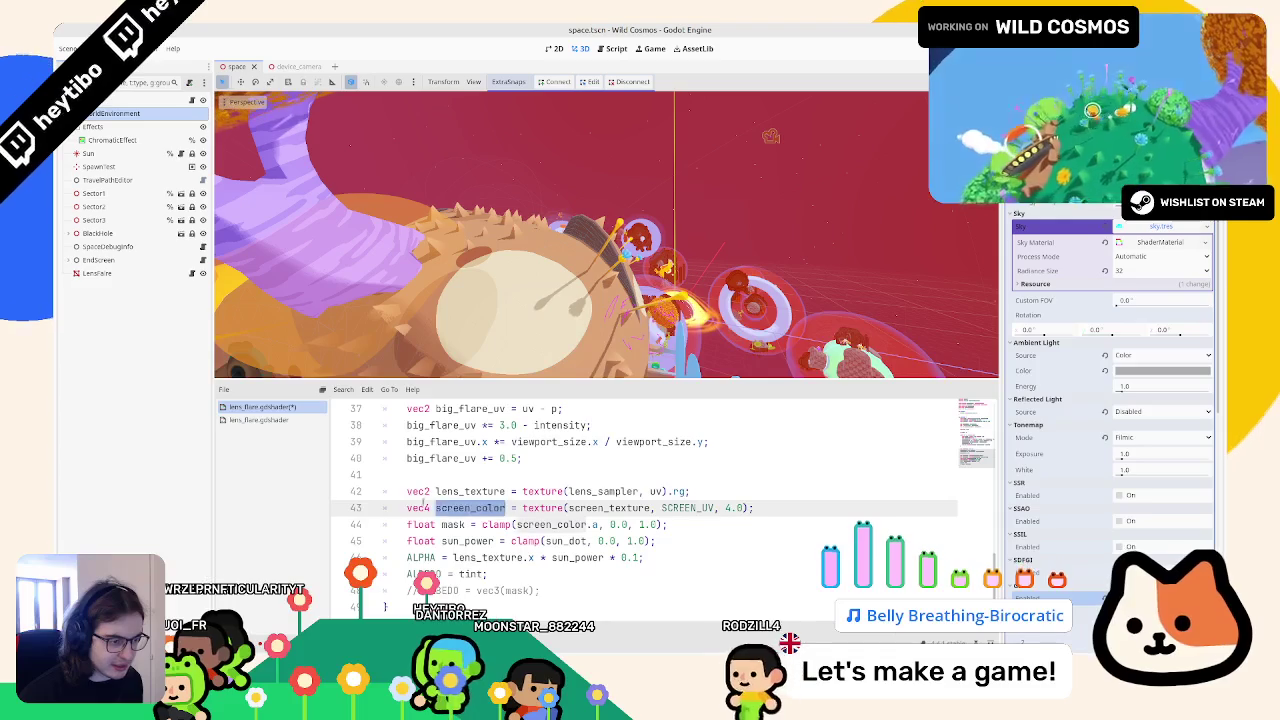
{"action": "double_click", "coordinate": [460, 491]}
{"action": "key", "text": "shift+Home"}
{"action": "type", "text": "flare +="}
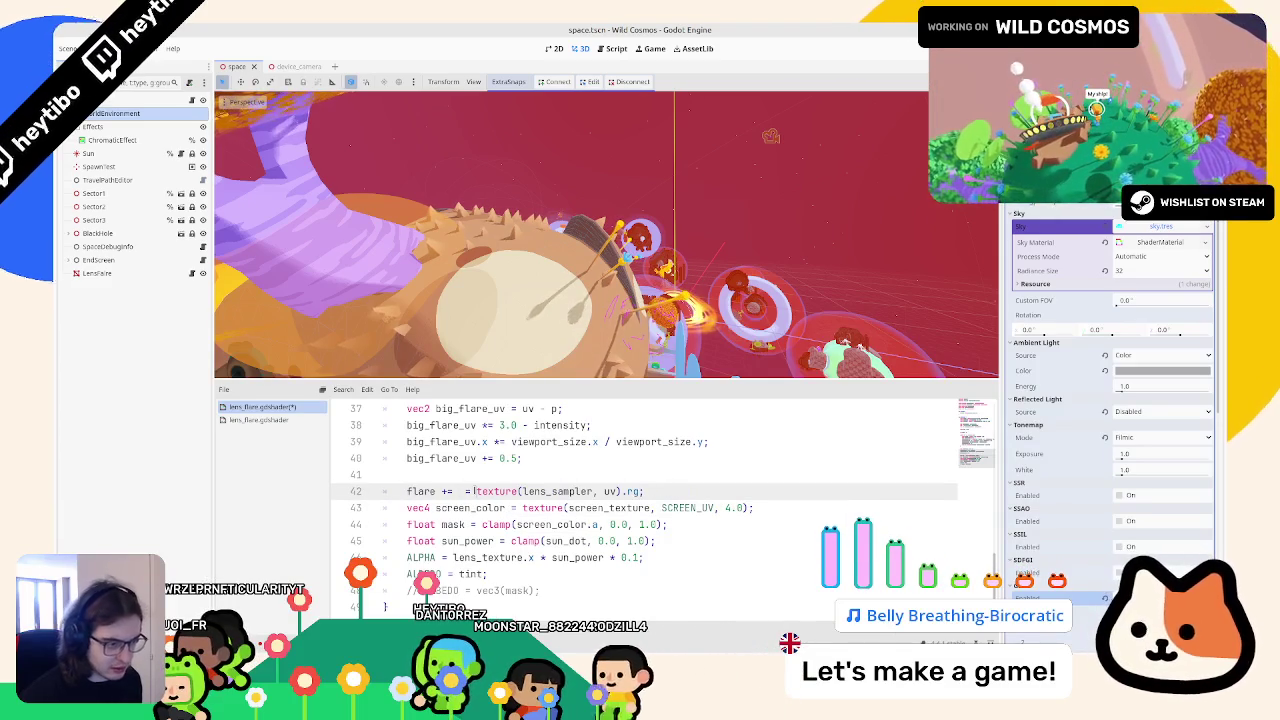
{"action": "key", "text": "BackSpace"}
{"action": "key", "text": "BackSpace"}
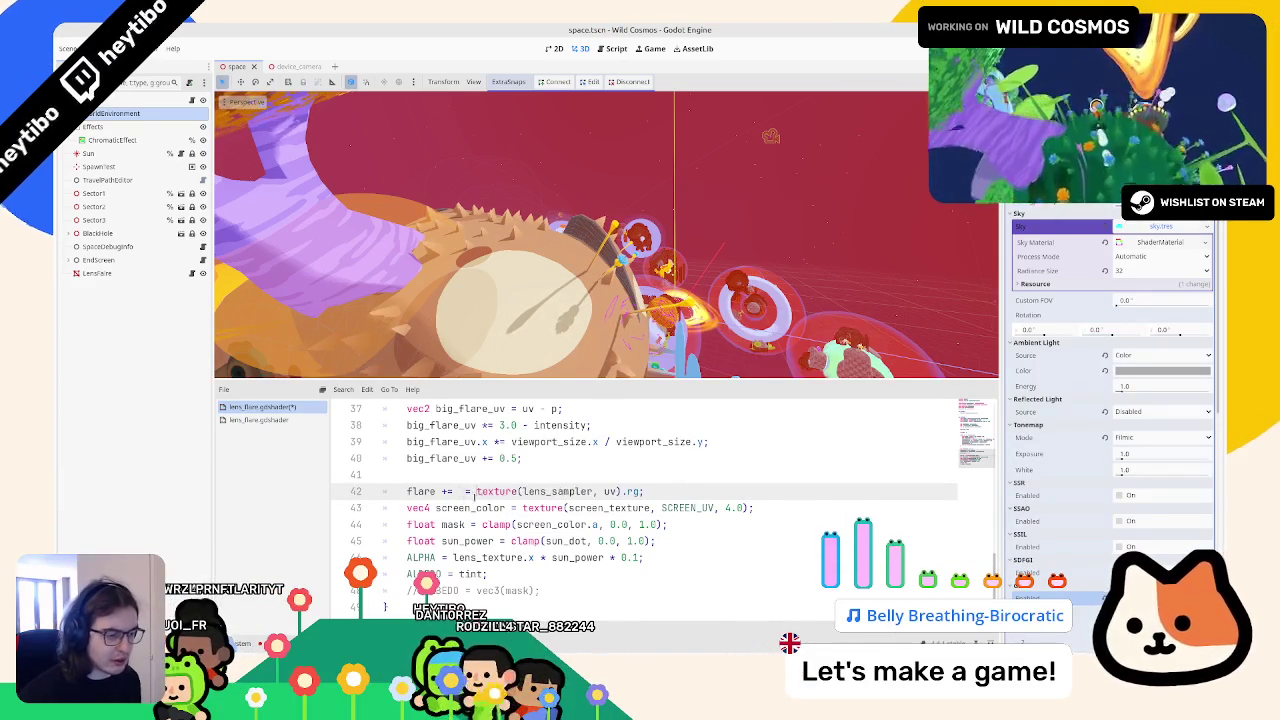
{"action": "key", "text": "ctrl+z"}
{"action": "key", "text": "ctrl+z"}
{"action": "double_click", "coordinate": [478, 491]}
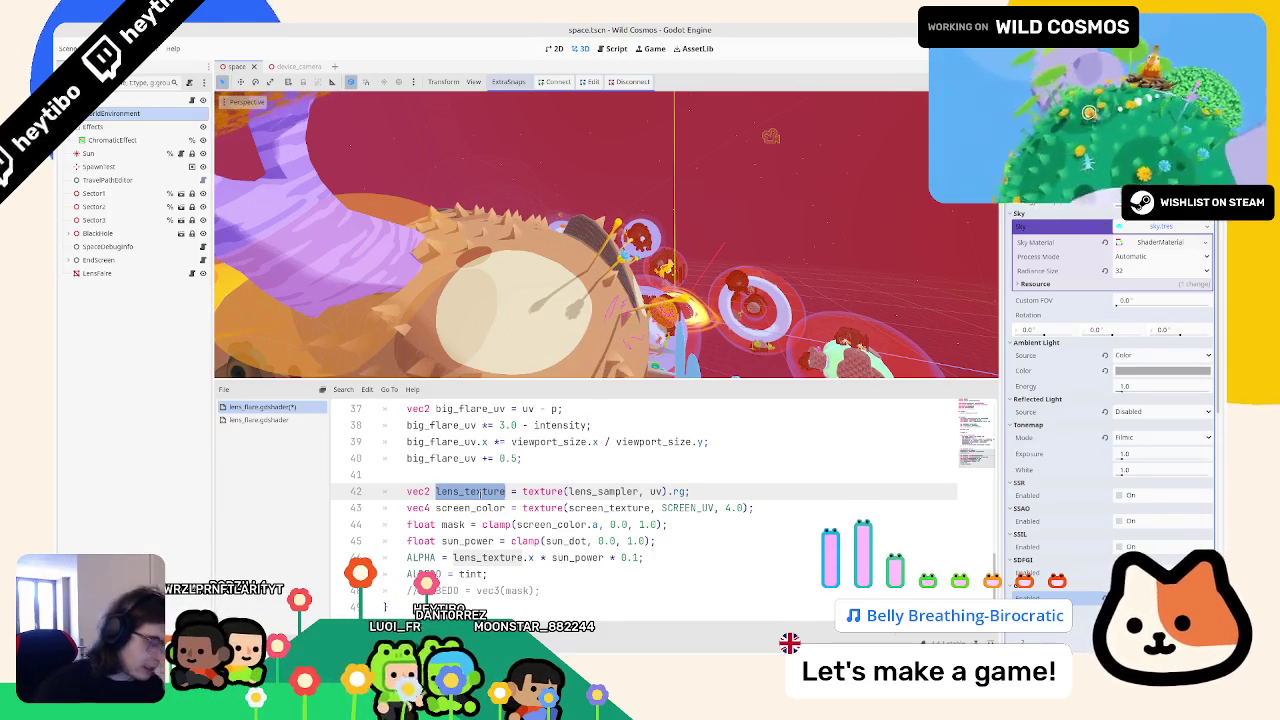
Step: Replace lens_texture.x with flare in the ALPHA line and delete the unused lens_texture line
{"action": "left_click_drag", "start_coordinate": [453, 557], "coordinate": [533, 557]}
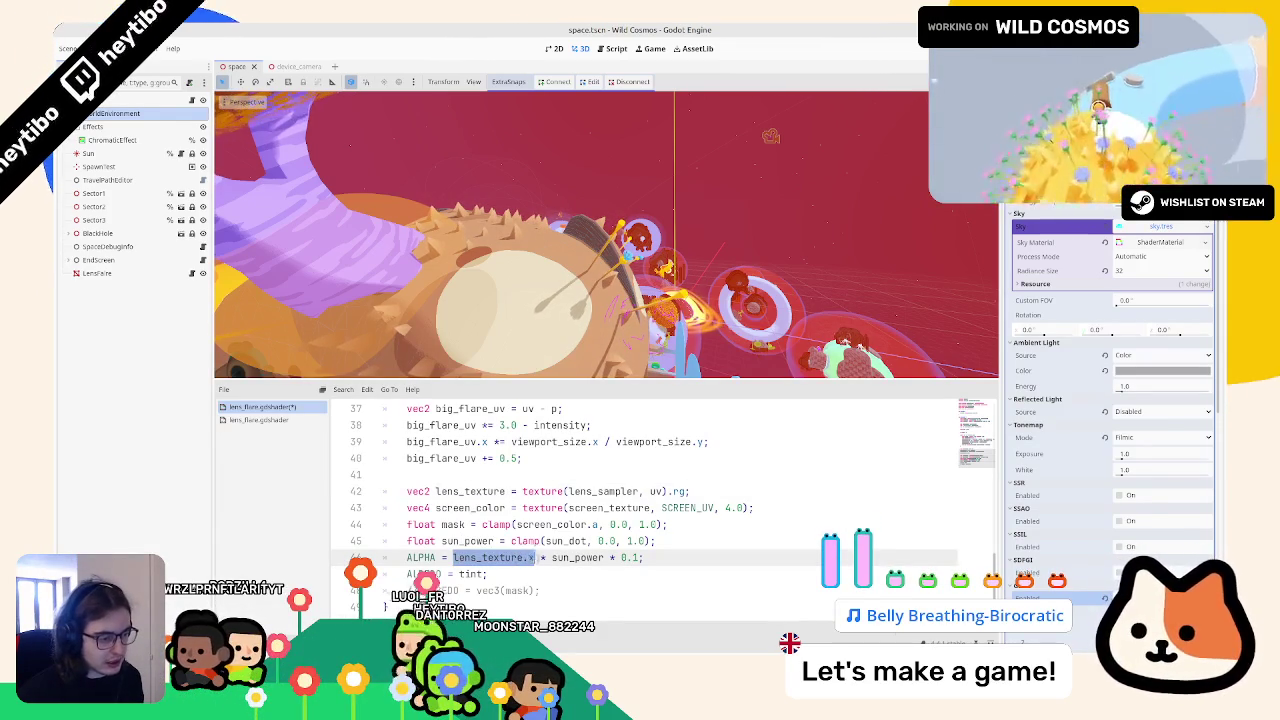
{"action": "type", "text": "flare"}
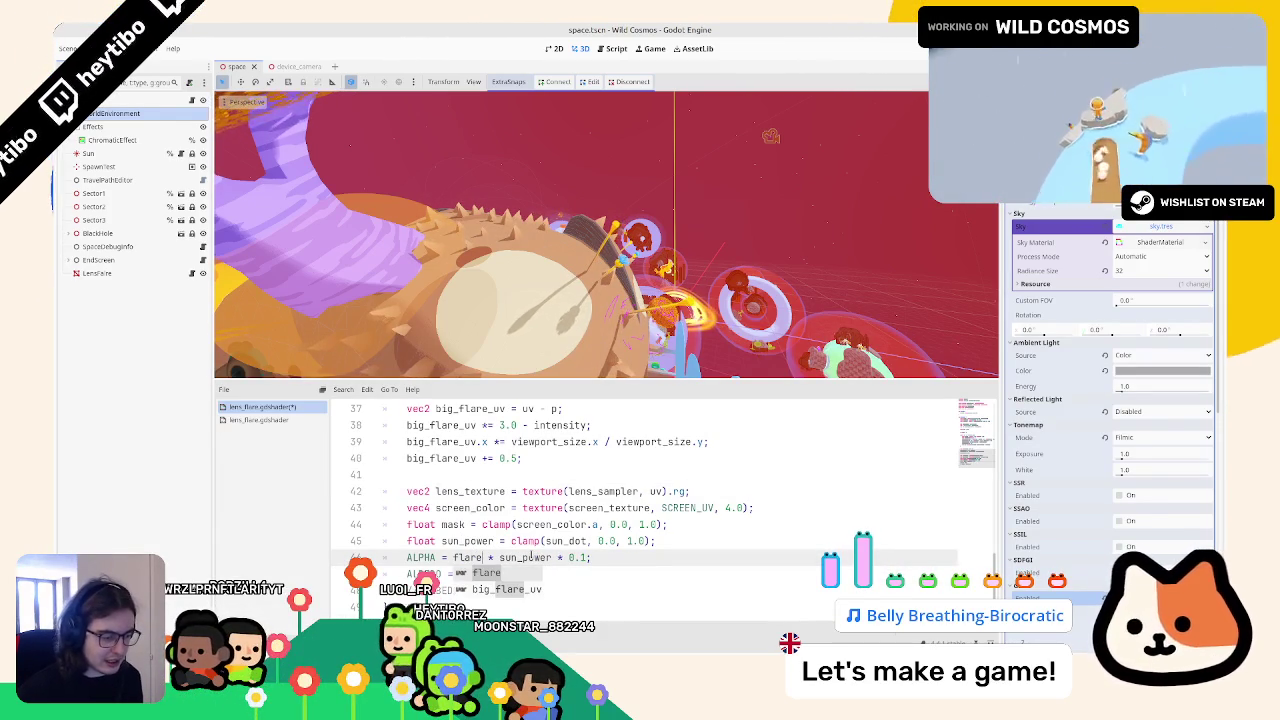
{"action": "triple_click", "coordinate": [460, 491]}
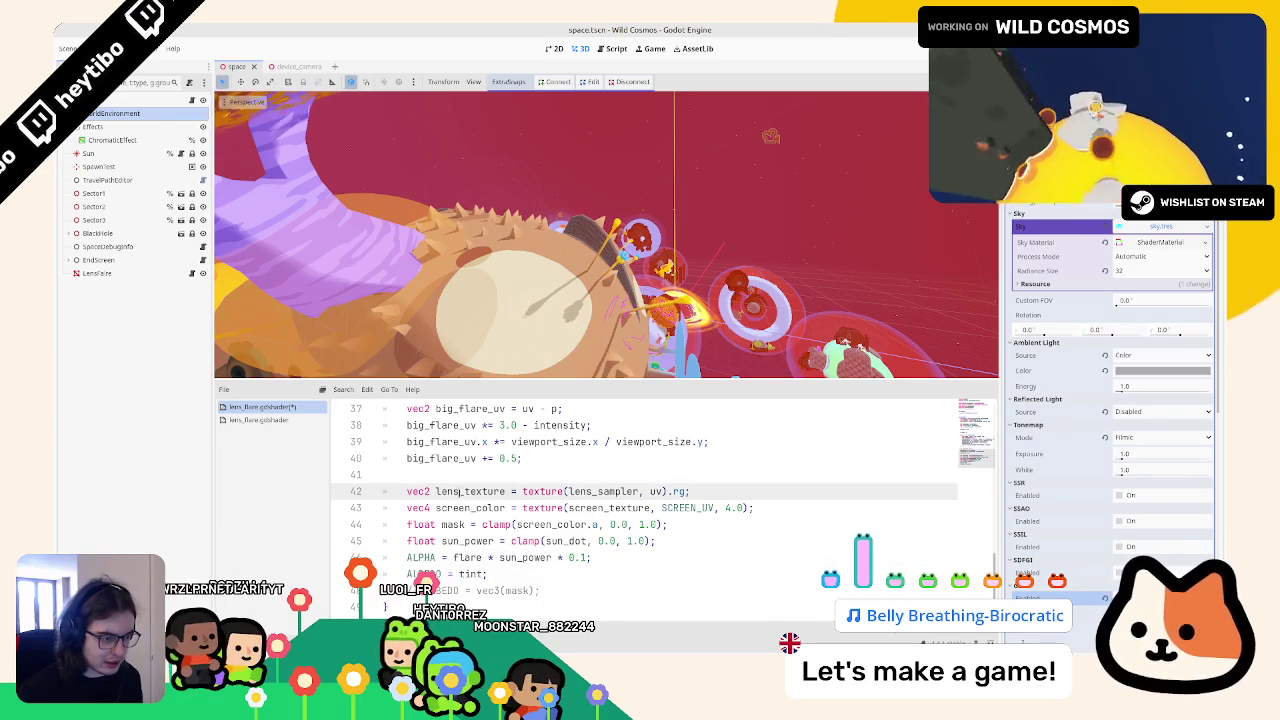
{"action": "key", "text": "BackSpace"}
Step: Select line 34 and switch to the lens_flare.glsl reference in gedit
{"action": "left_click", "coordinate": [440, 478]}
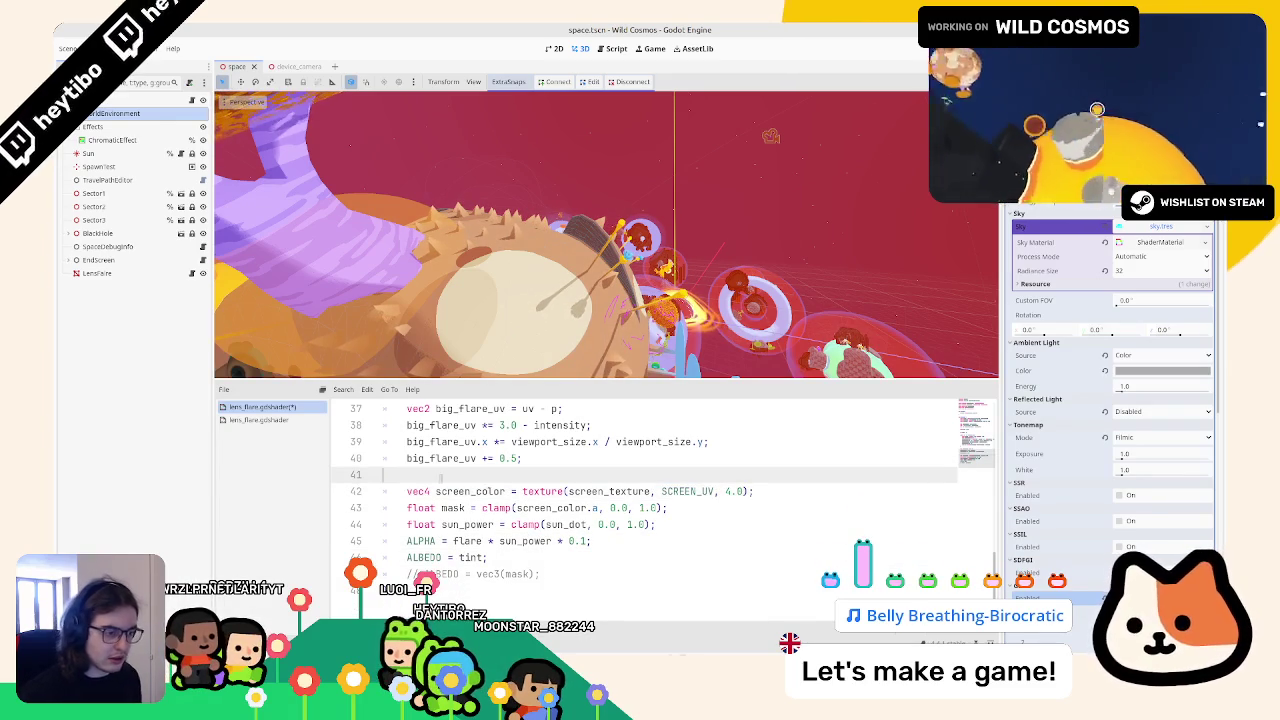
{"action": "scroll", "coordinate": [440, 480], "scroll_direction": "up", "scroll_amount": 4}
{"action": "left_click_drag", "start_coordinate": [431, 524], "coordinate": [784, 524]}
{"action": "scroll", "coordinate": [757, 541], "scroll_direction": "down", "scroll_amount": 2}
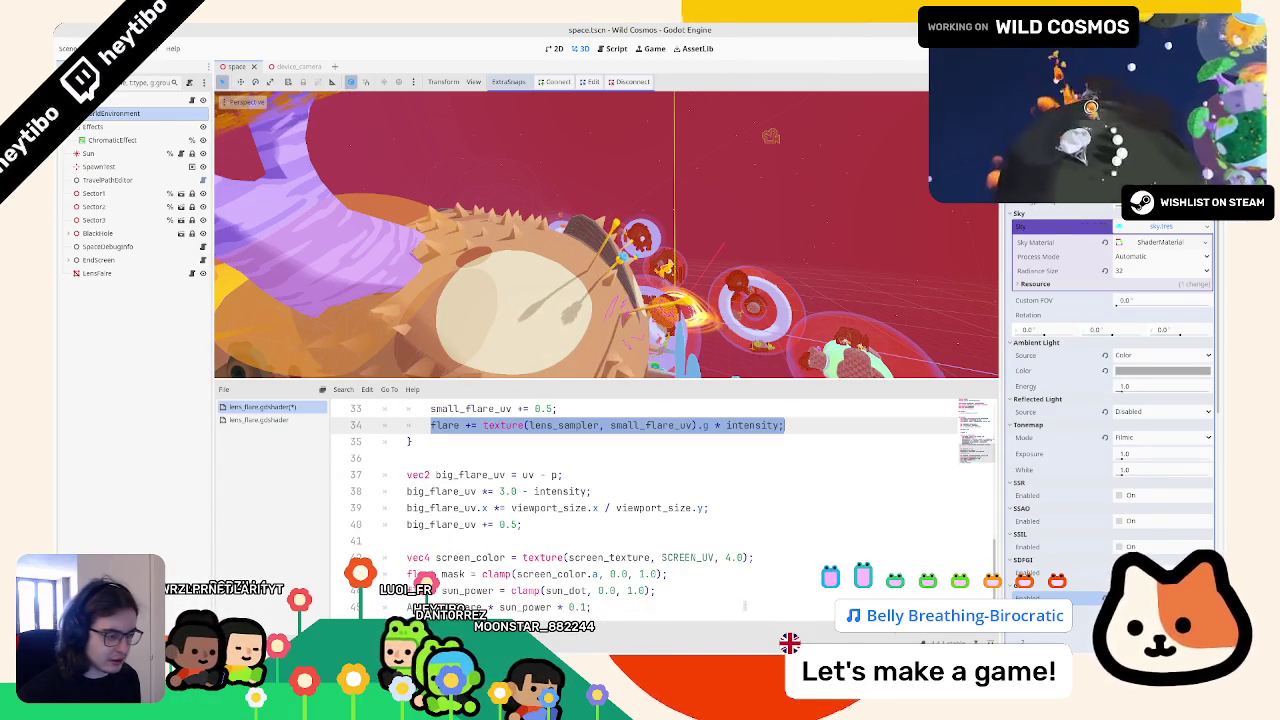
{"action": "key", "text": "alt+Tab"}
{"action": "key", "text": "alt+Tab"}
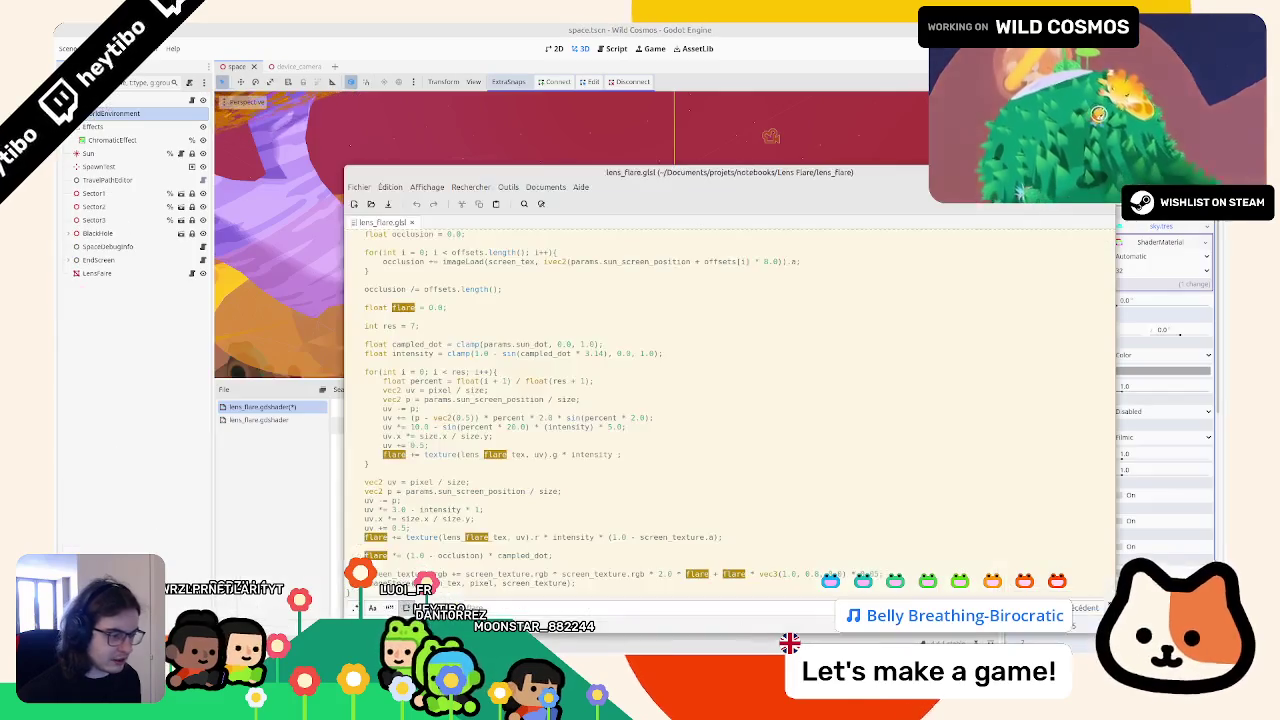
Step: Highlight the big flare line and every use of flare in lens_flare.glsl, then return to Godot
{"action": "triple_click", "coordinate": [816, 538]}
{"action": "key", "text": "ctrl+c"}
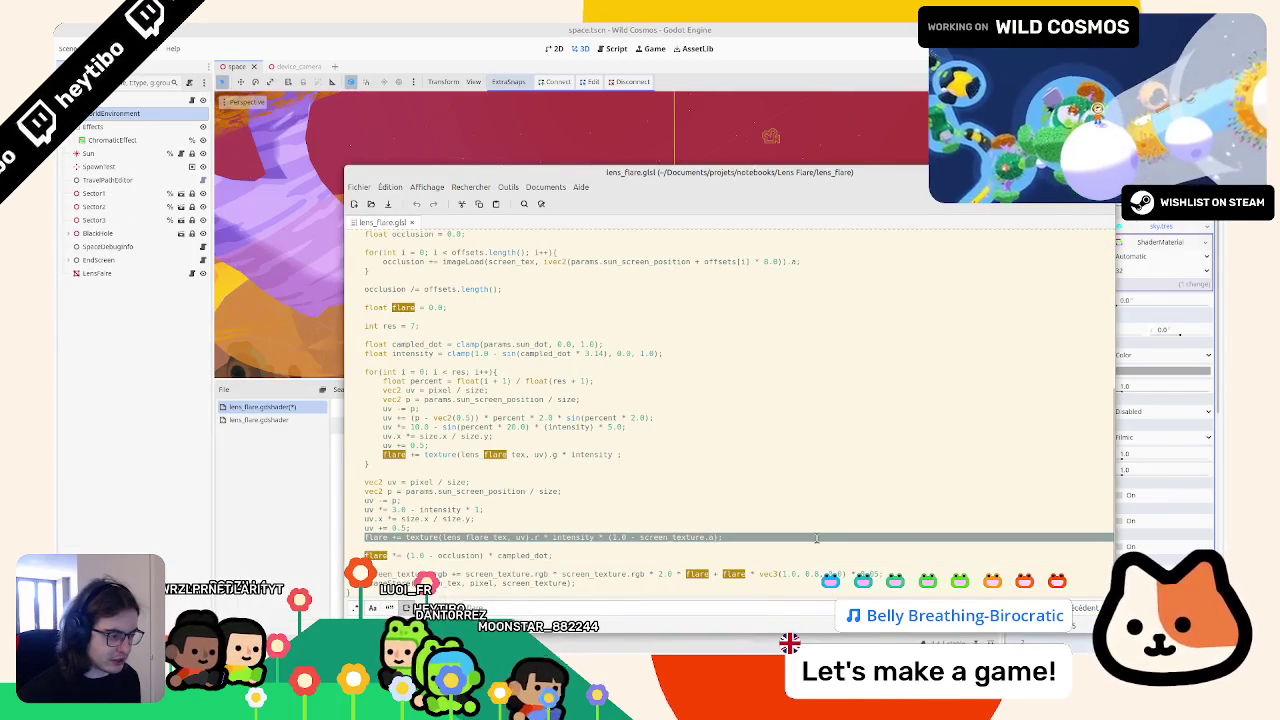
{"action": "double_click", "coordinate": [375, 537]}
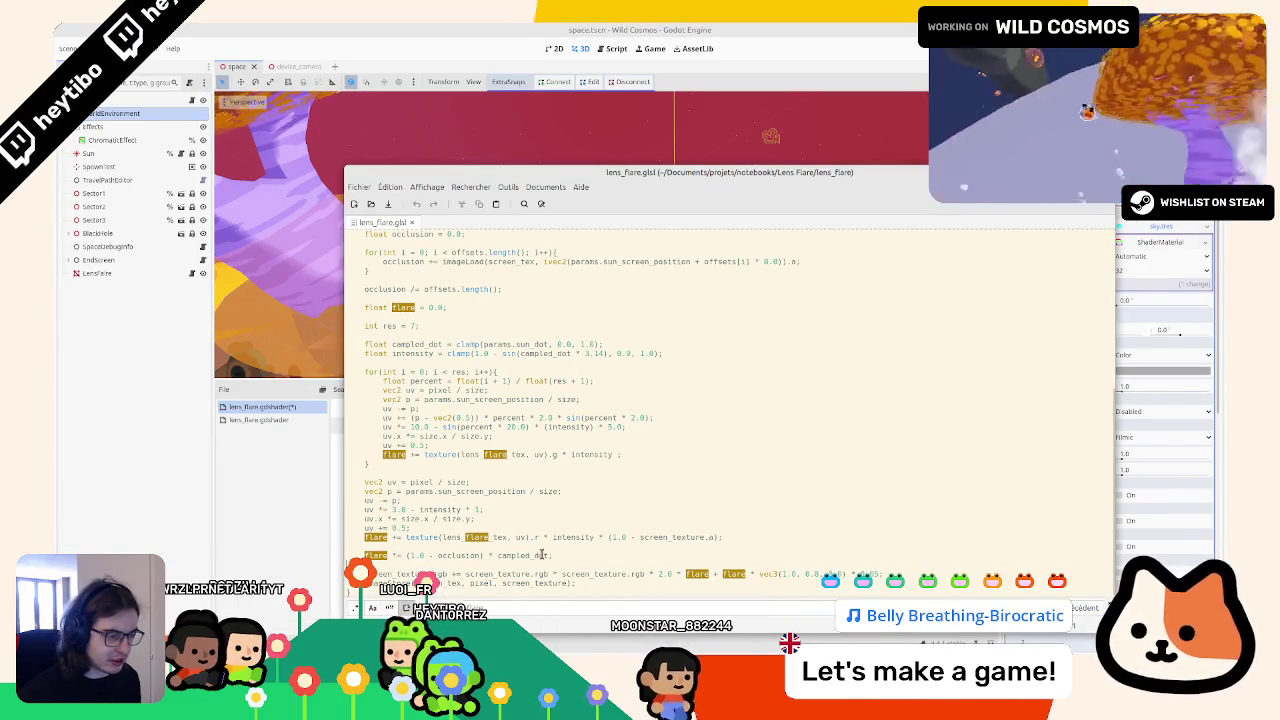
{"action": "triple_click", "coordinate": [375, 537]}
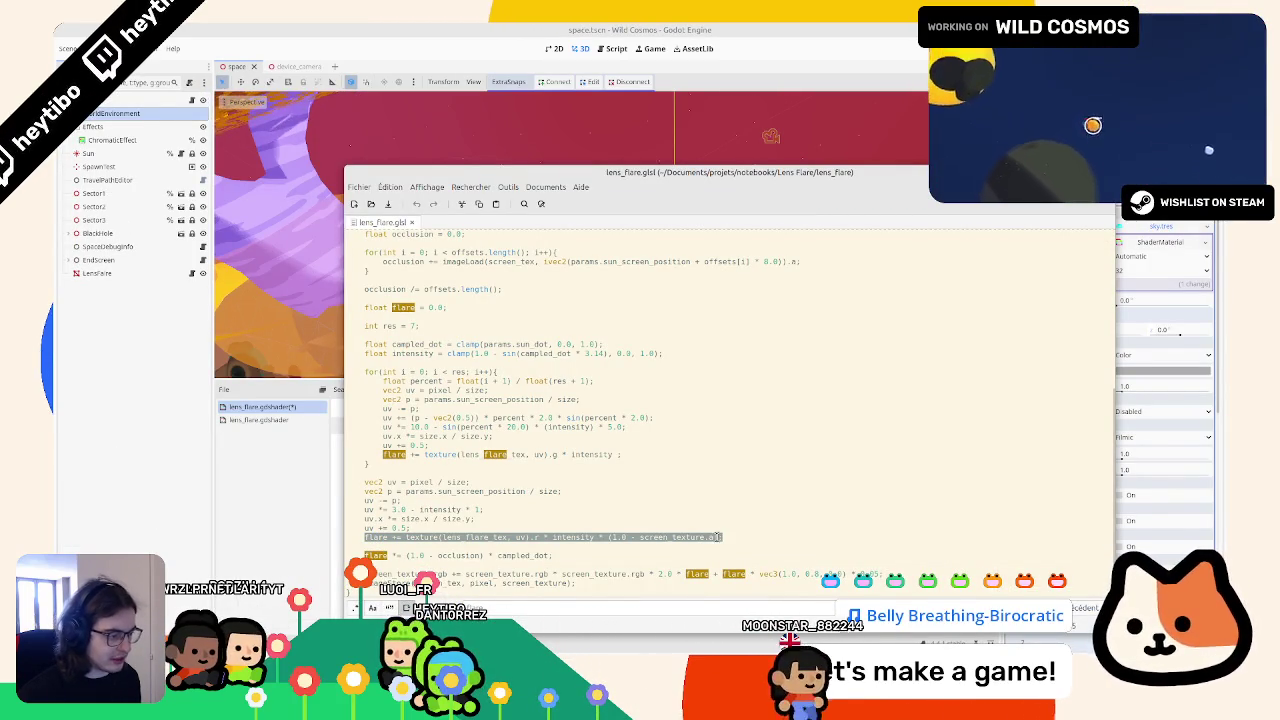
{"action": "key", "text": "alt+Tab"}
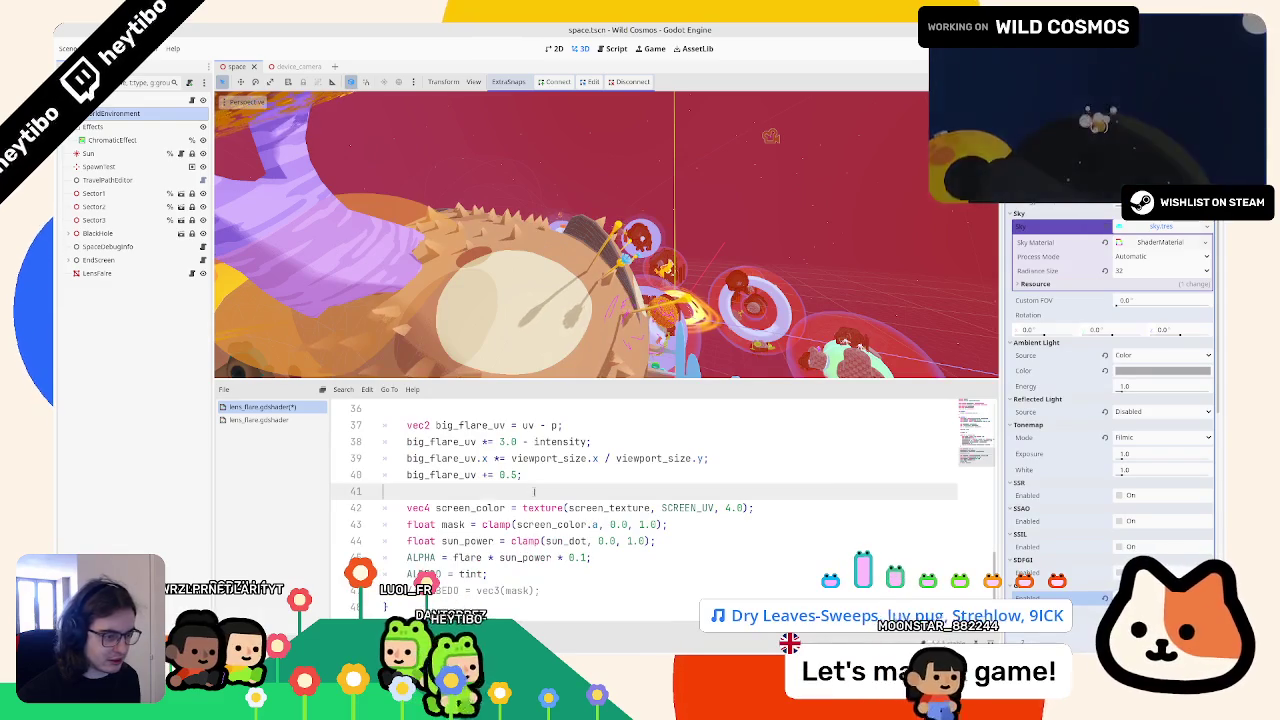
Step: Paste the big flare line, renaming lens_flare_tex to lens_sampler and uv to big_flare_uv
{"action": "key", "text": "ctrl+v"}
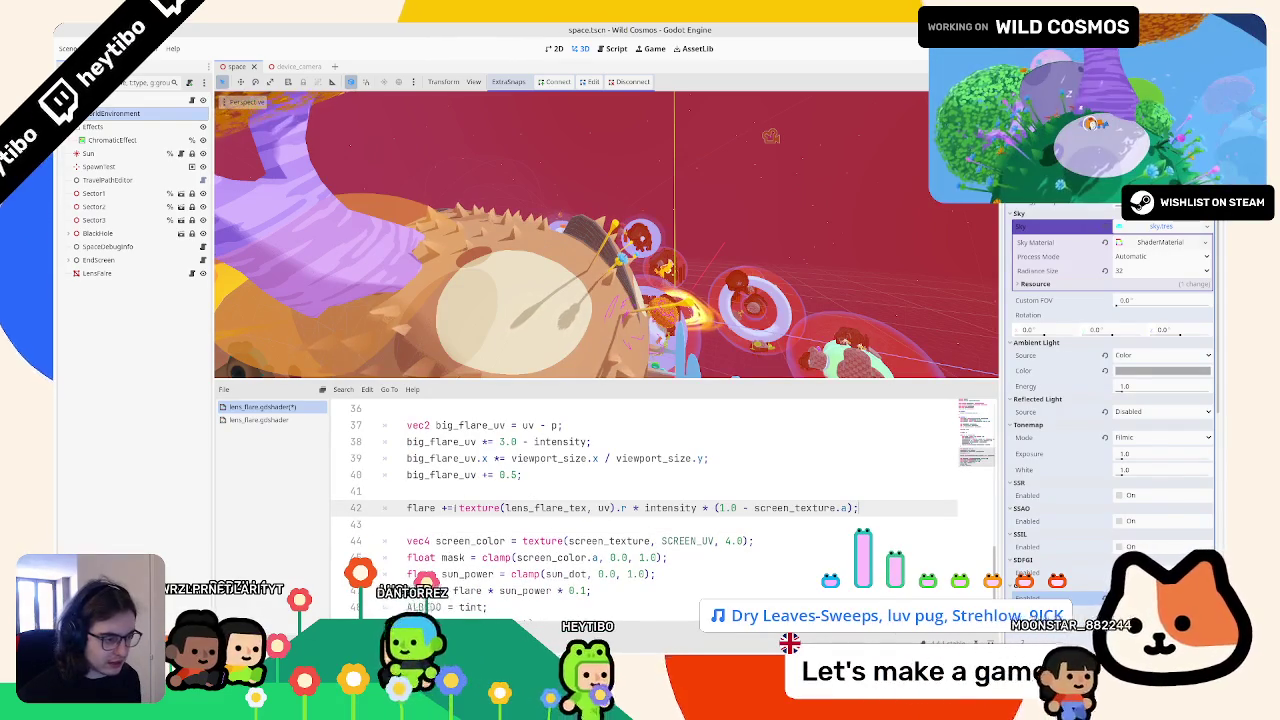
{"action": "double_click", "coordinate": [561, 505]}
{"action": "scroll", "coordinate": [561, 508], "scroll_direction": "up", "scroll_amount": 5}
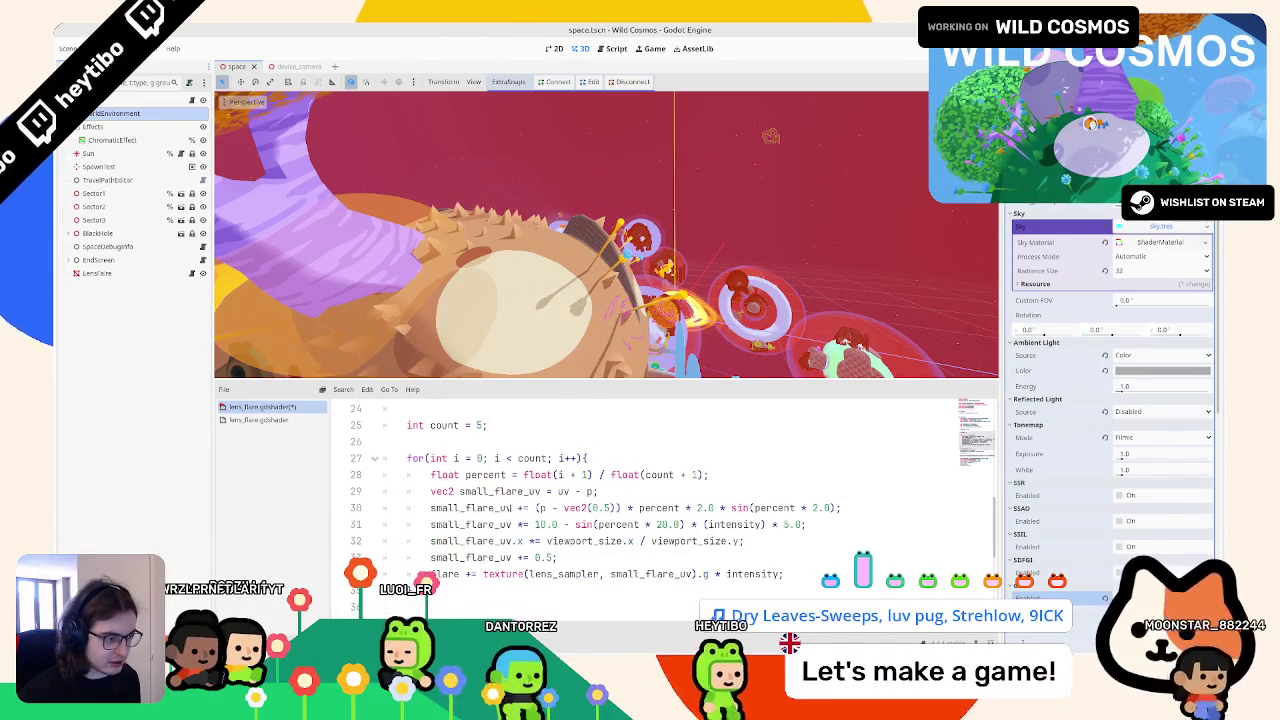
{"action": "scroll", "coordinate": [561, 508], "scroll_direction": "down", "scroll_amount": 5}
{"action": "left_click", "coordinate": [553, 508]}
{"action": "double_click", "coordinate": [552, 508]}
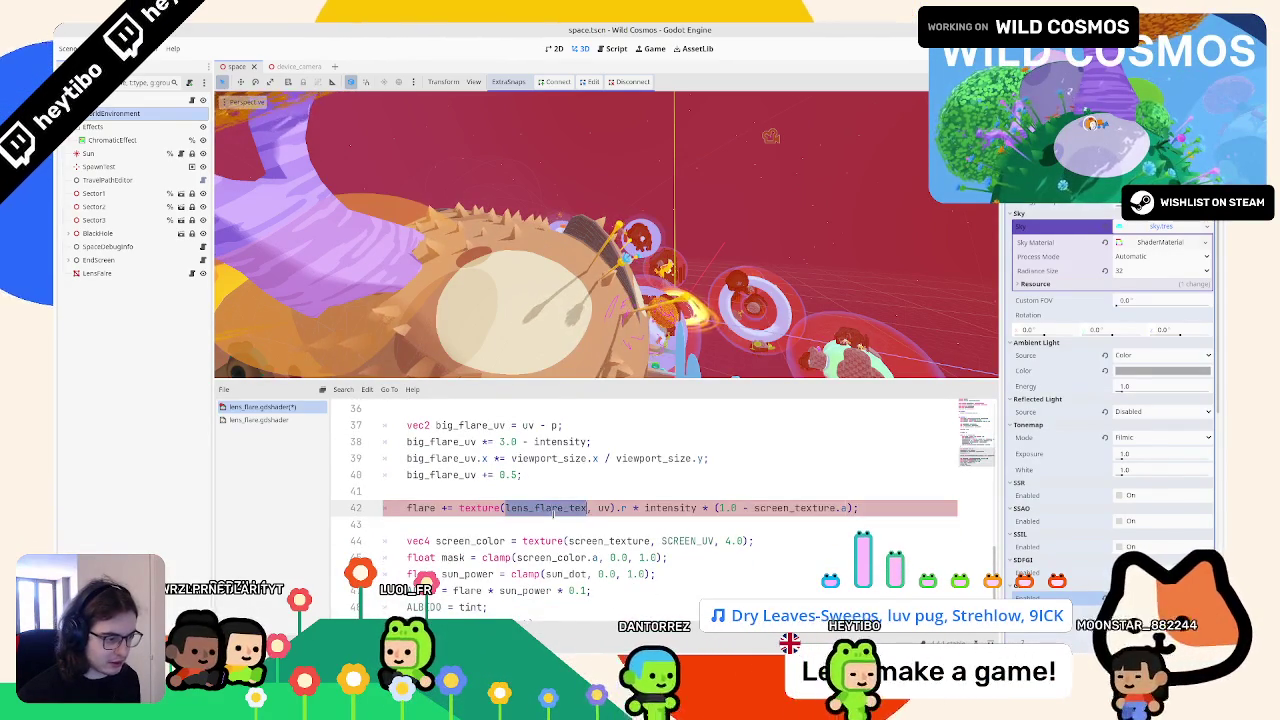
{"action": "type", "text": "lens_sampler"}
{"action": "double_click", "coordinate": [597, 508]}
{"action": "type", "text": "big_flare_uv"}
{"action": "scroll", "coordinate": [662, 505], "scroll_direction": "up", "scroll_amount": 5}
{"action": "scroll", "coordinate": [700, 490], "scroll_direction": "down", "scroll_amount": 6}
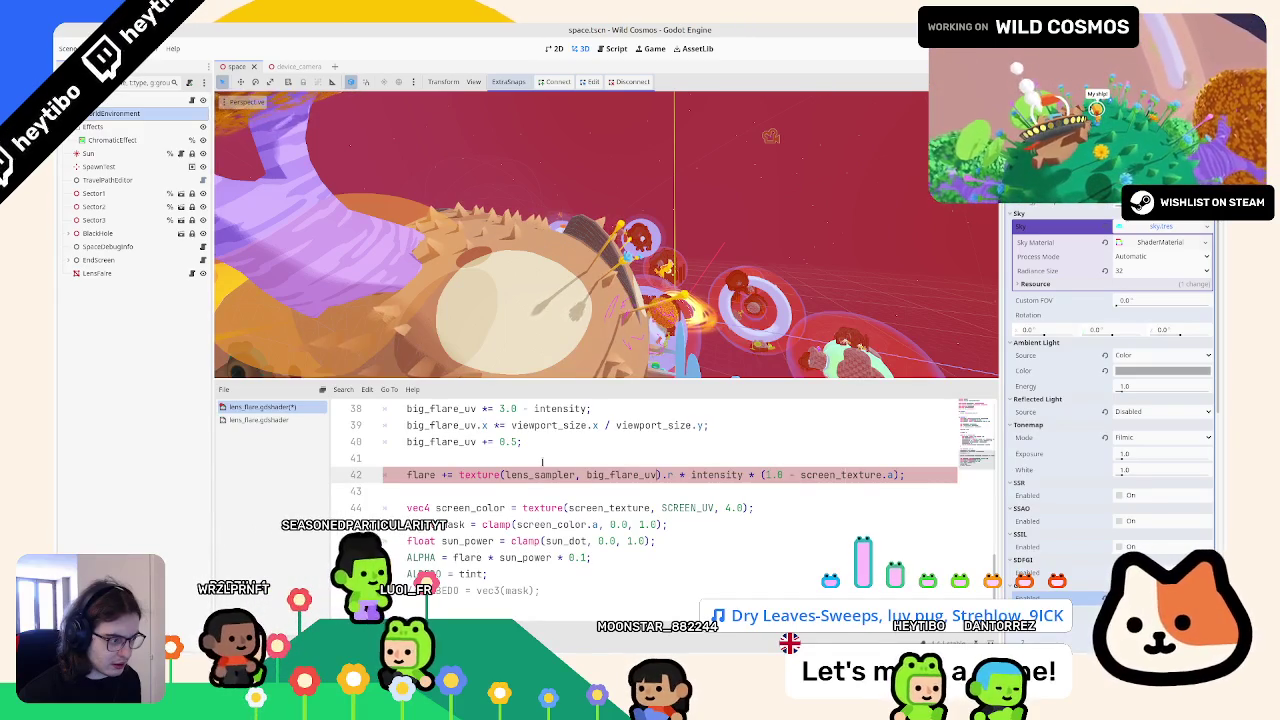
Step: Move the vec4 screen_color line to the top of fragment()
{"action": "double_click", "coordinate": [833, 475]}
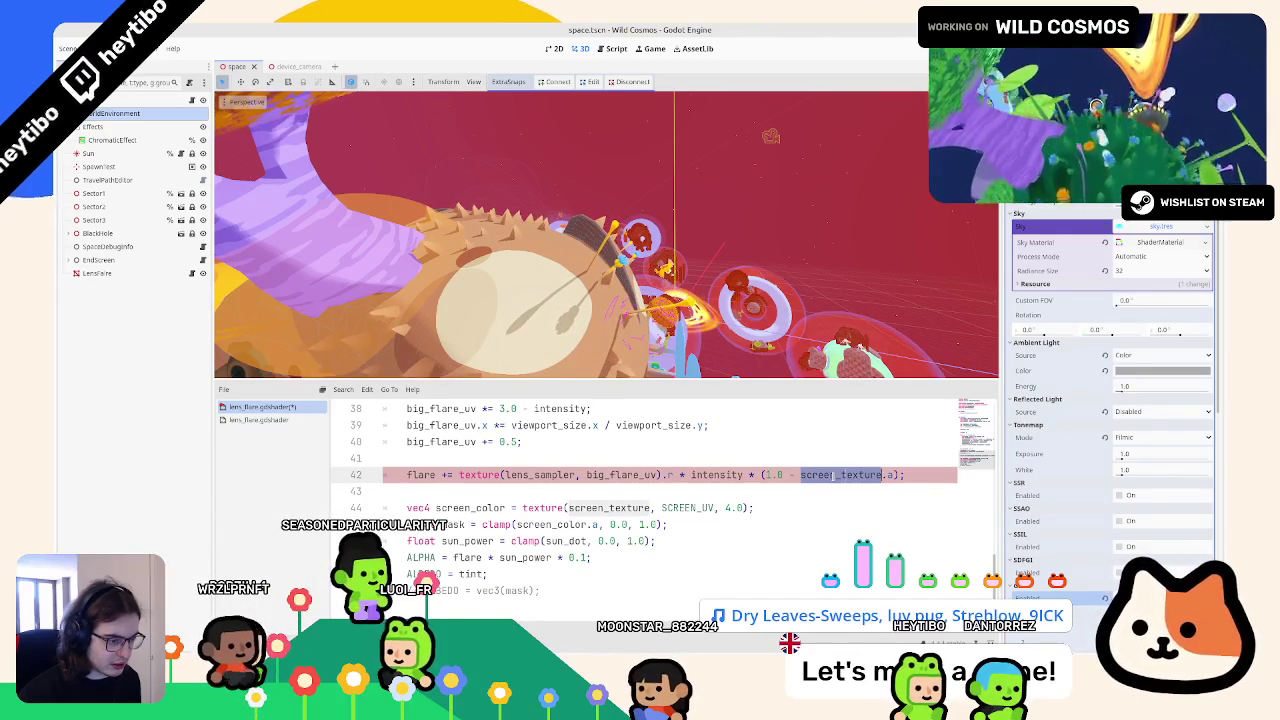
{"action": "left_click", "coordinate": [473, 507]}
{"action": "key", "text": "alt+Up"}
{"action": "key", "text": "alt+Up"}
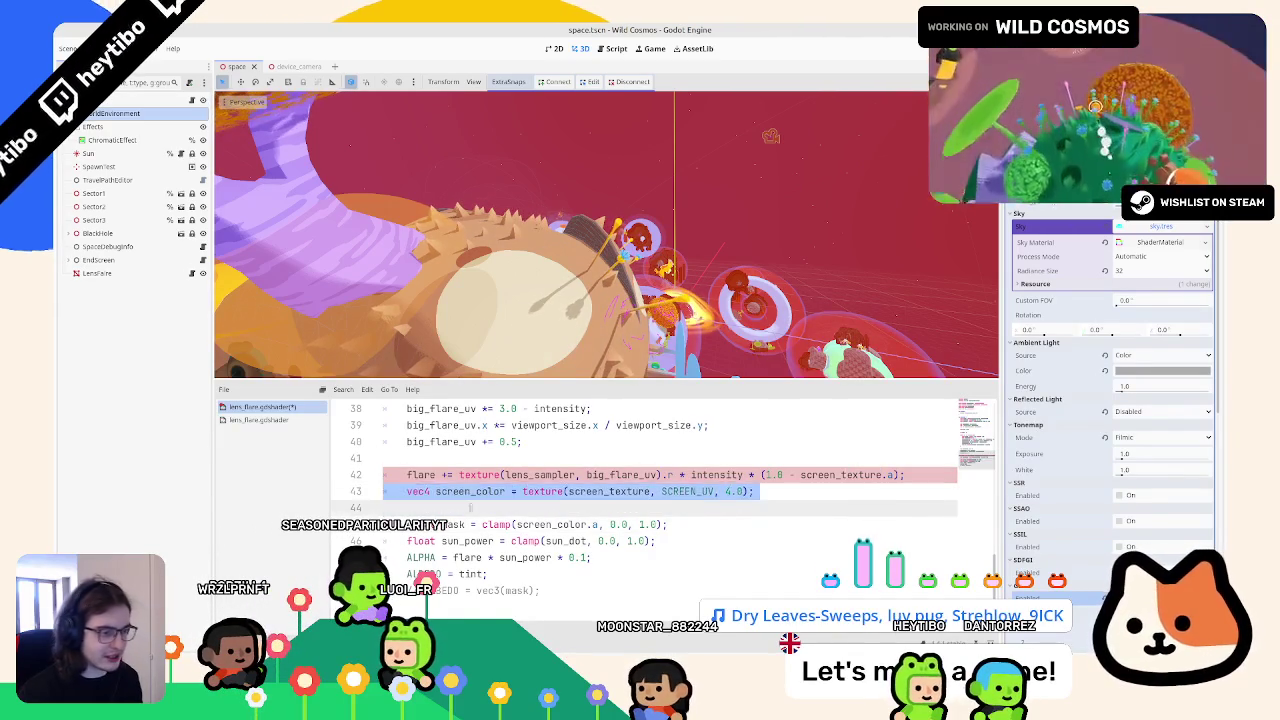
{"action": "key", "text": "ctrl+x"}
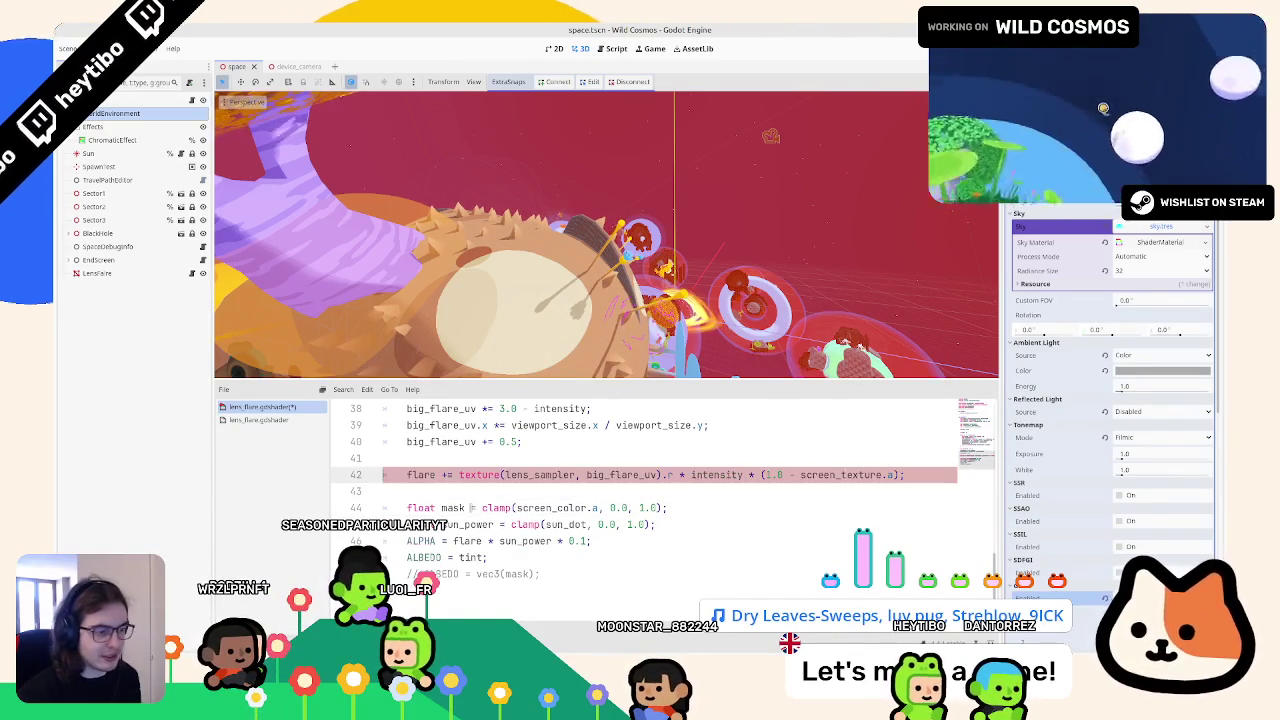
{"action": "scroll", "coordinate": [470, 507], "scroll_direction": "up", "scroll_amount": 8}
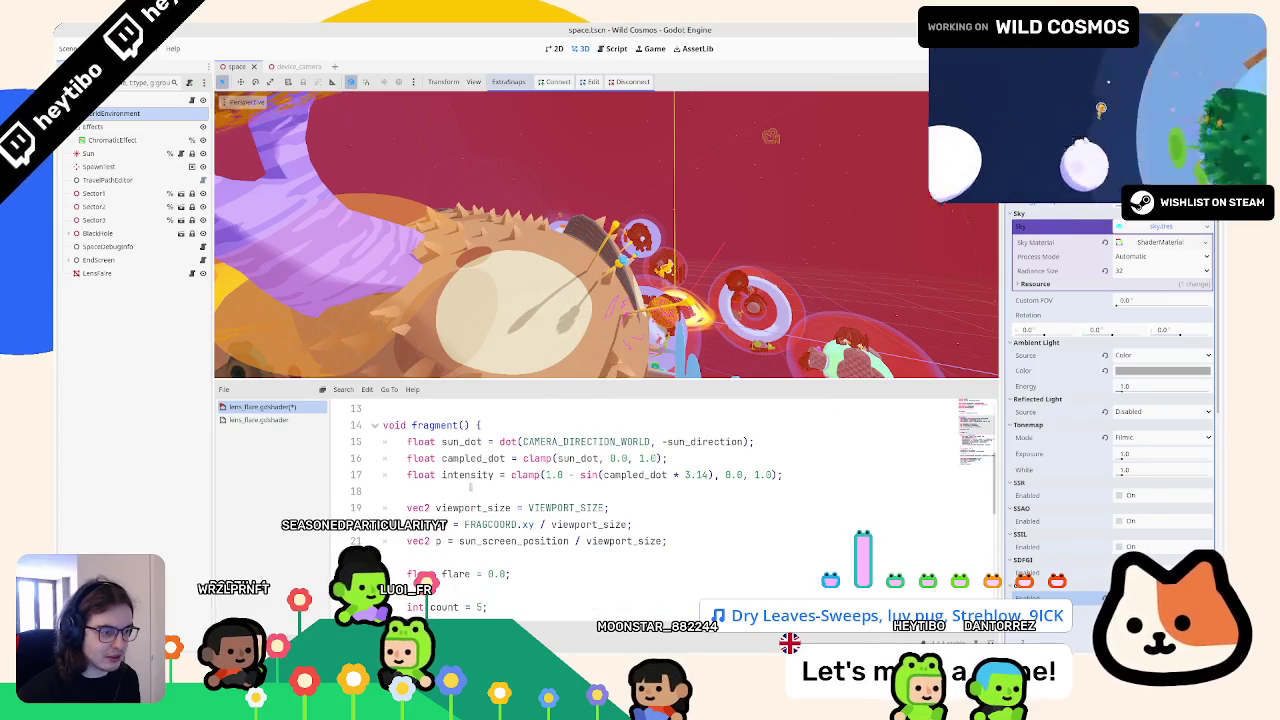
{"action": "left_click", "coordinate": [470, 490]}
{"action": "key", "text": "ctrl+v"}
{"action": "key", "text": "Up"}
{"action": "key", "text": "ctrl+x"}
{"action": "left_click", "coordinate": [497, 424]}
{"action": "key", "text": "Return"}
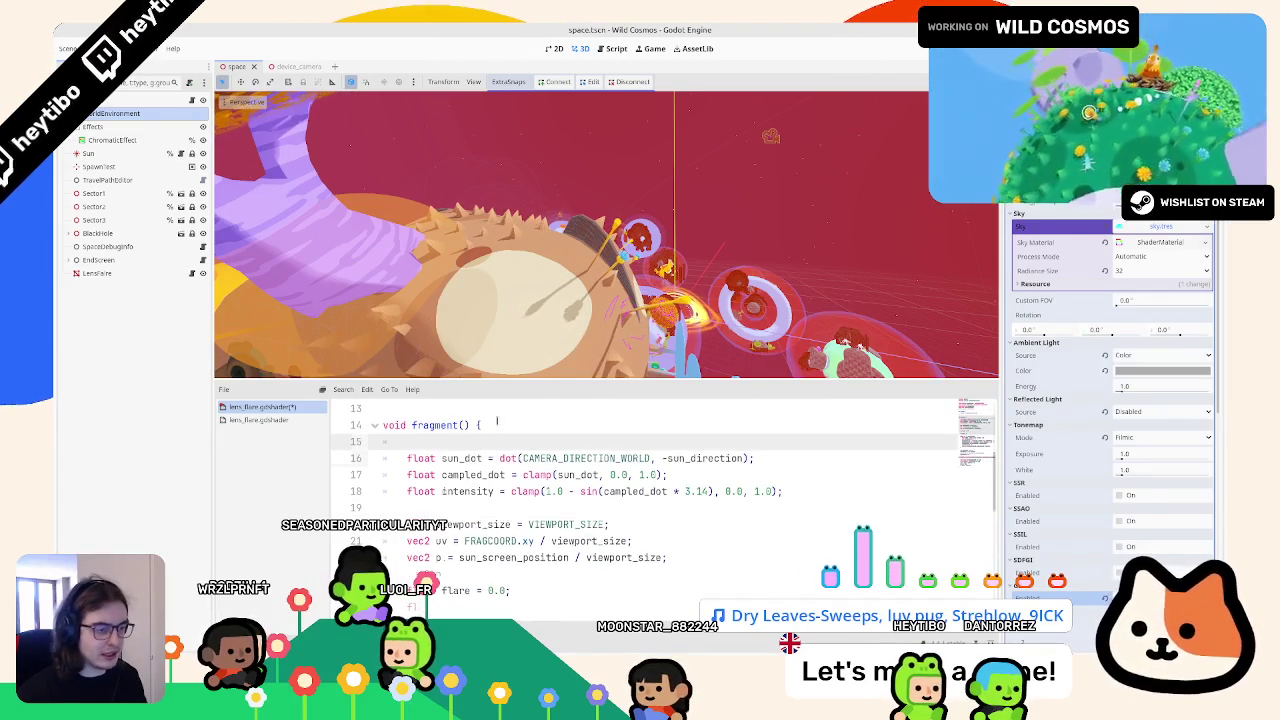
{"action": "key", "text": "ctrl+v"}
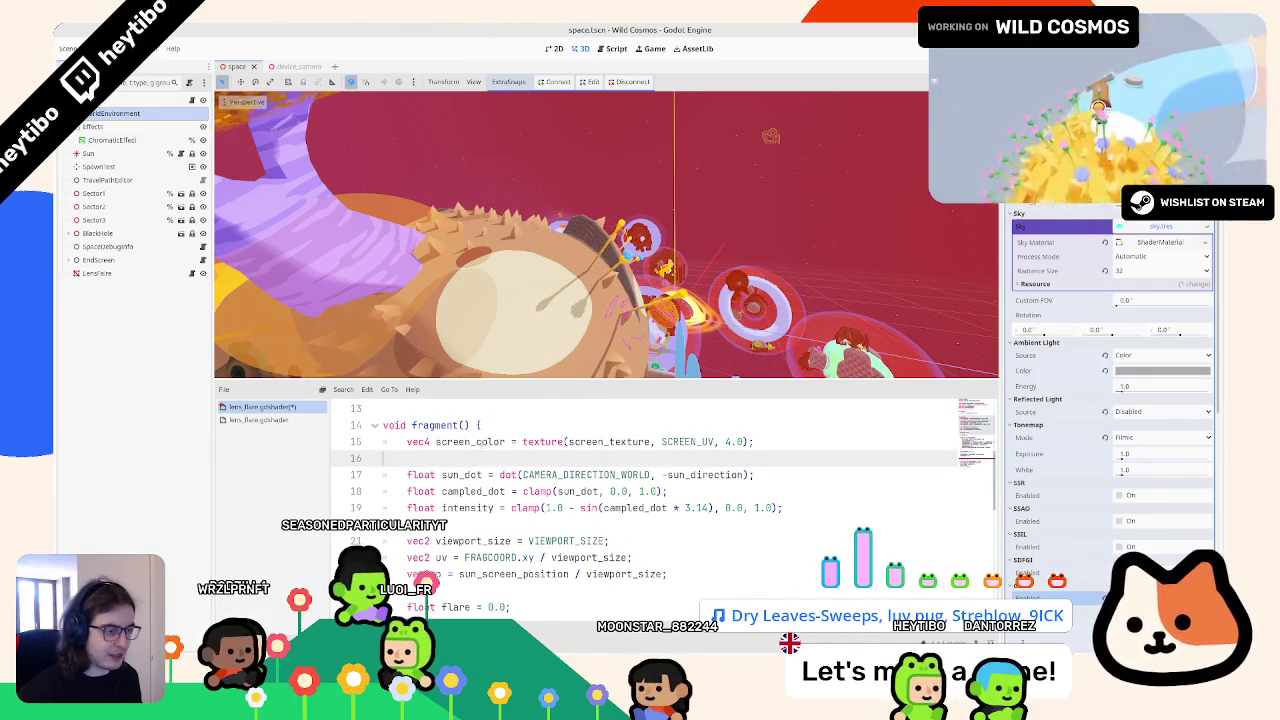
Step: Check where screen_color and flare are used, comparing briefly against the GLSL reference
{"action": "double_click", "coordinate": [487, 441]}
{"action": "scroll", "coordinate": [600, 480], "scroll_direction": "down", "scroll_amount": 9}
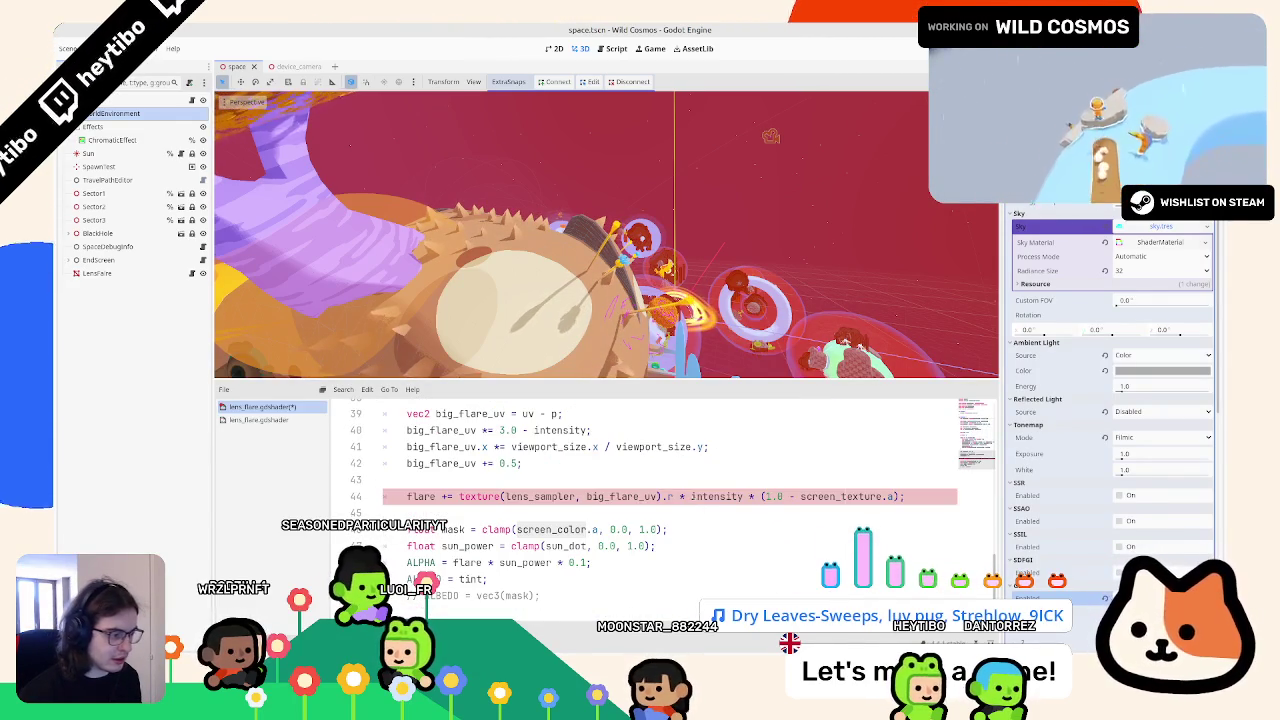
{"action": "left_click", "coordinate": [812, 496]}
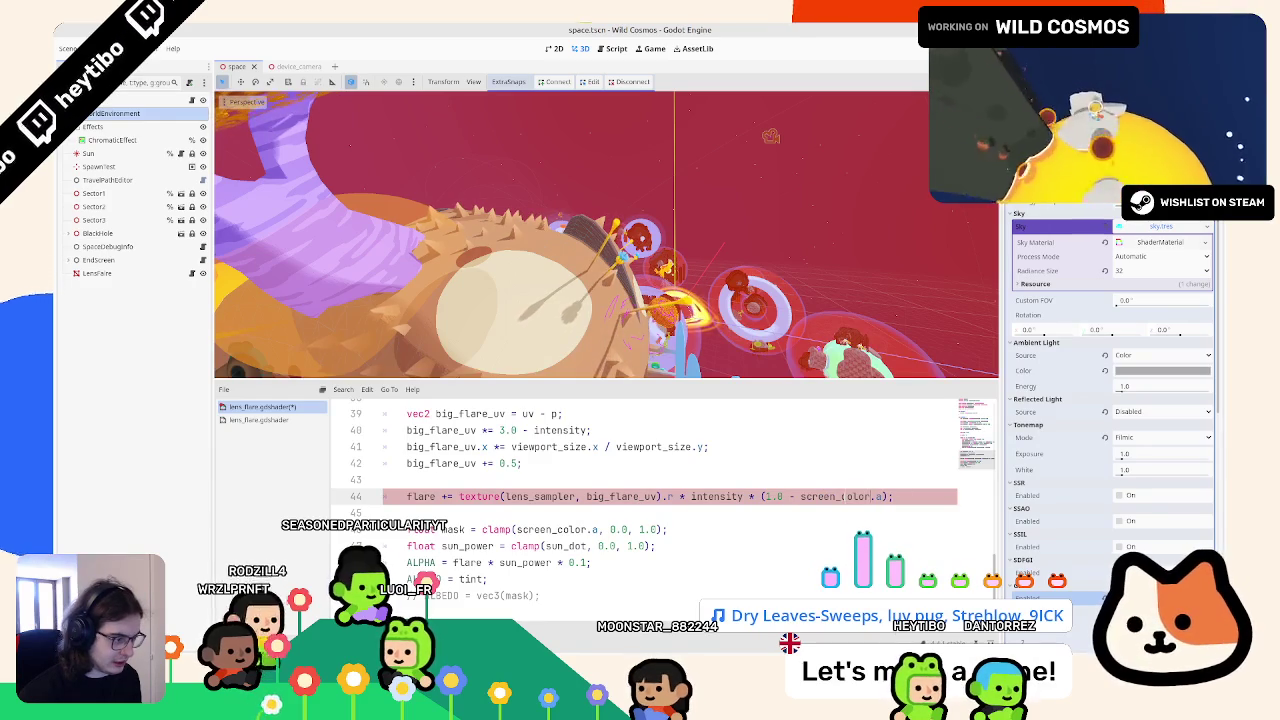
{"action": "type", "text": "colo"}
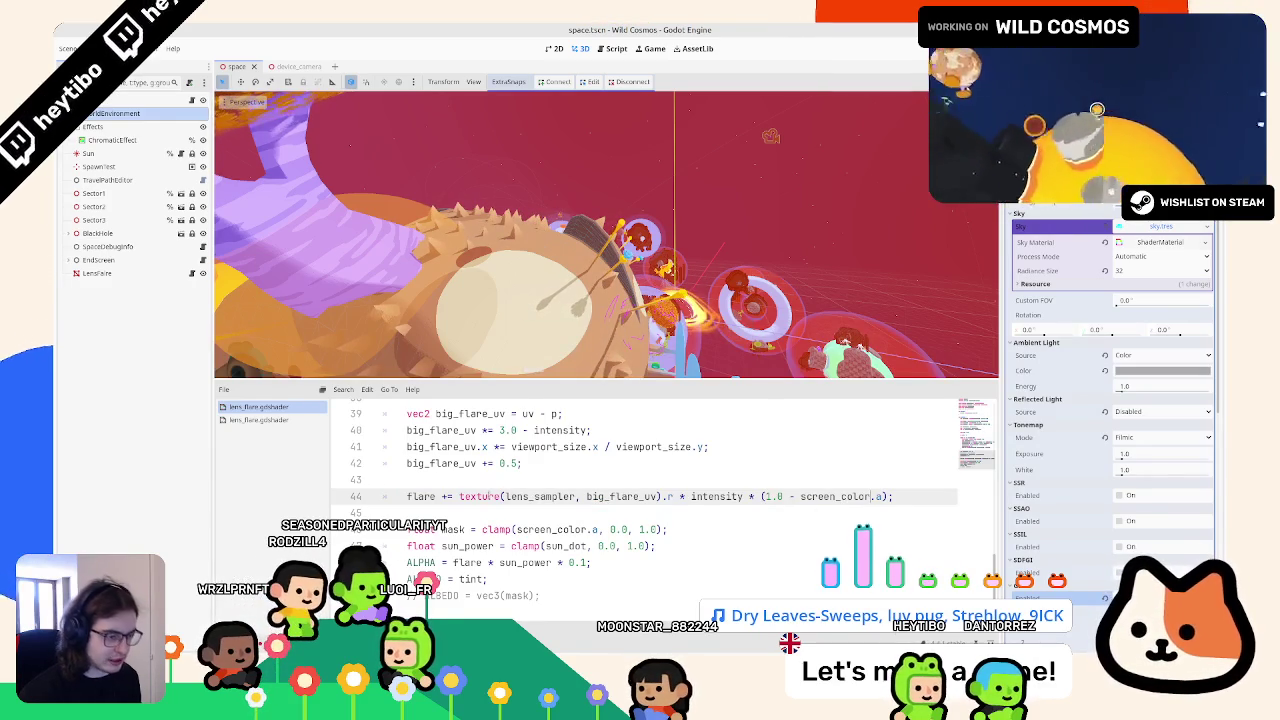
{"action": "double_click", "coordinate": [422, 496]}
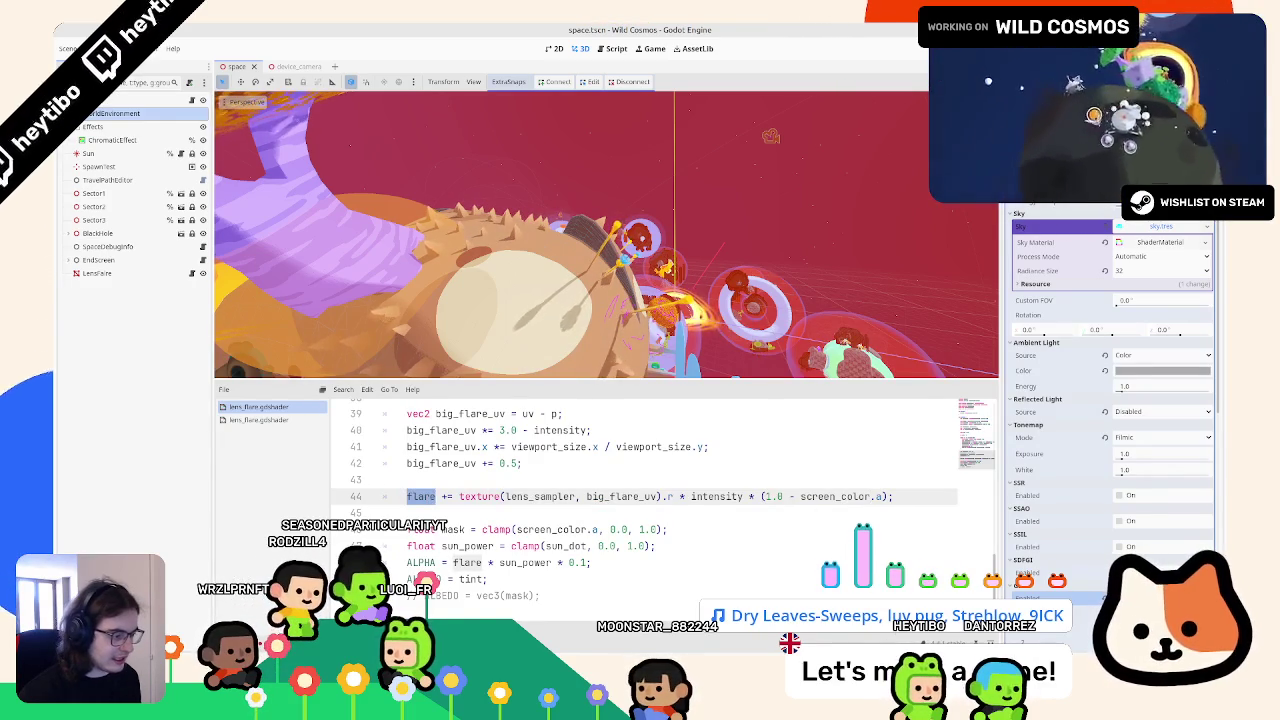
{"action": "key", "text": "alt+Tab"}
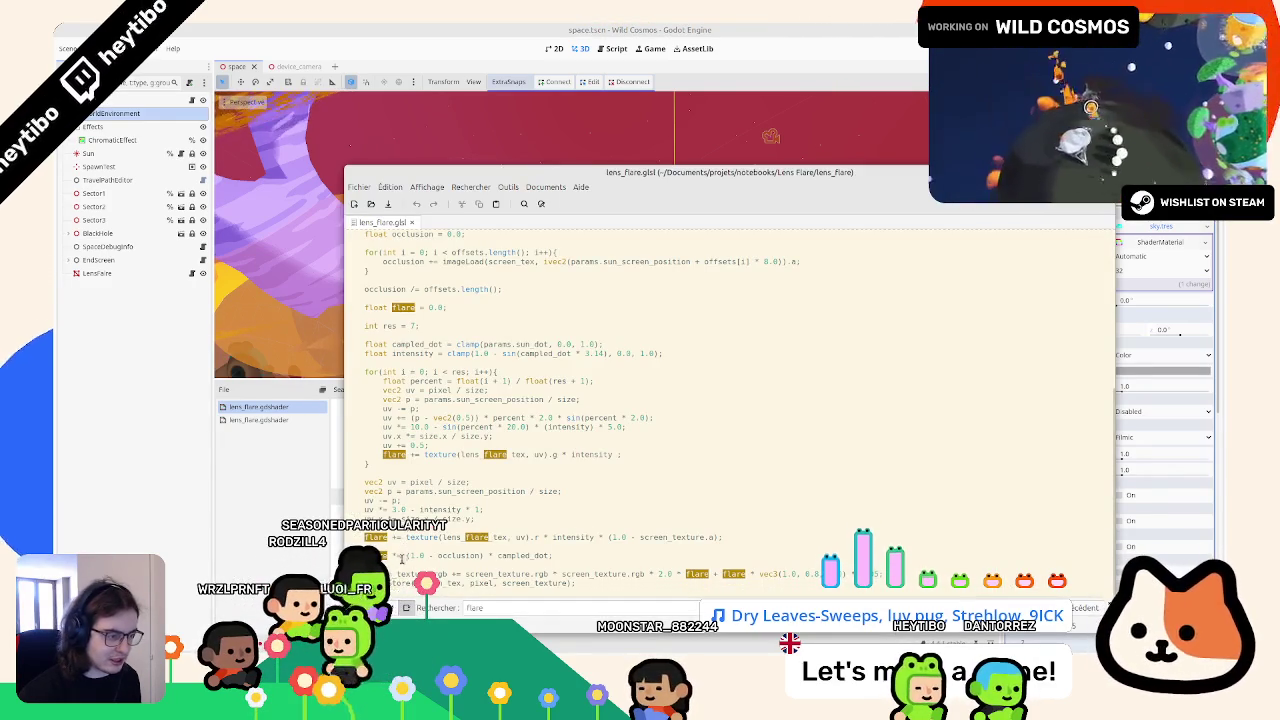
{"action": "key", "text": "alt+Tab"}
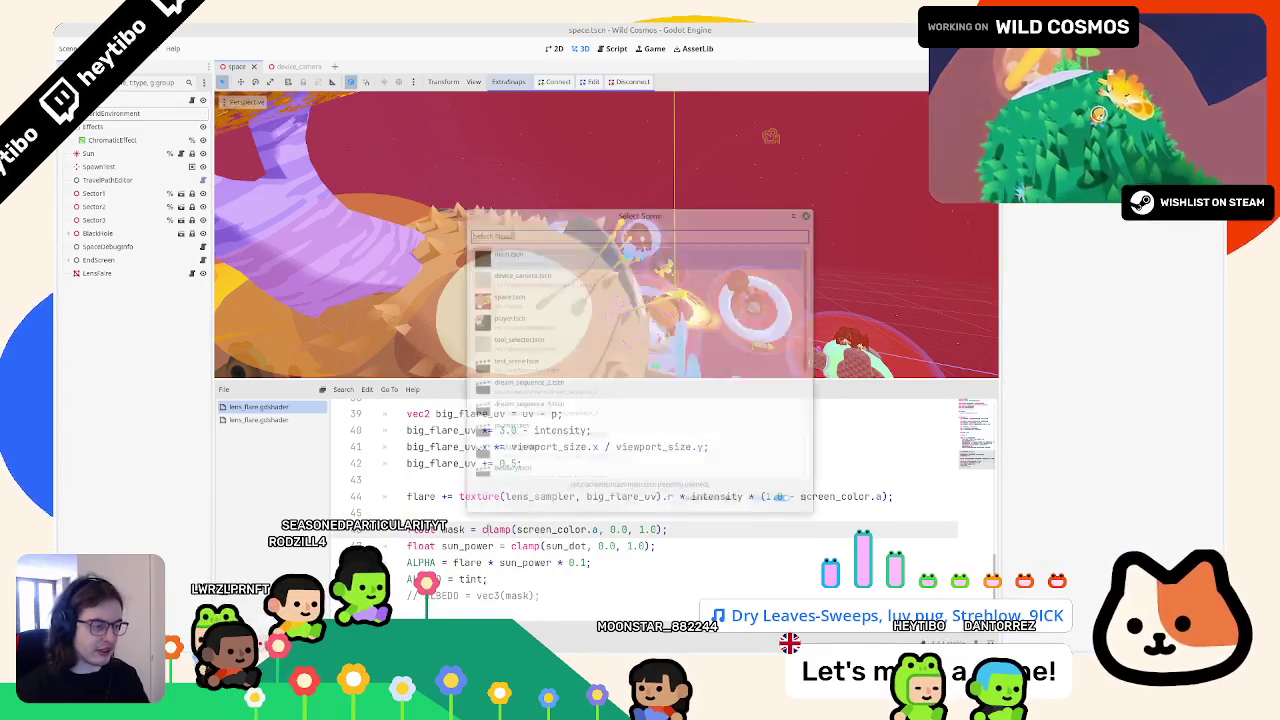
Step: Run the game with F5, fly near the sun to inspect the flare, then pause
{"action": "key", "text": "F5"}
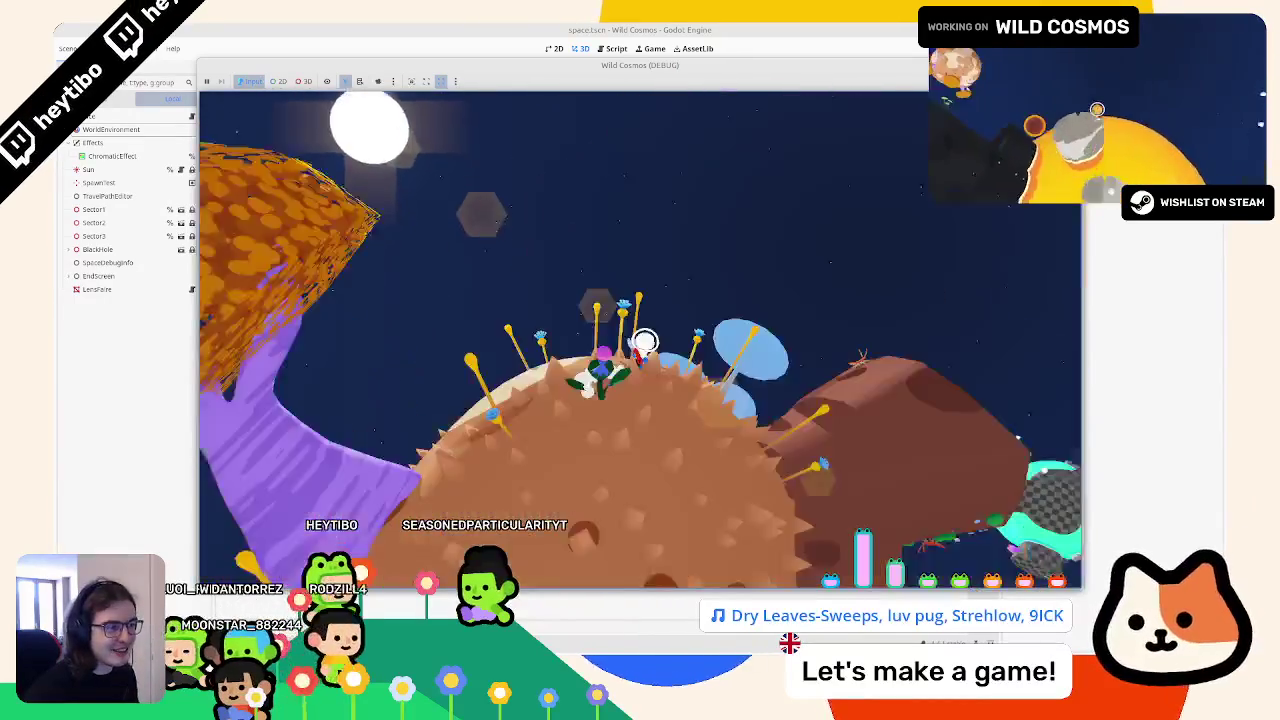
{"action": "key", "text": "Escape"}
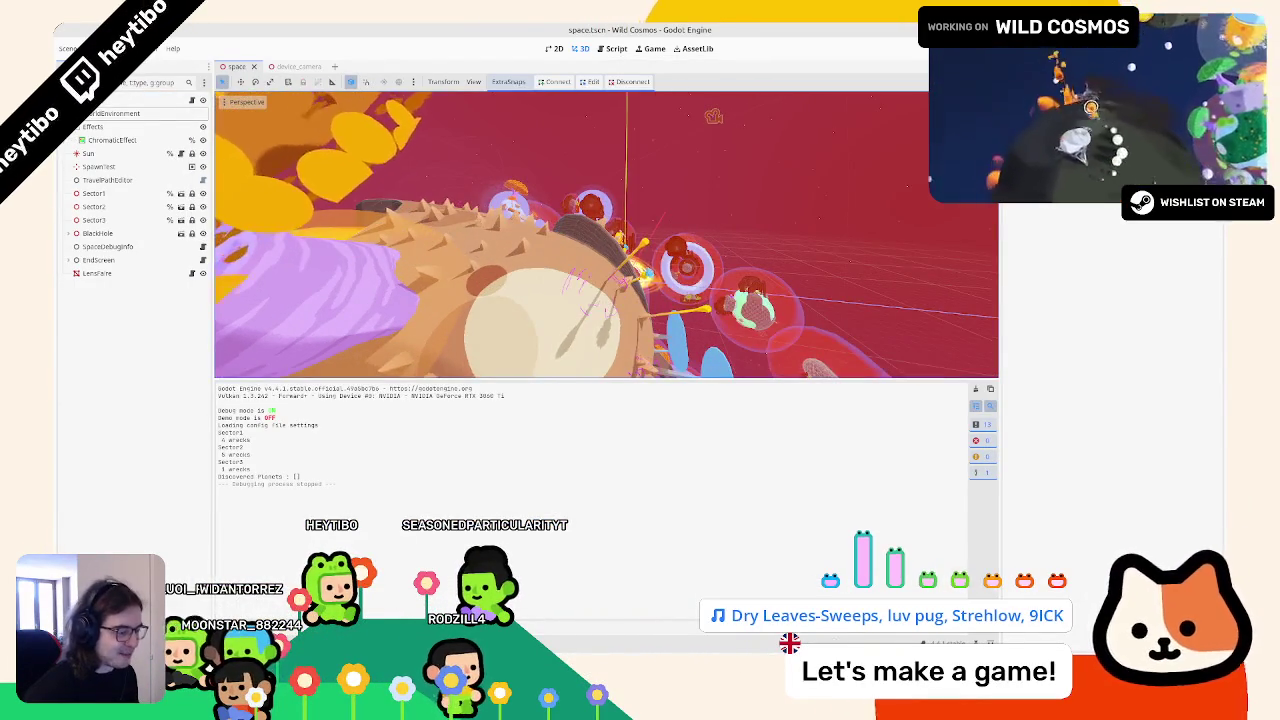
Step: Consult lens_flare.glsl in gedit, then bring the lens flare shader code back in Godot
{"action": "key", "text": "alt+Tab"}
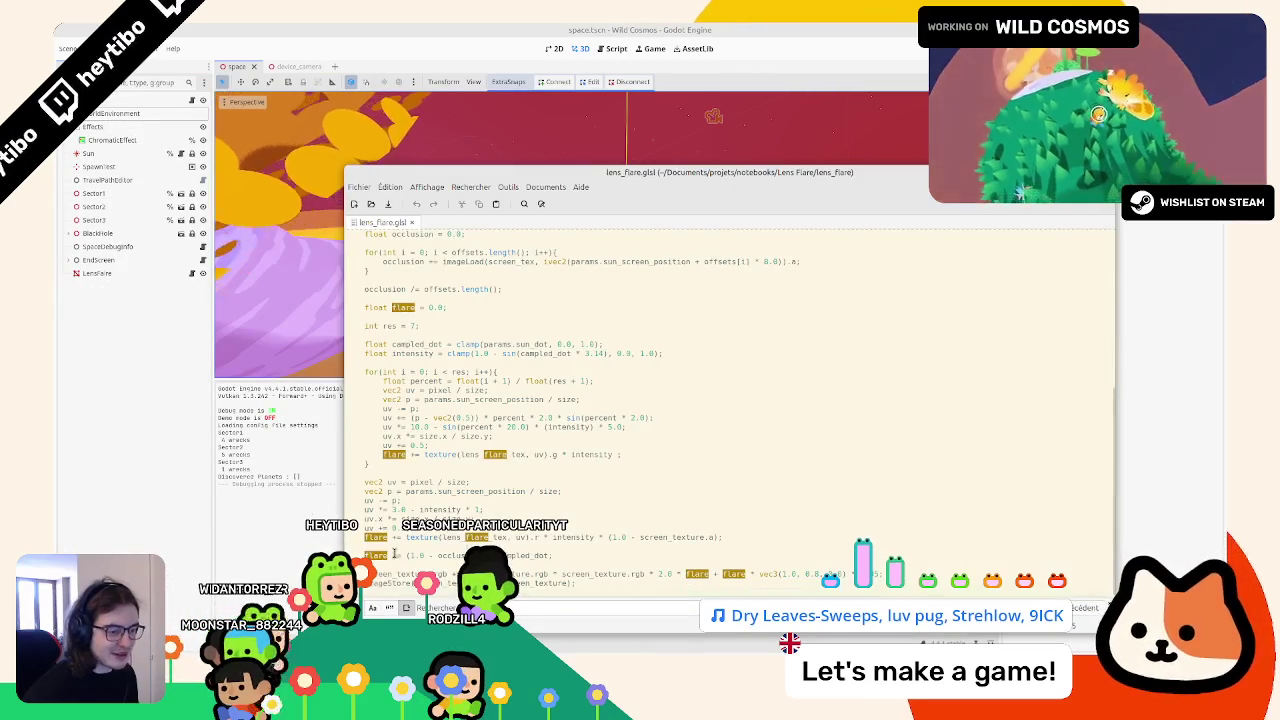
{"action": "key", "text": "Escape"}
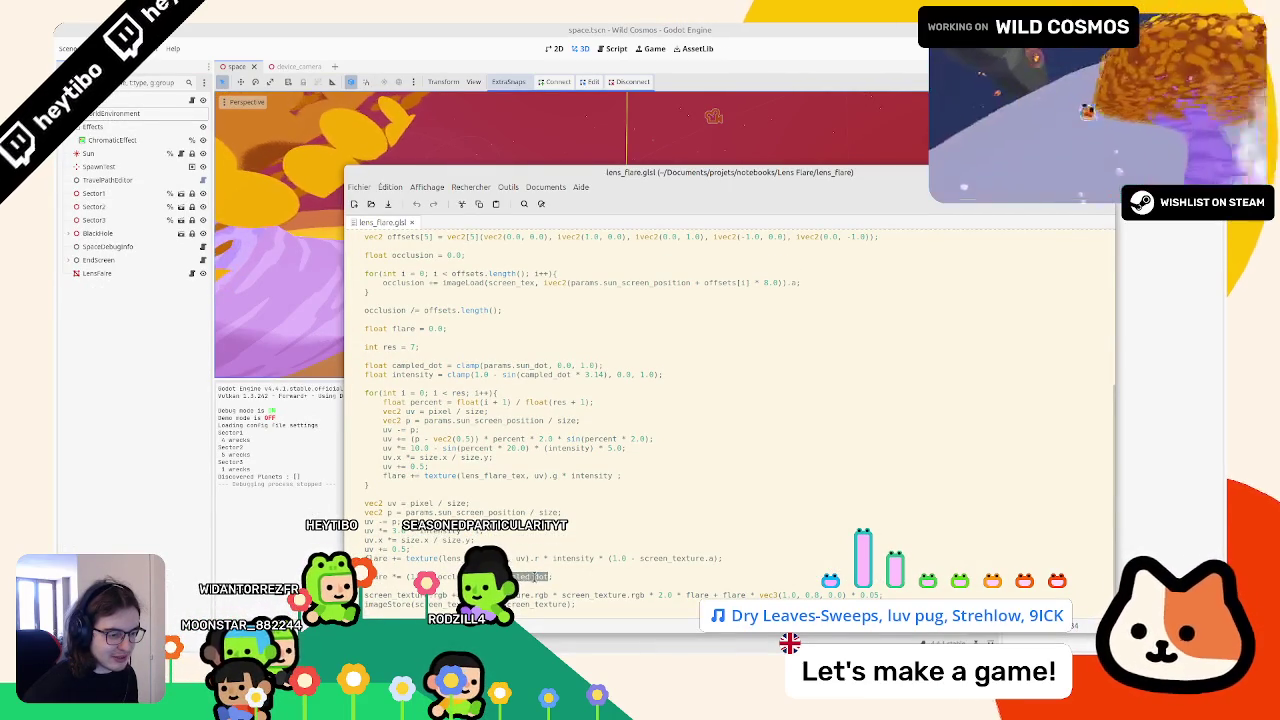
{"action": "key", "text": "alt+Tab"}
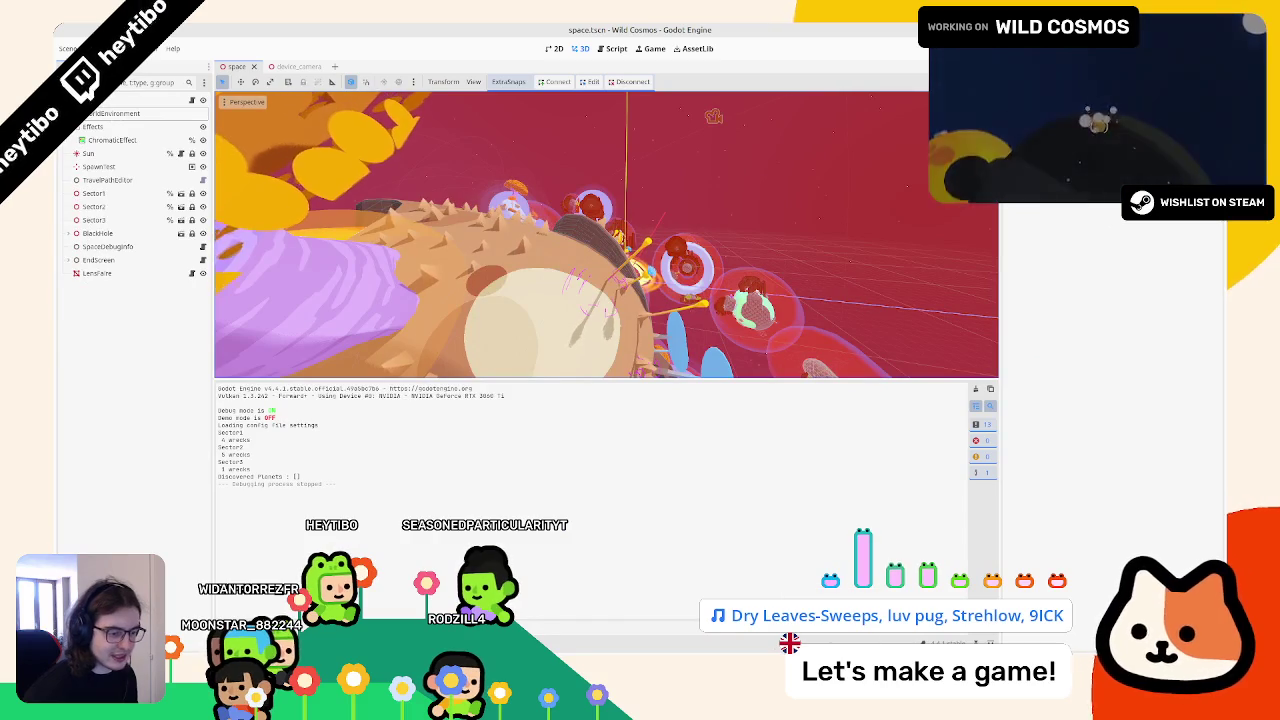
{"action": "key", "text": "alt+s"}
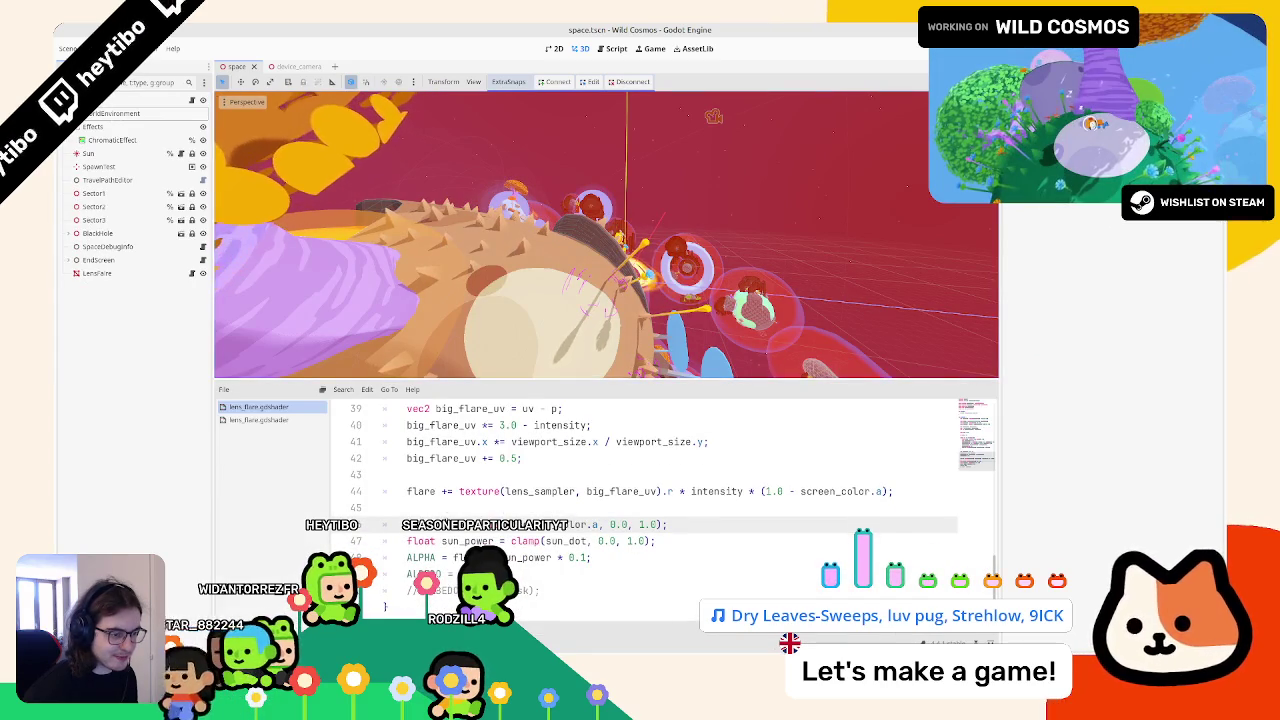
Step: Delete the commented-out ALBEDO line and enlarge the shader code text
{"action": "triple_click", "coordinate": [470, 590]}
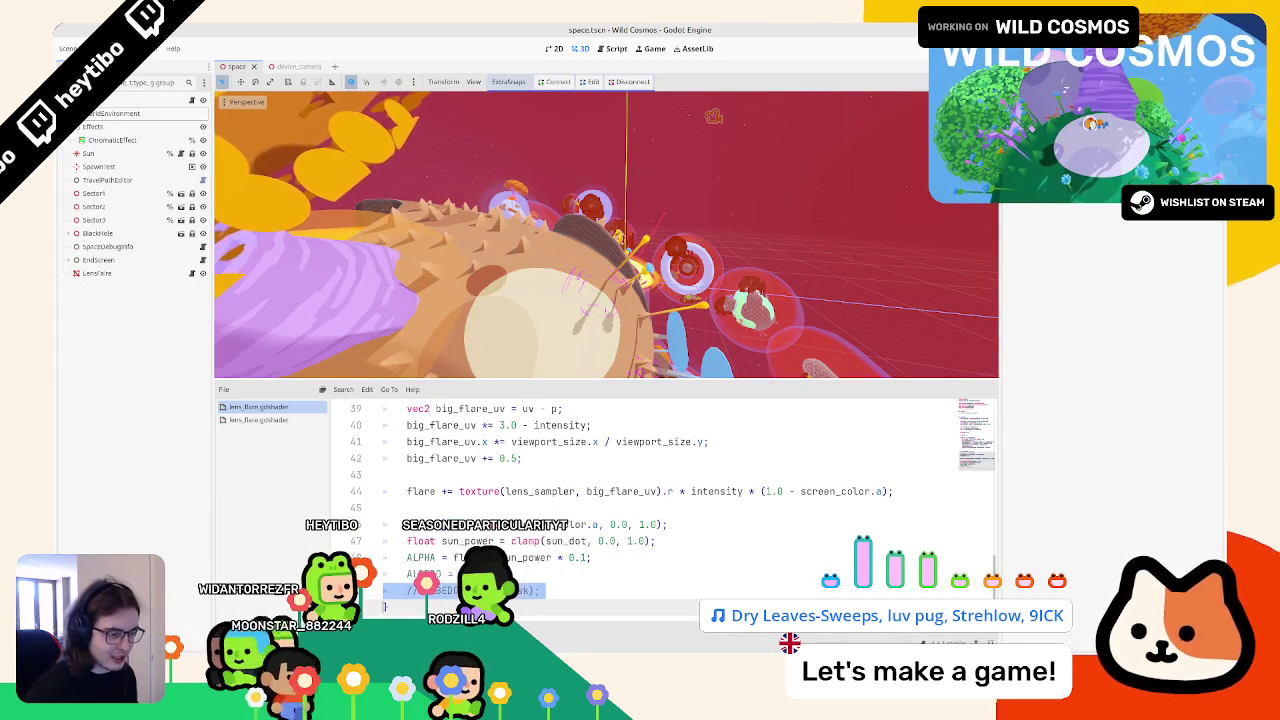
{"action": "key", "text": "BackSpace"}
{"action": "scroll", "coordinate": [600, 500], "scroll_direction": "up", "scroll_amount": 3}
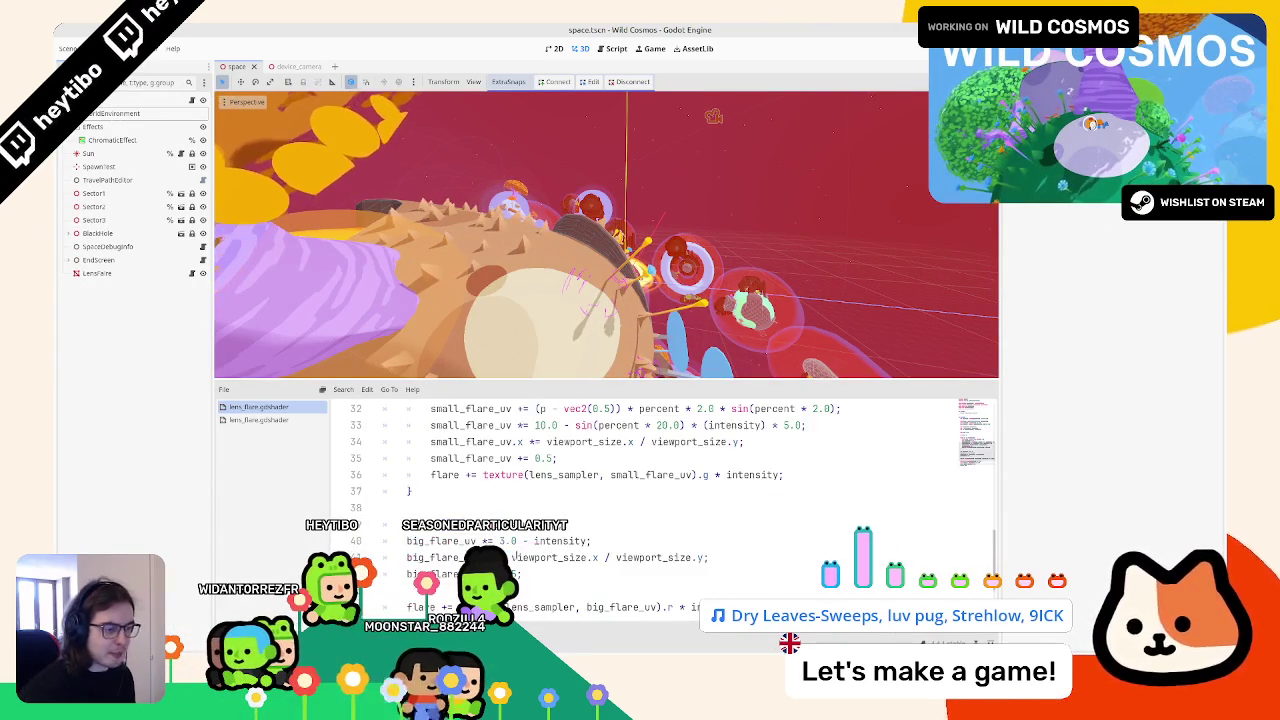
{"action": "scroll", "coordinate": [600, 500], "scroll_direction": "down", "scroll_amount": 2}
{"action": "key", "text": "ctrl+equal"}
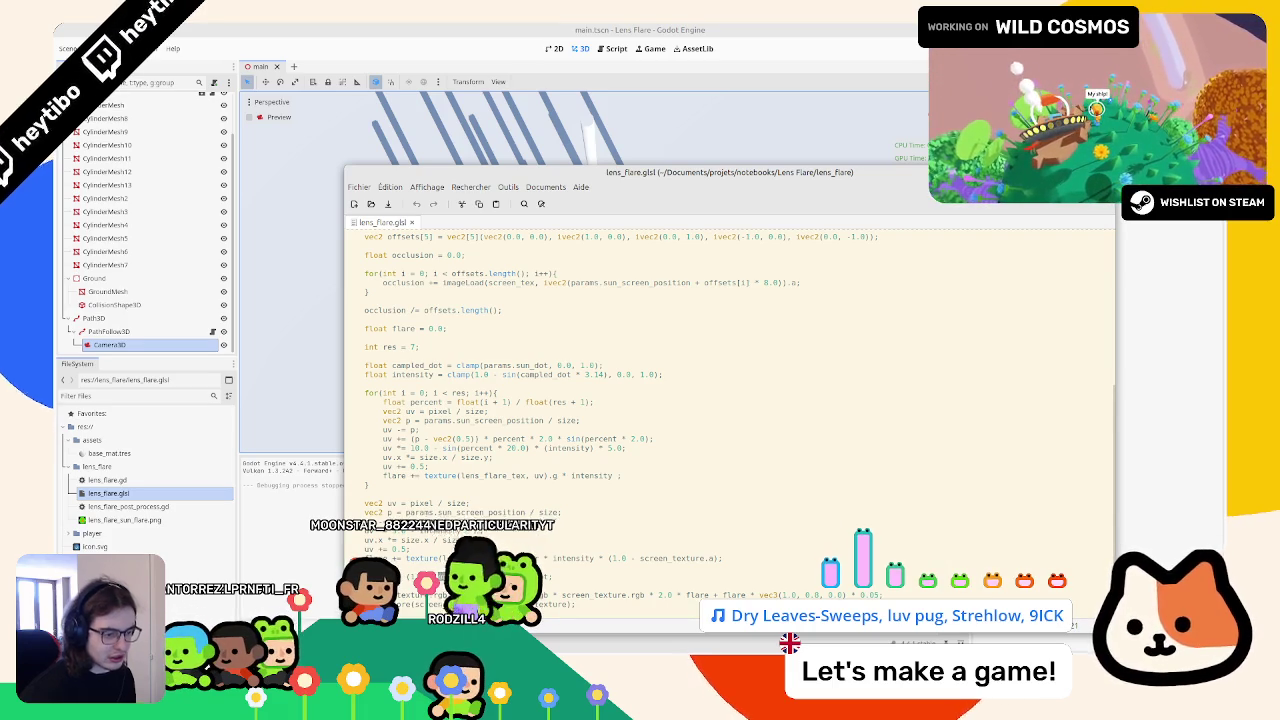
Step: Study the occlusion offsets and averaging code in lens_flare.glsl, then return to the Wild Cosmos project
{"action": "double_click", "coordinate": [385, 310]}
{"action": "key", "text": "ctrl+f"}
{"action": "scroll", "coordinate": [730, 420], "scroll_direction": "up", "scroll_amount": 2}
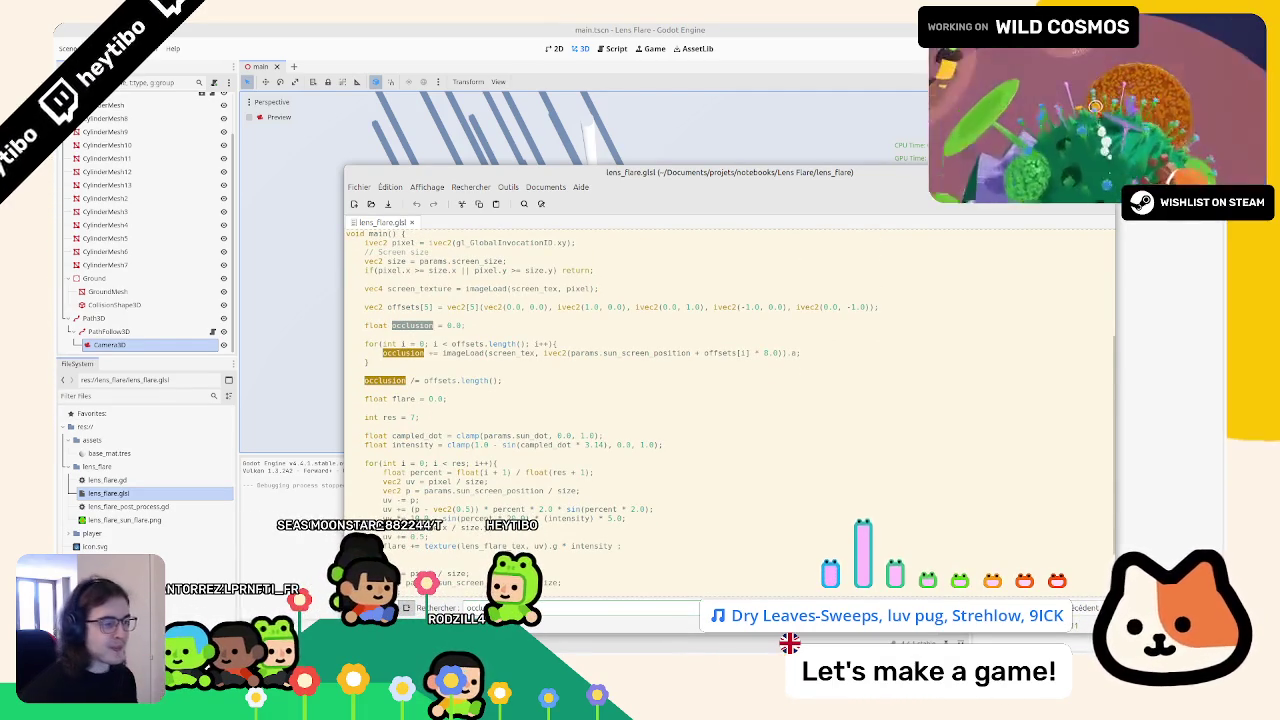
{"action": "mouse_move", "coordinate": [503, 381]}
{"action": "left_mouse_down"}
{"action": "mouse_move", "coordinate": [360, 343]}
{"action": "mouse_move", "coordinate": [353, 307]}
{"action": "left_mouse_up"}
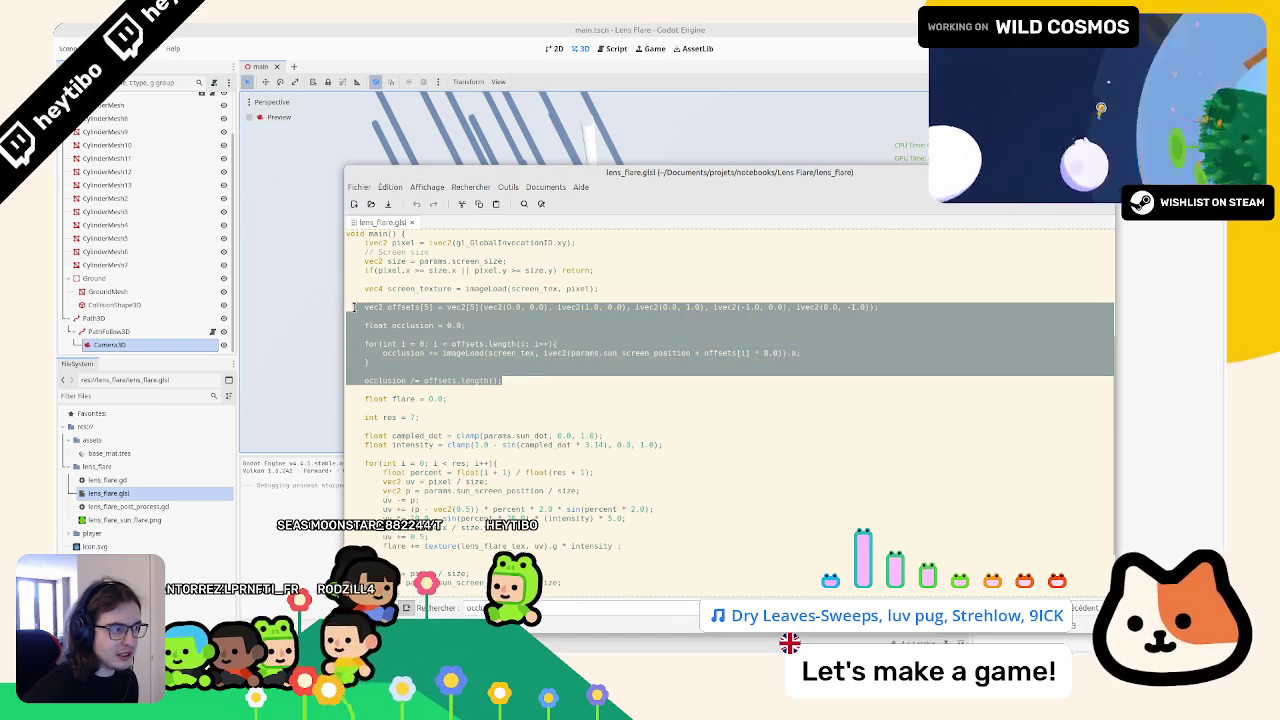
{"action": "scroll", "coordinate": [534, 443], "scroll_direction": "up", "scroll_amount": 3}
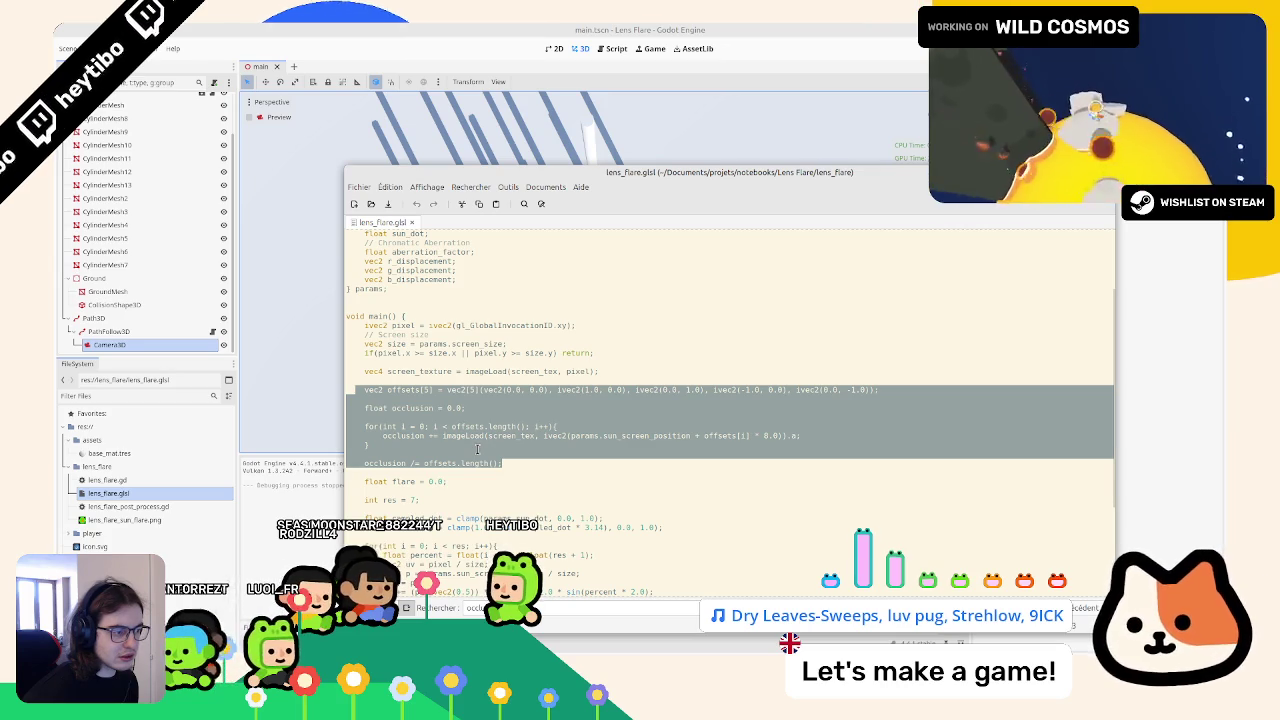
{"action": "left_click_drag", "start_coordinate": [690, 436], "coordinate": [572, 436]}
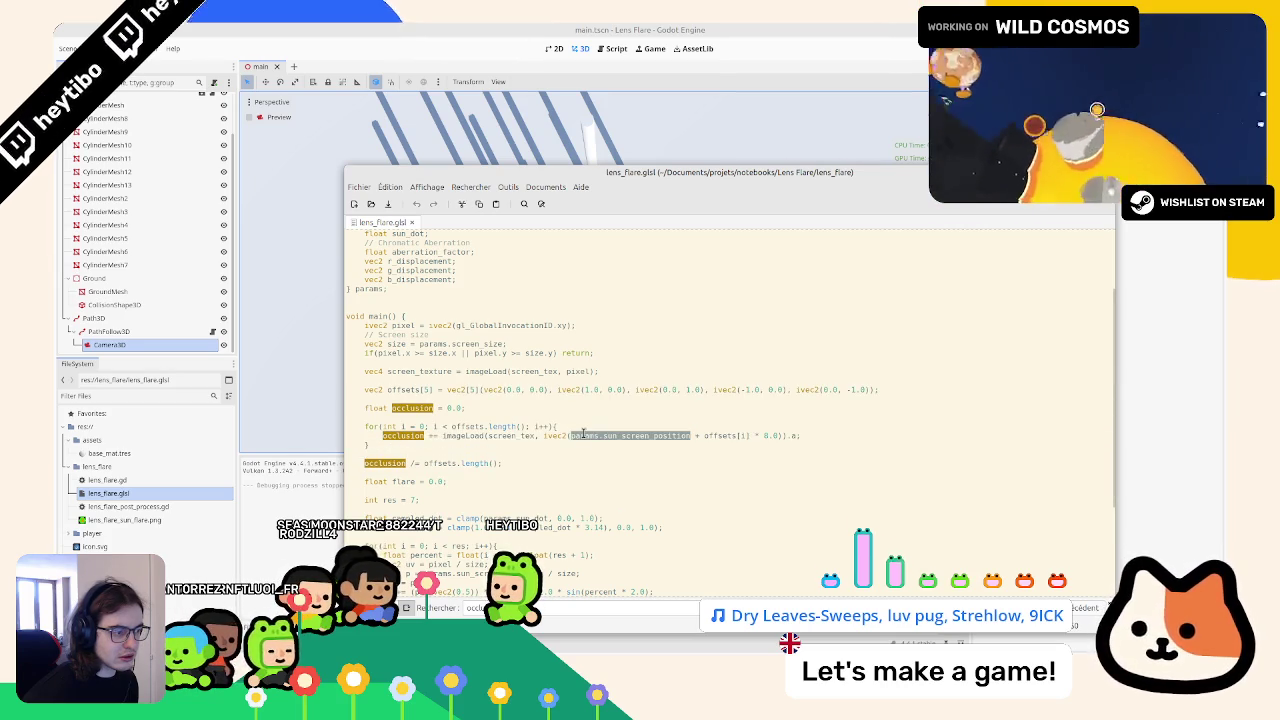
{"action": "triple_click", "coordinate": [583, 435]}
{"action": "triple_click", "coordinate": [594, 434]}
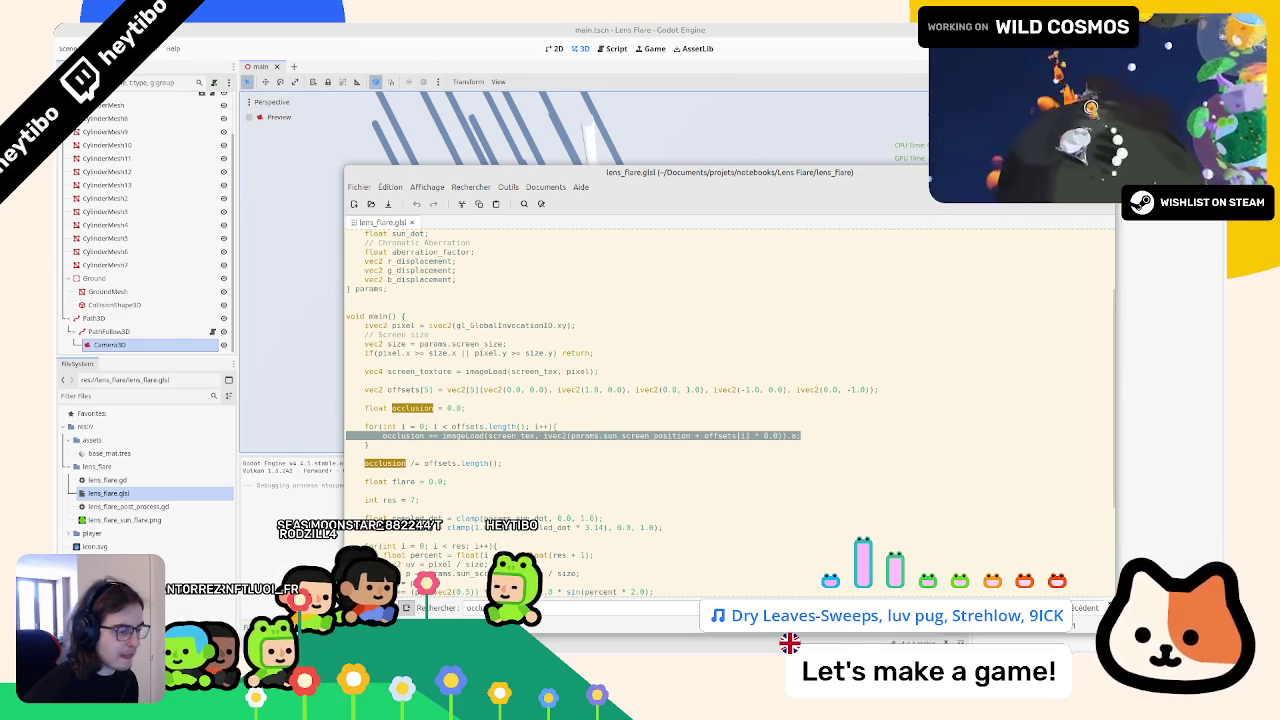
{"action": "mouse_move", "coordinate": [779, 188]}
{"action": "left_mouse_down"}
{"action": "mouse_move", "coordinate": [919, 193]}
{"action": "mouse_move", "coordinate": [719, 233]}
{"action": "mouse_move", "coordinate": [1279, 240]}
{"action": "left_mouse_up"}
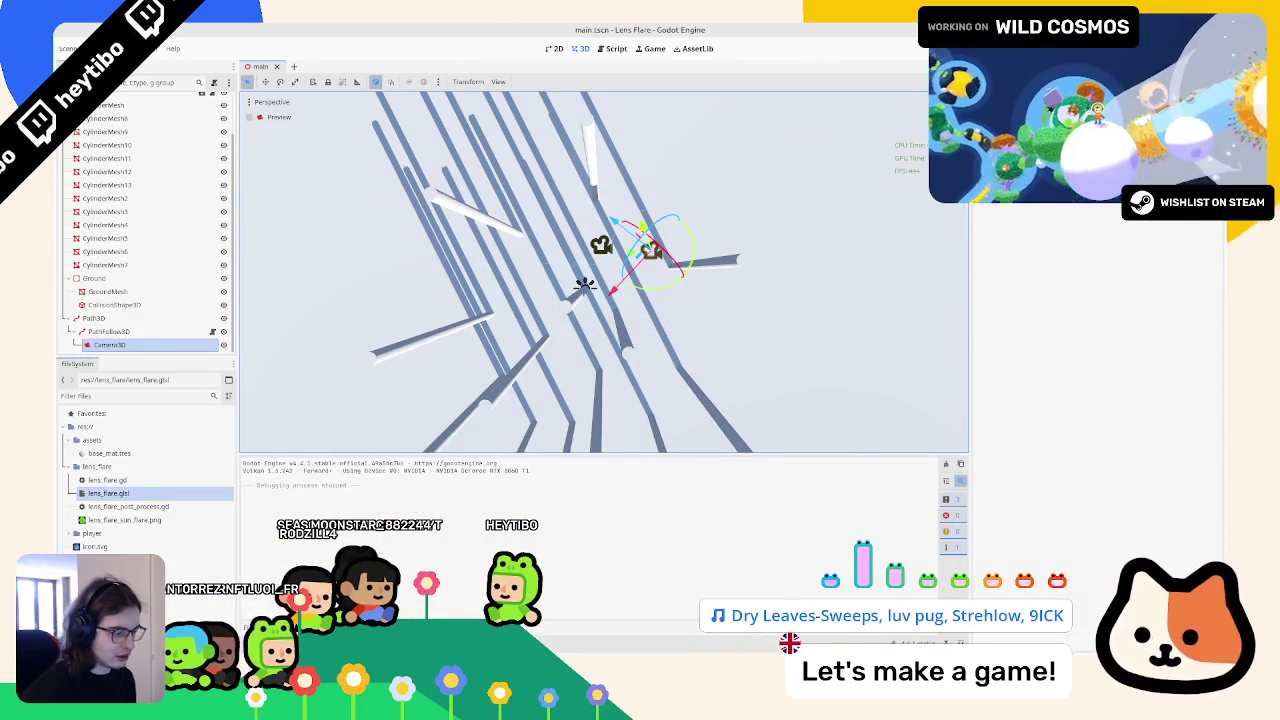
{"action": "key", "text": "alt+Tab"}
Step: Remove the 4.0 LOD argument from the screen_color texture sample
{"action": "scroll", "coordinate": [660, 500], "scroll_direction": "up", "scroll_amount": 9}
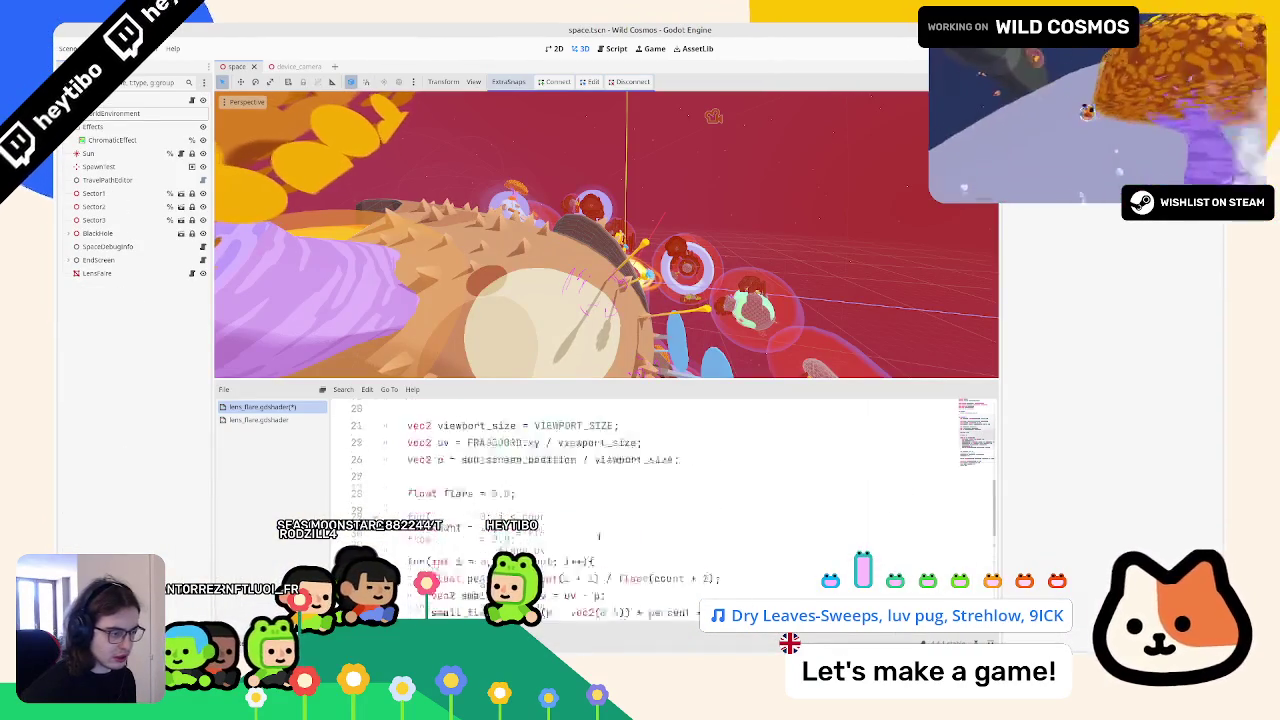
{"action": "double_click", "coordinate": [686, 494]}
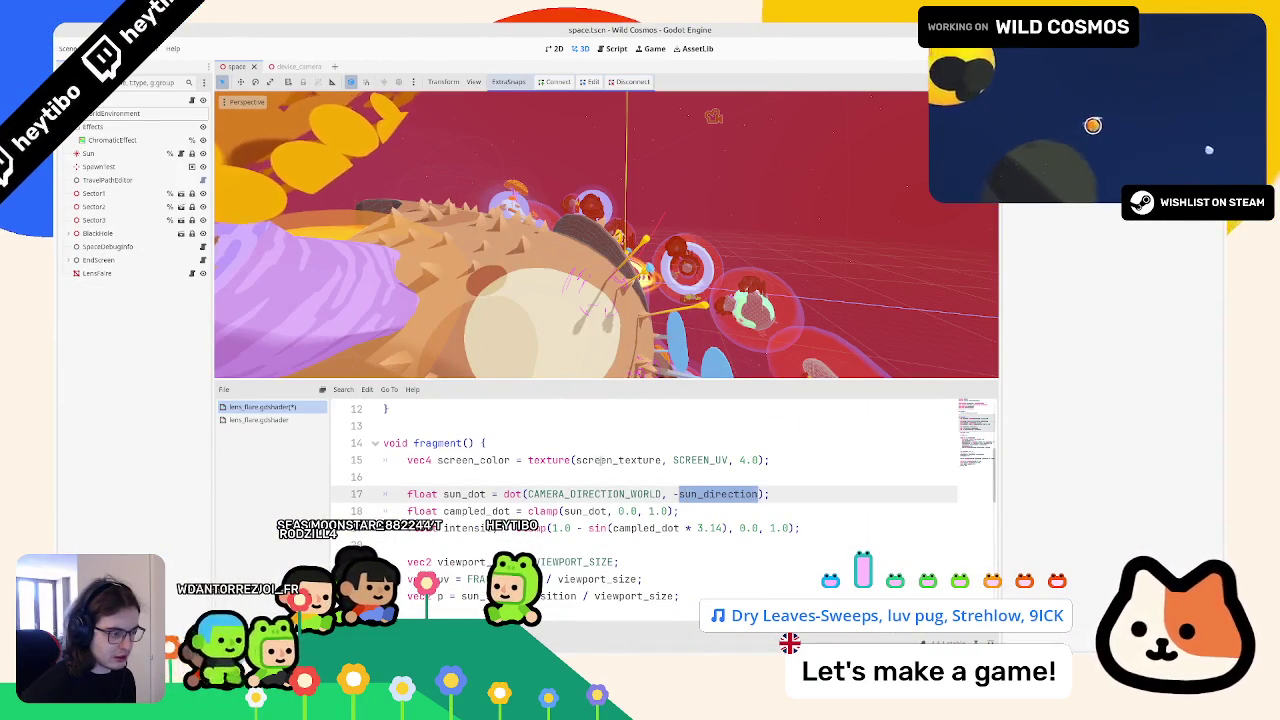
{"action": "double_click", "coordinate": [604, 460]}
{"action": "double_click", "coordinate": [485, 460]}
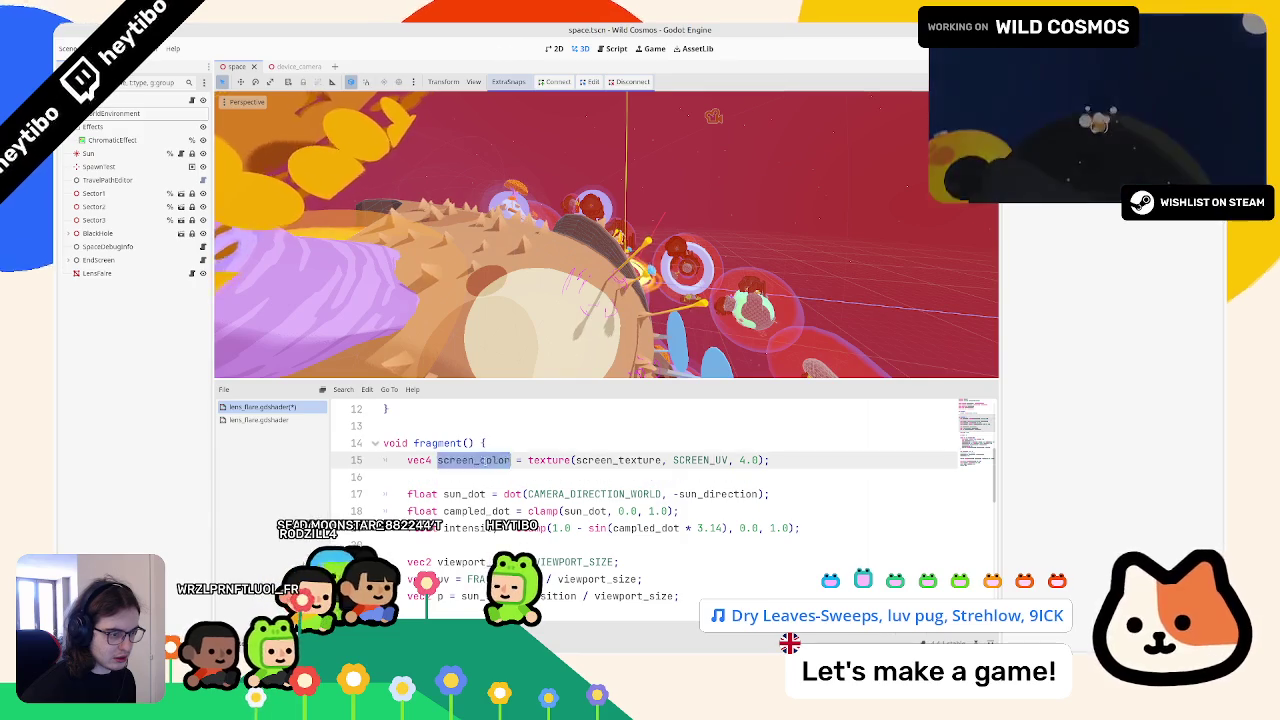
{"action": "scroll", "coordinate": [485, 460], "scroll_direction": "down", "scroll_amount": 5}
{"action": "scroll", "coordinate": [485, 460], "scroll_direction": "up", "scroll_amount": 5}
{"action": "left_click", "coordinate": [737, 482]}
{"action": "left_click_drag", "start_coordinate": [763, 482], "coordinate": [731, 482]}
{"action": "key", "text": "BackSpace"}
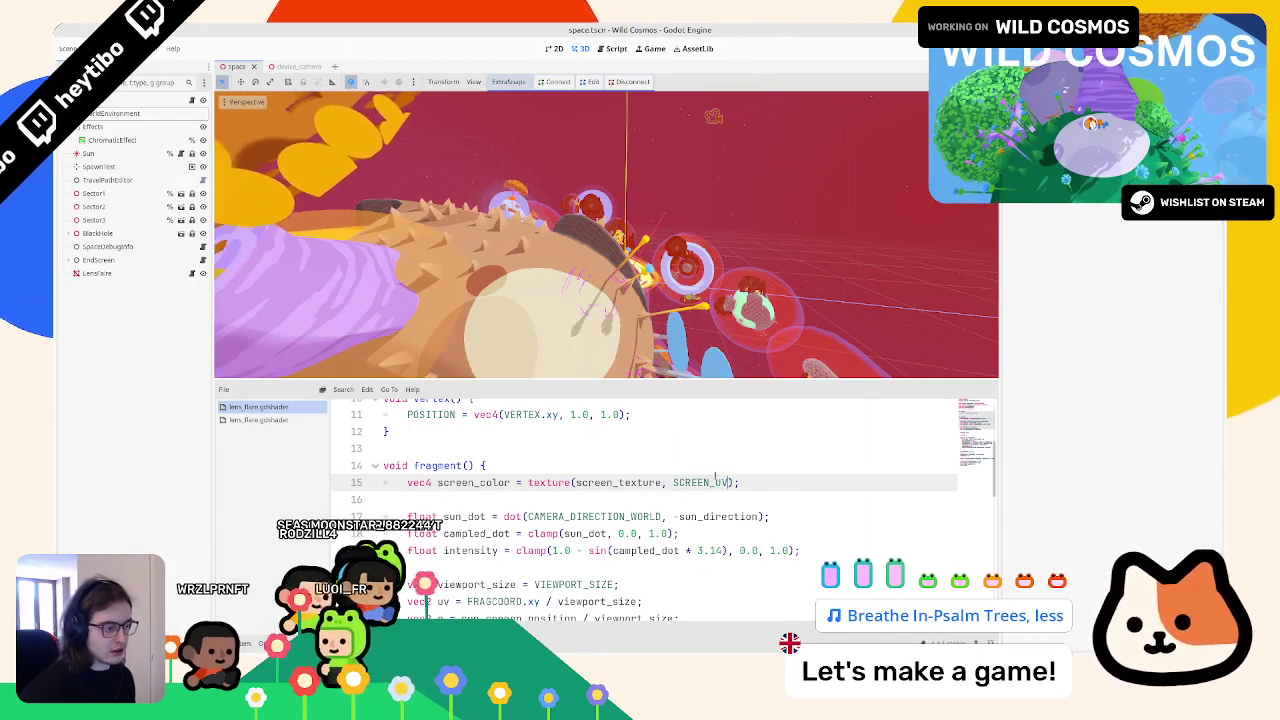
{"action": "double_click", "coordinate": [480, 482]}
Step: Add an occlusion line sampling screen_texture at the sun's screen position
{"action": "scroll", "coordinate": [493, 497], "scroll_direction": "down", "scroll_amount": 3}
{"action": "scroll", "coordinate": [493, 497], "scroll_direction": "down", "scroll_amount": 7}
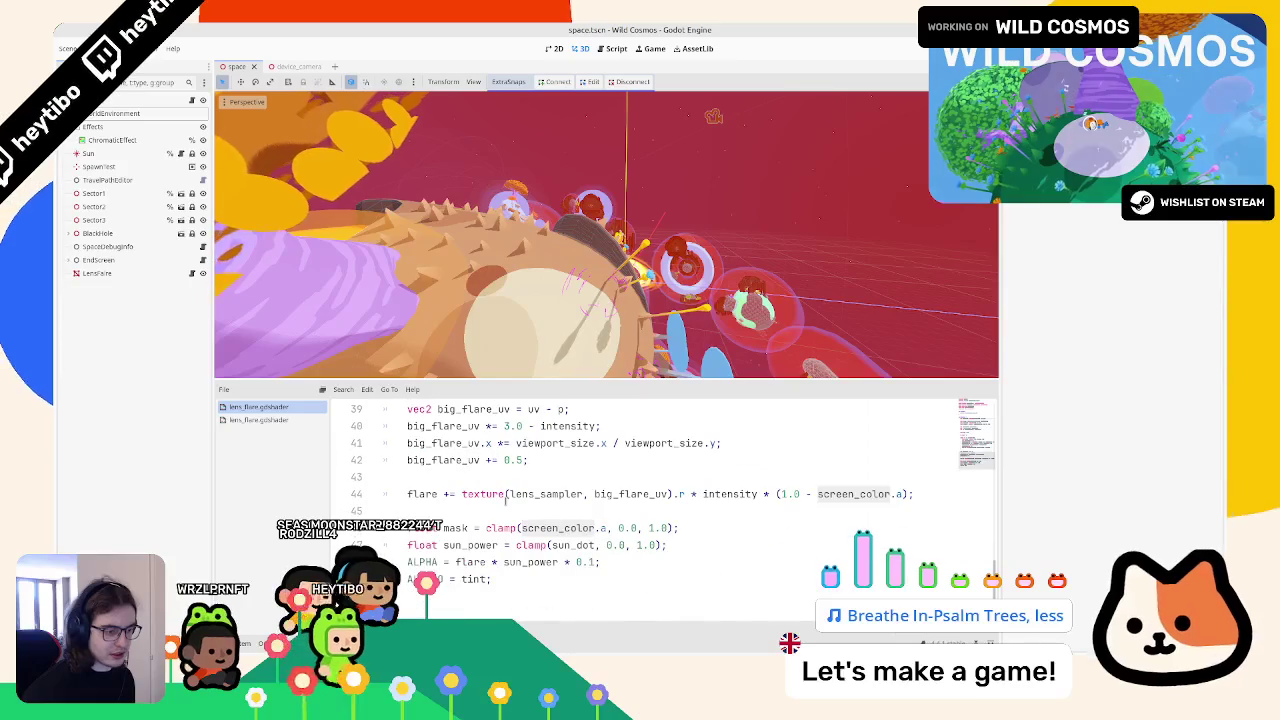
{"action": "left_click", "coordinate": [500, 511]}
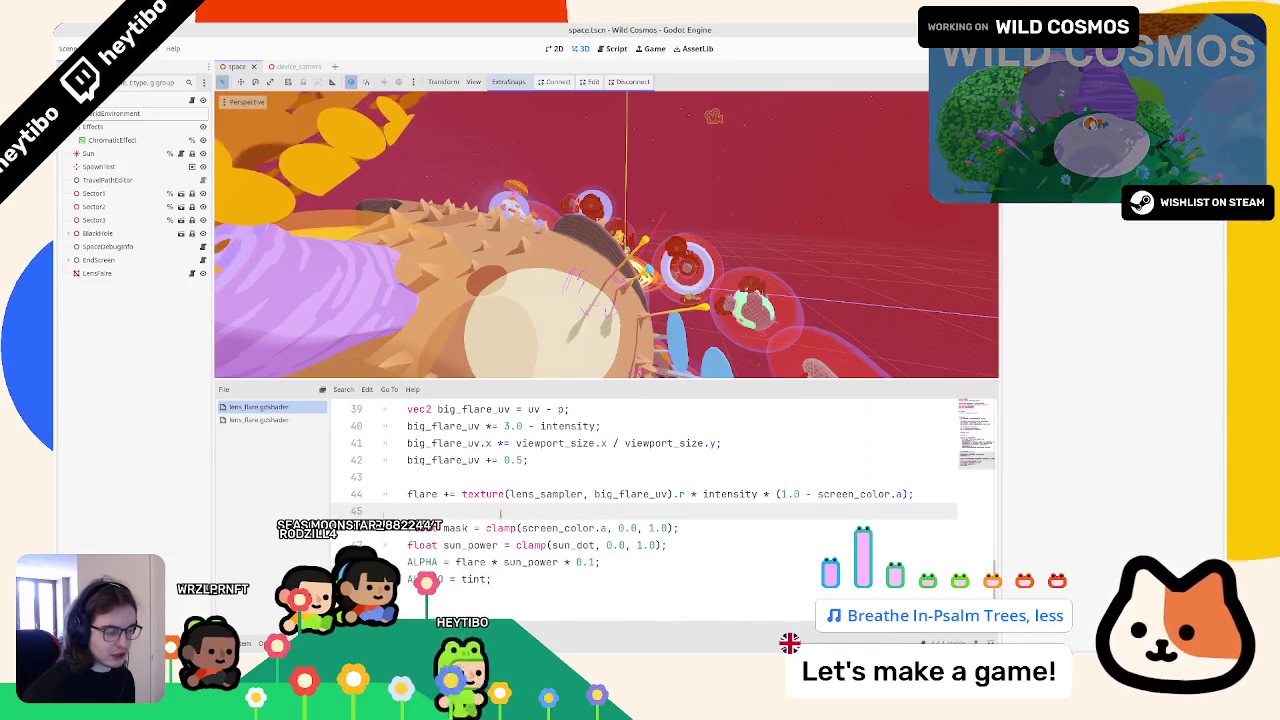
{"action": "key", "text": "Return"}
{"action": "type", "text": "occlusion ="}
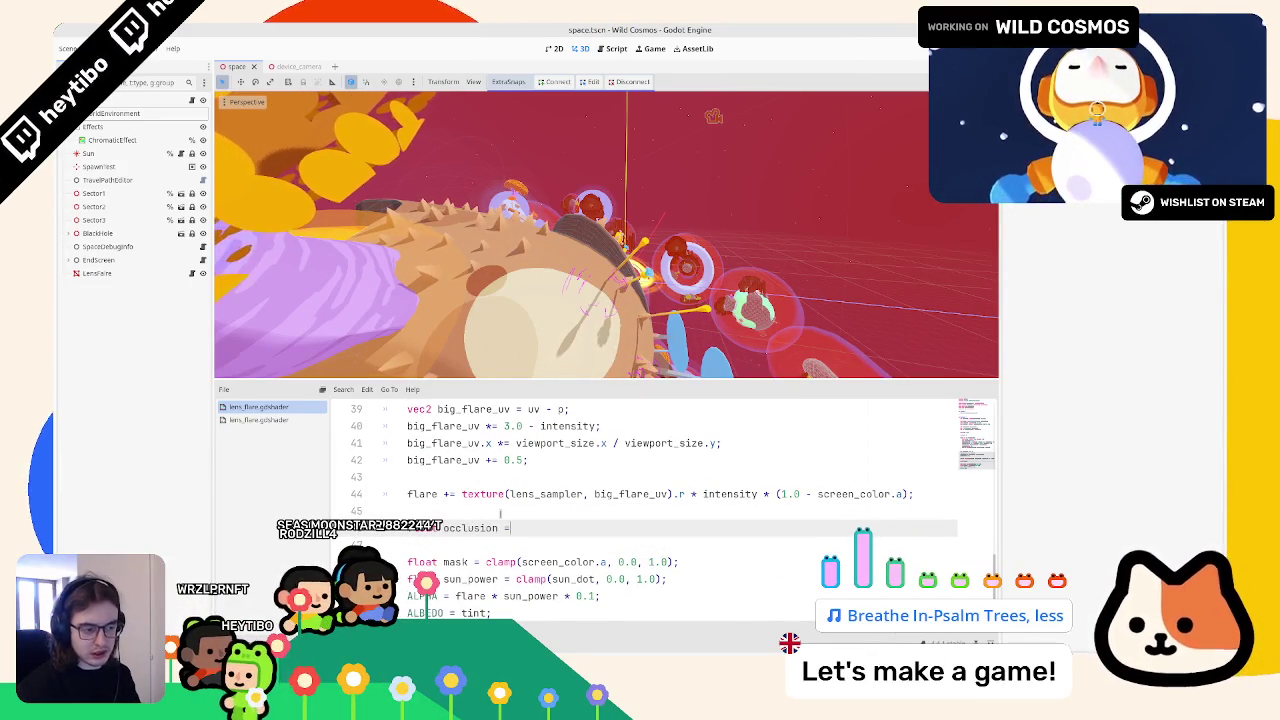
{"action": "type", "text": "textu"}
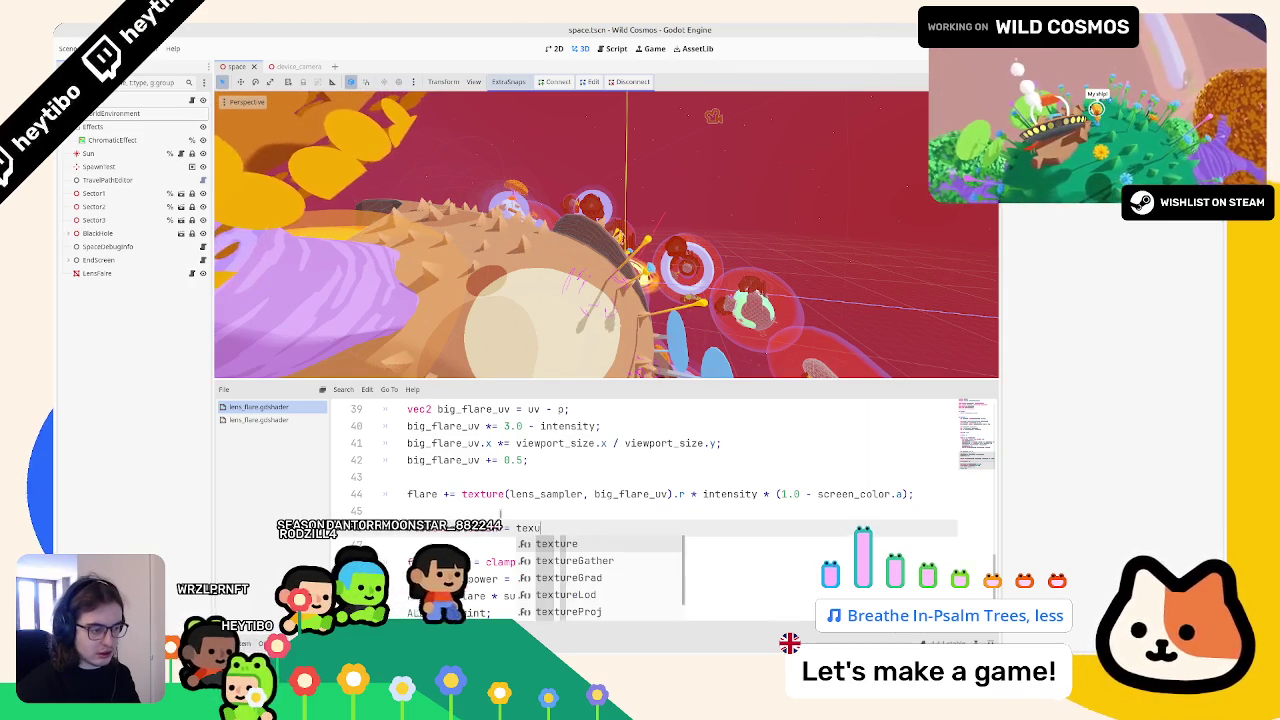
{"action": "key", "text": "Return"}
{"action": "type", "text": "scre"}
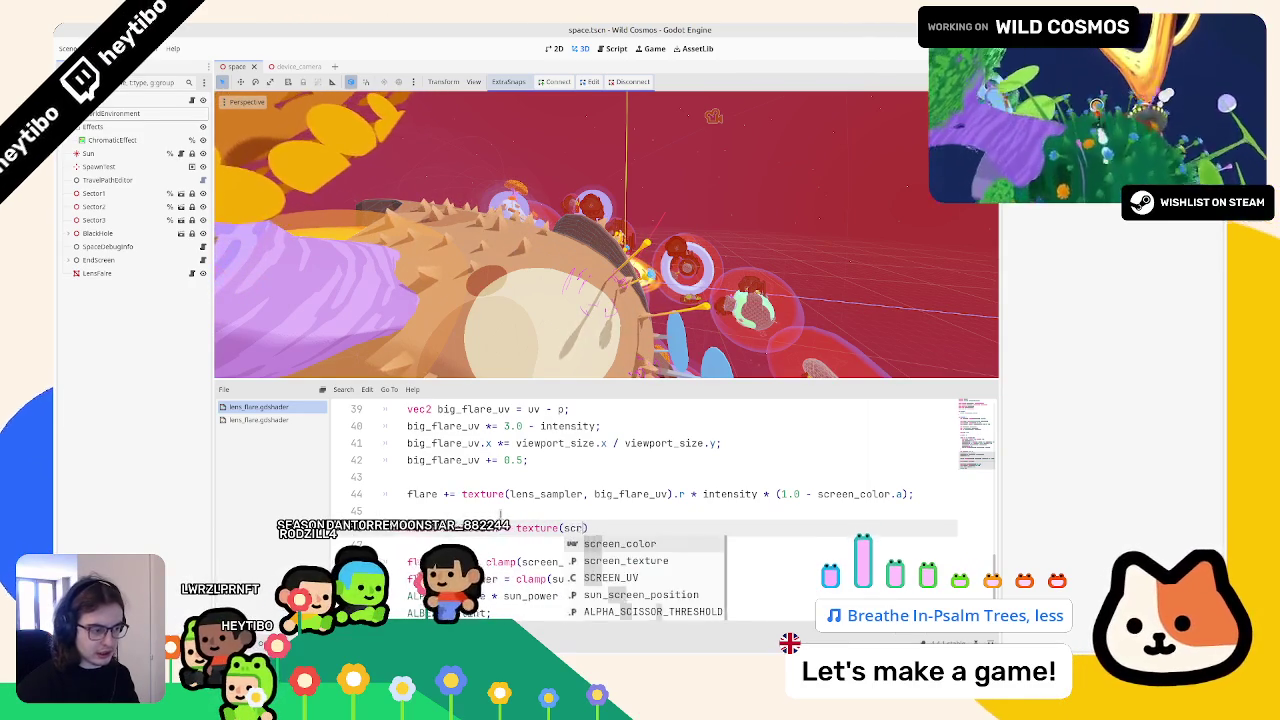
{"action": "key", "text": "Down"}
{"action": "key", "text": "Return"}
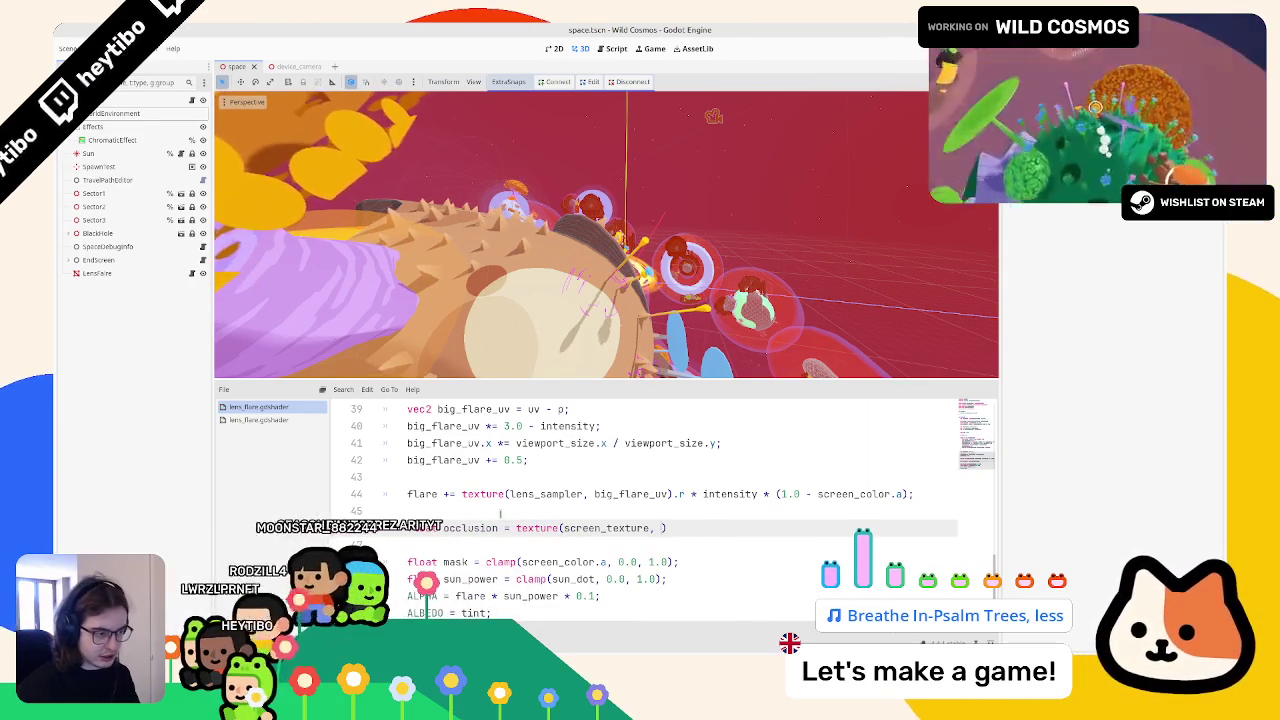
{"action": "type", "text": ", "}
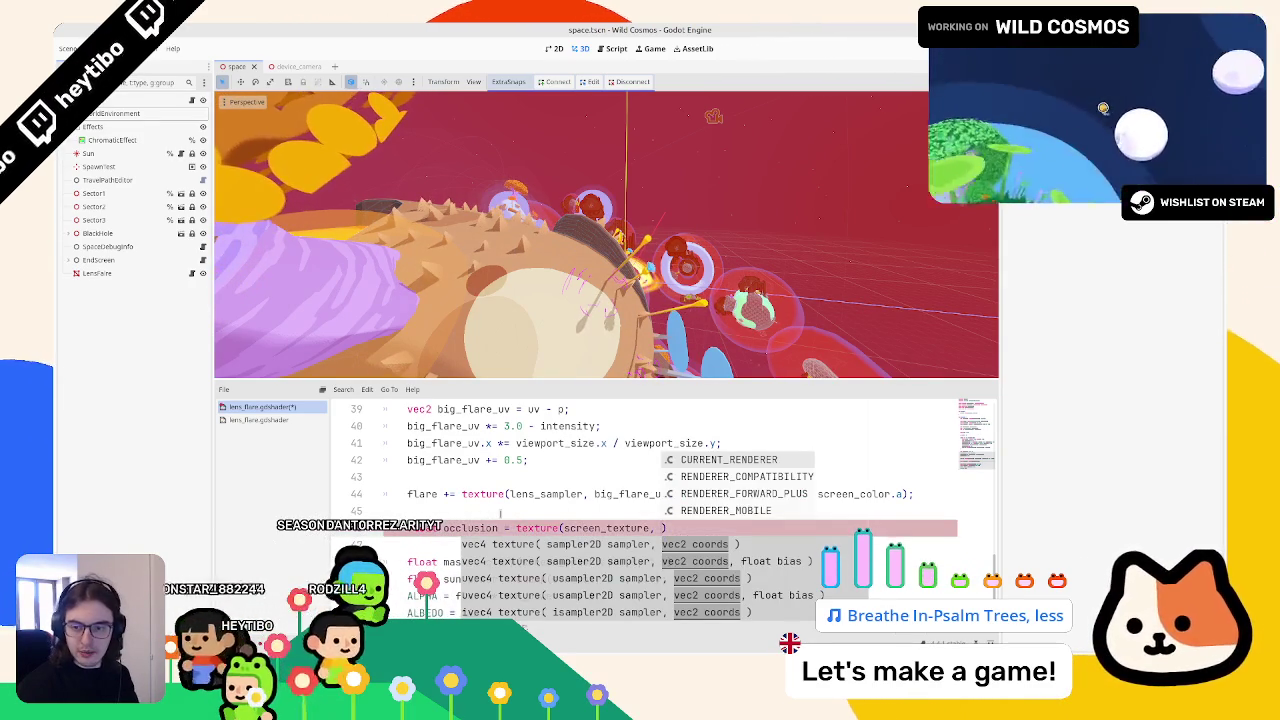
{"action": "type", "text": "sun_cr"}
{"action": "key", "text": "Return"}
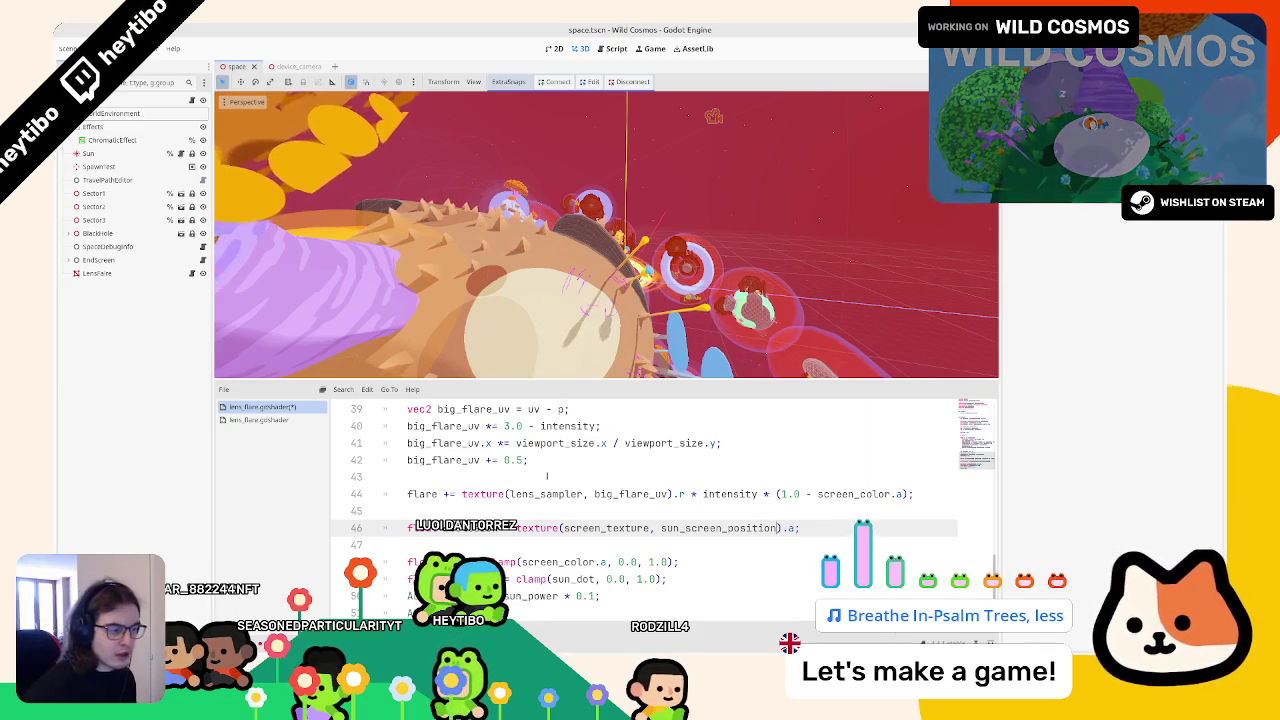
Step: Multiply ALPHA by (1.0 - occlusion) so the flare fades when occluded
{"action": "scroll", "coordinate": [600, 500], "scroll_direction": "up", "scroll_amount": 9}
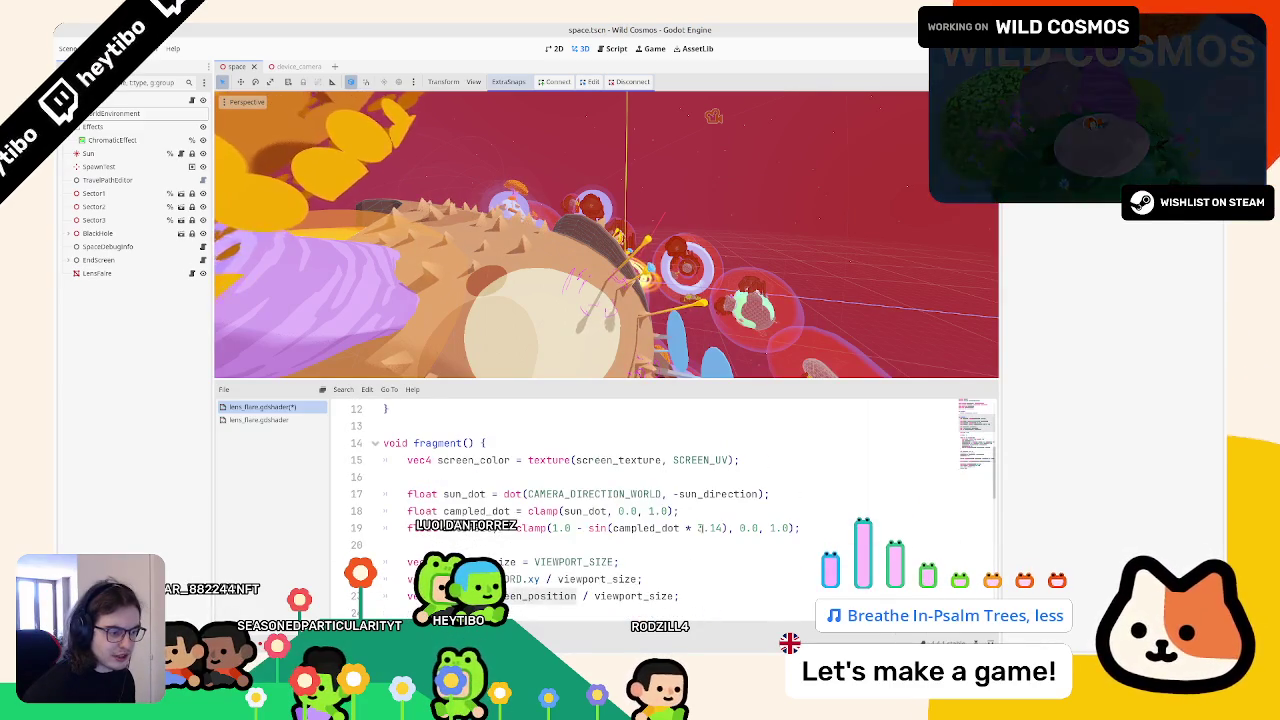
{"action": "scroll", "coordinate": [698, 527], "scroll_direction": "down", "scroll_amount": 7}
{"action": "scroll", "coordinate": [566, 503], "scroll_direction": "down", "scroll_amount": 3}
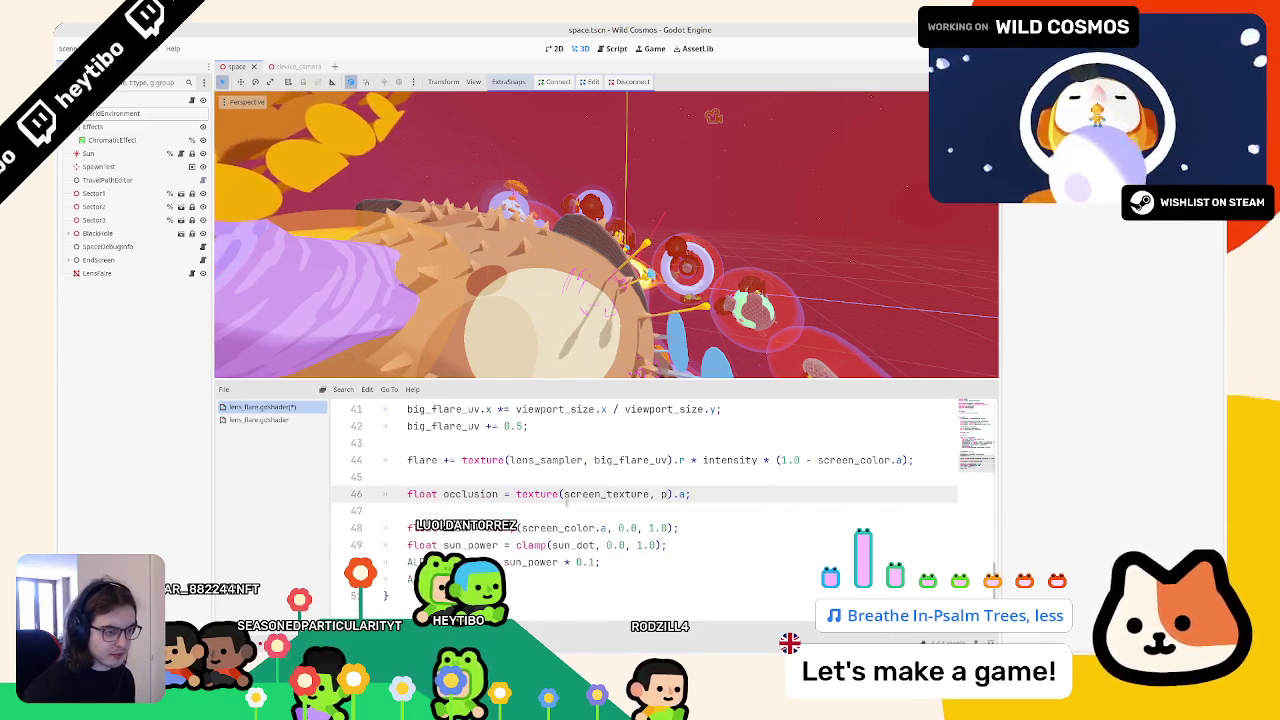
{"action": "double_click", "coordinate": [465, 494]}
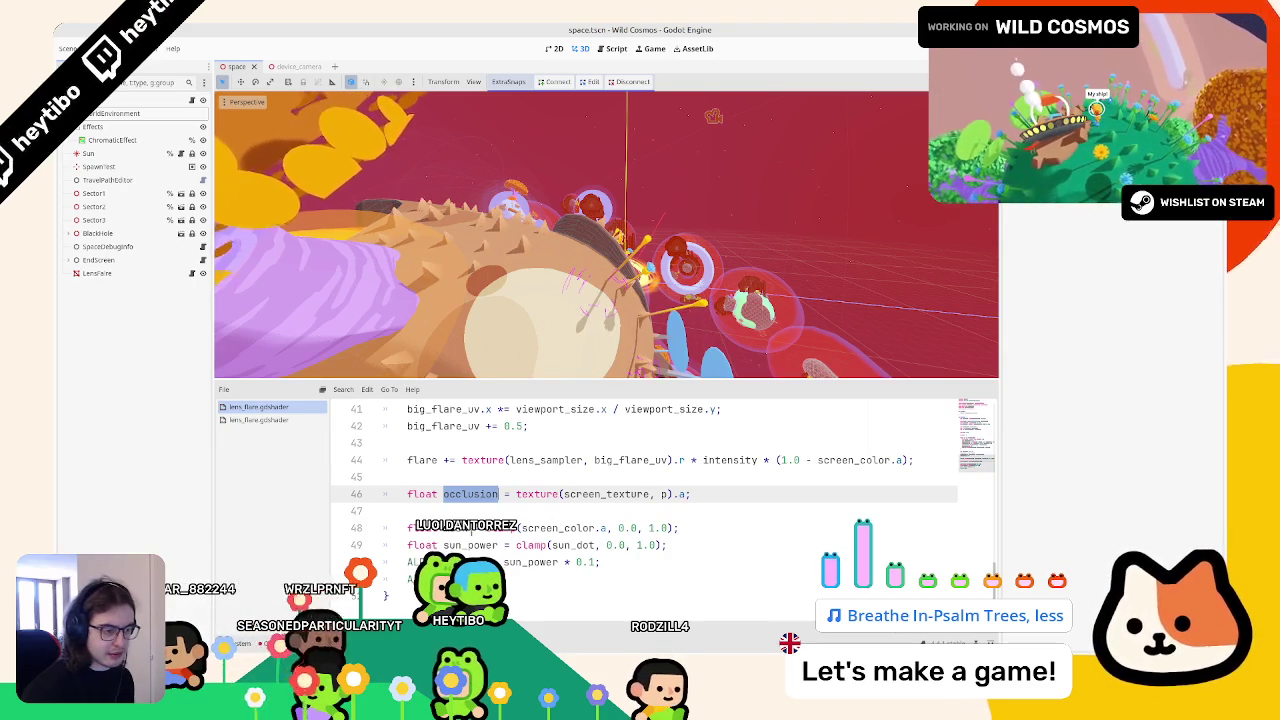
{"action": "left_click", "coordinate": [614, 555]}
{"action": "type", "text": "(1.0 - occlusion) *"}
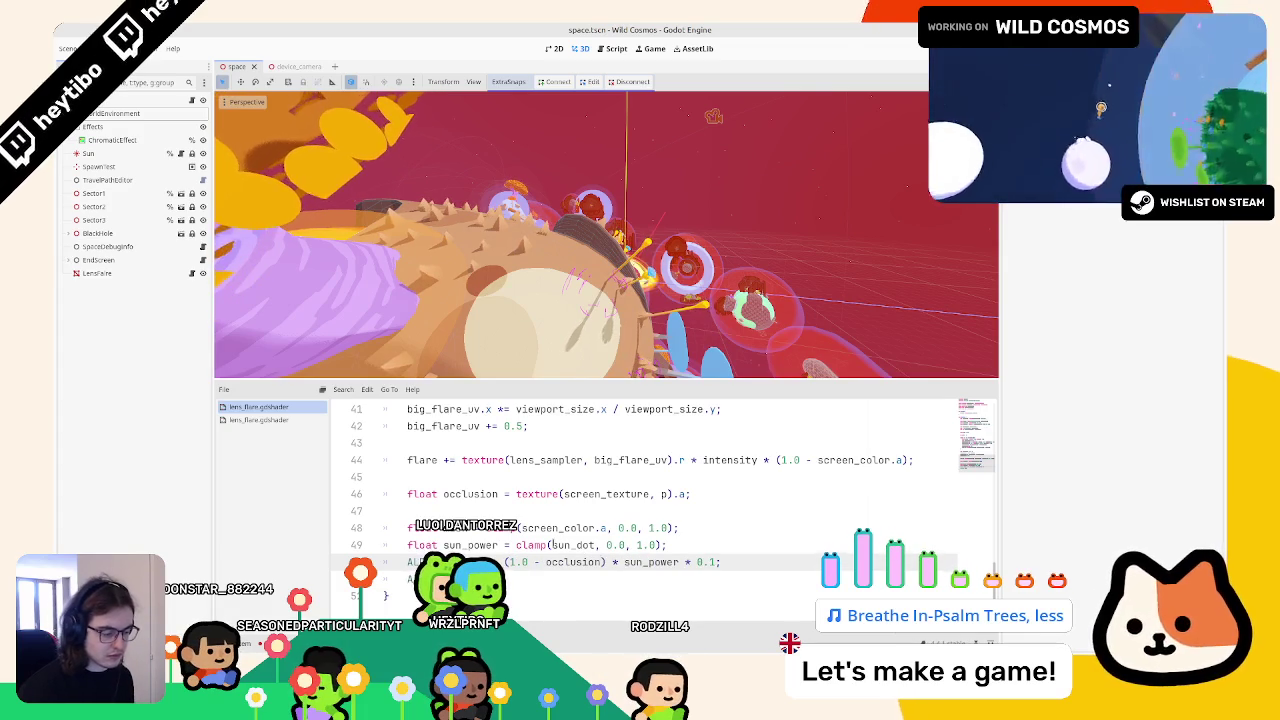
{"action": "key", "text": "ctrl+shift+o"}
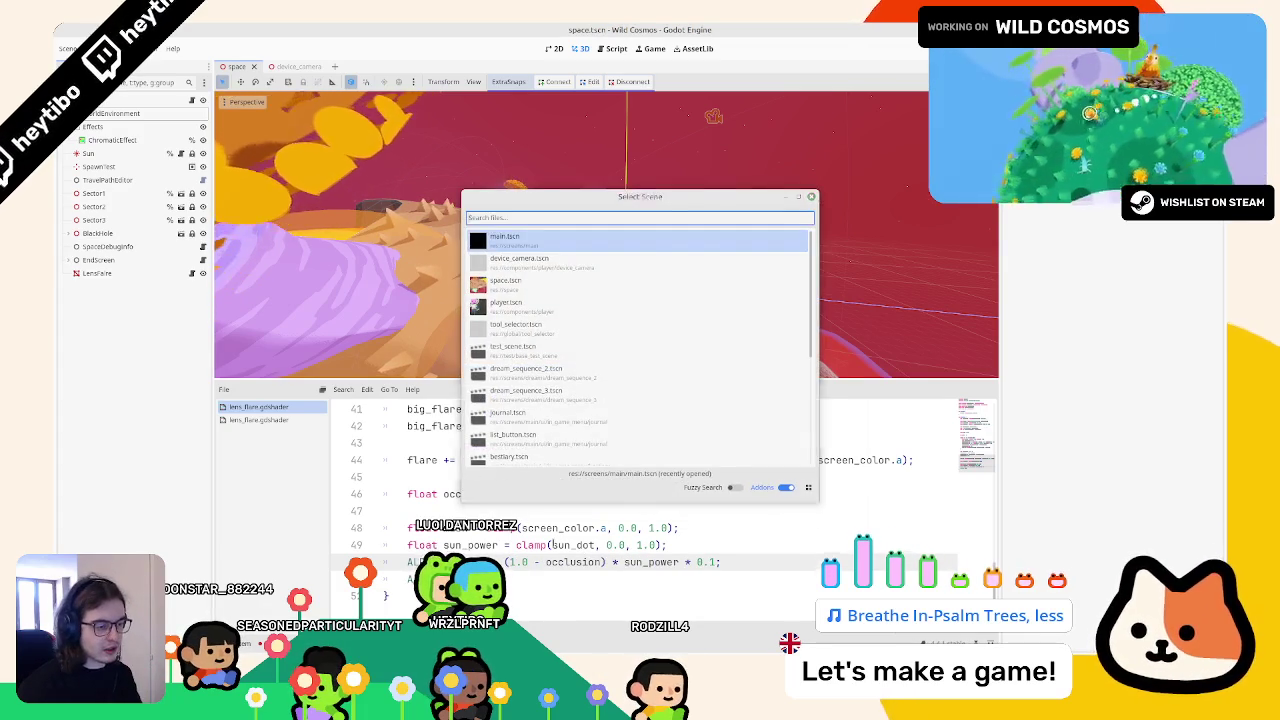
Step: Run main.tscn to test the flare in-game, then stop it
{"action": "key", "text": "Return"}
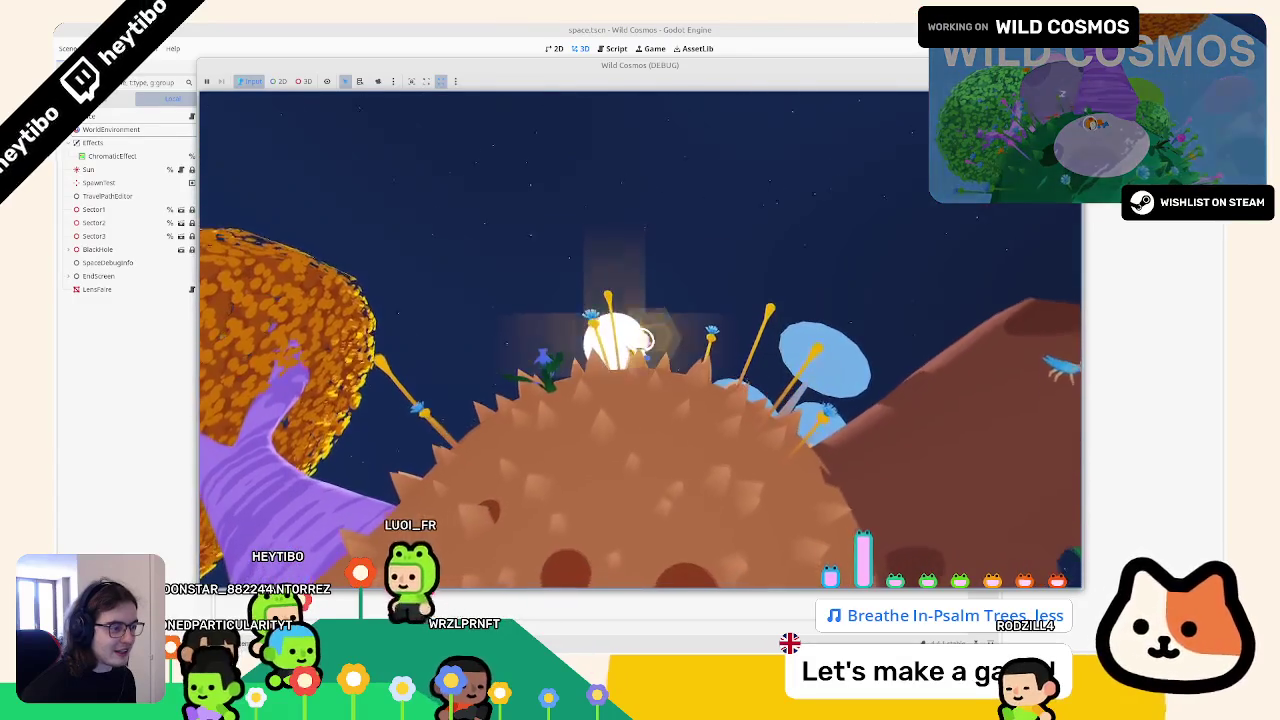
{"action": "key", "text": "F8"}
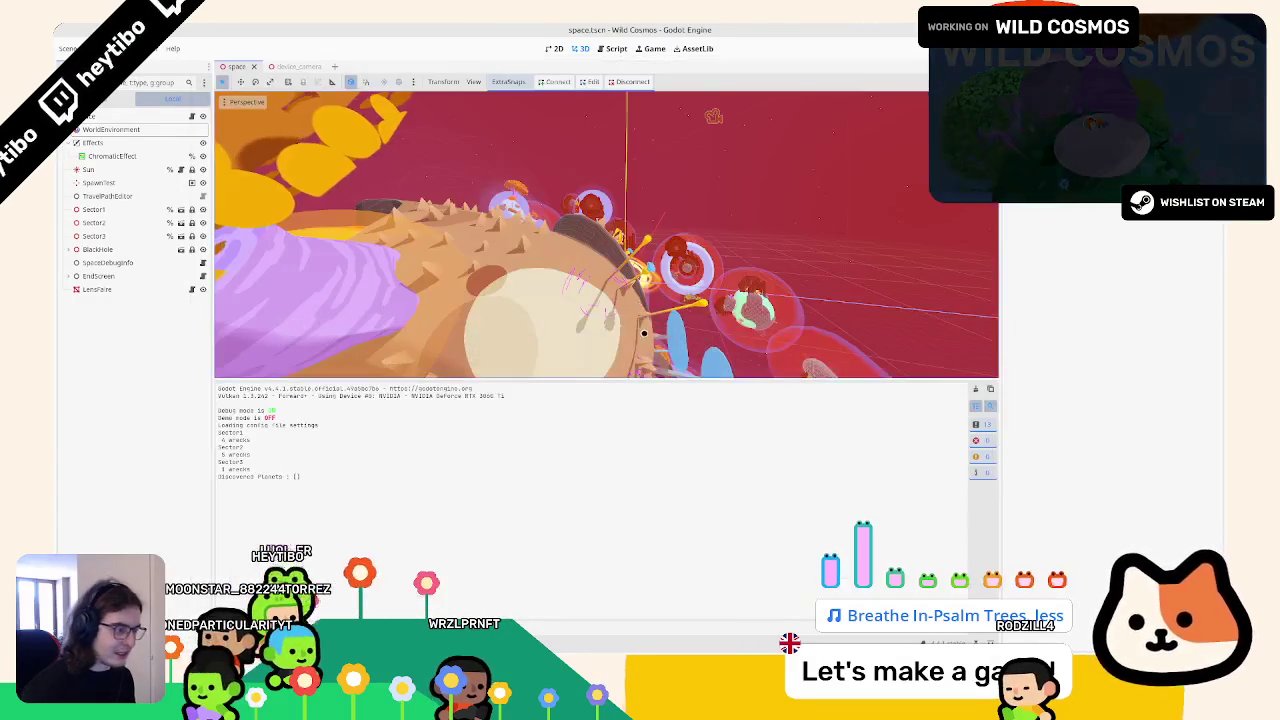
{"action": "scroll", "coordinate": [722, 496], "scroll_direction": "up", "scroll_amount": 9}
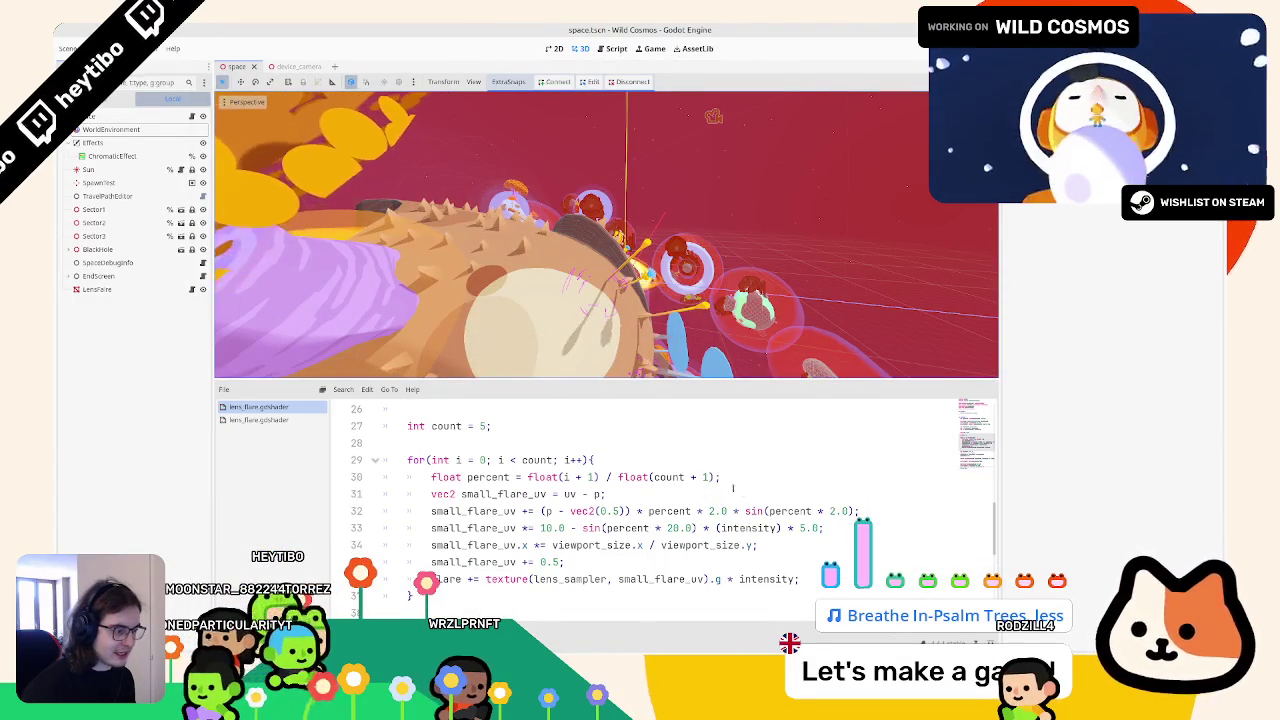
{"action": "scroll", "coordinate": [700, 492], "scroll_direction": "down", "scroll_amount": 9}
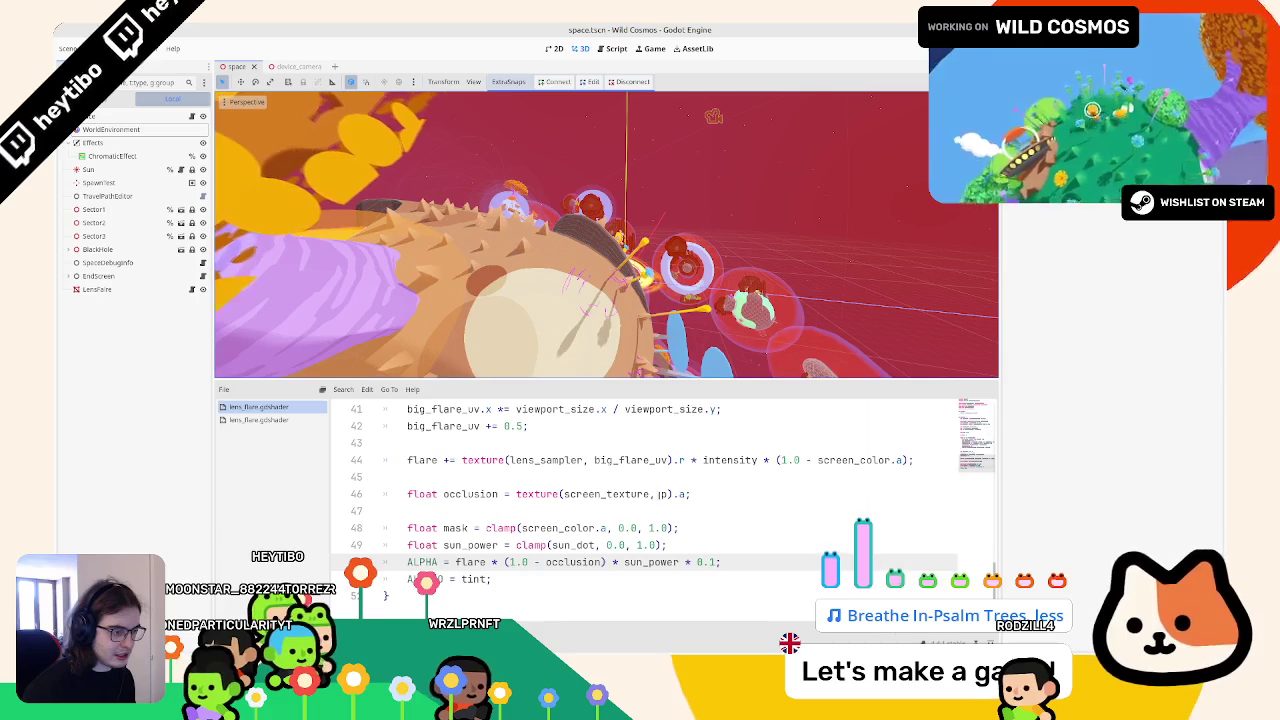
Step: Sample the occlusion at mip level 4.0 and relaunch the game
{"action": "left_click", "coordinate": [673, 494]}
{"action": "type", "text": "4.0"}
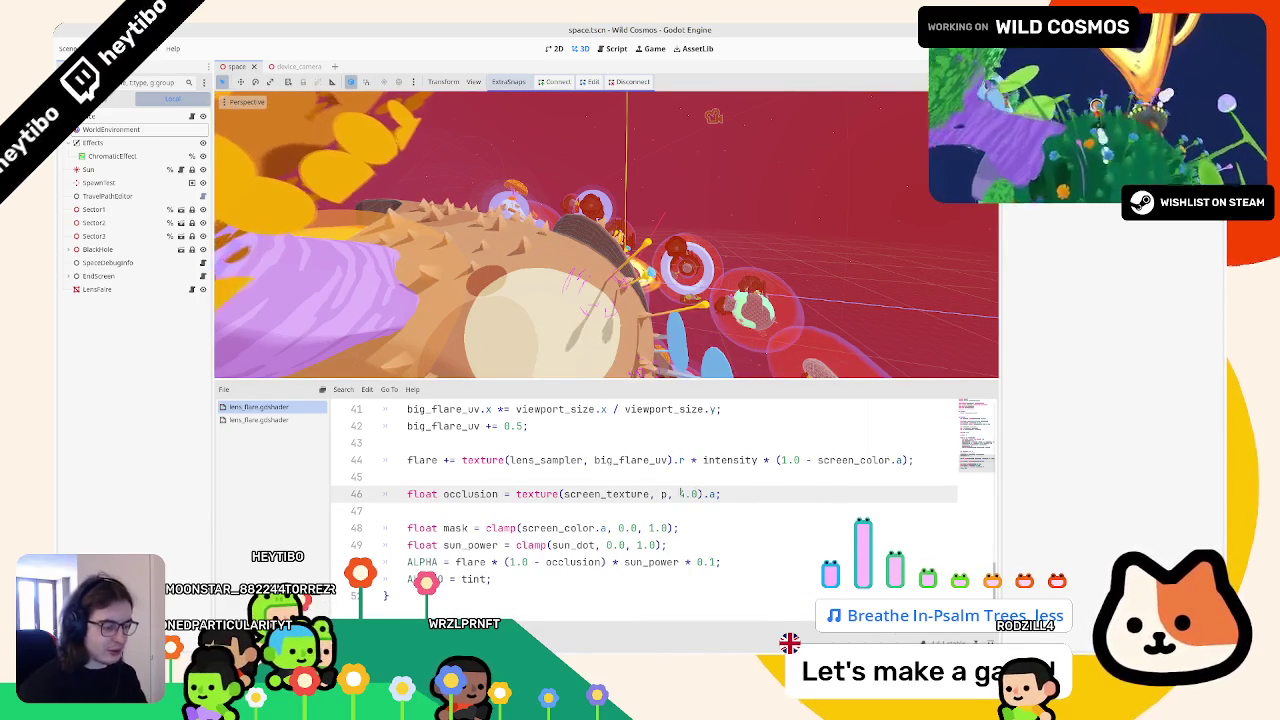
{"action": "key", "text": "F5"}
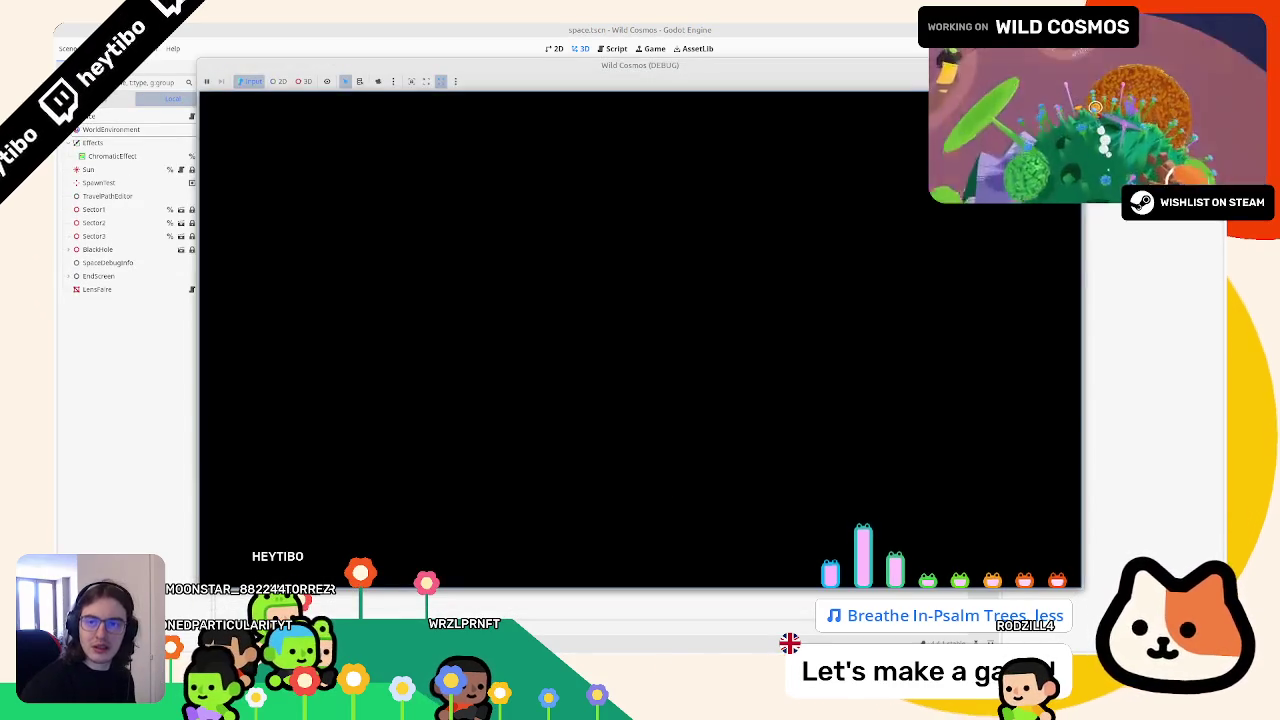
{"action": "left_click", "coordinate": [666, 628]}
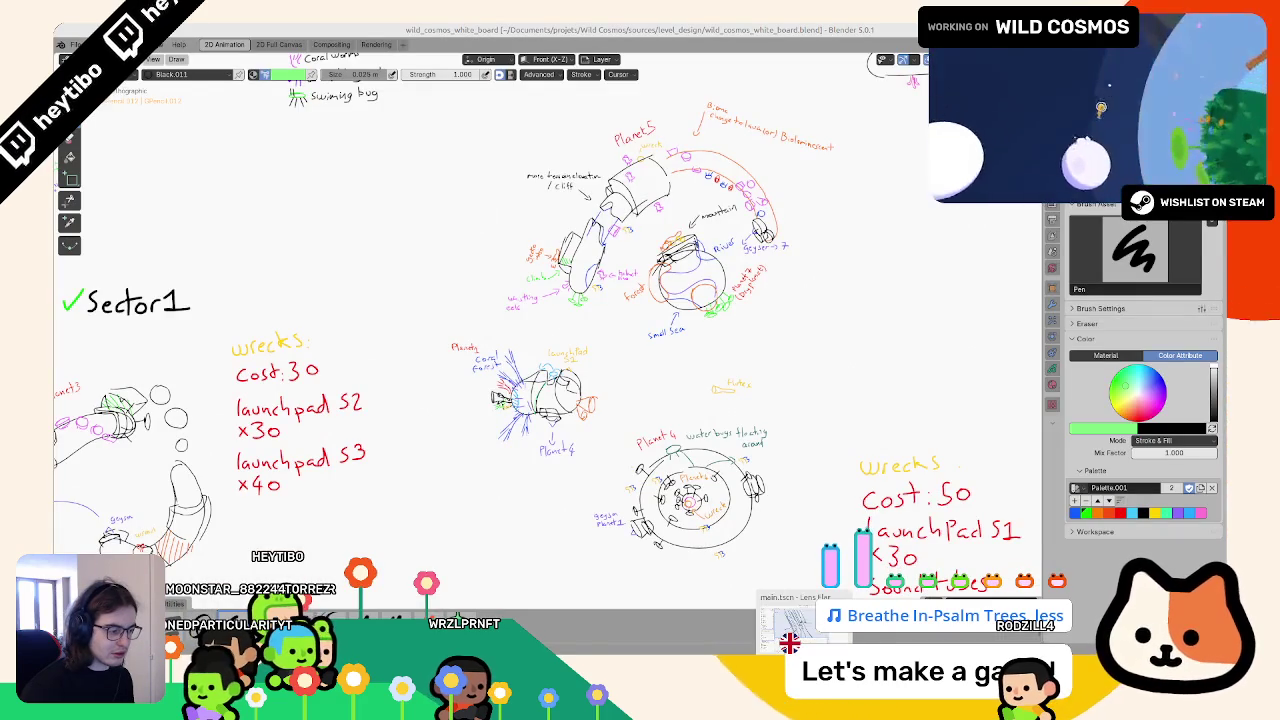
Step: Fly around the sun in the running game to check the flare, then close it
{"action": "left_click", "coordinate": [720, 620]}
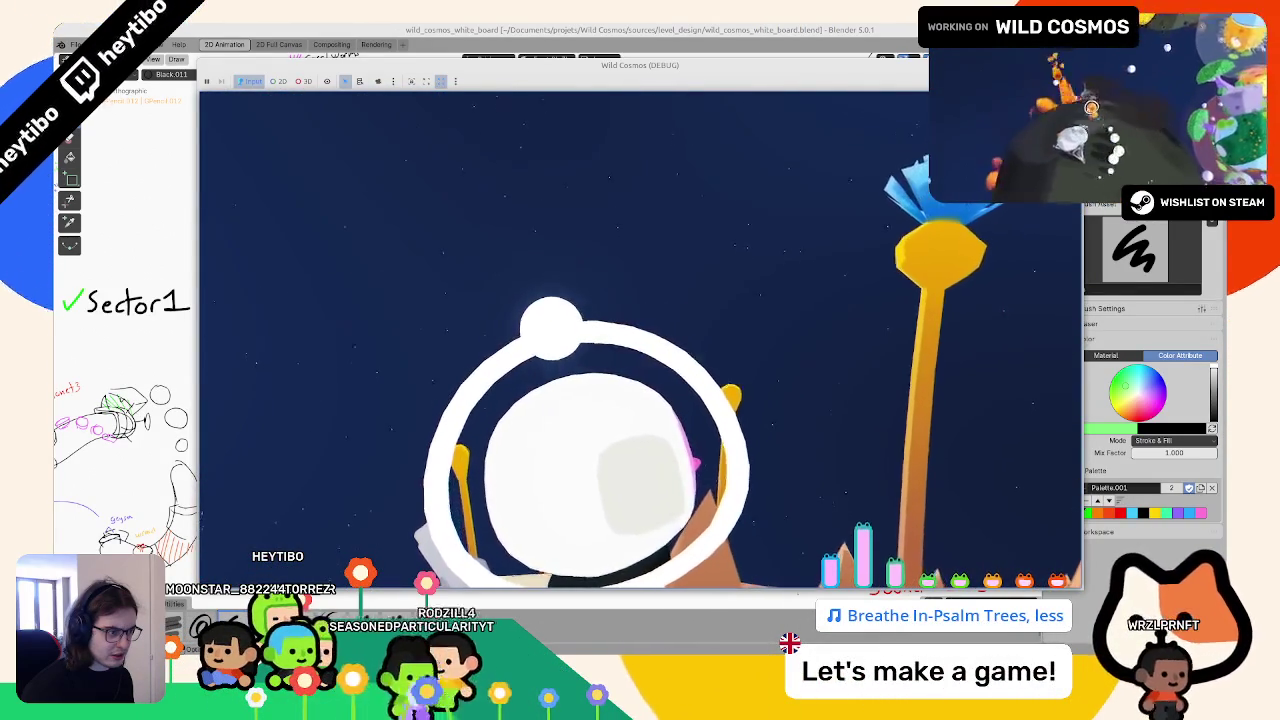
{"action": "key", "text": "alt+Tab"}
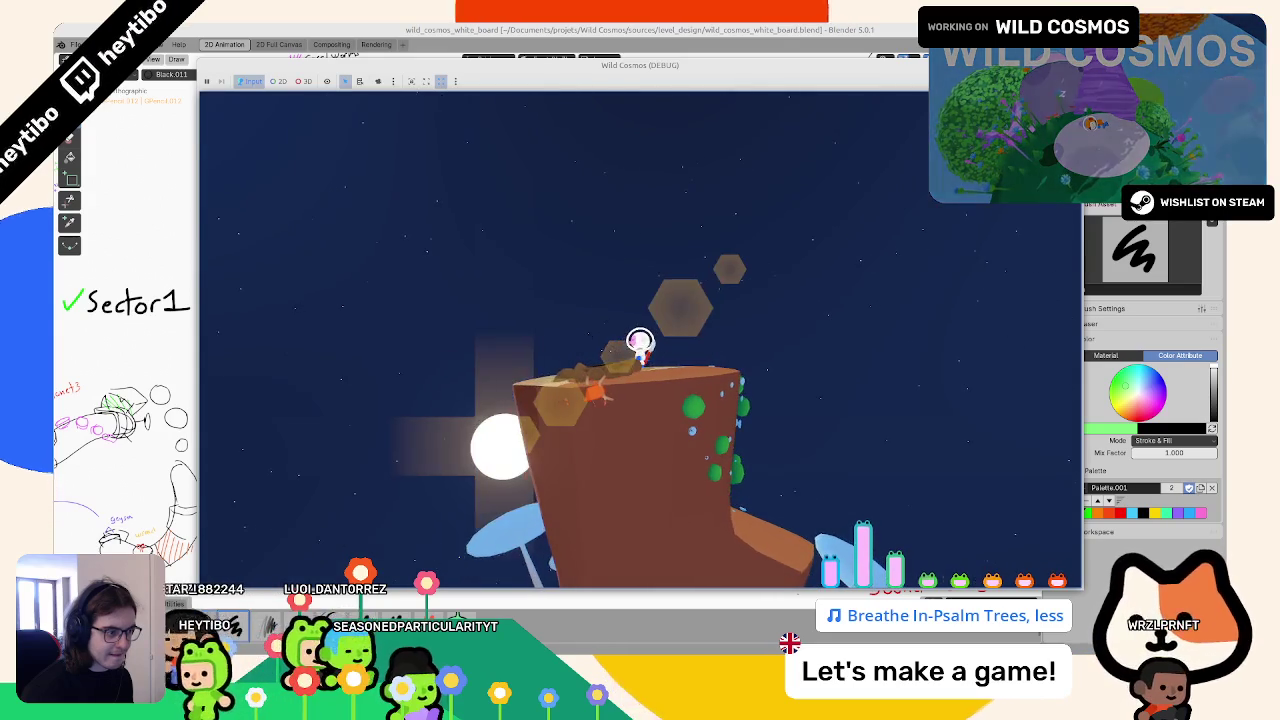
{"action": "key", "text": "Escape"}
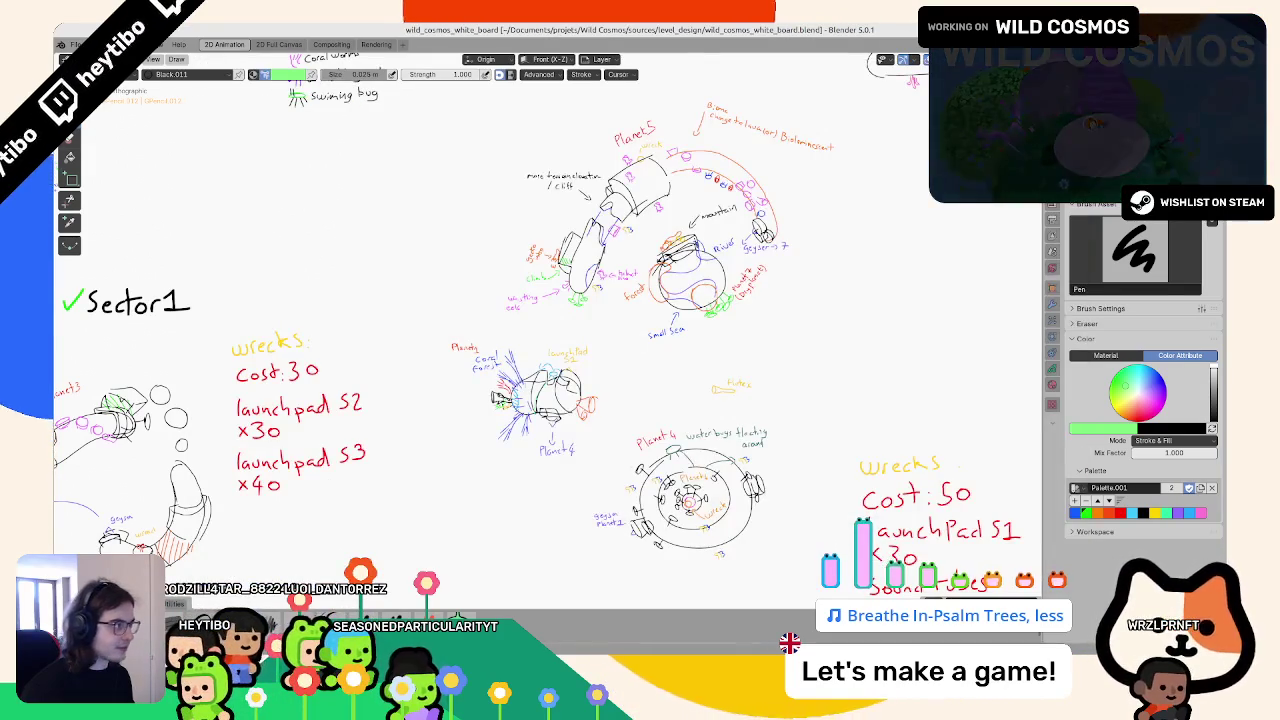
{"action": "key", "text": "alt+Tab"}
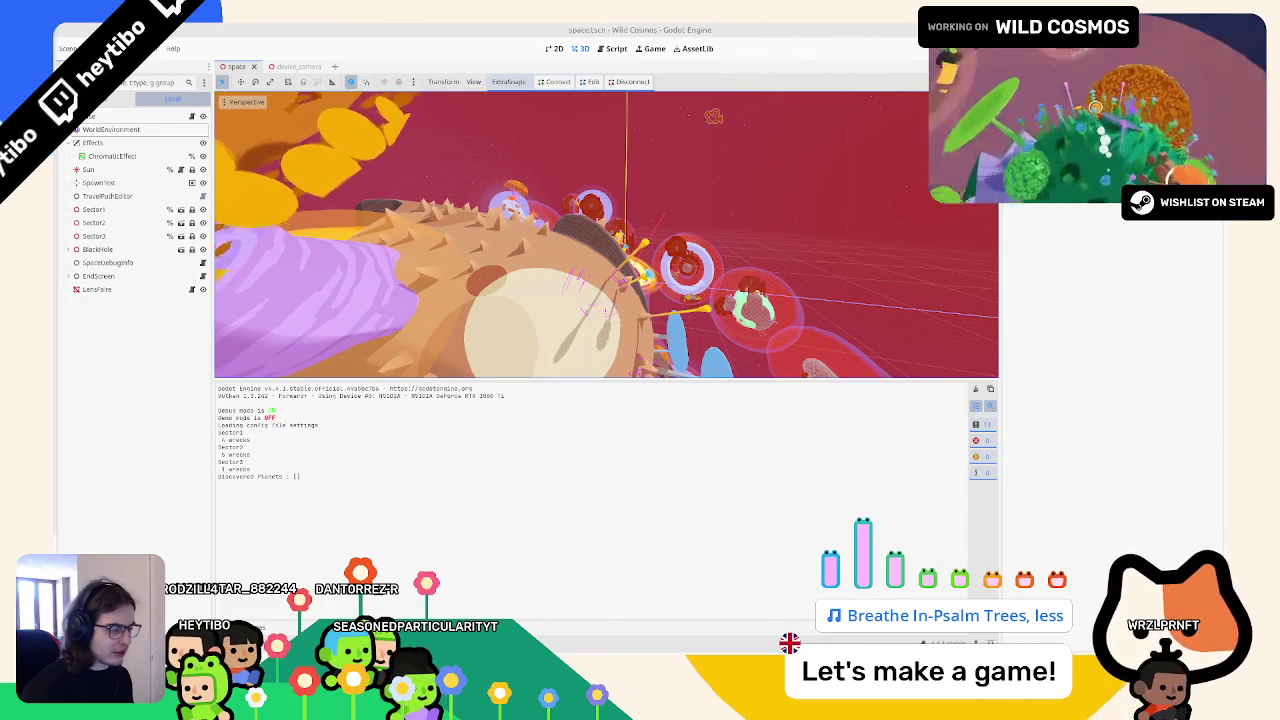
Step: Stop the debug session and remove blend_add from the shader's render_mode
{"action": "left_click", "coordinate": [795, 620]}
{"action": "left_click", "coordinate": [715, 652]}
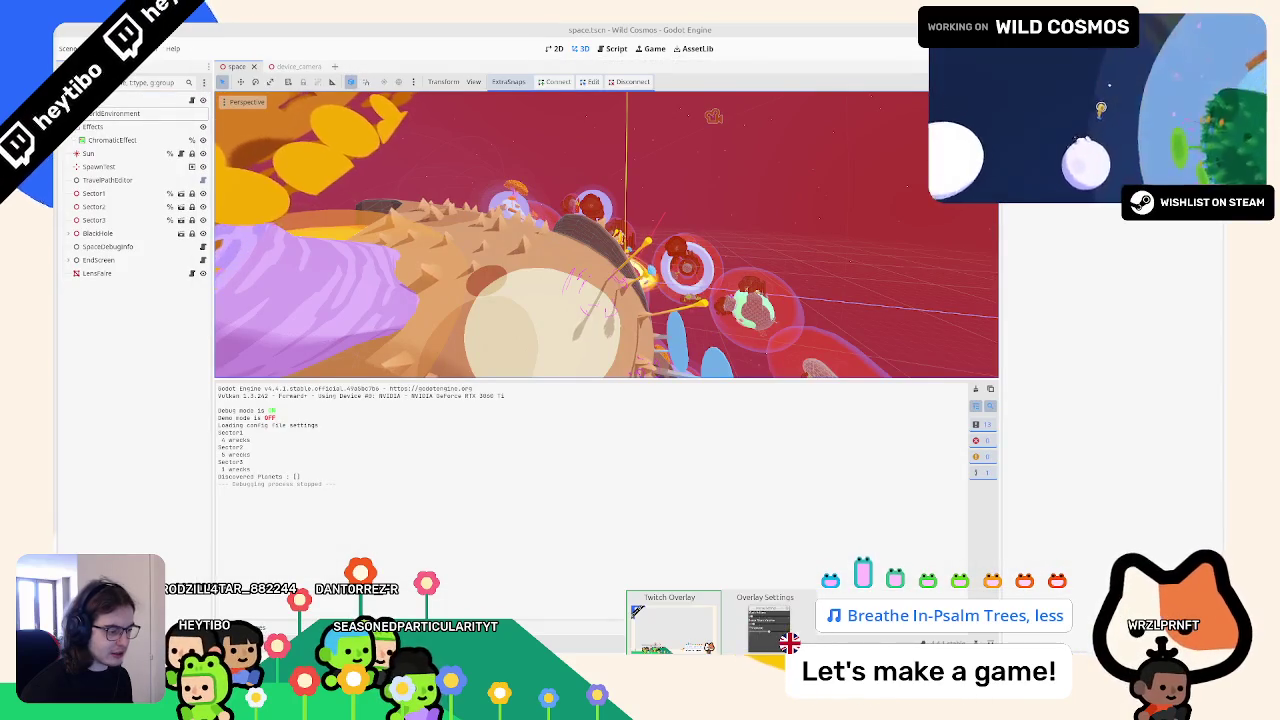
{"action": "left_click", "coordinate": [797, 600]}
{"action": "left_click", "coordinate": [385, 596]}
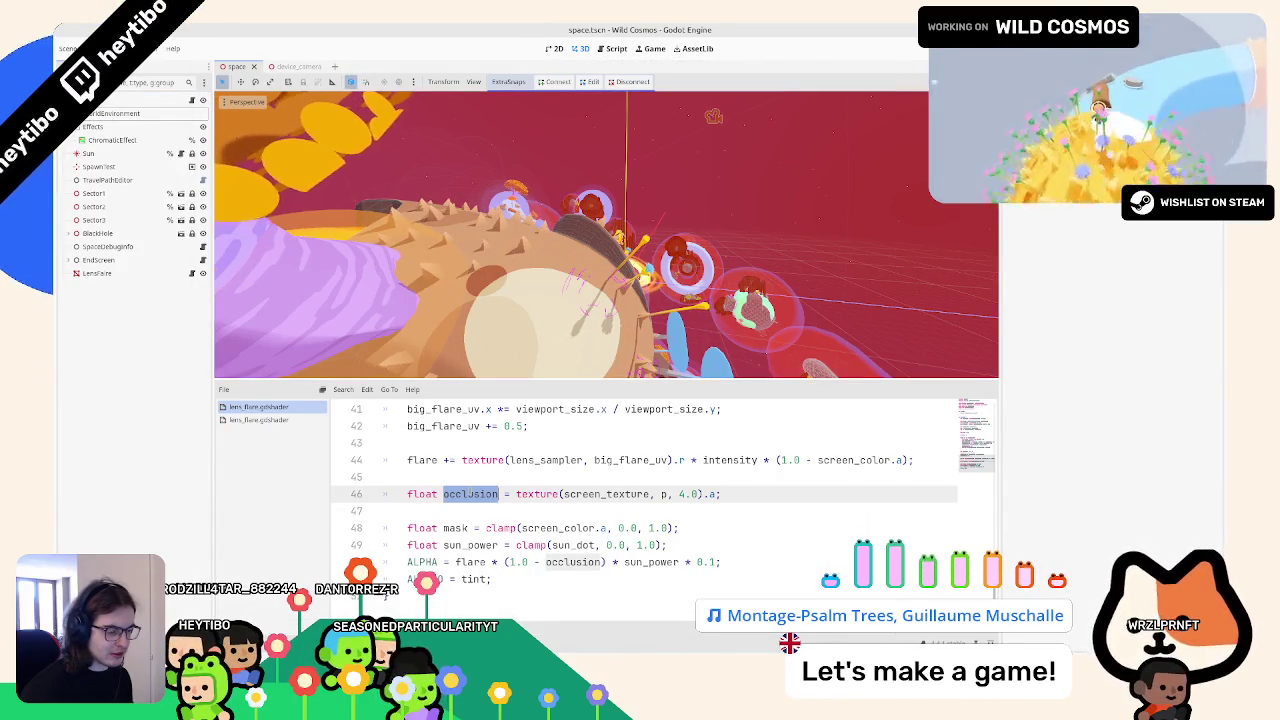
{"action": "left_click", "coordinate": [506, 581]}
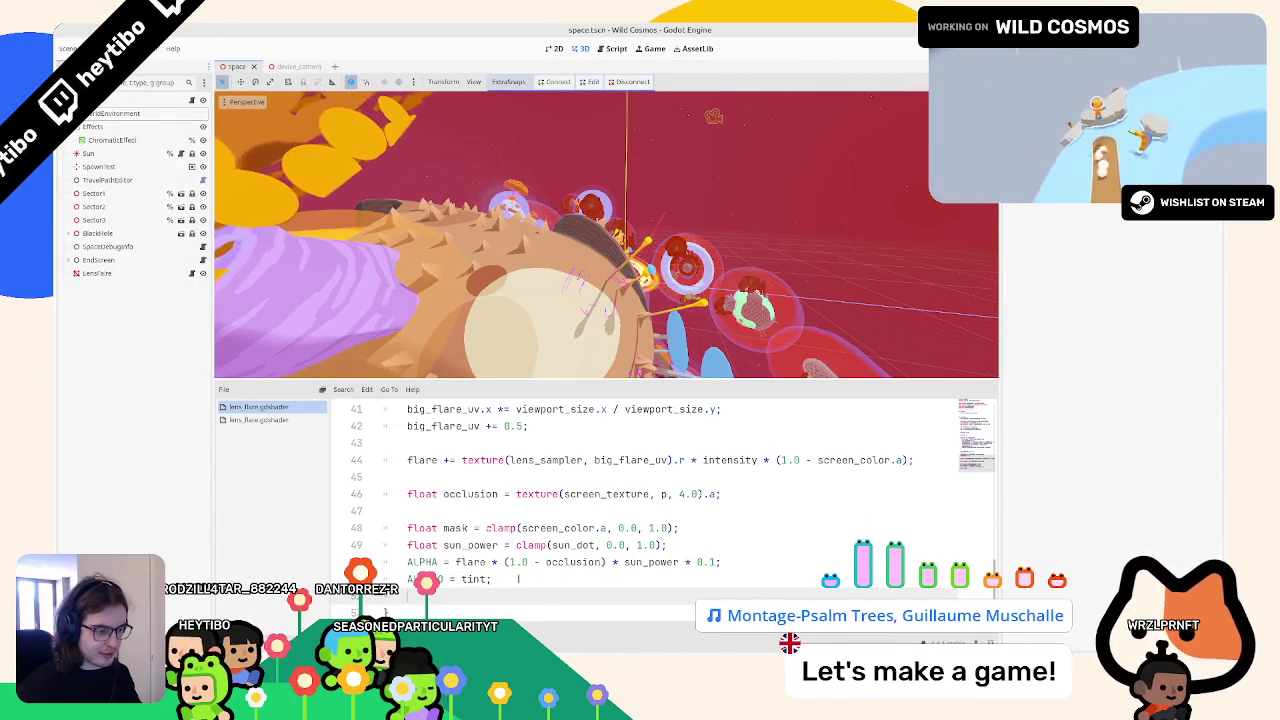
{"action": "scroll", "coordinate": [510, 500], "scroll_direction": "up", "scroll_amount": 13}
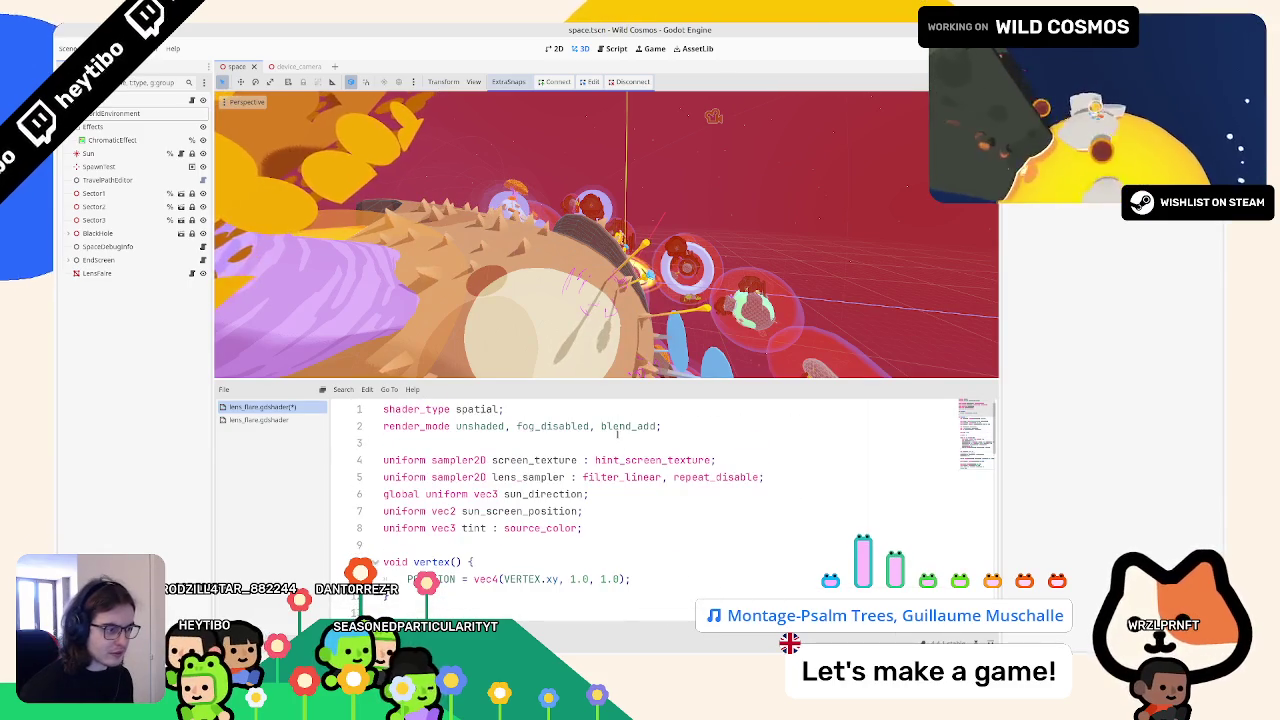
{"action": "left_click_drag", "start_coordinate": [656, 426], "coordinate": [591, 426]}
{"action": "key", "text": "BackSpace"}
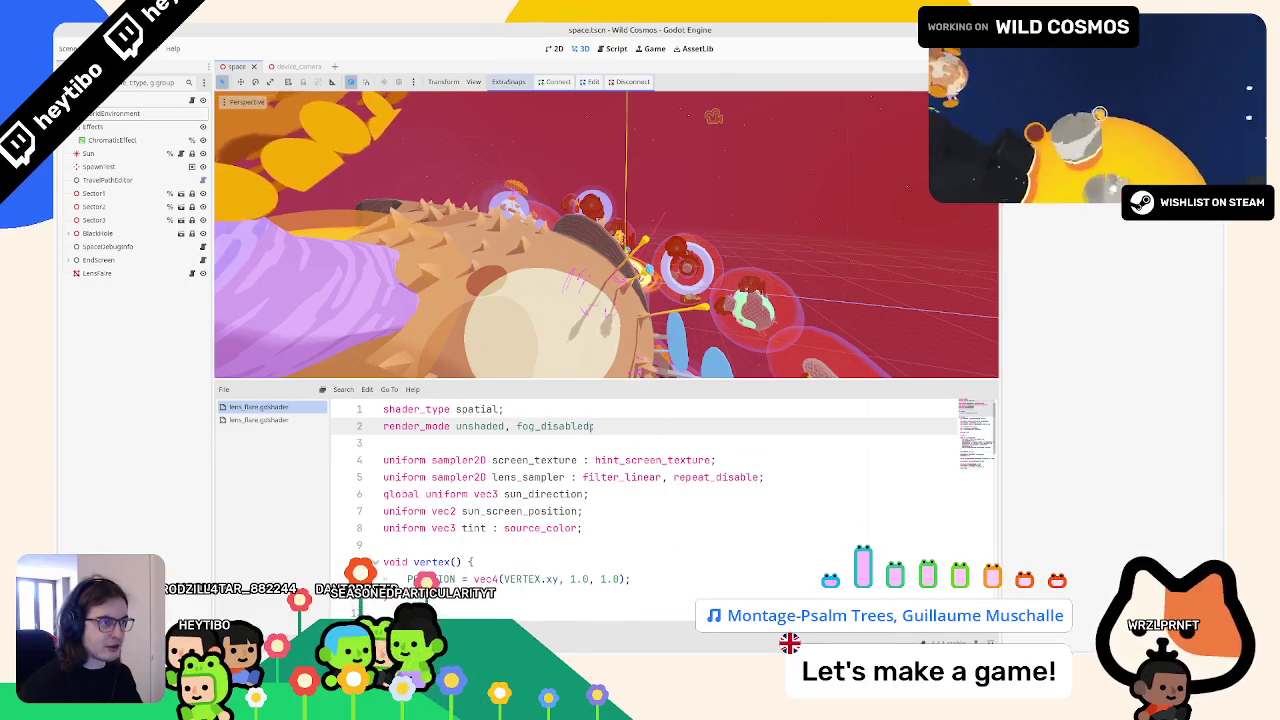
Step: Comment out the ALPHA and ALBEDO lines and start an ALBEDO line showing occlusion
{"action": "scroll", "coordinate": [510, 480], "scroll_direction": "down", "scroll_amount": 13}
{"action": "left_click", "coordinate": [408, 546]}
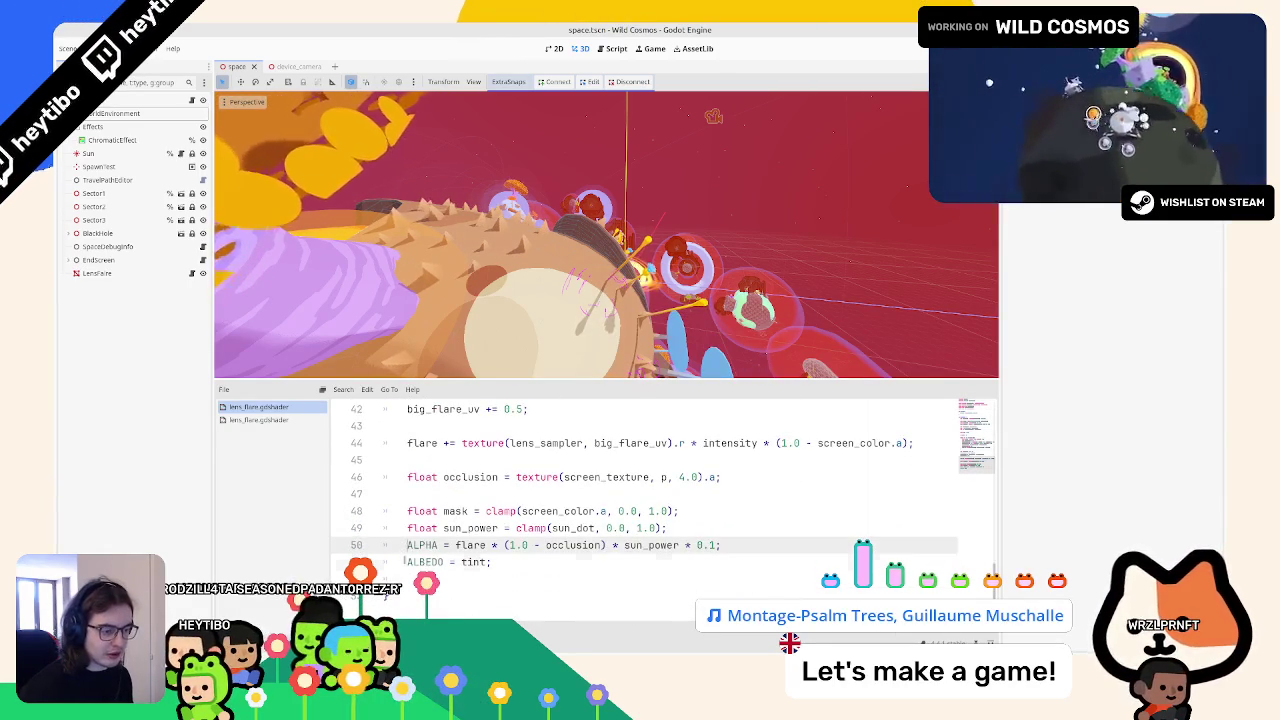
{"action": "key", "text": "ctrl+k"}
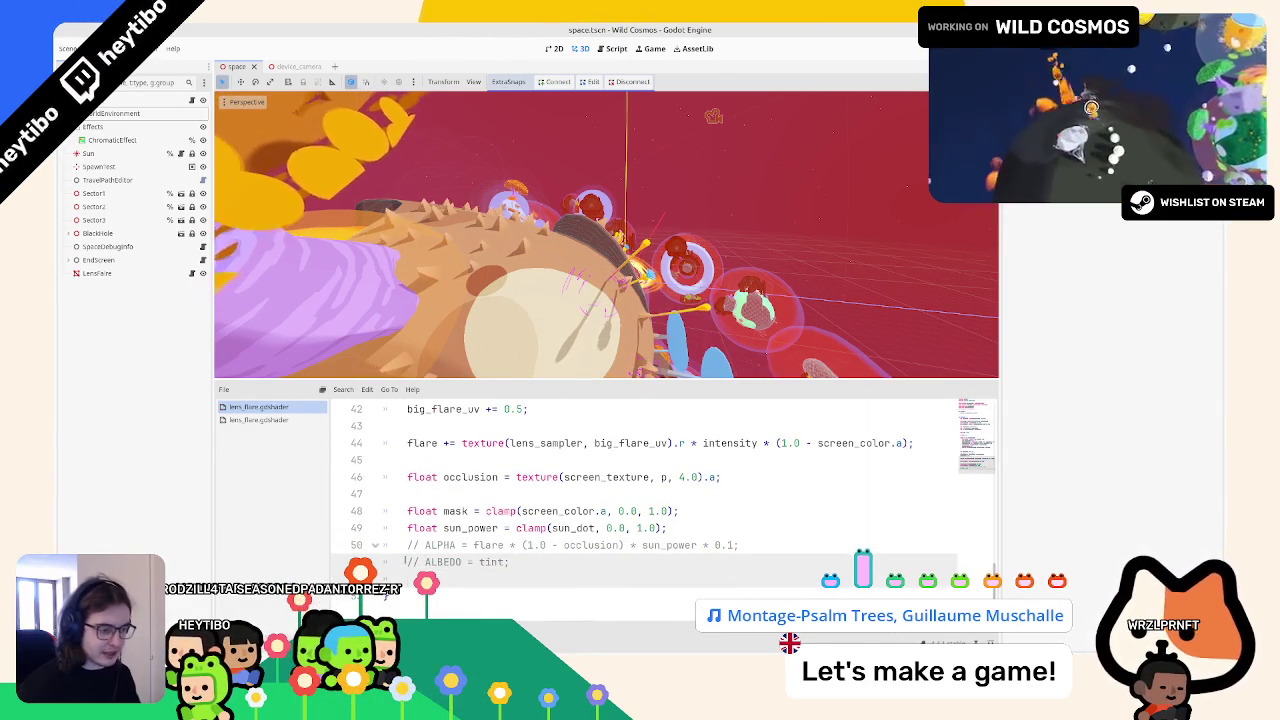
{"action": "key", "text": "Return"}
{"action": "type", "text": "a"}
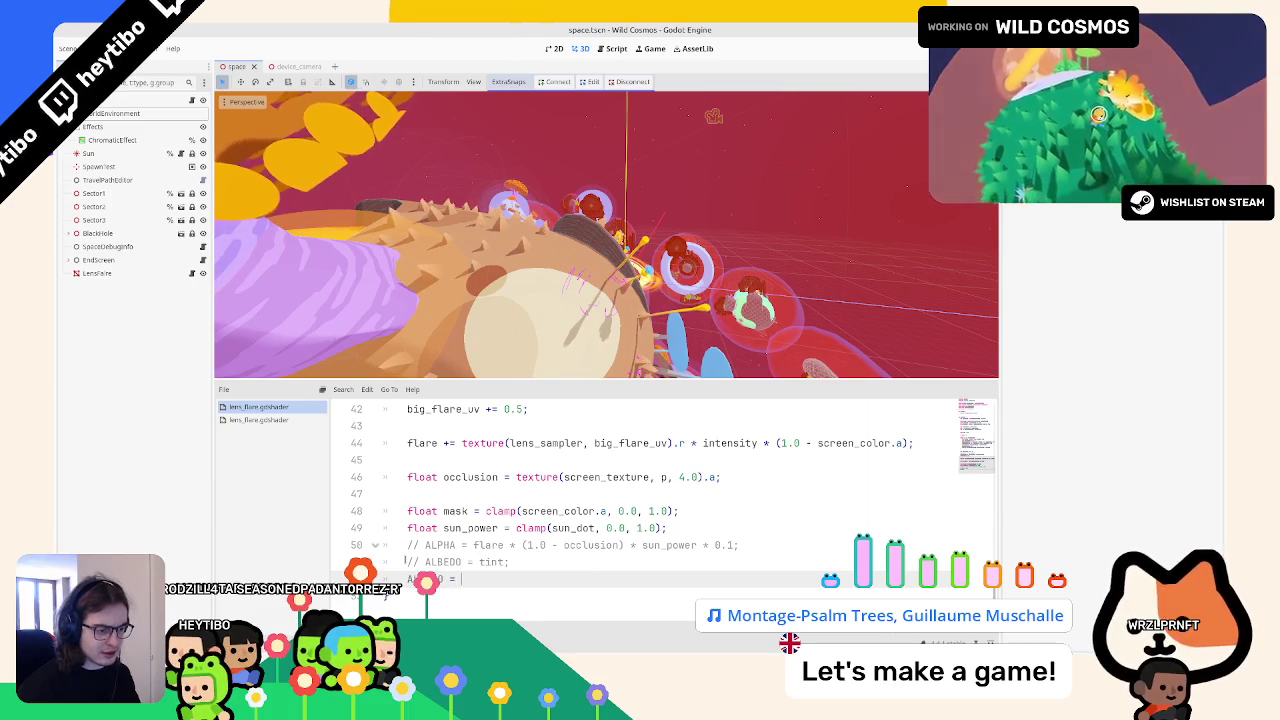
{"action": "type", "text": "occlusion);"}
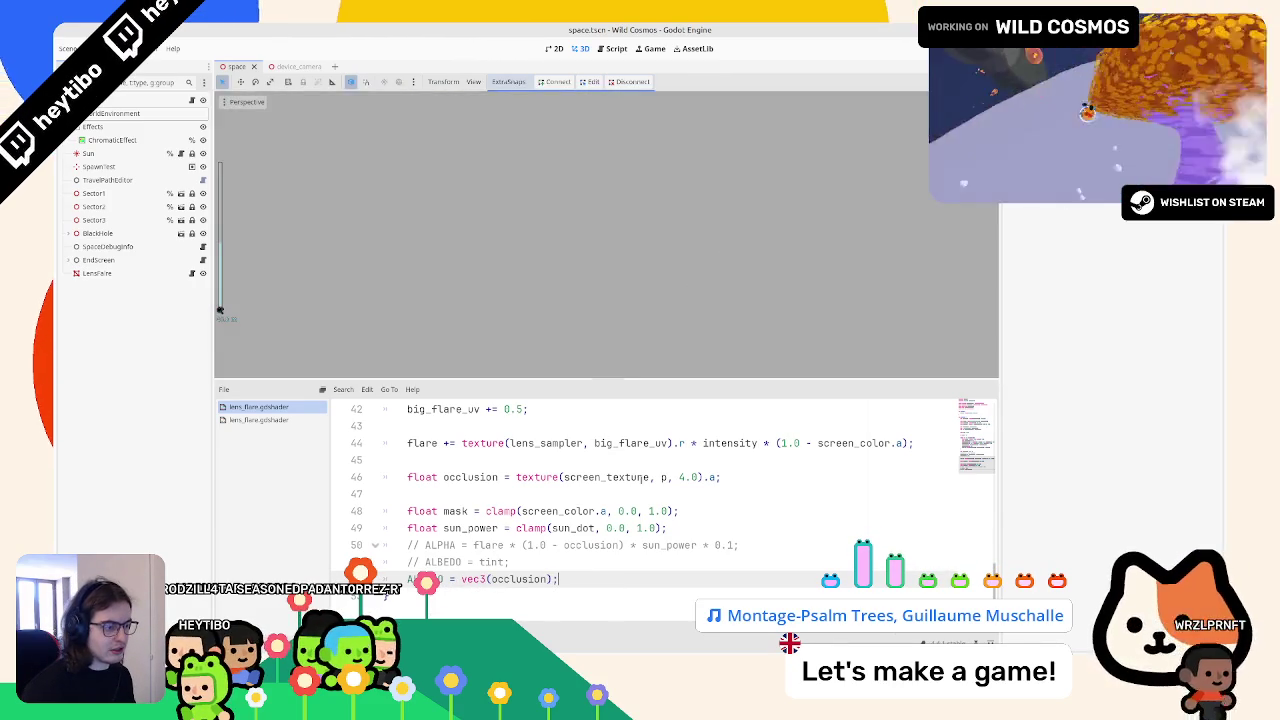
Step: Try a mip level of 1.0 in the occlusion lookup, then revert it
{"action": "double_click", "coordinate": [682, 477]}
{"action": "type", "text": "1"}
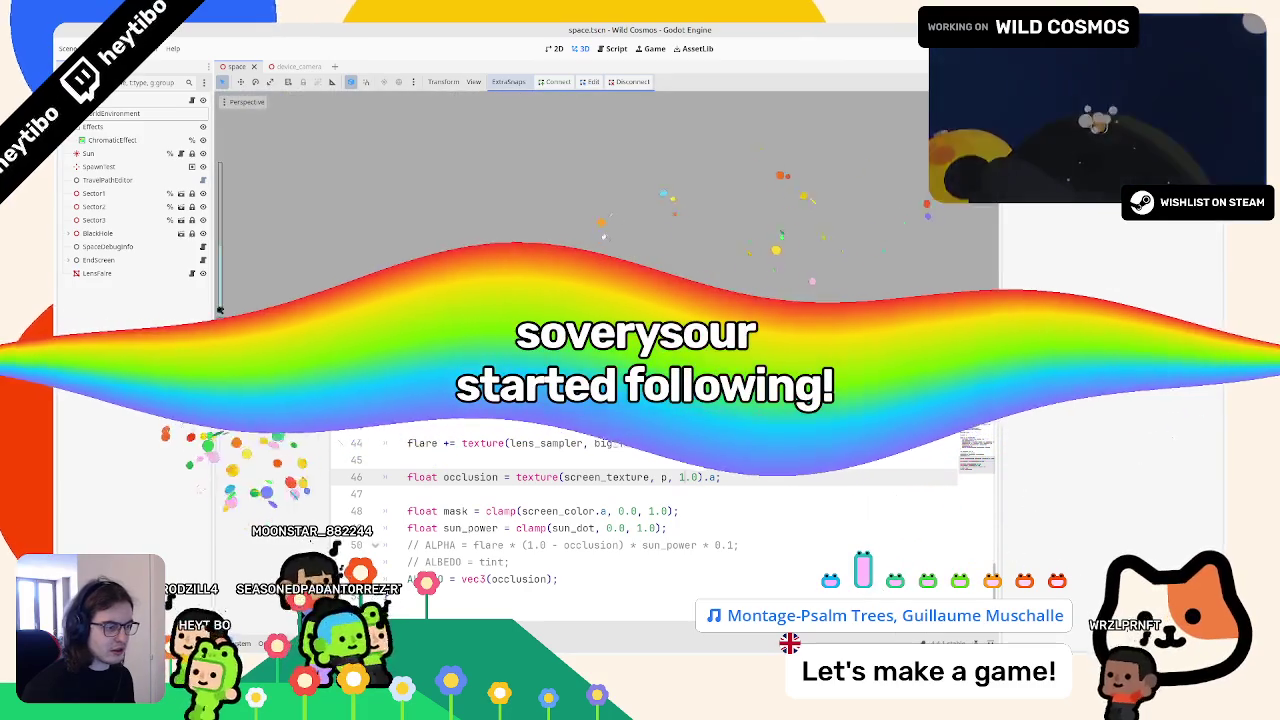
{"action": "key", "text": "ctrl+z"}
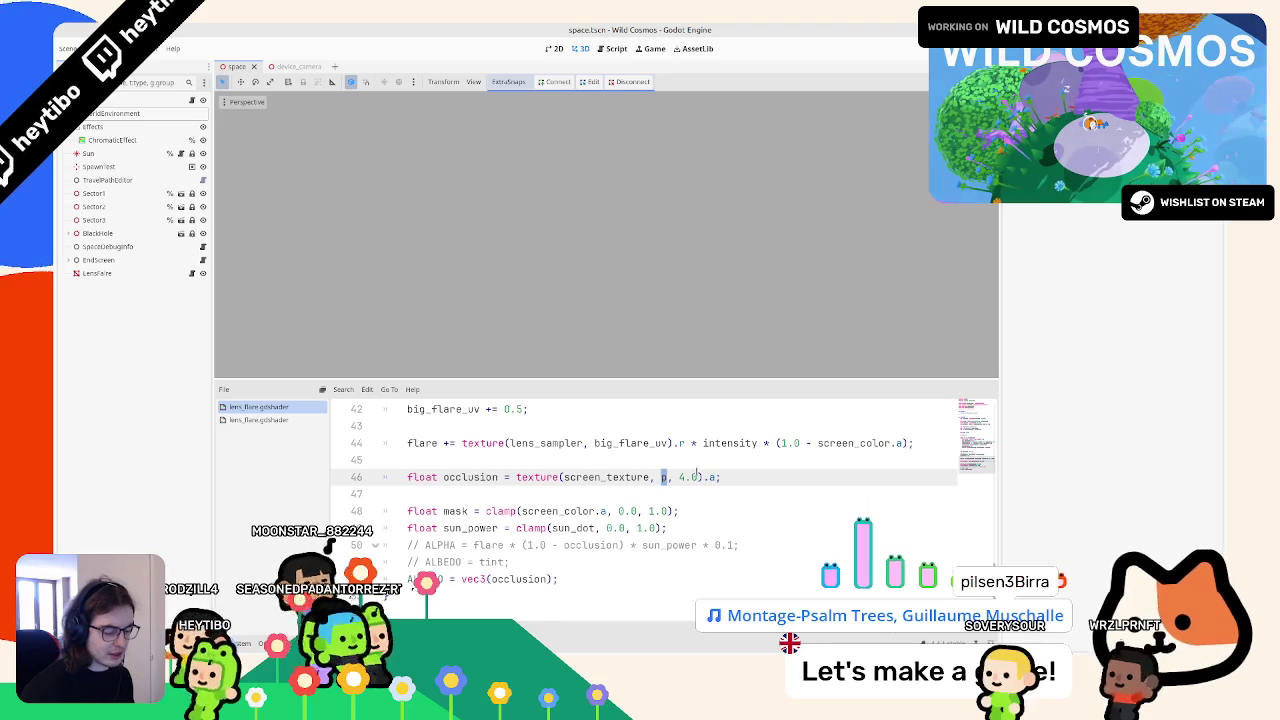
Step: Sample the occlusion at SCREEN_UV with mip level 6.0 and inspect the blurred preview
{"action": "type", "text": "cr"}
{"action": "key", "text": "Return"}
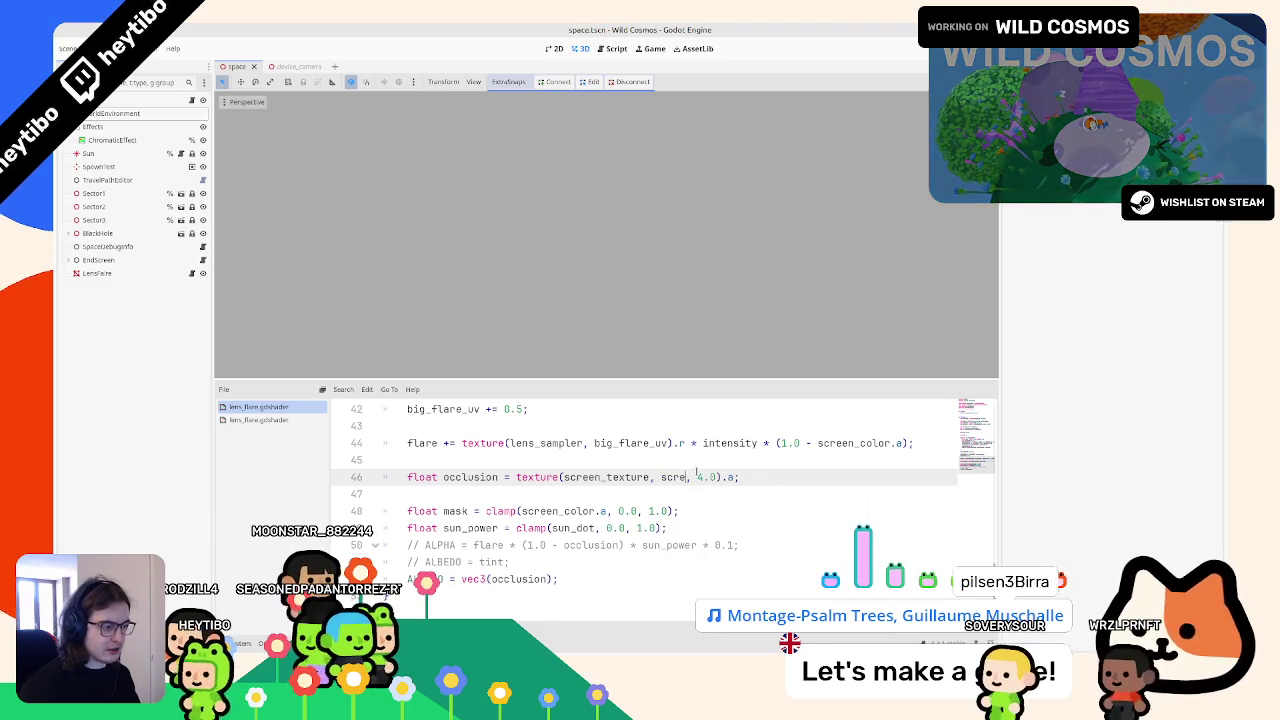
{"action": "type", "text": "e"}
{"action": "key", "text": "Down"}
{"action": "key", "text": "Down"}
{"action": "key", "text": "Down"}
{"action": "key", "text": "Return"}
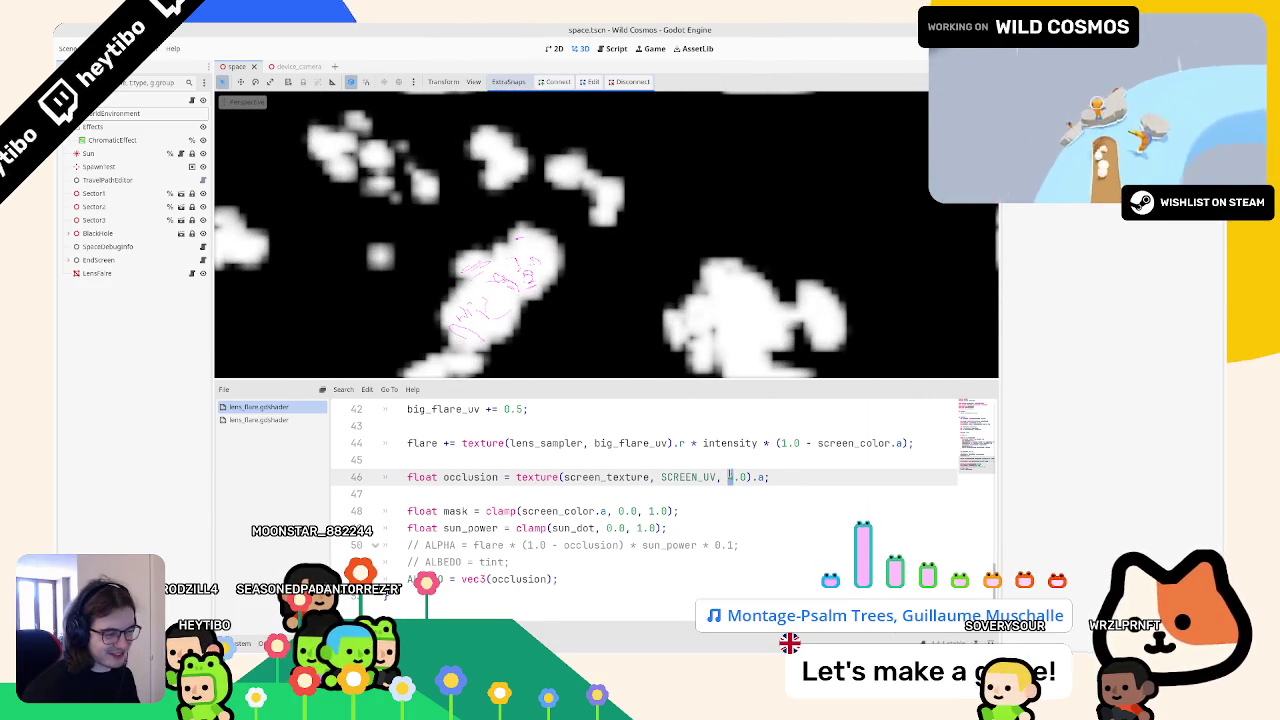
{"action": "type", "text": "1"}
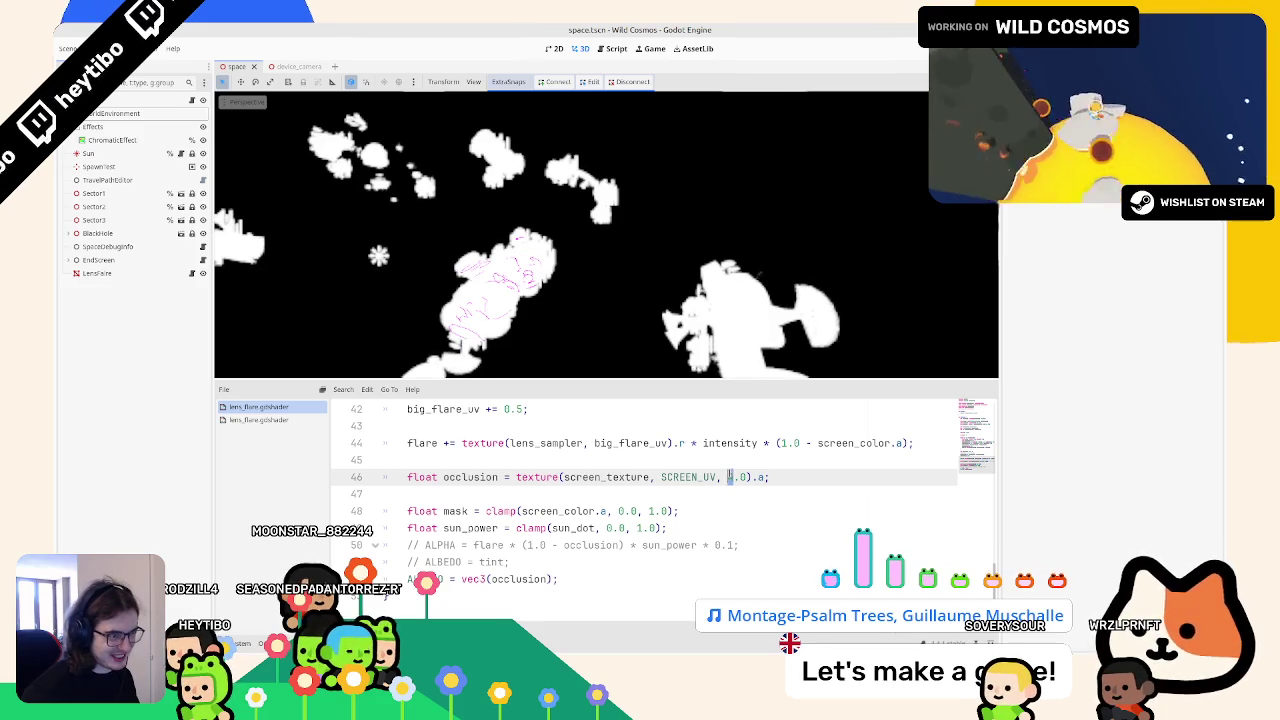
{"action": "type", "text": "4"}
{"action": "type", "text": "8"}
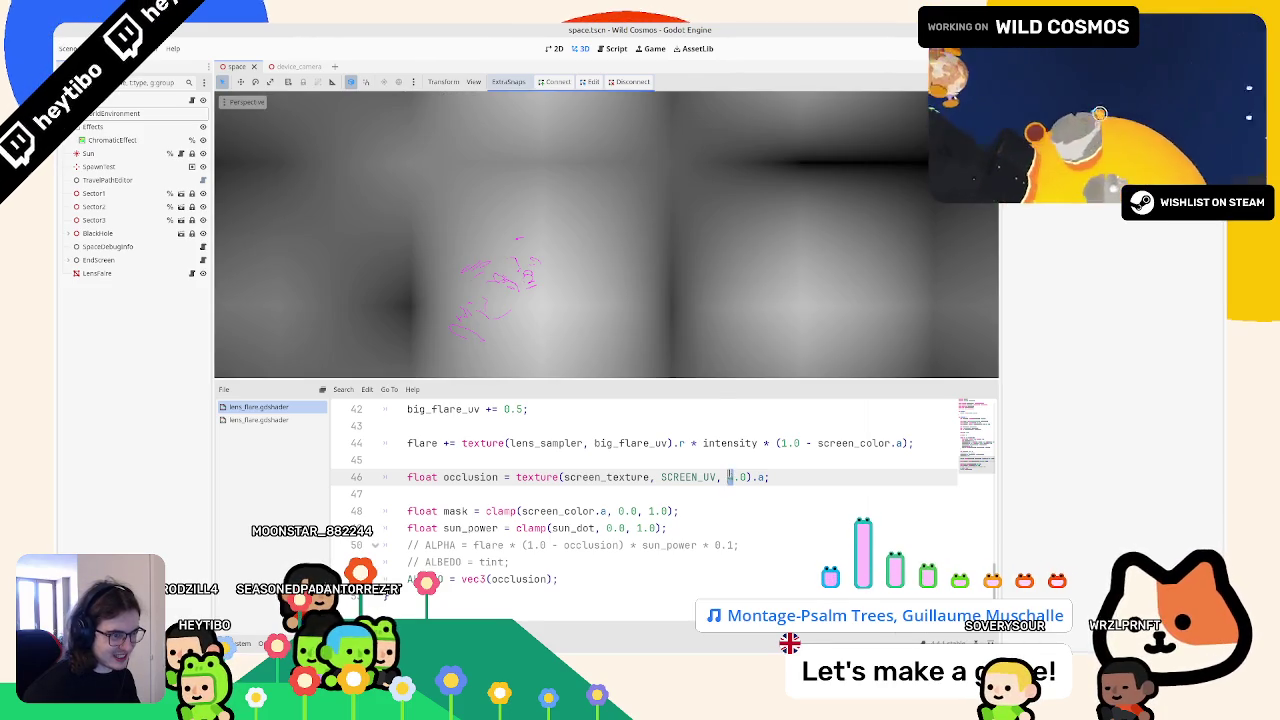
{"action": "type", "text": "4"}
{"action": "type", "text": "6"}
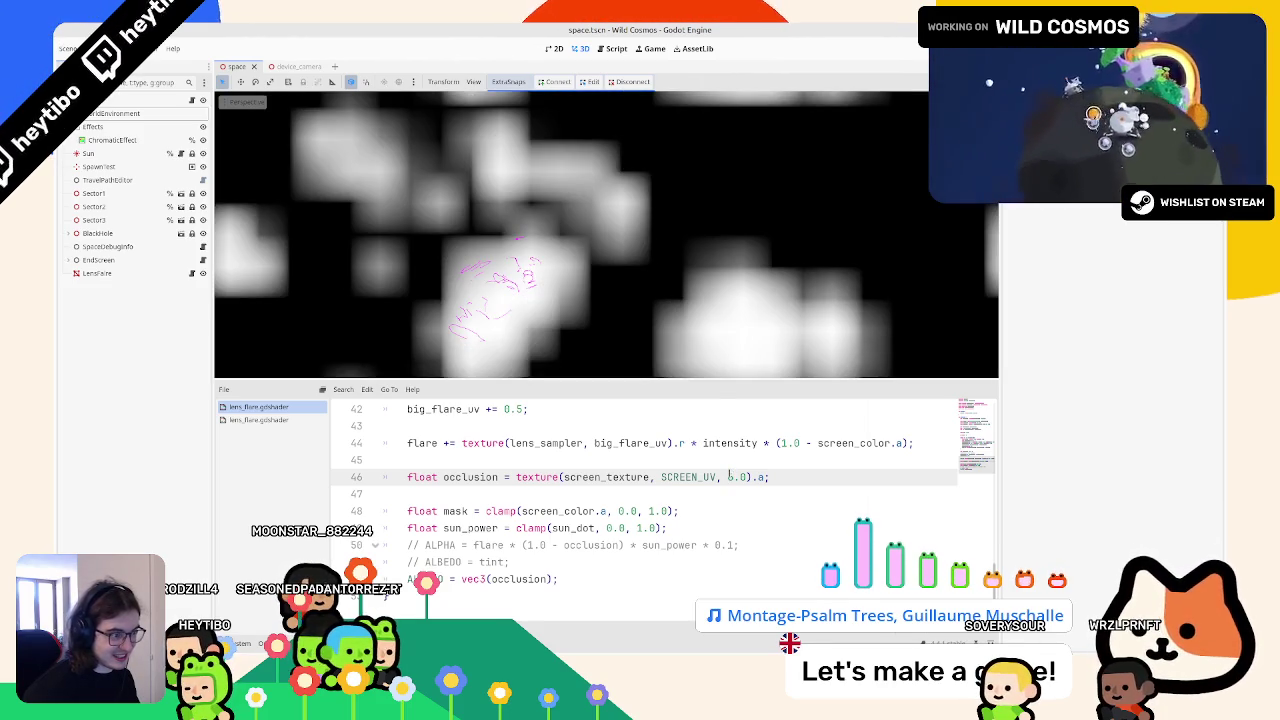
{"action": "type", "text": "5"}
{"action": "type", "text": "6"}
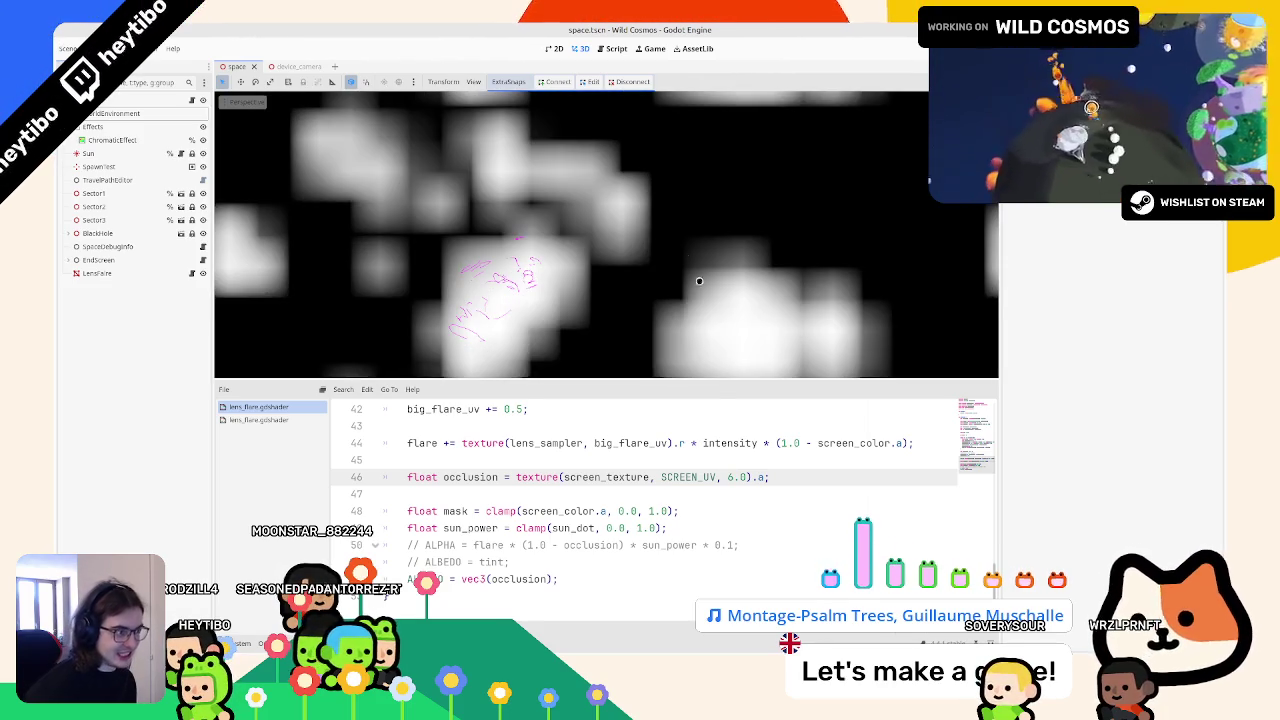
{"action": "mouse_move", "coordinate": [657, 260]}
{"action": "left_mouse_down"}
{"action": "mouse_move", "coordinate": [720, 189]}
{"action": "mouse_move", "coordinate": [671, 195]}
{"action": "mouse_move", "coordinate": [601, 237]}
{"action": "mouse_move", "coordinate": [717, 200]}
{"action": "mouse_move", "coordinate": [671, 231]}
{"action": "left_mouse_up"}
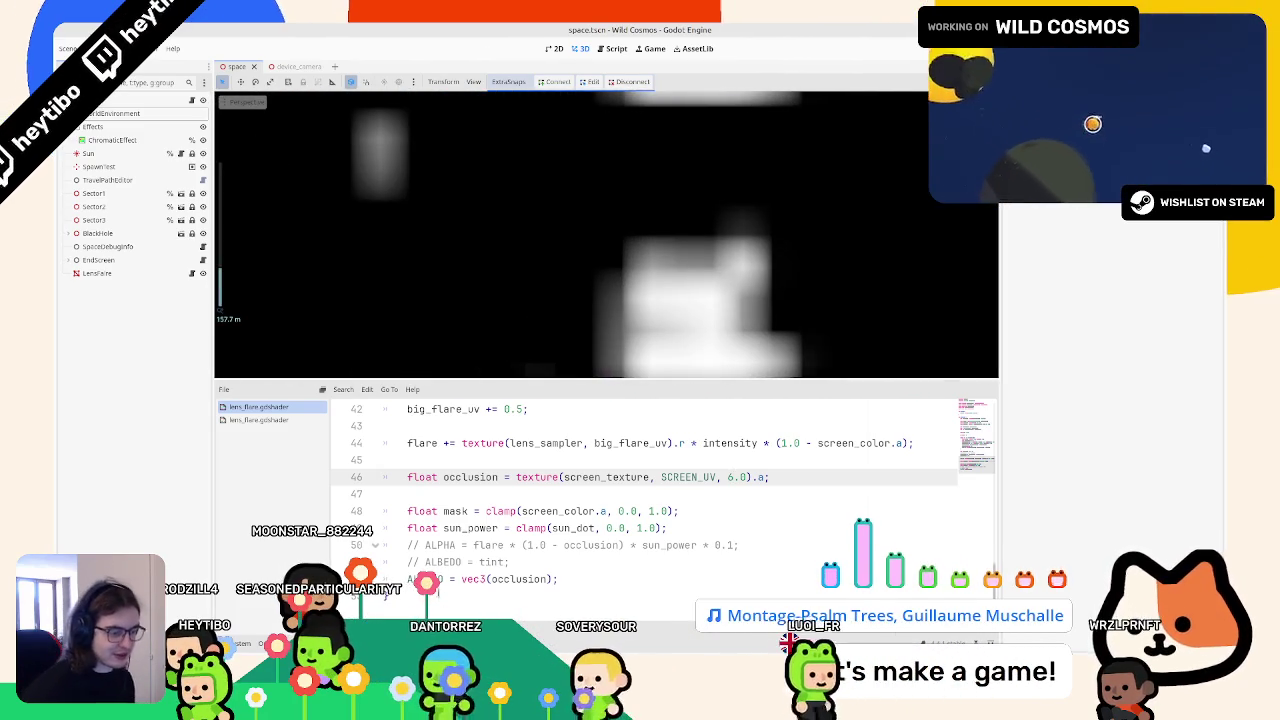
Step: Uncomment the ALPHA and ALBEDO lines and restore blend_add in render_mode
{"action": "left_click", "coordinate": [410, 562]}
{"action": "key", "text": "shift+Up"}
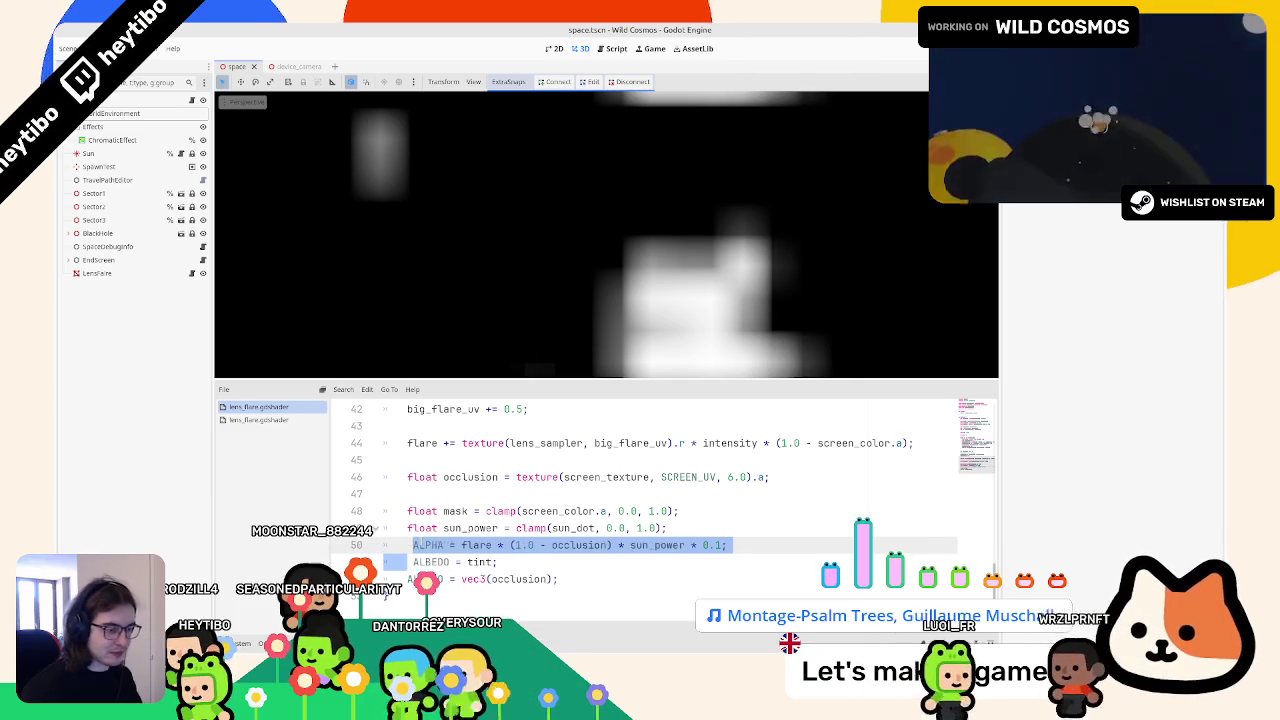
{"action": "key", "text": "ctrl+k"}
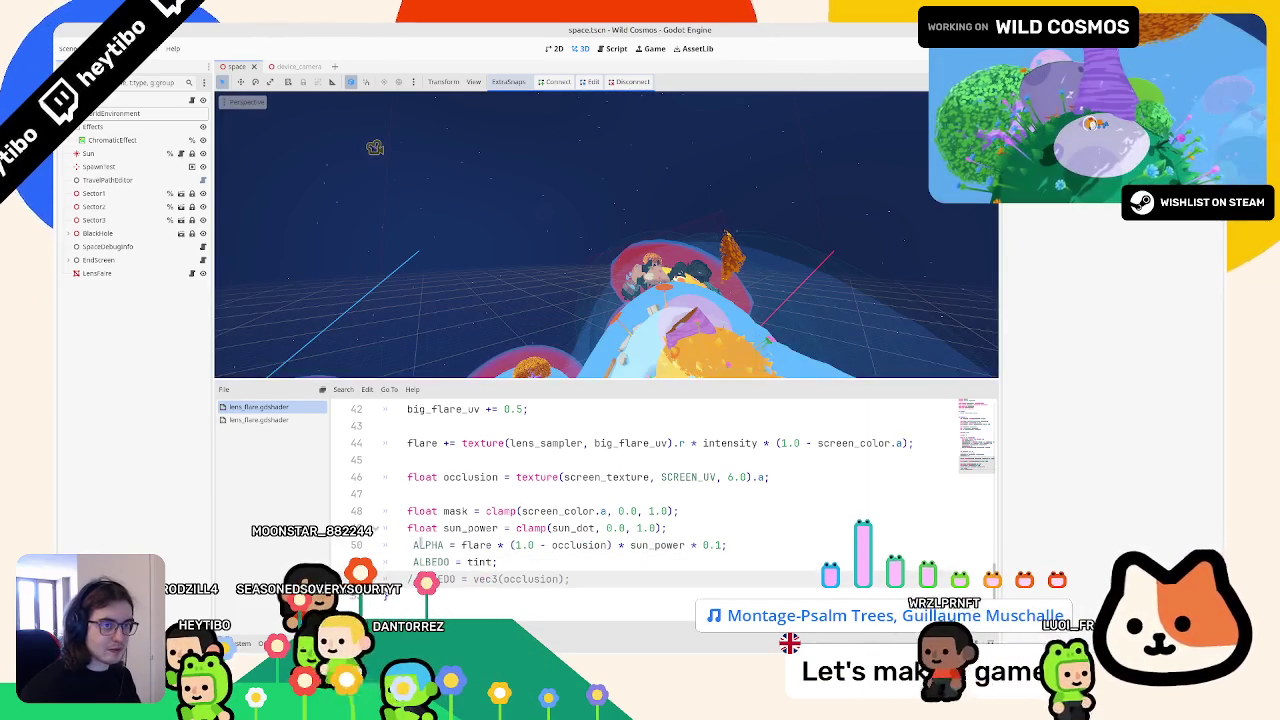
{"action": "scroll", "coordinate": [600, 500], "scroll_direction": "up", "scroll_amount": 6}
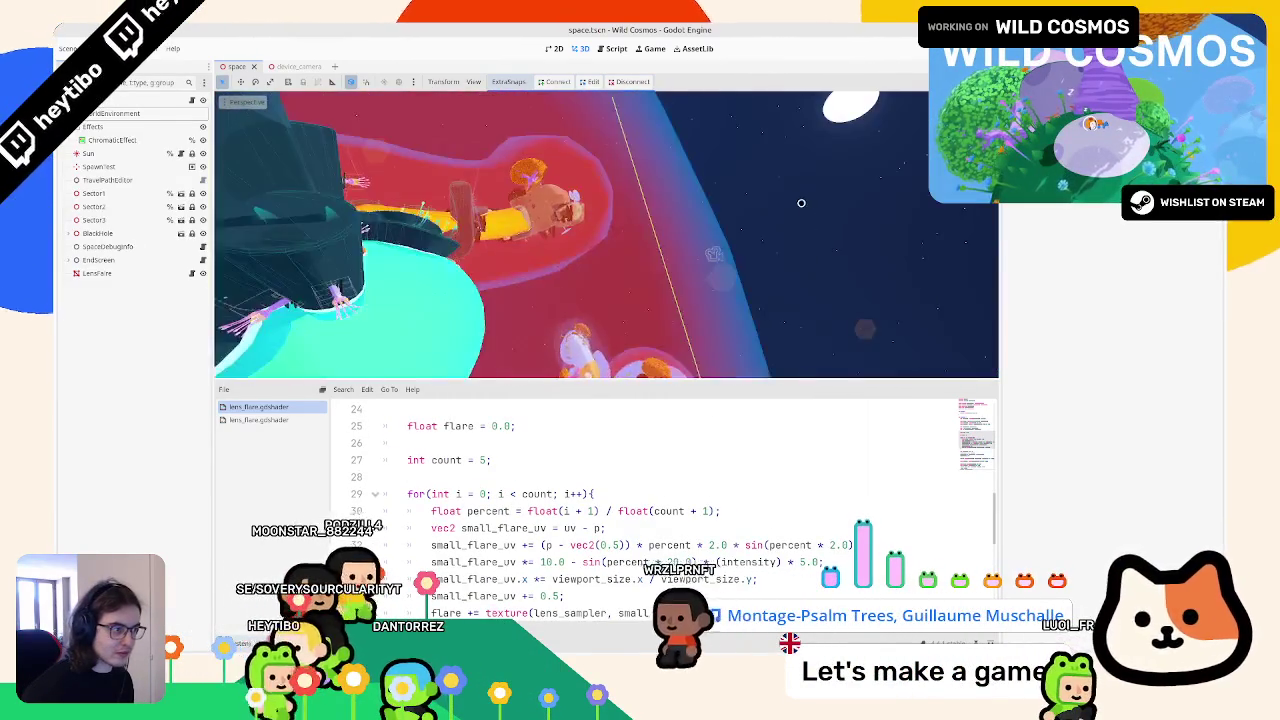
{"action": "scroll", "coordinate": [631, 466], "scroll_direction": "up", "scroll_amount": 5}
{"action": "scroll", "coordinate": [631, 466], "scroll_direction": "up", "scroll_amount": 3}
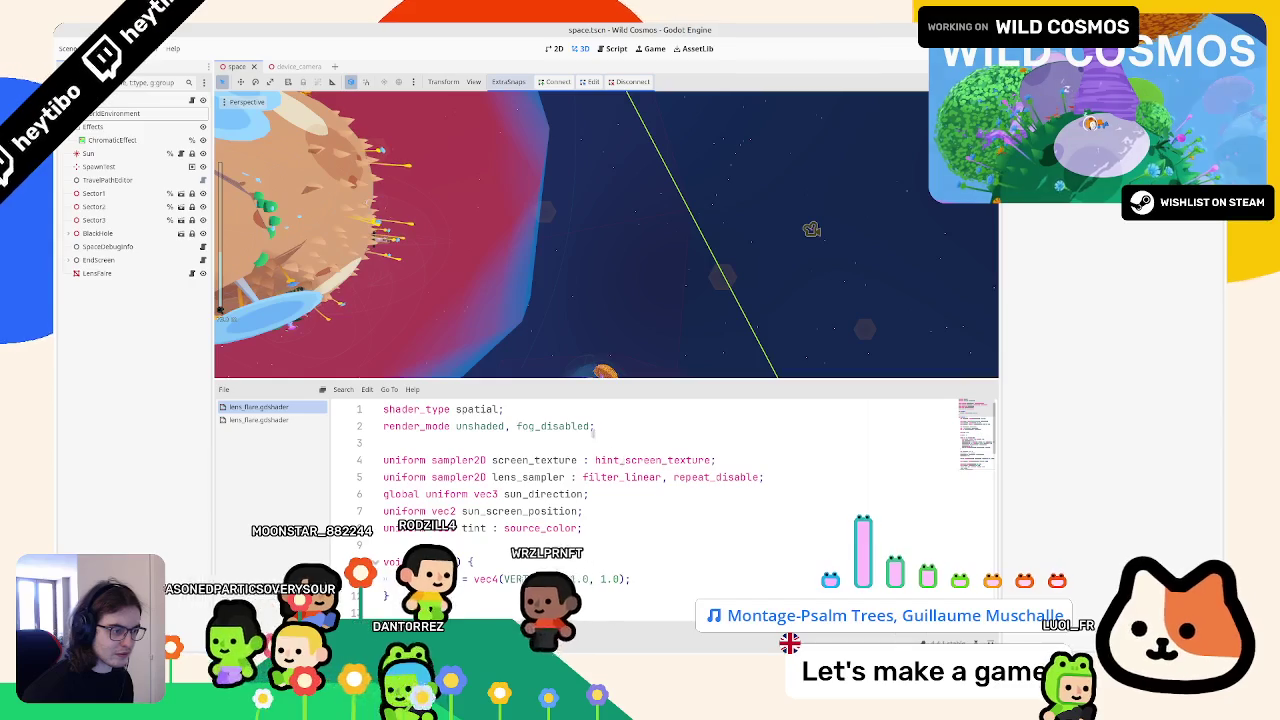
{"action": "left_click", "coordinate": [594, 426]}
{"action": "type", "text": "blend_"}
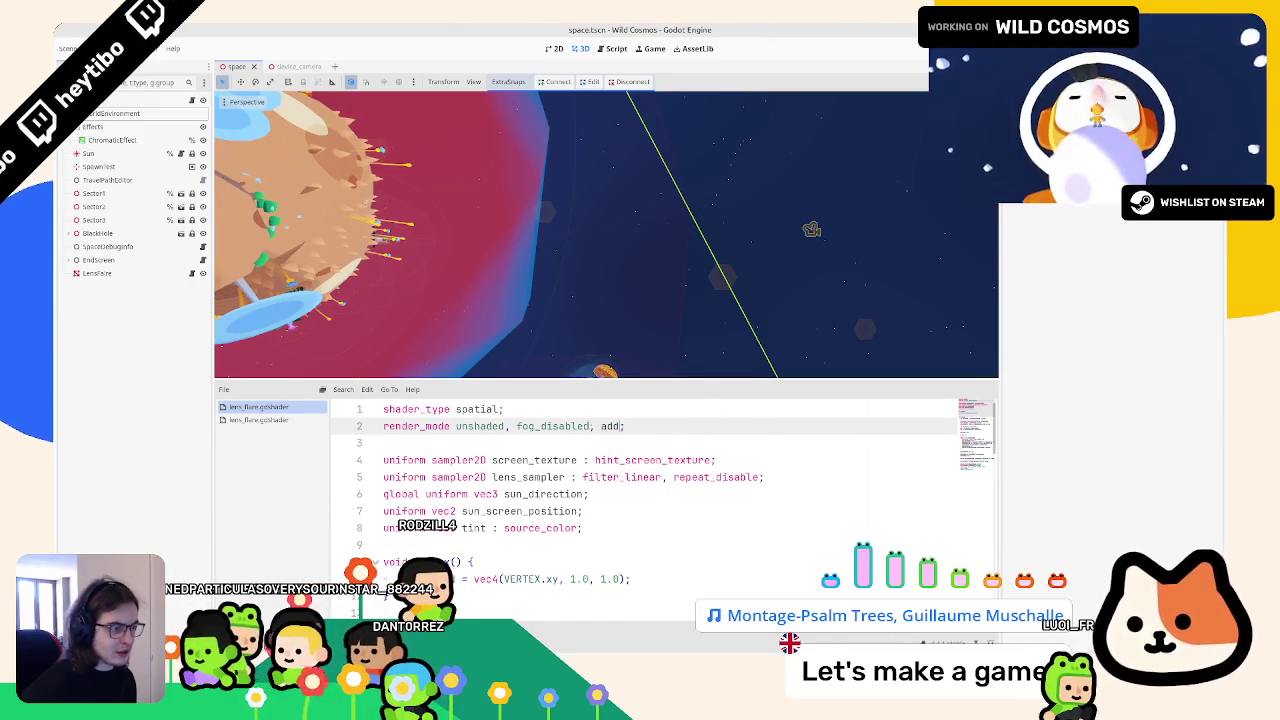
Step: Set ALBEDO to screen_color.rgb + tint and launch the game
{"action": "scroll", "coordinate": [600, 428], "scroll_direction": "down", "scroll_amount": 13}
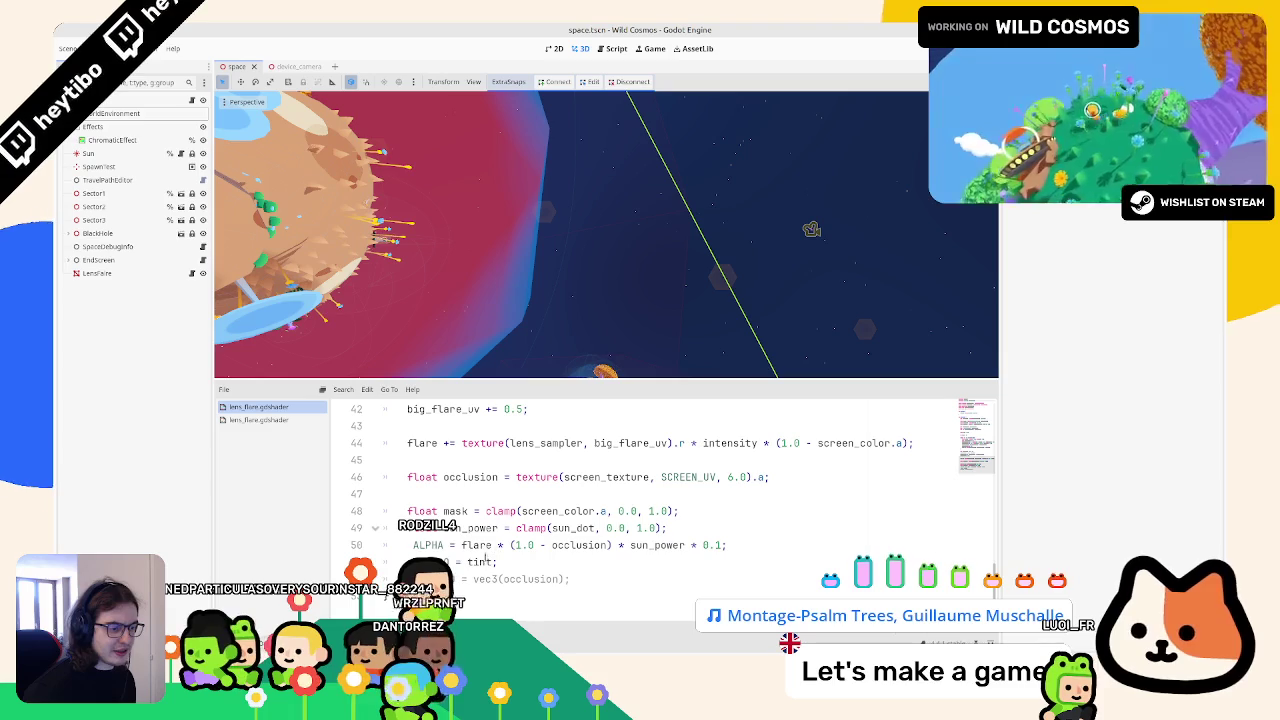
{"action": "double_click", "coordinate": [481, 562]}
{"action": "double_click", "coordinate": [552, 510]}
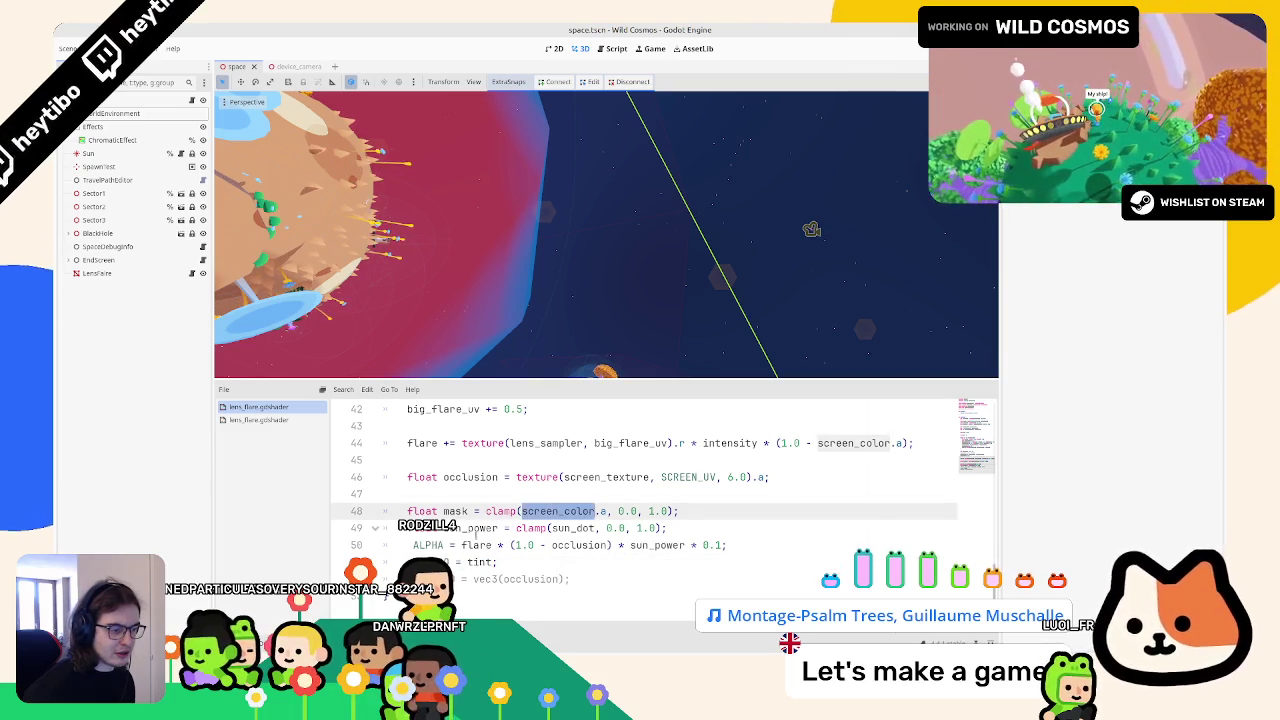
{"action": "left_click", "coordinate": [463, 562]}
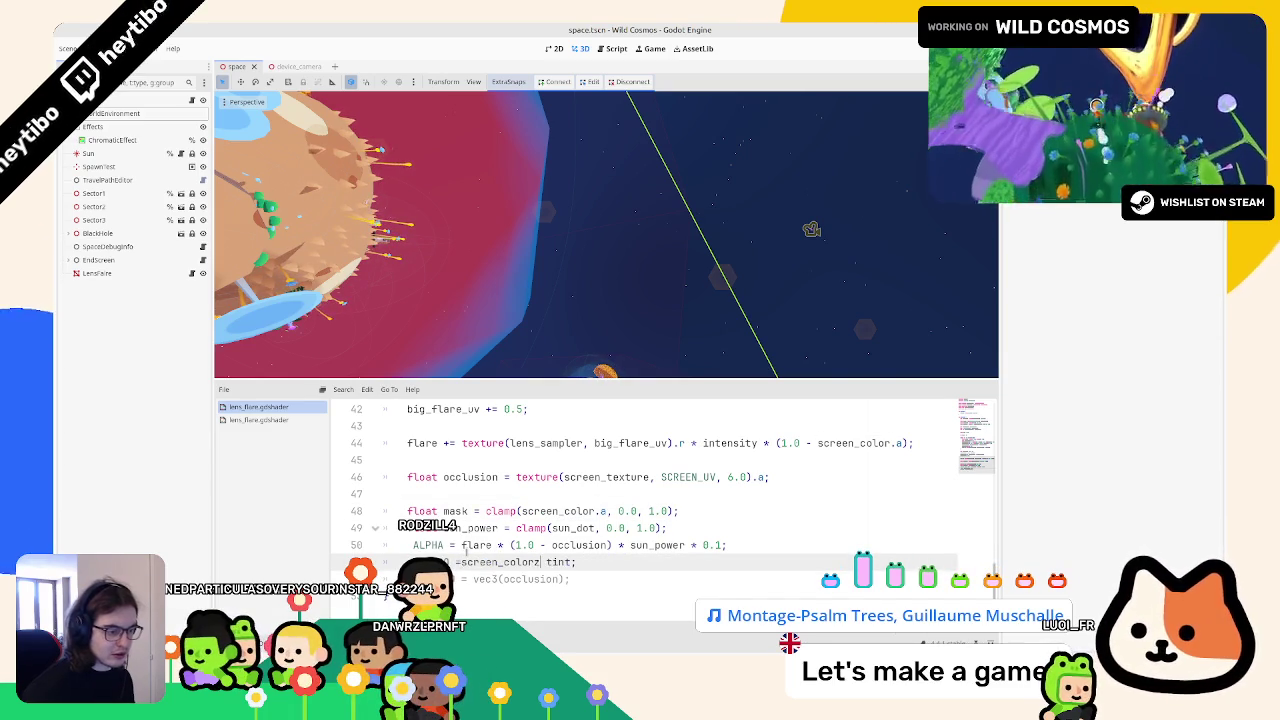
{"action": "type", "text": ".rgb +"}
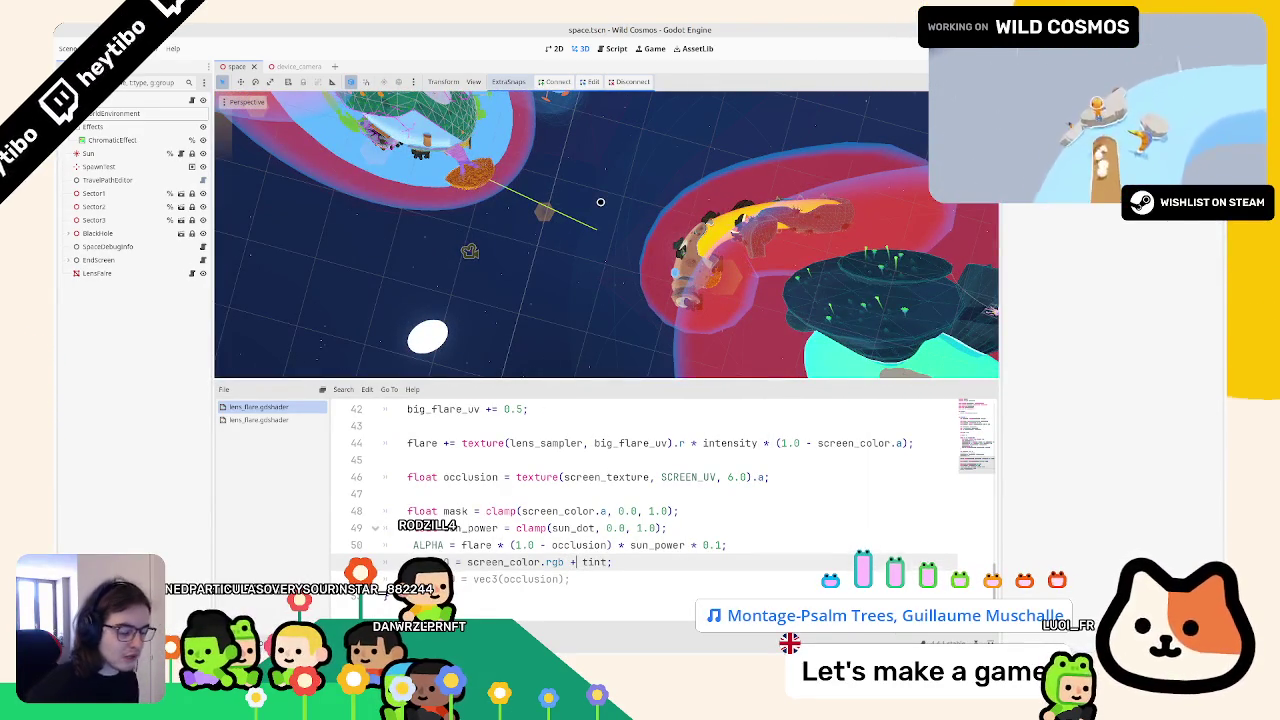
{"action": "key", "text": "ctrl+shift+F5"}
{"action": "key", "text": "Return"}
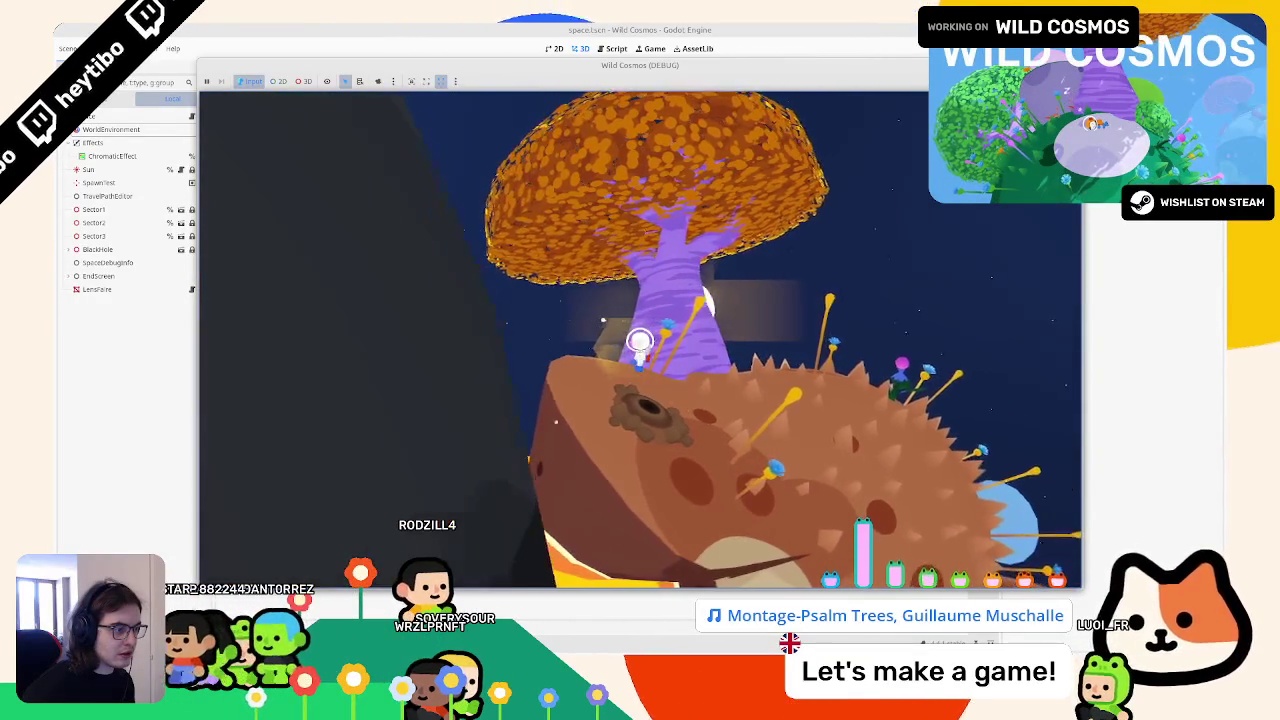
Step: Relaunch the game, walk the astronaut toward the sun to check the flare, then stop it
{"action": "key", "text": "F8"}
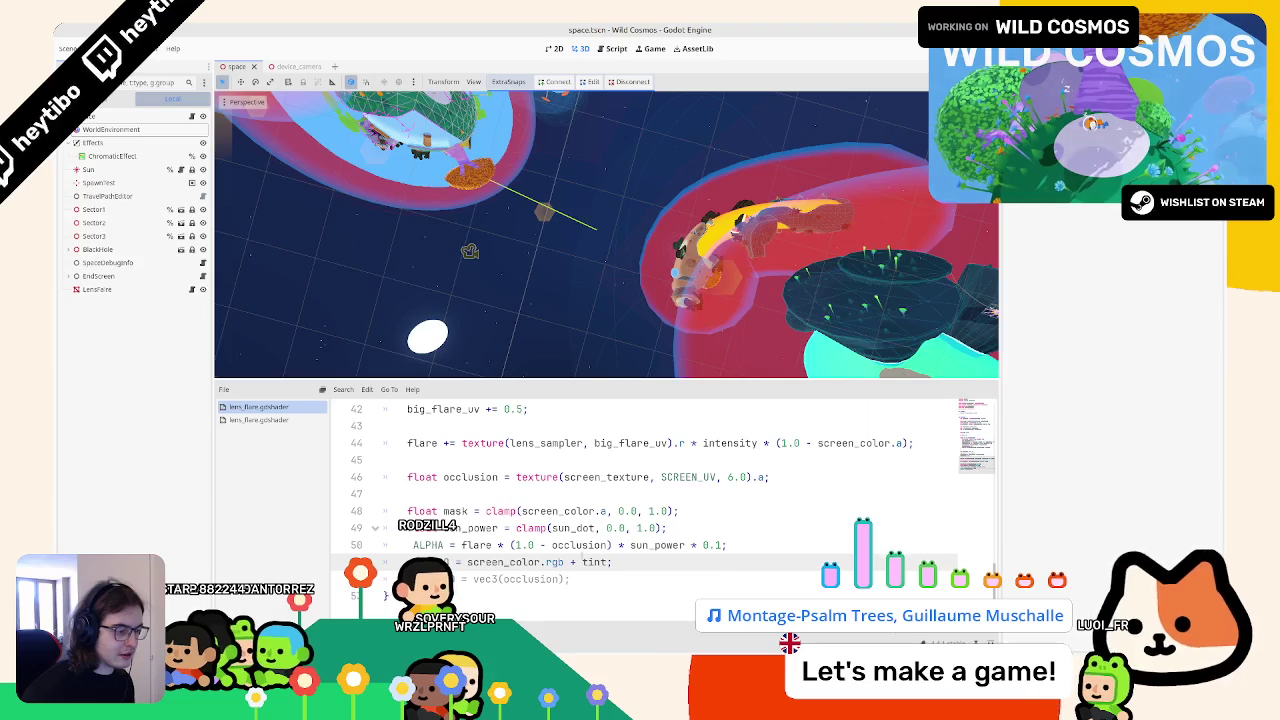
{"action": "double_click", "coordinate": [580, 545]}
{"action": "scroll", "coordinate": [600, 540], "scroll_direction": "up", "scroll_amount": 1}
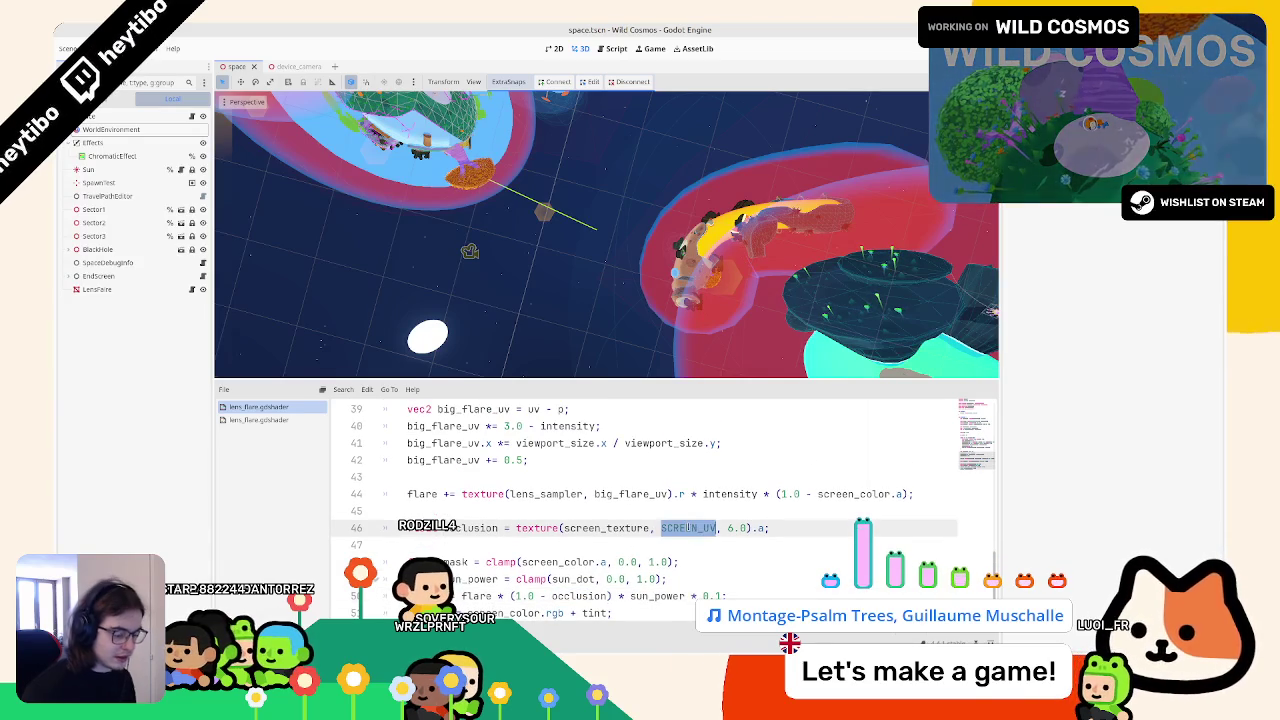
{"action": "type", "text": "p"}
{"action": "key", "text": "F5"}
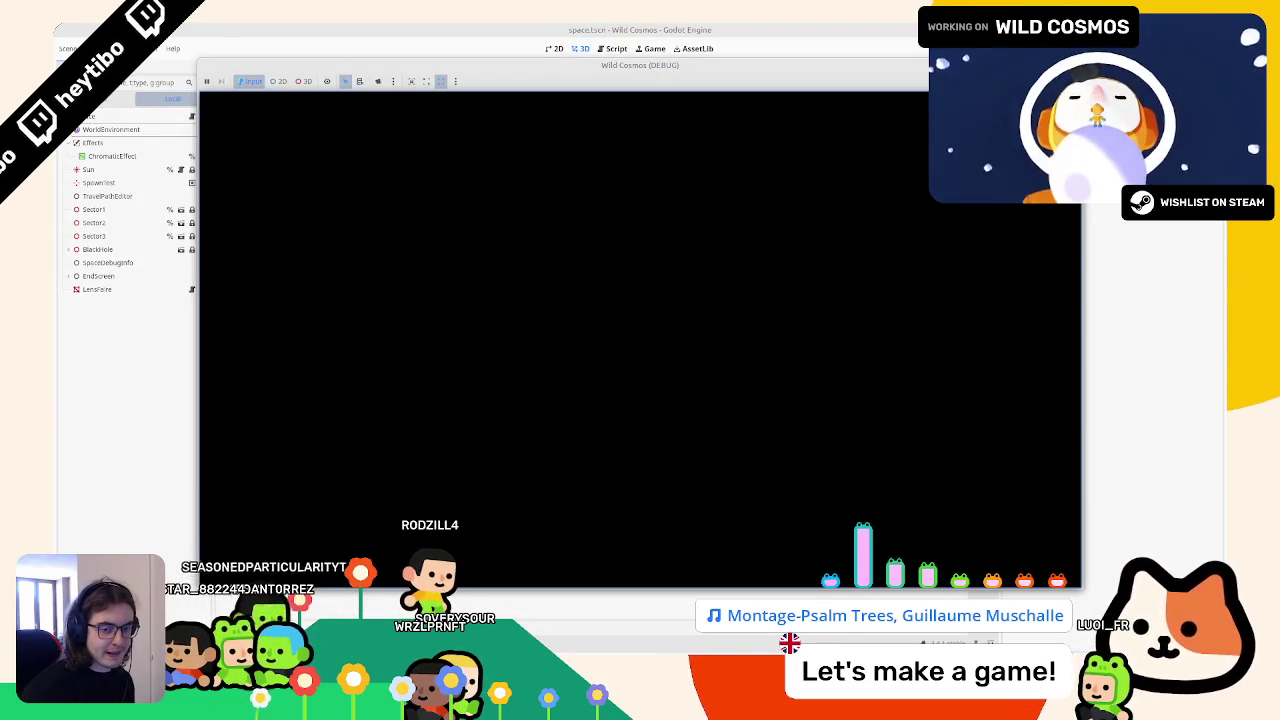
{"action": "key", "text": "F8"}
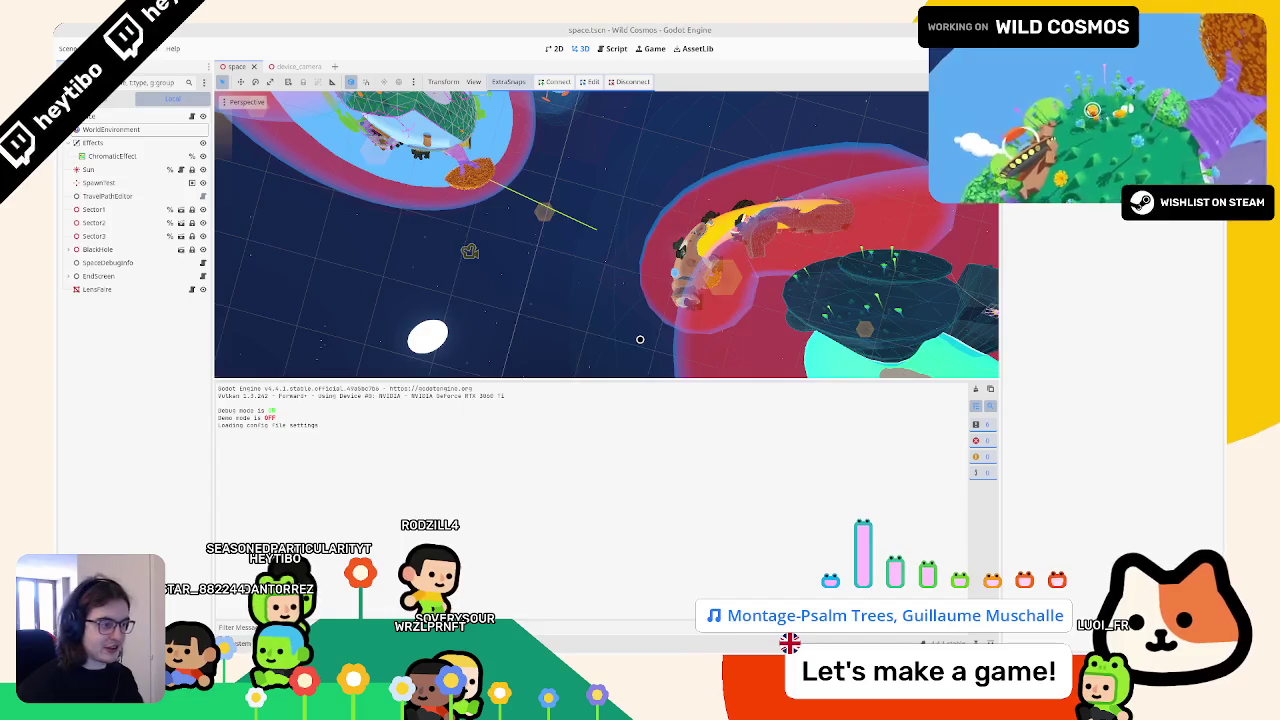
{"action": "key", "text": "ctrl+shift+F5"}
{"action": "key", "text": "Return"}
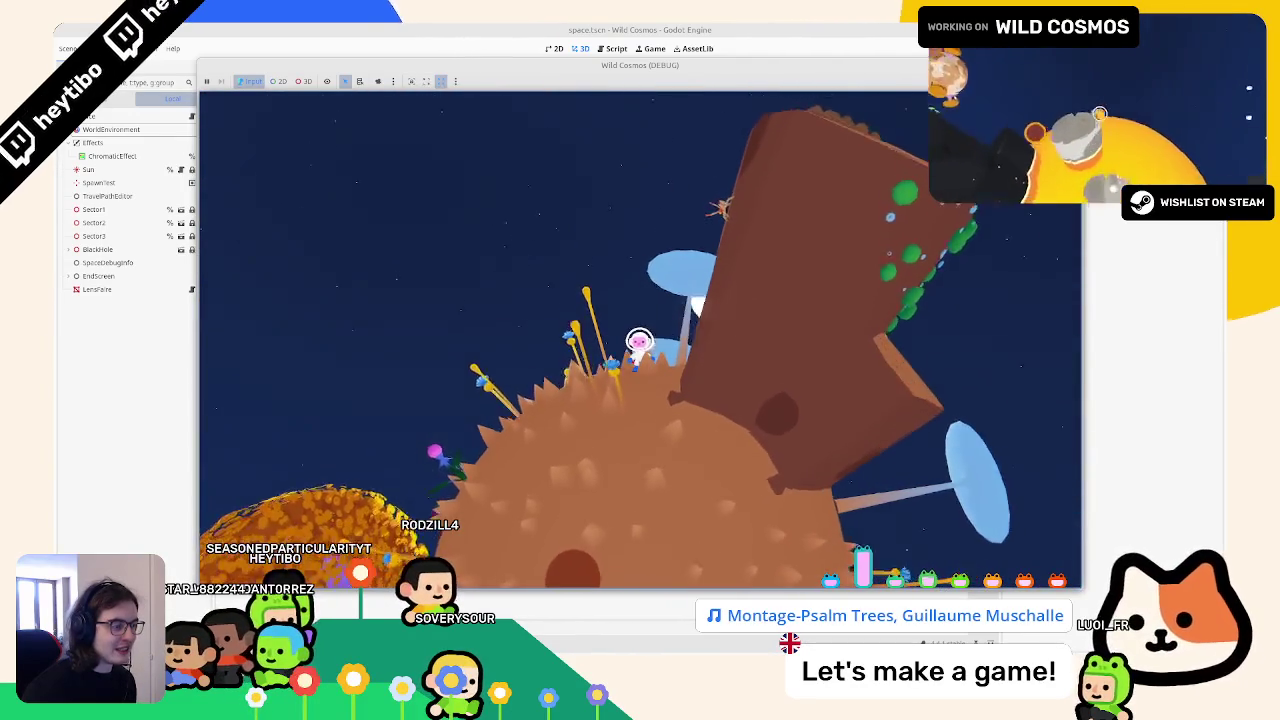
{"action": "key", "text": "w"}
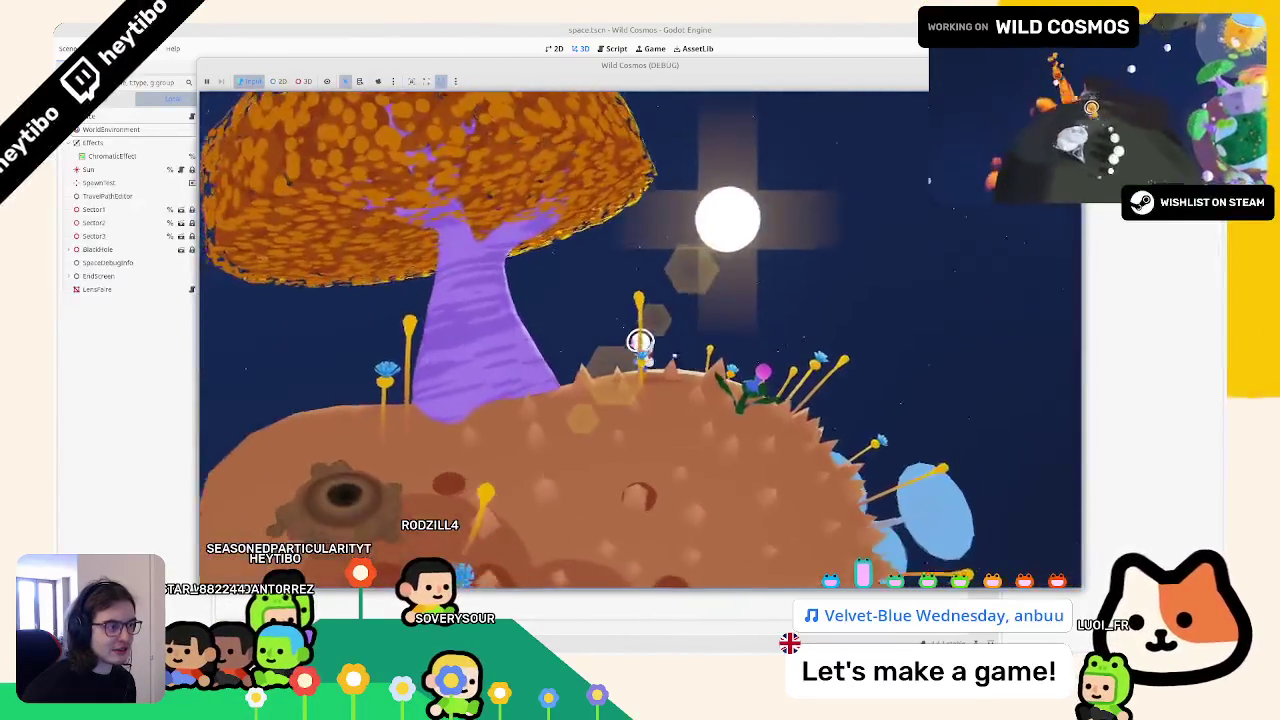
{"action": "key", "text": "F8"}
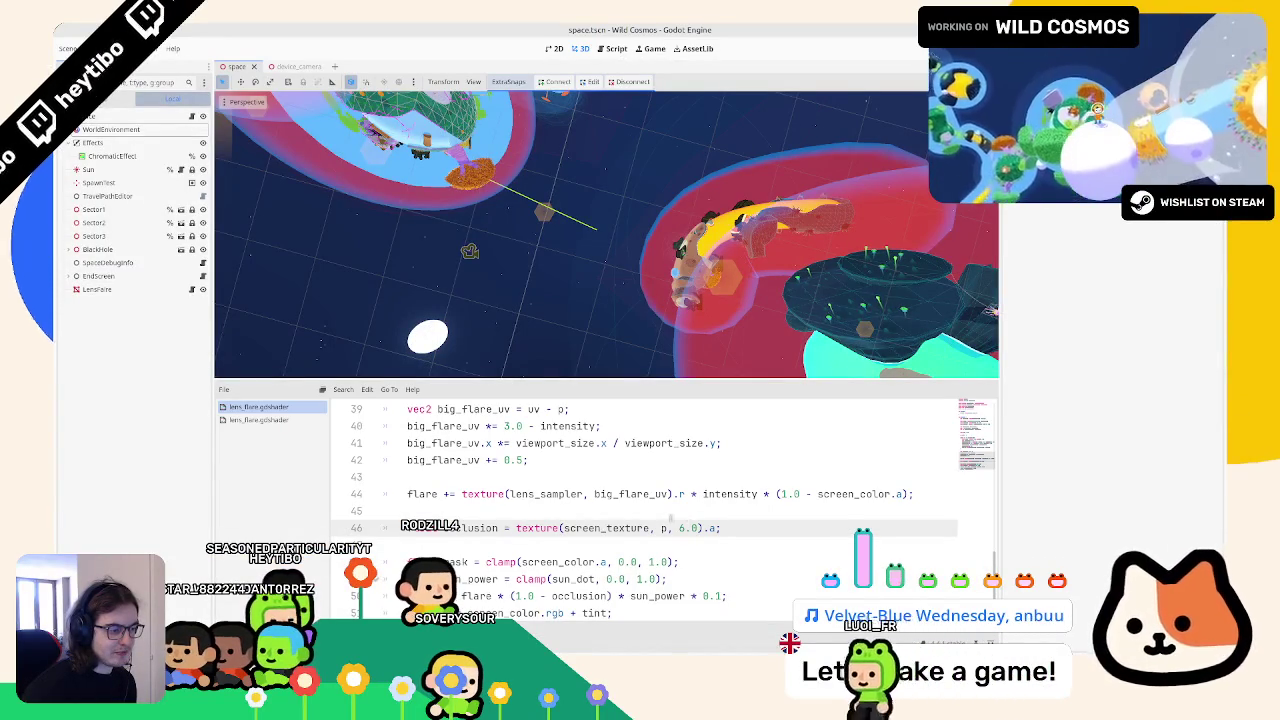
Step: Replace p with SCREEN_UV in texture(screen_texture, p, 6.0) on line 46
{"action": "double_click", "coordinate": [661, 528]}
{"action": "scroll", "coordinate": [661, 528], "scroll_direction": "up", "scroll_amount": 8}
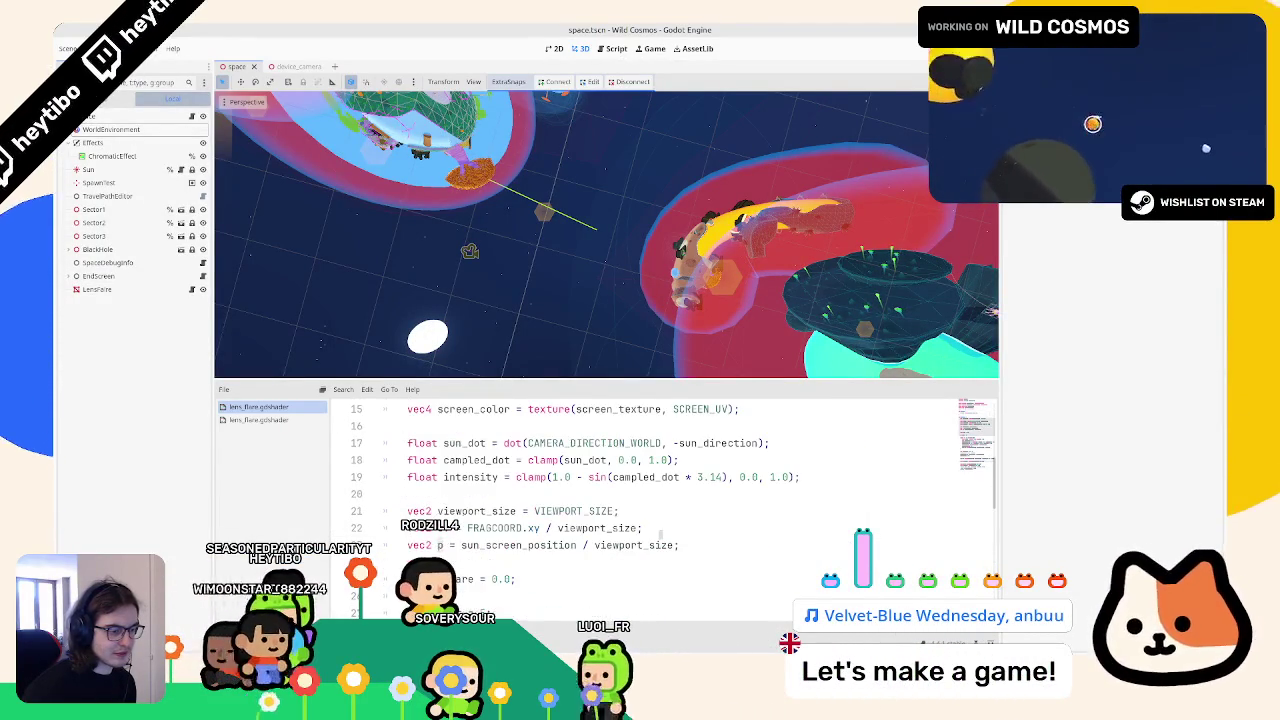
{"action": "scroll", "coordinate": [660, 533], "scroll_direction": "down", "scroll_amount": 9}
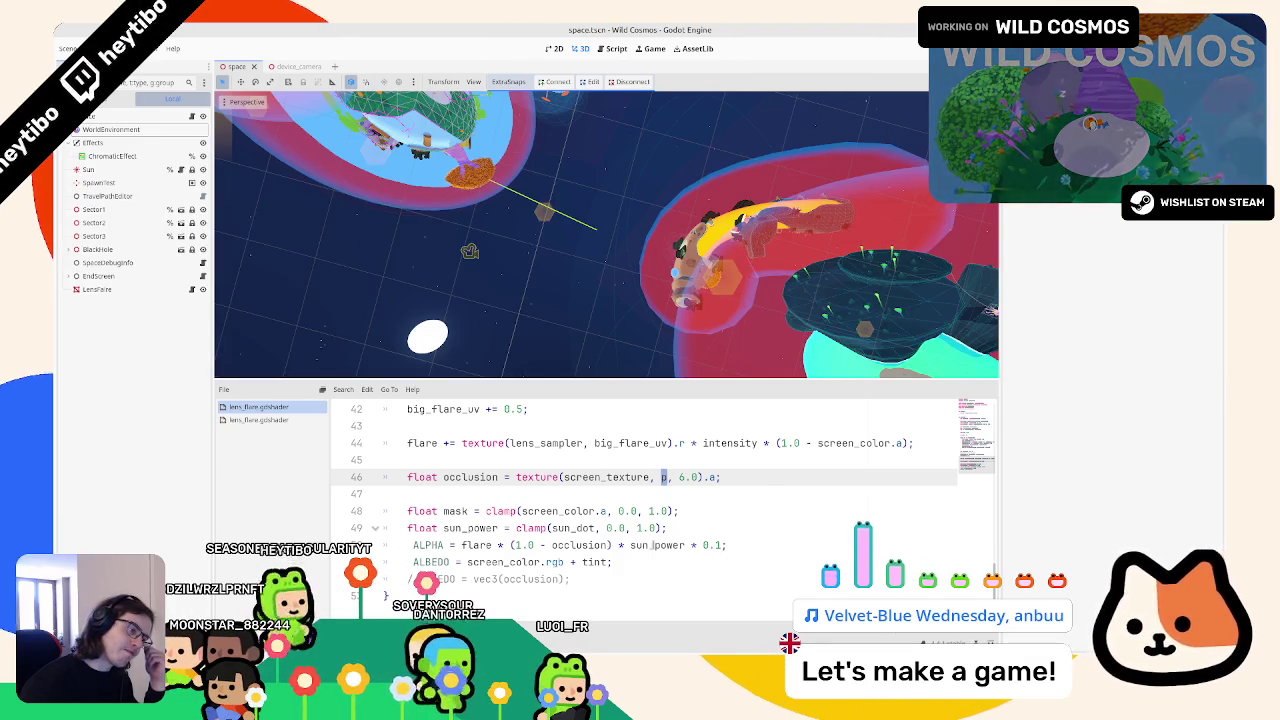
{"action": "type", "text": "SCREEN_UV"}
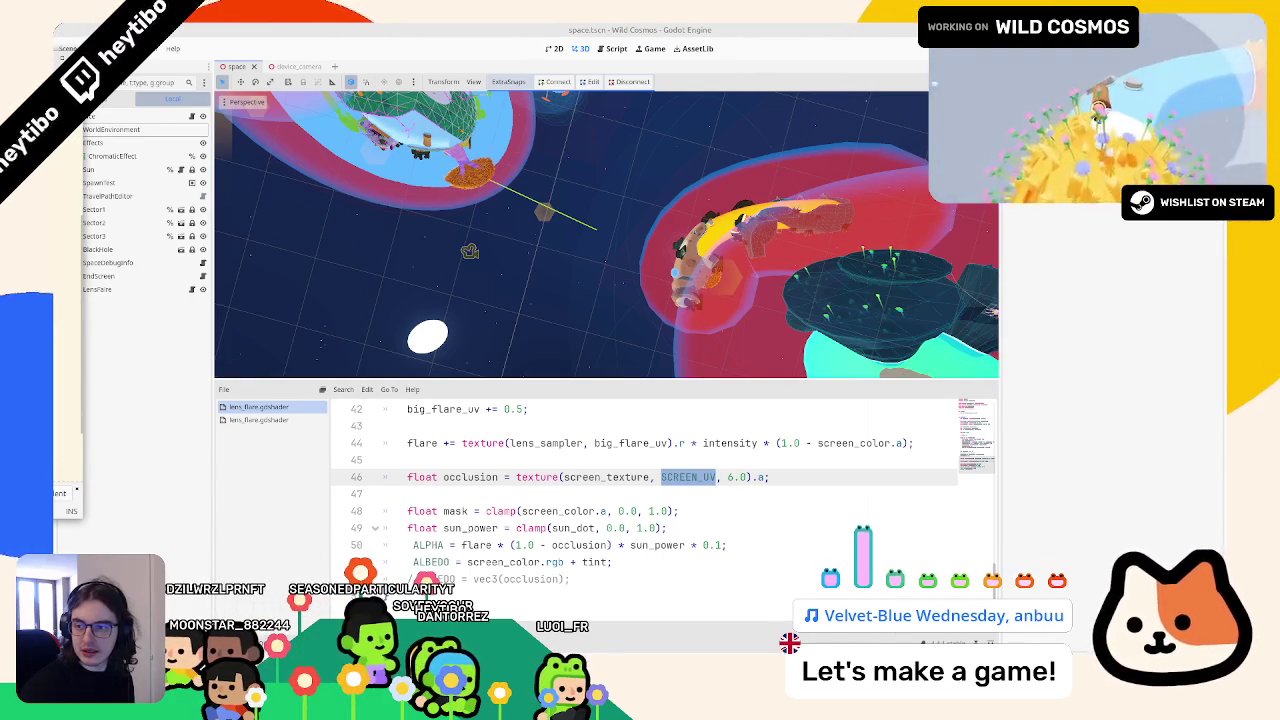
Step: Paste the offsets array and occlusion sampling loop on line 47 and fix its indentation
{"action": "left_click", "coordinate": [485, 500]}
{"action": "key", "text": "ctrl+v"}
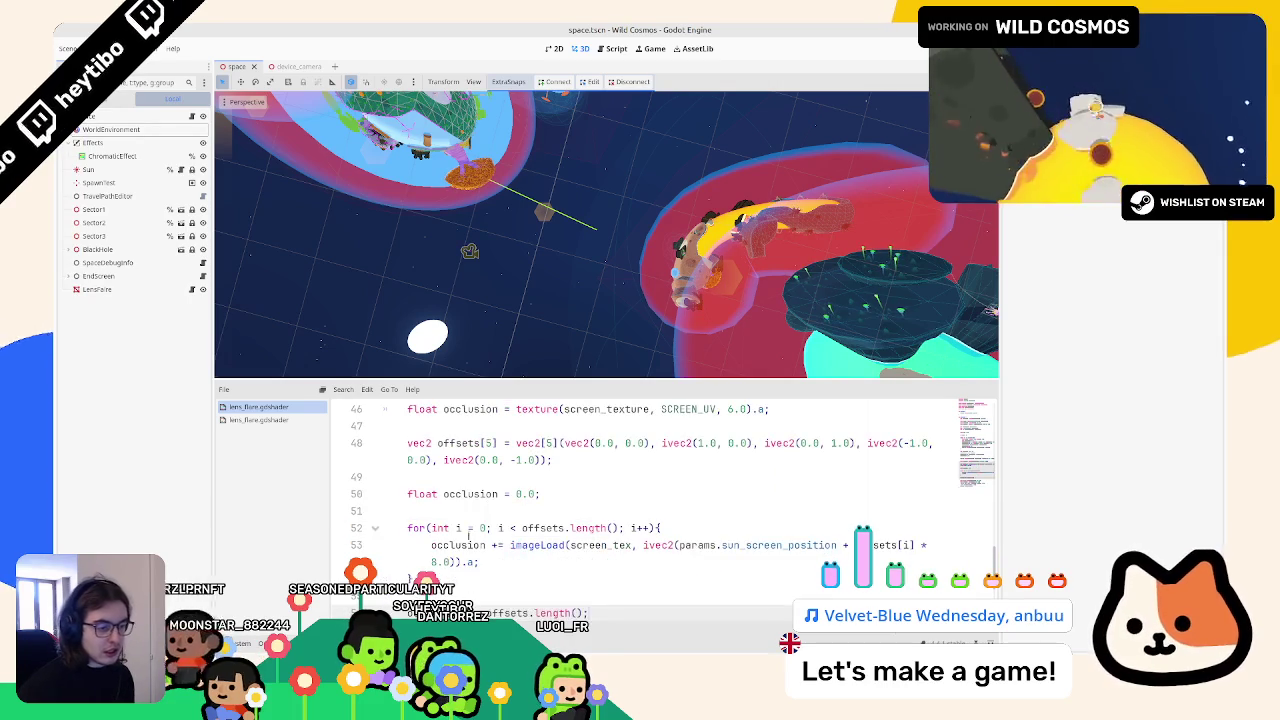
{"action": "scroll", "coordinate": [468, 530], "scroll_direction": "down", "scroll_amount": 2}
{"action": "key", "text": "ctrl+z"}
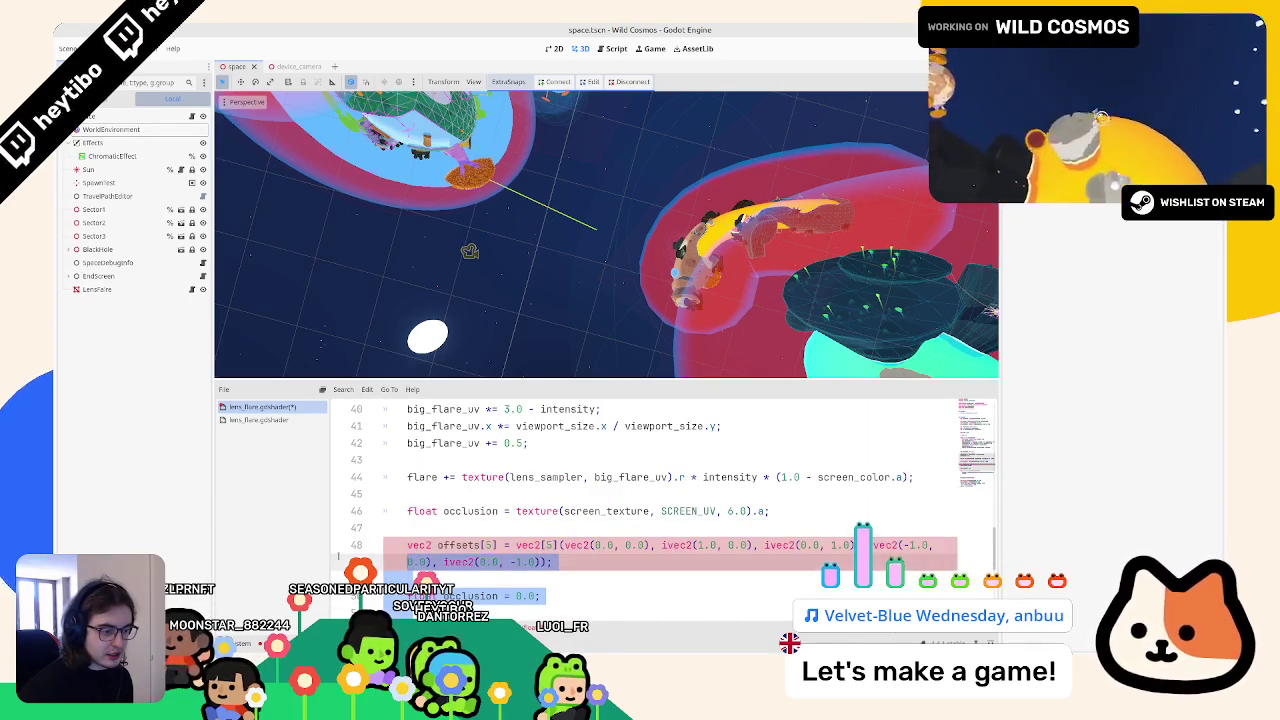
{"action": "key", "text": "ctrl+z"}
{"action": "key", "text": "ctrl+z"}
{"action": "key", "text": "ctrl+z"}
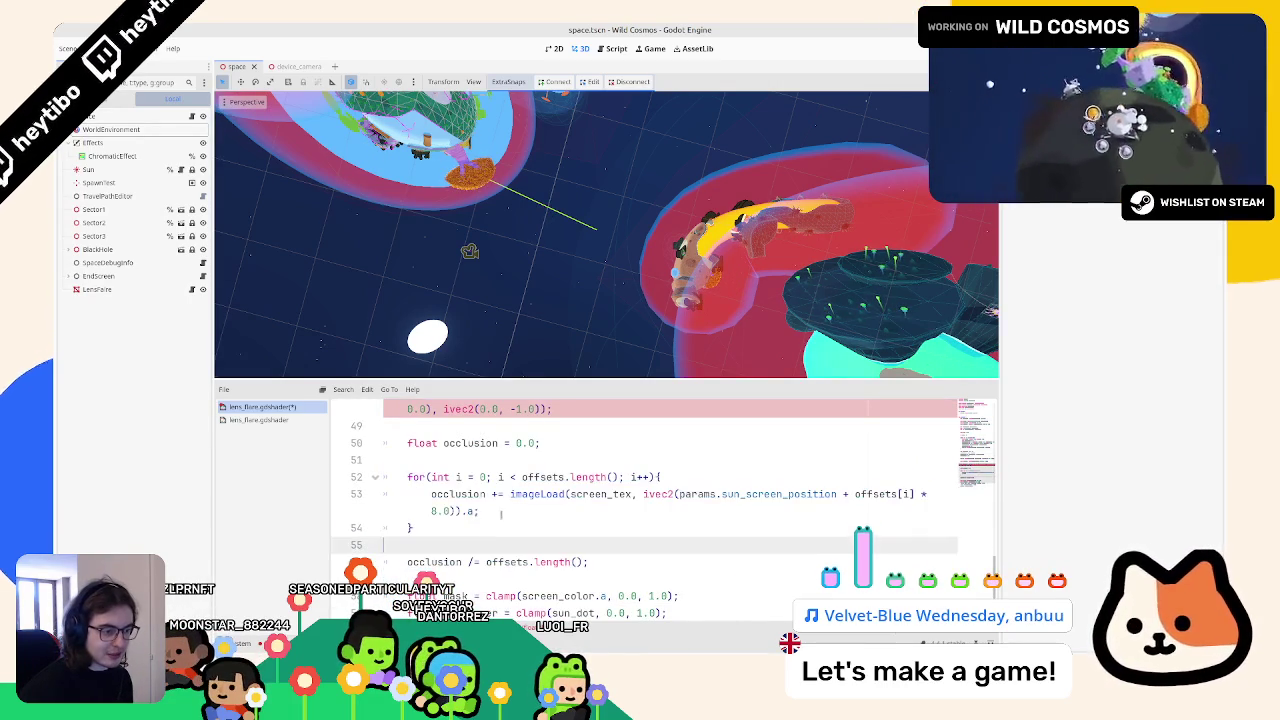
{"action": "key", "text": "ctrl+z"}
{"action": "key", "text": "ctrl+z"}
{"action": "key", "text": "ctrl+z"}
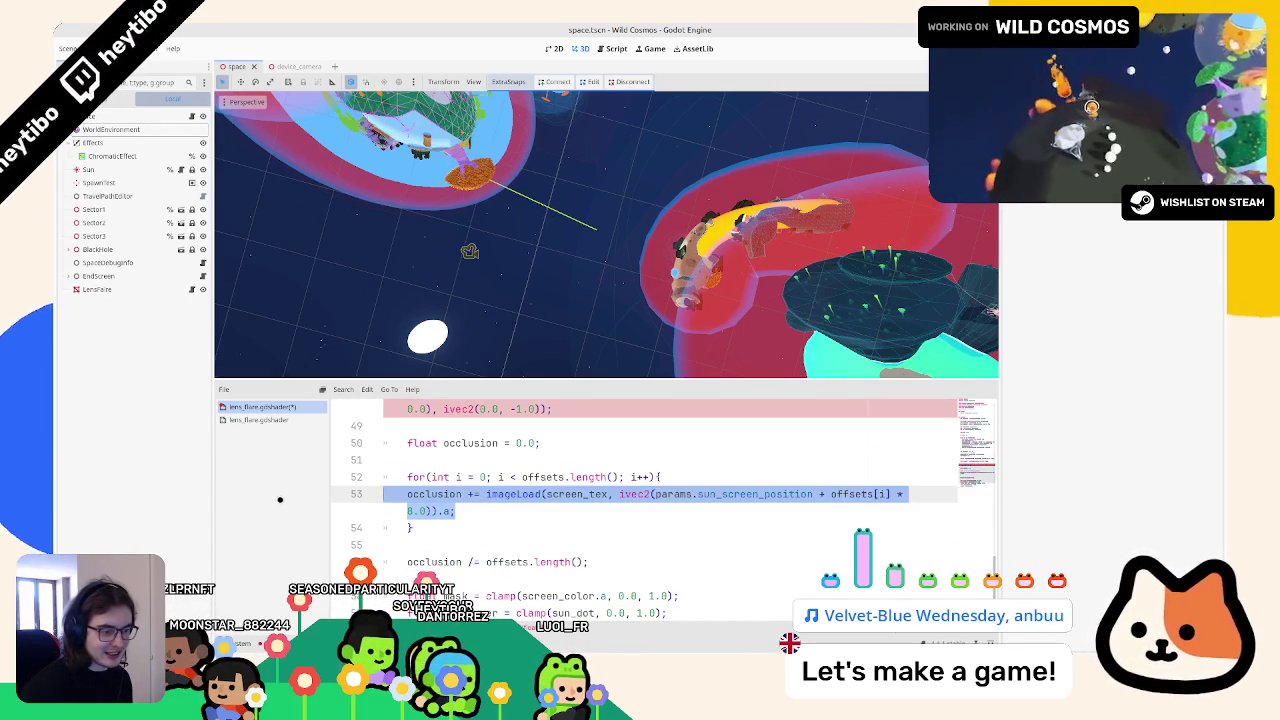
{"action": "key", "text": "ctrl+z"}
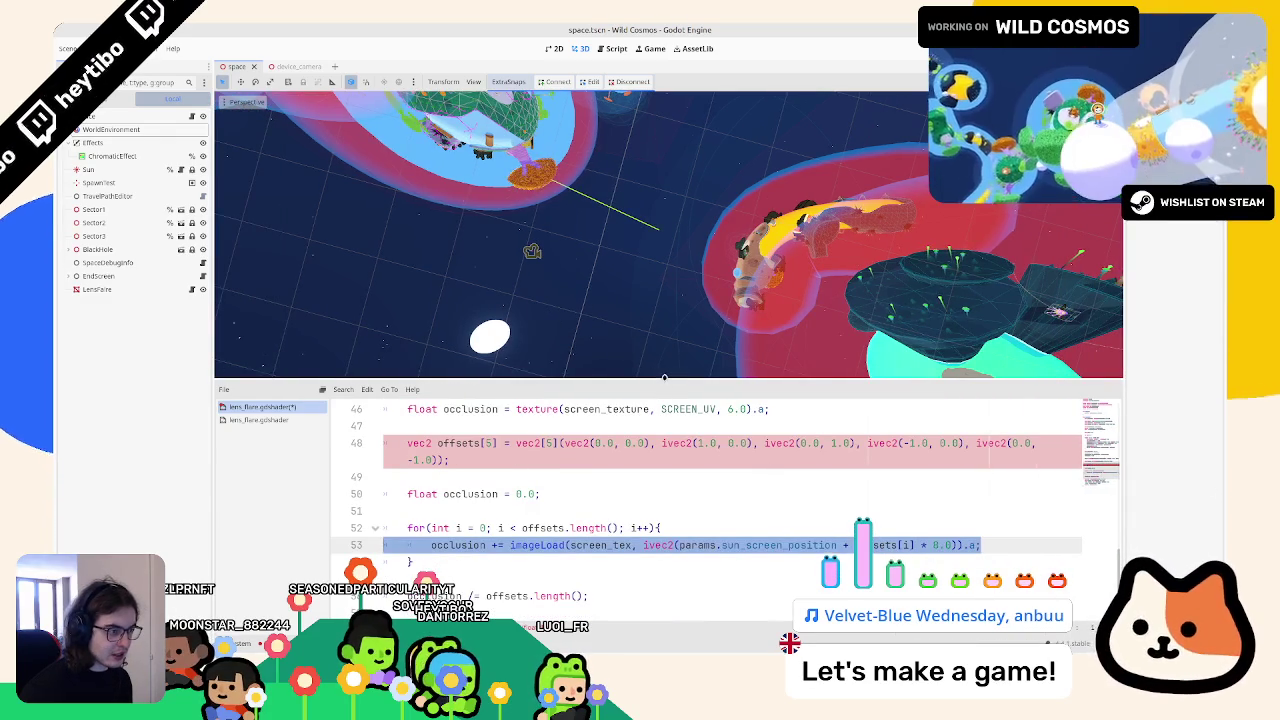
{"action": "left_click", "coordinate": [572, 478]}
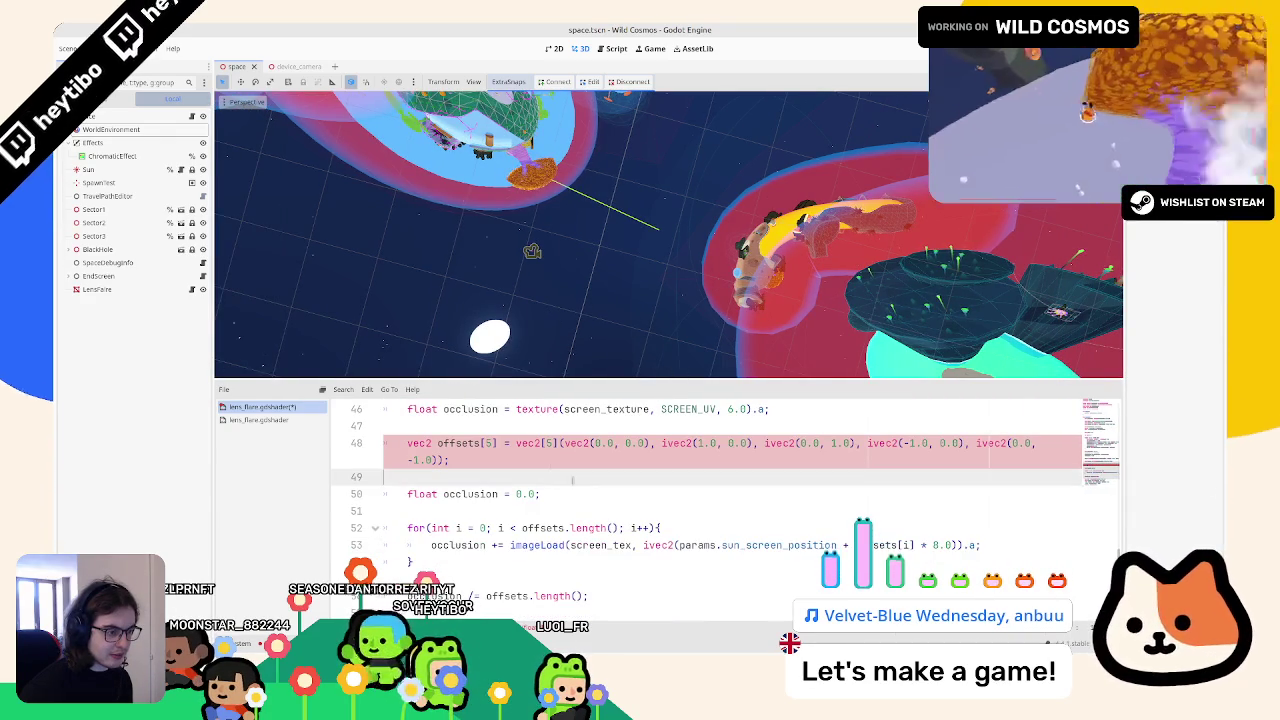
Step: Change the first three ivec2 offsets to vec2
{"action": "double_click", "coordinate": [676, 443]}
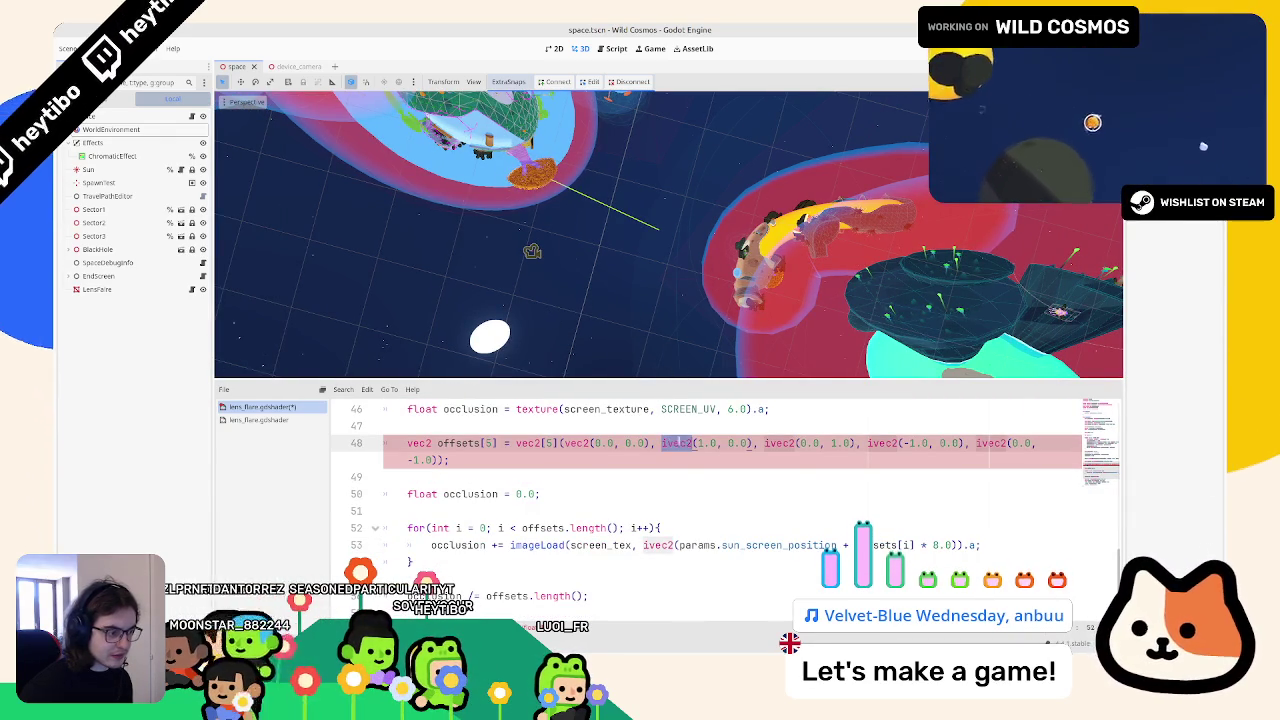
{"action": "type", "text": "vec2"}
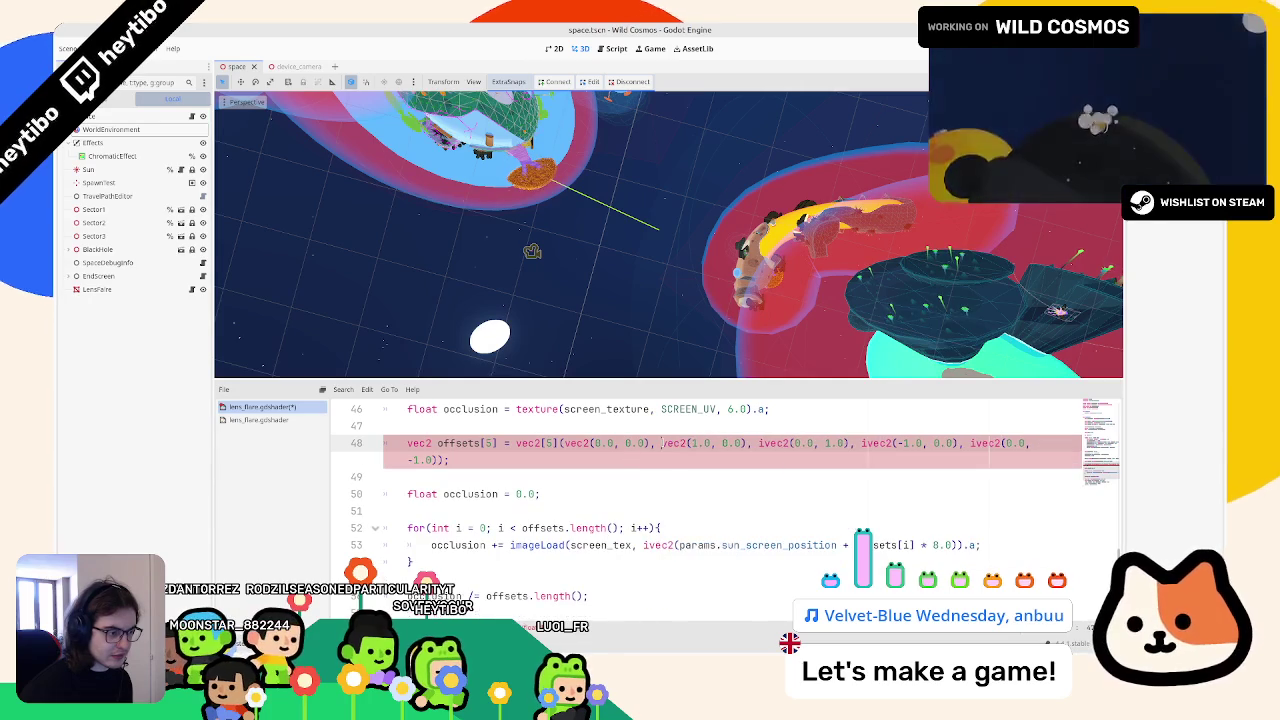
{"action": "double_click", "coordinate": [776, 443]}
{"action": "type", "text": "vec2"}
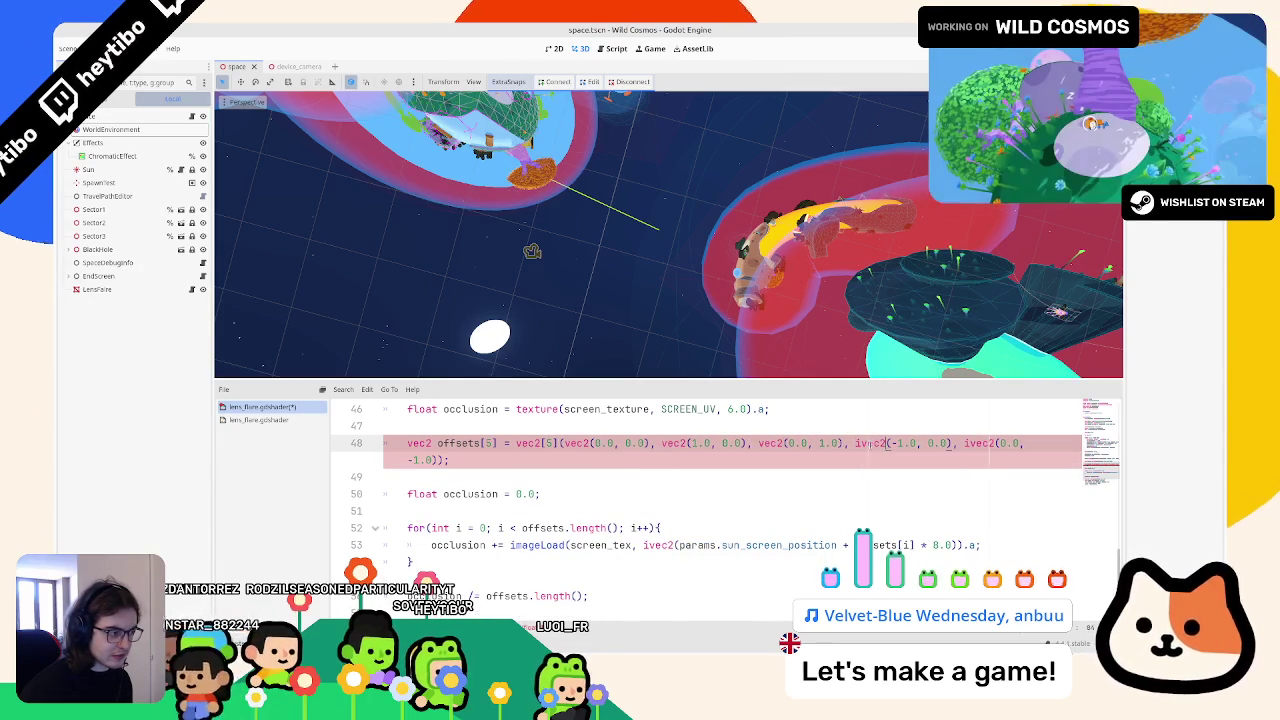
{"action": "double_click", "coordinate": [880, 443]}
{"action": "type", "text": "vec2"}
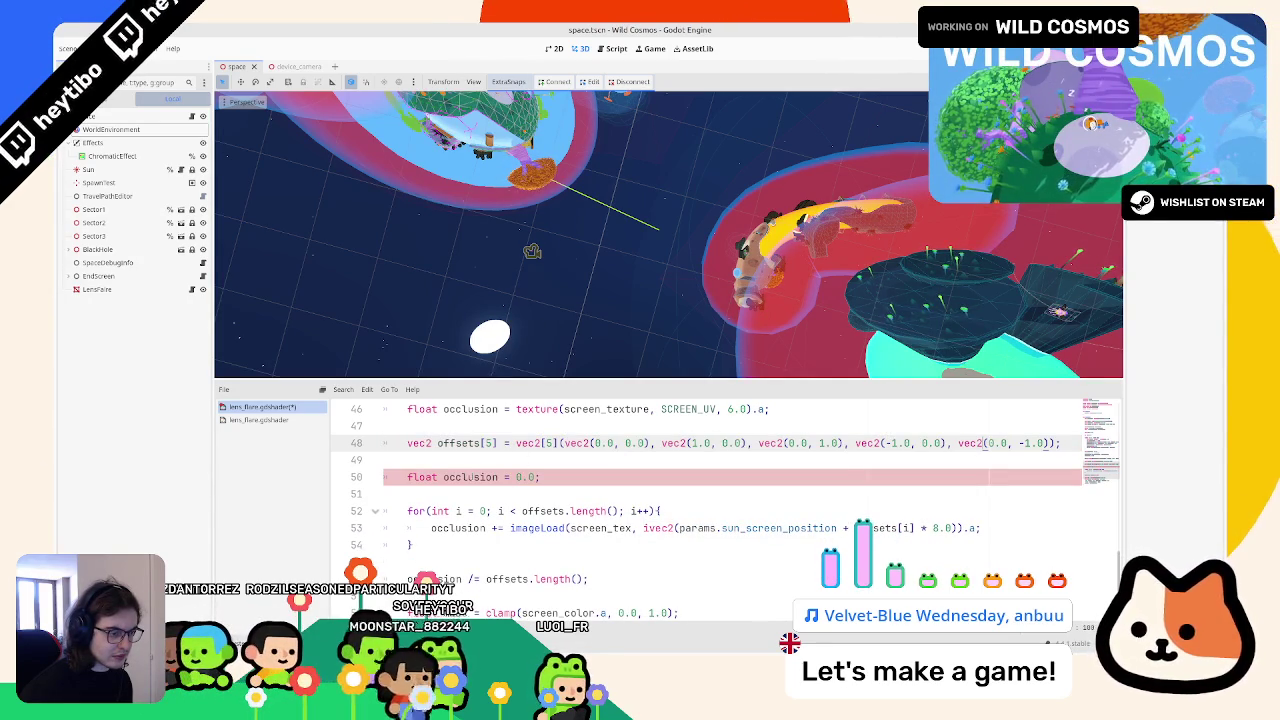
Step: Replace the loop's imageLoad expression with the texture(screen_texture, ...) lookup from line 46
{"action": "double_click", "coordinate": [467, 477]}
{"action": "scroll", "coordinate": [473, 479], "scroll_direction": "down", "scroll_amount": 2}
{"action": "scroll", "coordinate": [460, 480], "scroll_direction": "up", "scroll_amount": 2}
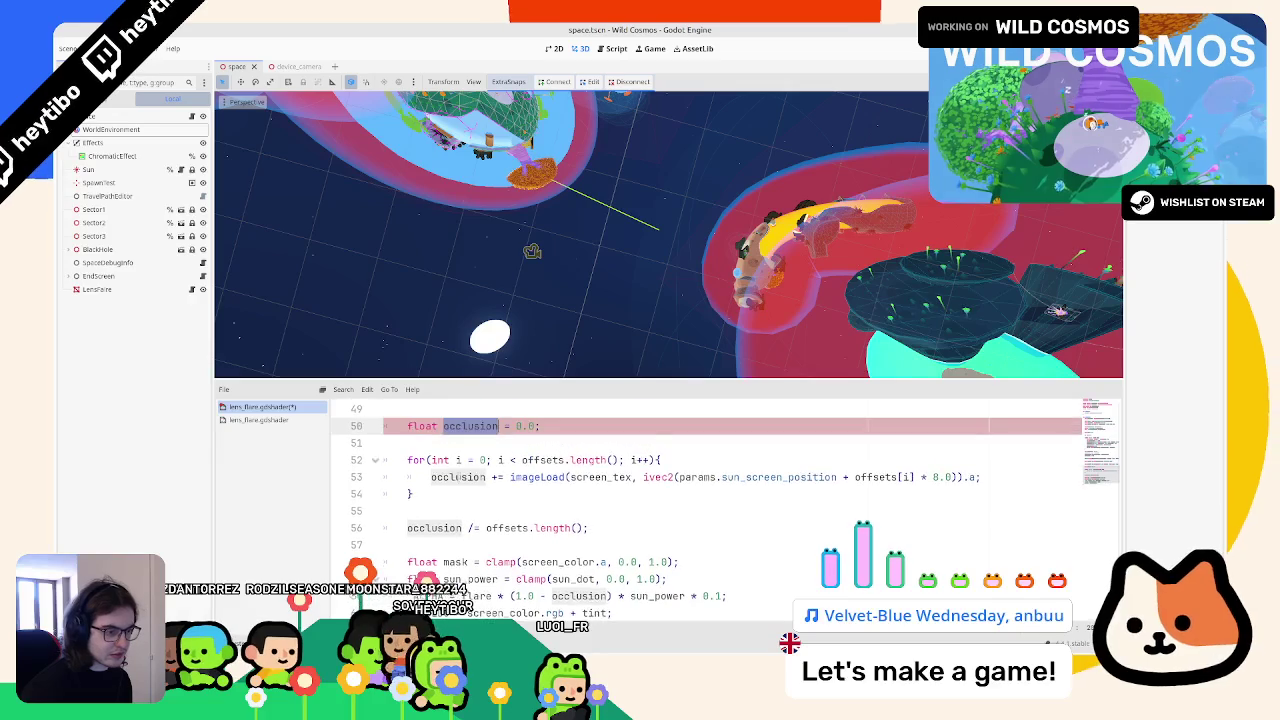
{"action": "scroll", "coordinate": [457, 480], "scroll_direction": "up", "scroll_amount": 2}
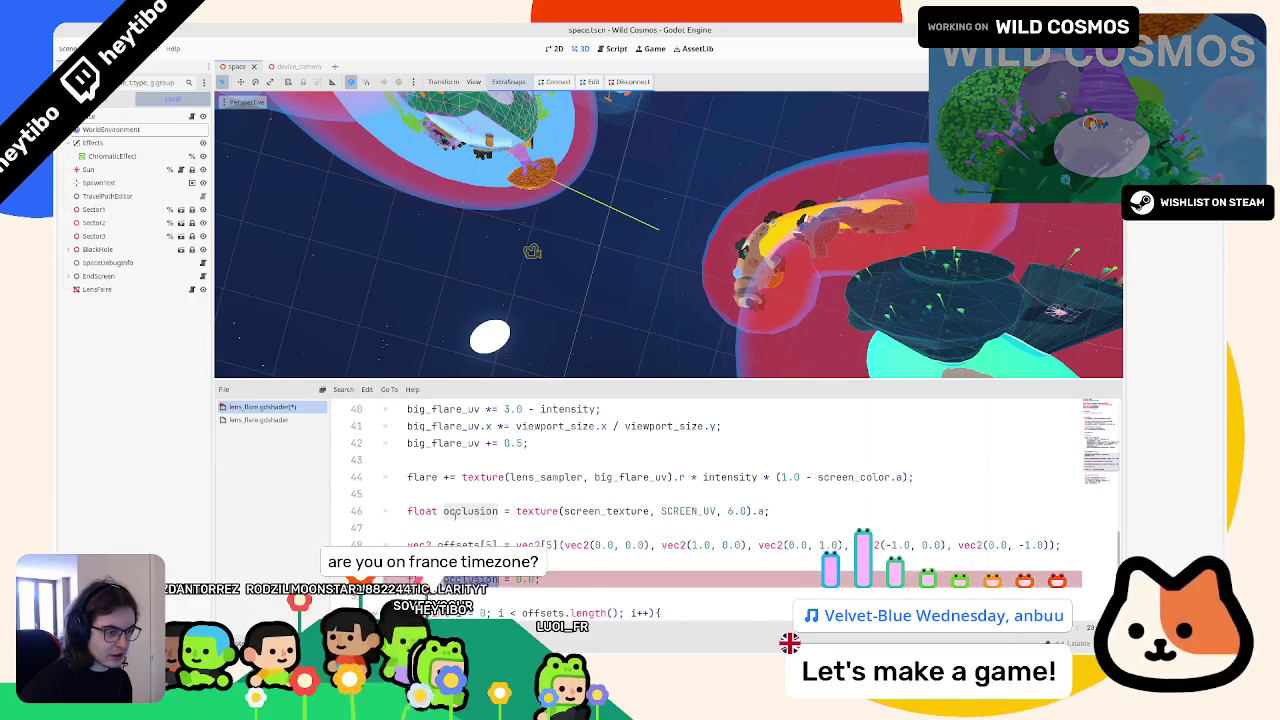
{"action": "double_click", "coordinate": [467, 511]}
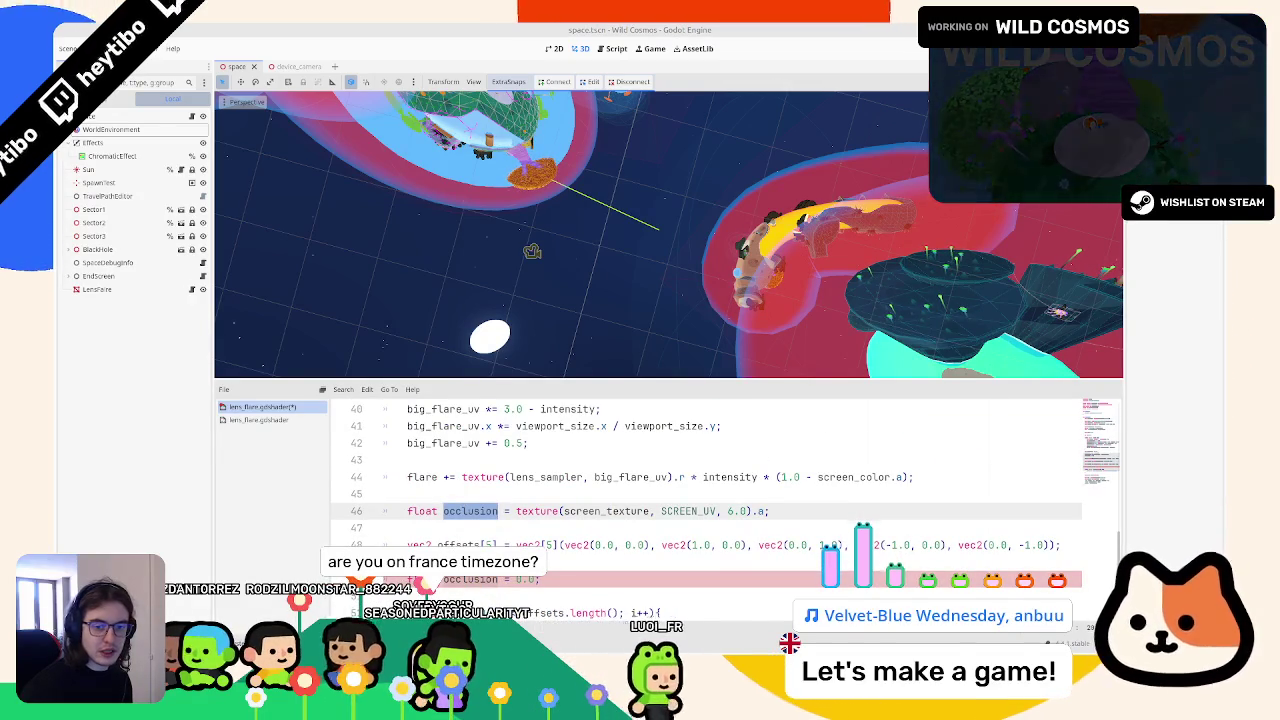
{"action": "scroll", "coordinate": [591, 445], "scroll_direction": "down", "scroll_amount": 2}
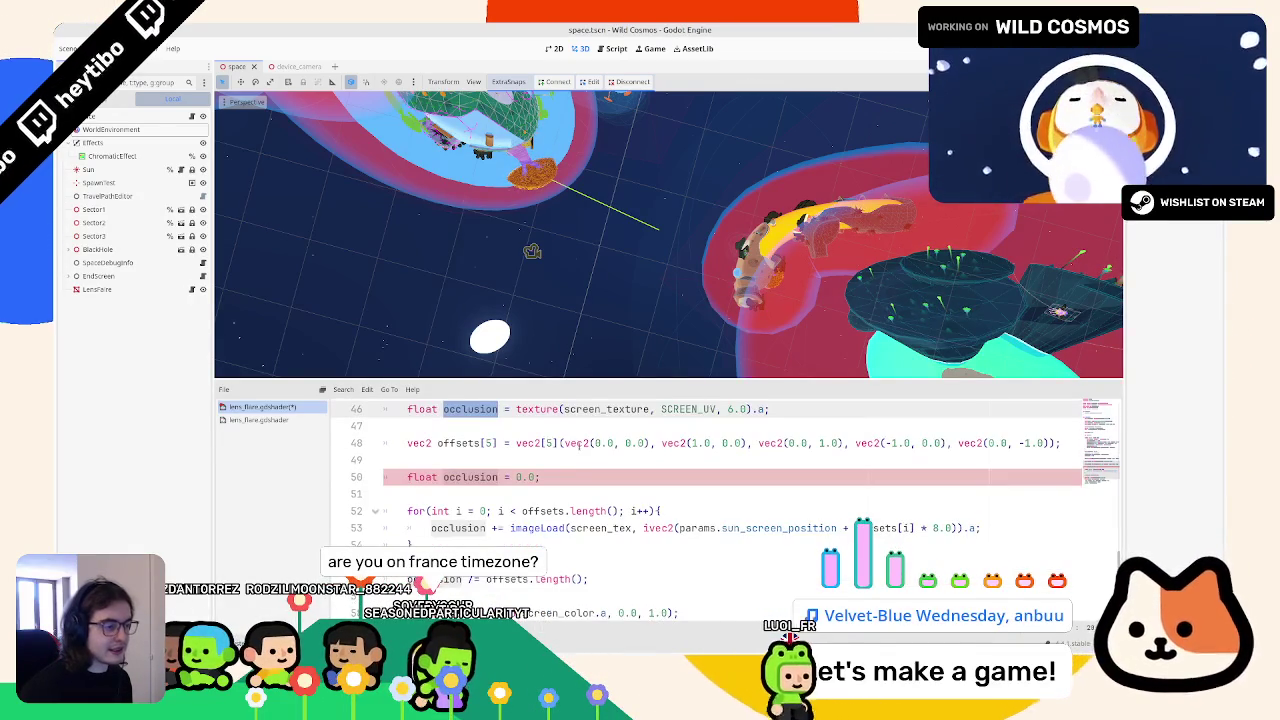
{"action": "scroll", "coordinate": [591, 445], "scroll_direction": "up", "scroll_amount": 1}
{"action": "left_click_drag", "start_coordinate": [516, 460], "coordinate": [769, 460]}
{"action": "key", "text": "ctrl+c"}
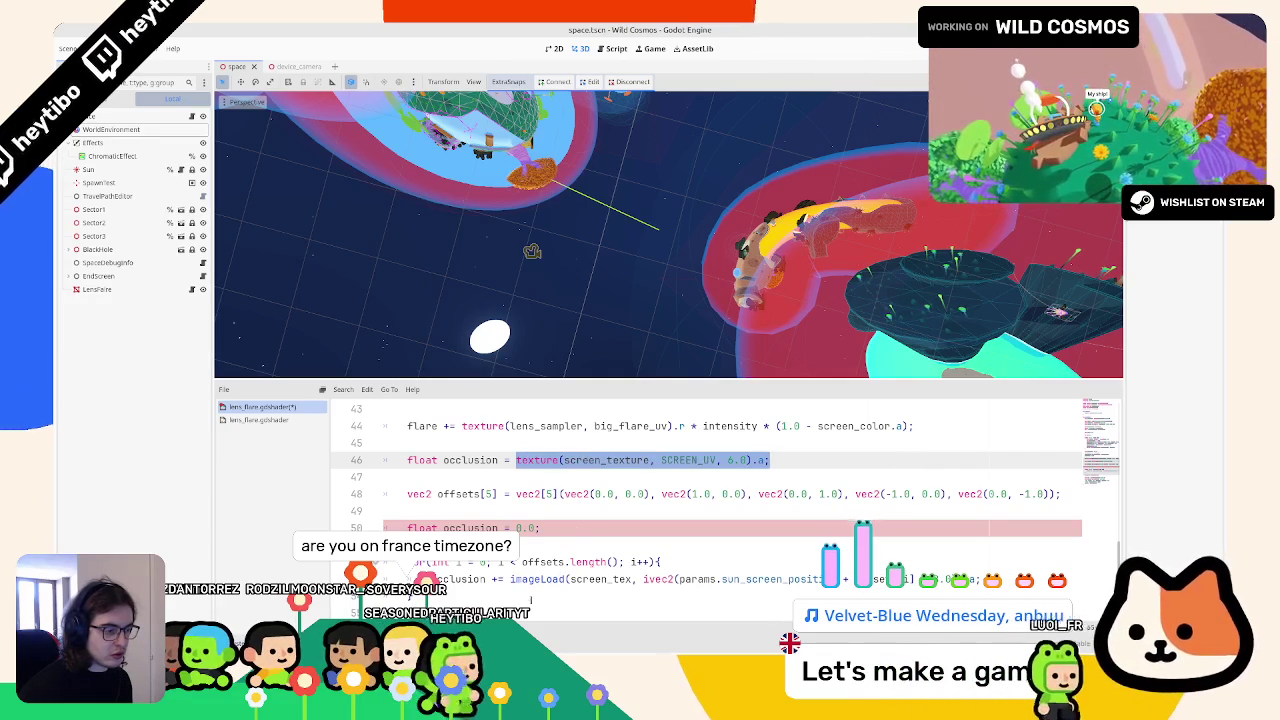
{"action": "left_click_drag", "start_coordinate": [510, 579], "coordinate": [980, 579]}
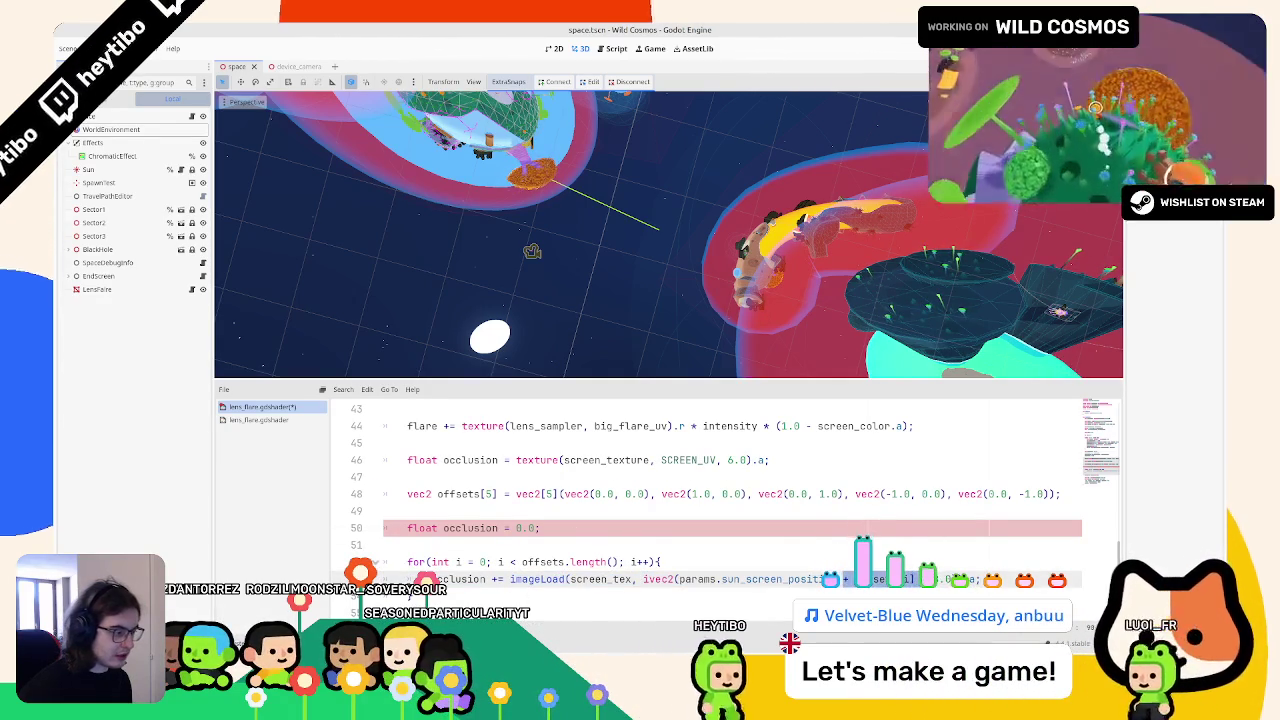
{"action": "key", "text": "ctrl+v"}
{"action": "key", "text": "ctrl+z"}
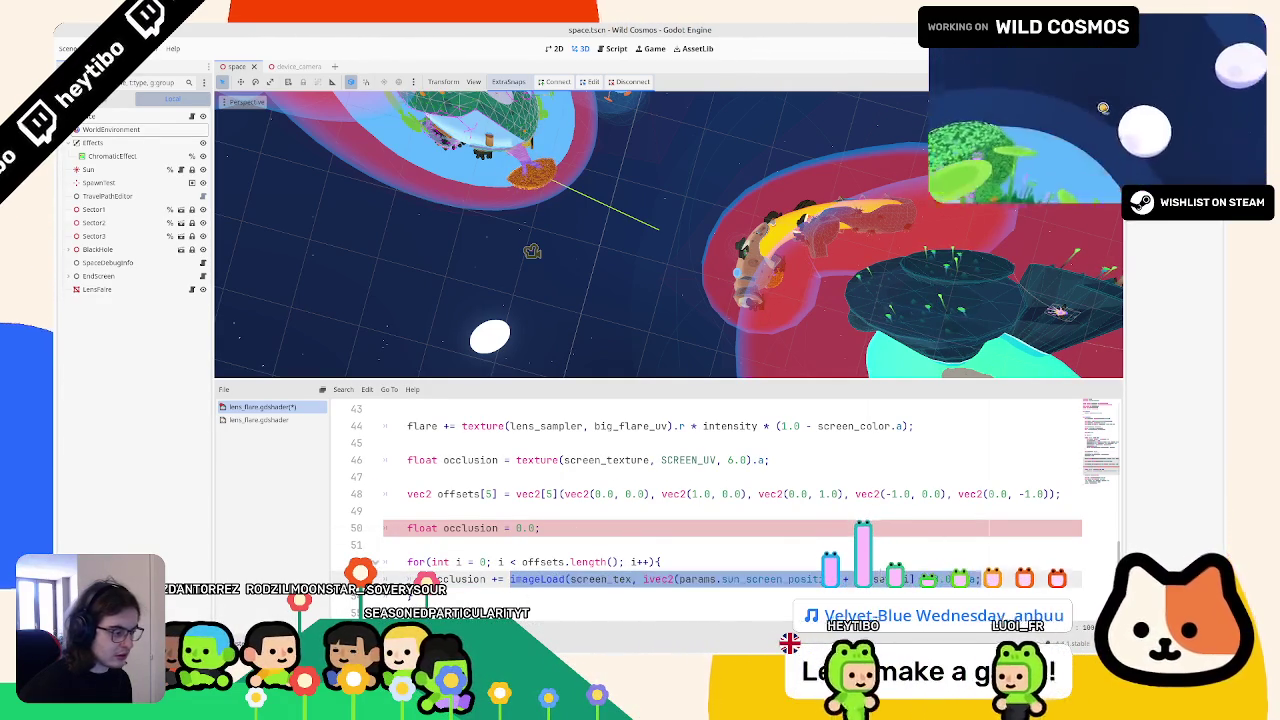
{"action": "key", "text": "ctrl+shift+z"}
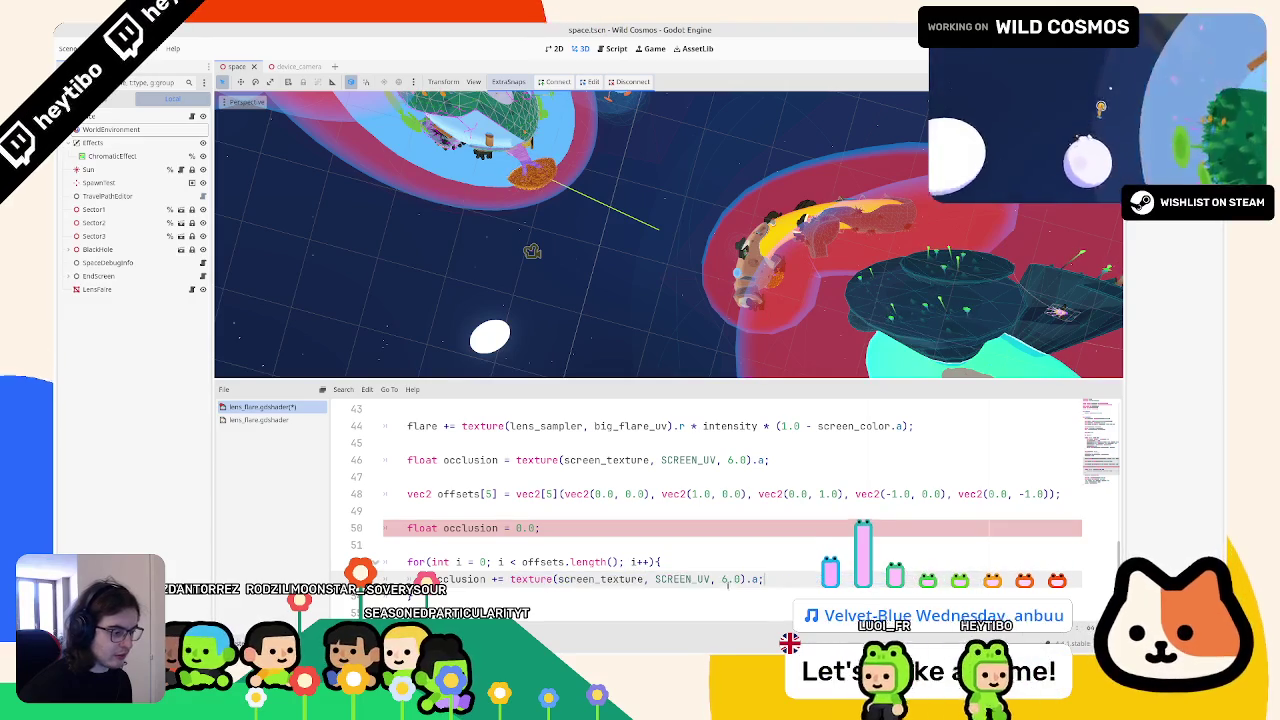
Step: Sample at p + offsets[i] in the loop and delete the old single-sample occlusion line
{"action": "double_click", "coordinate": [682, 579]}
{"action": "type", "text": "p + offsets[i] *"}
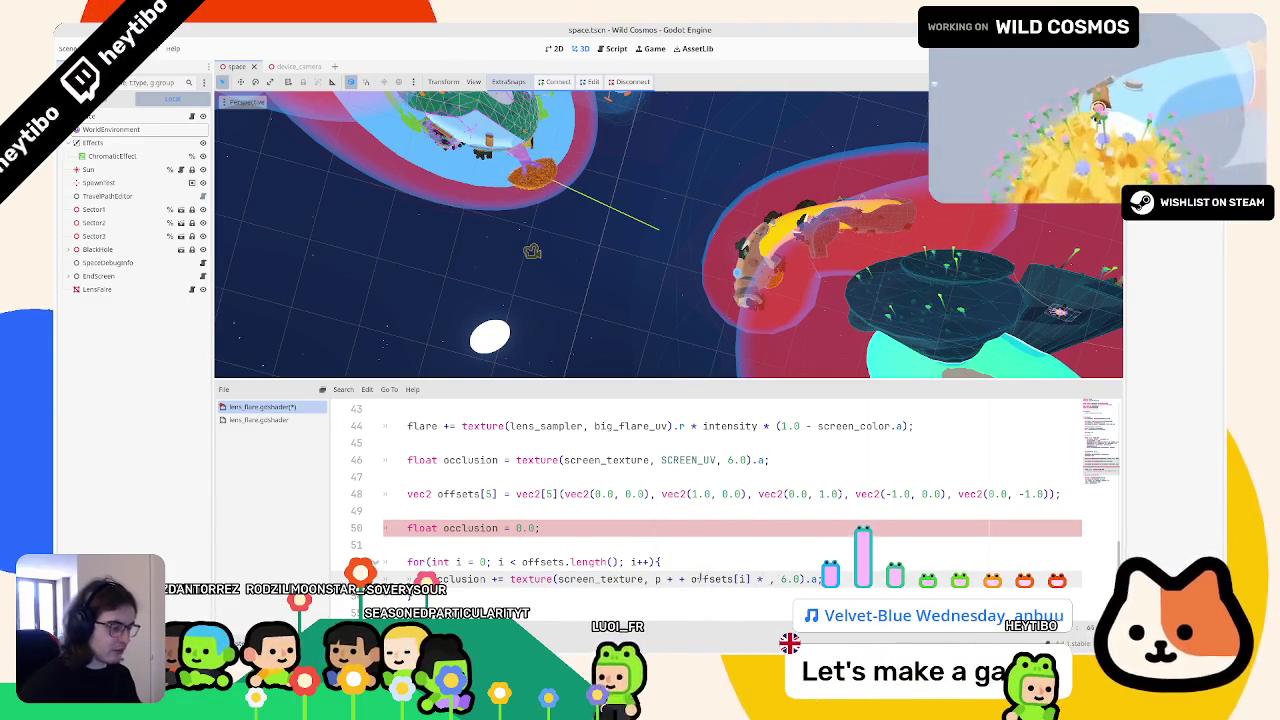
{"action": "key", "text": "BackSpace"}
{"action": "key", "text": "BackSpace"}
{"action": "key", "text": "BackSpace"}
{"action": "scroll", "coordinate": [546, 543], "scroll_direction": "down", "scroll_amount": 3}
{"action": "scroll", "coordinate": [546, 543], "scroll_direction": "up", "scroll_amount": 2}
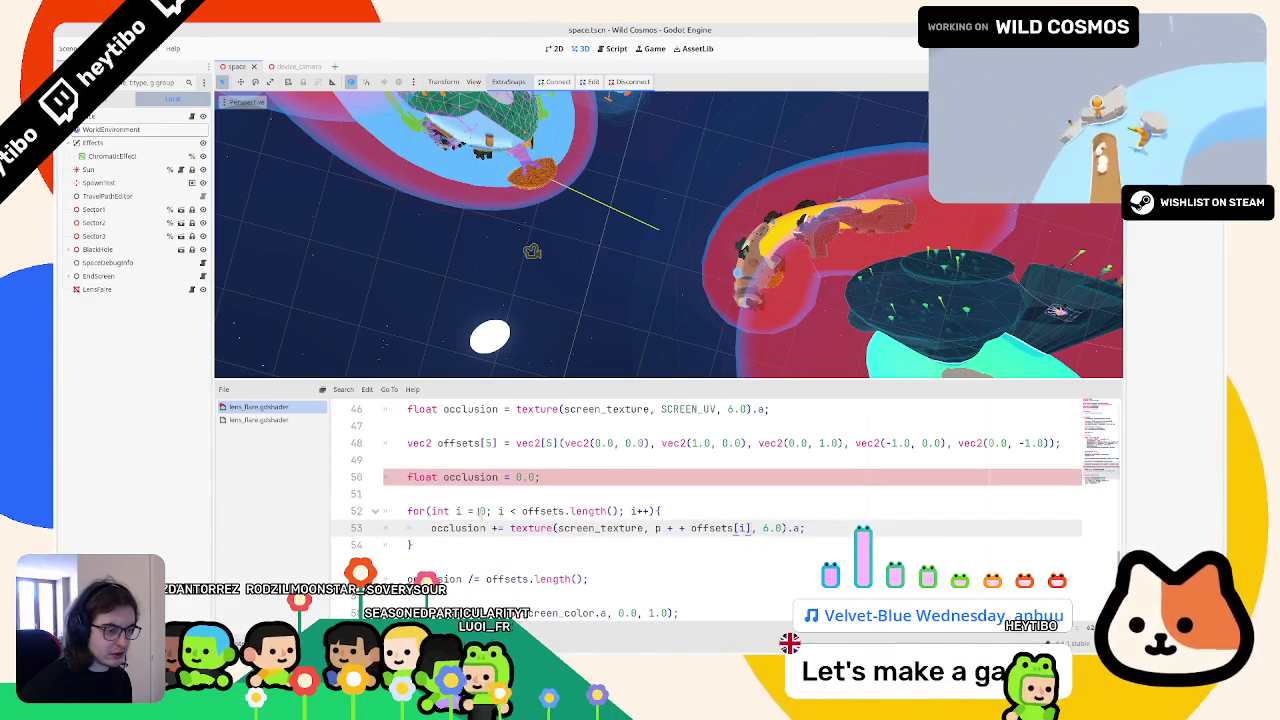
{"action": "triple_click", "coordinate": [463, 410]}
{"action": "key", "text": "BackSpace"}
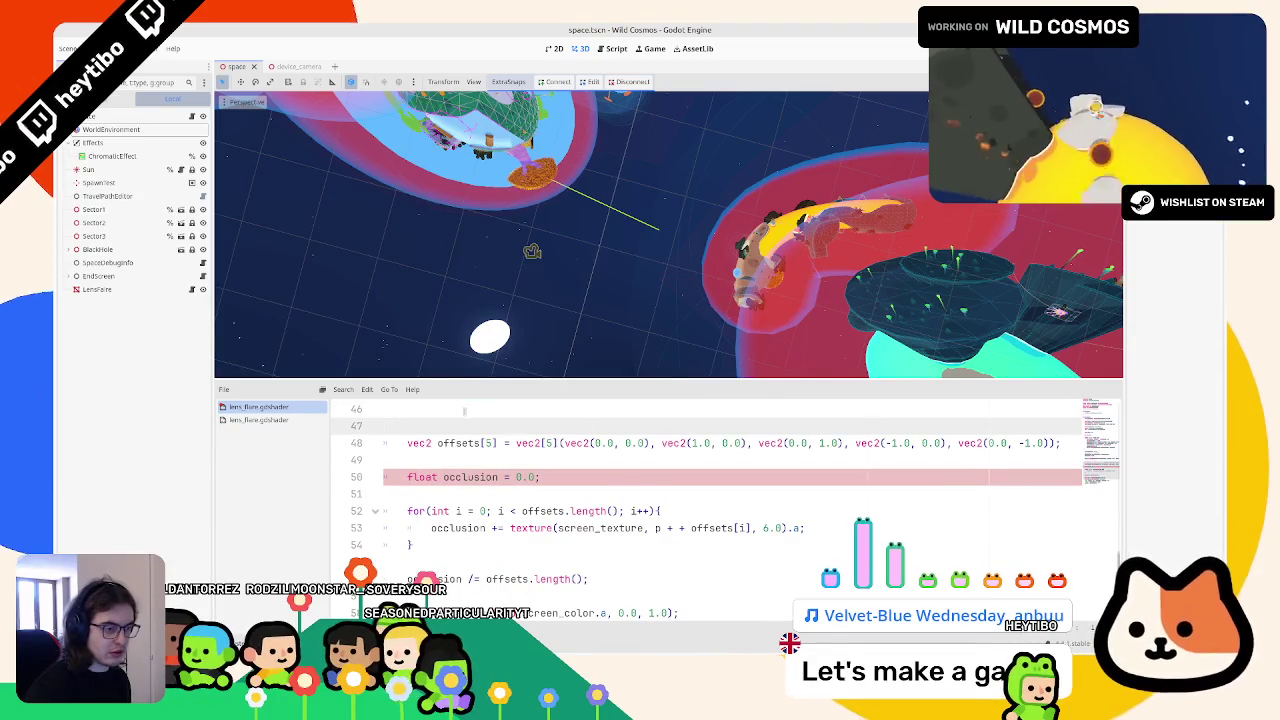
Step: Tidy the blank lines around the occlusion initialisation
{"action": "key", "text": "BackSpace"}
{"action": "key", "text": "BackSpace"}
{"action": "scroll", "coordinate": [447, 512], "scroll_direction": "up", "scroll_amount": 2}
{"action": "scroll", "coordinate": [447, 512], "scroll_direction": "down", "scroll_amount": 2}
{"action": "scroll", "coordinate": [447, 512], "scroll_direction": "up", "scroll_amount": 3}
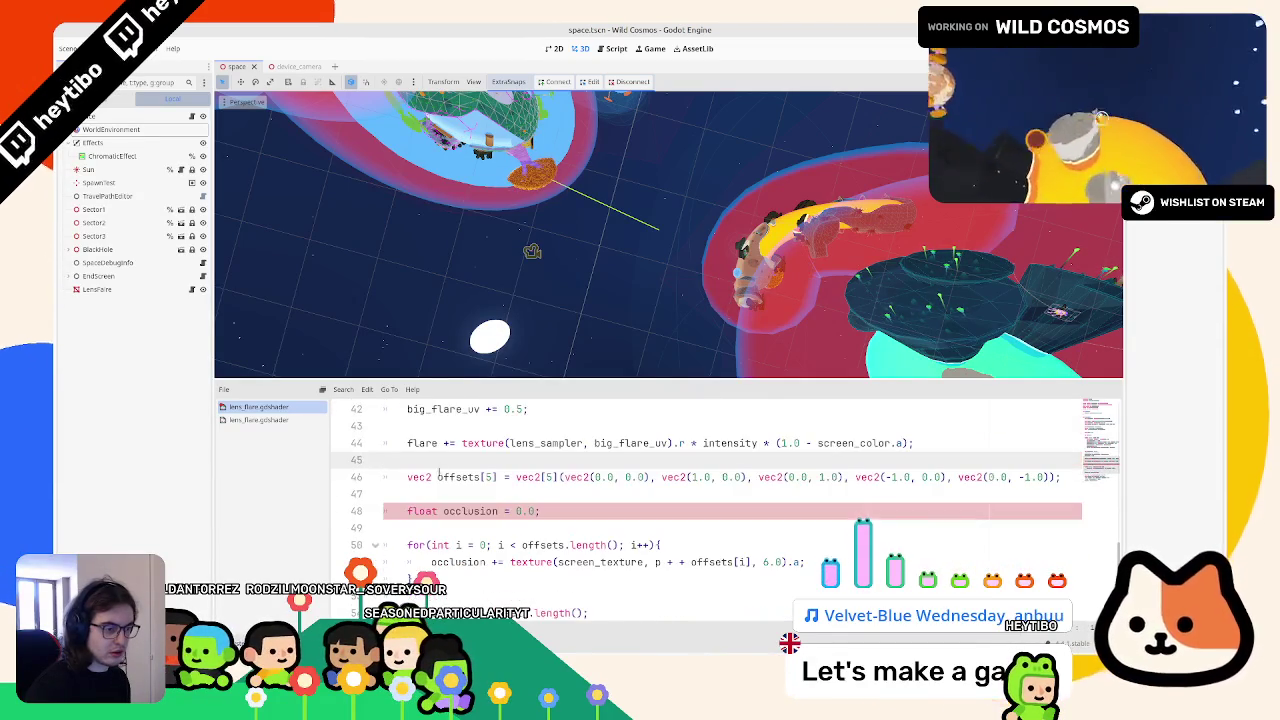
{"action": "key", "text": "BackSpace"}
{"action": "key", "text": "End"}
{"action": "key", "text": "Delete"}
Step: Move the offsets array out of fragment to a global const below the tint uniform
{"action": "double_click", "coordinate": [470, 477]}
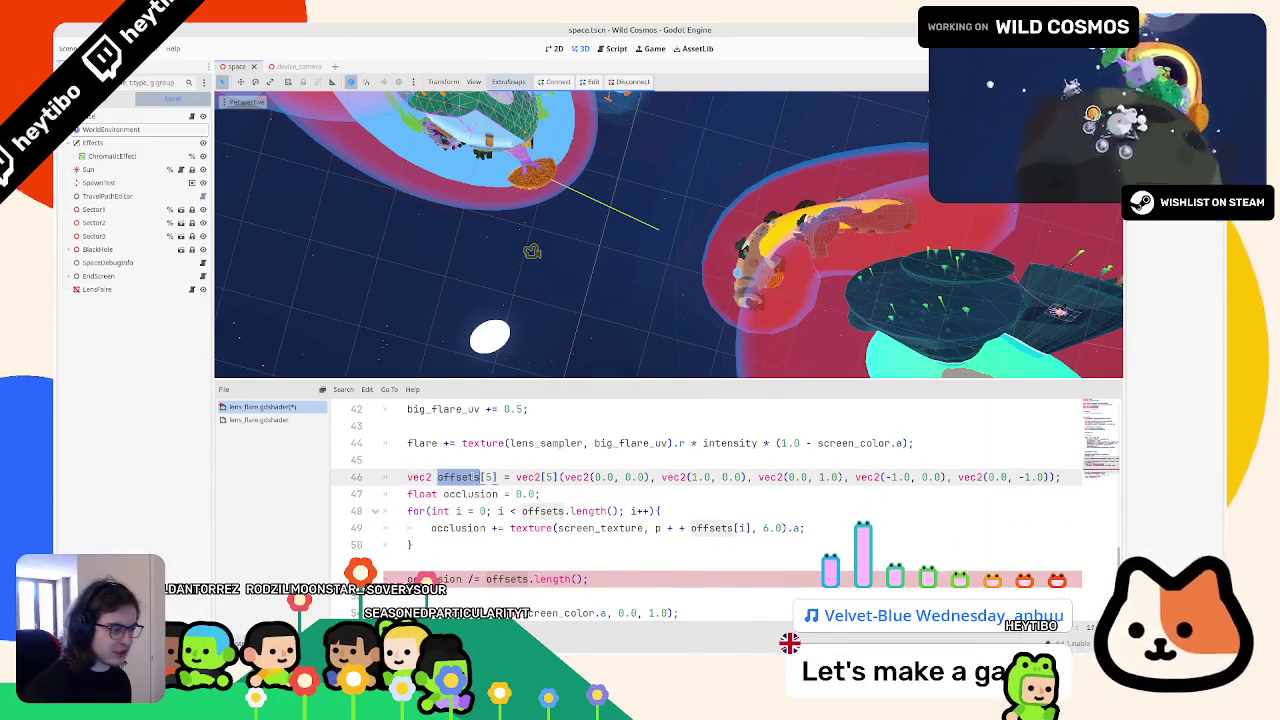
{"action": "left_click", "coordinate": [431, 477]}
{"action": "triple_click", "coordinate": [431, 477]}
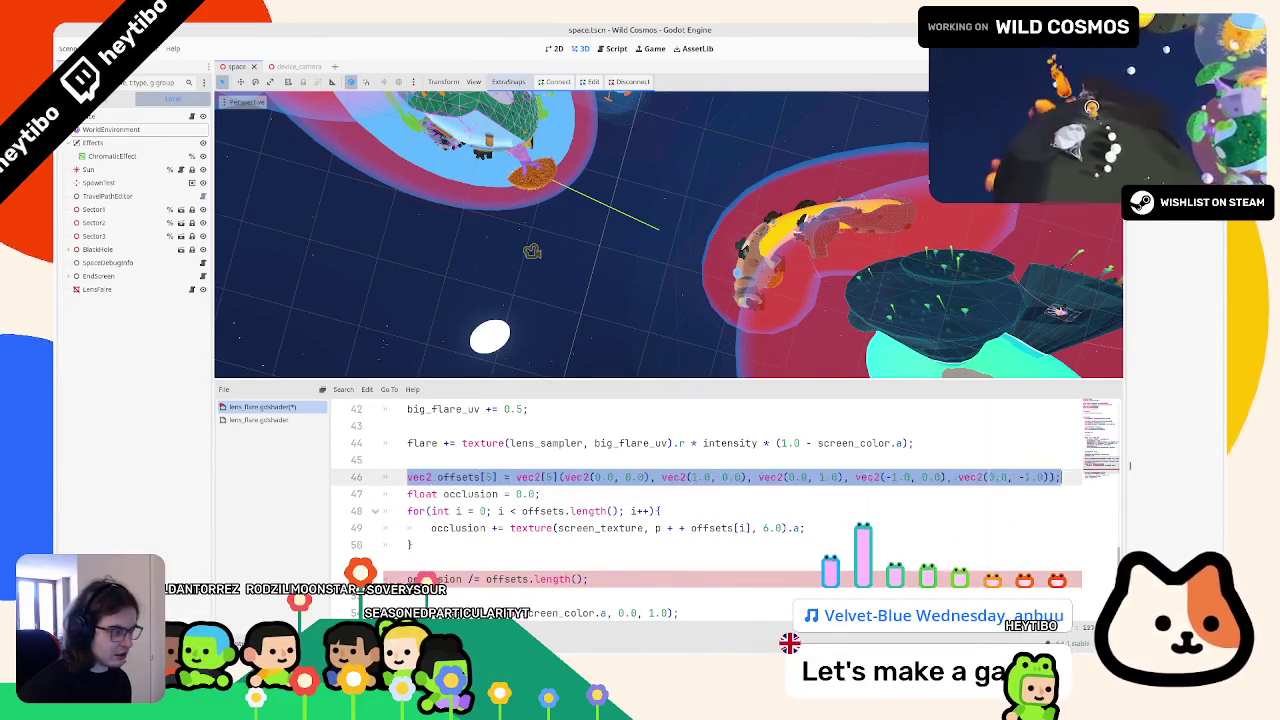
{"action": "key", "text": "ctrl+x"}
{"action": "key", "text": "BackSpace"}
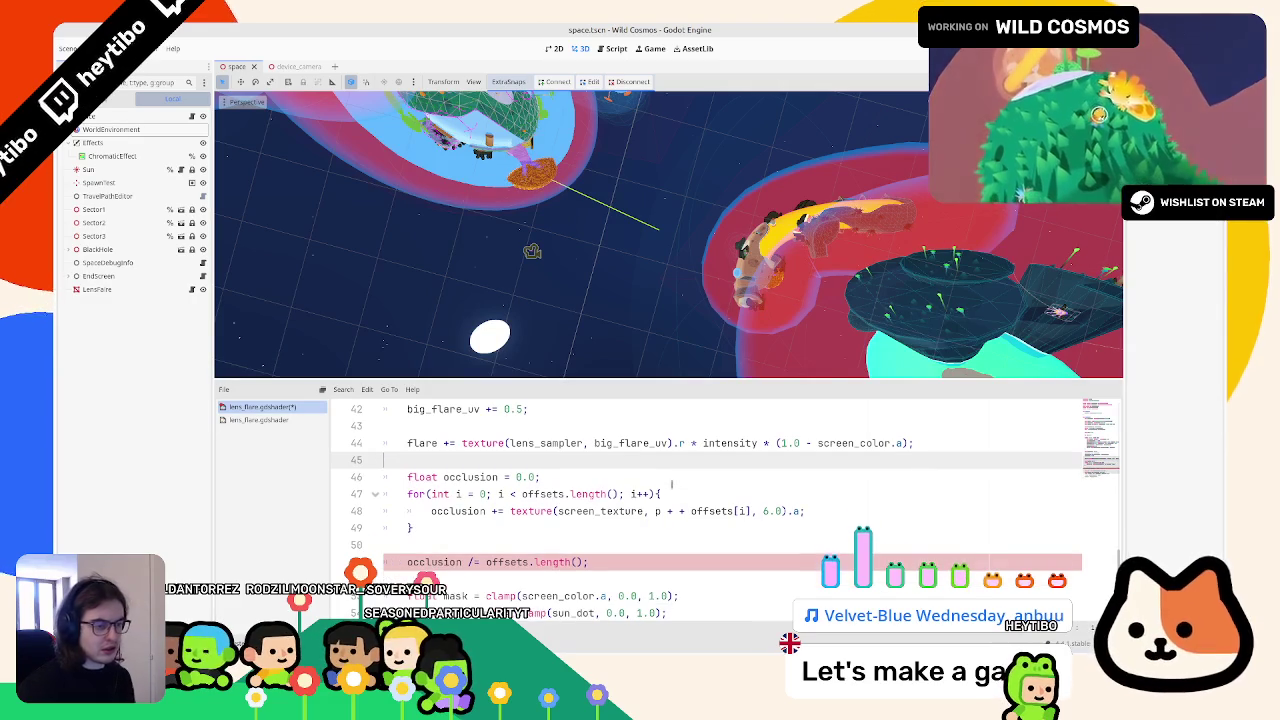
{"action": "scroll", "coordinate": [434, 442], "scroll_direction": "up", "scroll_amount": 12}
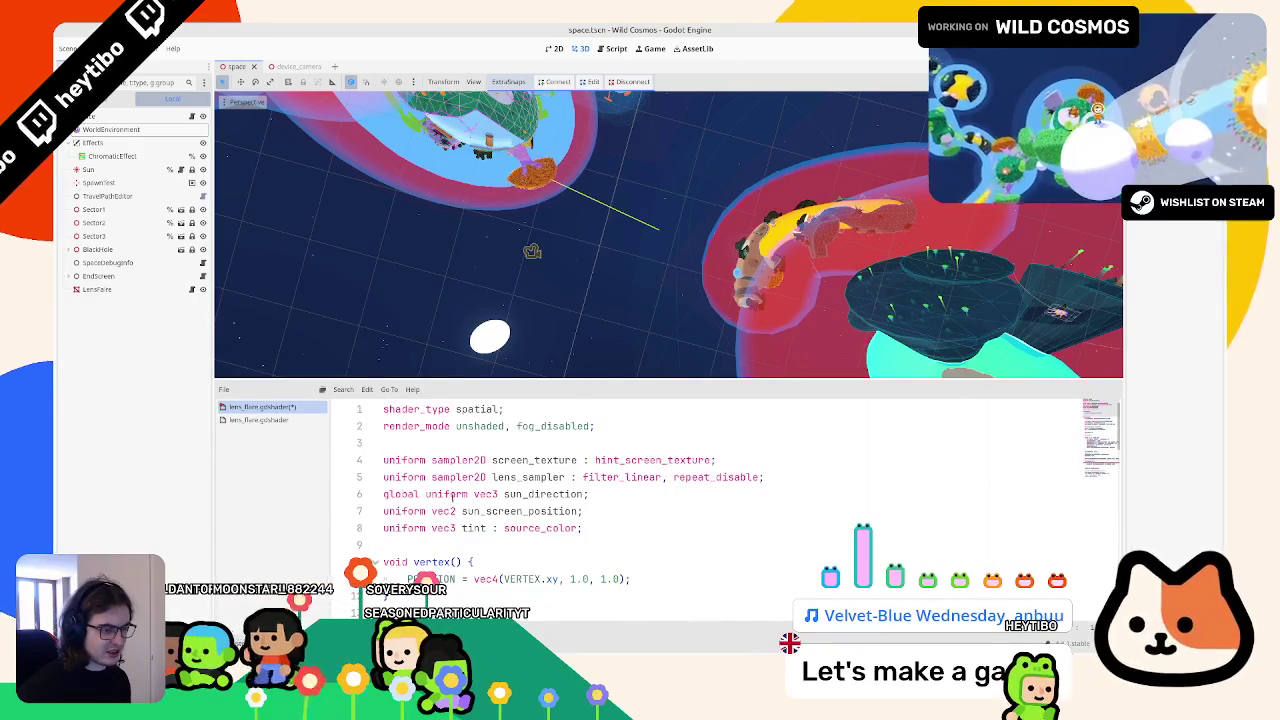
{"action": "left_click", "coordinate": [608, 528]}
{"action": "key", "text": "Return"}
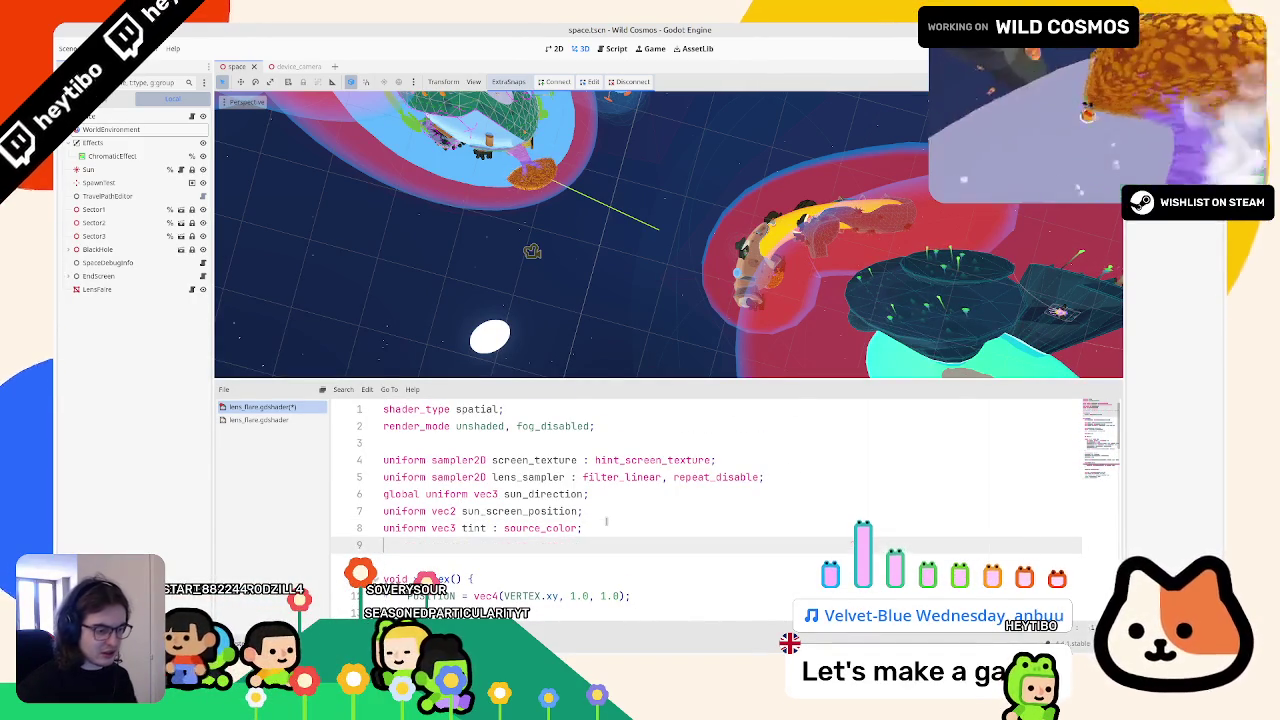
{"action": "key", "text": "ctrl+v"}
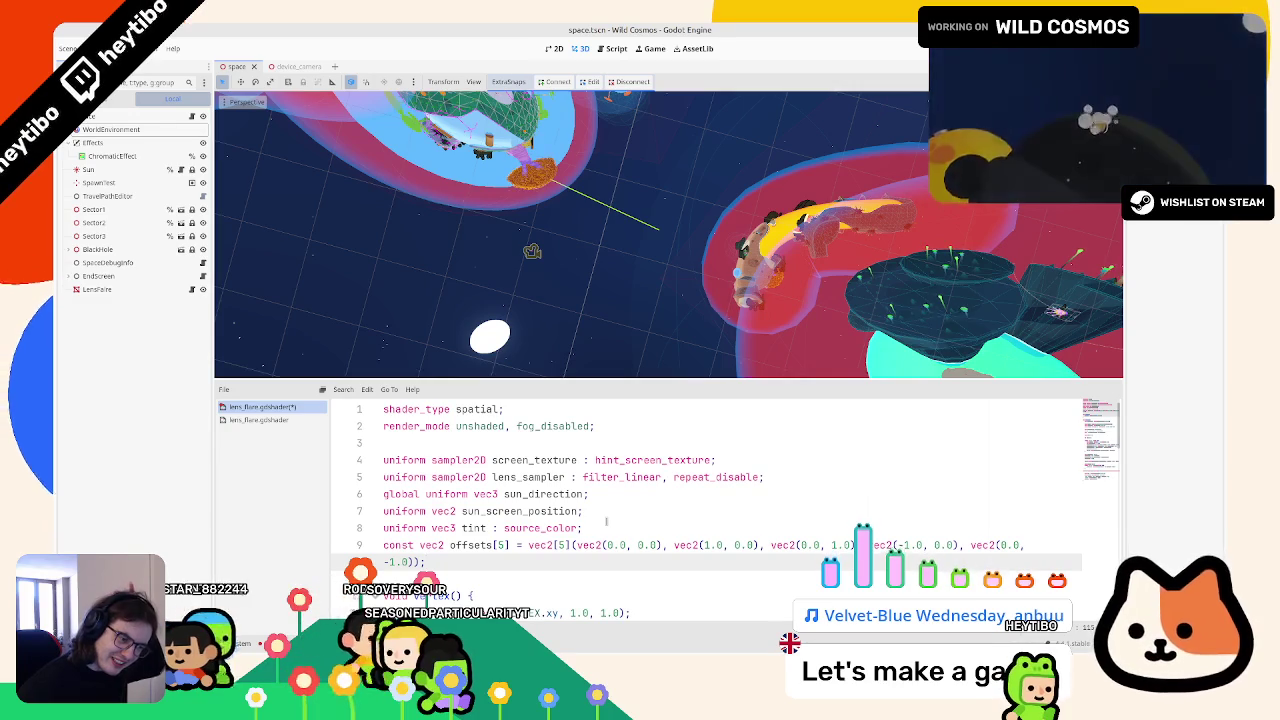
Step: Select the offsets.length() divisor on error line 52 for fixing
{"action": "scroll", "coordinate": [626, 524], "scroll_direction": "down", "scroll_amount": 15}
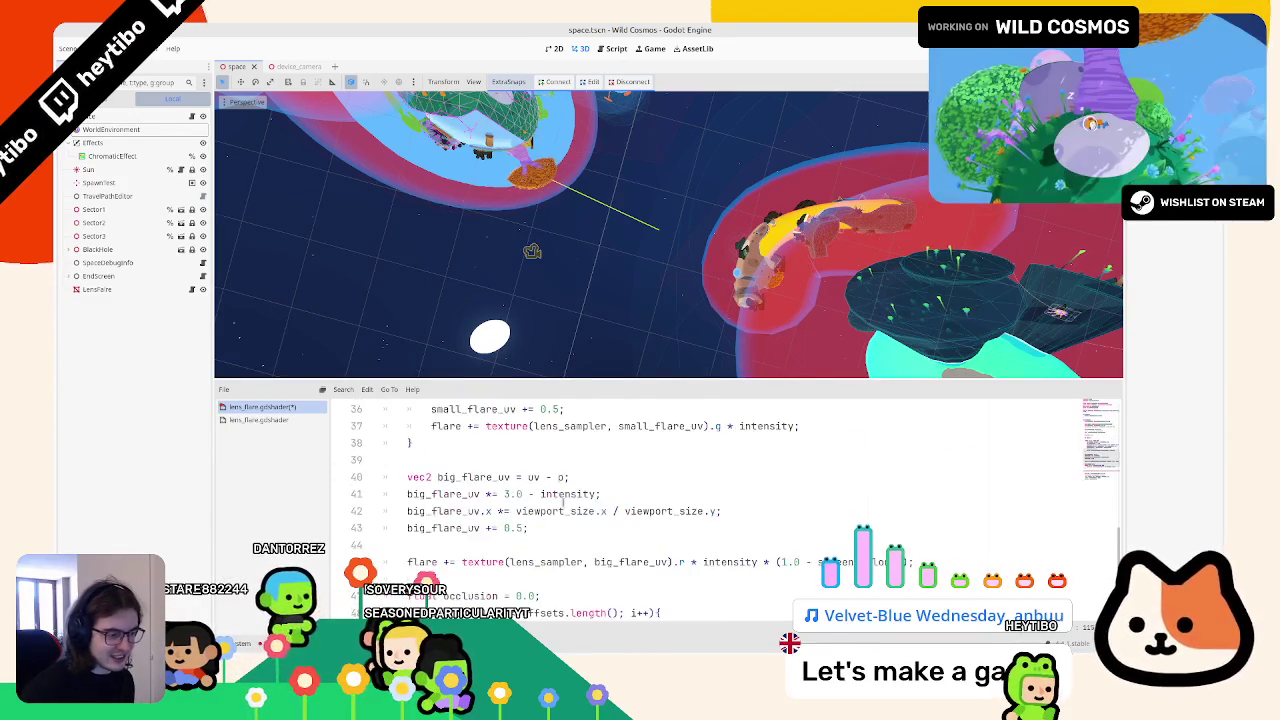
{"action": "double_click", "coordinate": [429, 477]}
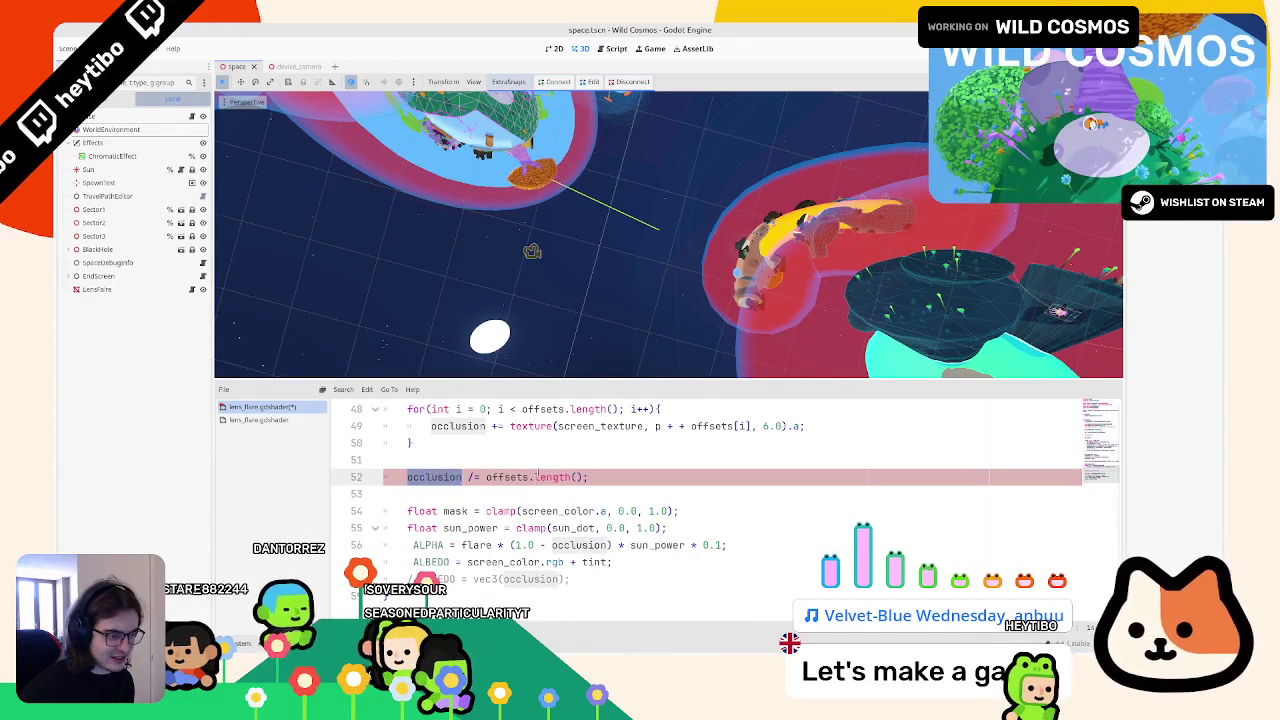
{"action": "double_click", "coordinate": [507, 477]}
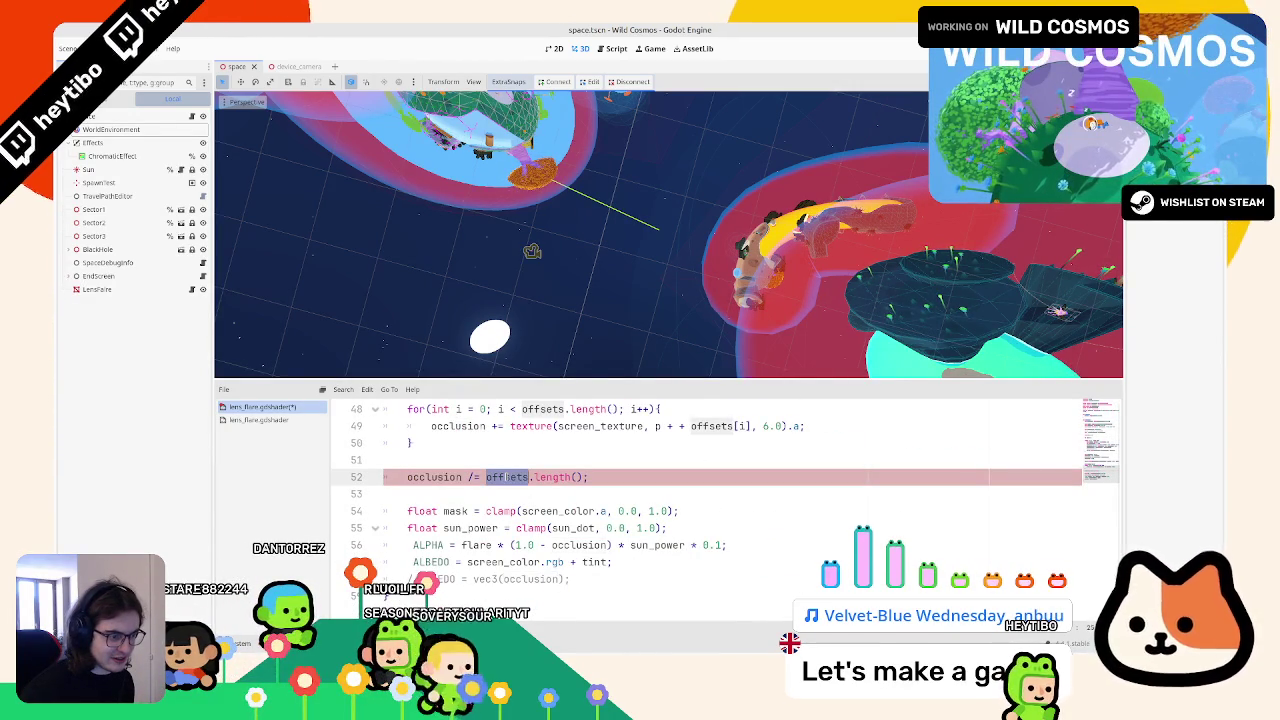
{"action": "double_click", "coordinate": [551, 477]}
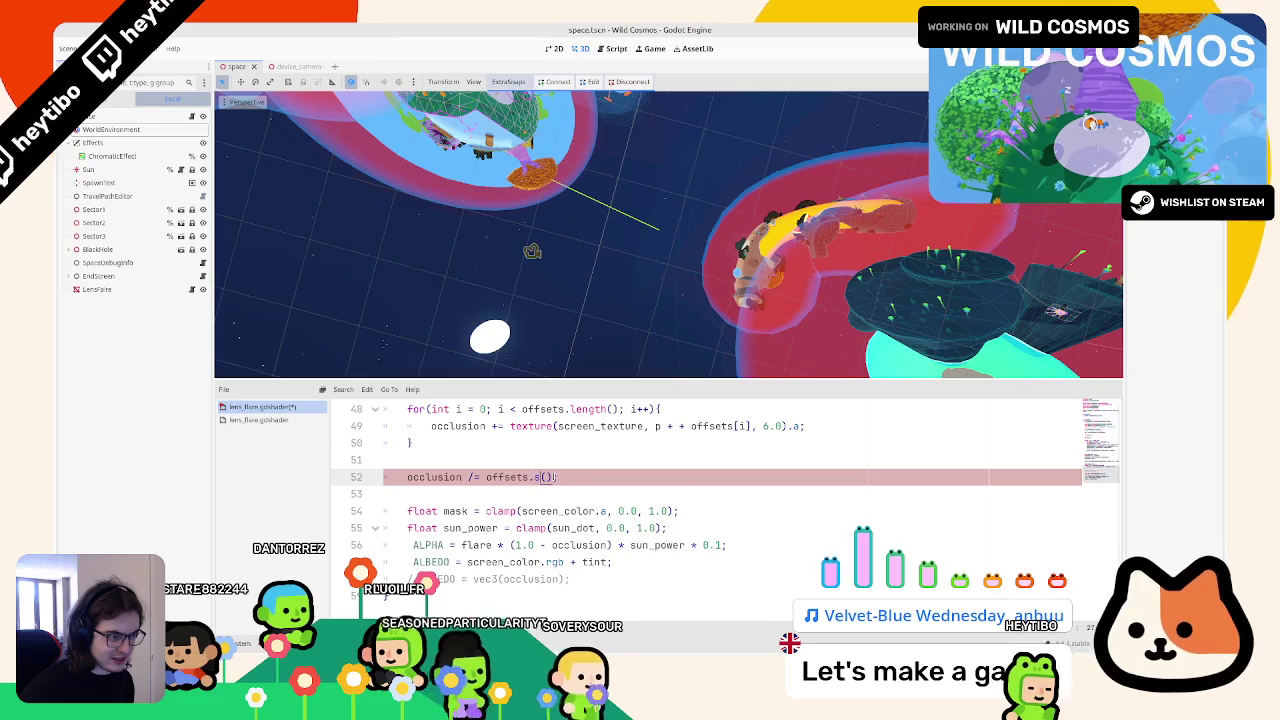
{"action": "type", "text": "s"}
{"action": "key", "text": "ctrl+z"}
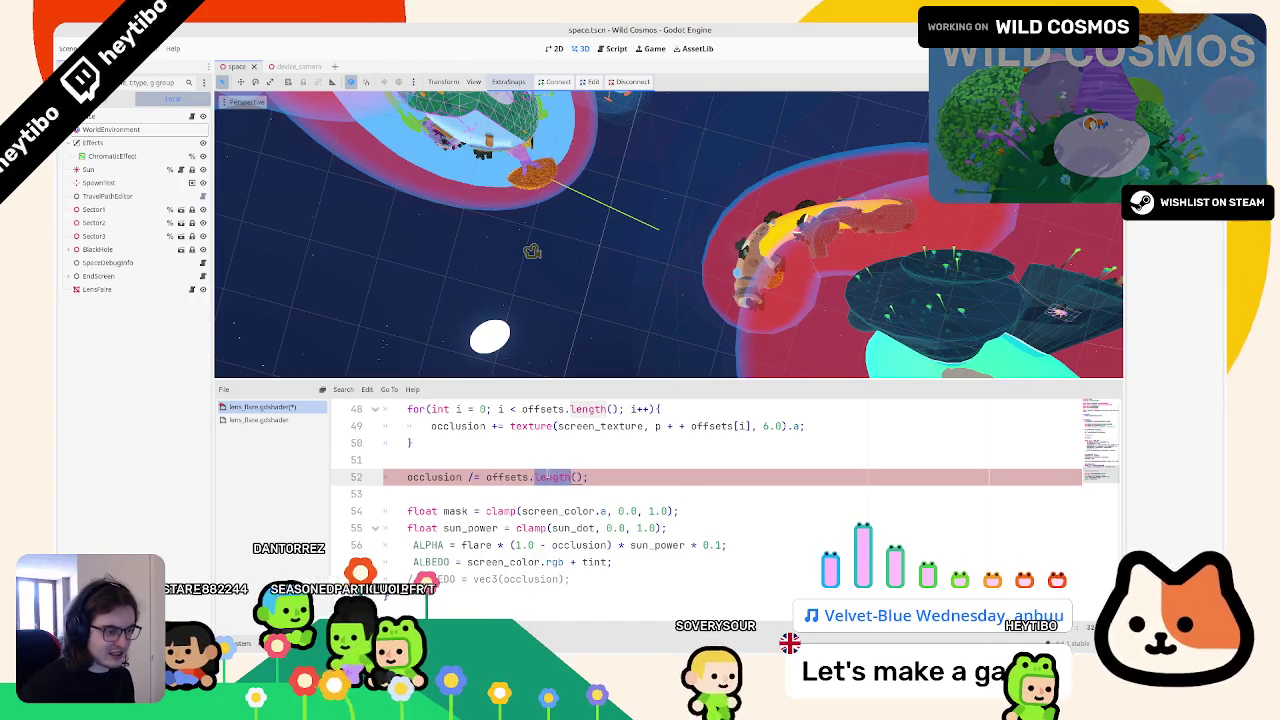
{"action": "key", "text": "shift+Right"}
{"action": "key", "text": "shift+Right"}
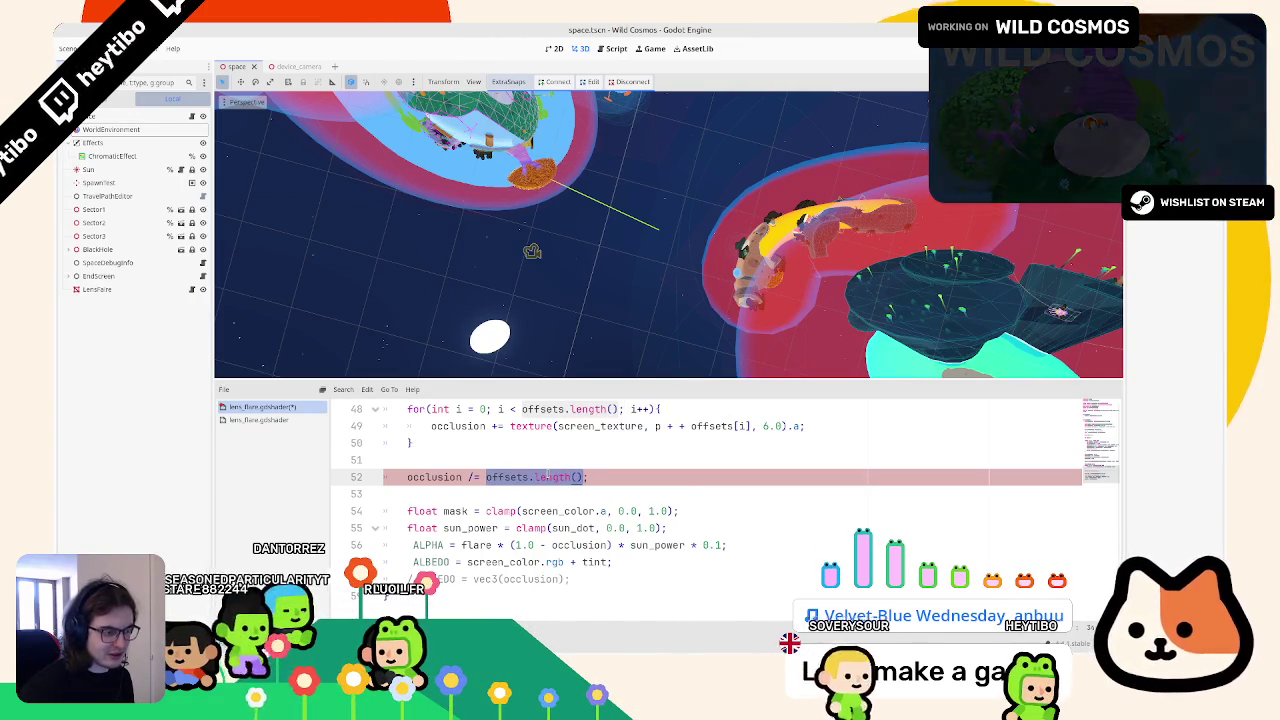
Step: Divide occlusion by float(offsets.length()), then run and stop the game to test the flare
{"action": "key", "text": "ctrl+BackSpace"}
{"action": "key", "text": "ctrl+BackSpace"}
{"action": "type", "text": "float(offsets.length())"}
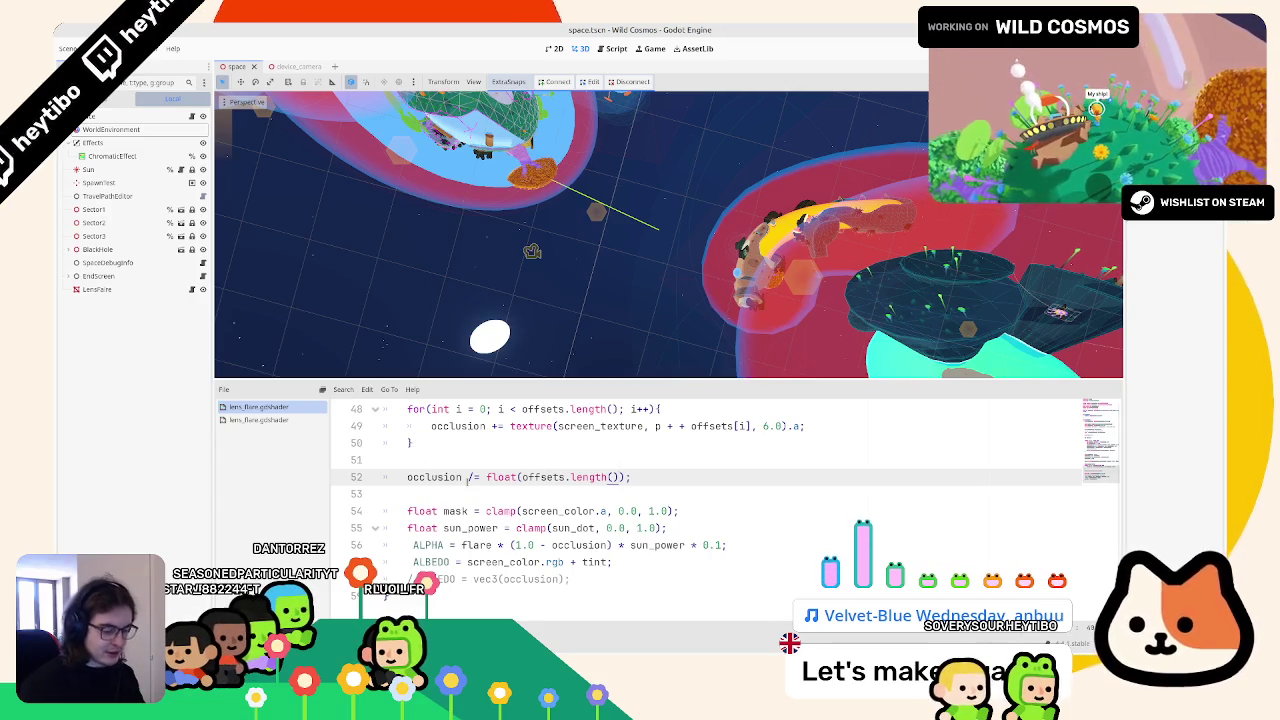
{"action": "key", "text": "F5"}
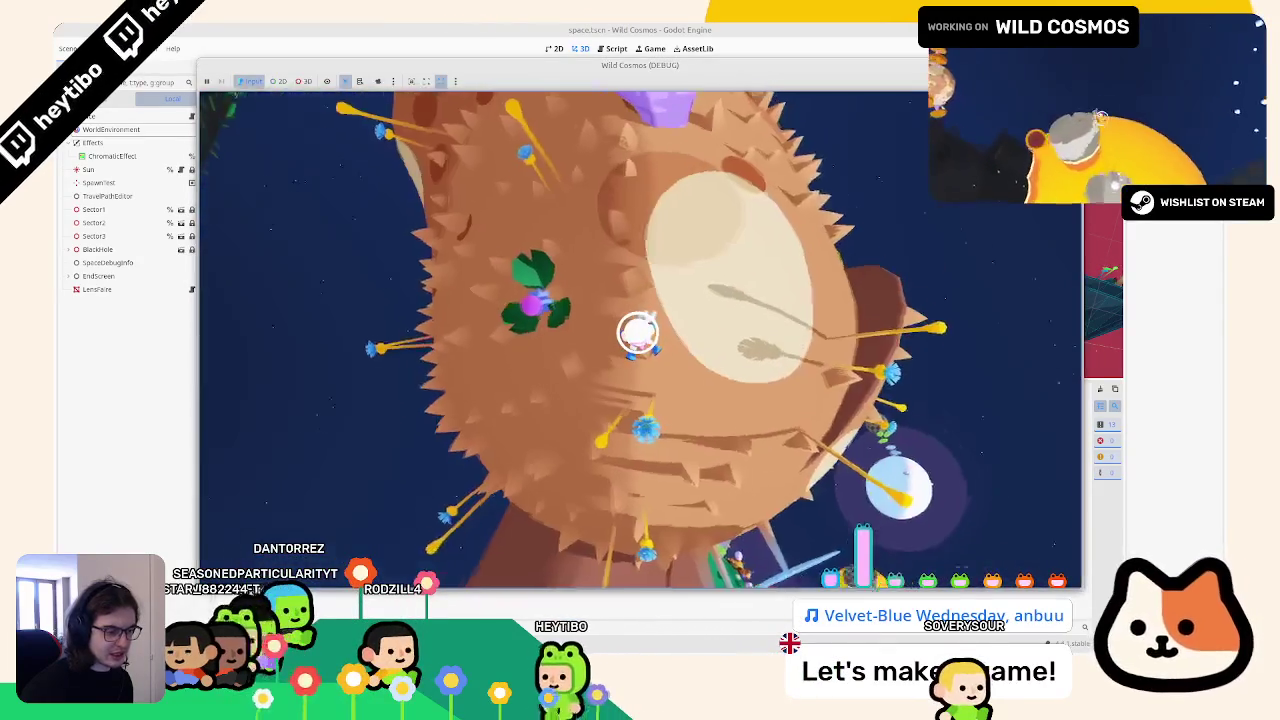
{"action": "key", "text": "F8"}
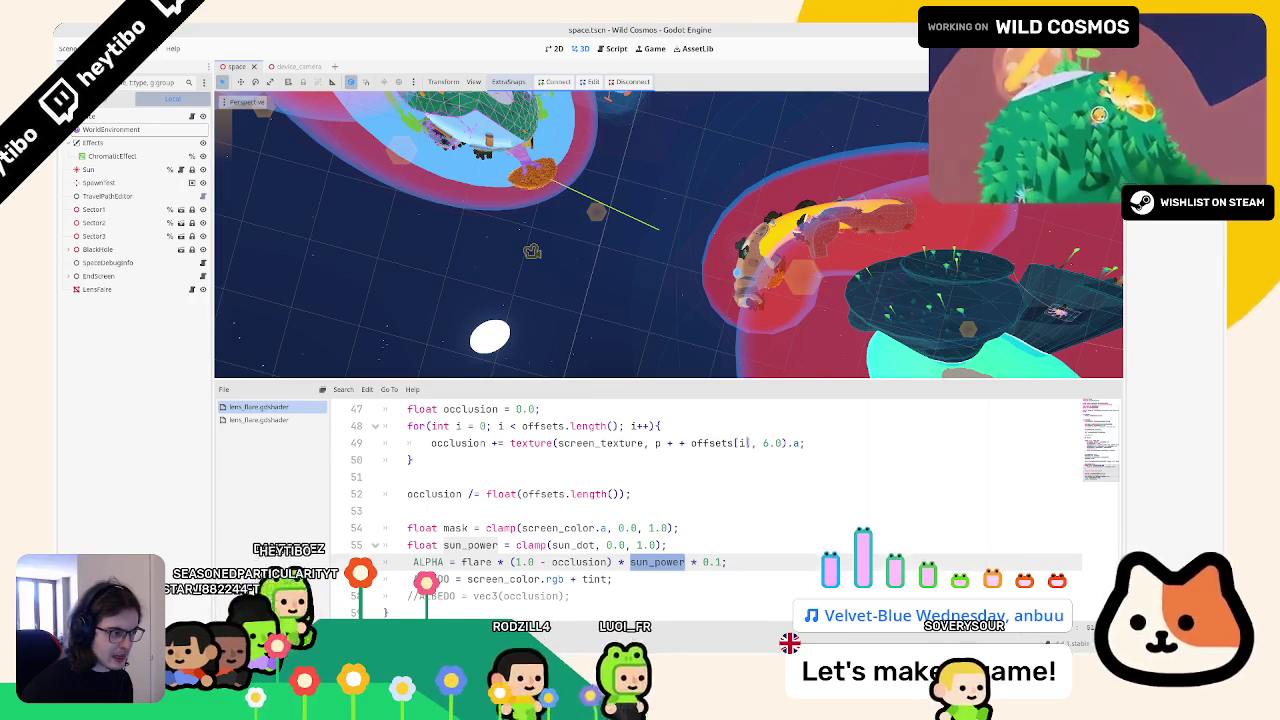
Step: Replace the offset scale on line 49 with / viewport_size, giving offsets[i] / viewport_size
{"action": "left_click", "coordinate": [806, 443]}
{"action": "left_click", "coordinate": [752, 443]}
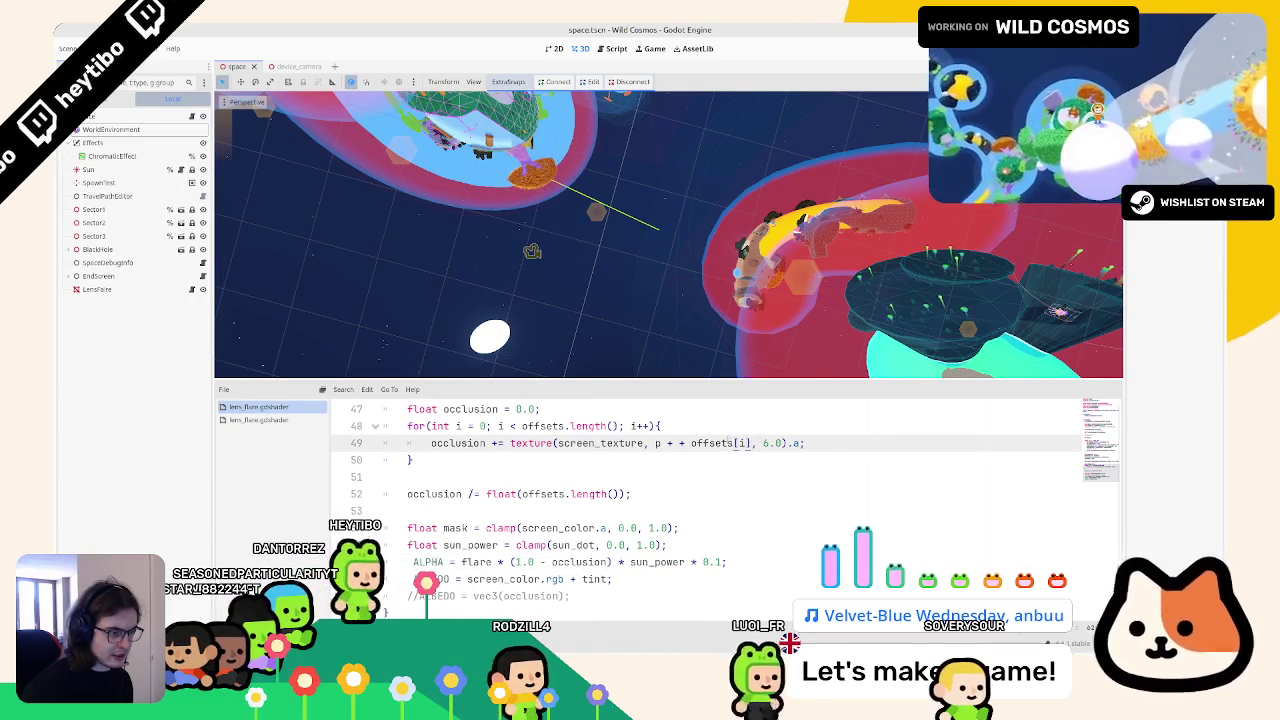
{"action": "left_click_drag", "start_coordinate": [752, 443], "coordinate": [783, 443]}
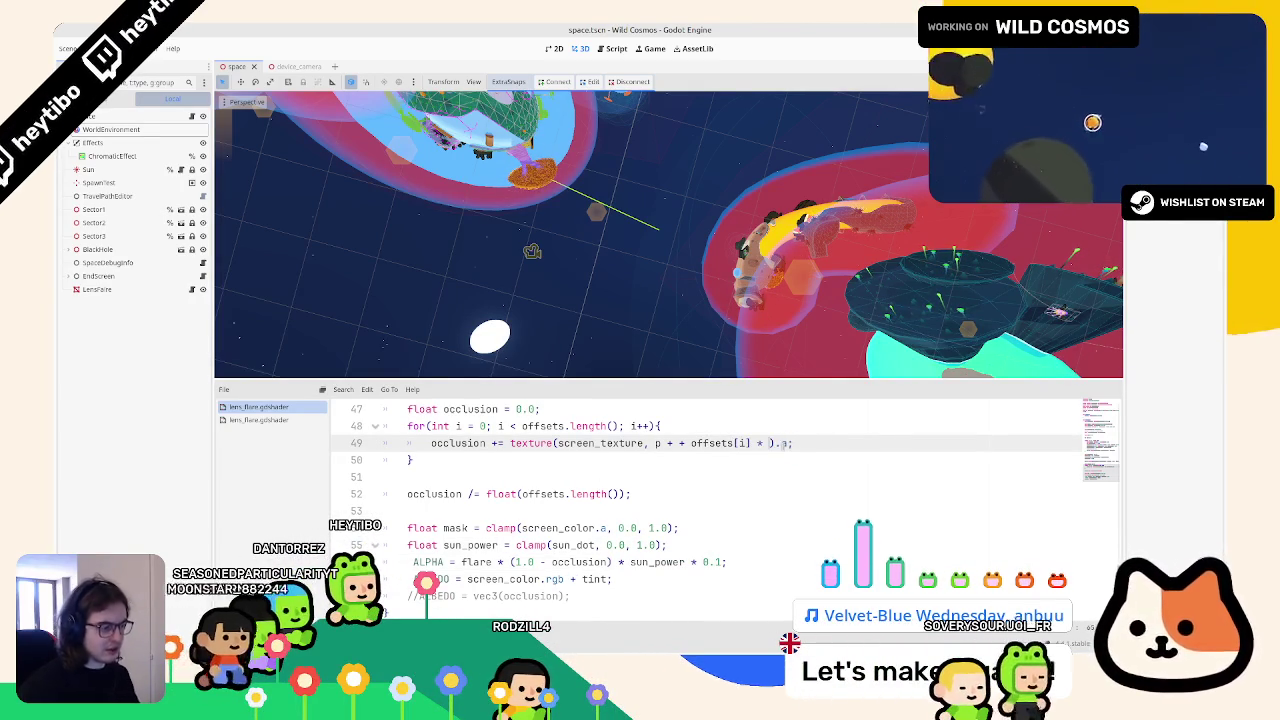
{"action": "type", "text": "0.1"}
{"action": "scroll", "coordinate": [783, 445], "scroll_direction": "down", "scroll_amount": 1}
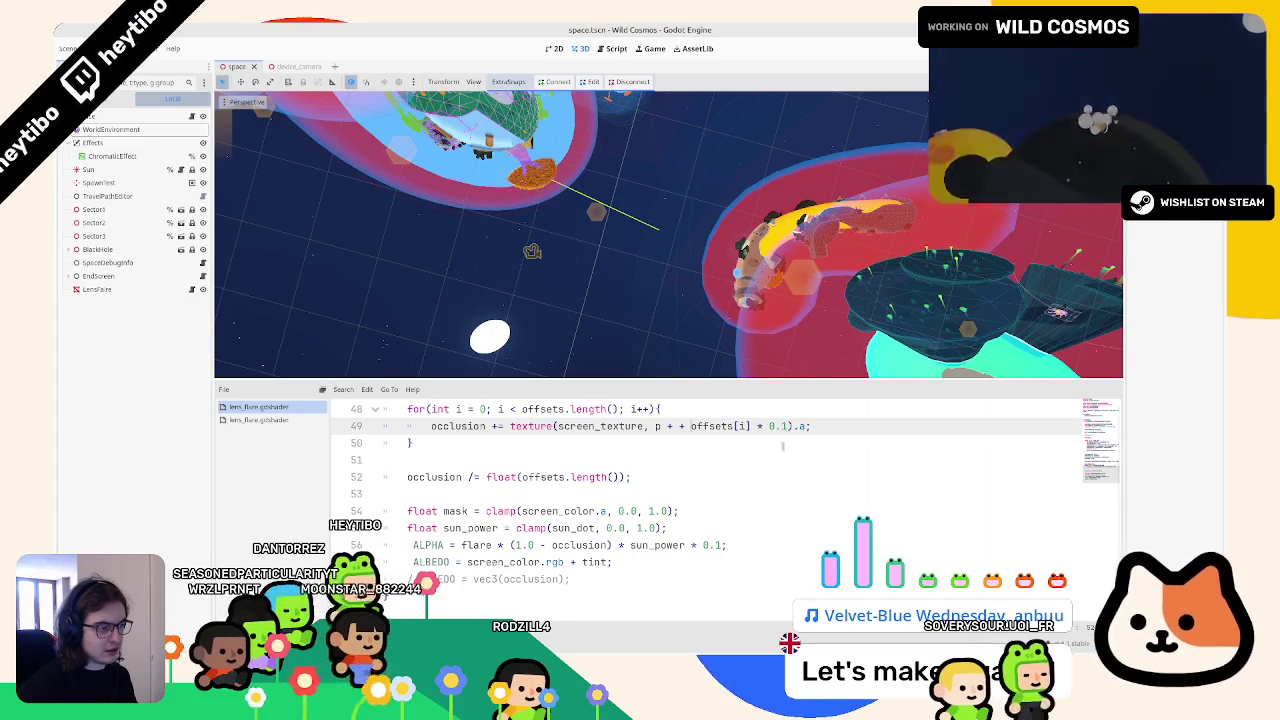
{"action": "key", "text": "ctrl+Left"}
{"action": "key", "text": "ctrl+Left"}
{"action": "key", "text": "ctrl+Left"}
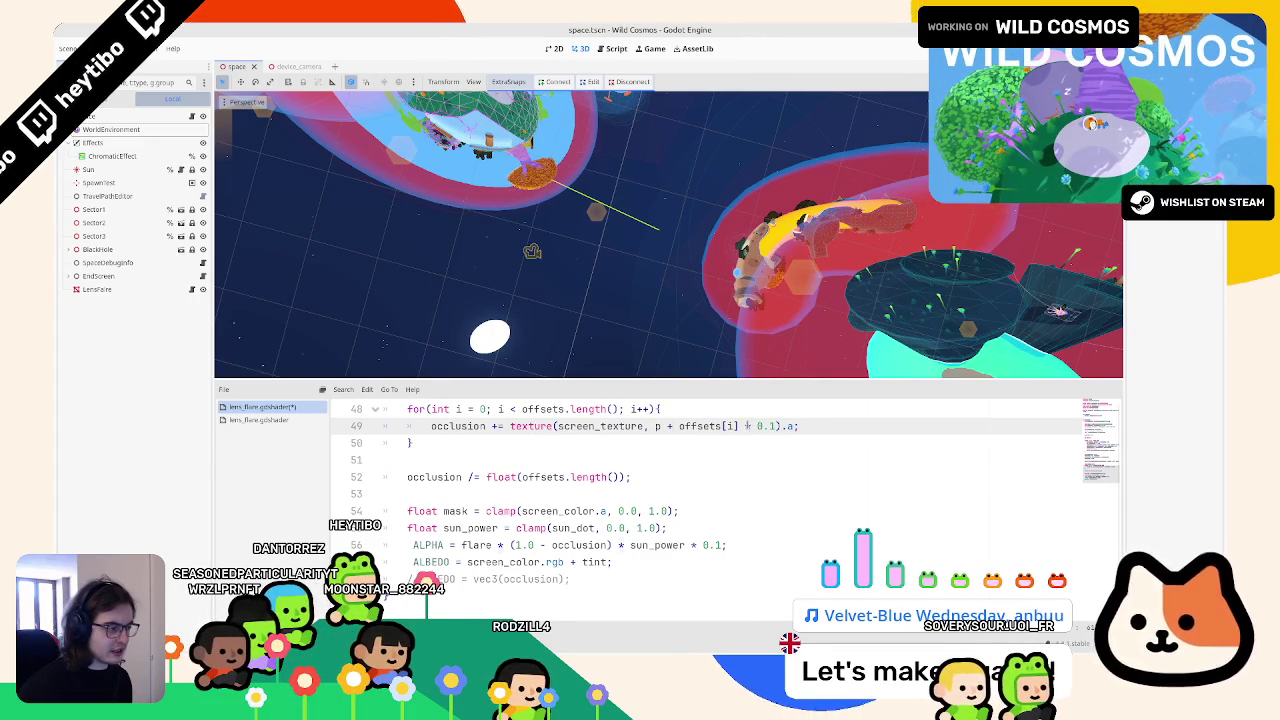
{"action": "left_click_drag", "start_coordinate": [753, 426], "coordinate": [768, 426]}
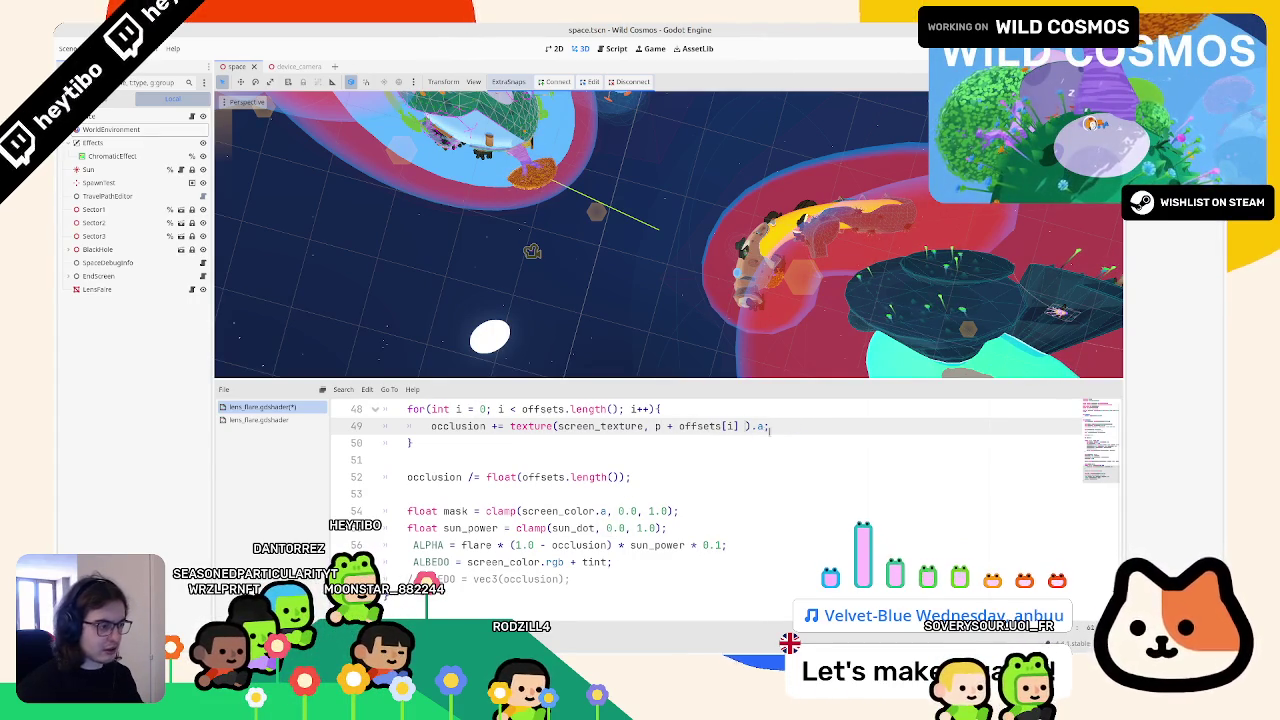
{"action": "type", "text": "/ sc"}
{"action": "key", "text": "BackSpace"}
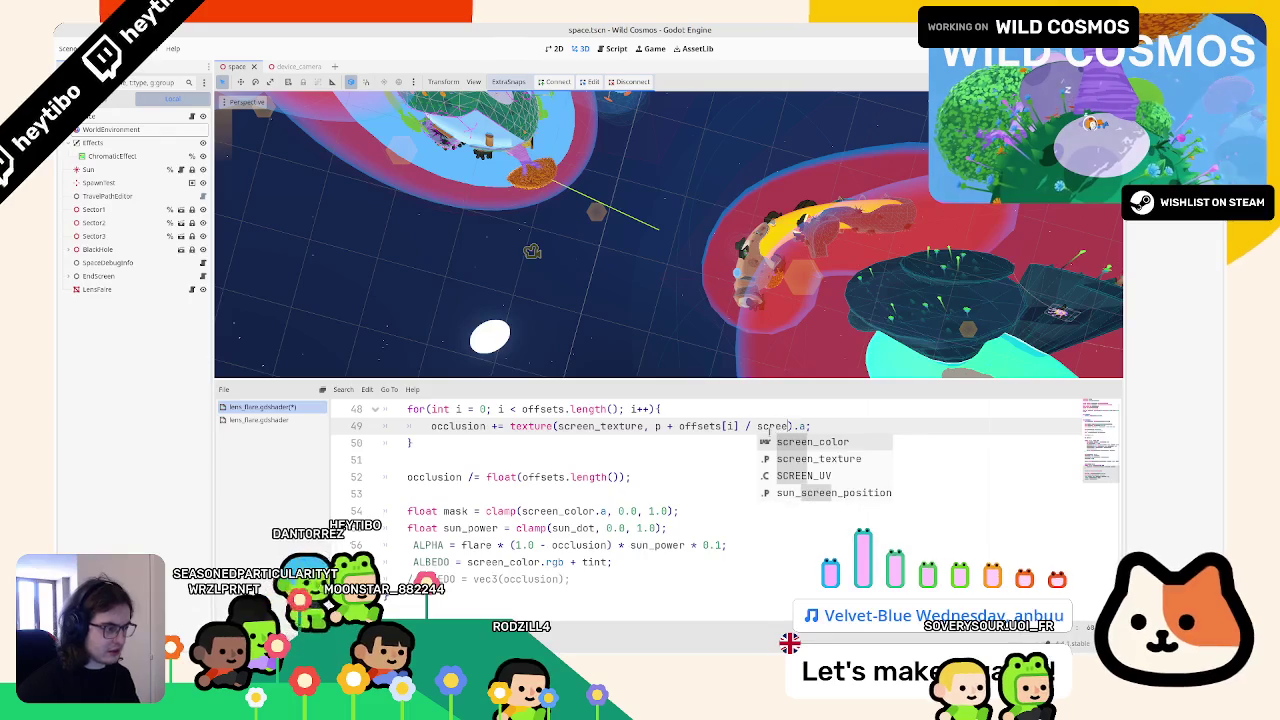
{"action": "type", "text": "iz"}
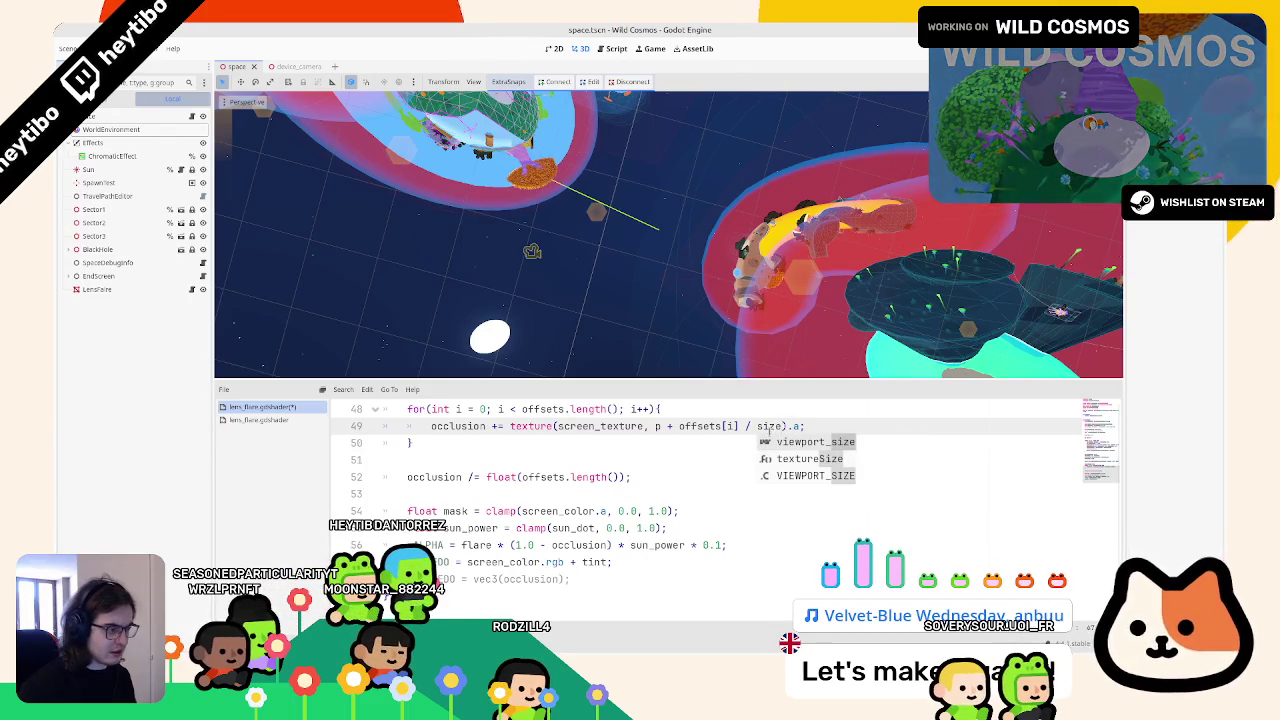
{"action": "key", "text": "Return"}
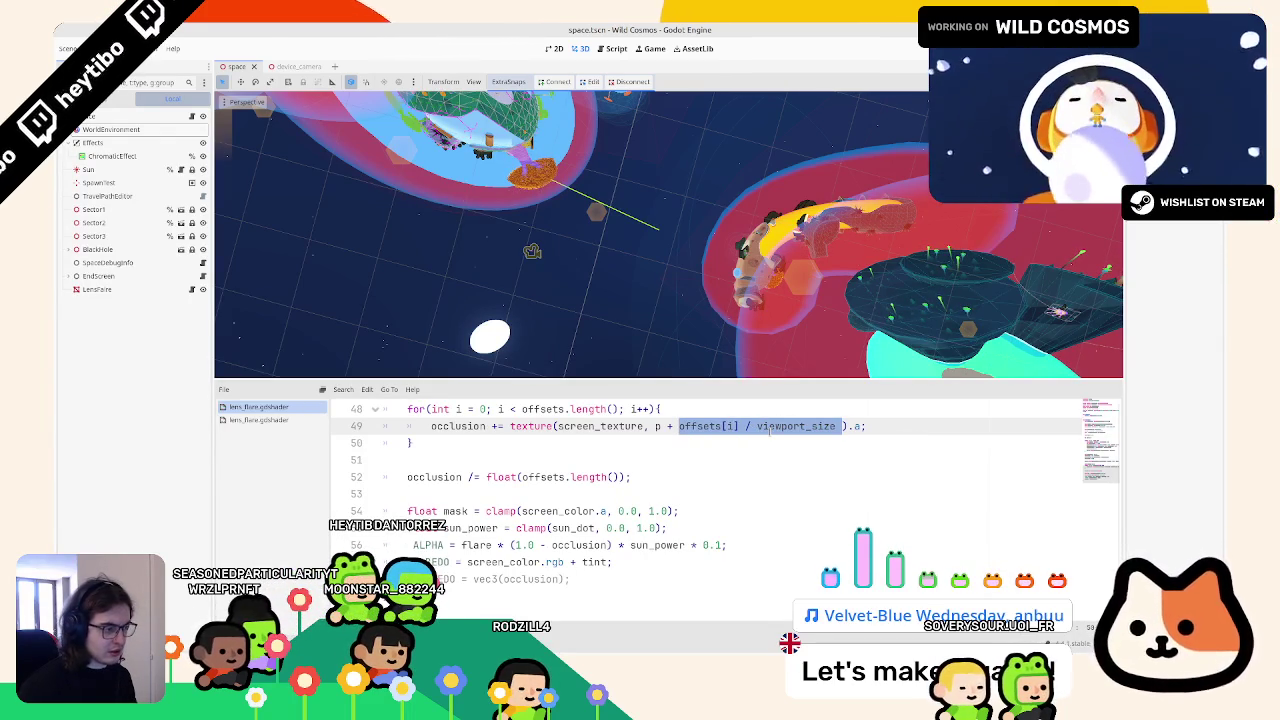
Step: Save the shader and run the game to view the flare around the sun
{"action": "left_click", "coordinate": [770, 428]}
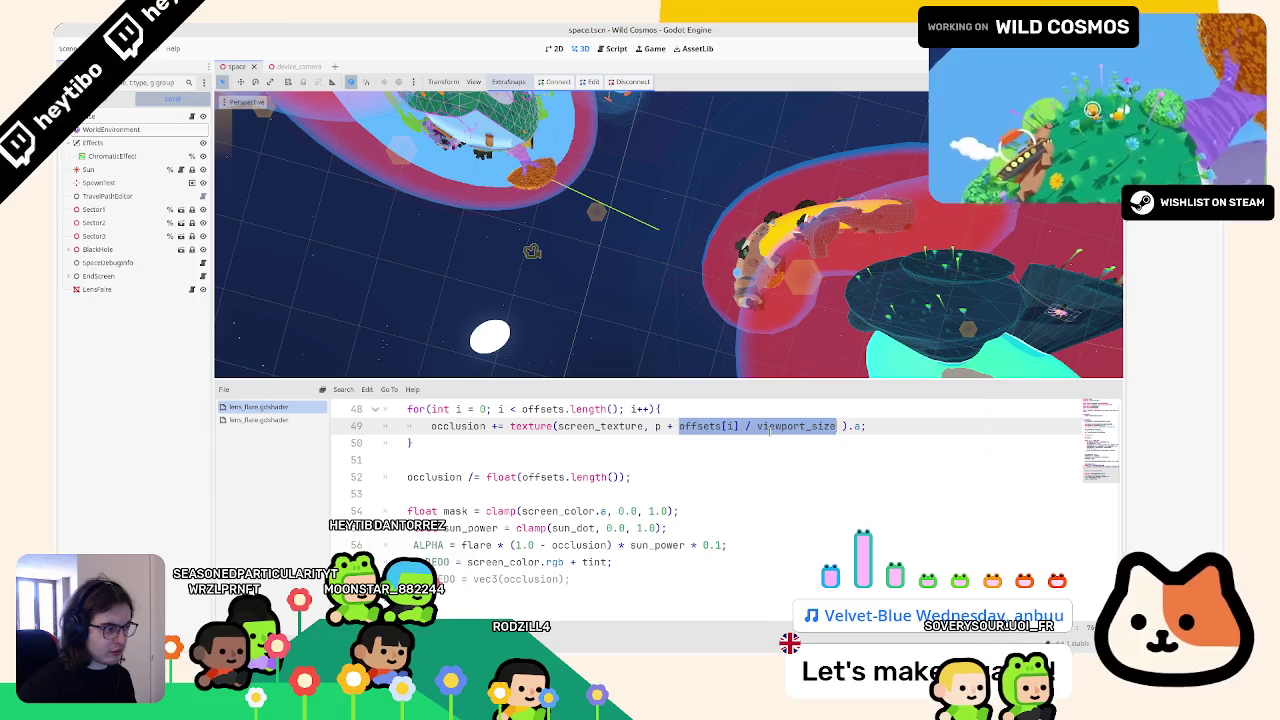
{"action": "type", "text": "("}
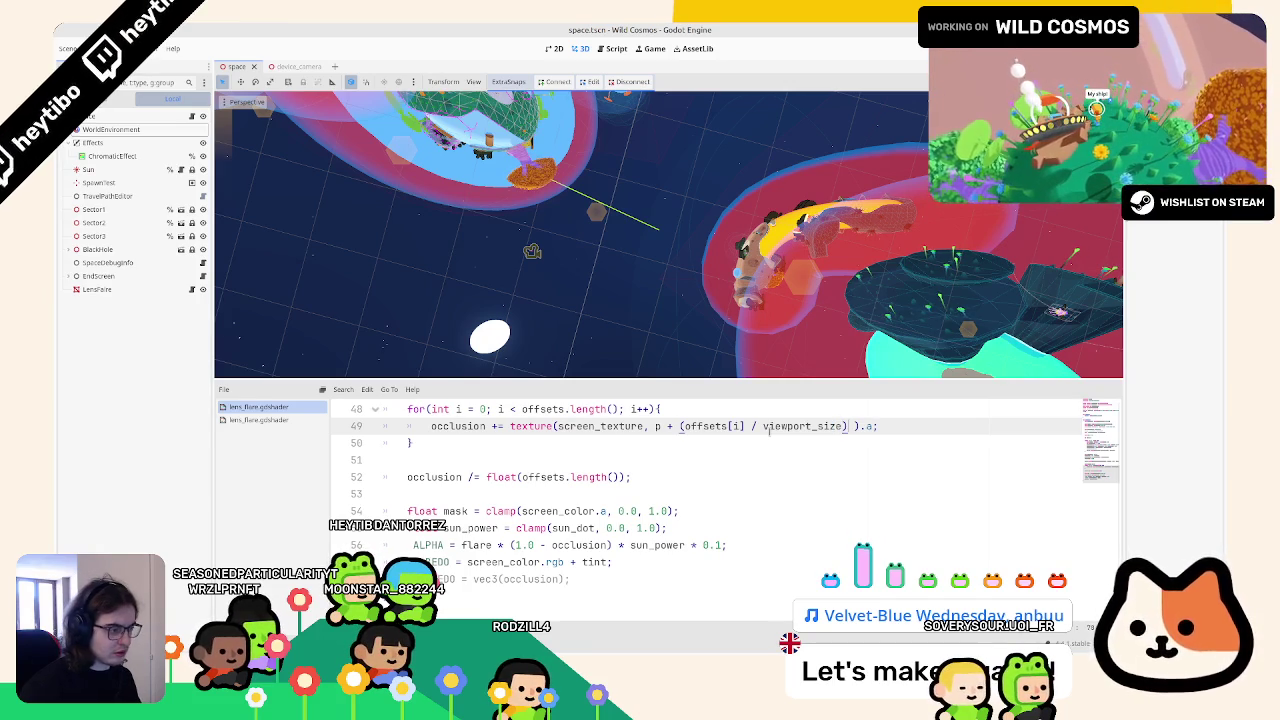
{"action": "key", "text": "ctrl+z"}
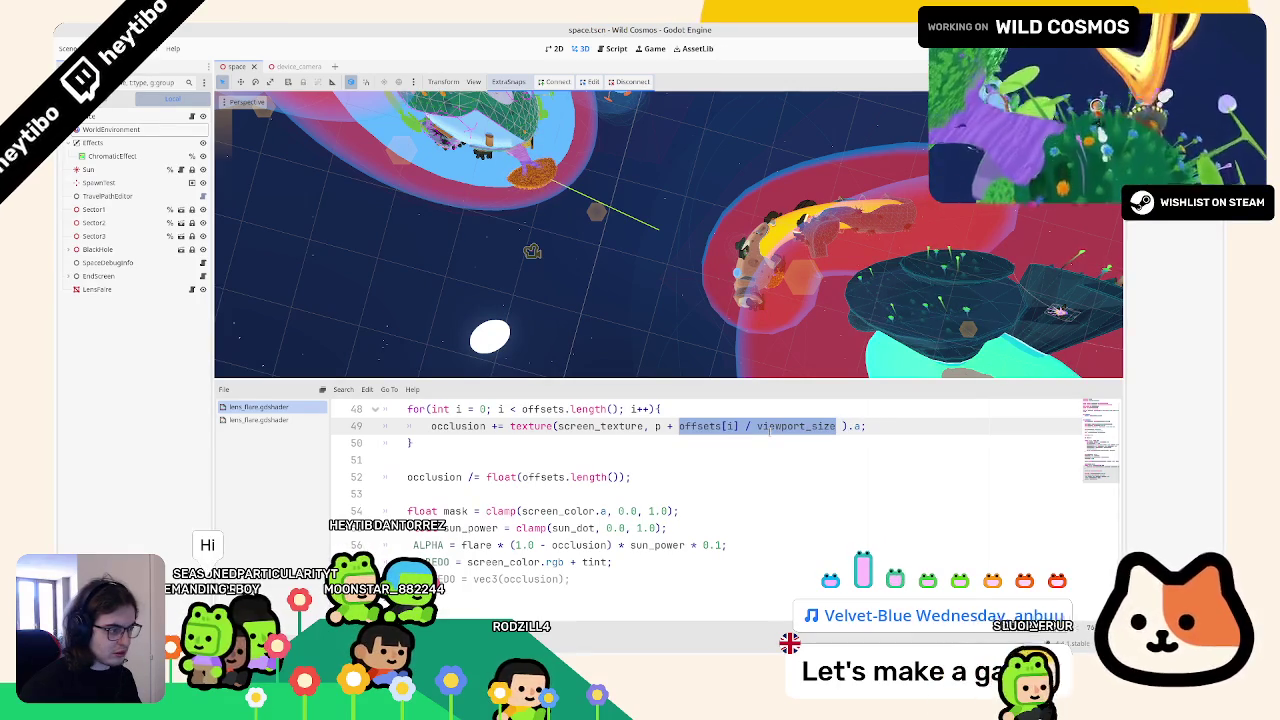
{"action": "key", "text": "F5"}
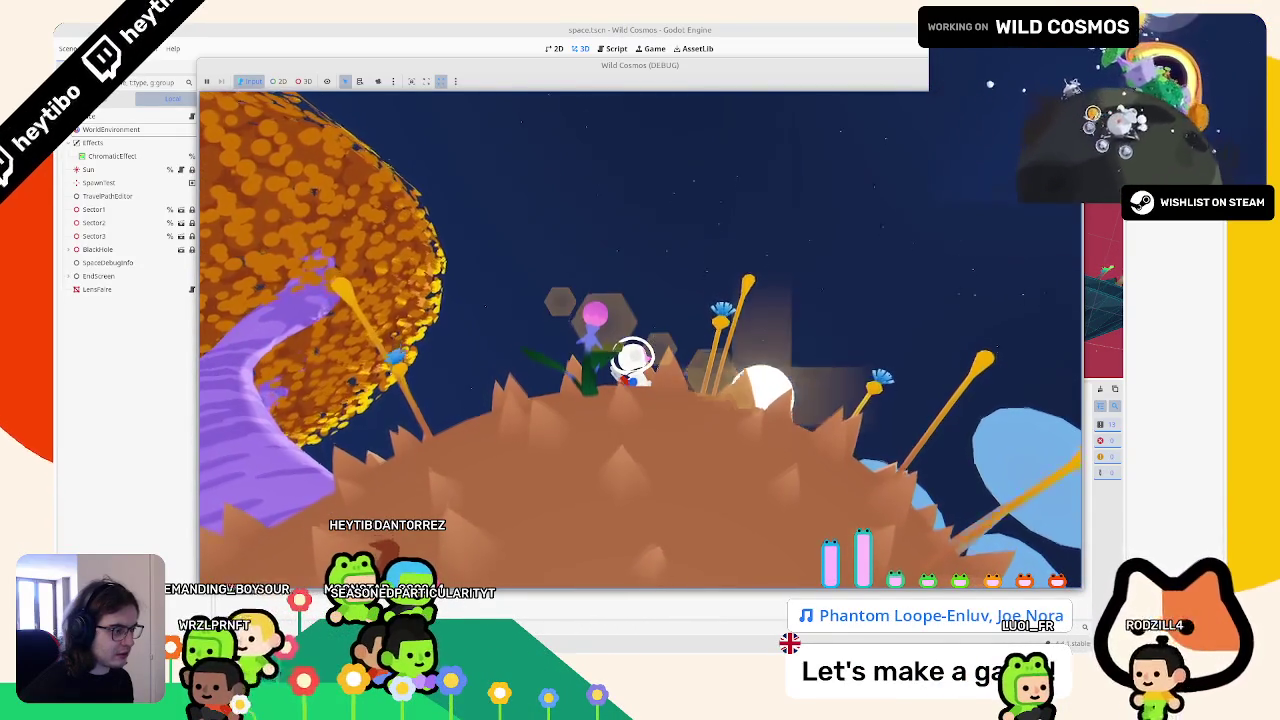
Step: Wrap offsets[i] / viewport_size in parentheses, multiply by 2.0, and rerun the game
{"action": "key", "text": "F8"}
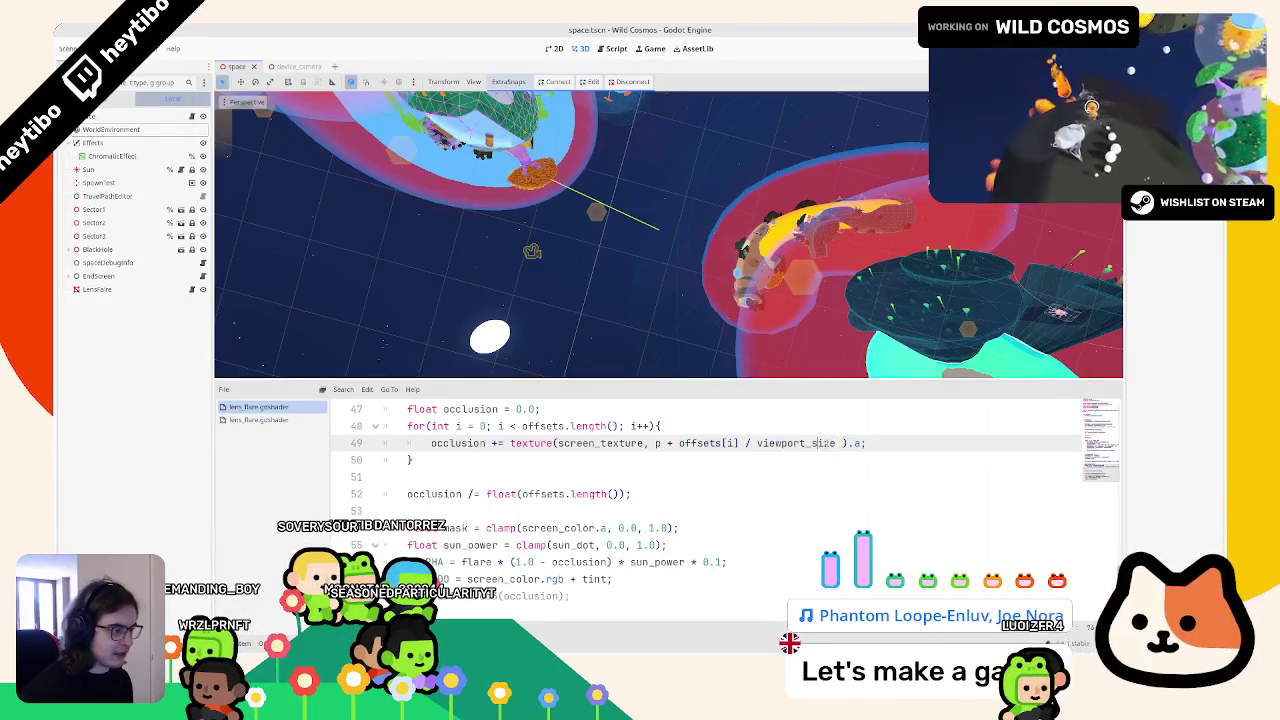
{"action": "key", "text": "shift+ctrl+Left"}
{"action": "key", "text": "shift+ctrl+Left"}
{"action": "key", "text": "shift+ctrl+Left"}
{"action": "type", "text": "("}
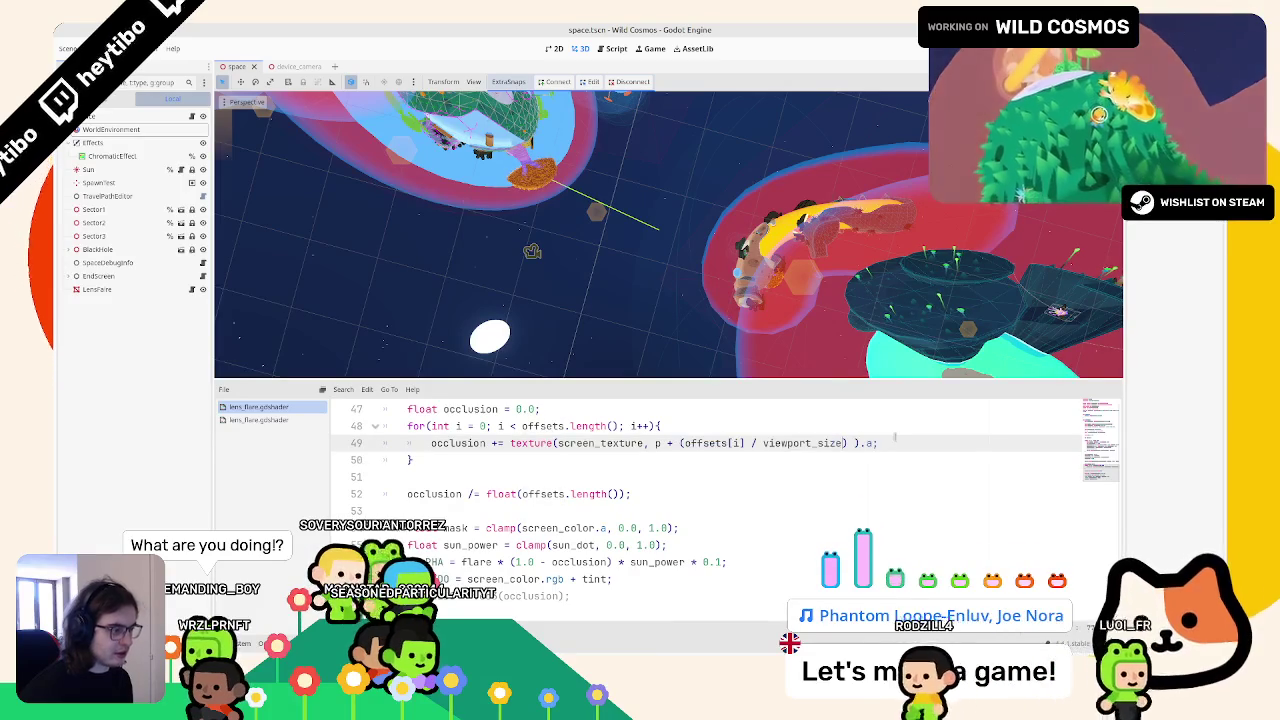
{"action": "type", "text": "1."}
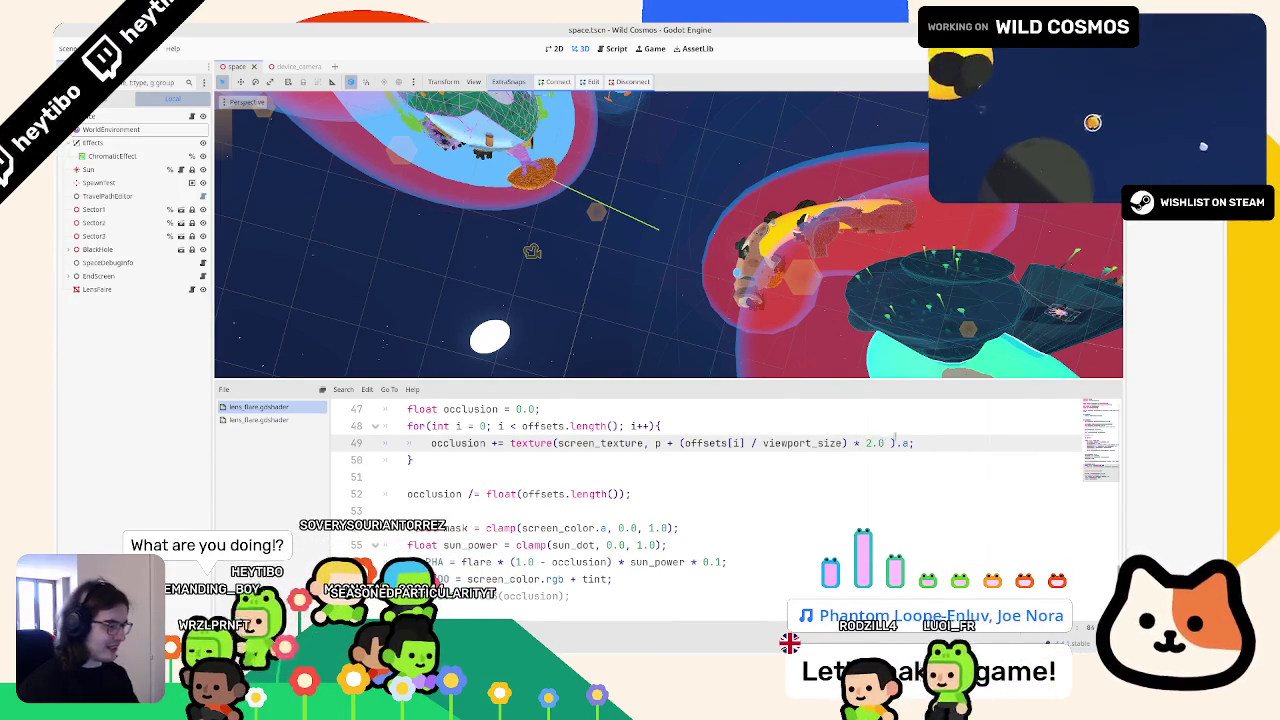
{"action": "key", "text": "BackSpace"}
{"action": "key", "text": "BackSpace"}
{"action": "key", "text": "BackSpace"}
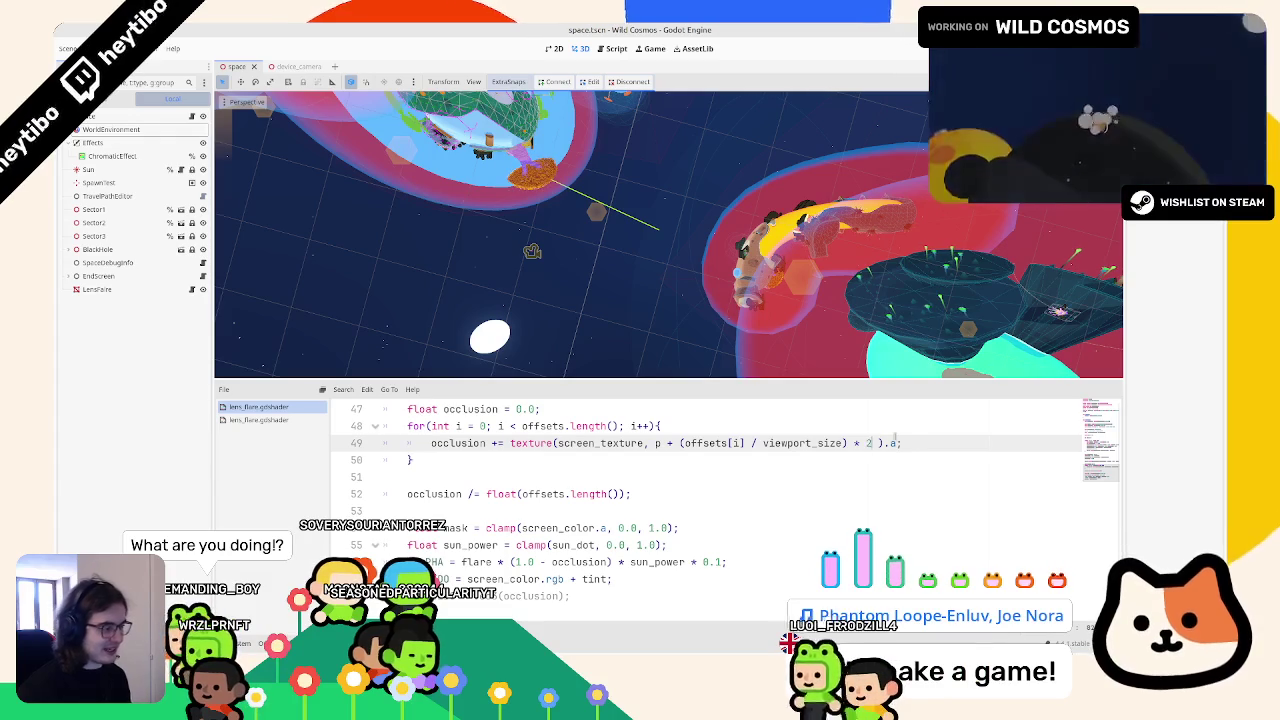
{"action": "type", "text": "2.0"}
{"action": "key", "text": "F5"}
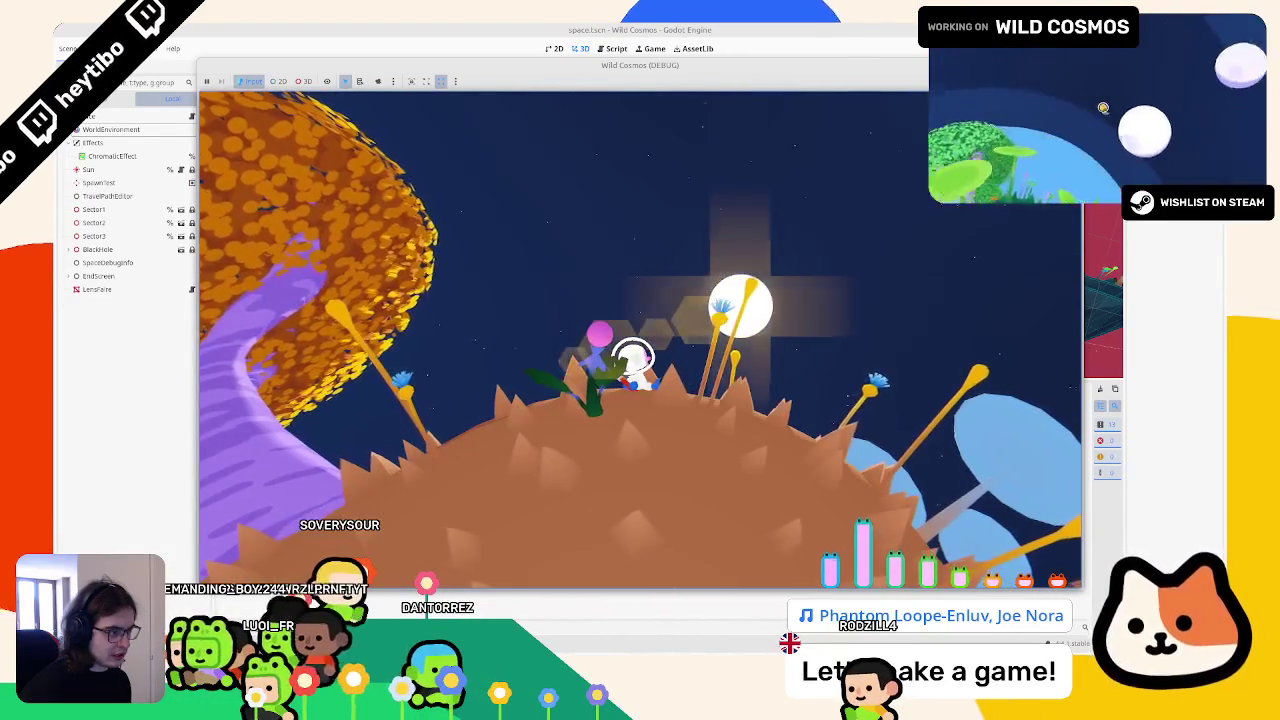
Step: Stop and relaunch Wild Cosmos to run it with the updated averaged-occlusion lens_flare shader
{"action": "key", "text": "F8"}
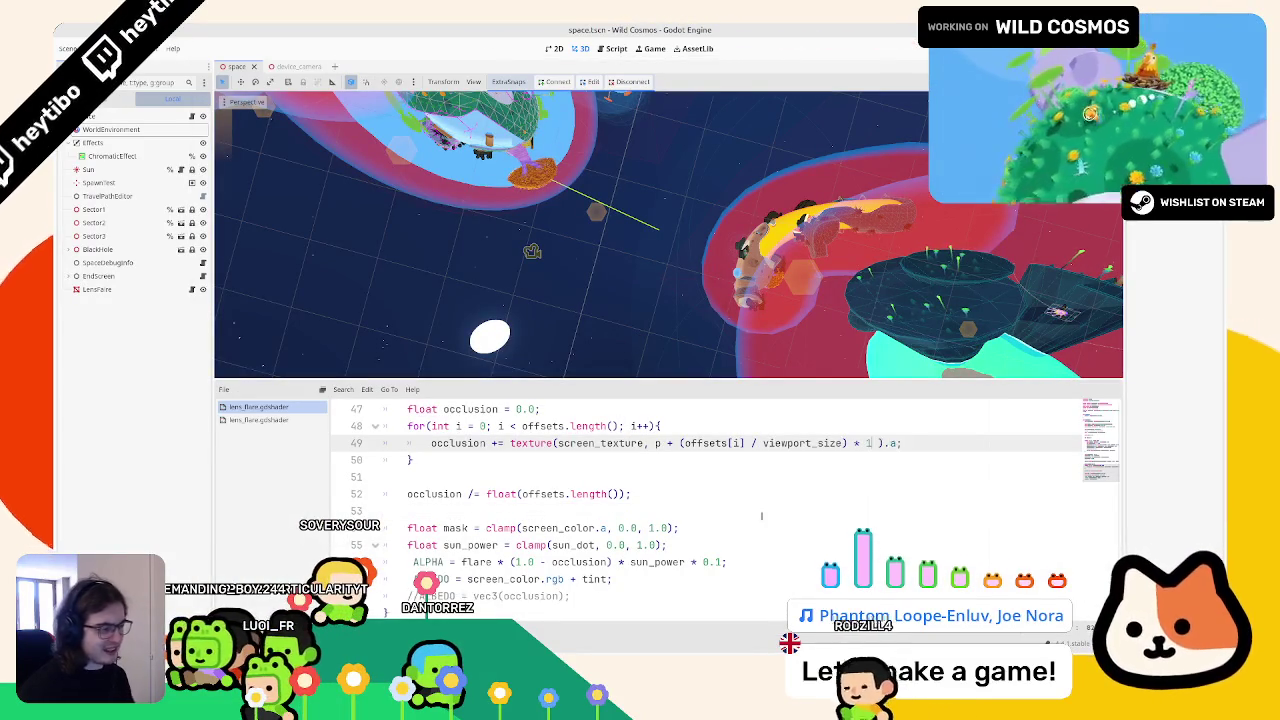
{"action": "key", "text": "F5"}
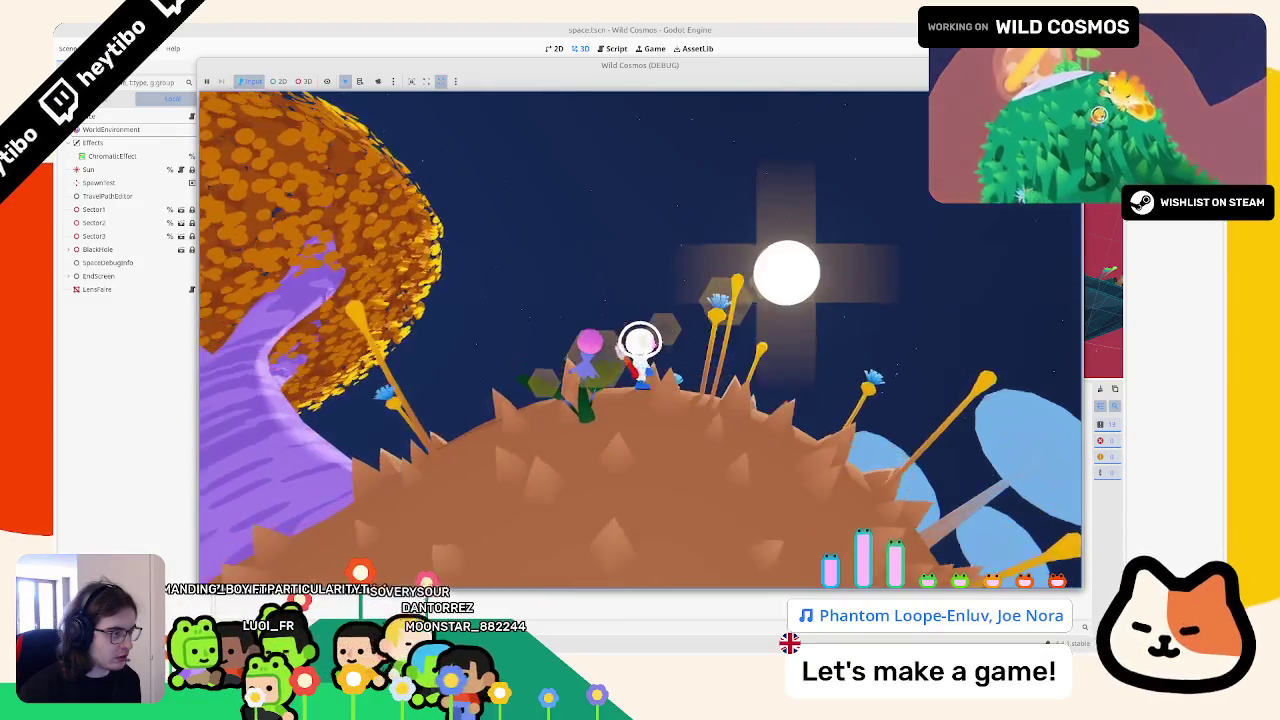
Step: Run the astronaut across the spiky planet toward the sun so terrain passes in front of it
{"action": "key", "text": "a"}
{"action": "key", "text": "a"}
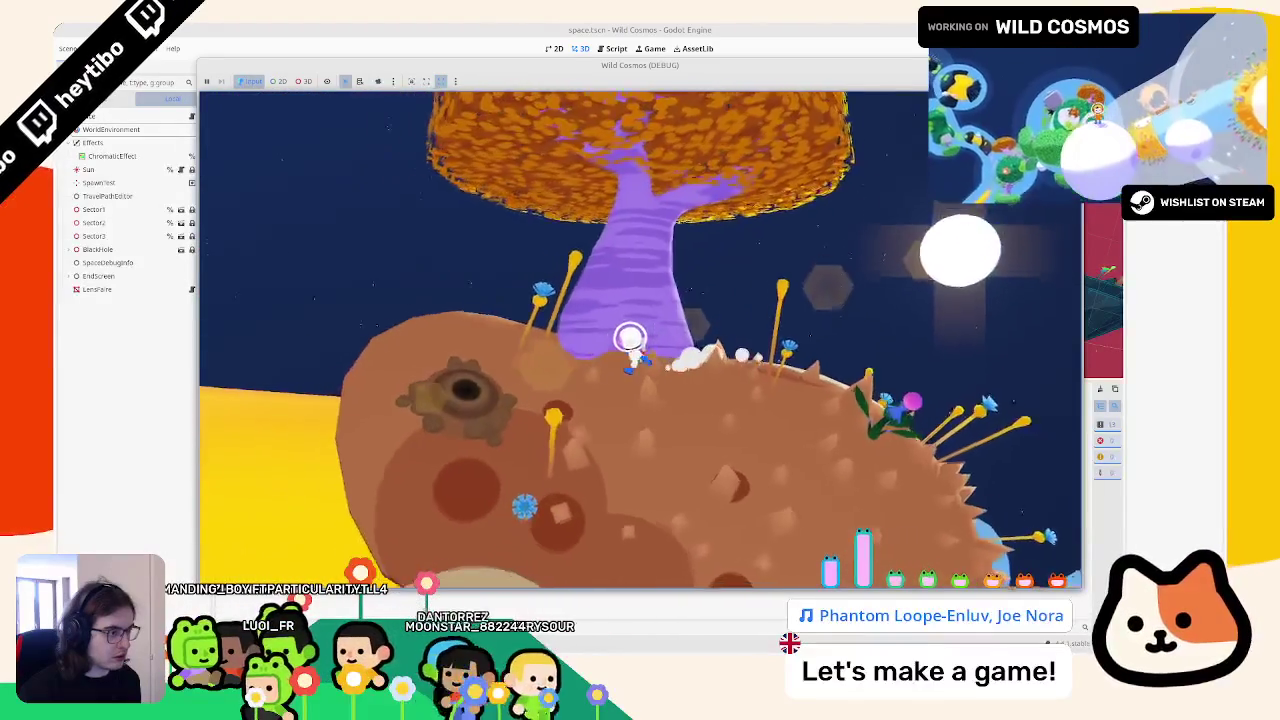
{"action": "key", "text": "a"}
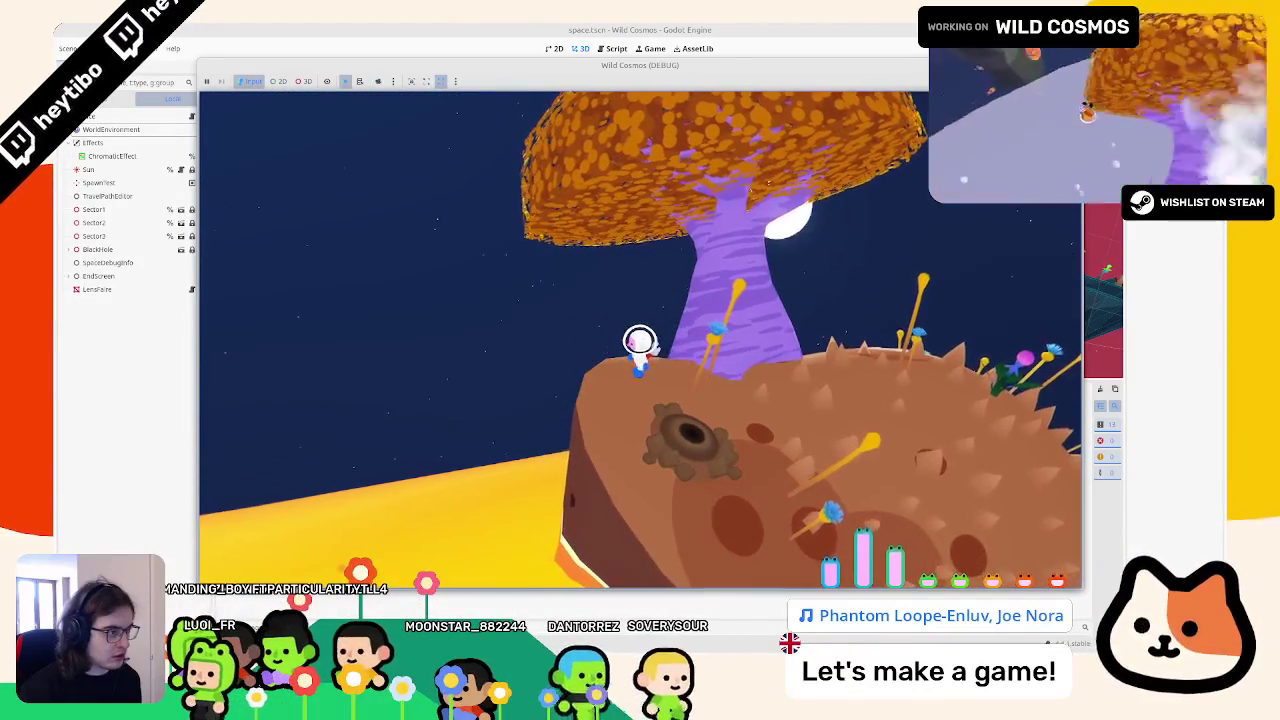
{"action": "key", "text": "w"}
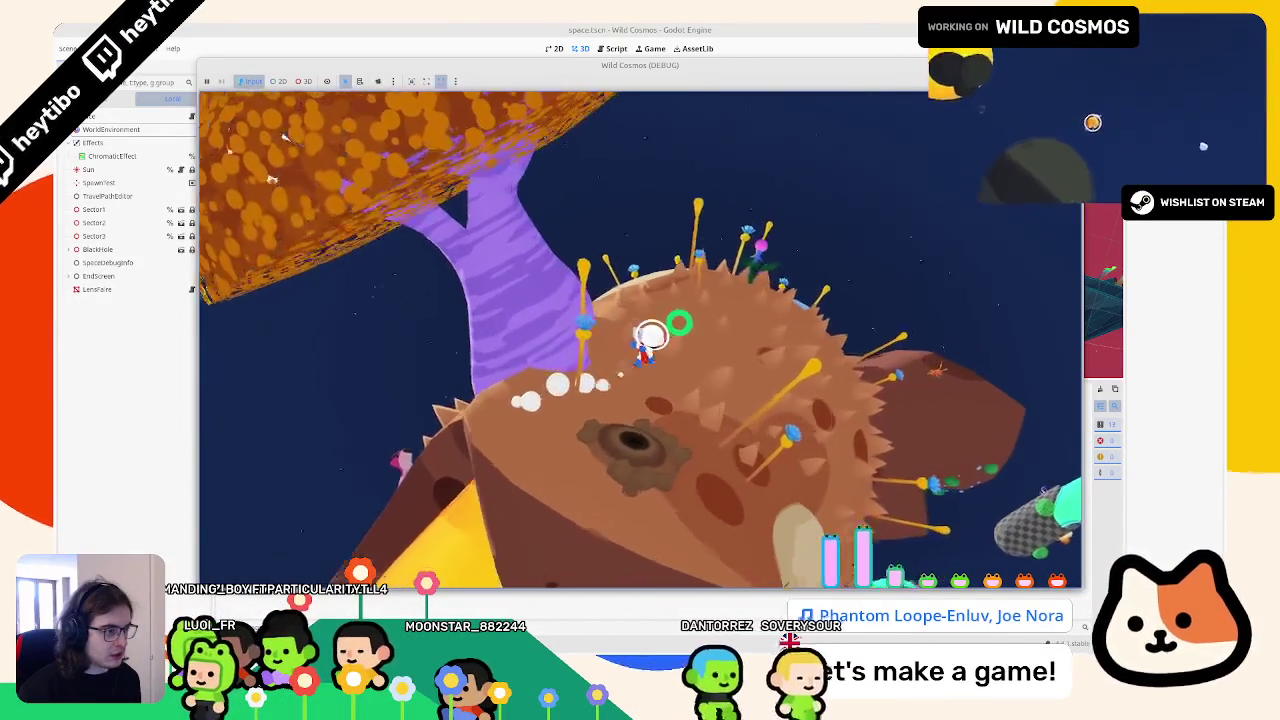
{"action": "key", "text": "w"}
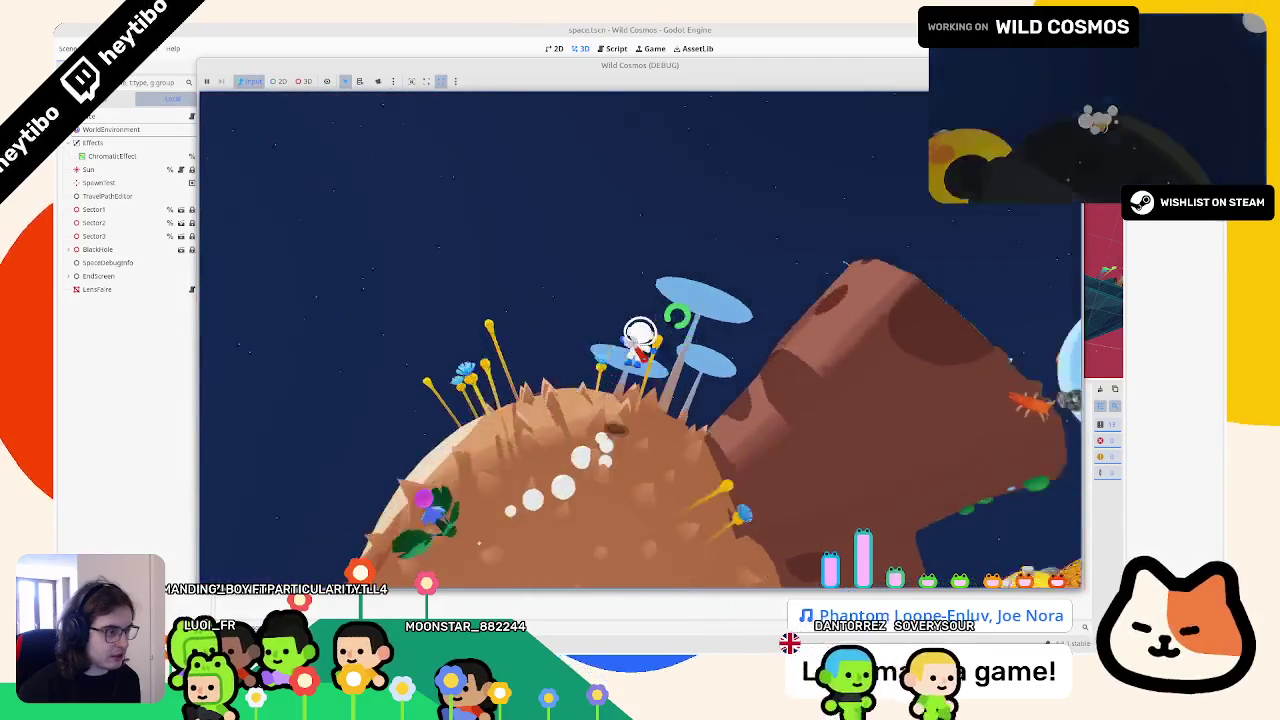
{"action": "key", "text": "w"}
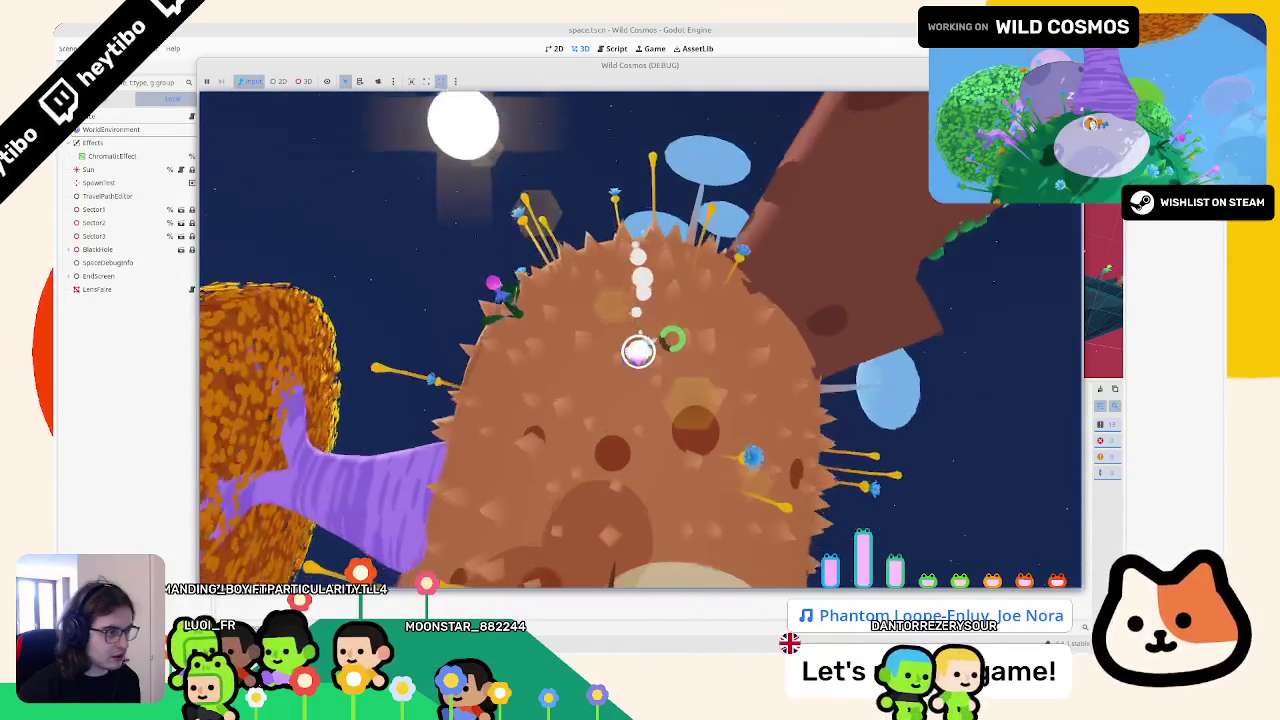
{"action": "key", "text": "w"}
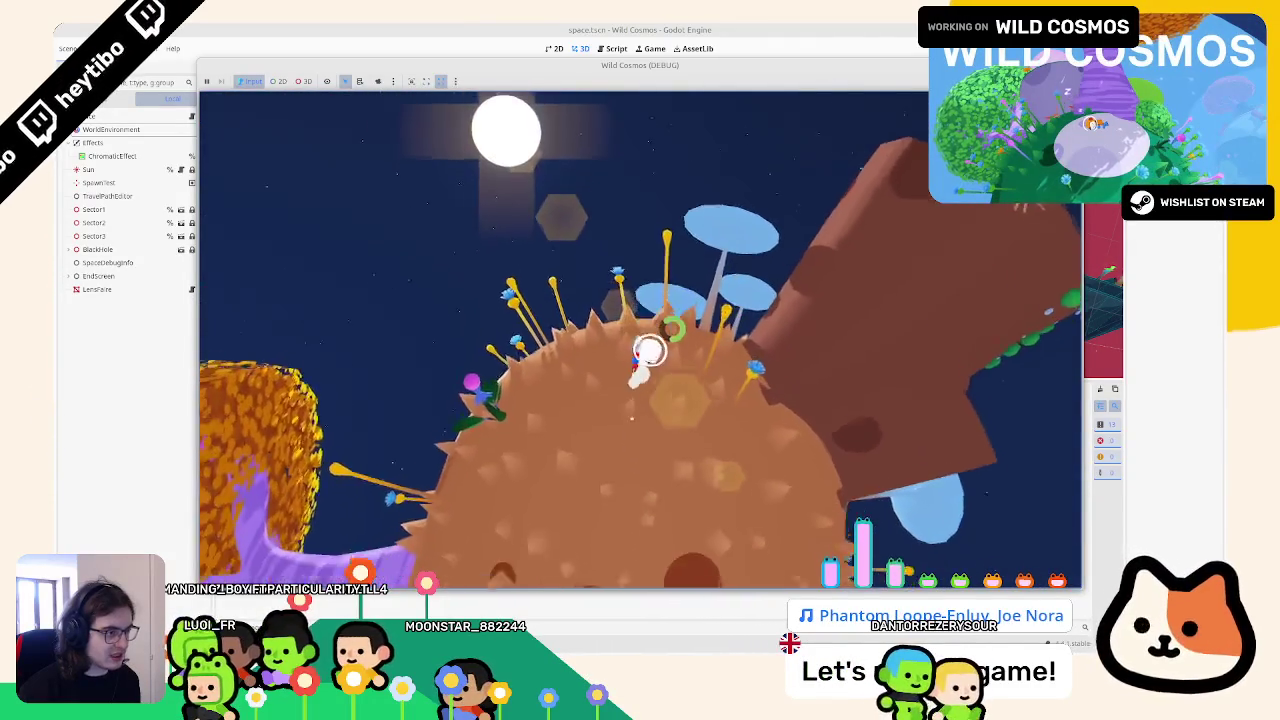
{"action": "key", "text": "w"}
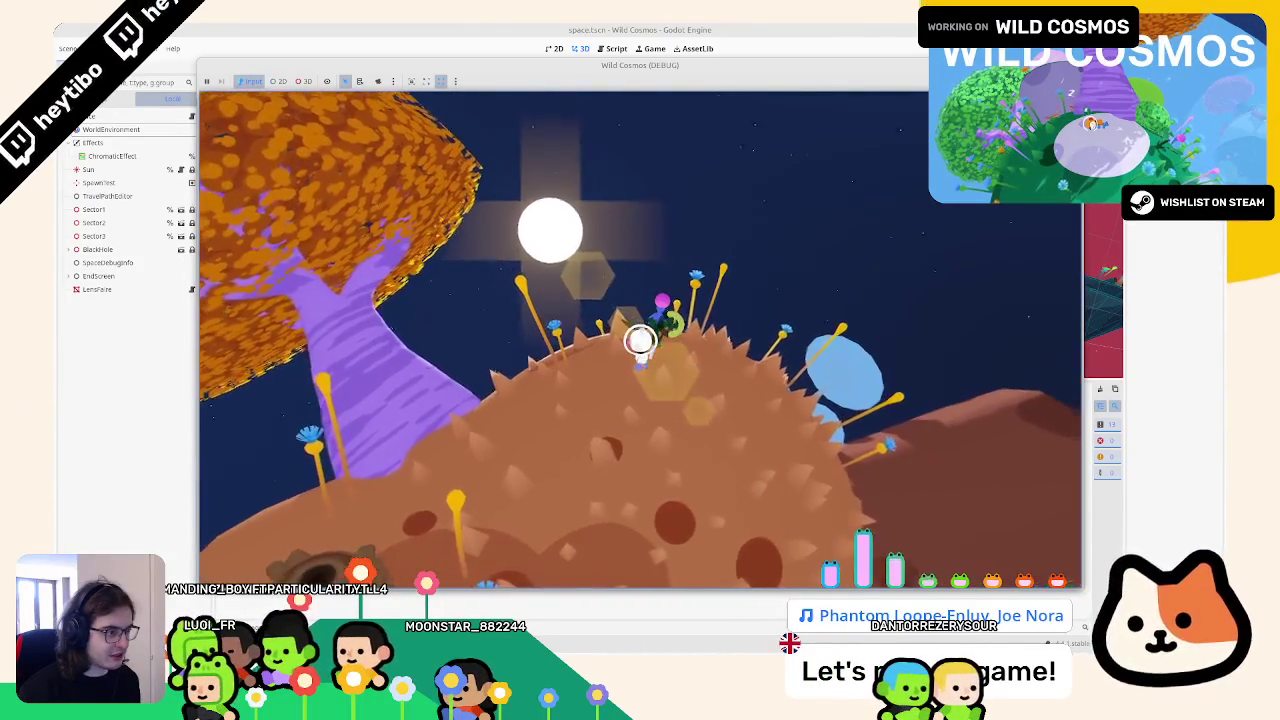
{"action": "key", "text": "w"}
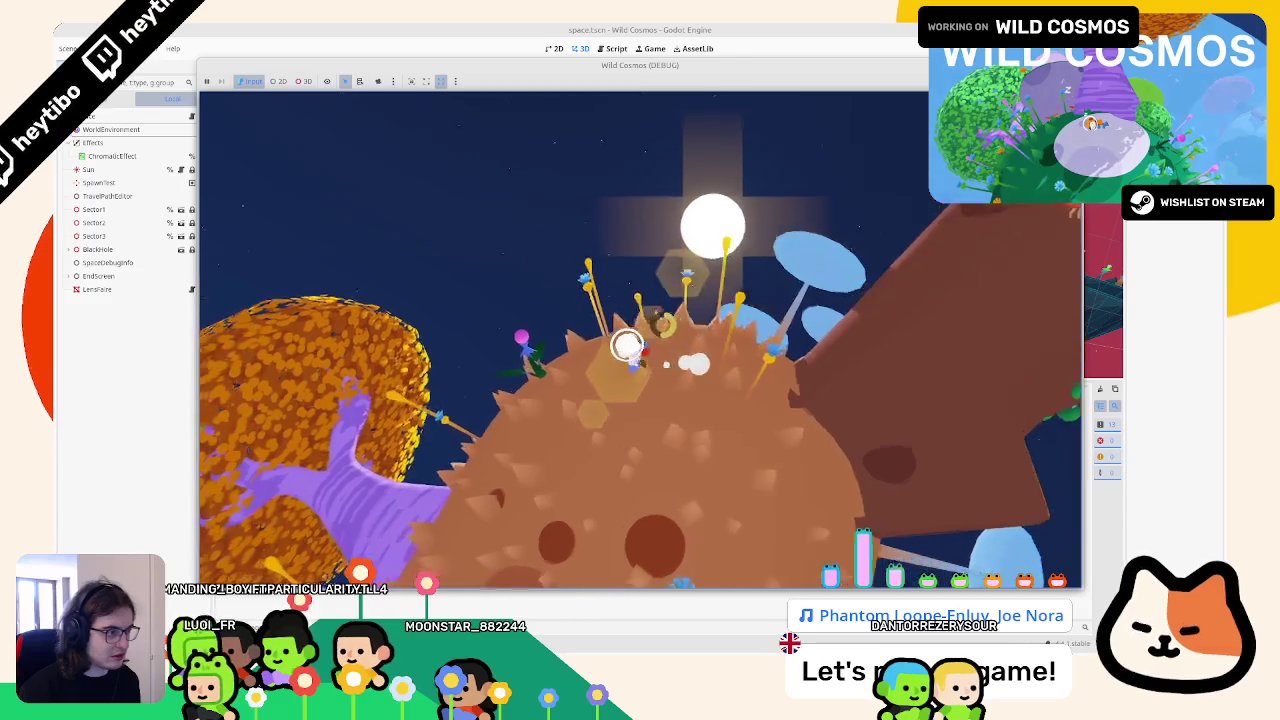
{"action": "key", "text": "w"}
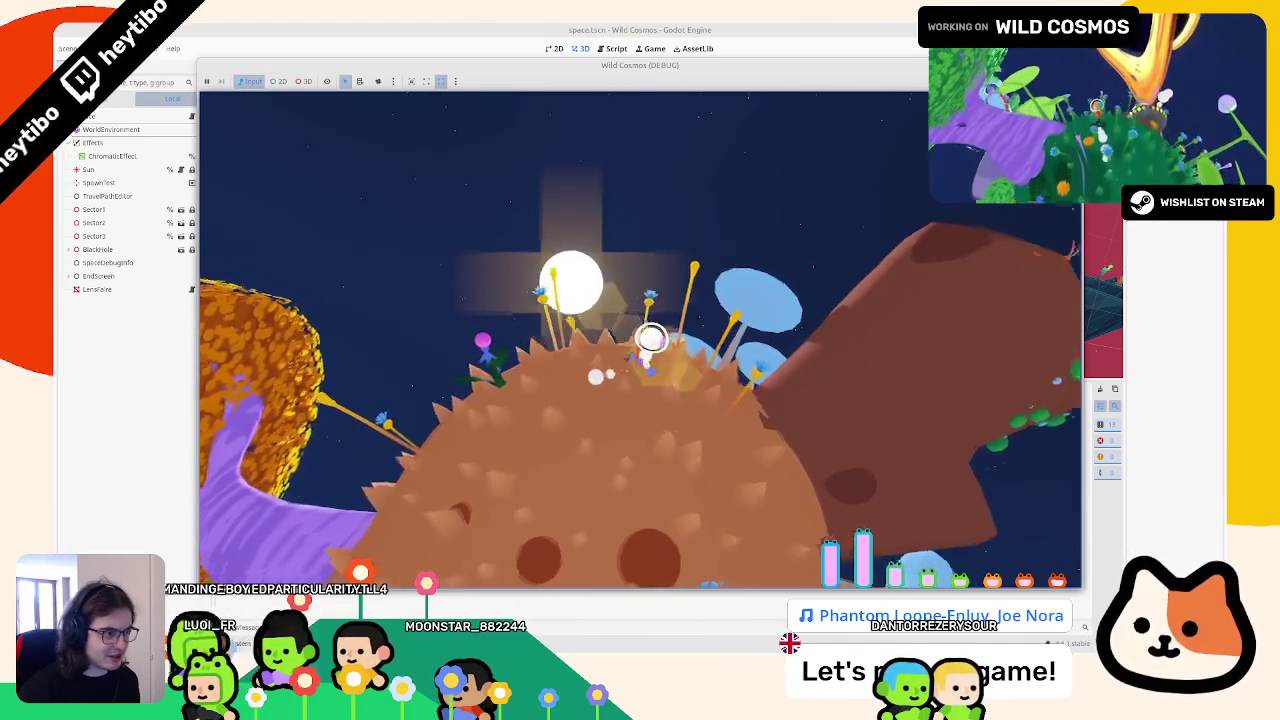
Step: Jump from the blue mushroom caps to the next planet and climb the mossy rock pillar, hiding and revealing the sun
{"action": "key", "text": "w"}
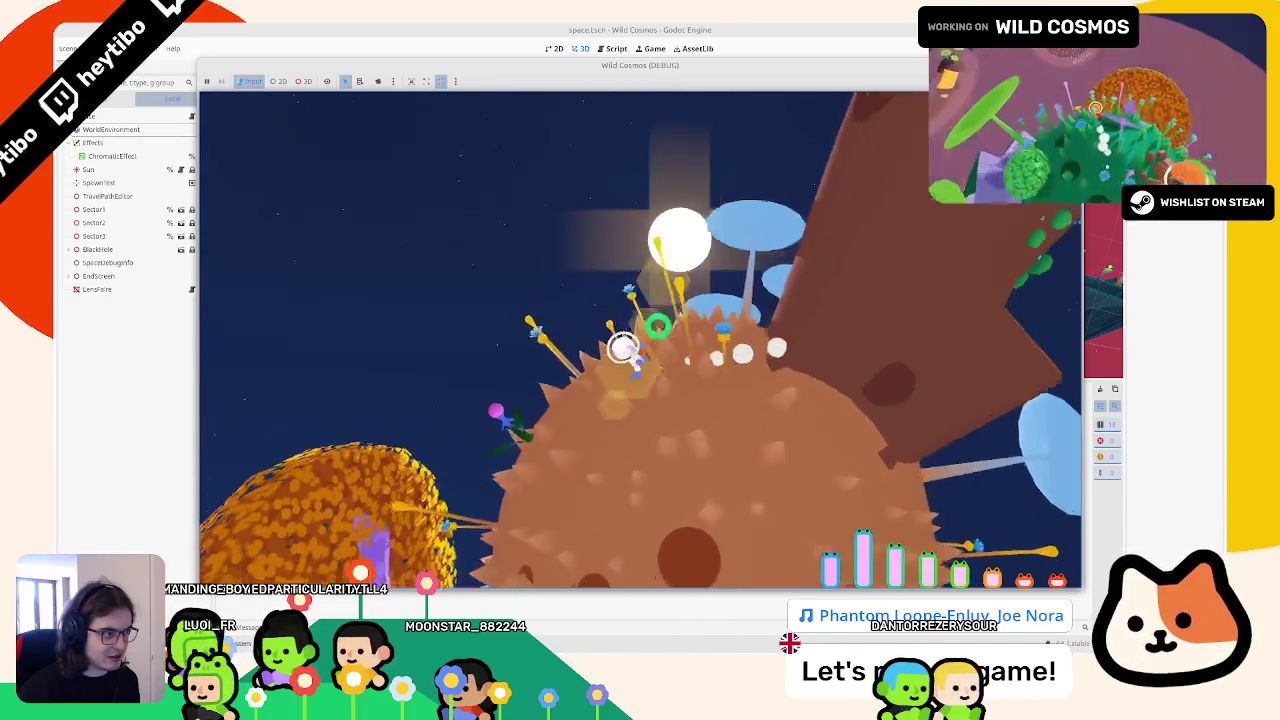
{"action": "key", "text": "w"}
{"action": "key", "text": "space"}
{"action": "key", "text": "w"}
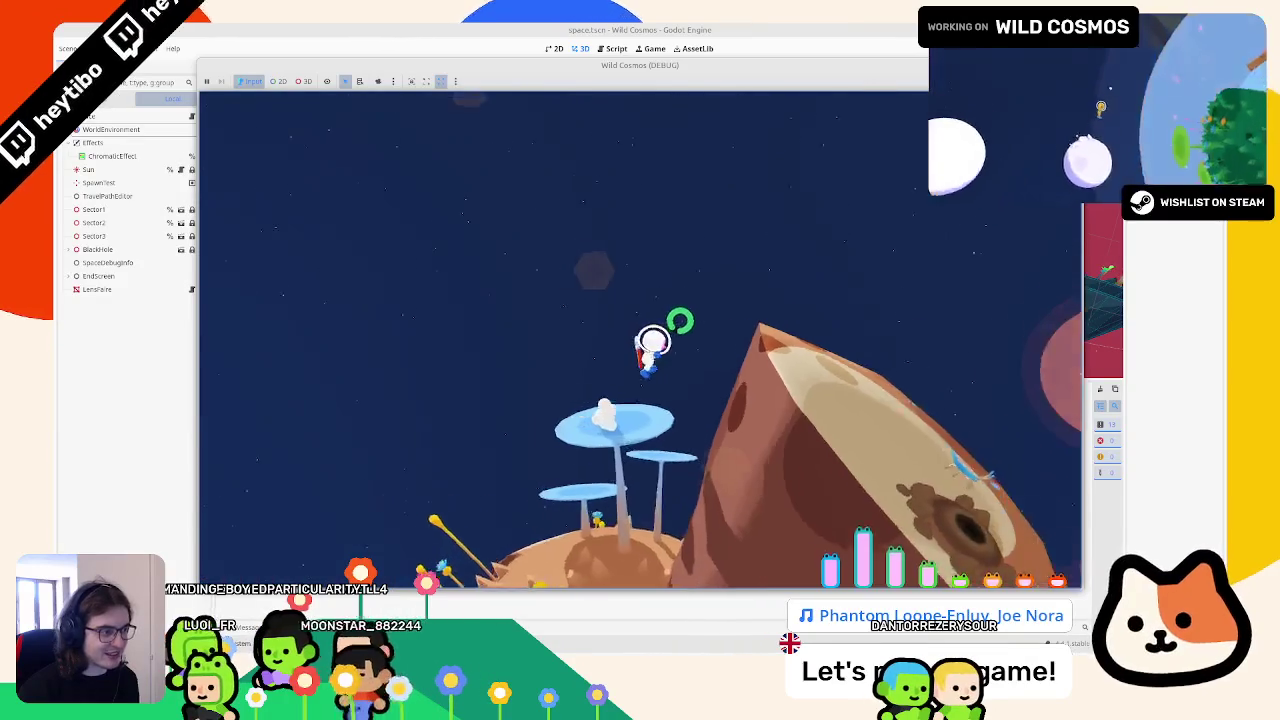
{"action": "key", "text": "w"}
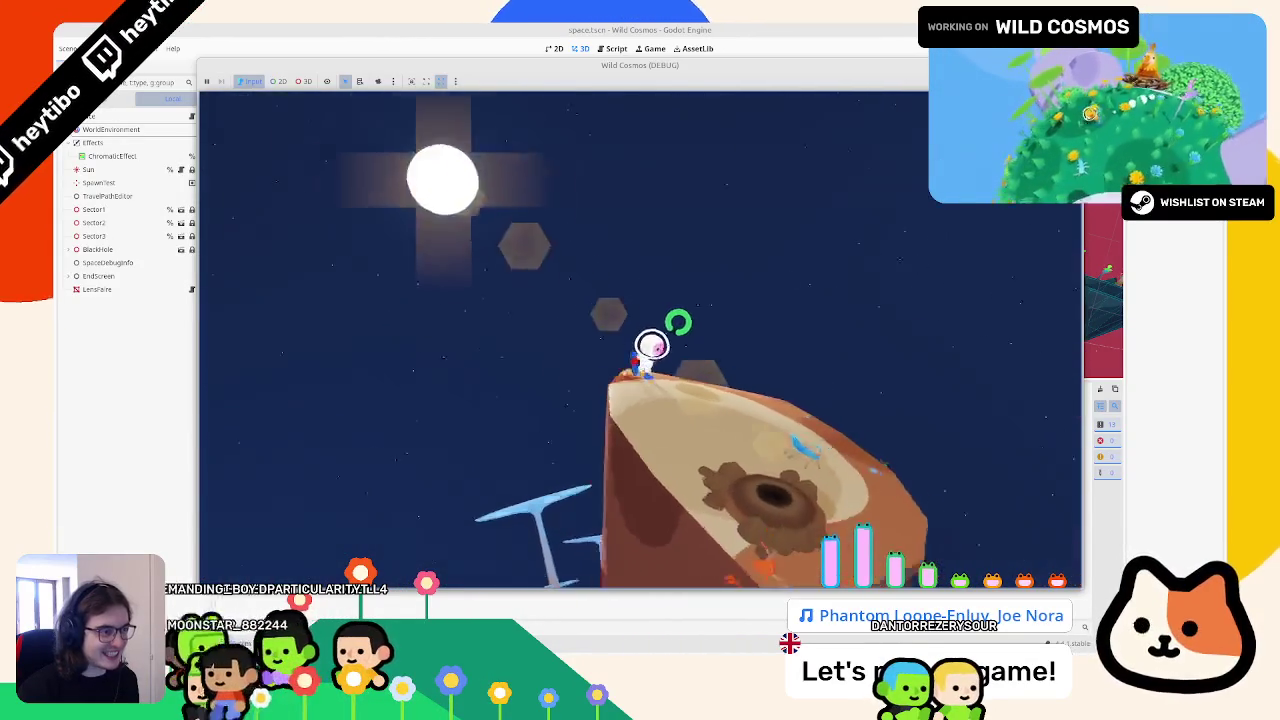
{"action": "key", "text": "w"}
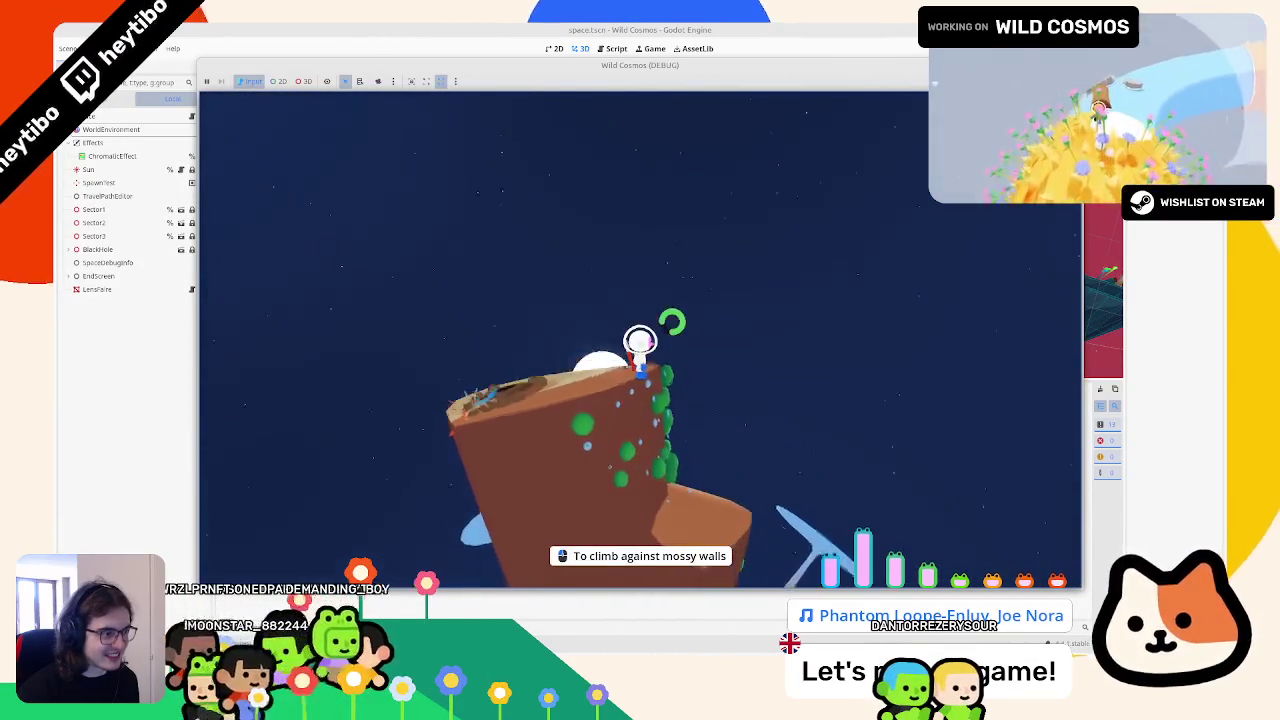
{"action": "key", "text": "w"}
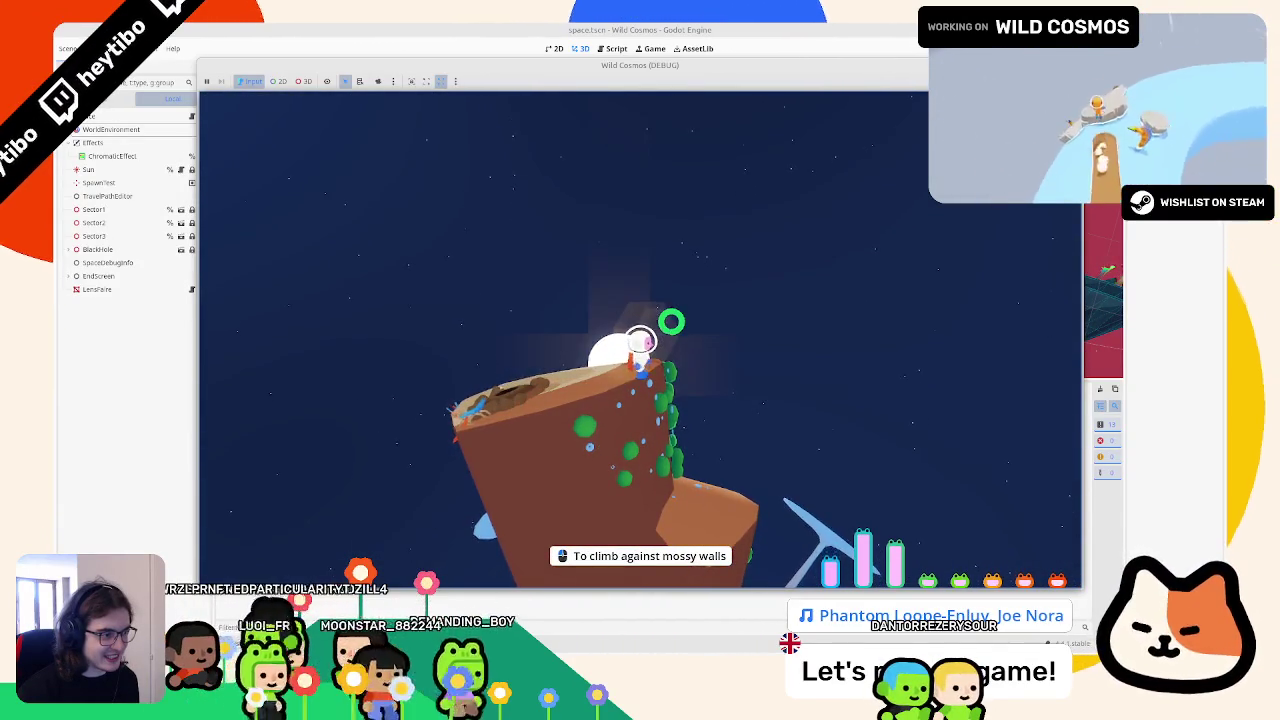
{"action": "key", "text": "w"}
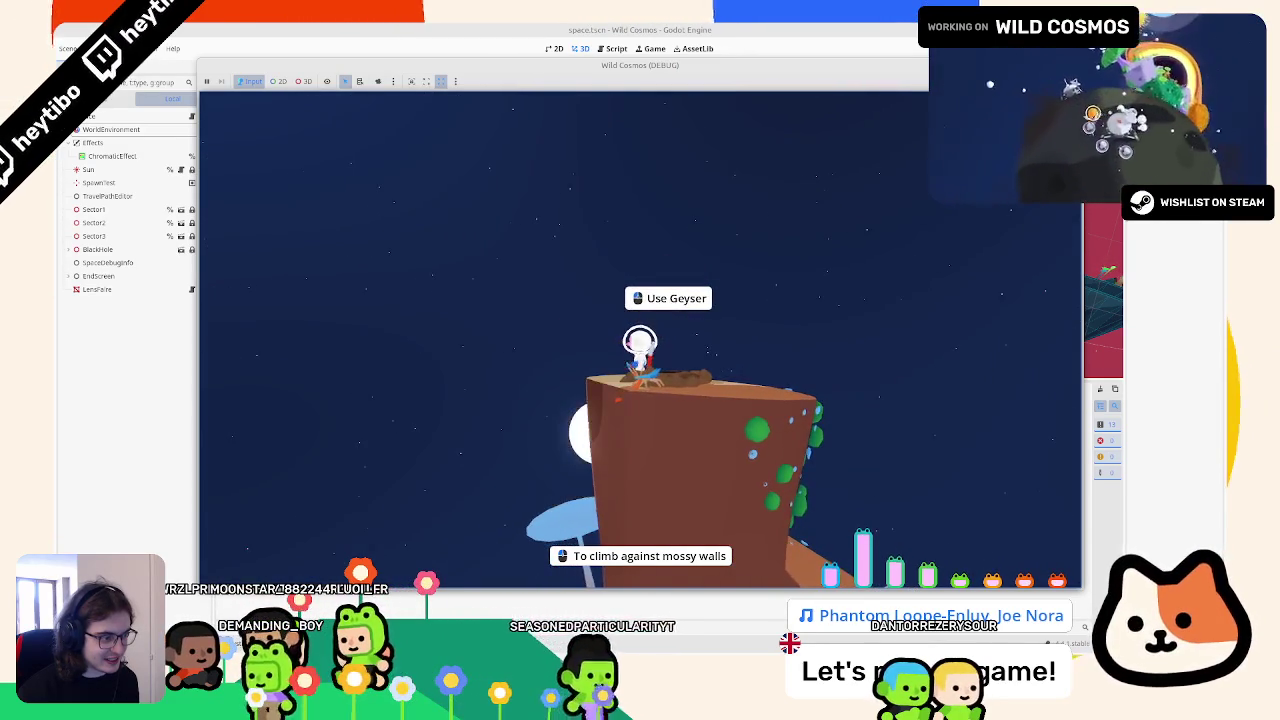
Step: Ride the geyser onto a mushroom cap, then jump past the sun to land facing it
{"action": "key", "text": "space"}
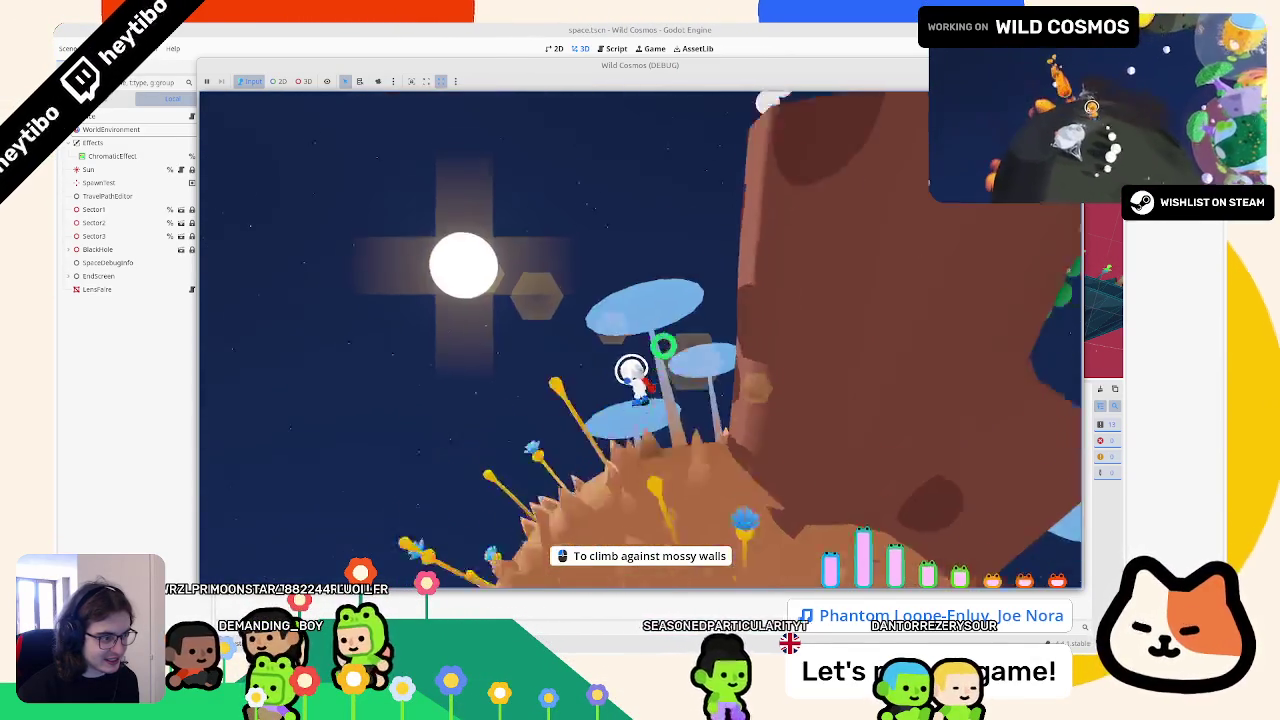
{"action": "key", "text": "space"}
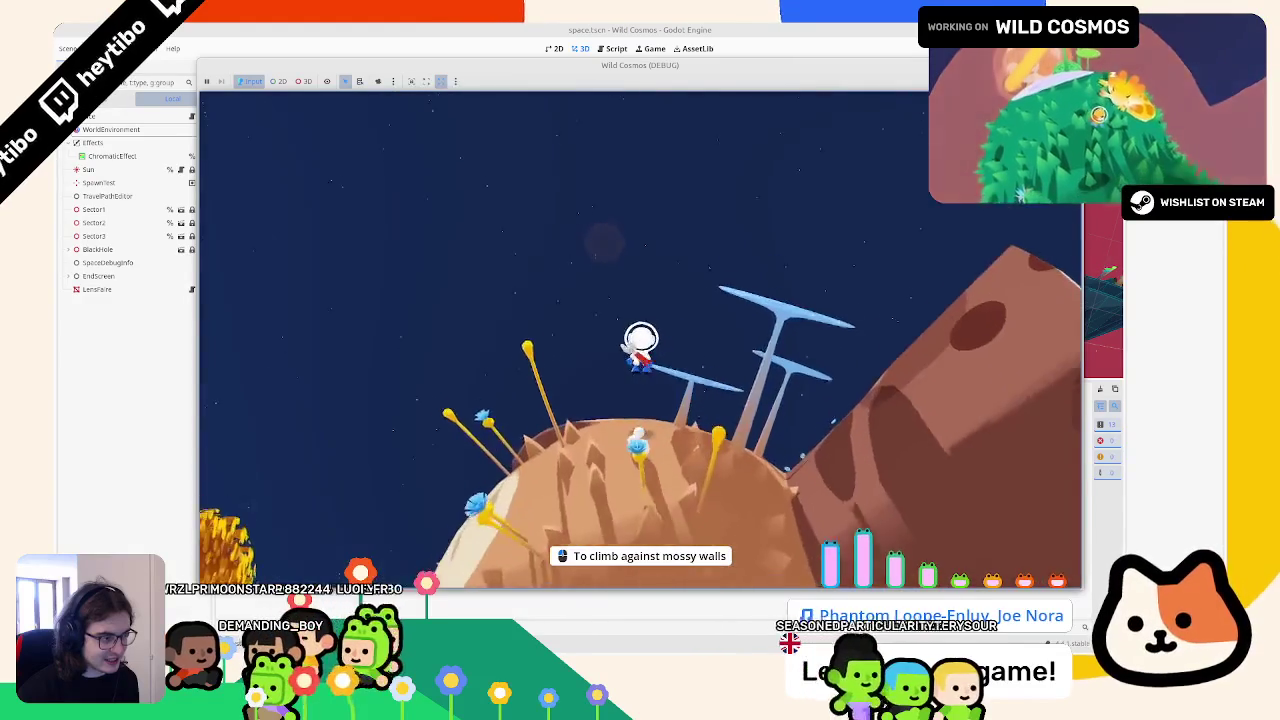
{"action": "key", "text": "d"}
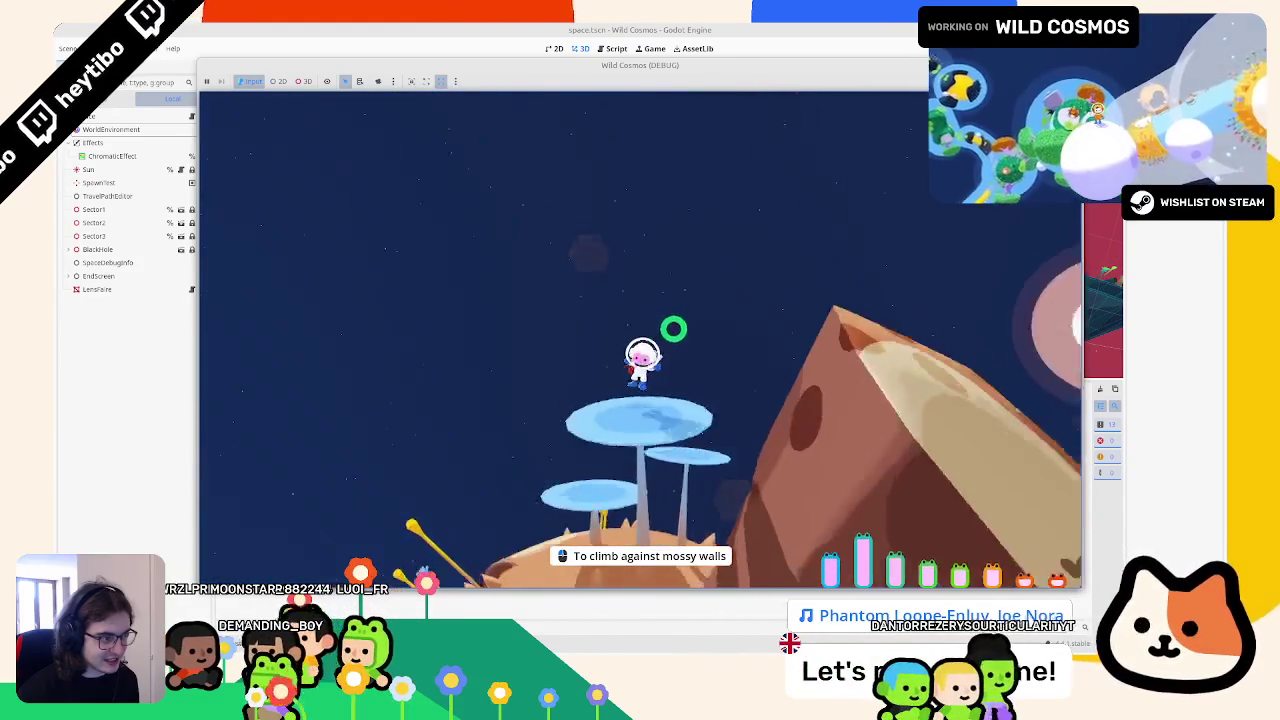
{"action": "key", "text": "d"}
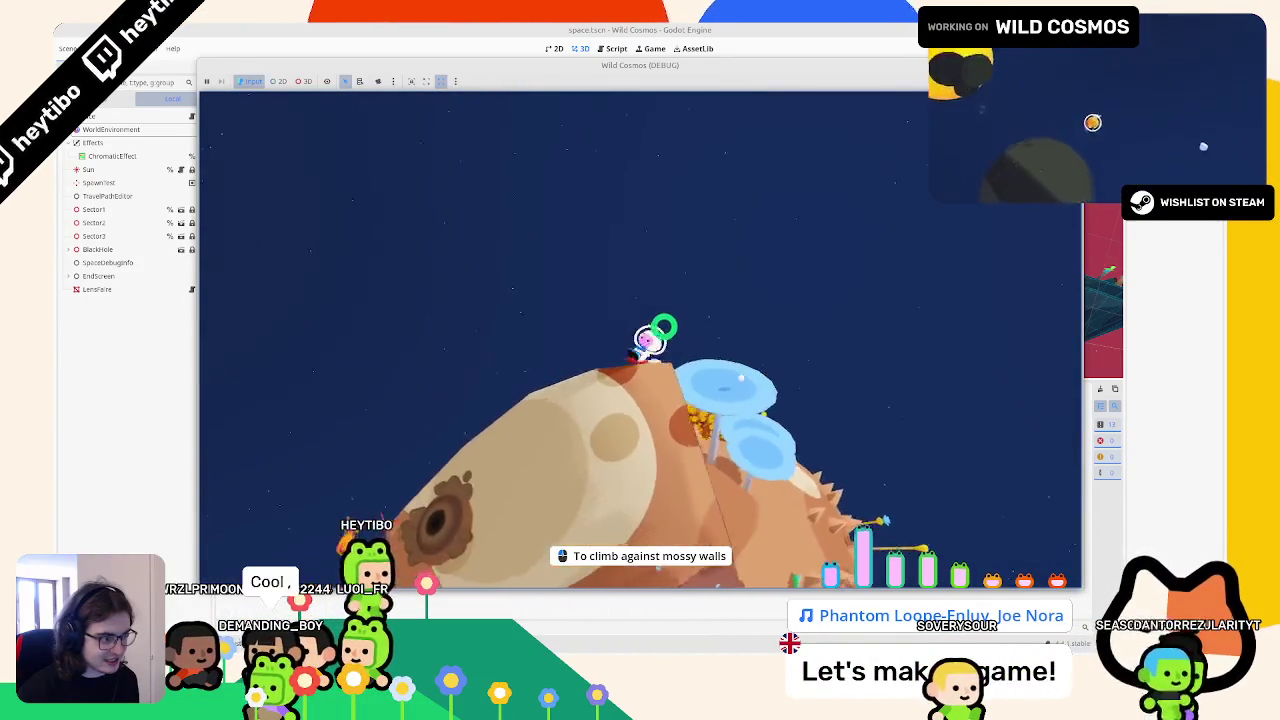
{"action": "key", "text": "d"}
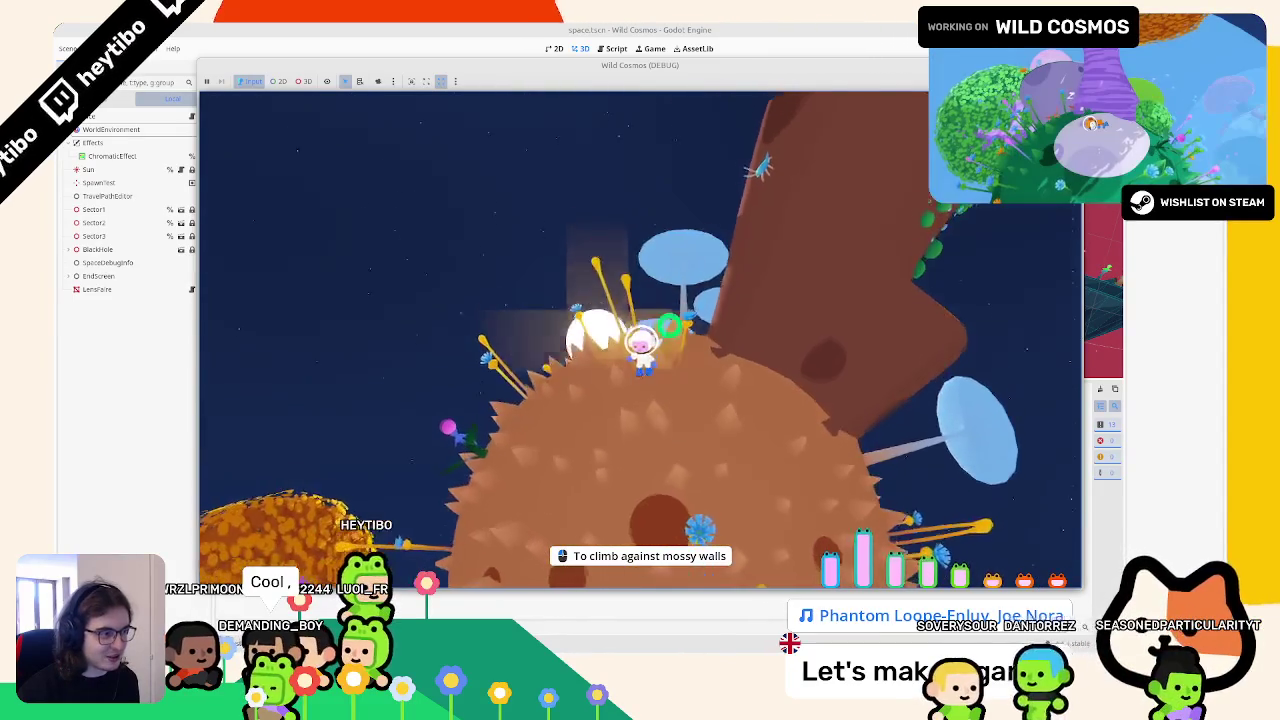
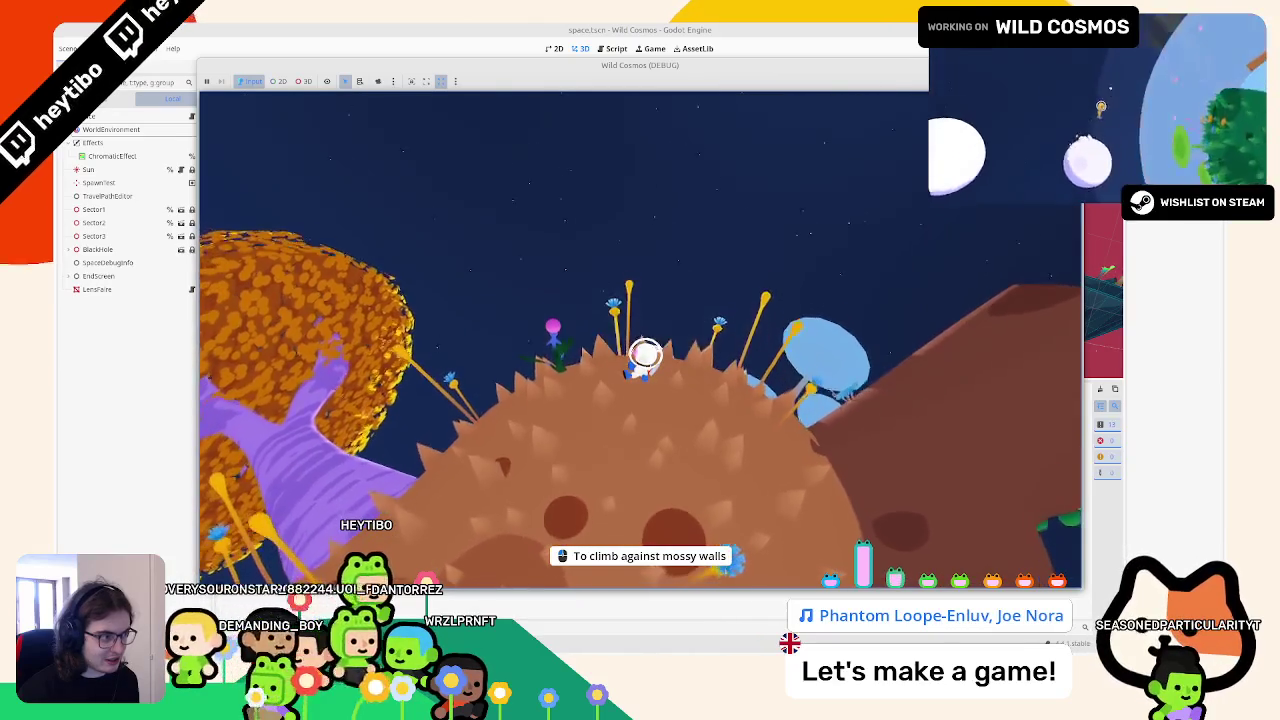
Step: Stop the game and review the offsets array and occlusion loop in lens_flare.gdshader
{"action": "key", "text": "F8"}
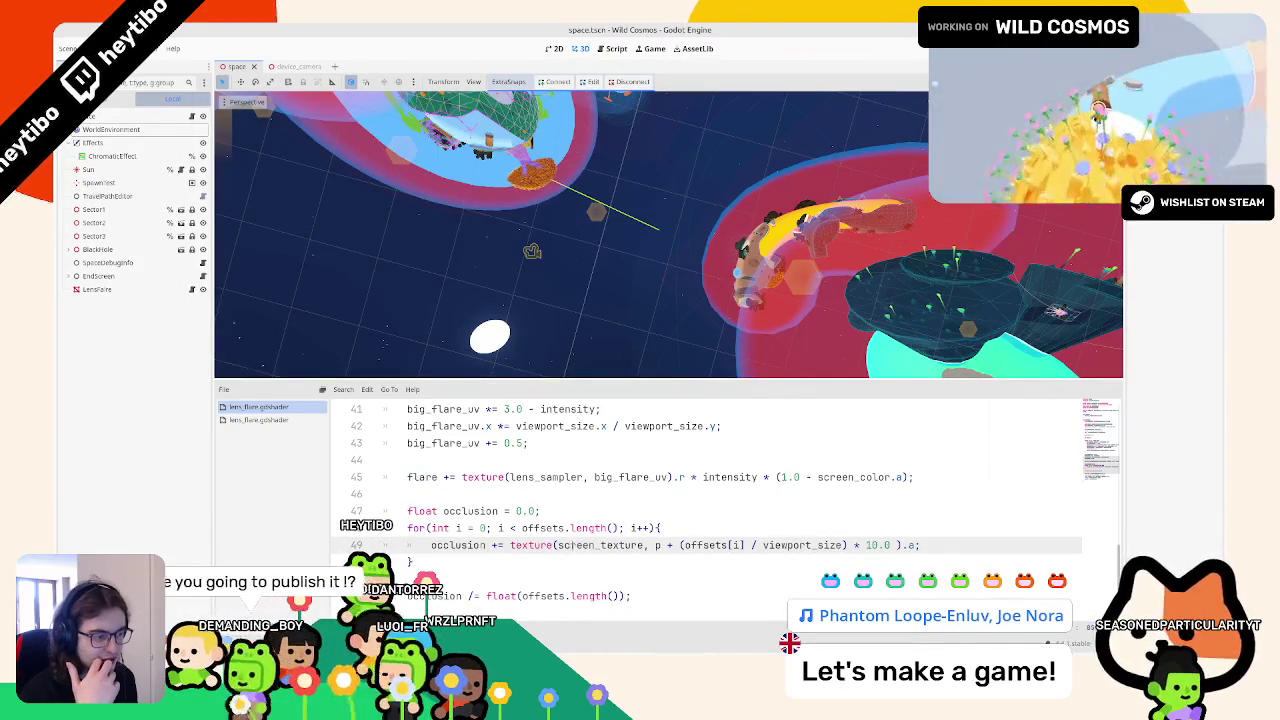
{"action": "double_click", "coordinate": [543, 527]}
{"action": "scroll", "coordinate": [550, 527], "scroll_direction": "up", "scroll_amount": 13}
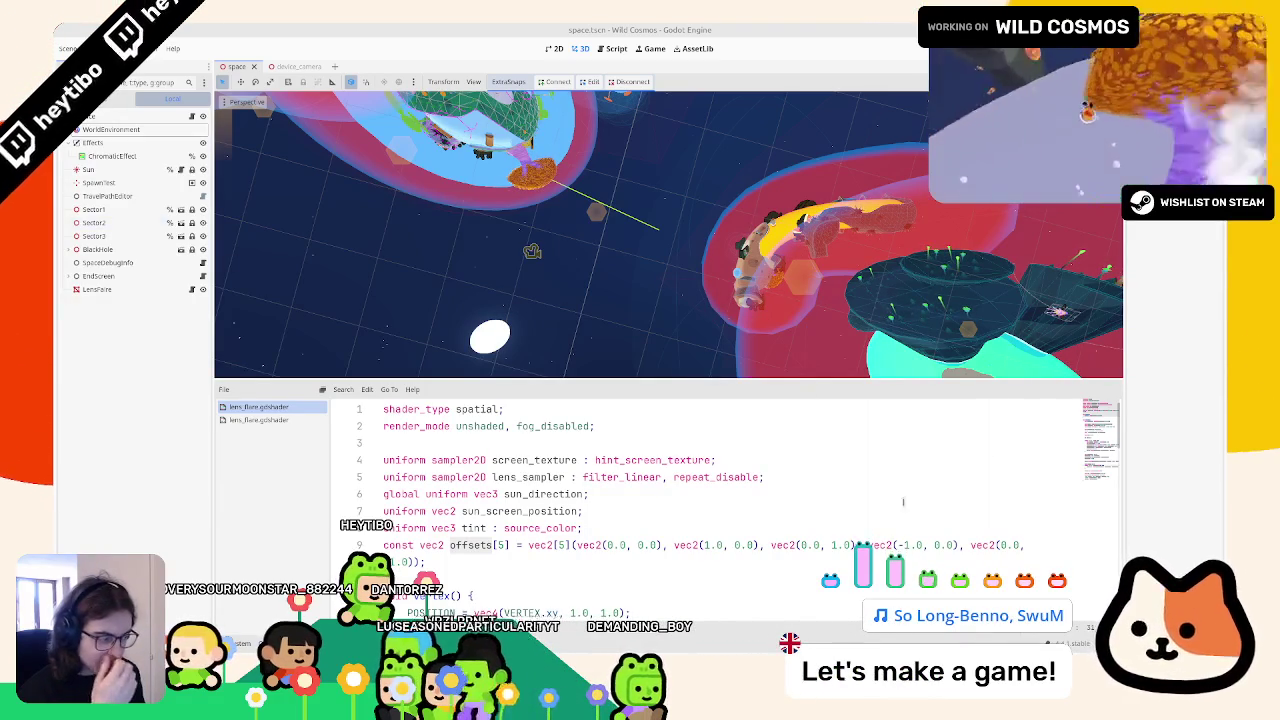
{"action": "left_click", "coordinate": [500, 545]}
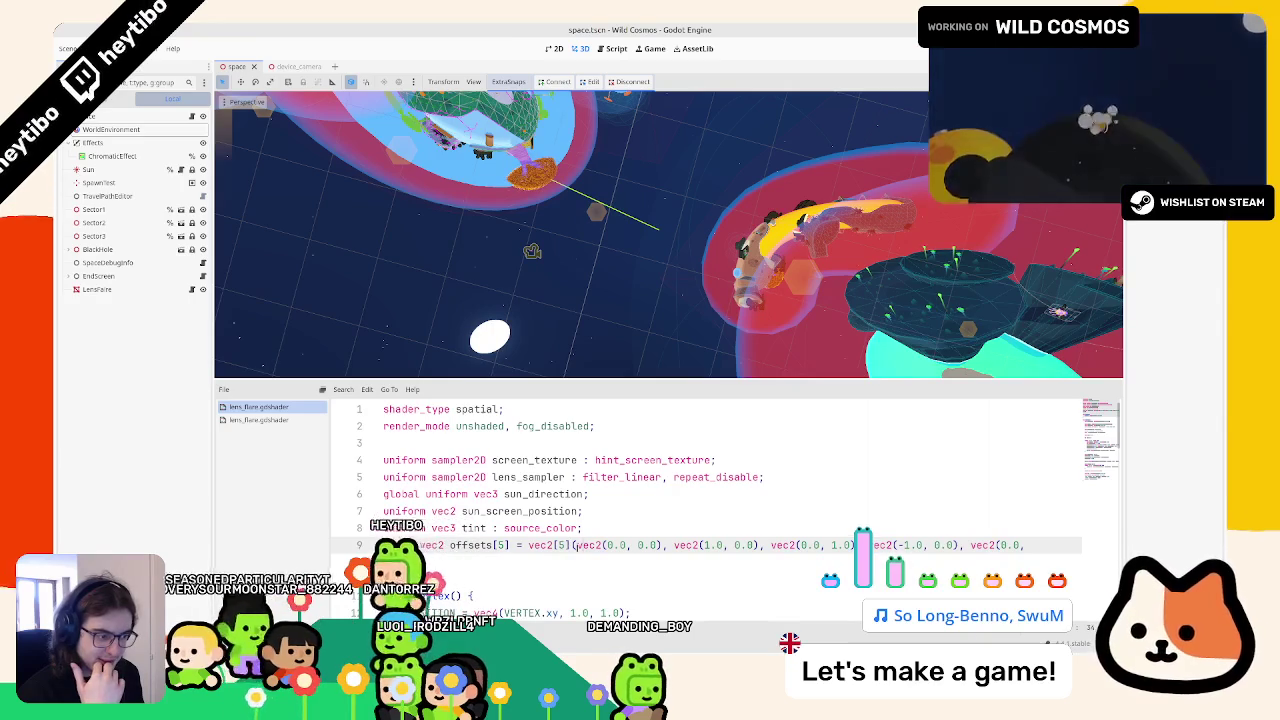
{"action": "left_click_drag", "start_coordinate": [576, 545], "coordinate": [581, 560]}
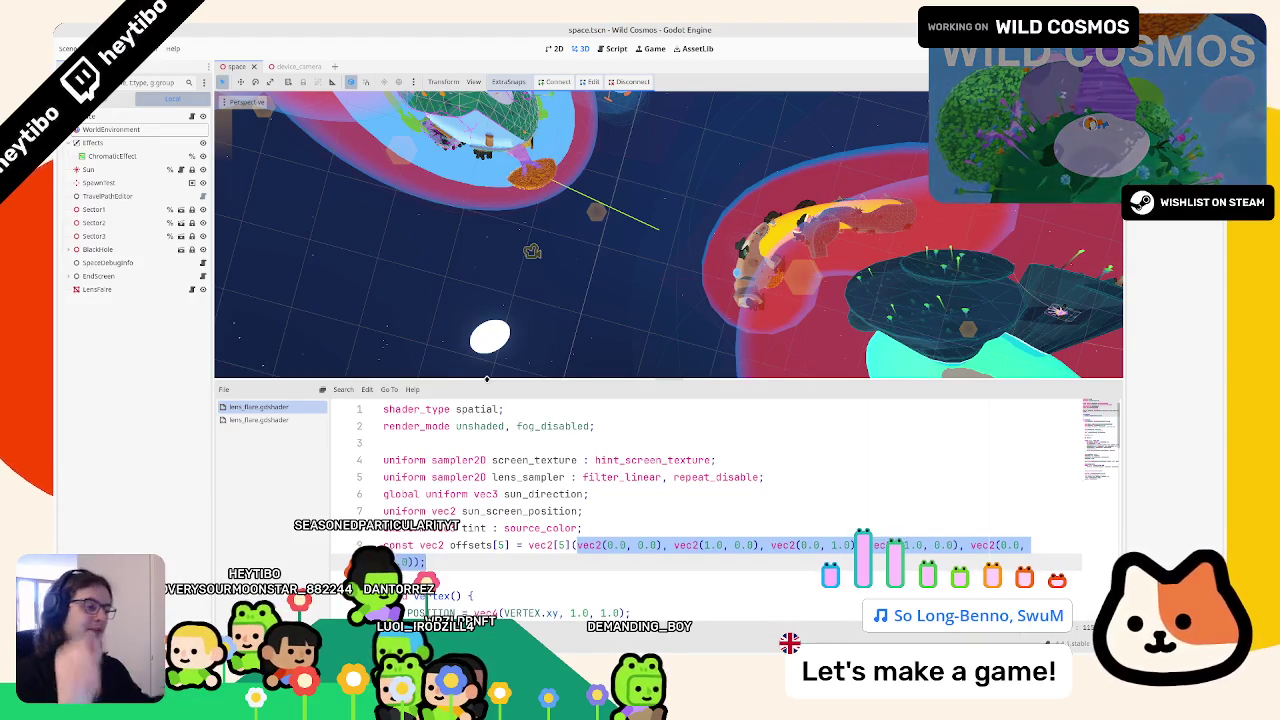
{"action": "left_click", "coordinate": [808, 545]}
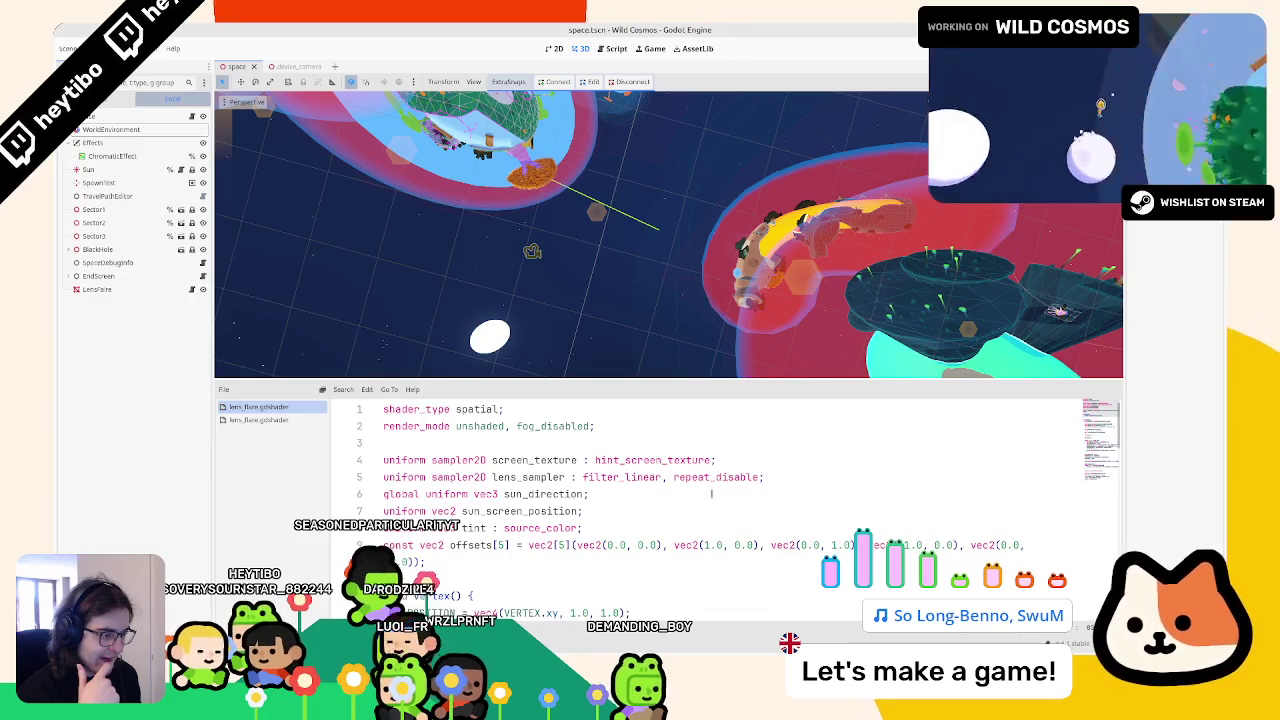
{"action": "scroll", "coordinate": [711, 493], "scroll_direction": "down", "scroll_amount": 15}
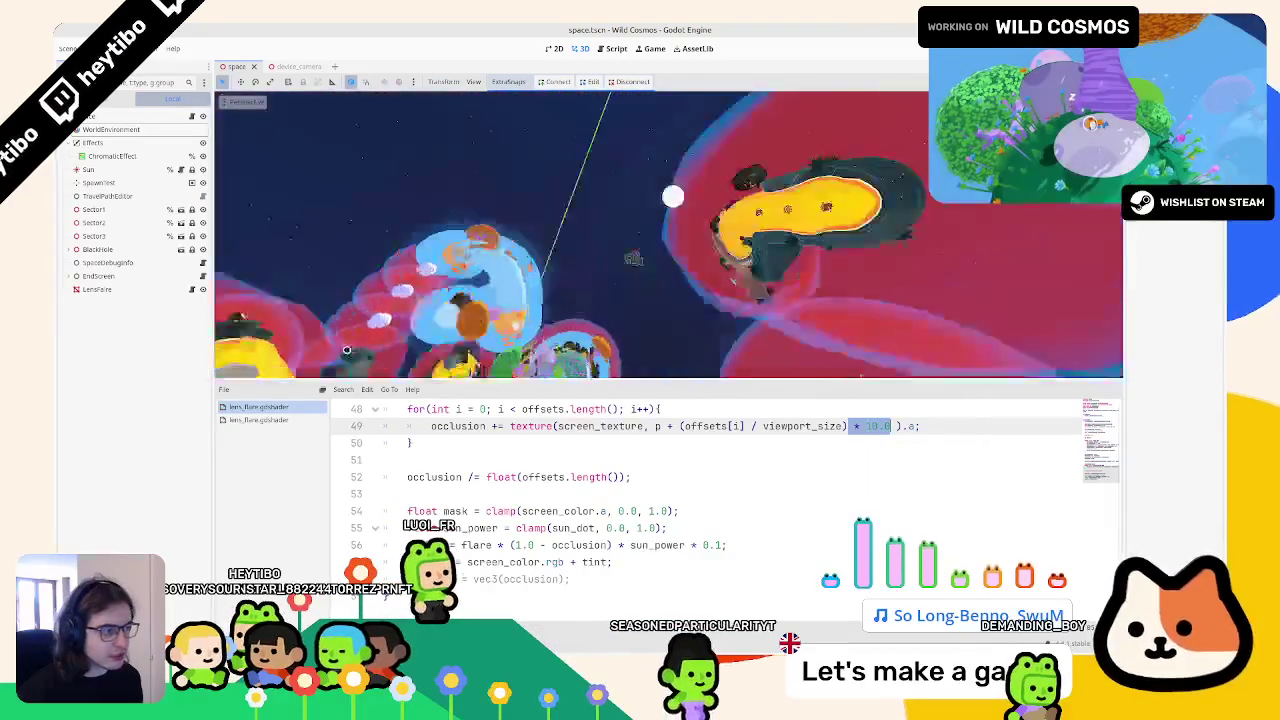
Step: Tint the LensFlare node purple, then save and launch the game
{"action": "left_click", "coordinate": [124, 287]}
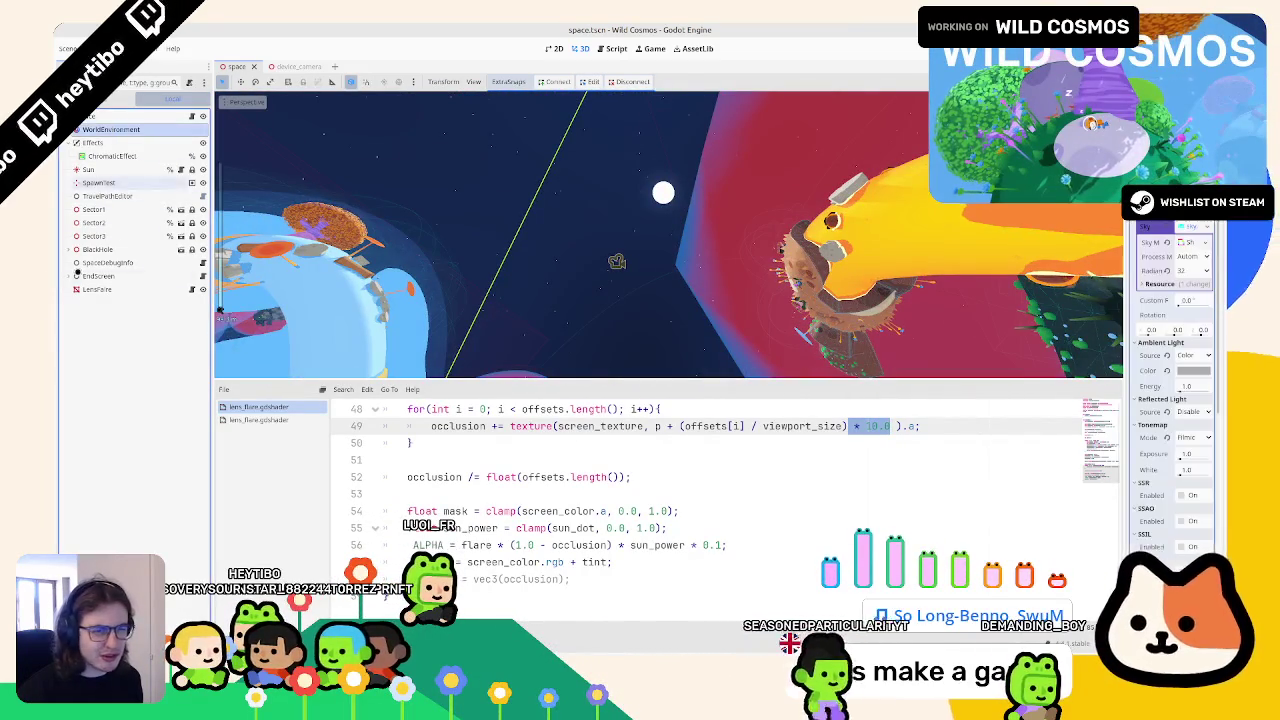
{"action": "left_click", "coordinate": [1189, 396]}
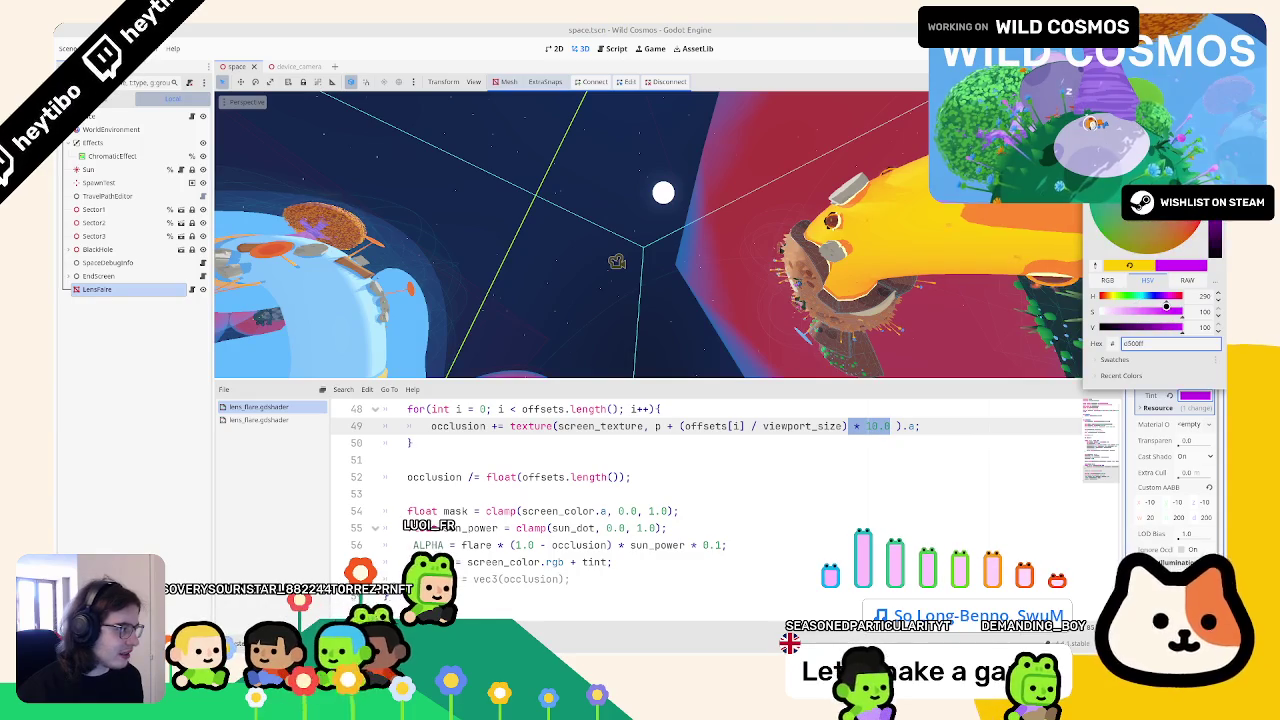
{"action": "left_click", "coordinate": [680, 275]}
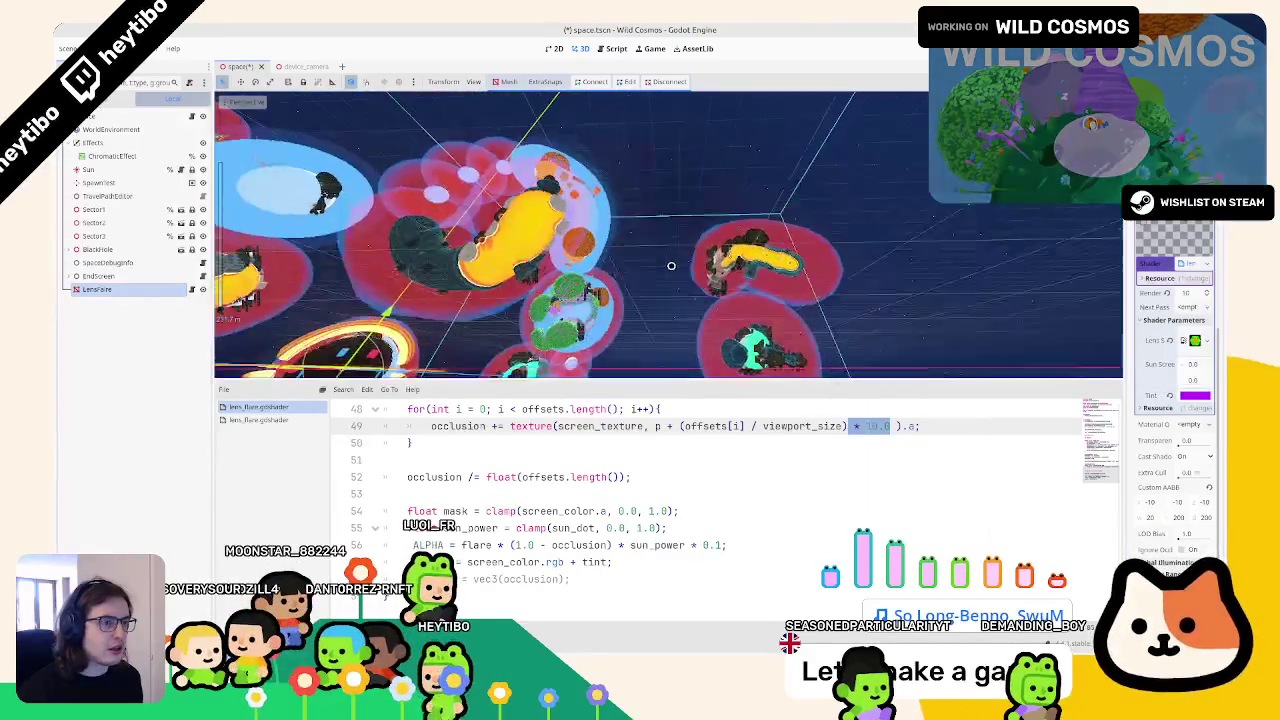
{"action": "key", "text": "F5"}
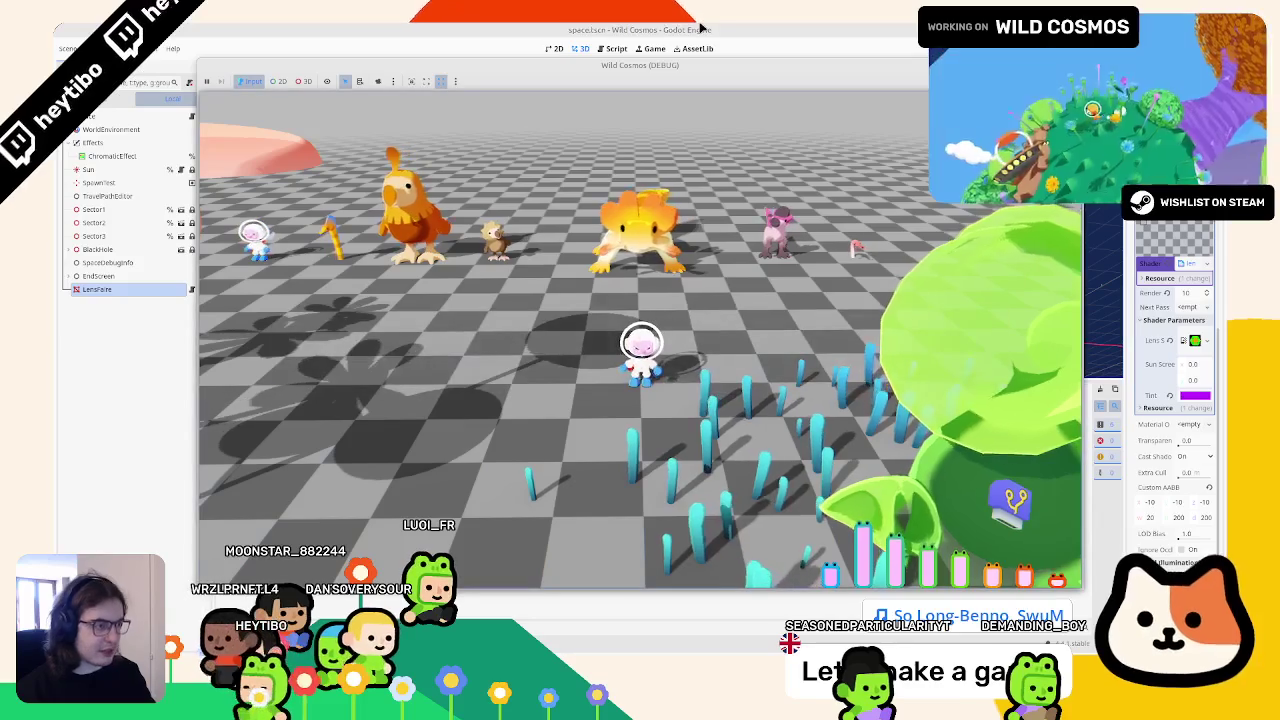
Step: Restart the game in the space scene and move its window up and left
{"action": "key", "text": "F8"}
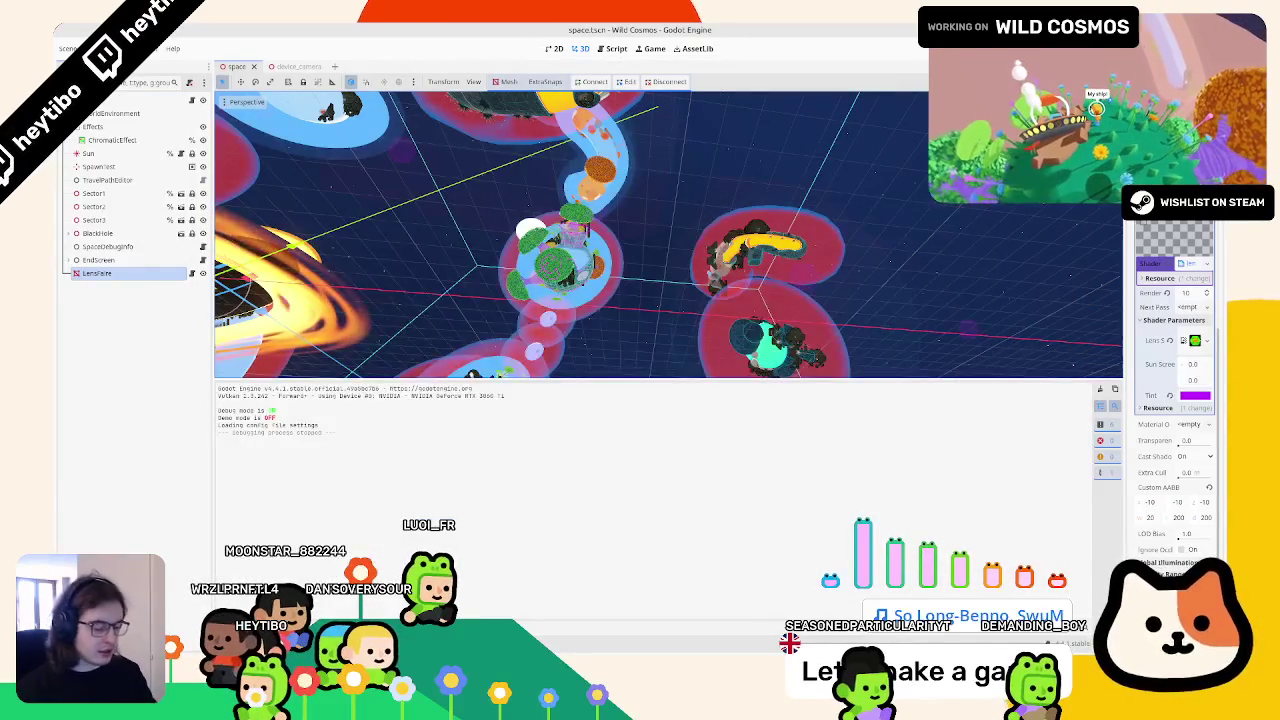
{"action": "key", "text": "ctrl+shift+o"}
{"action": "key", "text": "Return"}
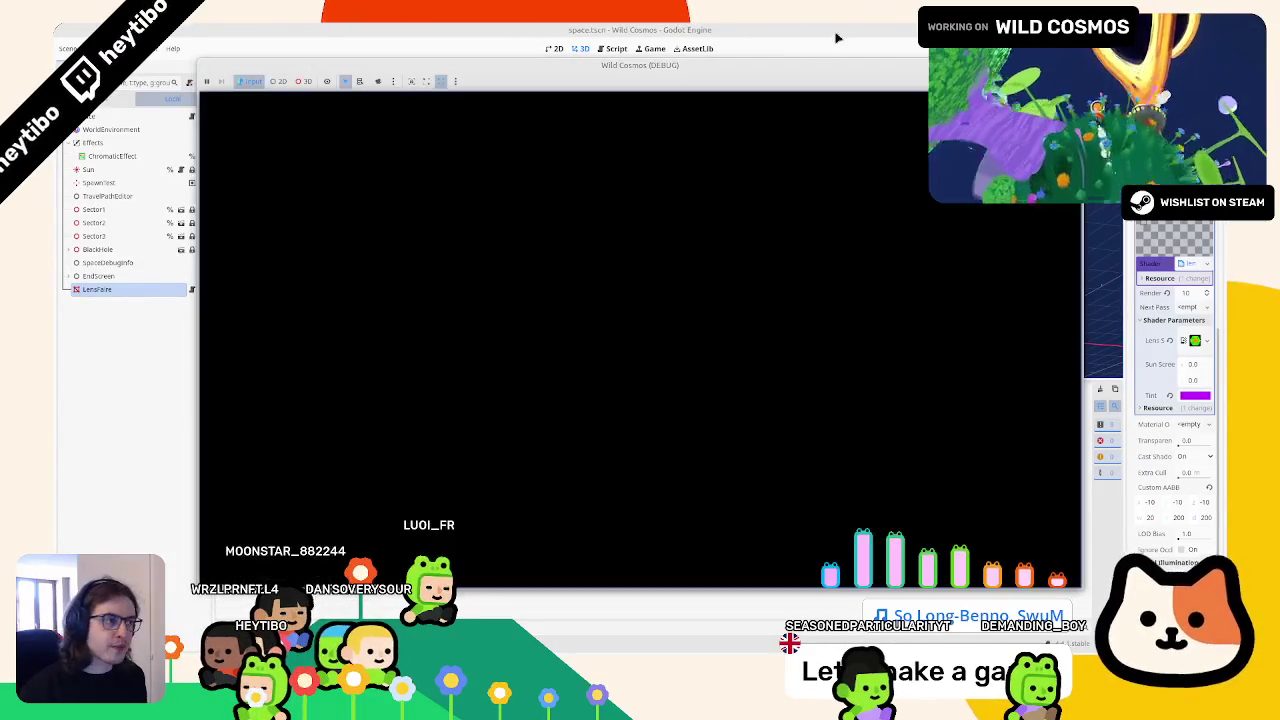
{"action": "right_click", "coordinate": [809, 68]}
{"action": "left_click", "coordinate": [828, 147]}
{"action": "left_click_drag", "start_coordinate": [818, 65], "coordinate": [735, 52]}
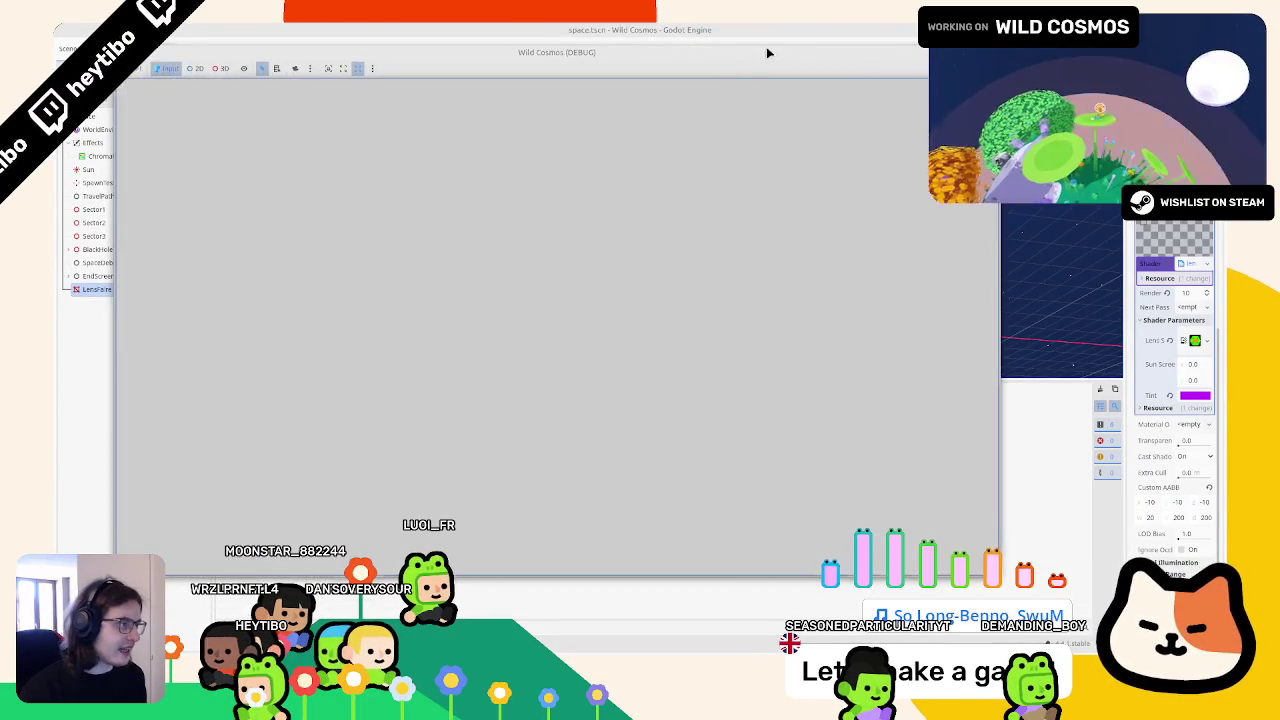
{"action": "right_click", "coordinate": [768, 52]}
{"action": "left_click", "coordinate": [828, 147]}
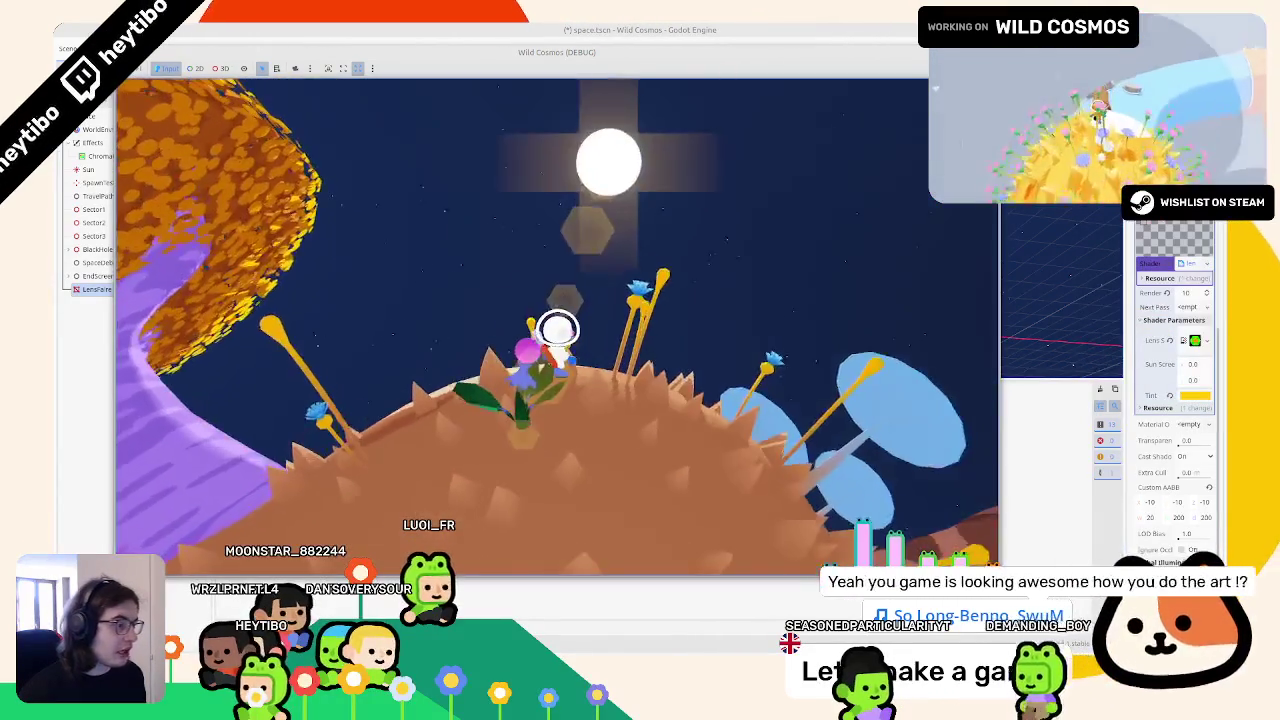
Step: Pause the game and change the LensFlare tint from yellow to purple
{"action": "key", "text": "Escape"}
{"action": "left_click", "coordinate": [1190, 397]}
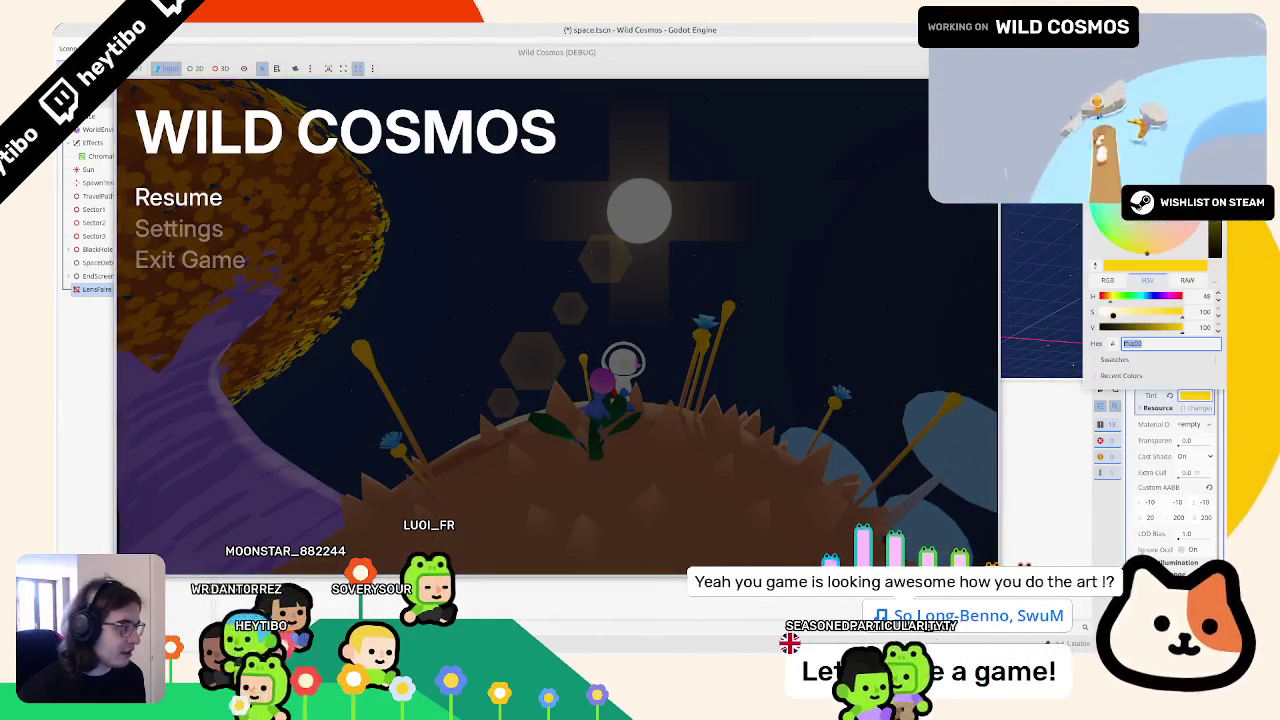
{"action": "key", "text": "Escape"}
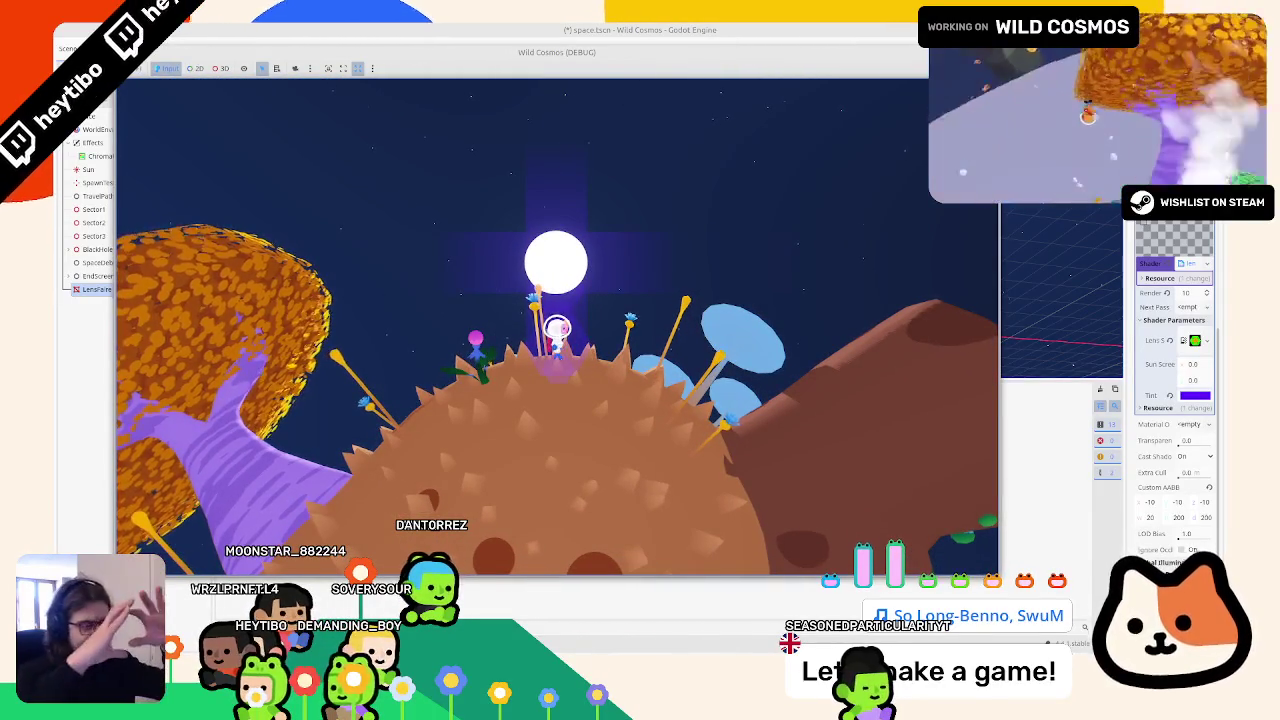
{"action": "key", "text": "Escape"}
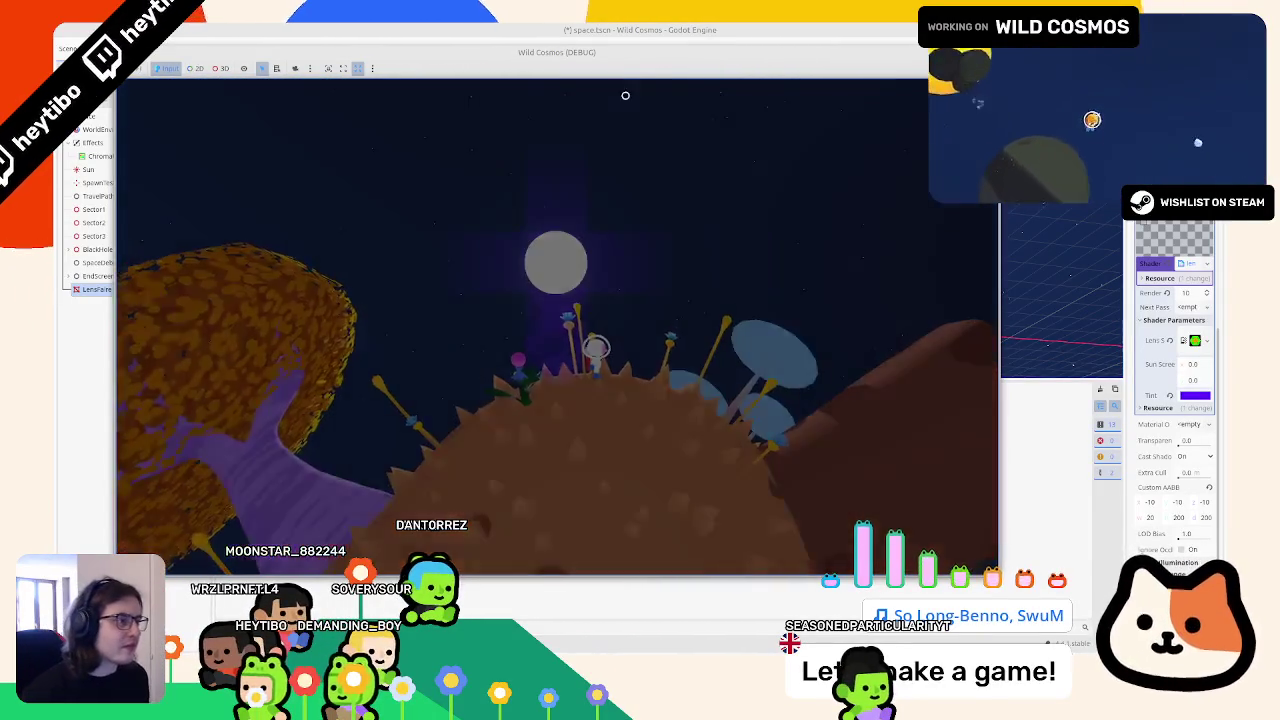
Step: Try a yellow LensFlare tint, then a purple one
{"action": "right_click", "coordinate": [652, 61]}
{"action": "left_click", "coordinate": [1195, 395]}
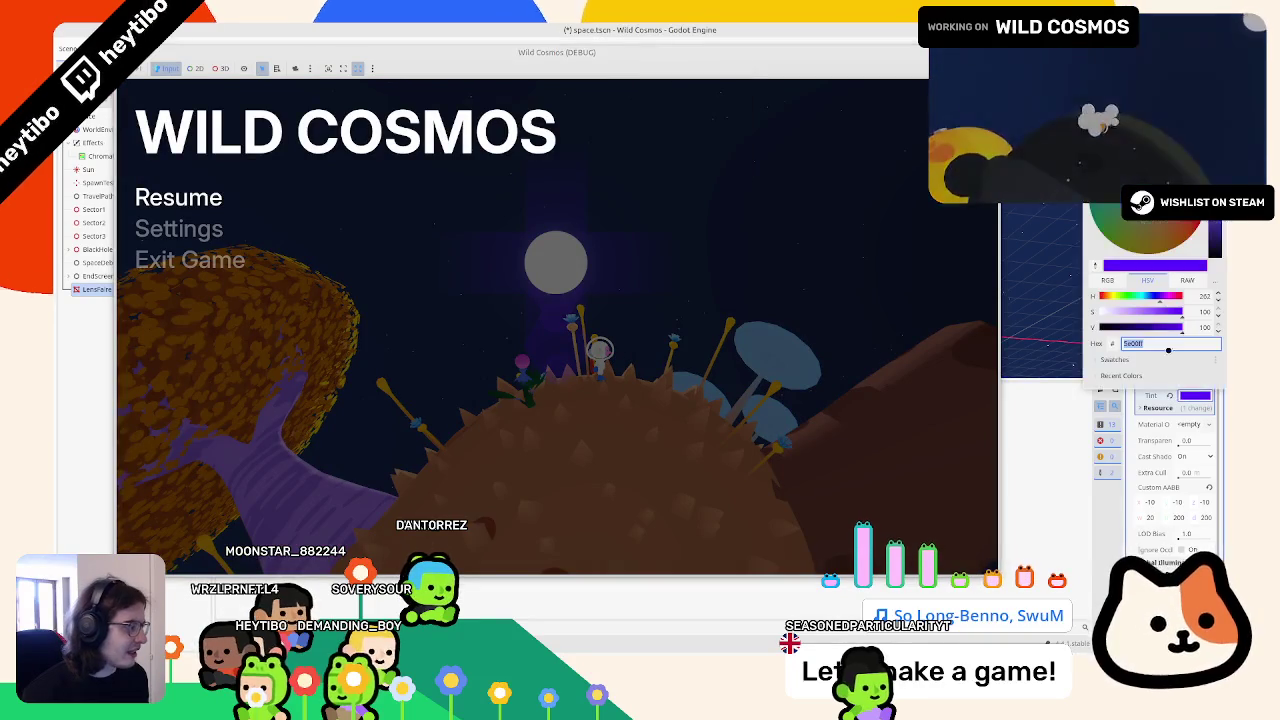
{"action": "left_click", "coordinate": [786, 300]}
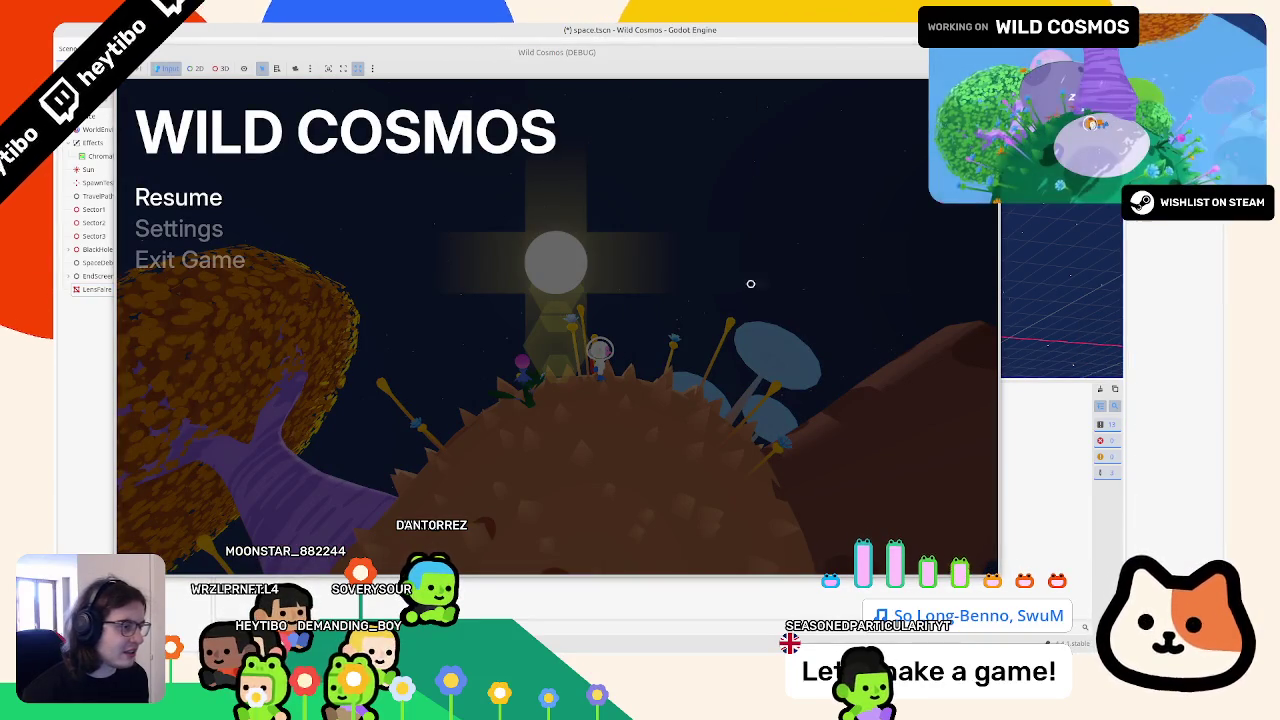
{"action": "left_click", "coordinate": [92, 288]}
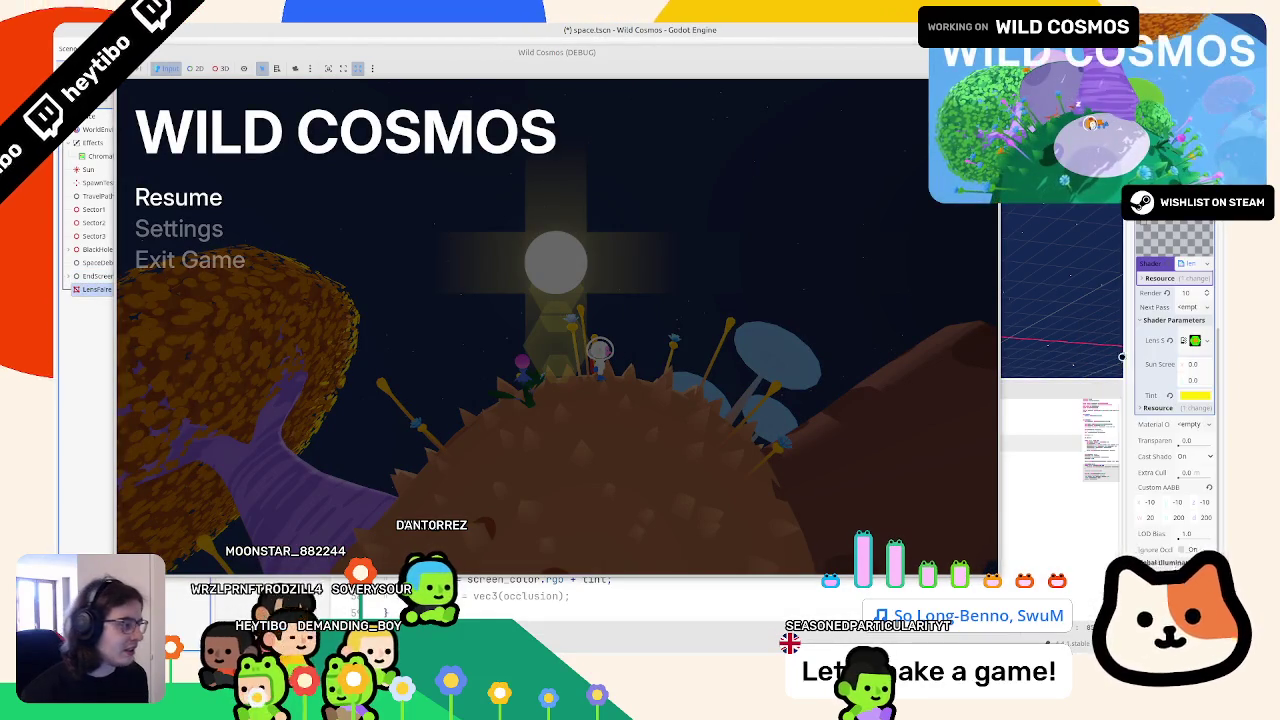
{"action": "left_click", "coordinate": [1192, 394]}
{"action": "left_click", "coordinate": [734, 310]}
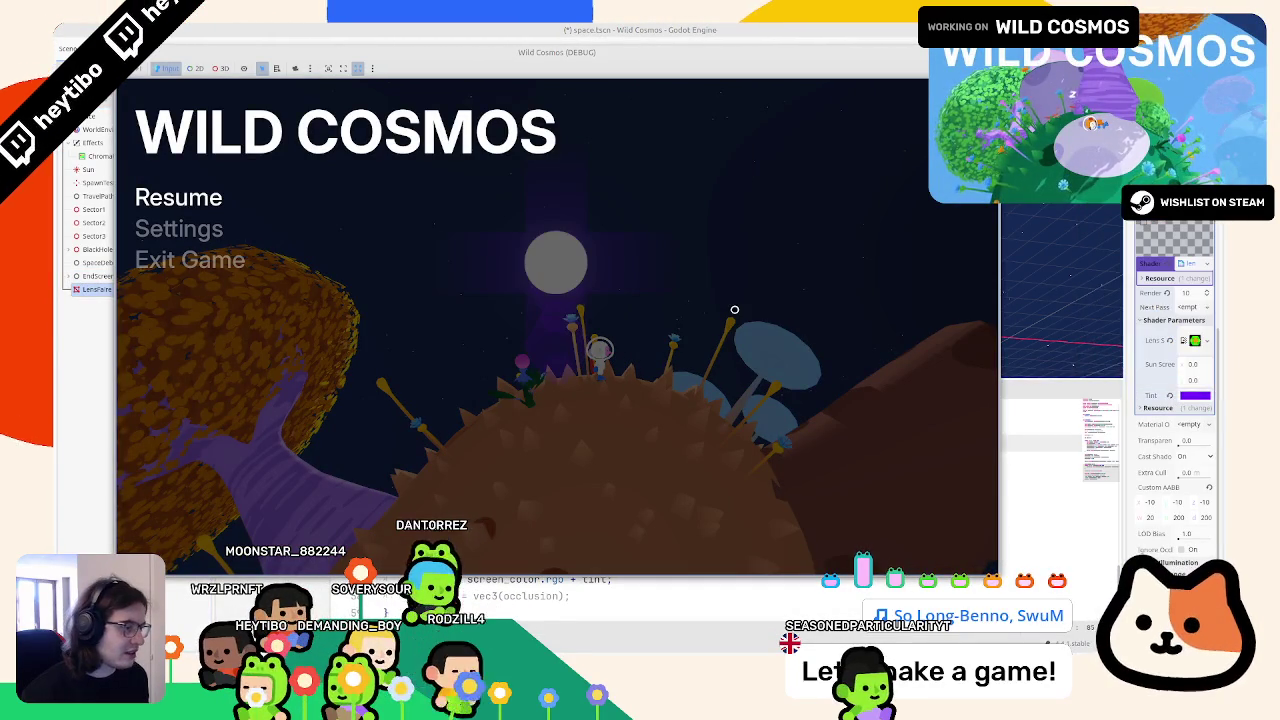
Step: Shift the tint through yellow to orange and resume the game
{"action": "left_click", "coordinate": [1195, 395]}
{"action": "left_click", "coordinate": [1113, 297]}
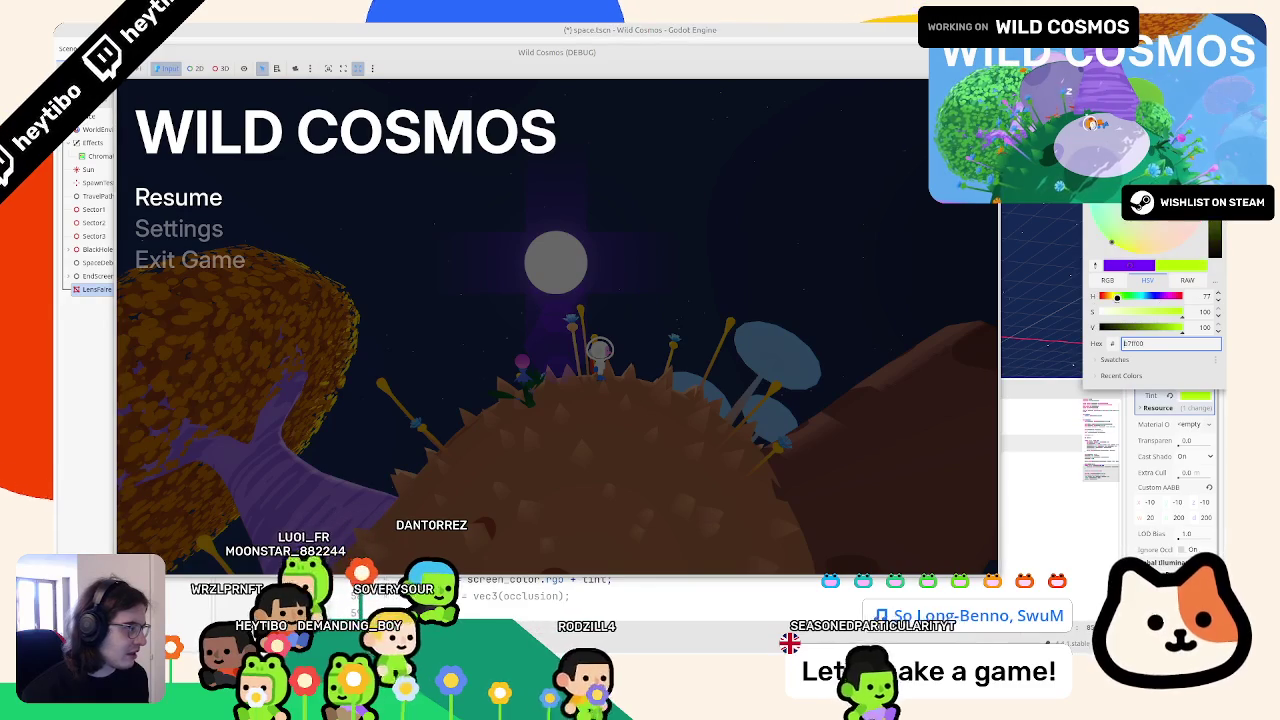
{"action": "left_click", "coordinate": [723, 286]}
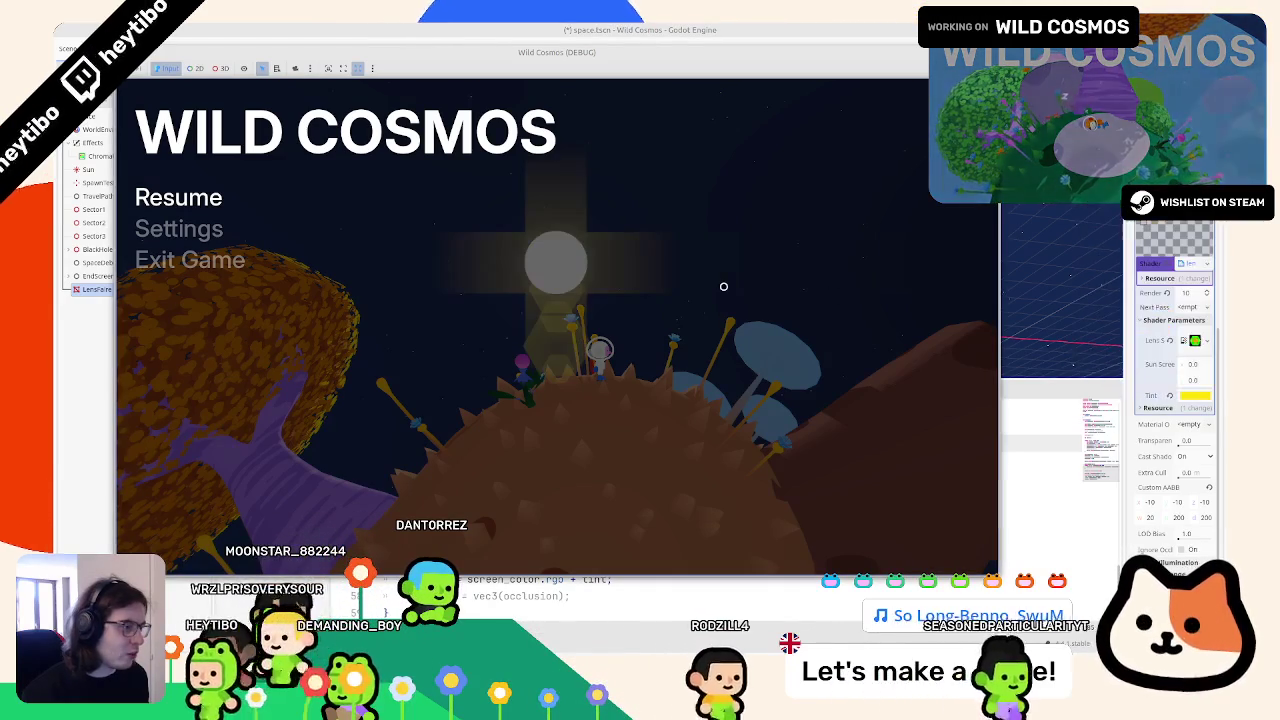
{"action": "left_click", "coordinate": [1195, 395]}
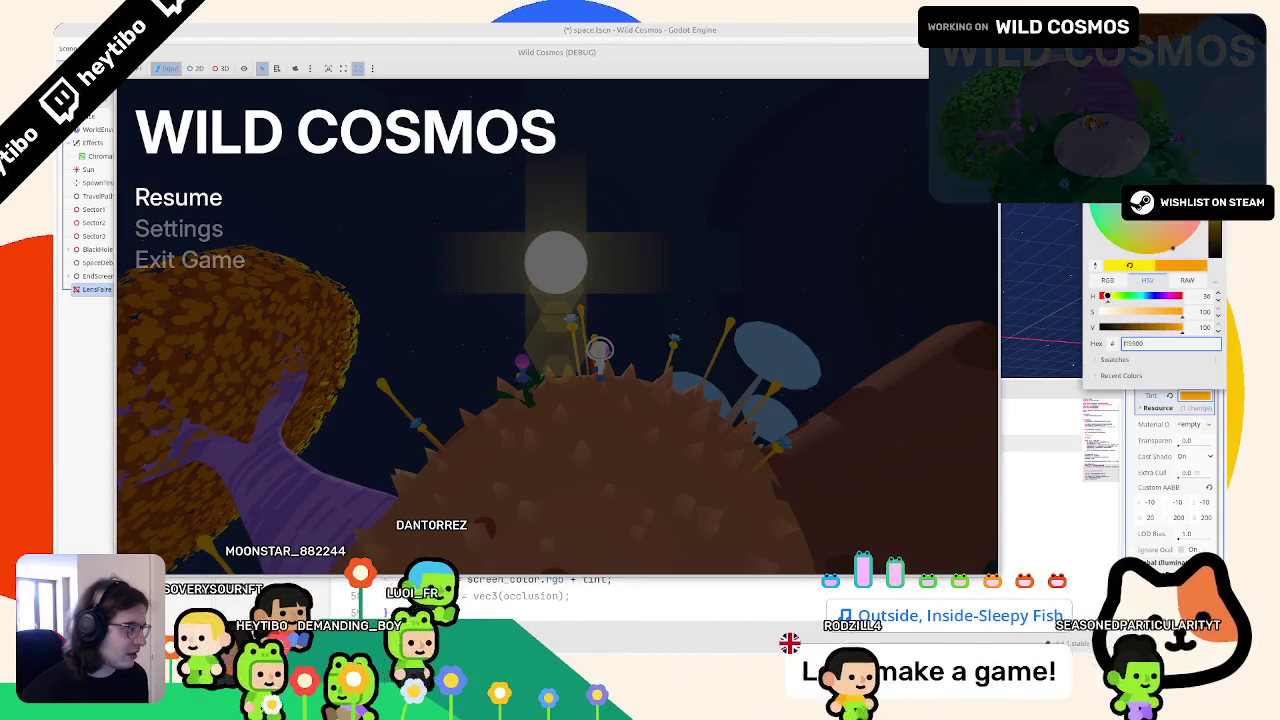
{"action": "left_click", "coordinate": [666, 283]}
{"action": "key", "text": "Escape"}
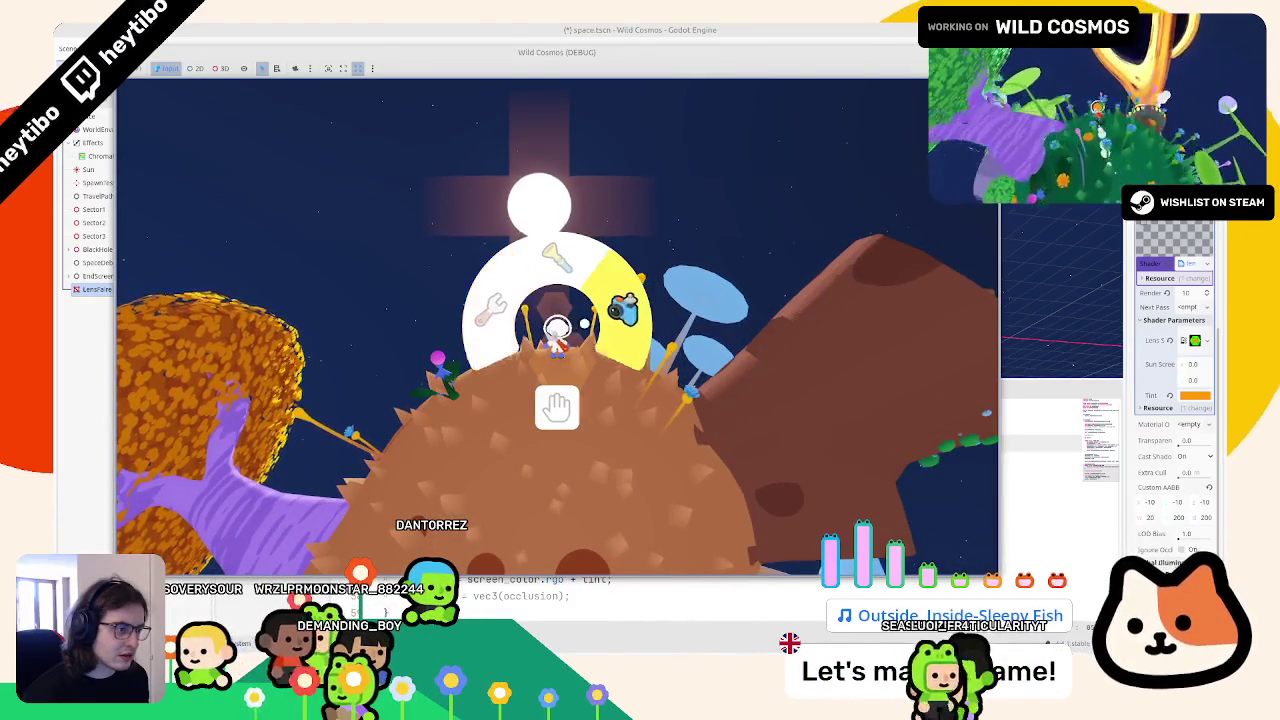
Step: Leave the planet to view the sun, then pause and stop the playtest
{"action": "key", "text": "space"}
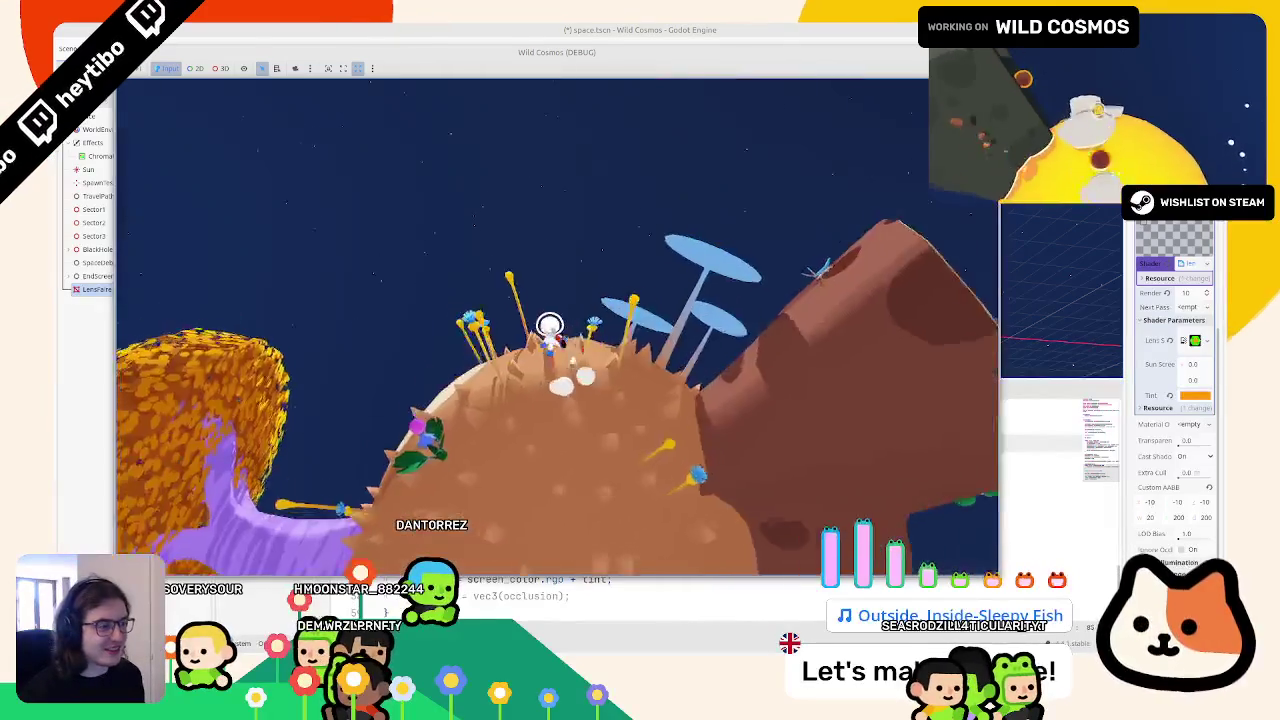
{"action": "key", "text": "Escape"}
{"action": "key", "text": "Escape"}
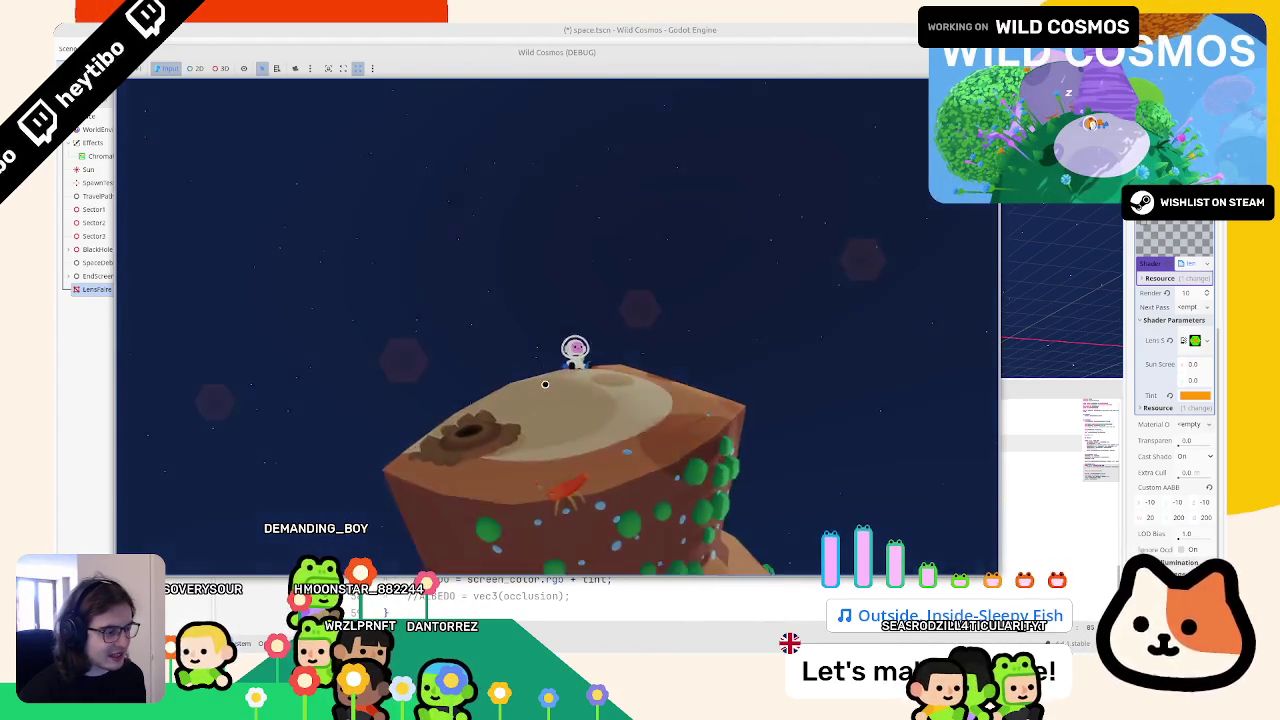
{"action": "key", "text": "Escape"}
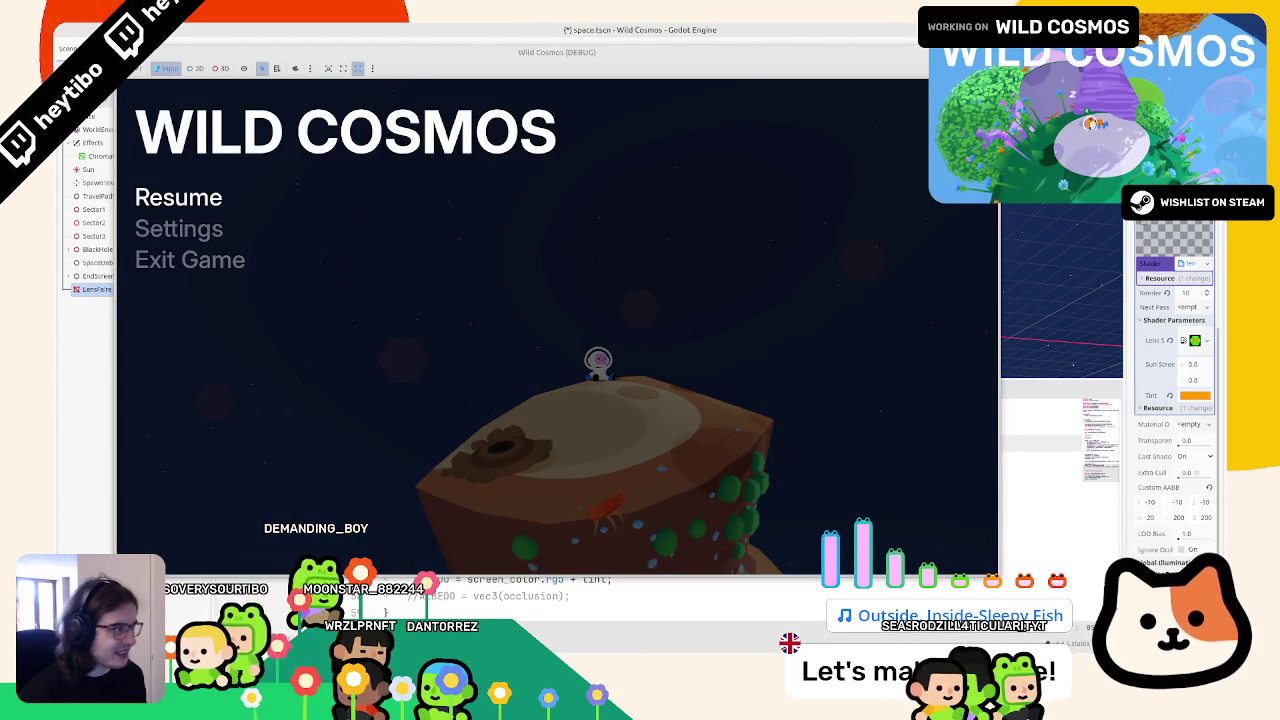
{"action": "key", "text": "F8"}
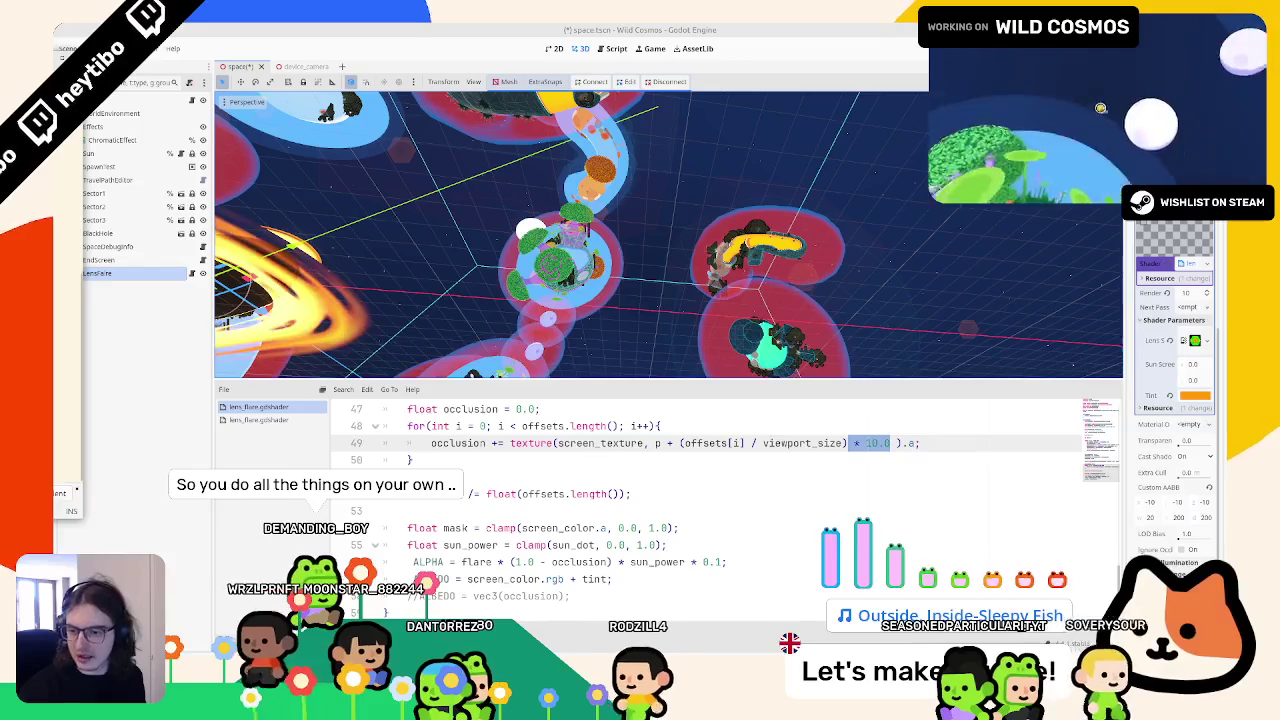
Step: Undo six recent shader edits to restore the earlier flare code
{"action": "key", "text": "ctrl+z"}
{"action": "key", "text": "ctrl+z"}
{"action": "key", "text": "ctrl+z"}
{"action": "key", "text": "ctrl+z"}
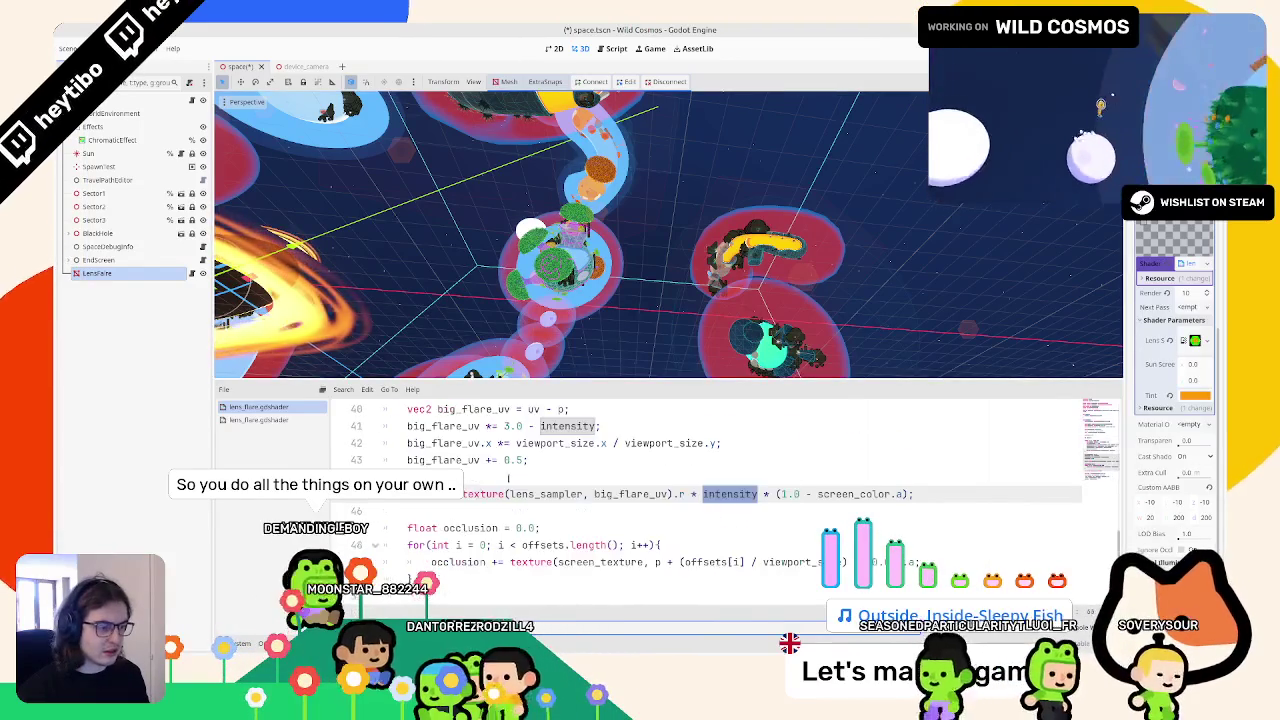
{"action": "key", "text": "ctrl+z"}
{"action": "key", "text": "ctrl+z"}
{"action": "key", "text": "ctrl+z"}
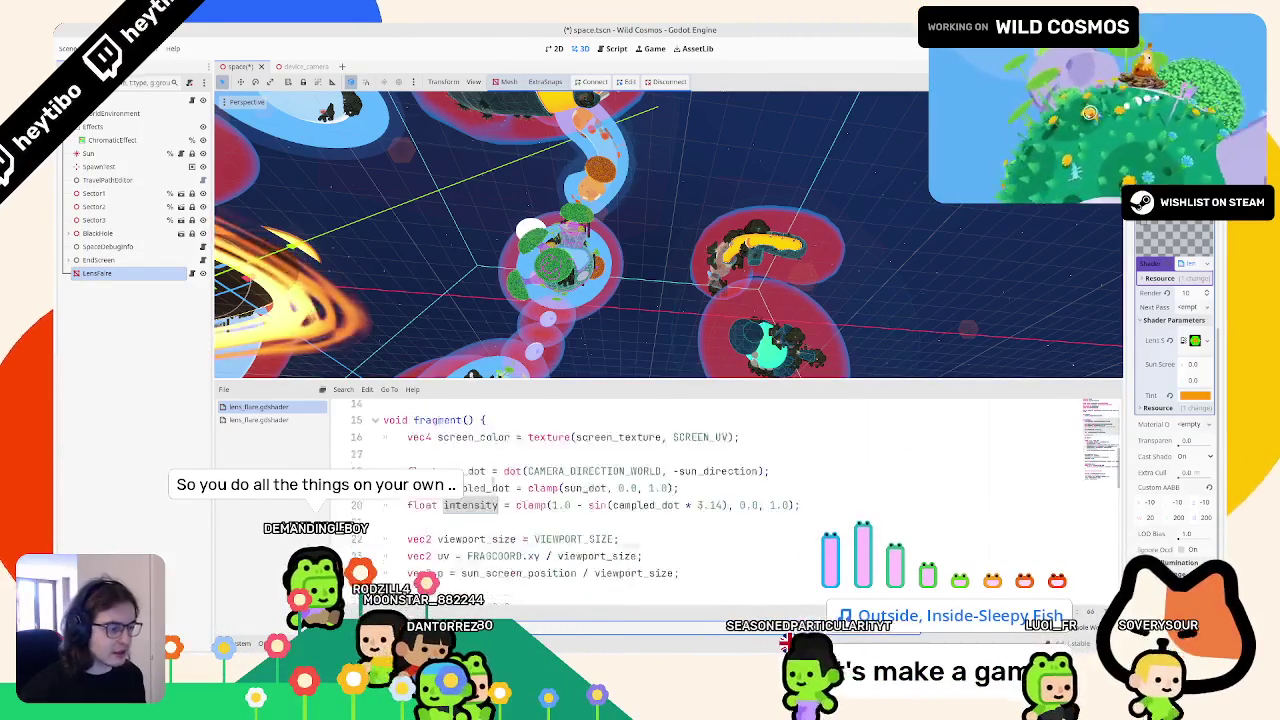
{"action": "key", "text": "ctrl+z"}
{"action": "key", "text": "ctrl+z"}
{"action": "key", "text": "ctrl+z"}
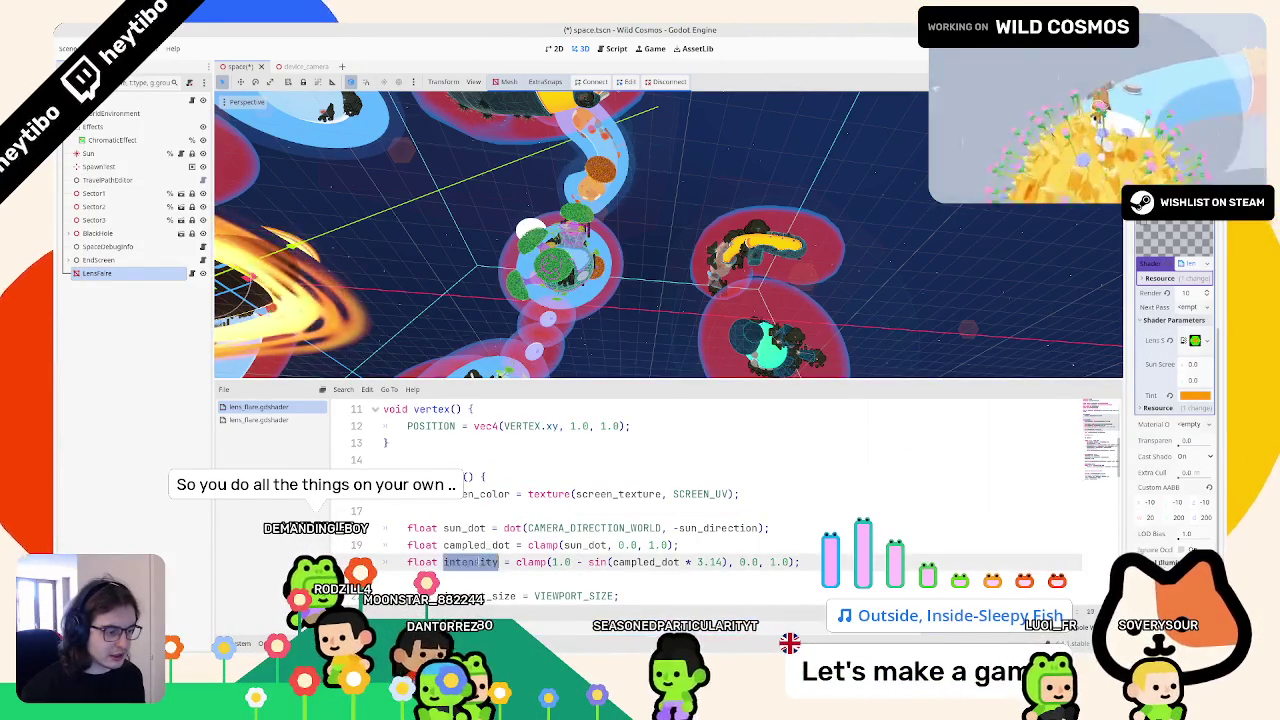
{"action": "key", "text": "ctrl+z"}
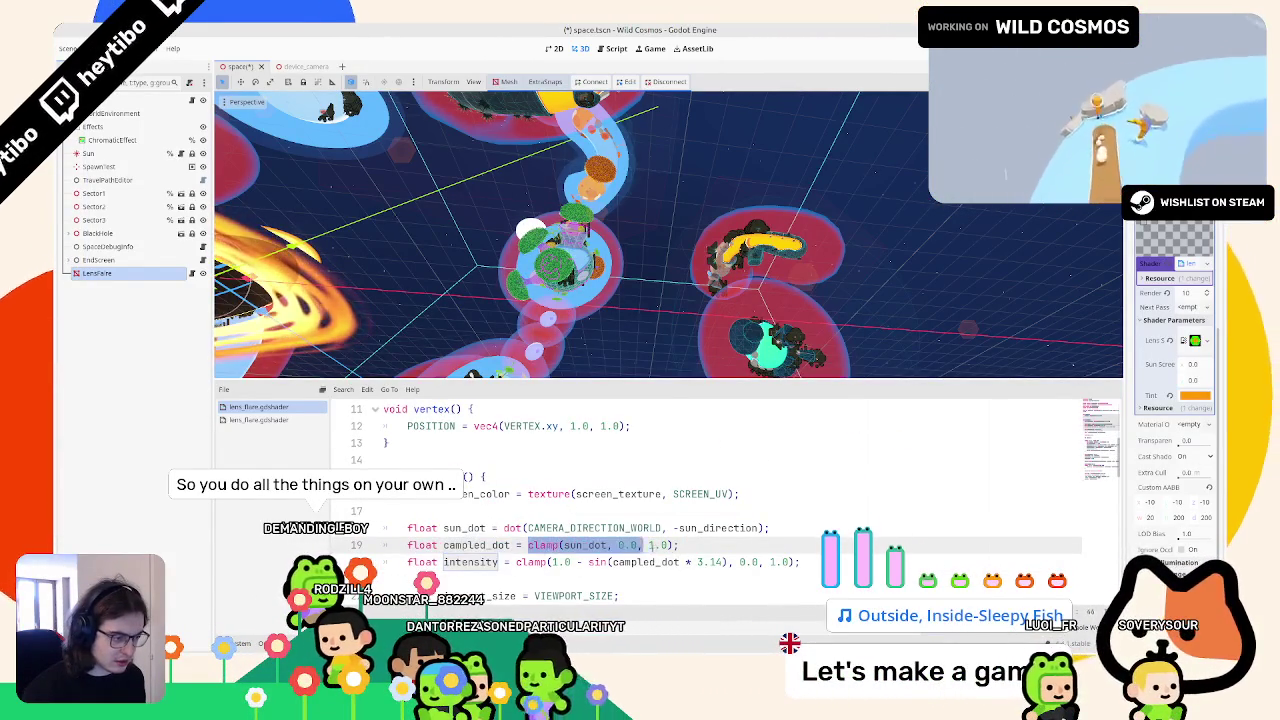
{"action": "key", "text": "ctrl+z"}
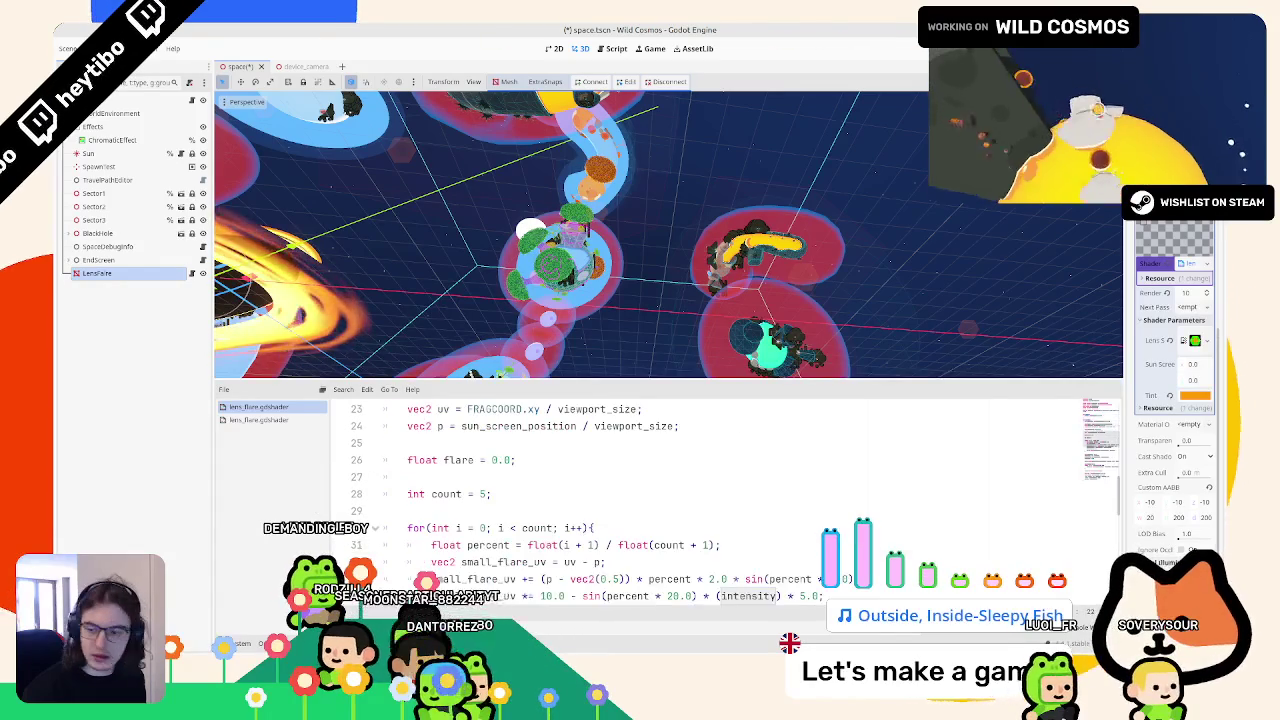
{"action": "key", "text": "ctrl+z"}
{"action": "key", "text": "ctrl+z"}
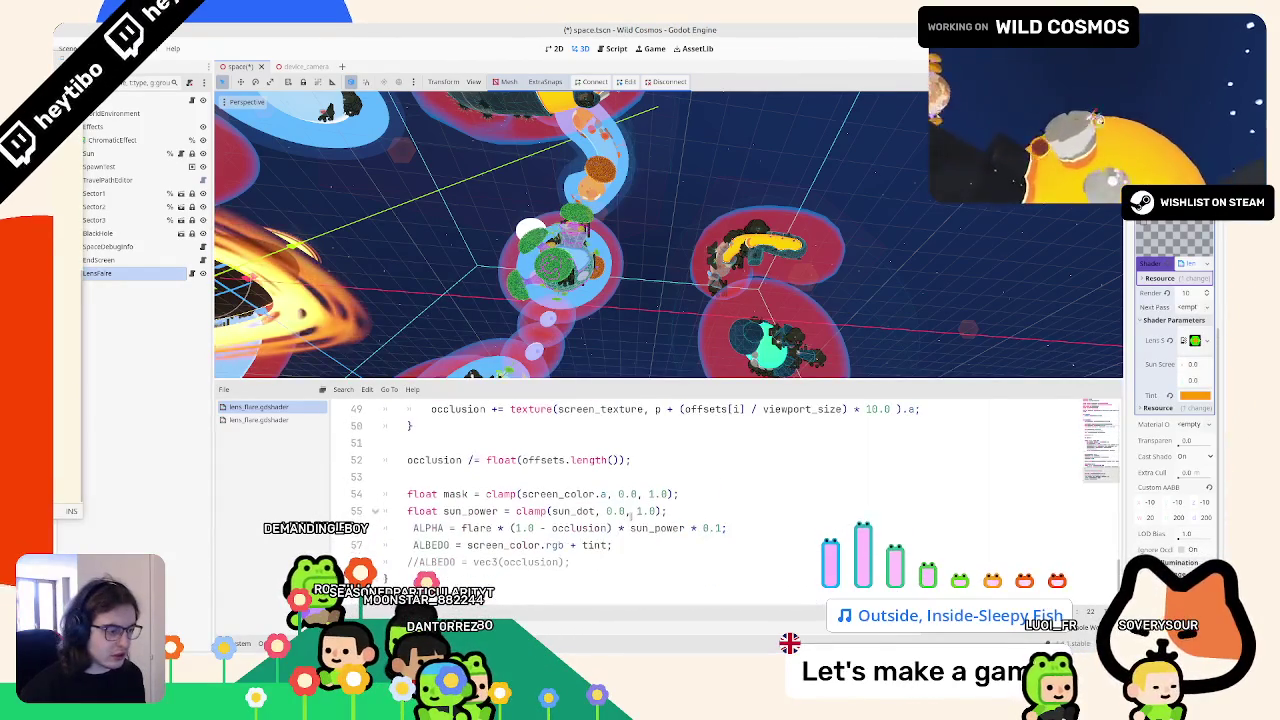
Step: Adjust the ALBEDO brightness multiplier in lens_flare.gdshader, then save and run the game
{"action": "scroll", "coordinate": [625, 519], "scroll_direction": "up", "scroll_amount": 1}
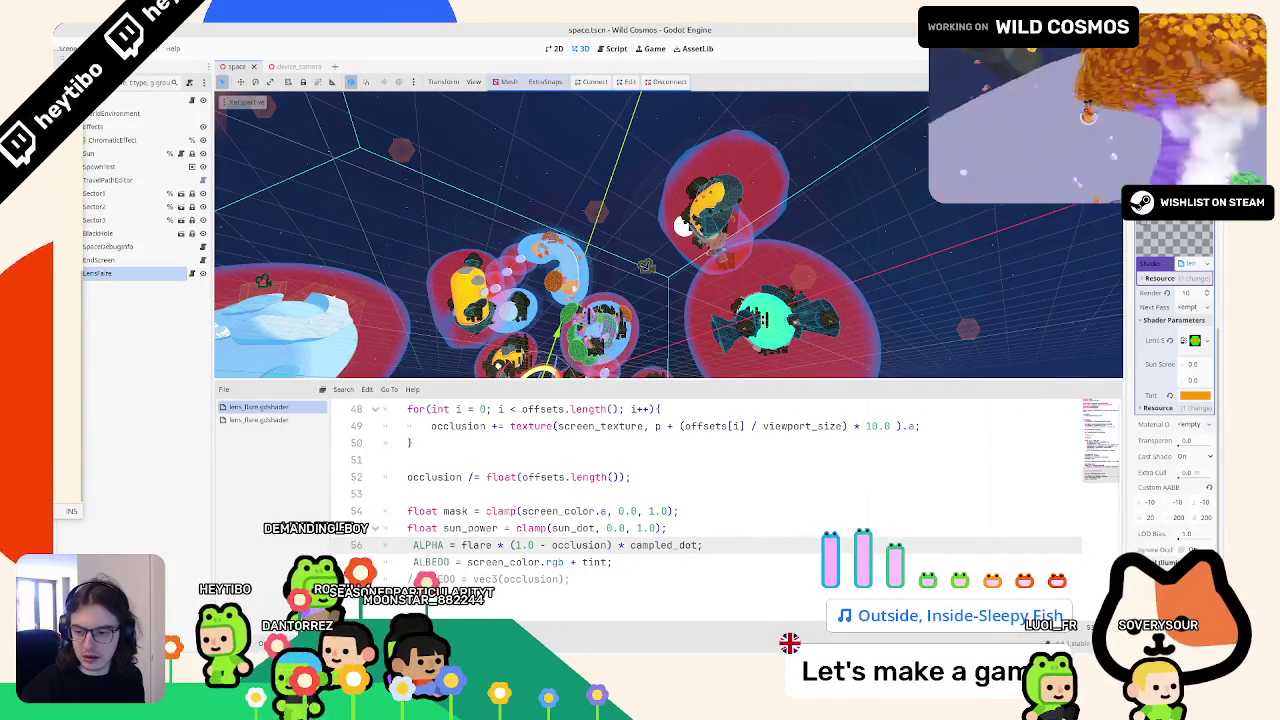
{"action": "left_click", "coordinate": [611, 562]}
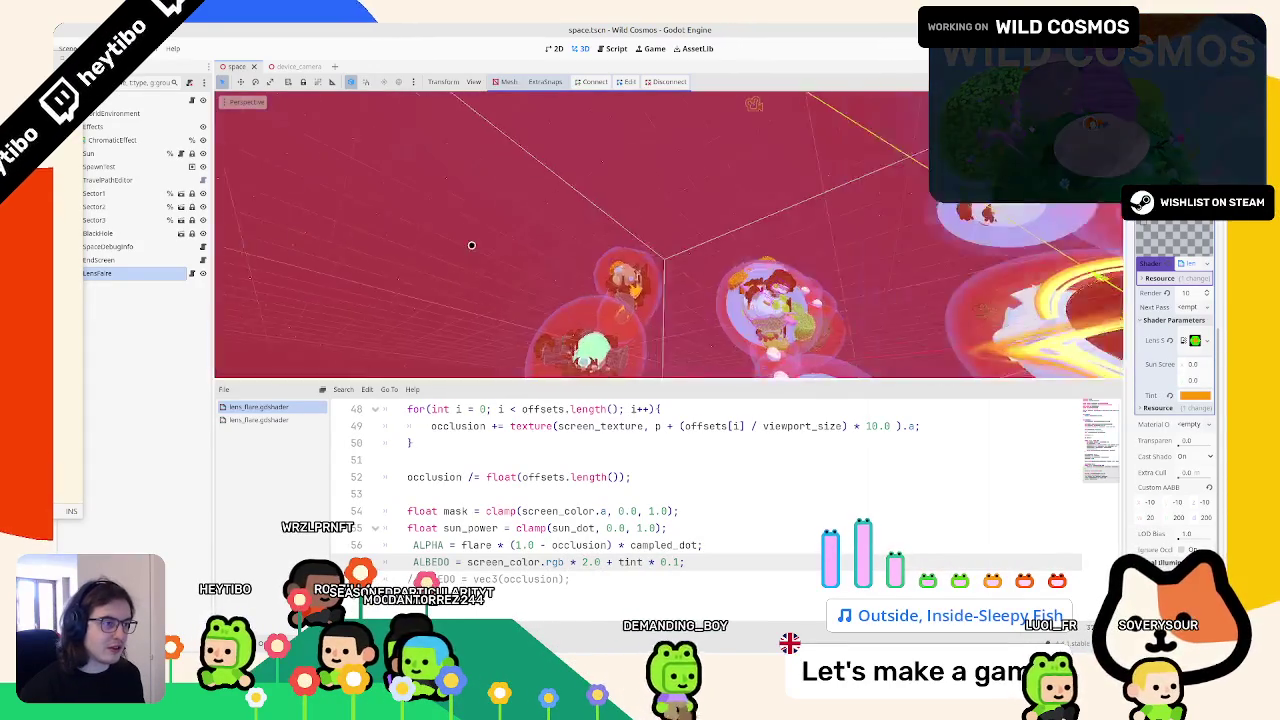
{"action": "key", "text": "BackSpace"}
{"action": "key", "text": "BackSpace"}
{"action": "key", "text": "BackSpace"}
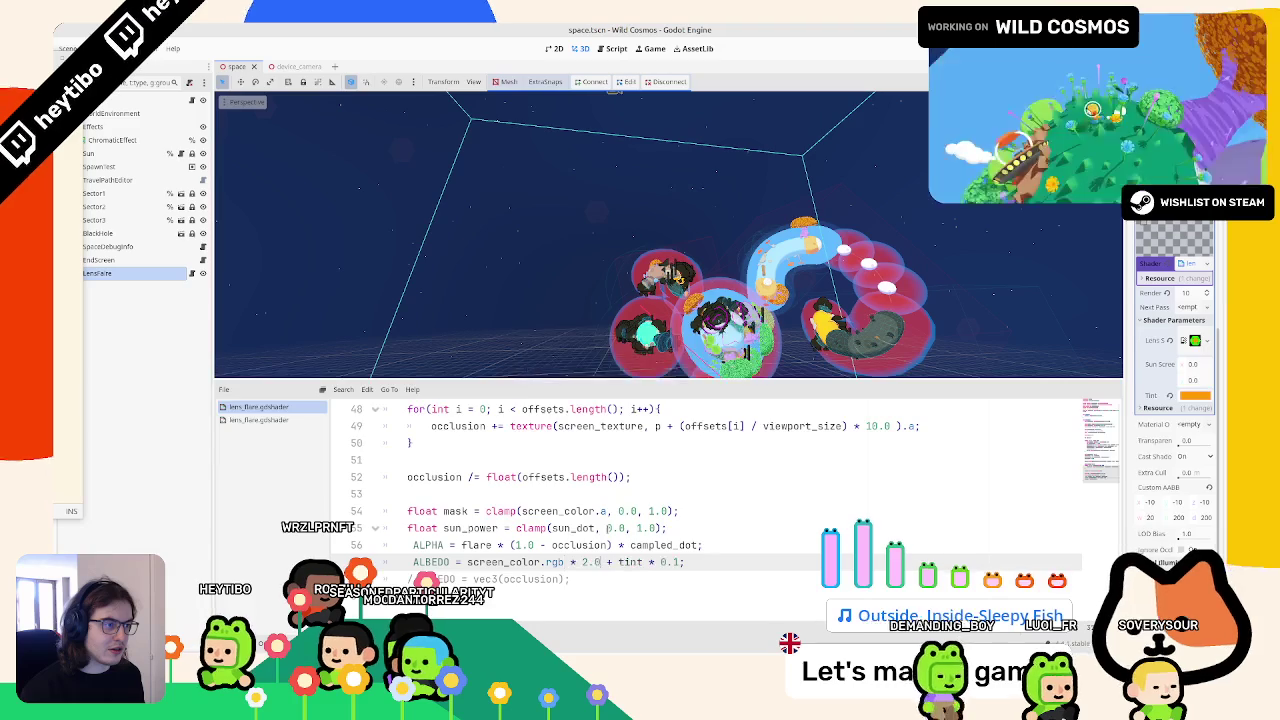
{"action": "key", "text": "F5"}
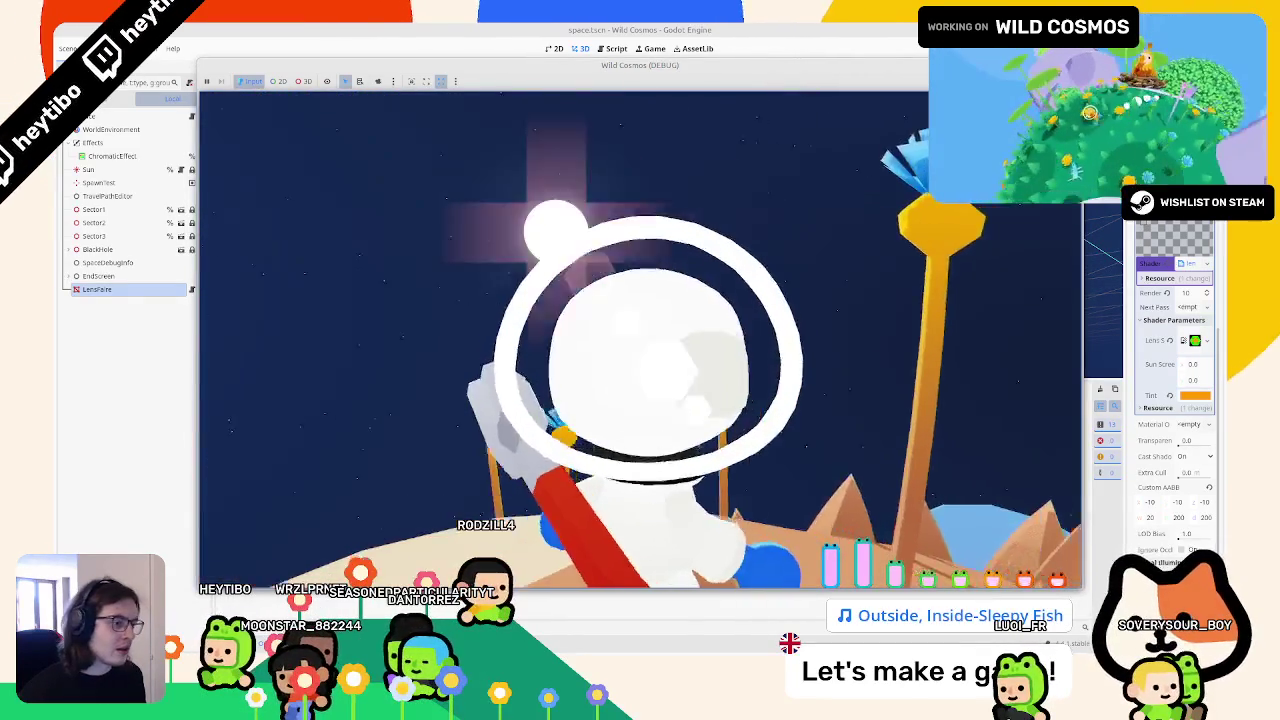
Step: Pause the game and try a red tint on the LensFlare
{"action": "key", "text": "Escape"}
{"action": "key", "text": "Escape"}
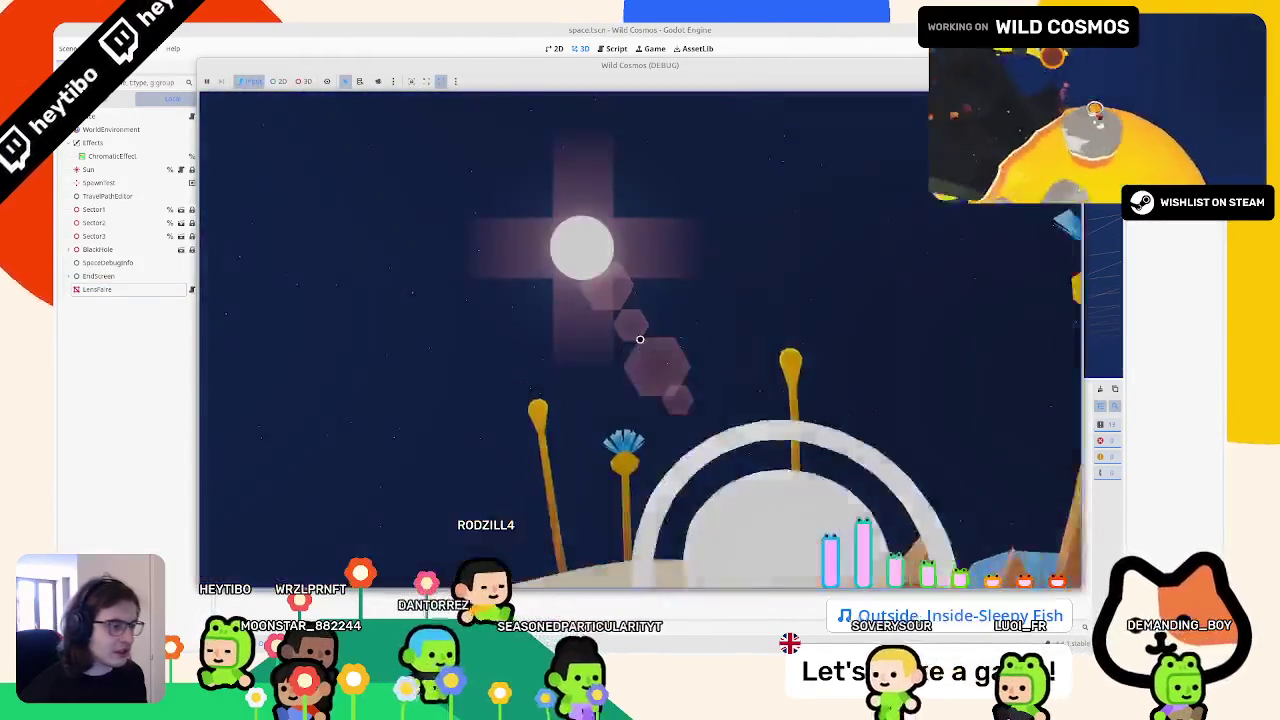
{"action": "key", "text": "Escape"}
{"action": "left_click", "coordinate": [155, 288]}
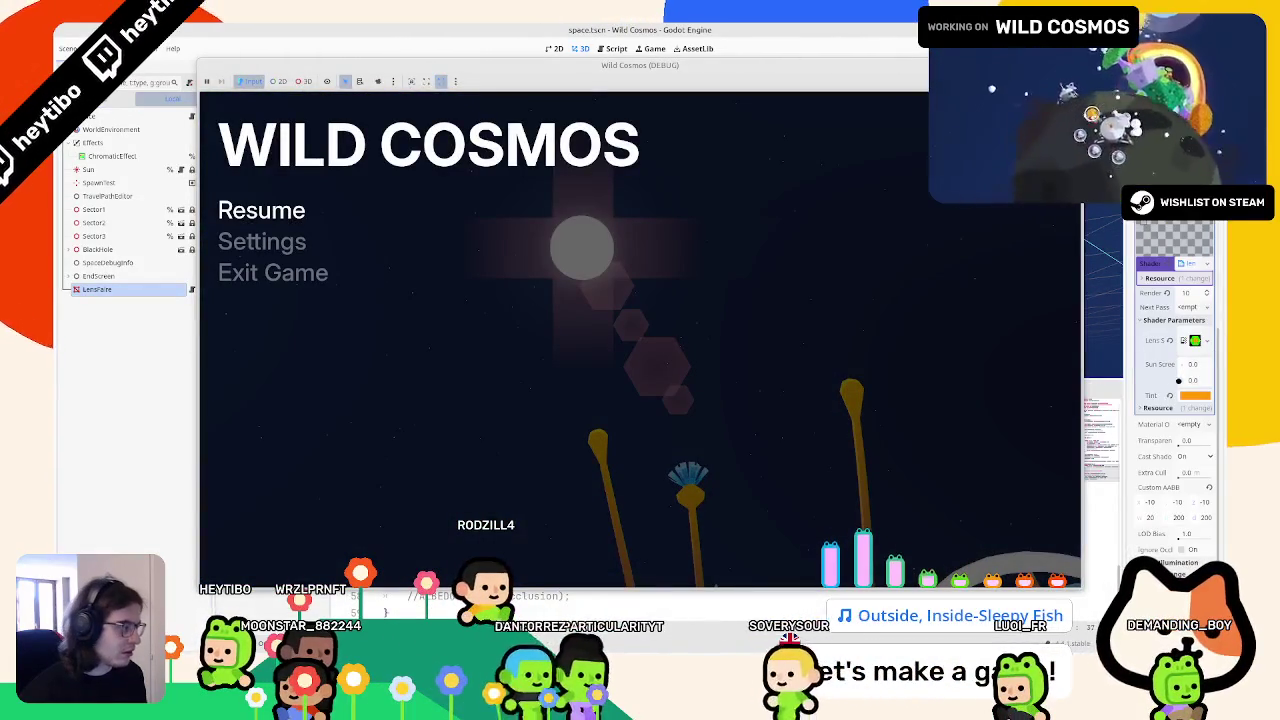
{"action": "left_click", "coordinate": [1184, 393]}
{"action": "left_click", "coordinate": [912, 295]}
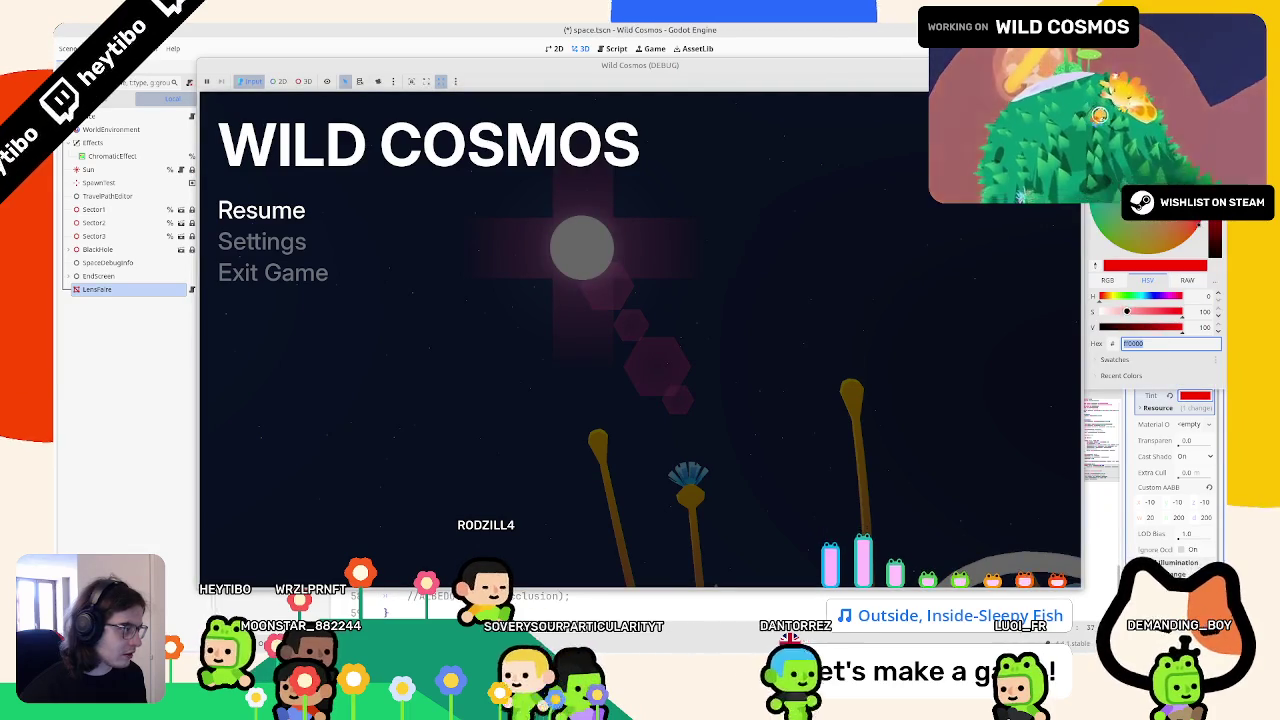
Step: Try peach ffc299, settle on orange ff6600, resume, then stop the game
{"action": "type", "text": "ffc299"}
{"action": "key", "text": "Return"}
{"action": "type", "text": "ff6600"}
{"action": "key", "text": "Return"}
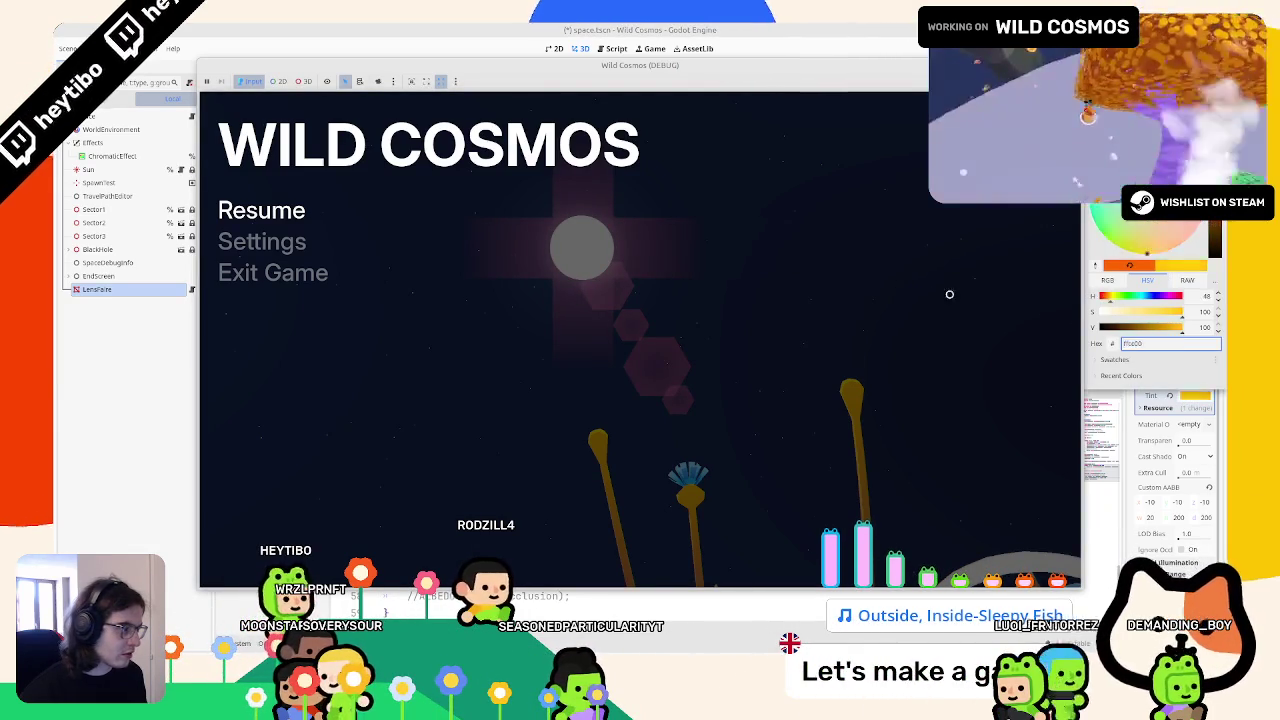
{"action": "left_click", "coordinate": [920, 290]}
{"action": "key", "text": "Escape"}
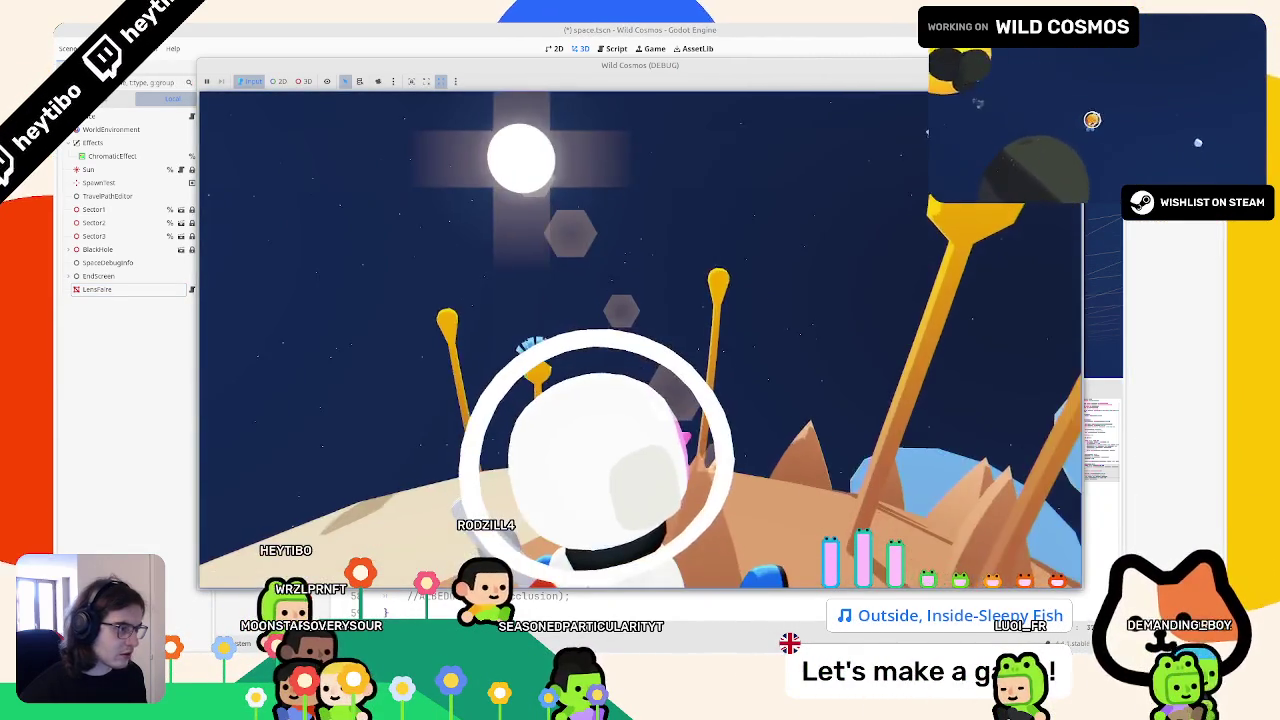
{"action": "key", "text": "F8"}
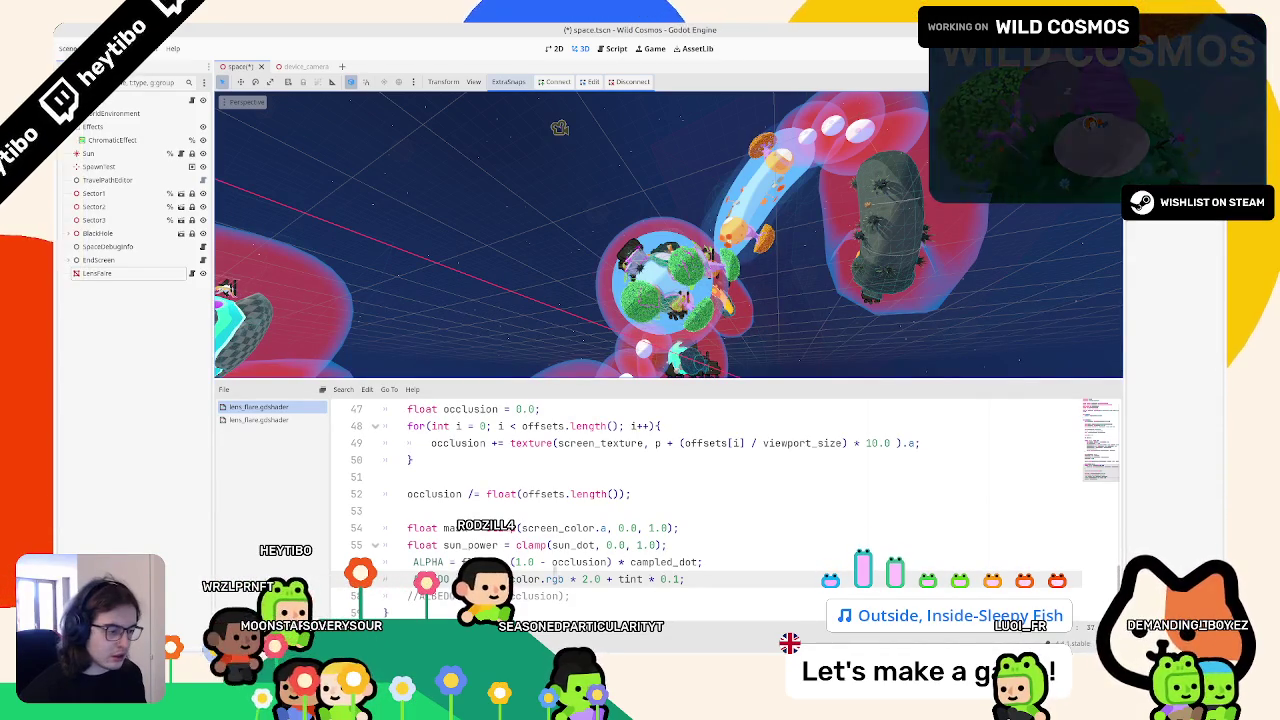
Step: Rewrite the end of the ALBEDO line to use the flare expression
{"action": "left_click_drag", "start_coordinate": [540, 579], "coordinate": [751, 572]}
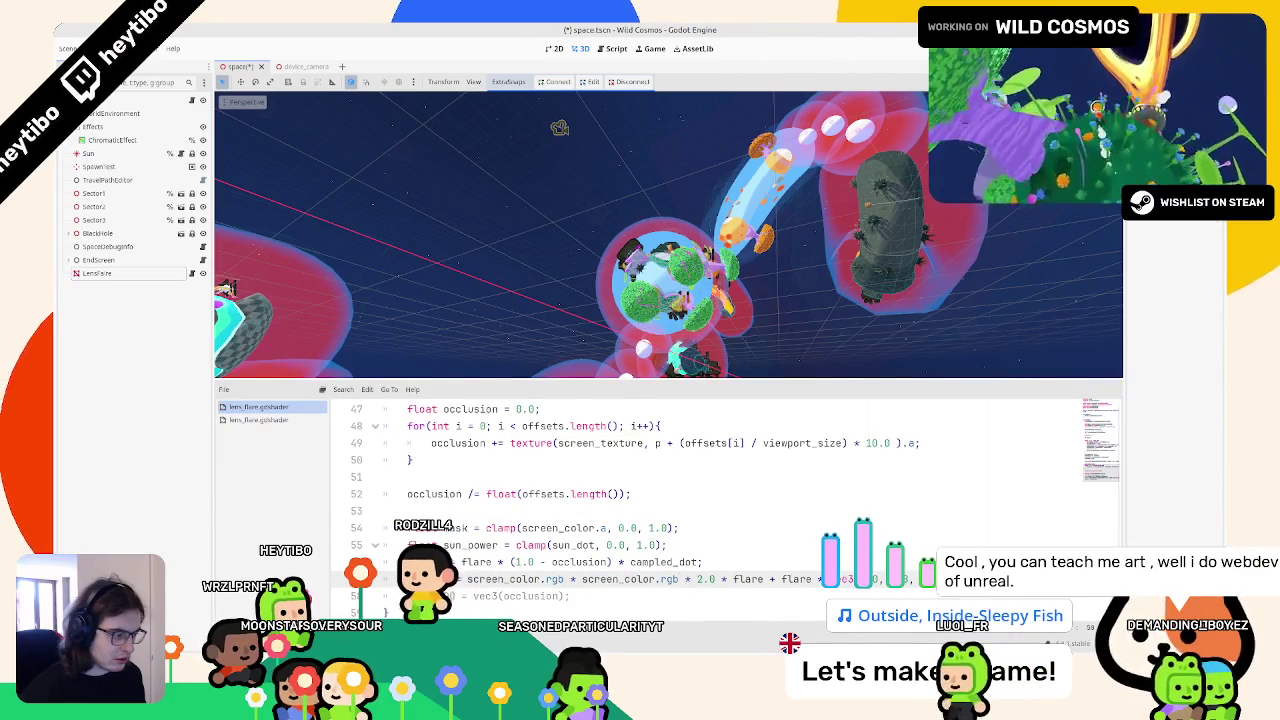
{"action": "key", "text": "ctrl+v"}
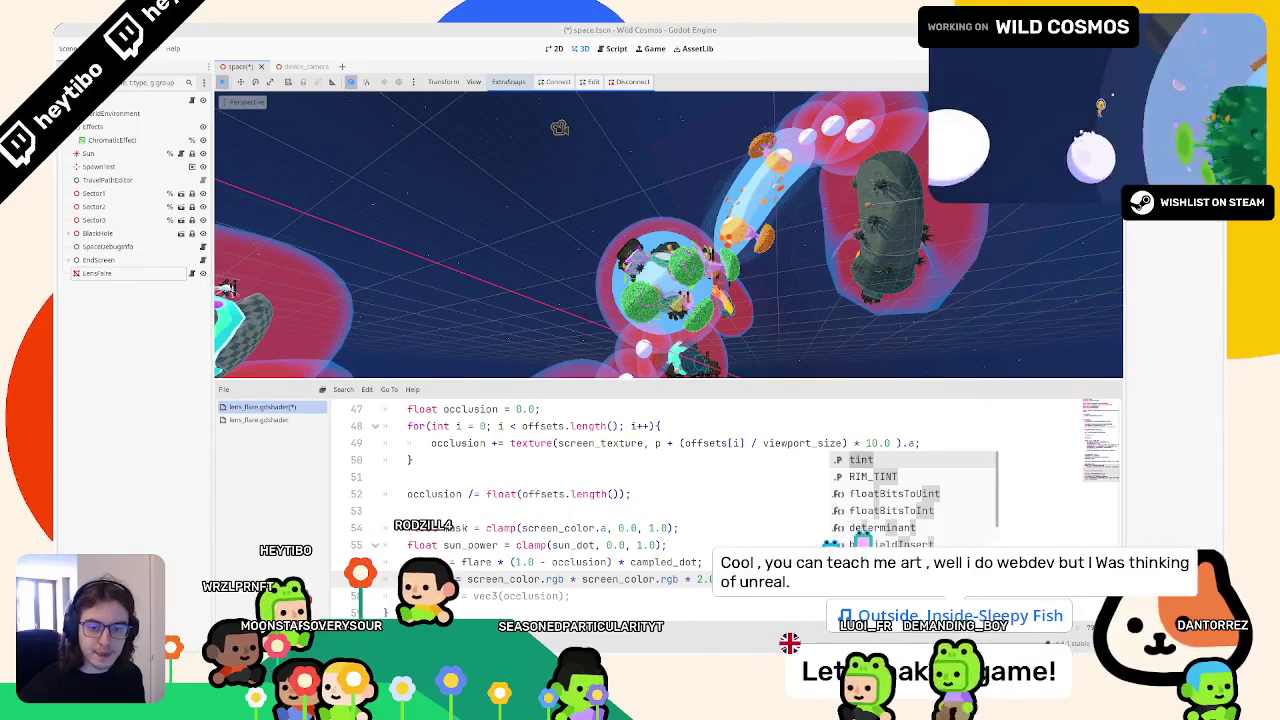
{"action": "scroll", "coordinate": [594, 490], "scroll_direction": "up", "scroll_amount": 15}
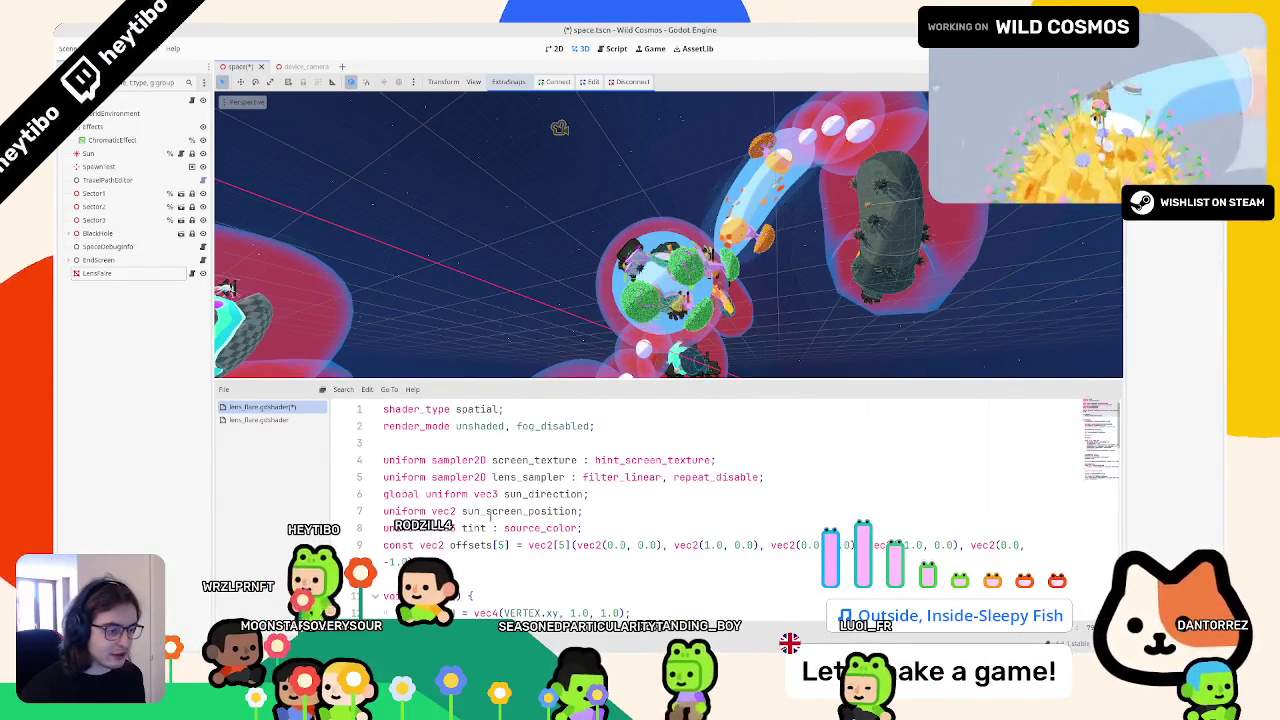
{"action": "double_click", "coordinate": [473, 528]}
{"action": "scroll", "coordinate": [542, 420], "scroll_direction": "down", "scroll_amount": 1}
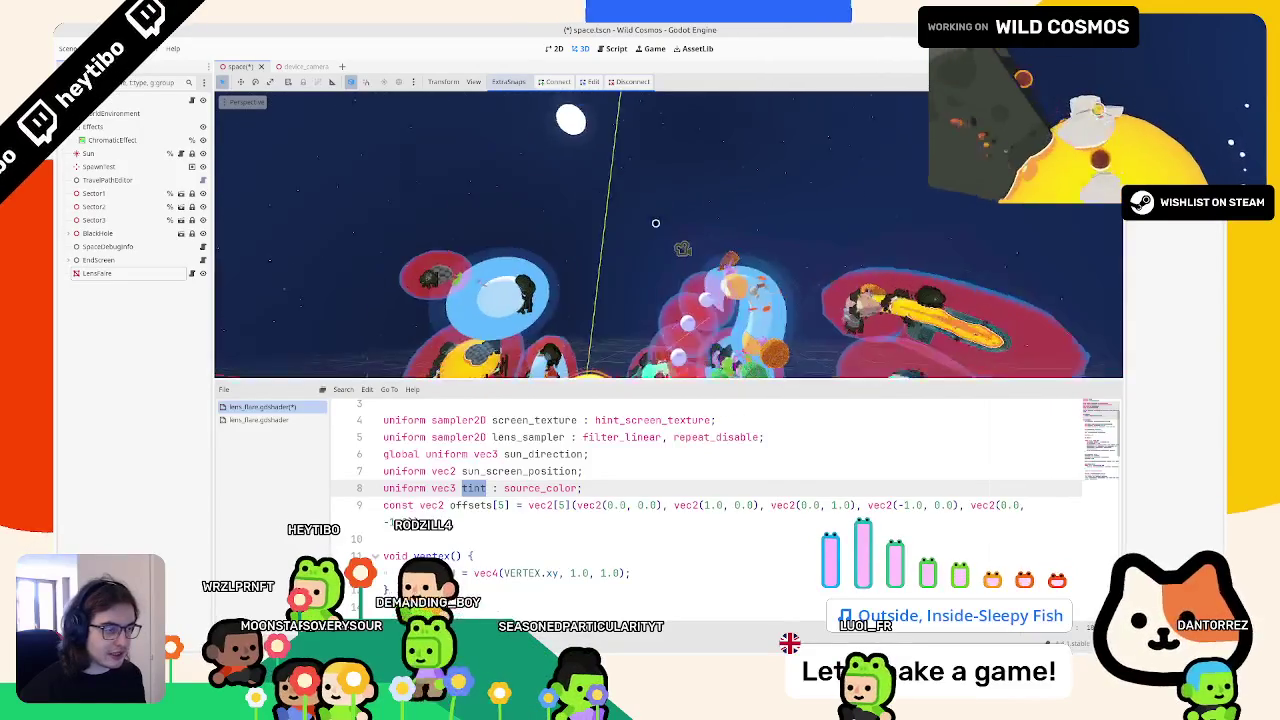
{"action": "scroll", "coordinate": [749, 571], "scroll_direction": "down", "scroll_amount": 15}
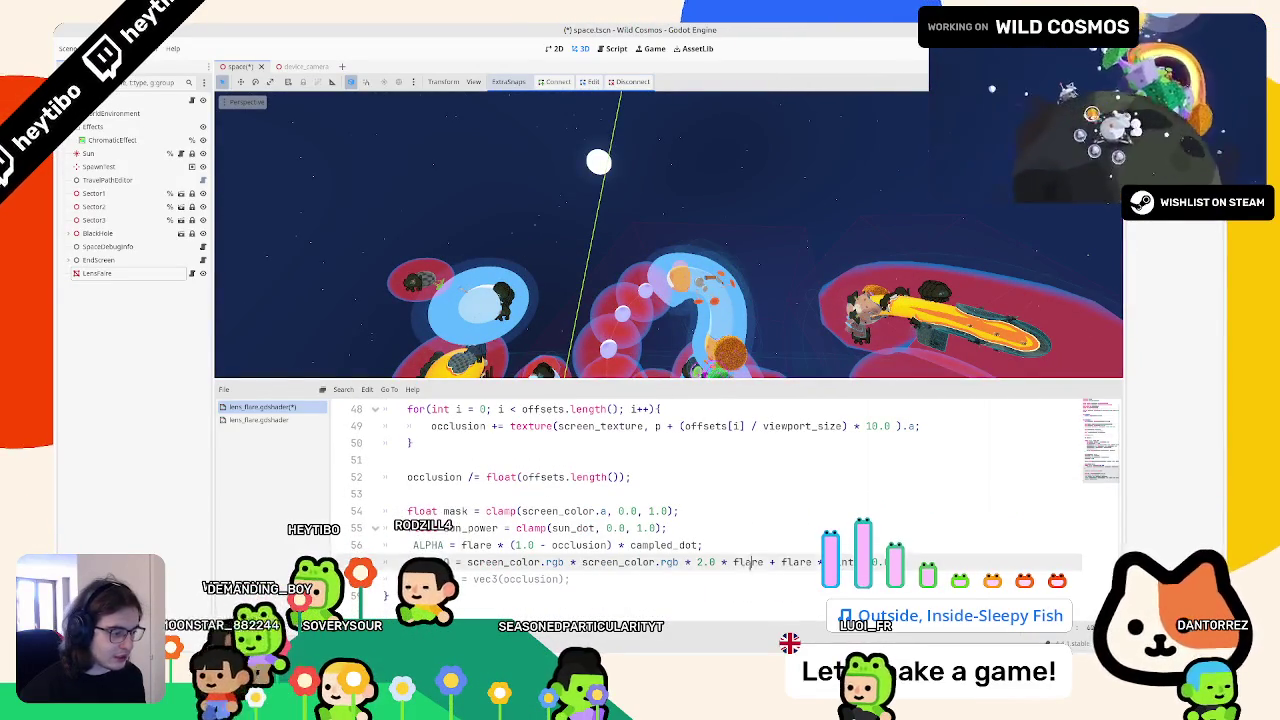
Step: Add blend_add to the render_mode line, save, and run the game kept on top
{"action": "left_click", "coordinate": [512, 545]}
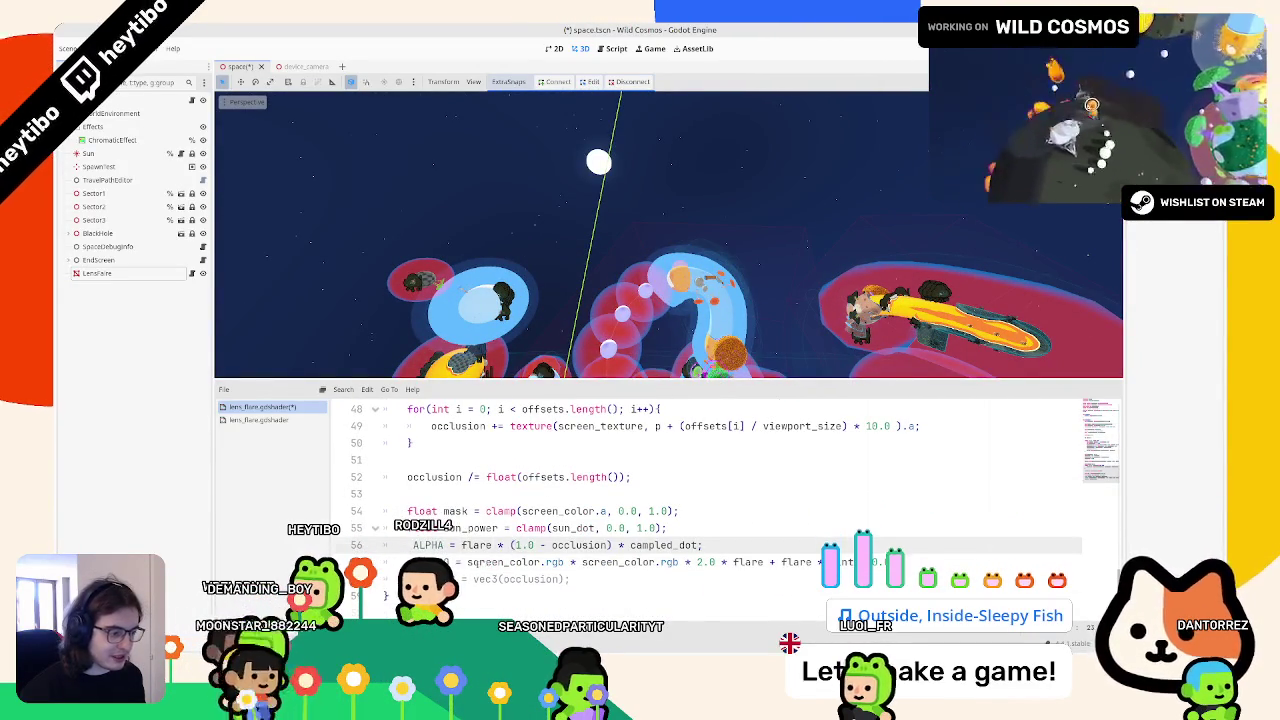
{"action": "scroll", "coordinate": [620, 404], "scroll_direction": "up", "scroll_amount": 15}
{"action": "left_click", "coordinate": [597, 426]}
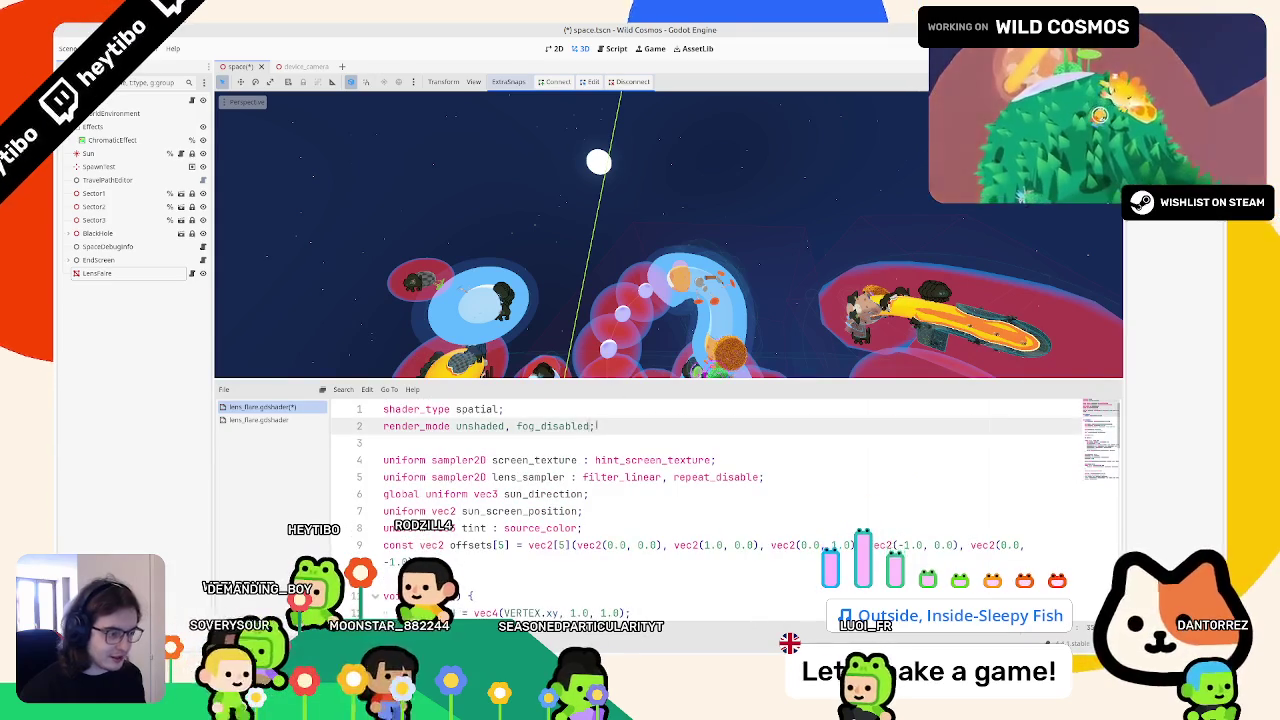
{"action": "type", "text": ", blend_add"}
{"action": "key", "text": "Return"}
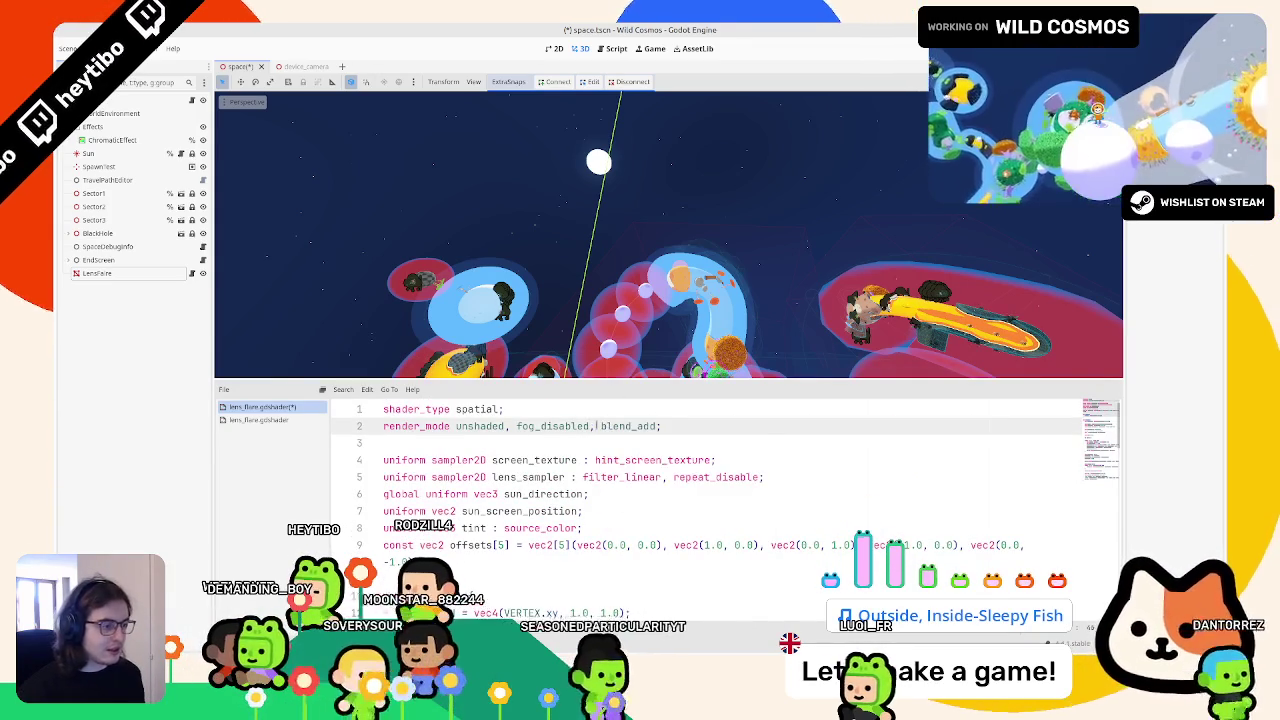
{"action": "key", "text": "ctrl+s"}
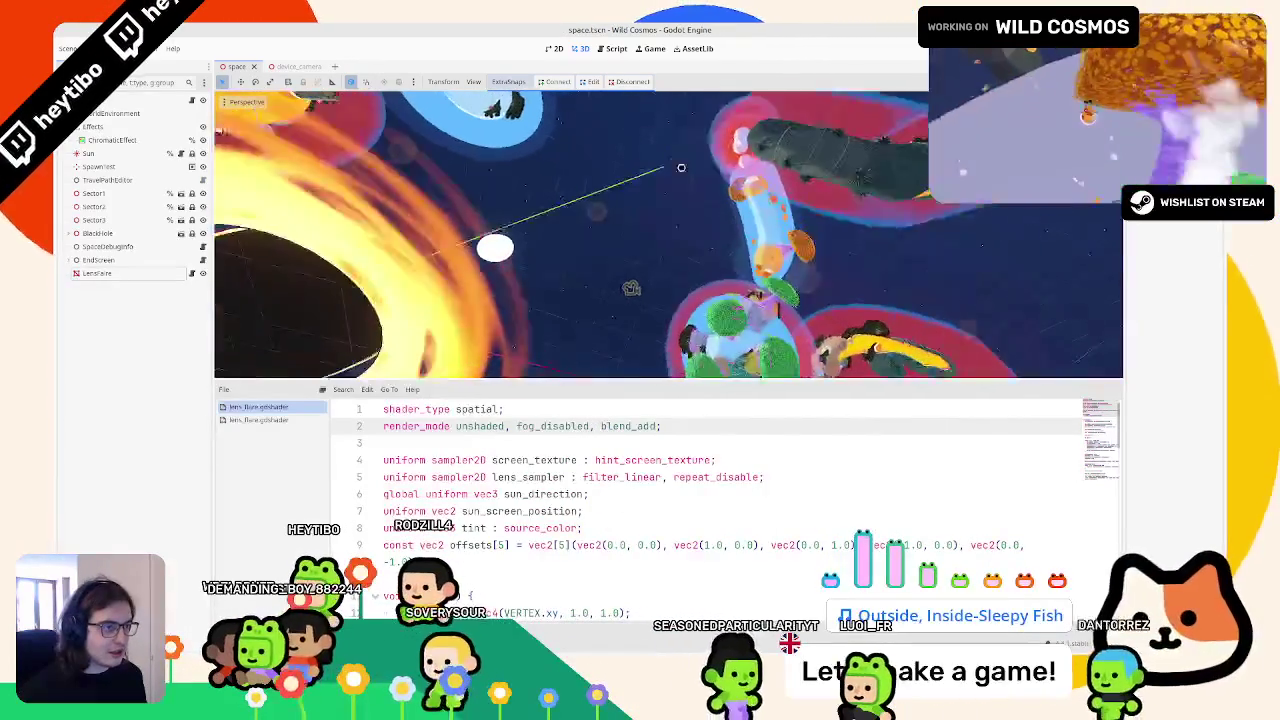
{"action": "key", "text": "F5"}
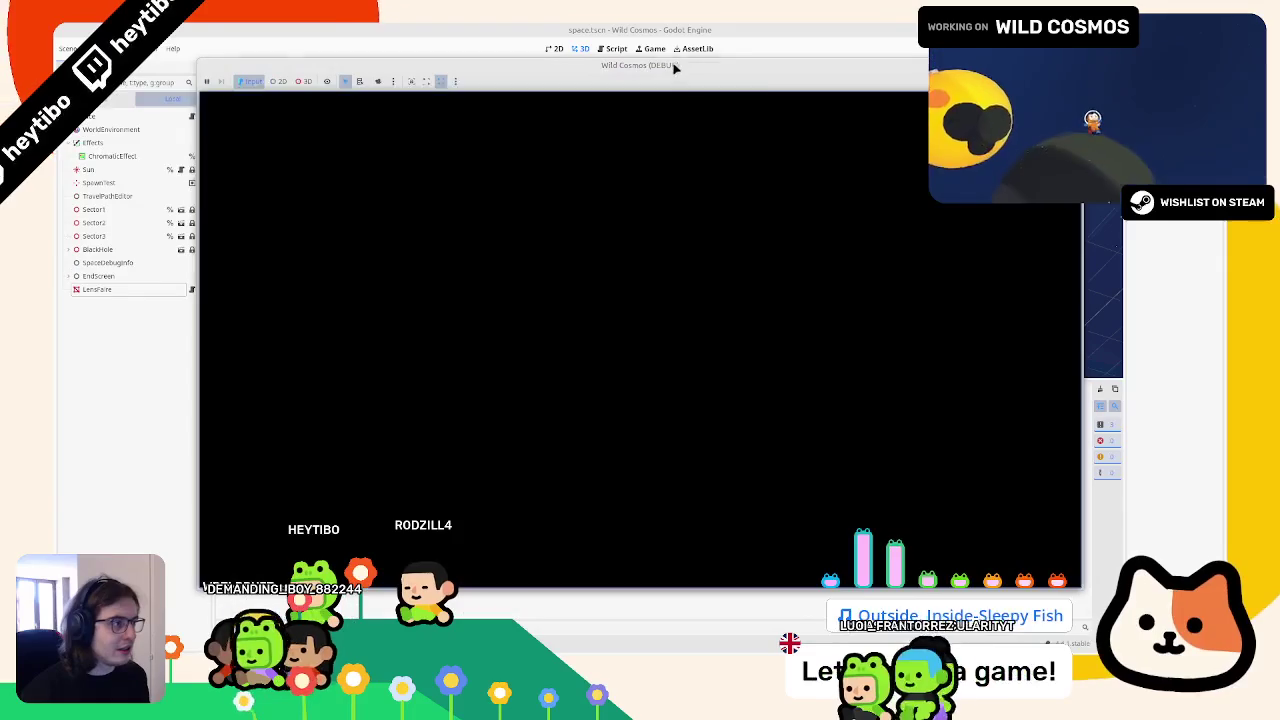
{"action": "right_click", "coordinate": [674, 68]}
{"action": "left_click", "coordinate": [207, 213]}
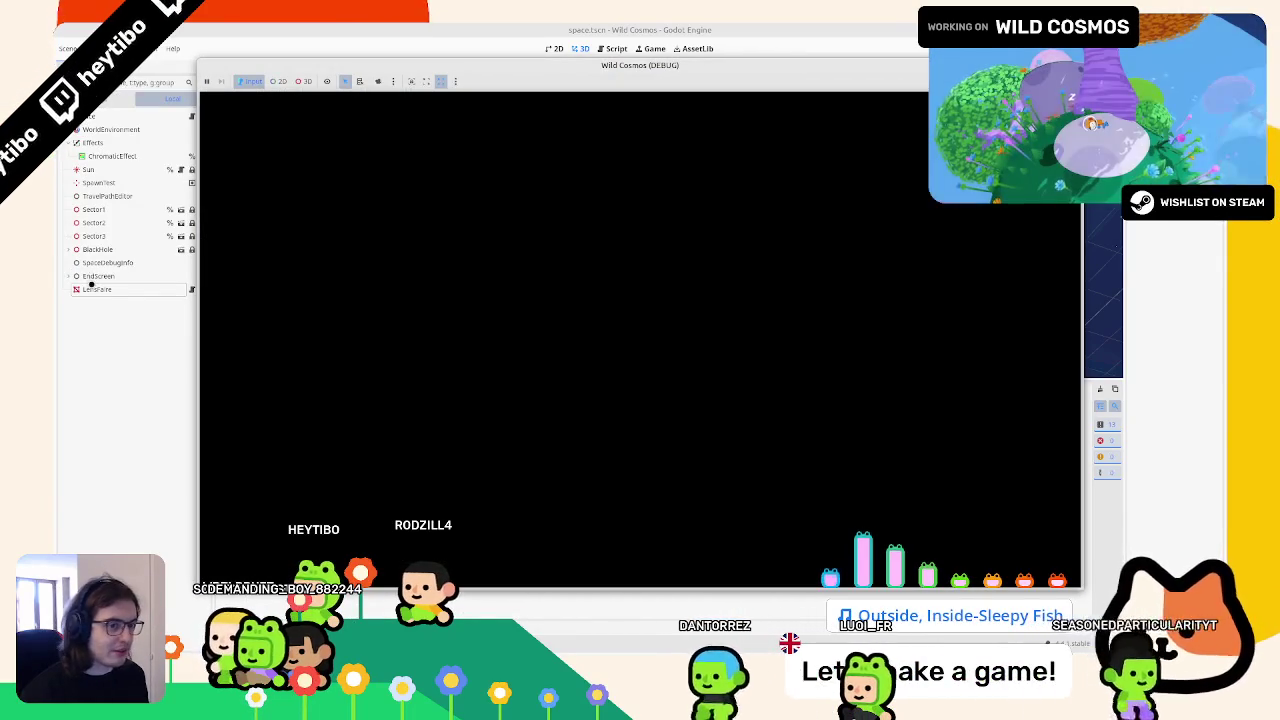
Step: Set the LensFlare tint to orange, check the sun in game, then stop the playtest
{"action": "left_click", "coordinate": [93, 289]}
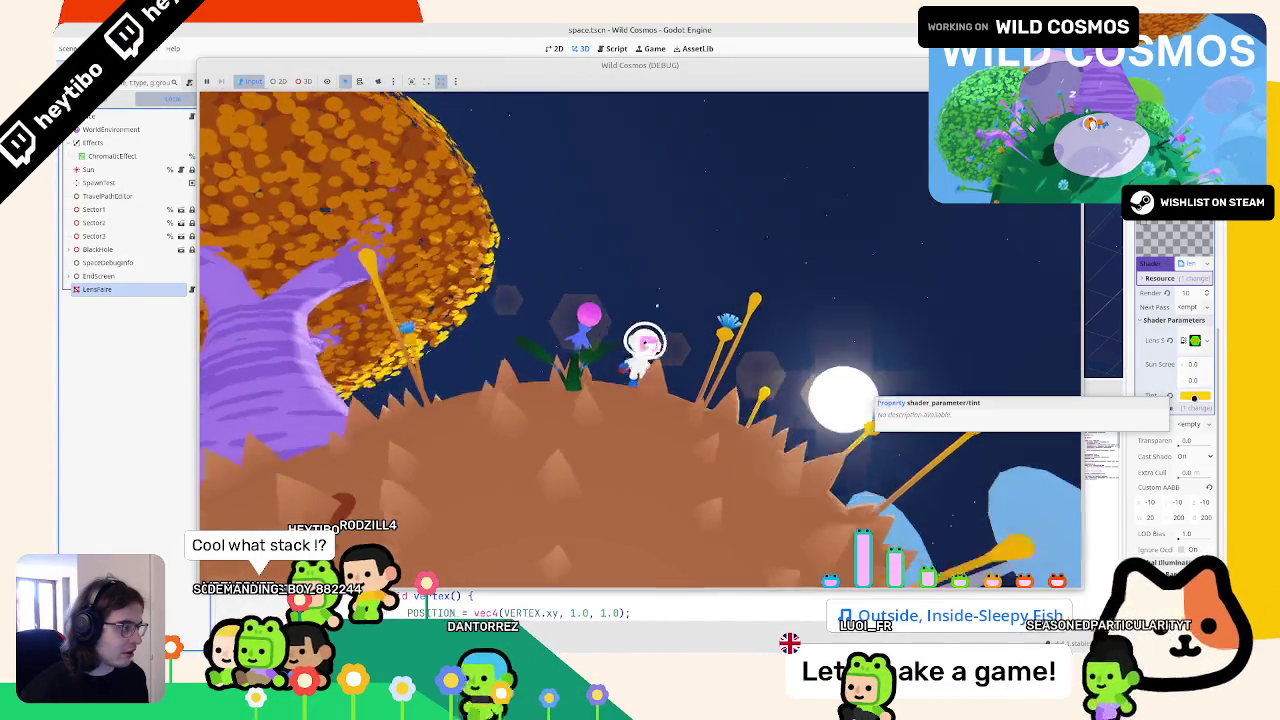
{"action": "left_click", "coordinate": [1194, 395]}
{"action": "key", "text": "Escape"}
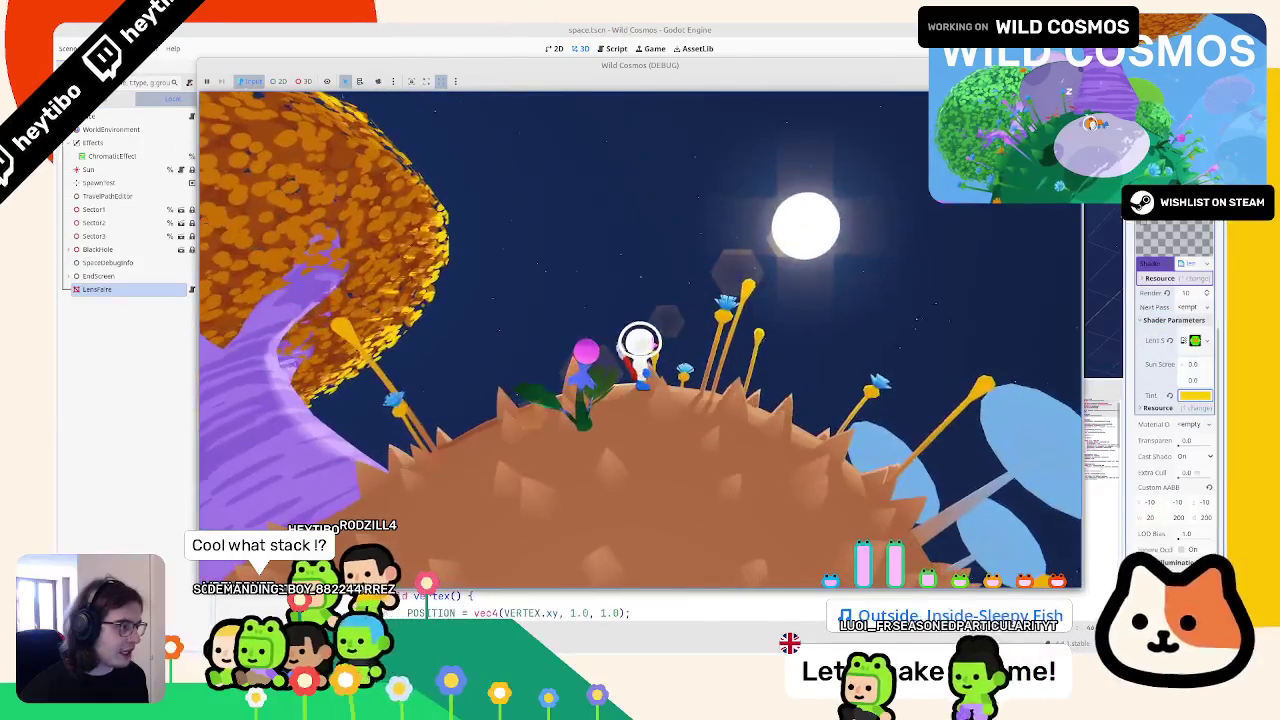
{"action": "key", "text": "Escape"}
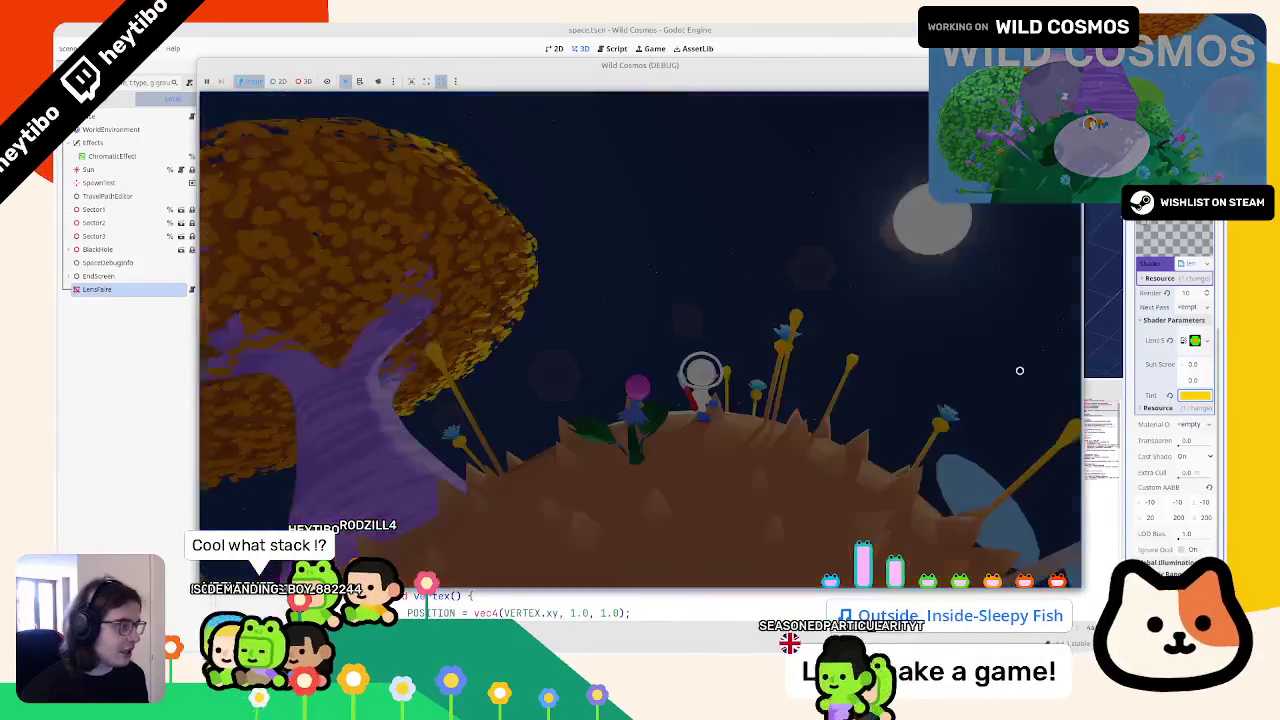
{"action": "left_click", "coordinate": [1194, 395]}
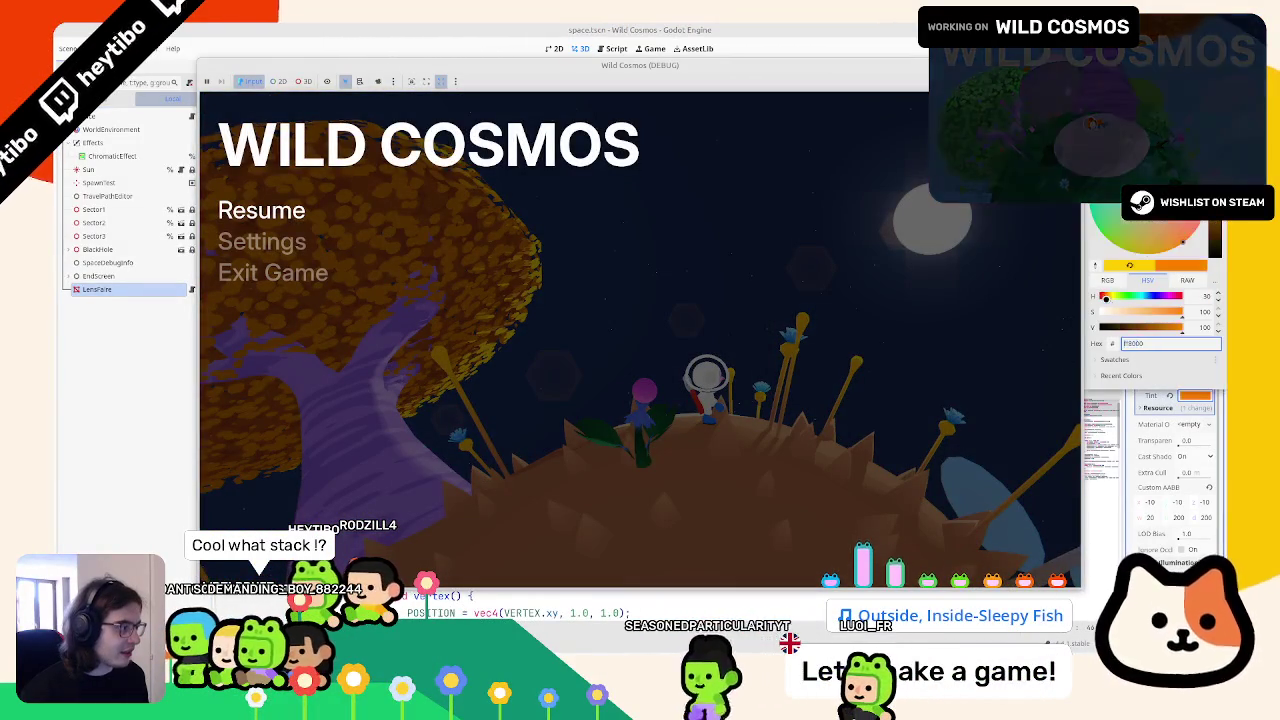
{"action": "key", "text": "Escape"}
{"action": "key", "text": "Escape"}
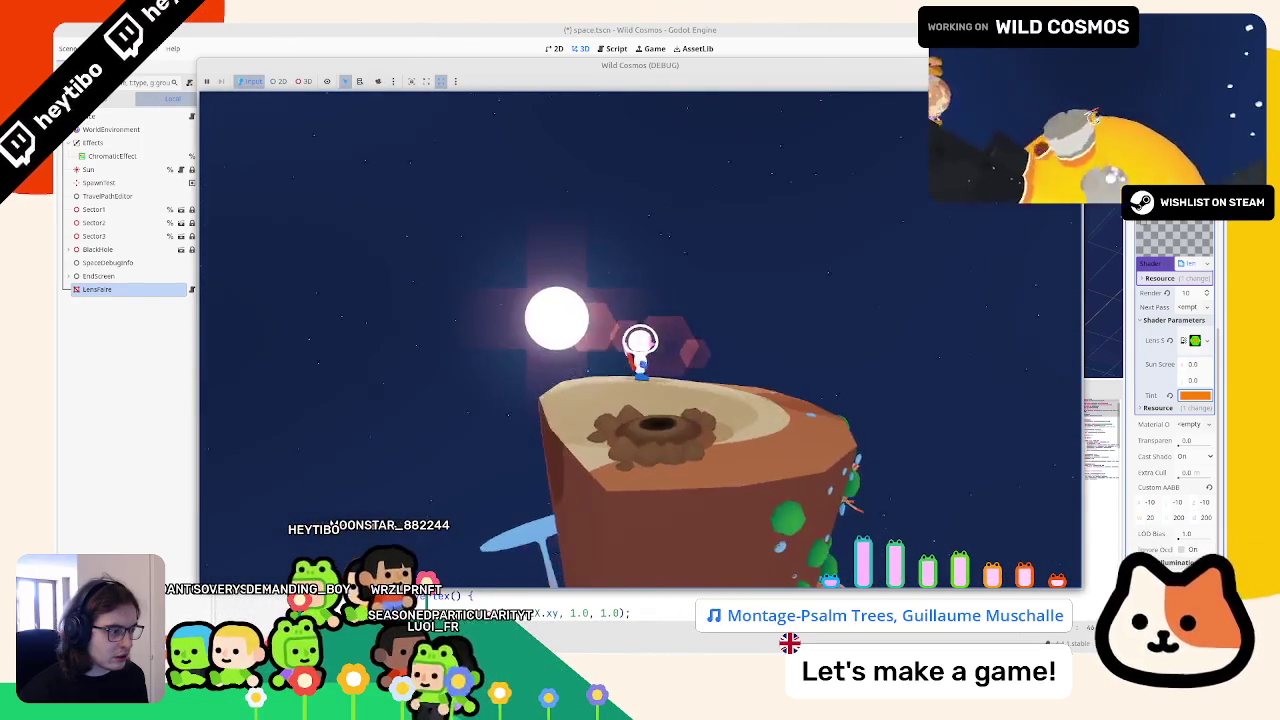
{"action": "key", "text": "Escape"}
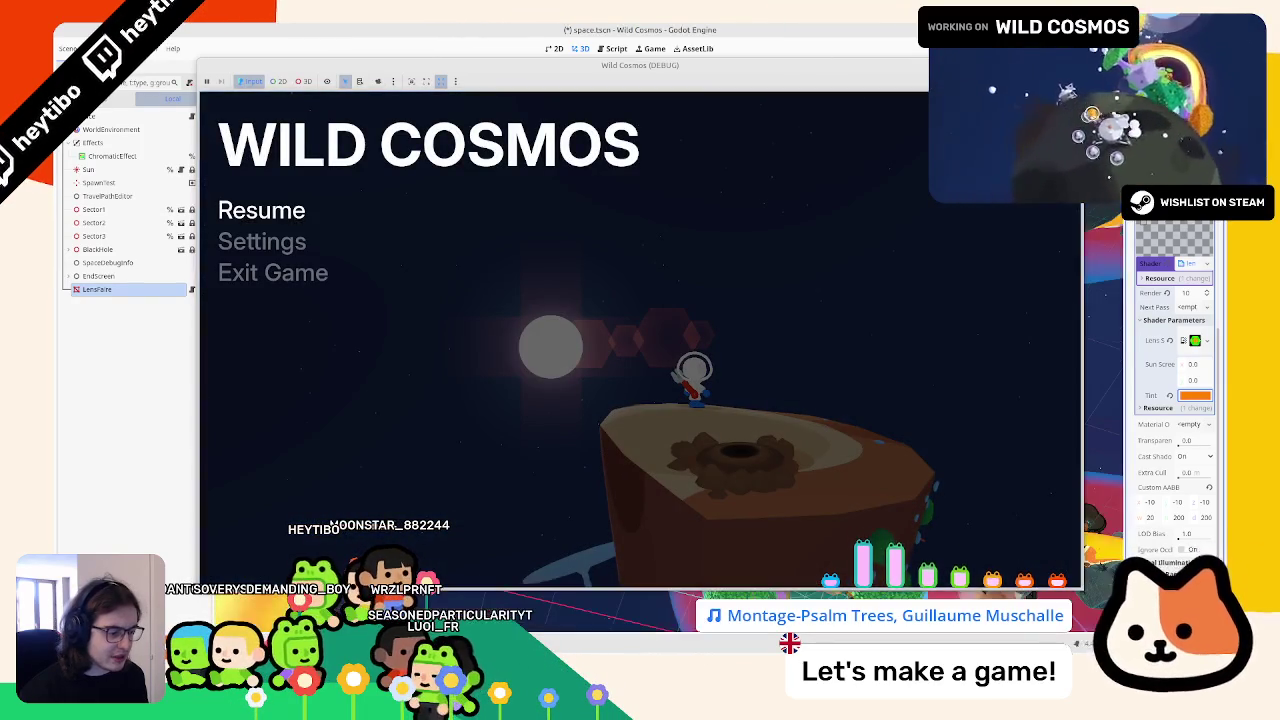
{"action": "key", "text": "F8"}
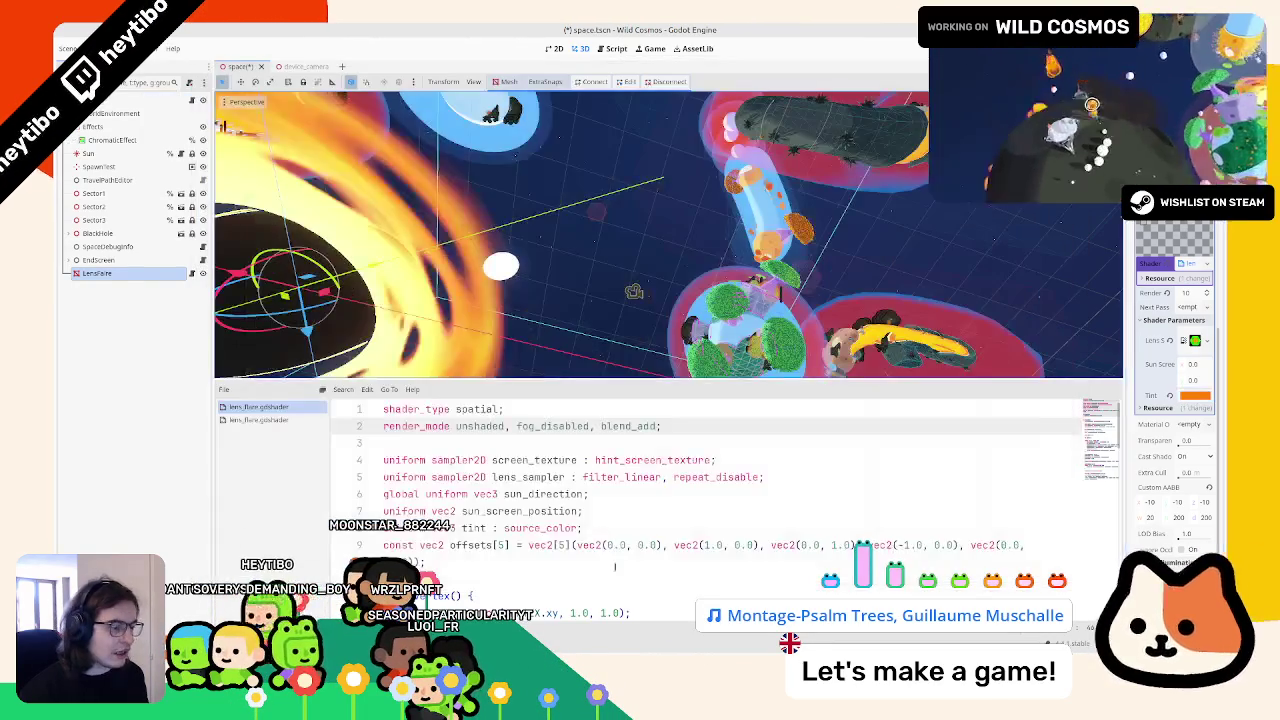
Step: Remove the screen colour term from the ALBEDO line 56, save, and rerun the game
{"action": "scroll", "coordinate": [660, 490], "scroll_direction": "down", "scroll_amount": 15}
{"action": "left_click_drag", "start_coordinate": [467, 562], "coordinate": [577, 562]}
{"action": "key", "text": "BackSpace"}
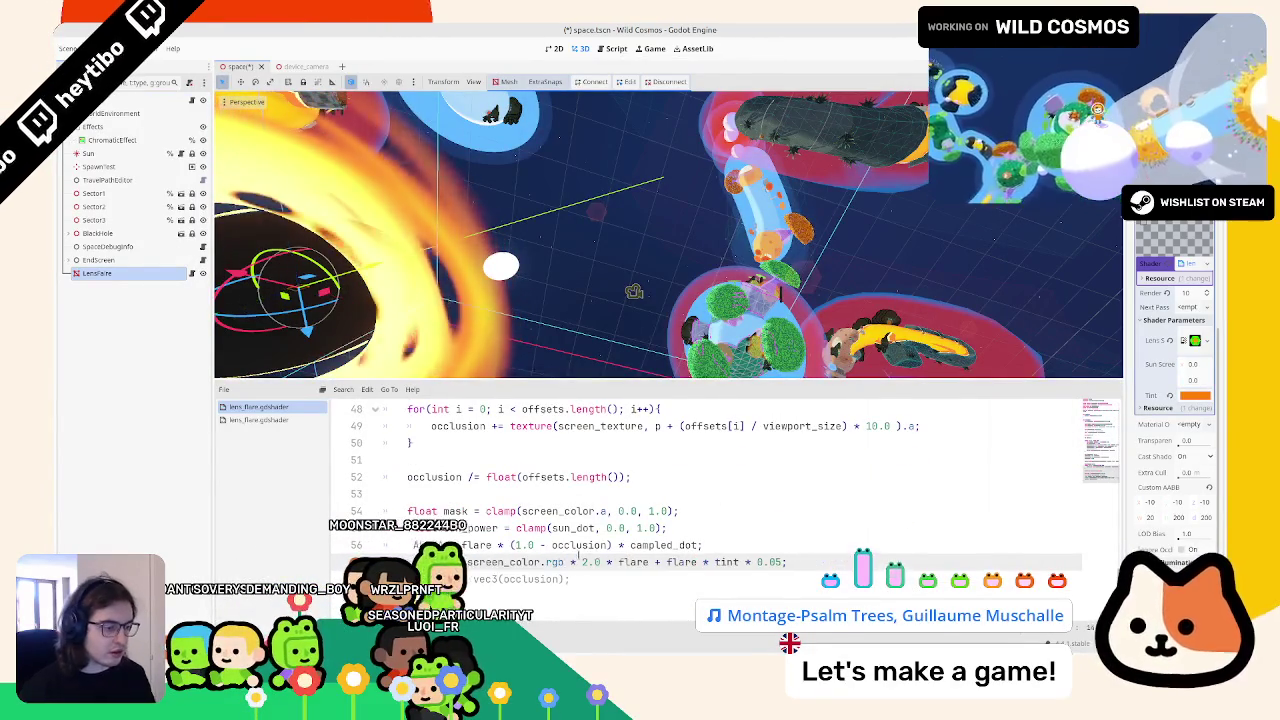
{"action": "key", "text": "ctrl+s"}
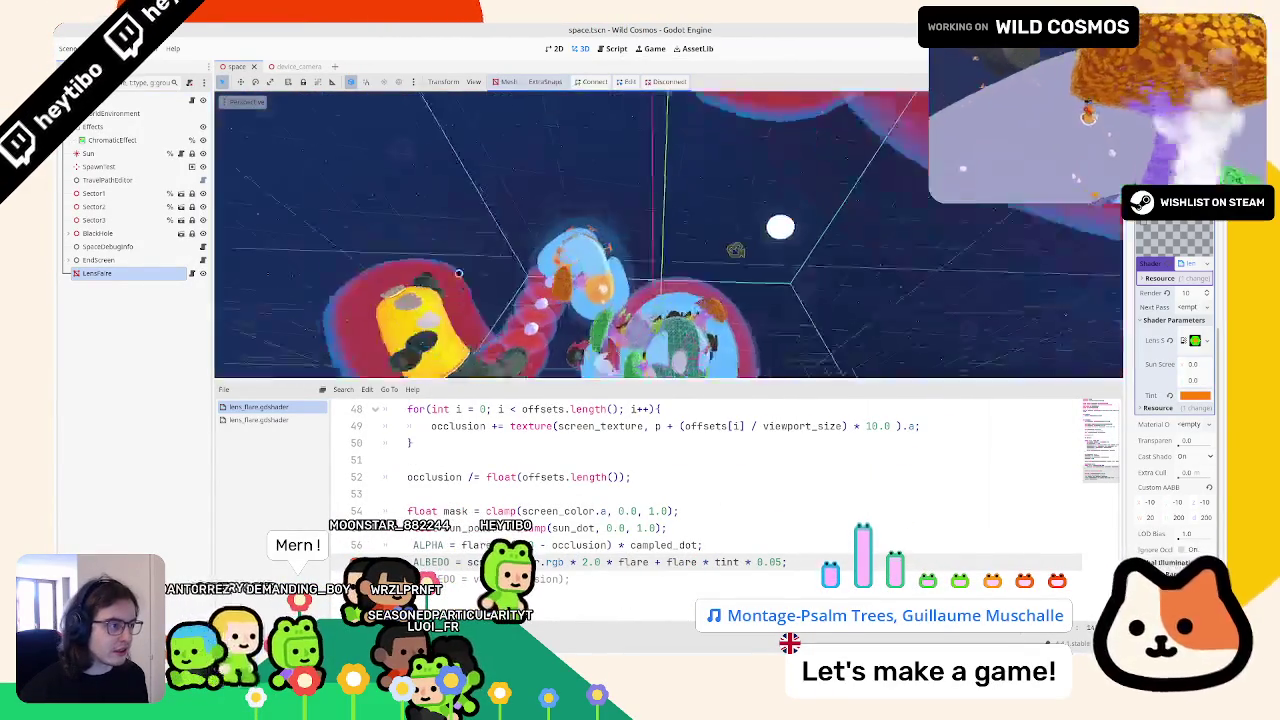
{"action": "key", "text": "F5"}
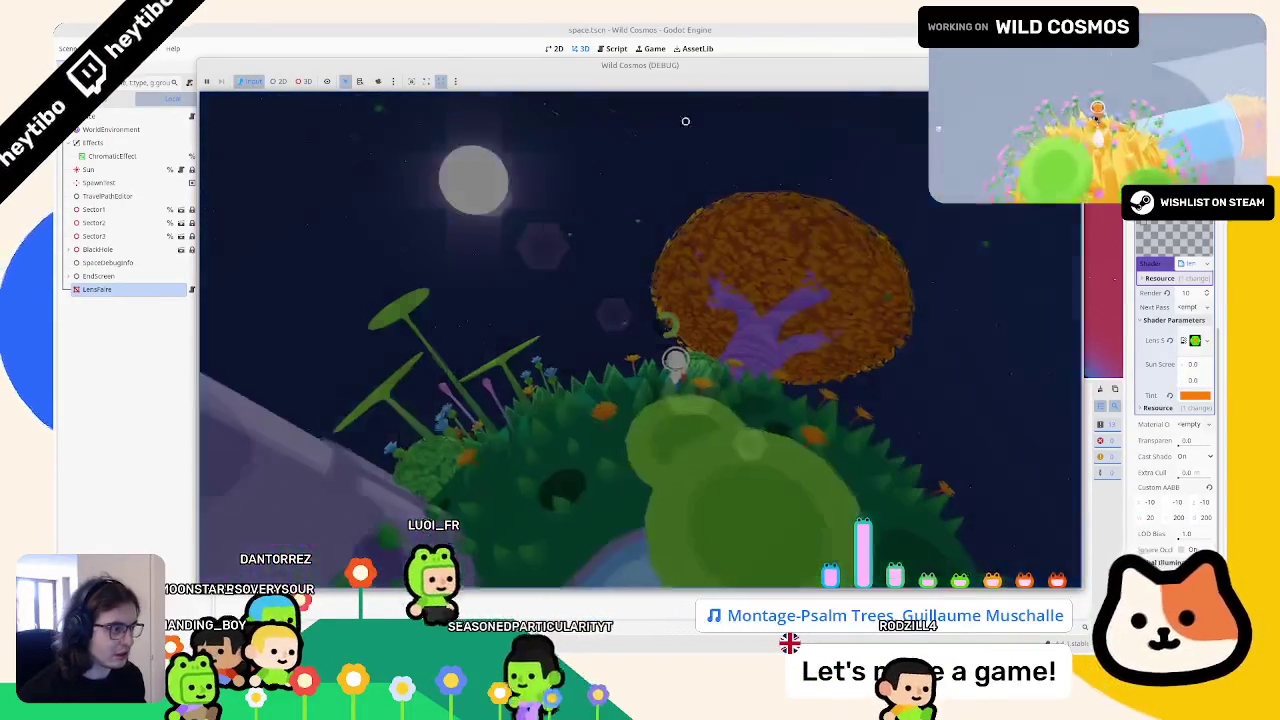
Step: Pause the game, set its window to stay above other windows, then resume playing
{"action": "key", "text": "Escape"}
{"action": "right_click", "coordinate": [700, 66]}
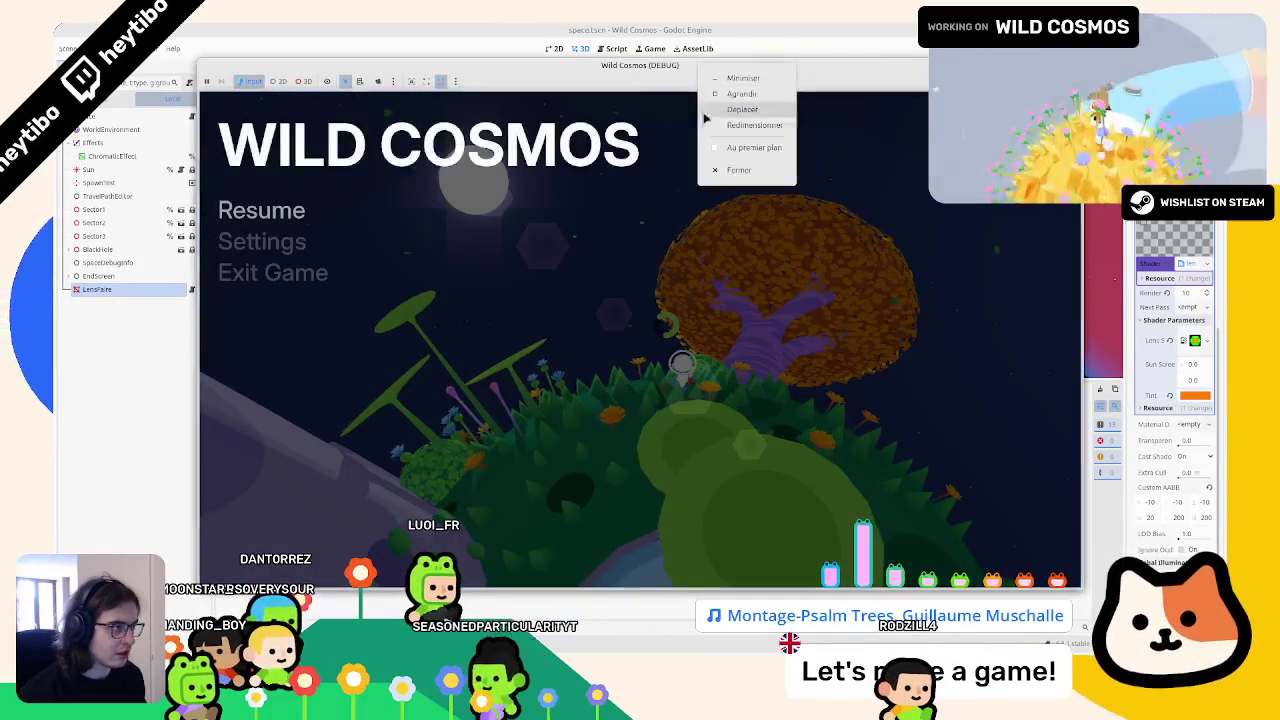
{"action": "left_click", "coordinate": [745, 147]}
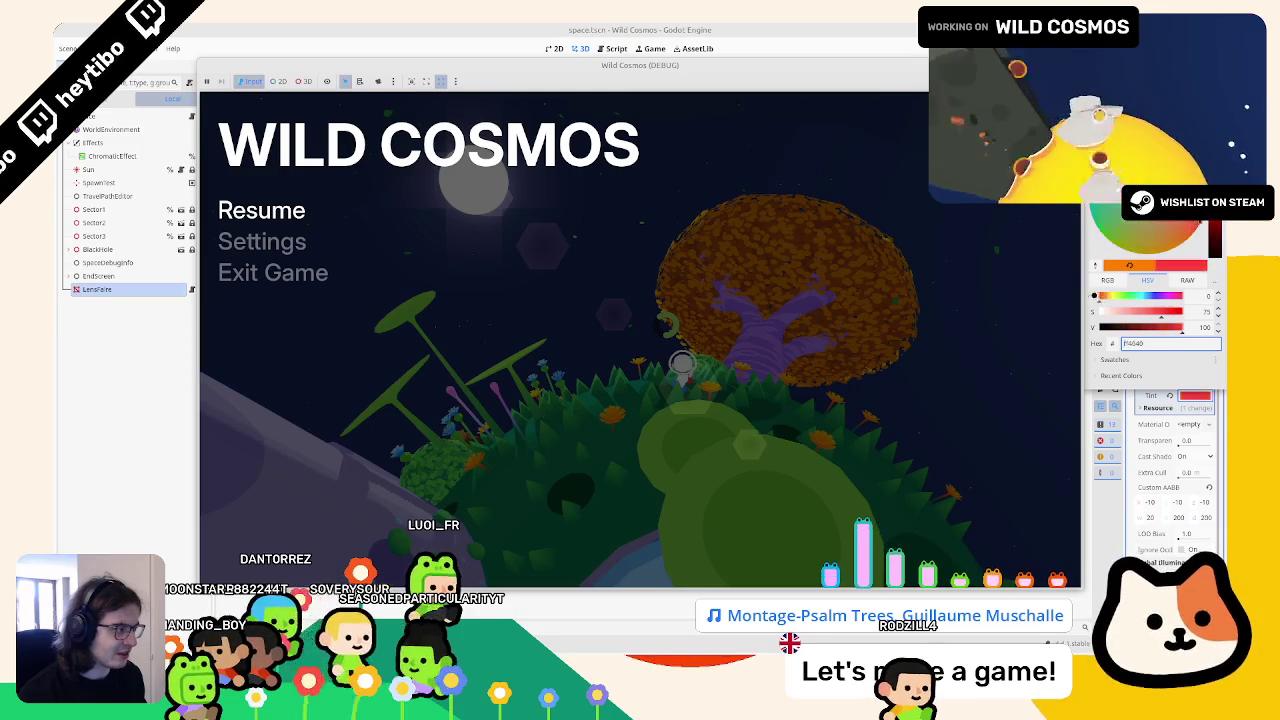
{"action": "key", "text": "Escape"}
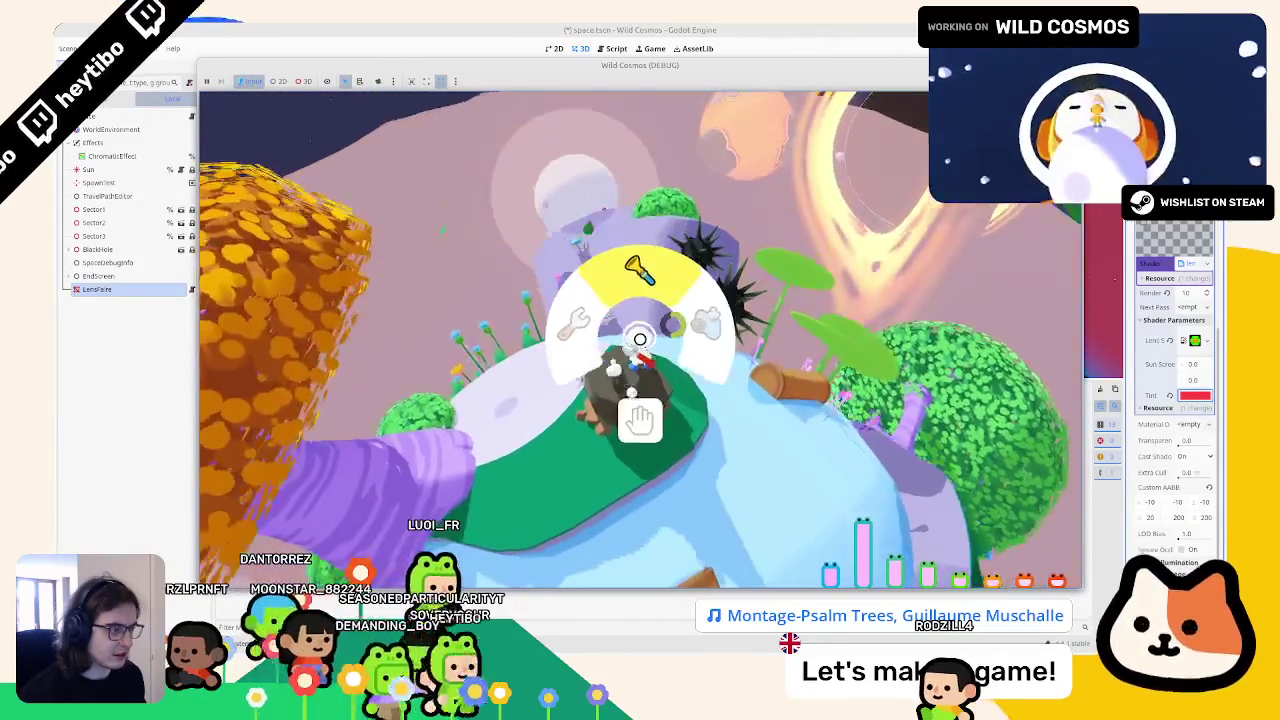
Step: Quit the game from the pause menu and focus the view on the LensFlare node
{"action": "key", "text": "Escape"}
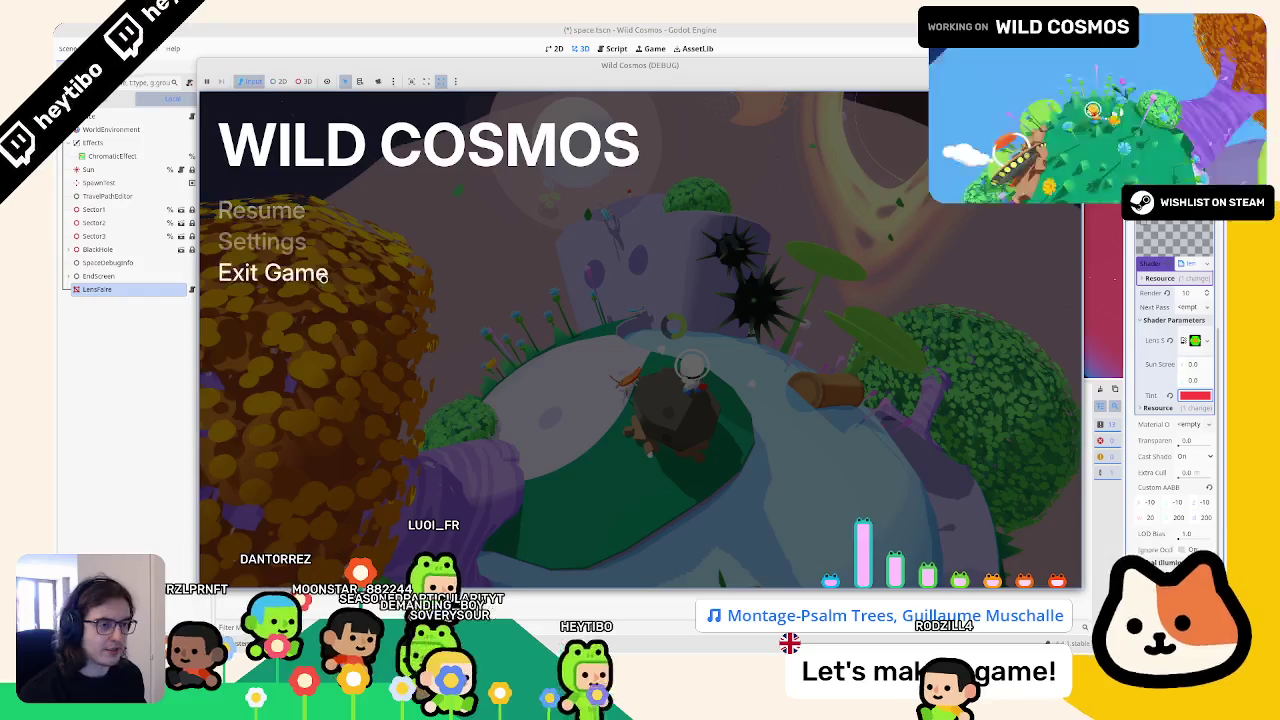
{"action": "left_click", "coordinate": [275, 272]}
{"action": "key", "text": "f"}
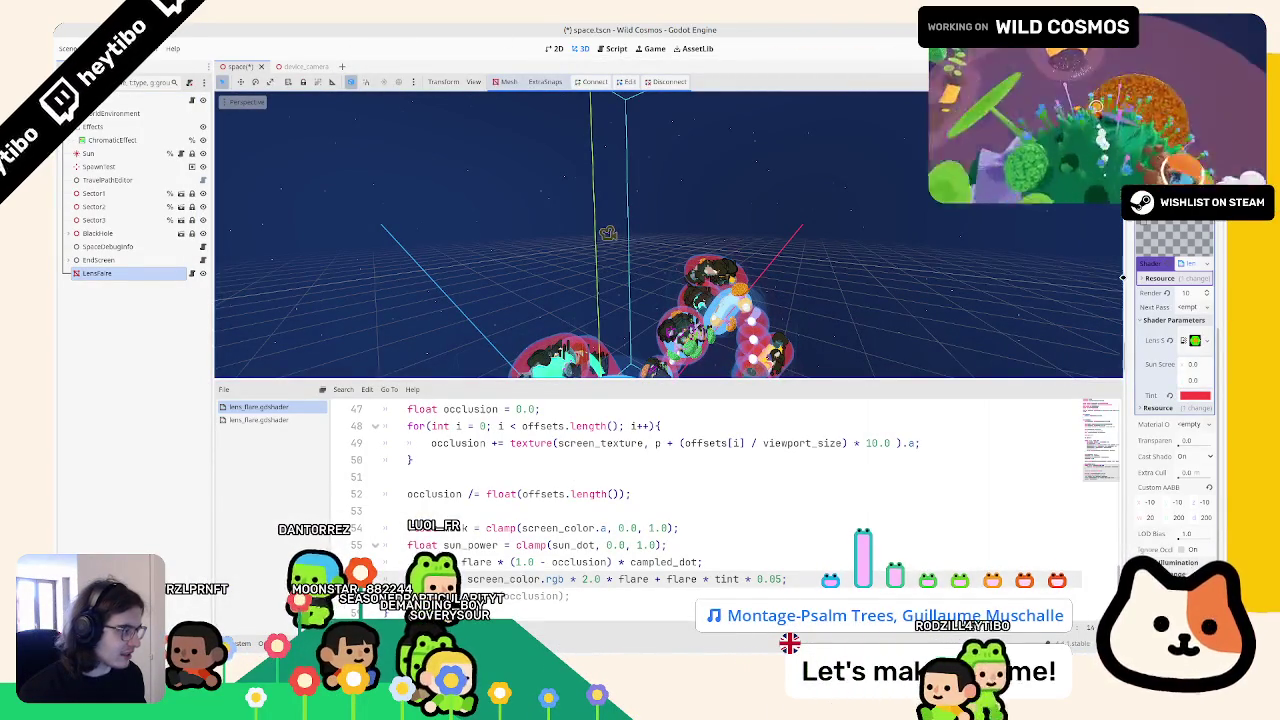
Step: Widen the Inspector and run the main scene with the 1.0 screen-colour multiplier
{"action": "left_click_drag", "start_coordinate": [1123, 277], "coordinate": [1058, 277]}
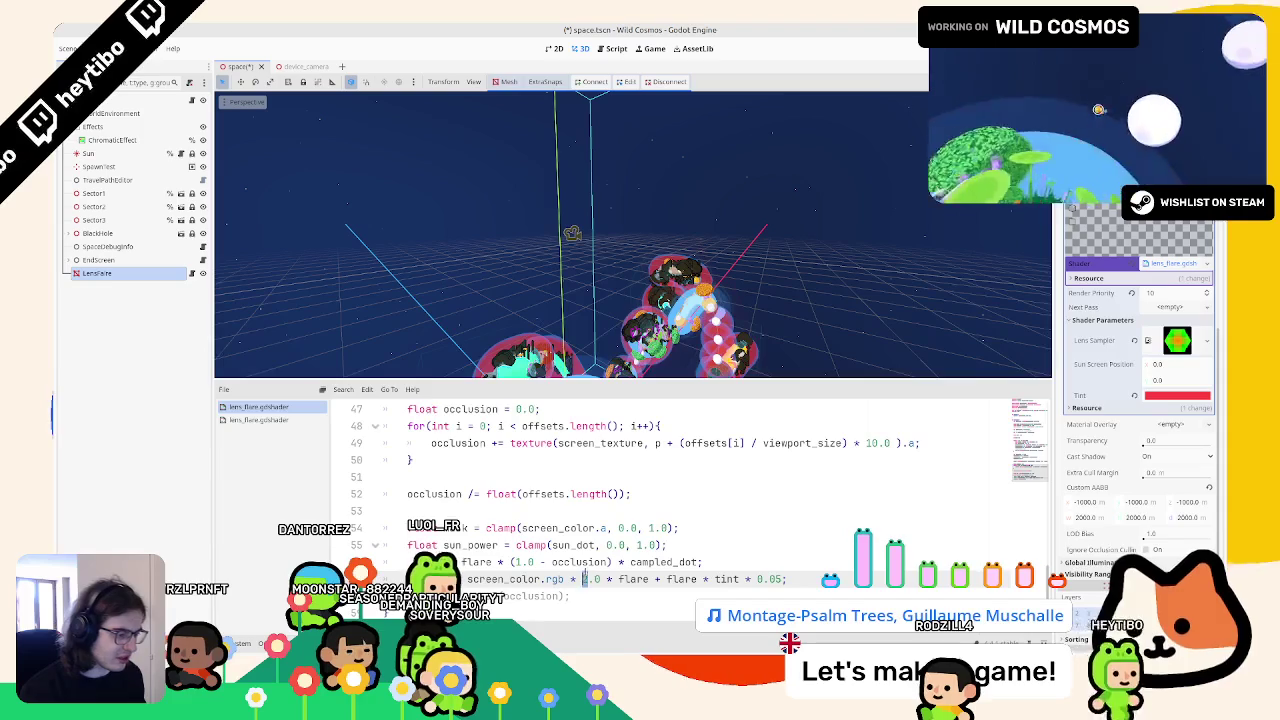
{"action": "key", "text": "ctrl+shift+F5"}
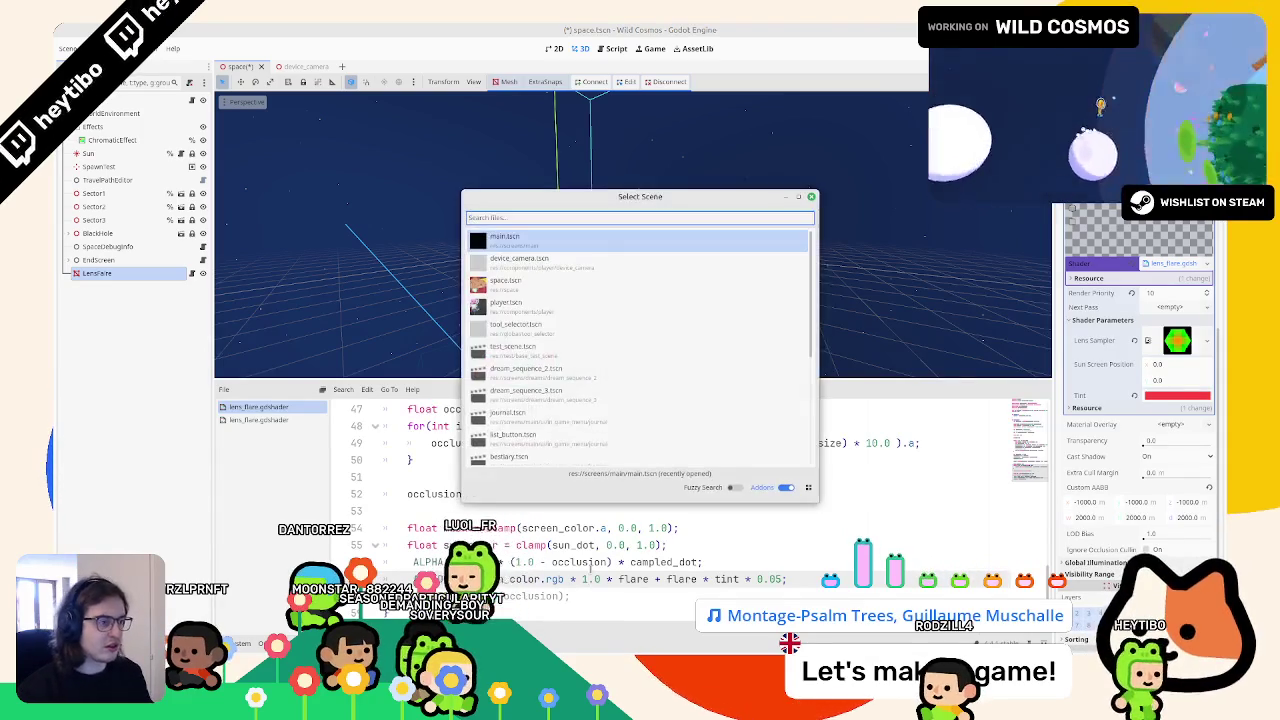
{"action": "key", "text": "Return"}
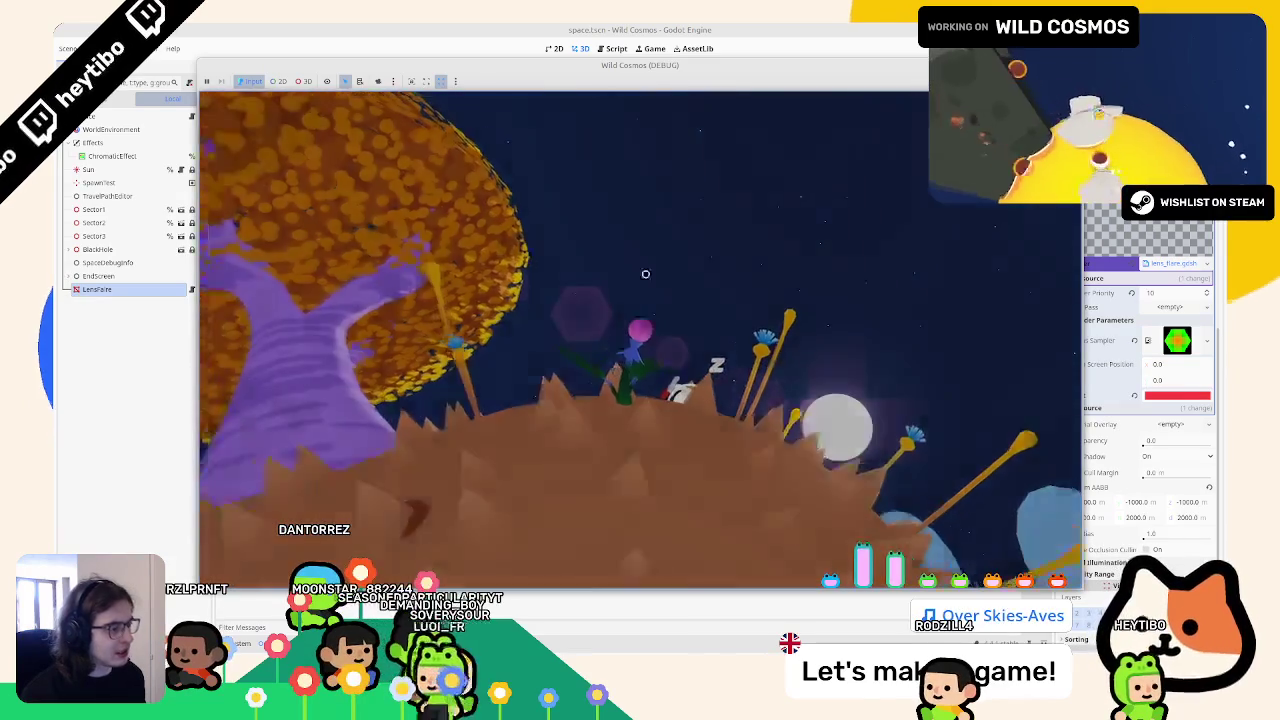
Step: Pause the game, apply the red Tint through its colour picker, and resume
{"action": "key", "text": "Escape"}
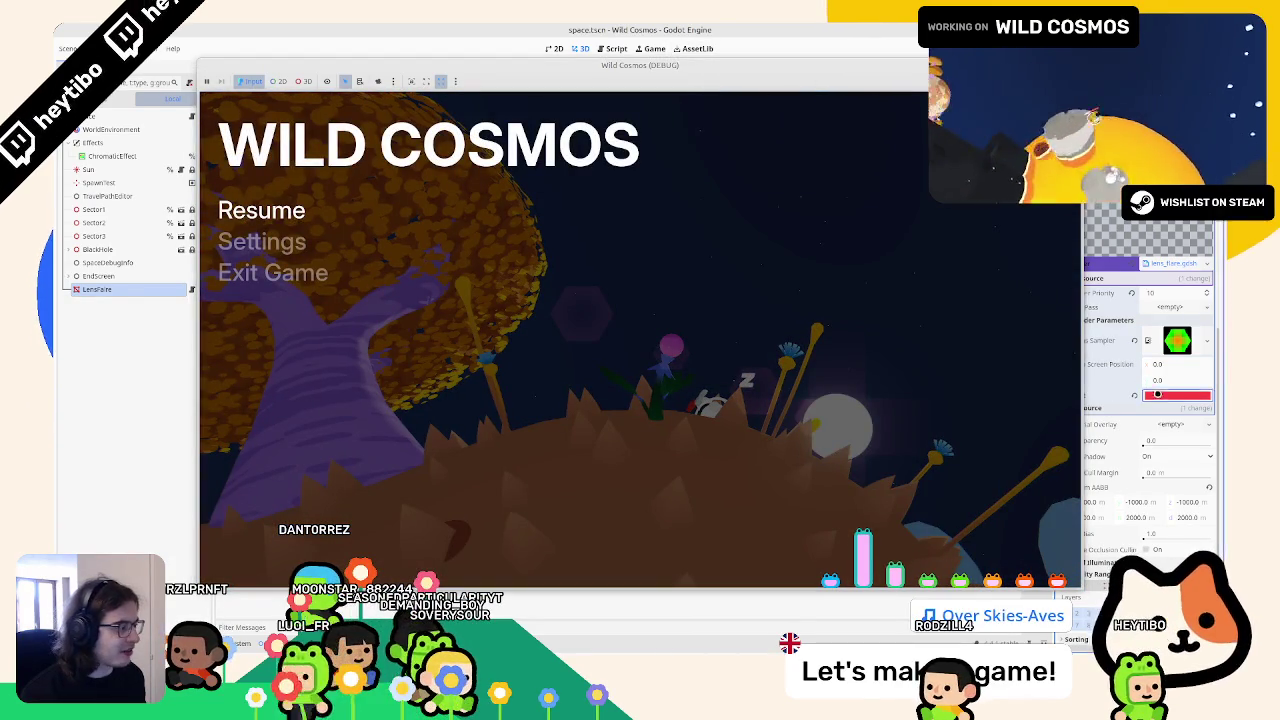
{"action": "left_click", "coordinate": [1157, 394]}
{"action": "left_click", "coordinate": [954, 293]}
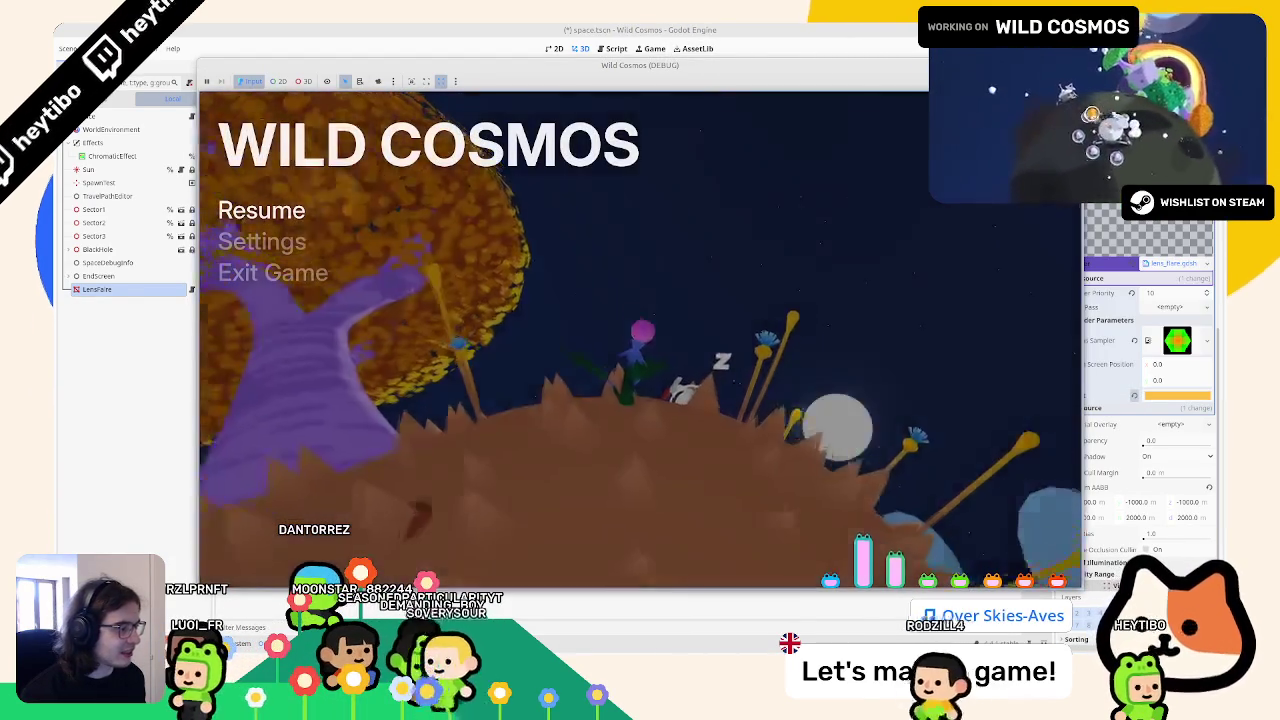
{"action": "key", "text": "Escape"}
{"action": "key", "text": "Escape"}
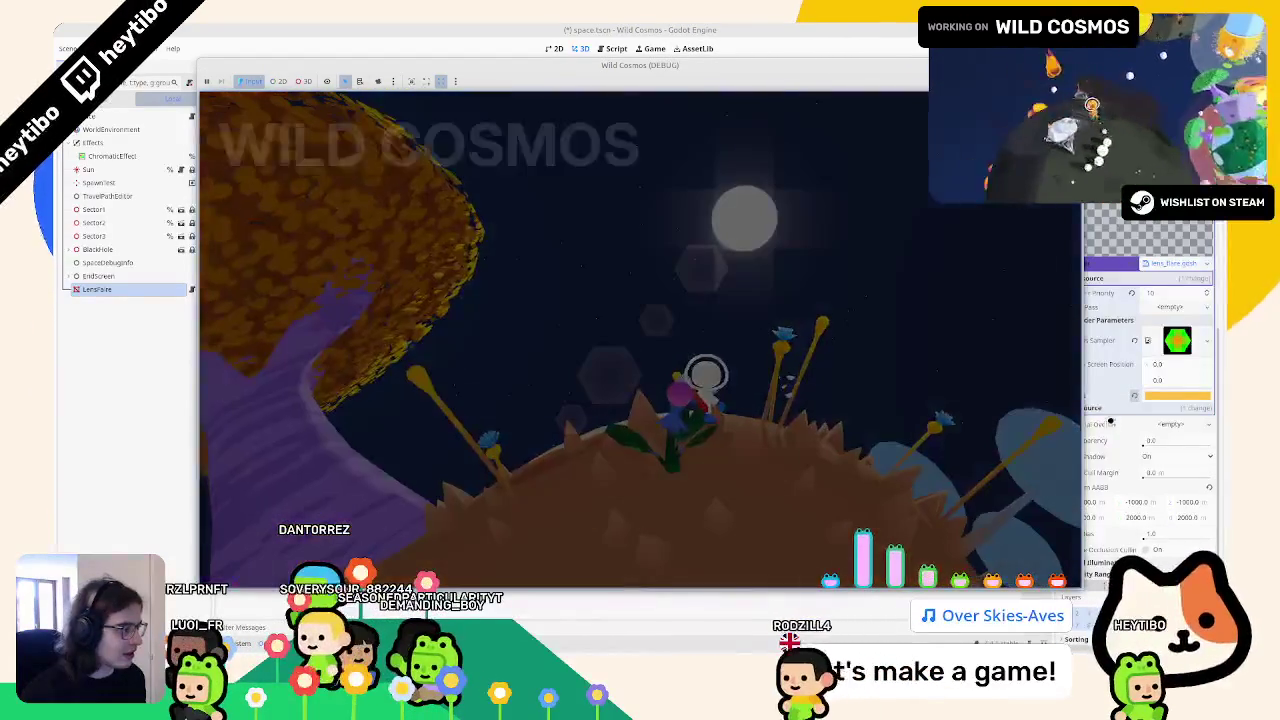
{"action": "left_click", "coordinate": [1157, 394]}
{"action": "left_click", "coordinate": [954, 293]}
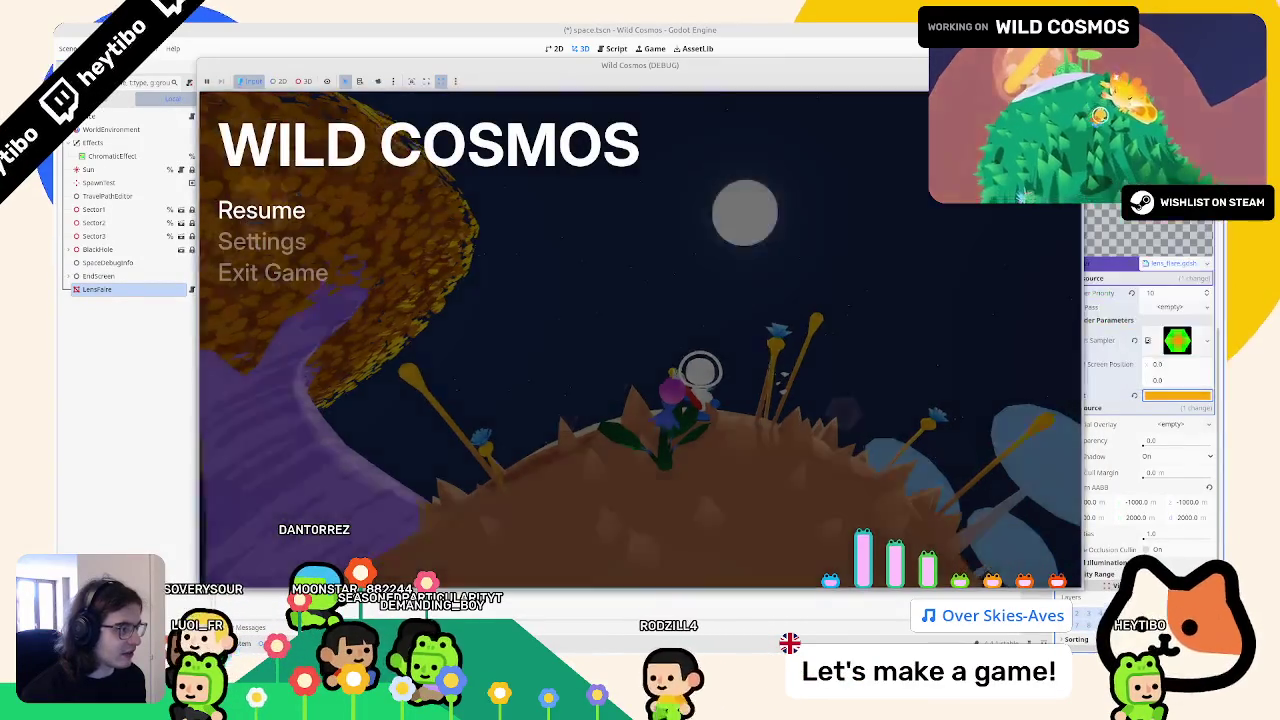
{"action": "key", "text": "Escape"}
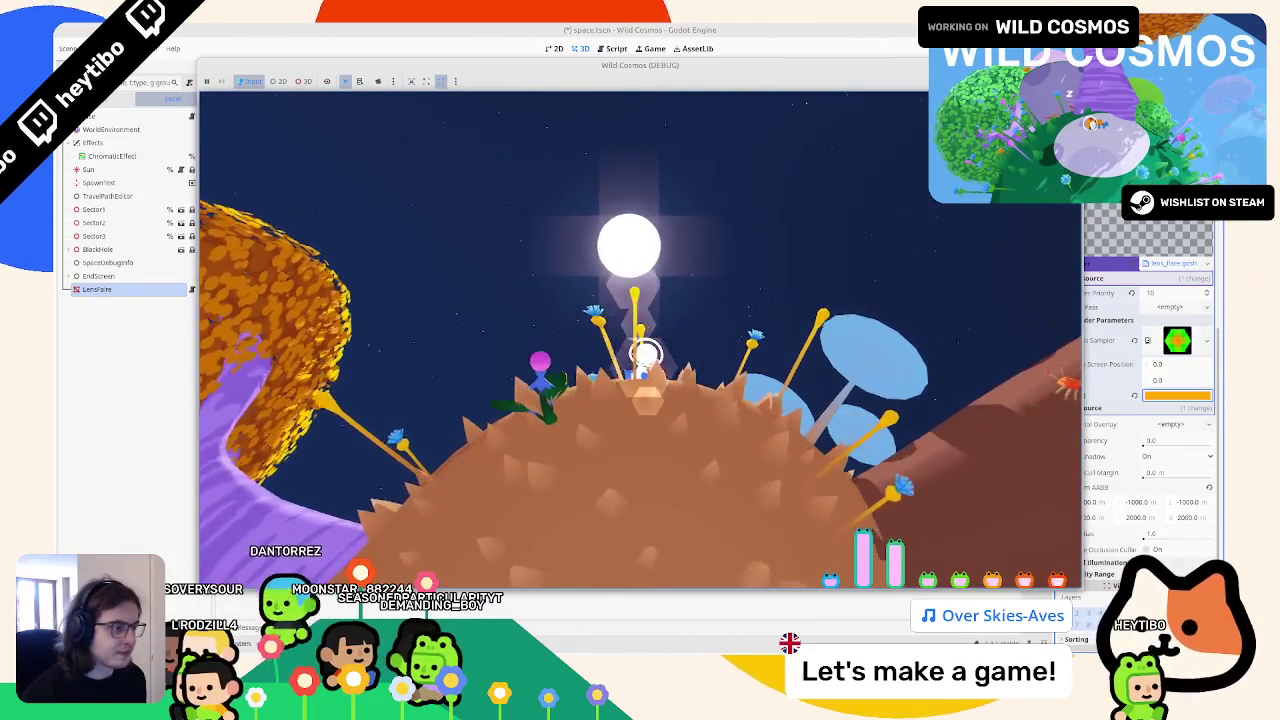
Step: Open and dismiss the pause menu, then stop the game with F8
{"action": "key", "text": "Escape"}
{"action": "key", "text": "Escape"}
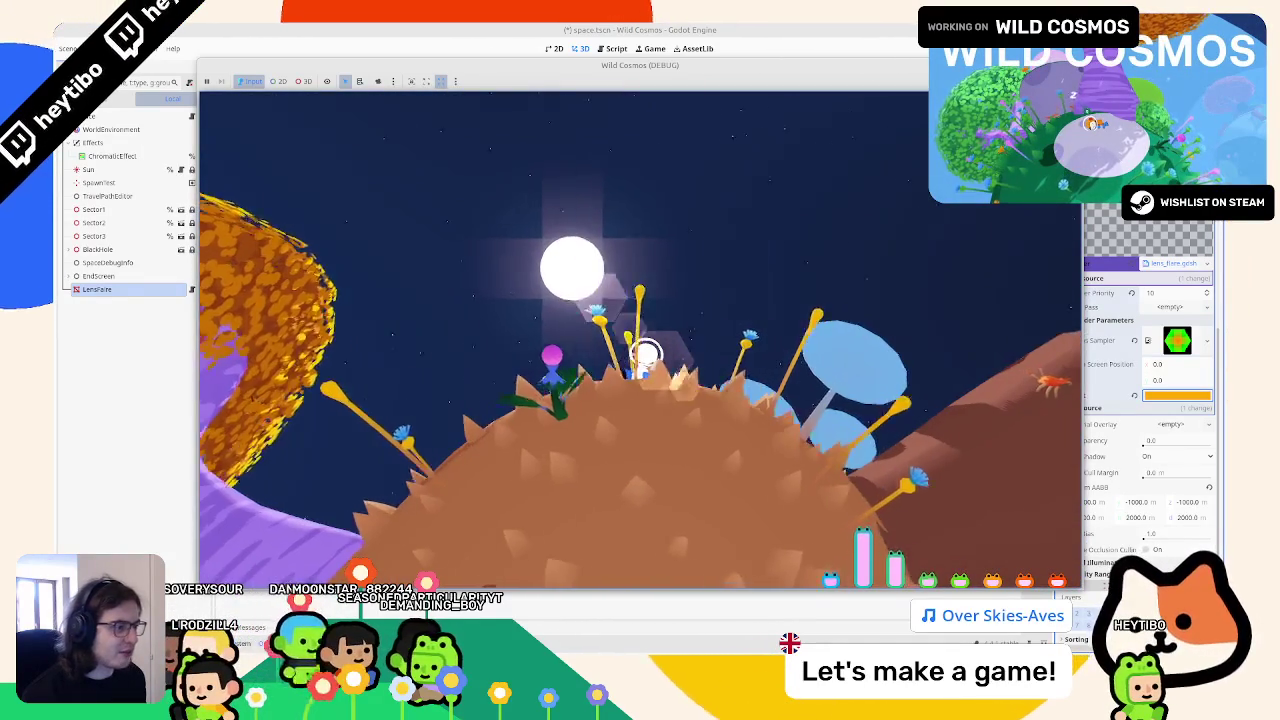
{"action": "key", "text": "Escape"}
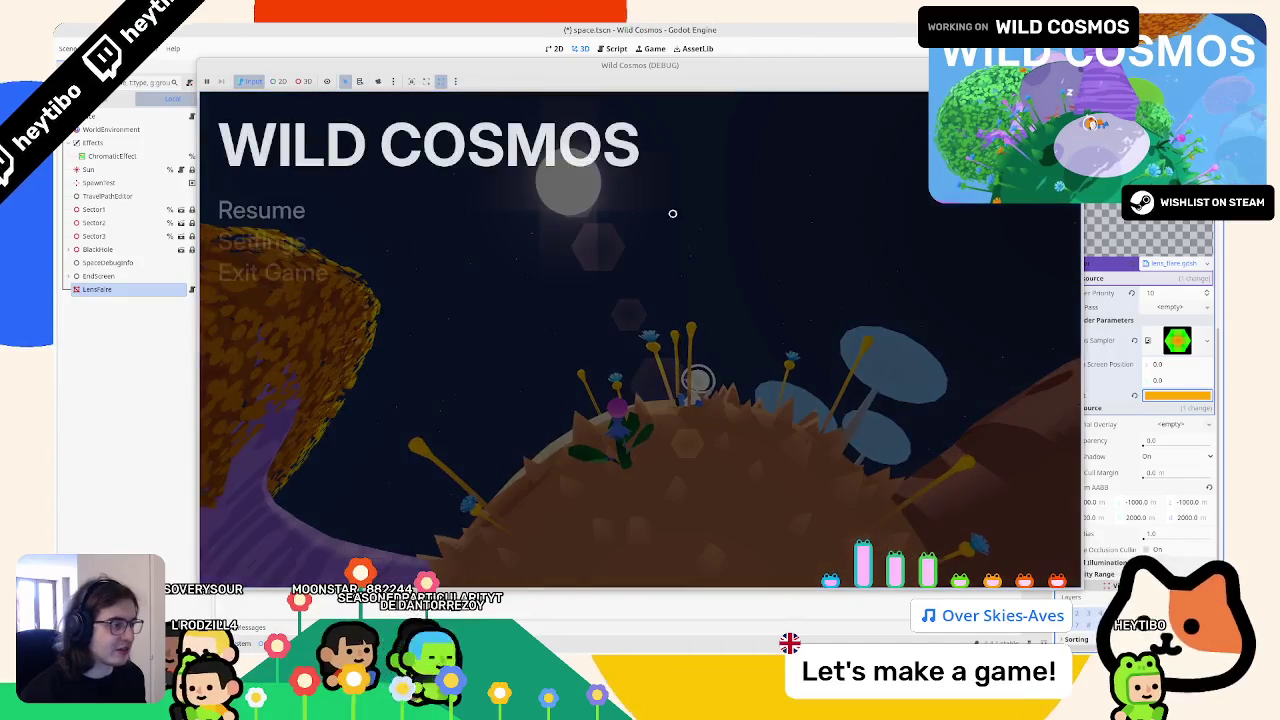
{"action": "key", "text": "F8"}
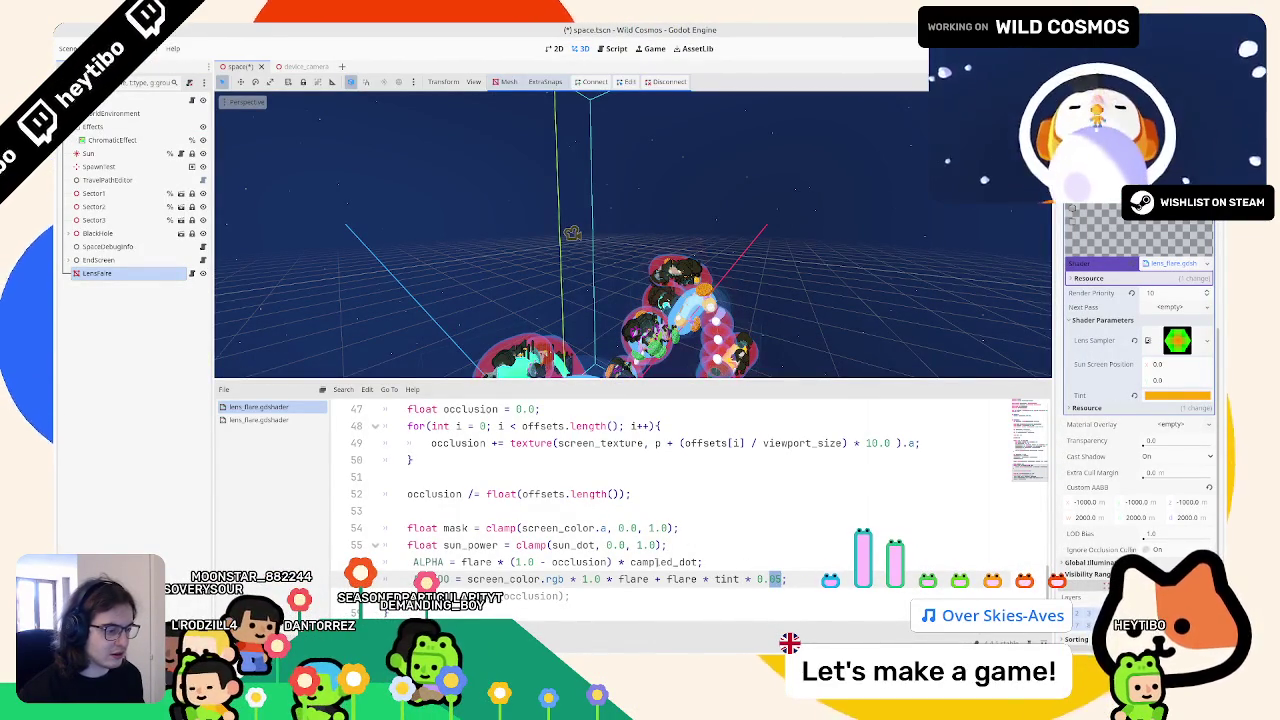
Step: Playtest the flare twice, switching back to the editor between runs, then close the game
{"action": "key", "text": "ctrl+shift+F5"}
{"action": "key", "text": "Return"}
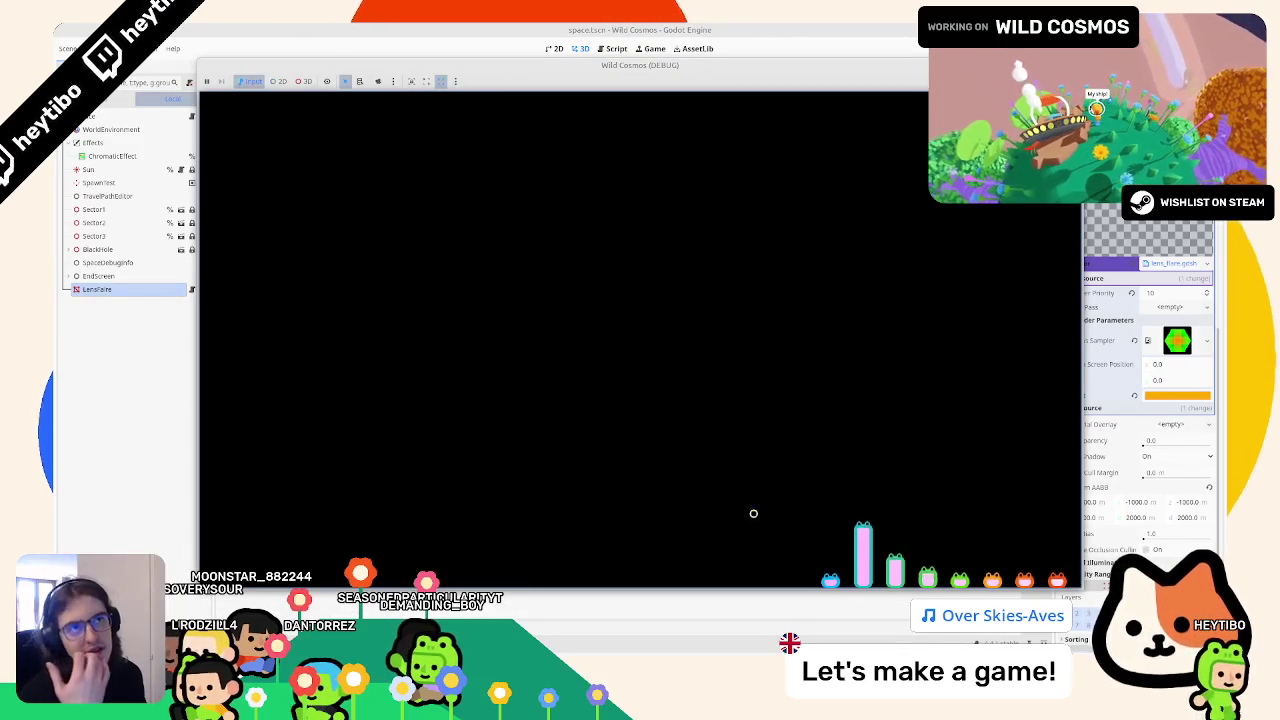
{"action": "left_click", "coordinate": [578, 28]}
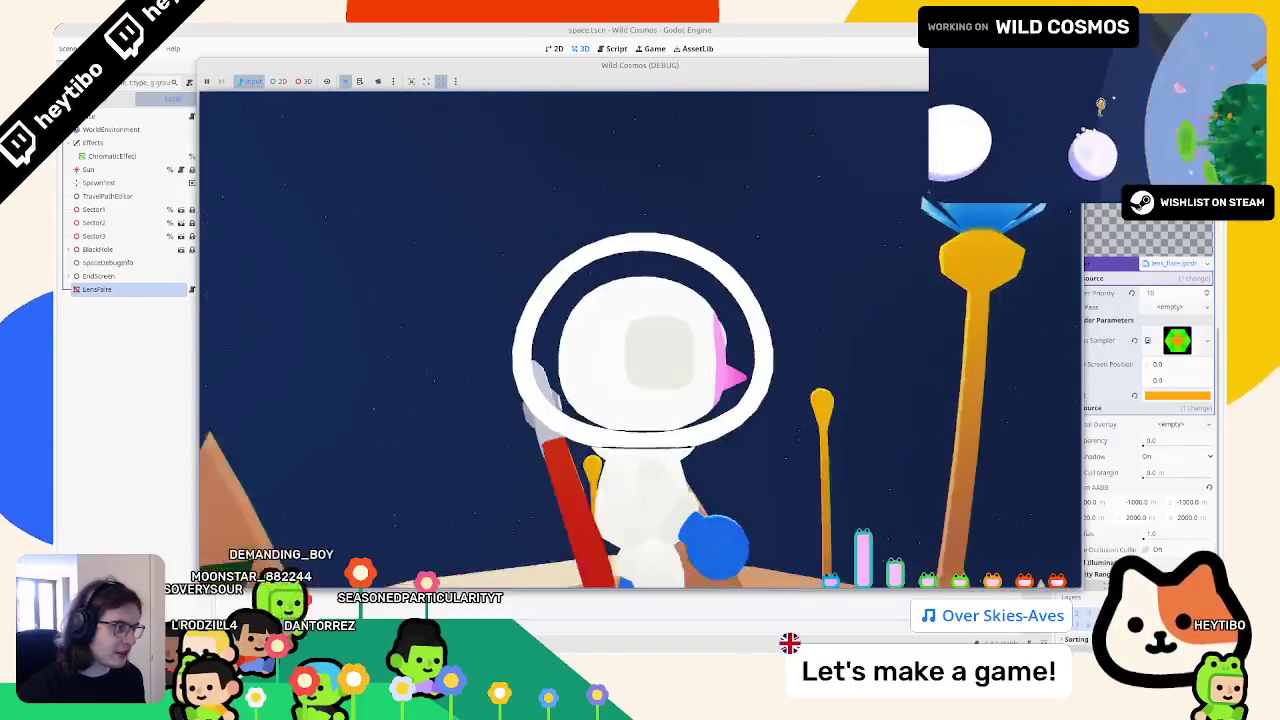
{"action": "key", "text": "alt+Tab"}
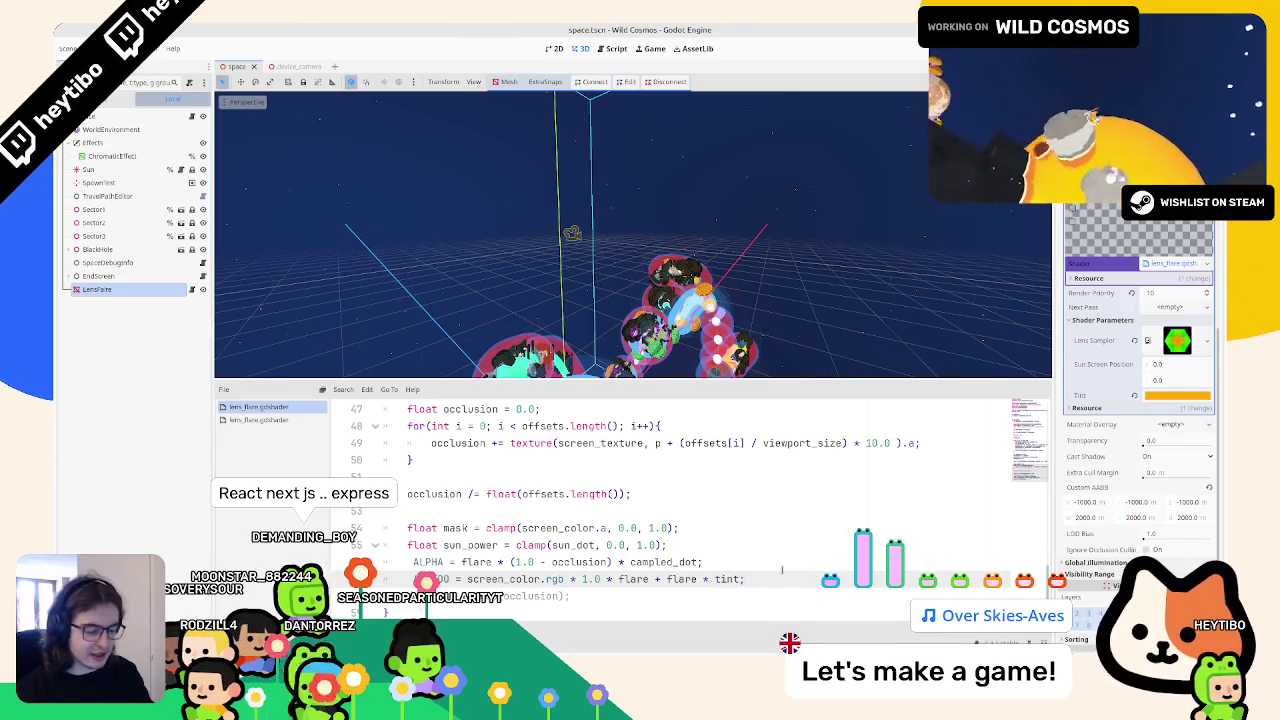
{"action": "key", "text": "F5"}
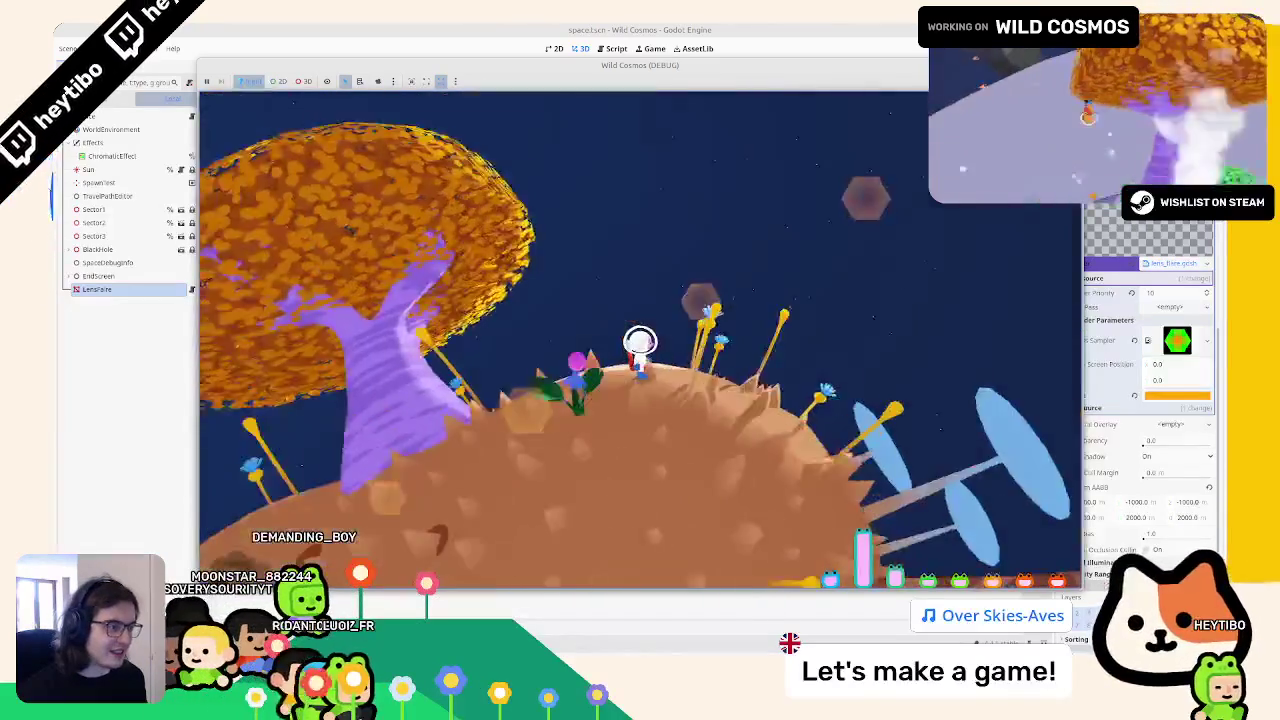
{"action": "key", "text": "Escape"}
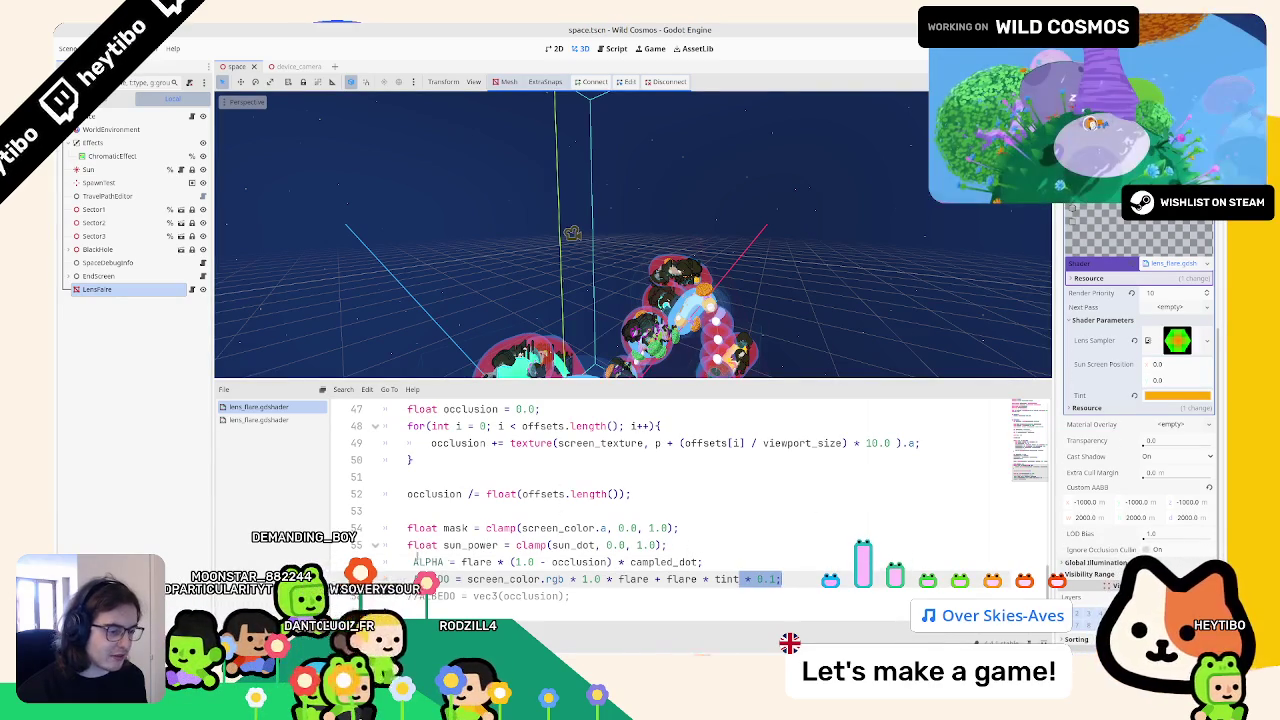
Step: Uncomment the ALPHA and ALBEDO output lines with Ctrl+K and select the occlusion debug line
{"action": "left_click", "coordinate": [412, 562], "text": "shift"}
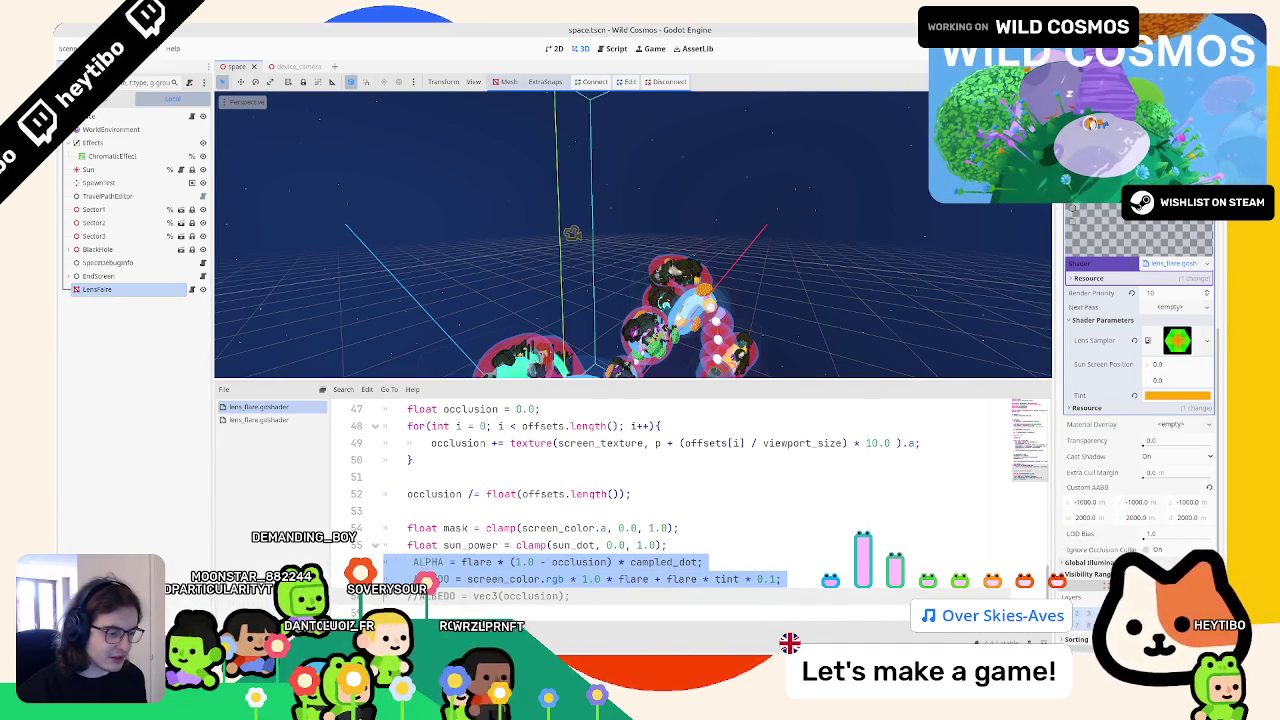
{"action": "key", "text": "ctrl+k"}
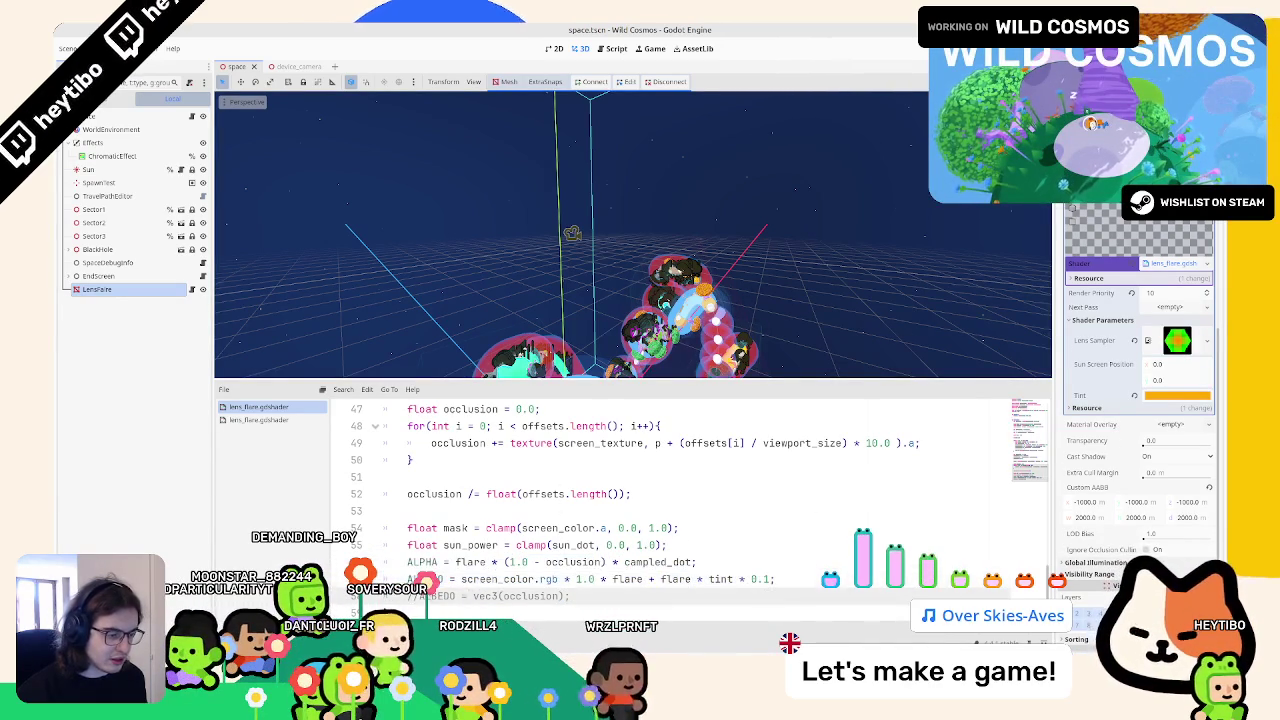
{"action": "triple_click", "coordinate": [475, 596]}
{"action": "scroll", "coordinate": [460, 580], "scroll_direction": "up", "scroll_amount": 1}
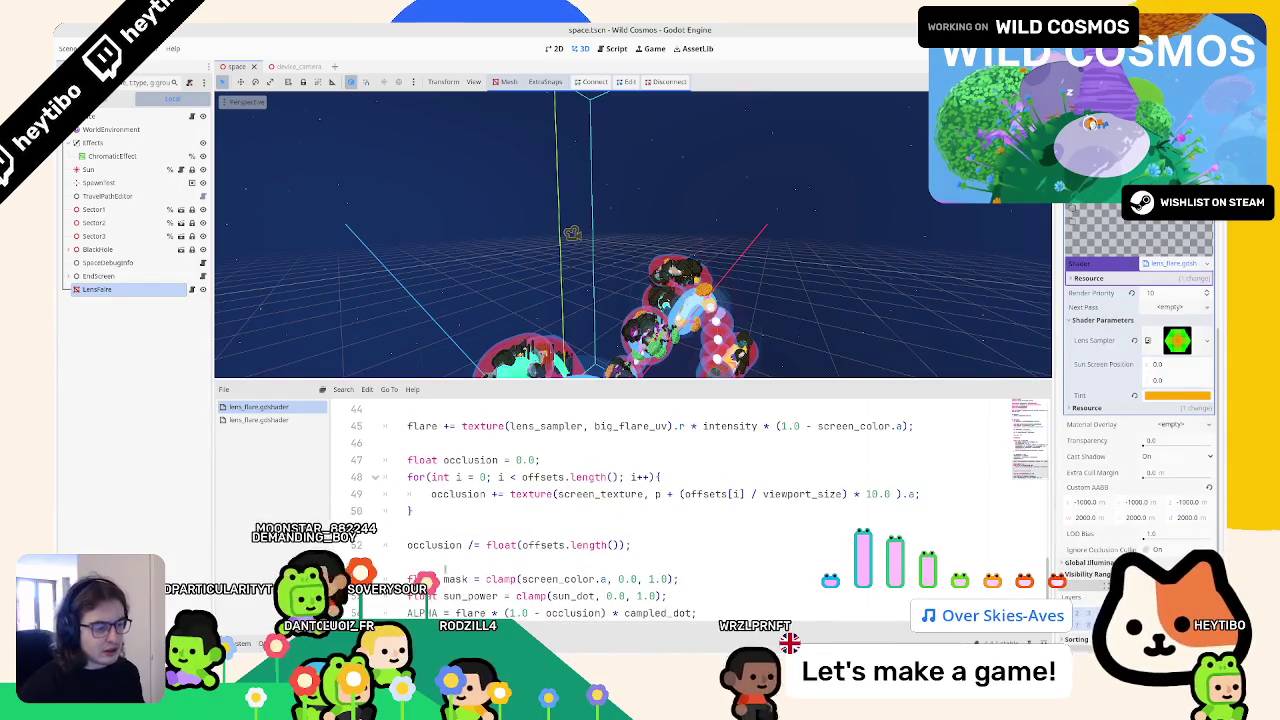
{"action": "left_click", "coordinate": [446, 562]}
{"action": "left_click", "coordinate": [437, 531]}
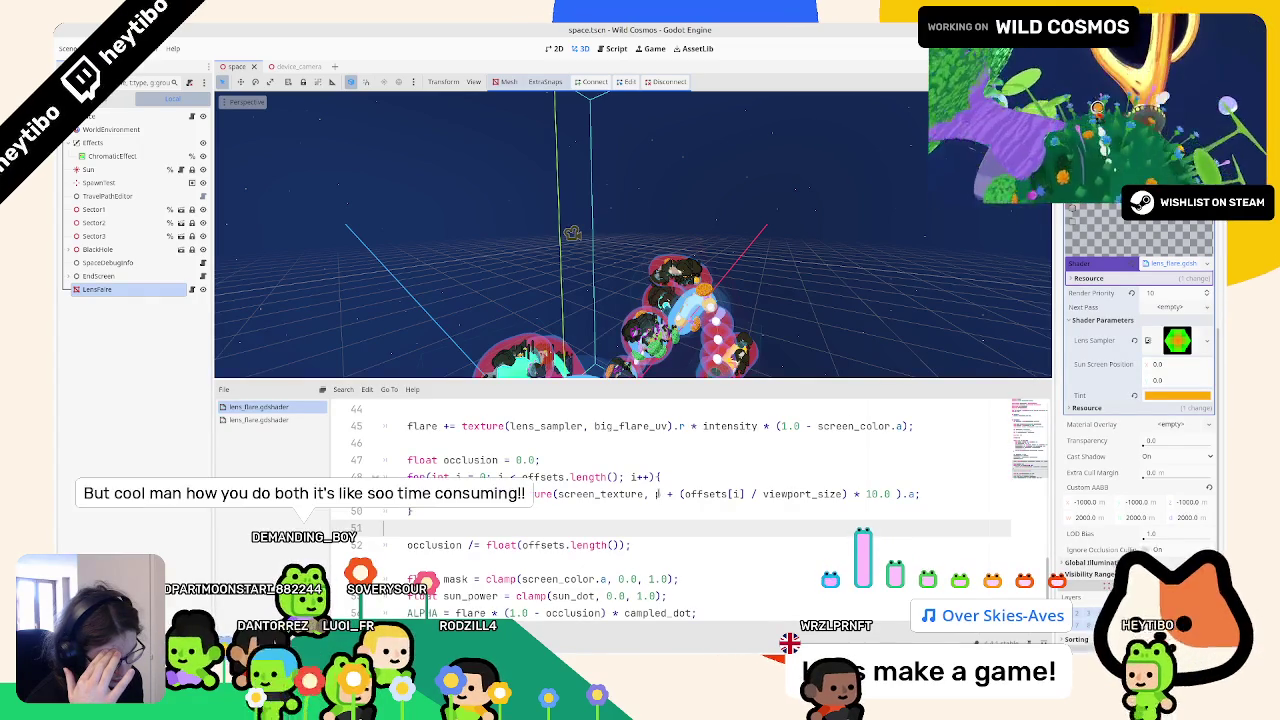
{"action": "left_click", "coordinate": [657, 494]}
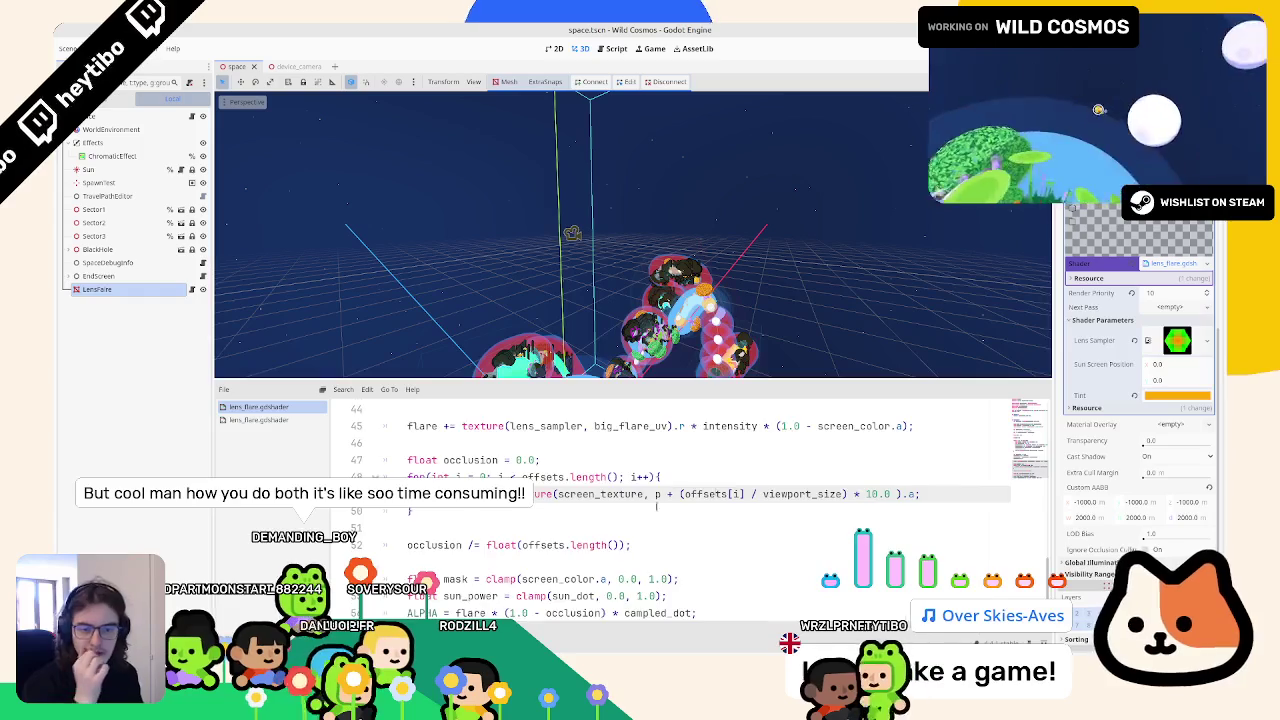
{"action": "scroll", "coordinate": [640, 490], "scroll_direction": "up", "scroll_amount": 10}
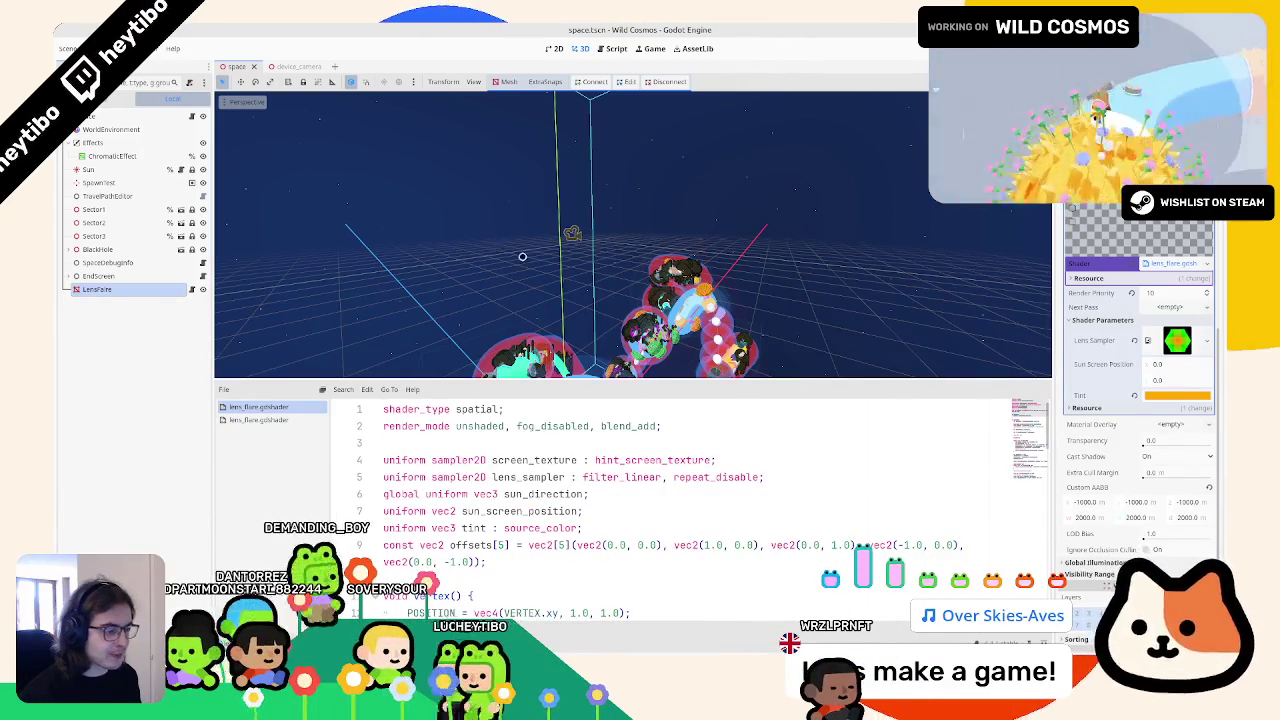
{"action": "scroll", "coordinate": [808, 101], "scroll_direction": "up", "scroll_amount": 5}
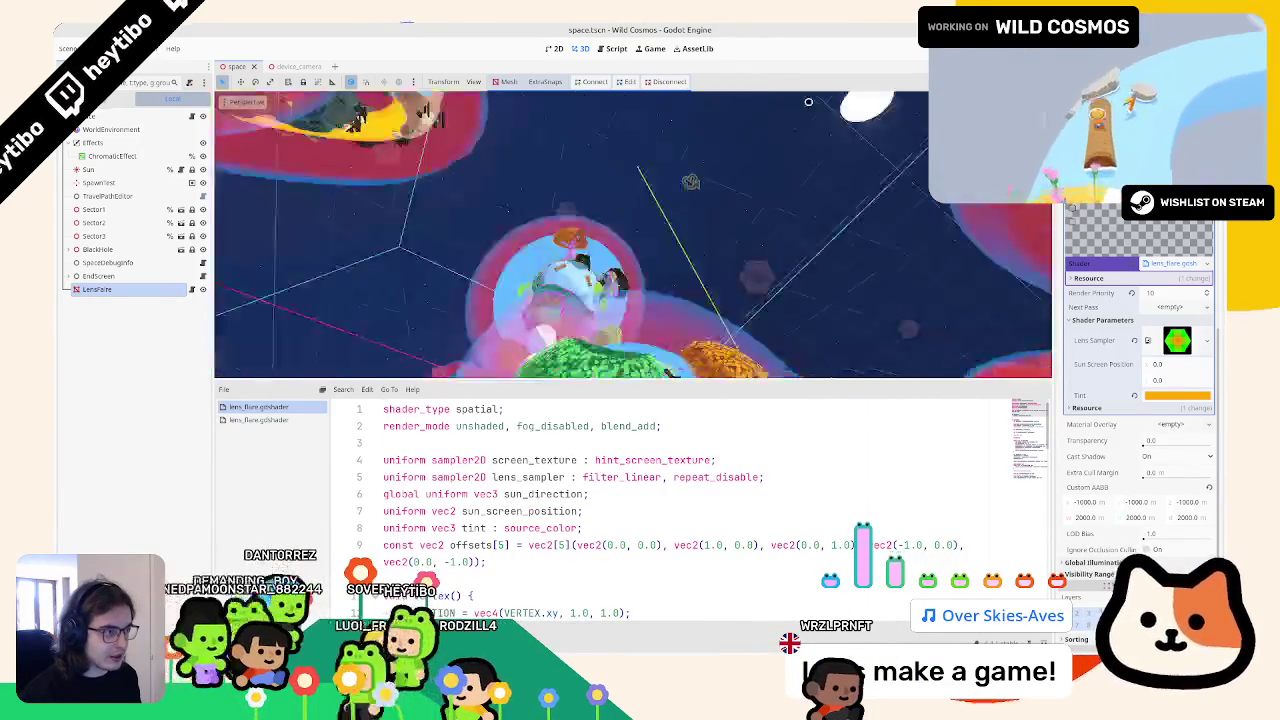
{"action": "mouse_move", "coordinate": [808, 101]}
{"action": "left_mouse_down"}
{"action": "mouse_move", "coordinate": [907, 153]}
{"action": "mouse_move", "coordinate": [828, 152]}
{"action": "mouse_move", "coordinate": [875, 364]}
{"action": "left_mouse_up"}
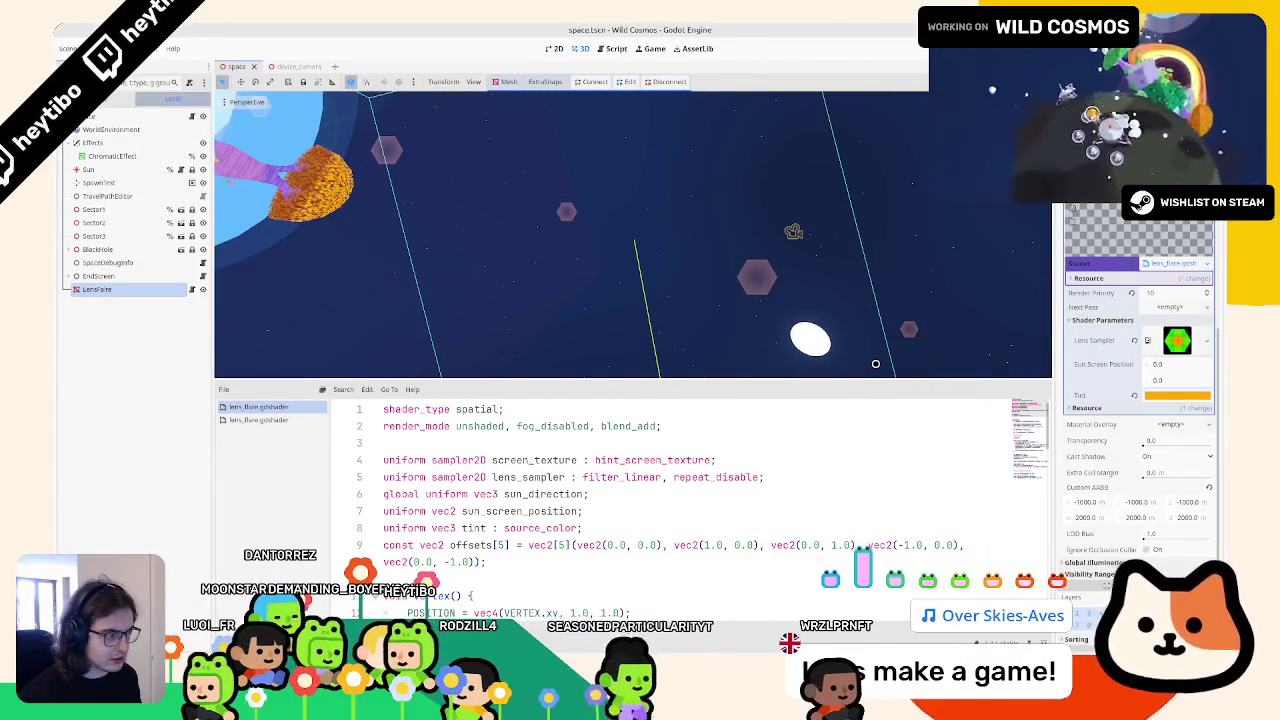
Step: Raise the small flare's intensity multiplier from 0.1 to 0.5 and save the shader
{"action": "scroll", "coordinate": [568, 469], "scroll_direction": "down", "scroll_amount": 11}
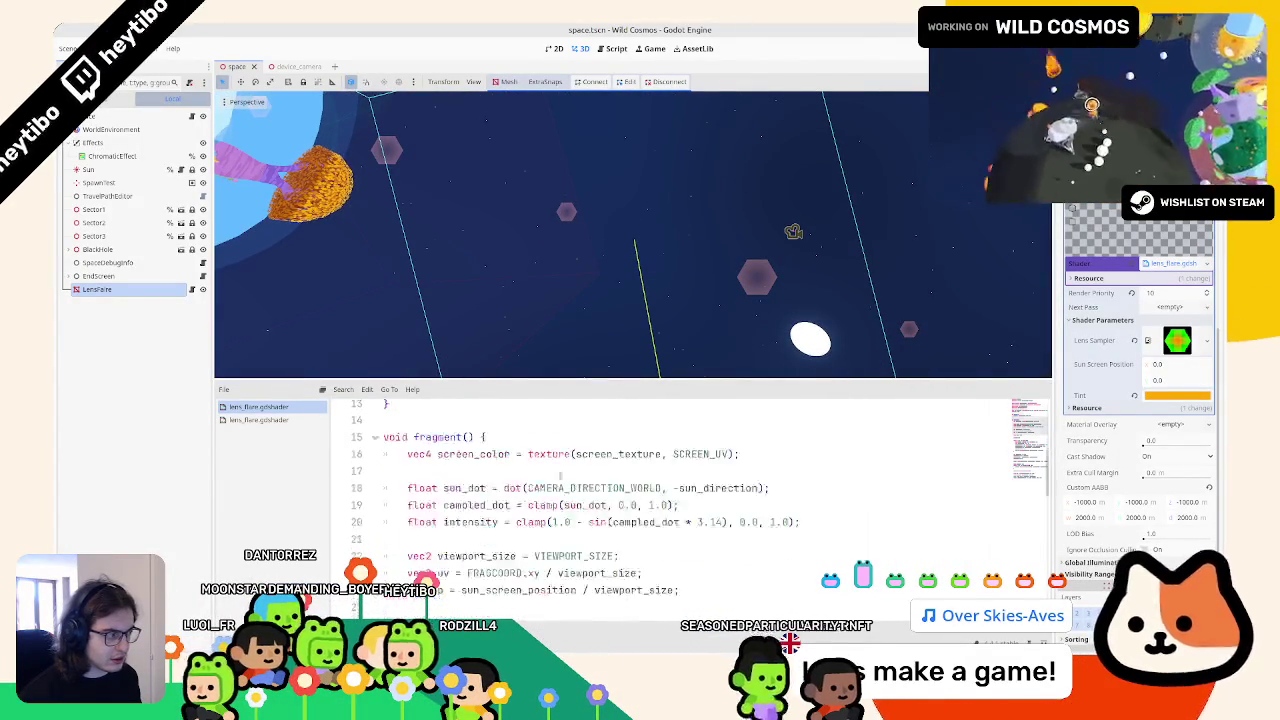
{"action": "scroll", "coordinate": [553, 485], "scroll_direction": "up", "scroll_amount": 3}
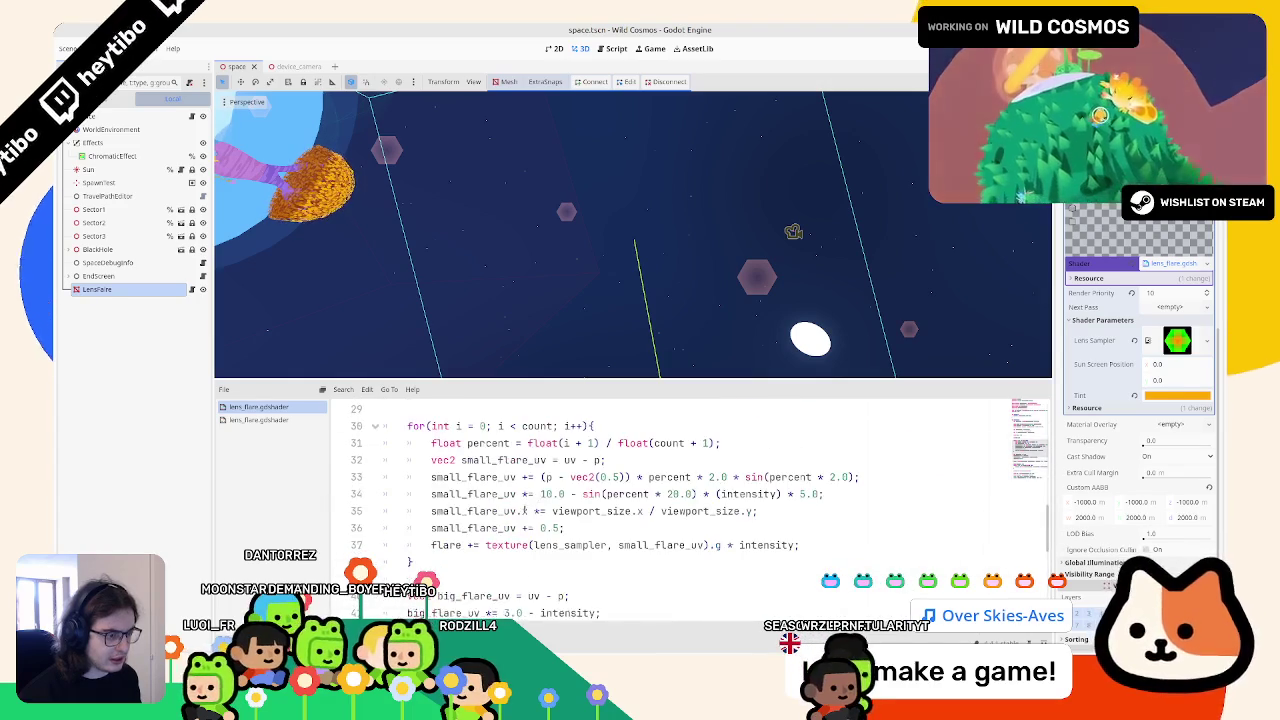
{"action": "scroll", "coordinate": [512, 527], "scroll_direction": "down", "scroll_amount": 4}
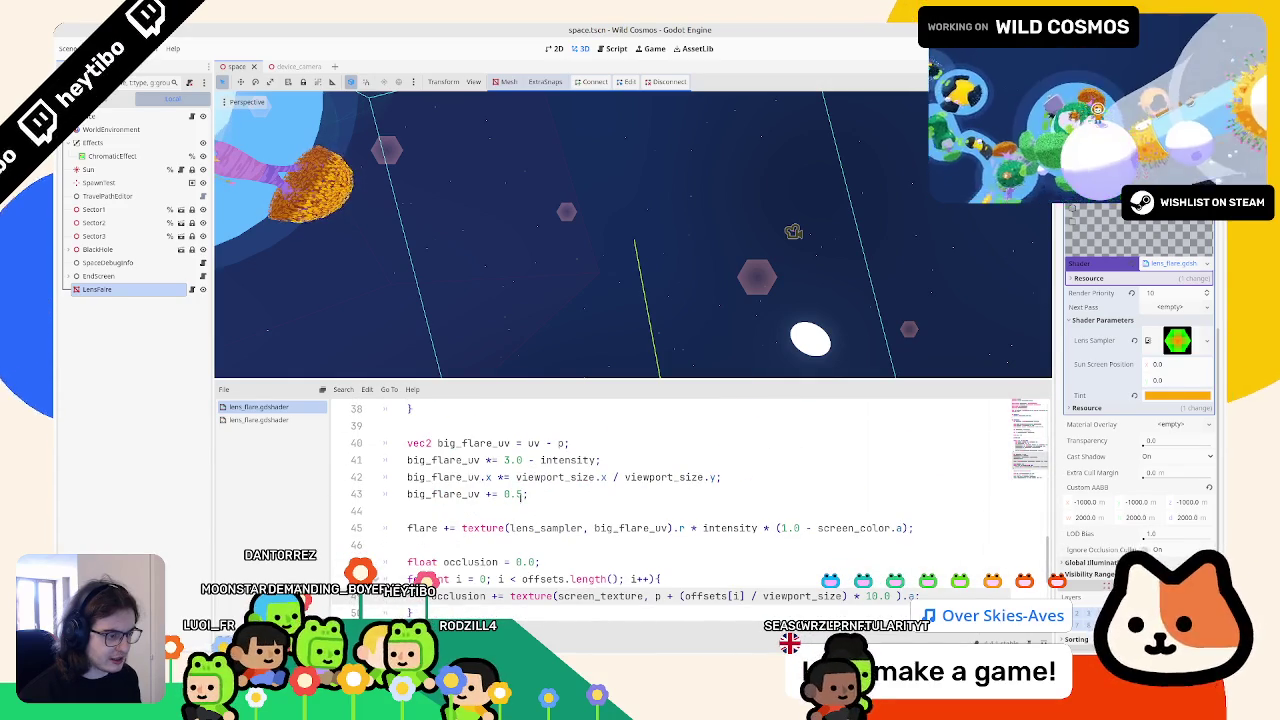
{"action": "double_click", "coordinate": [469, 496]}
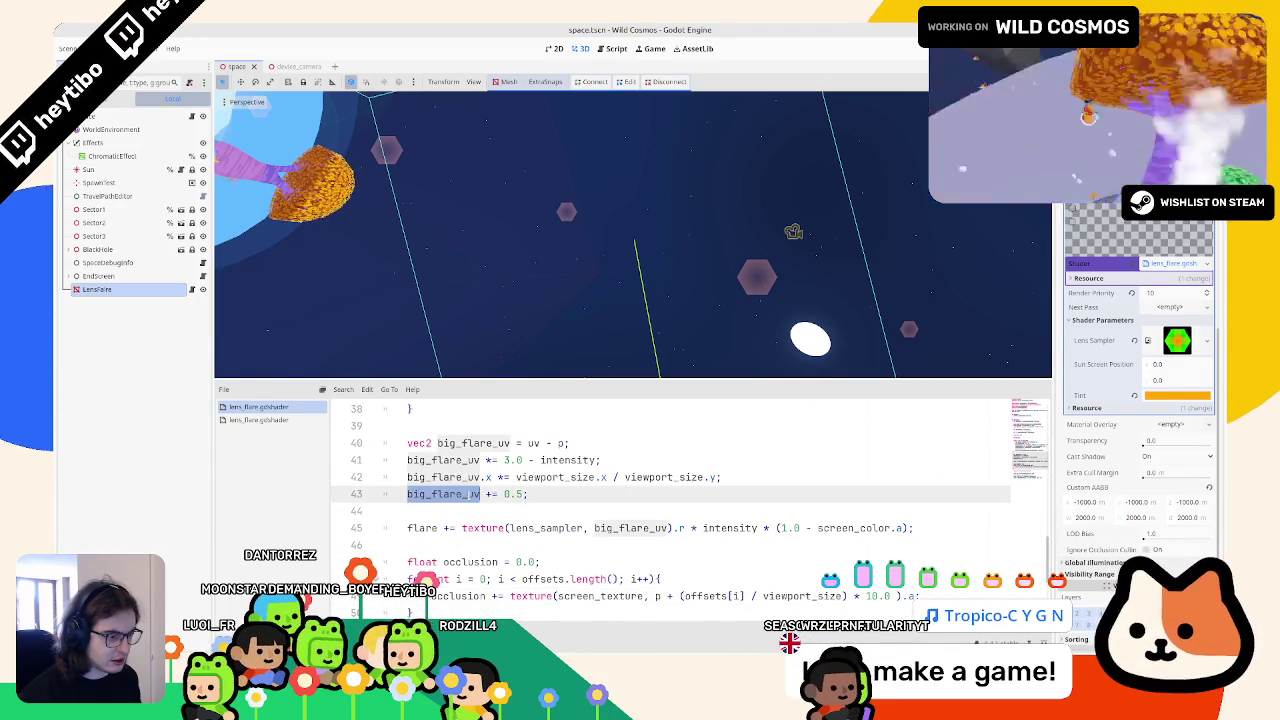
{"action": "left_click", "coordinate": [905, 526]}
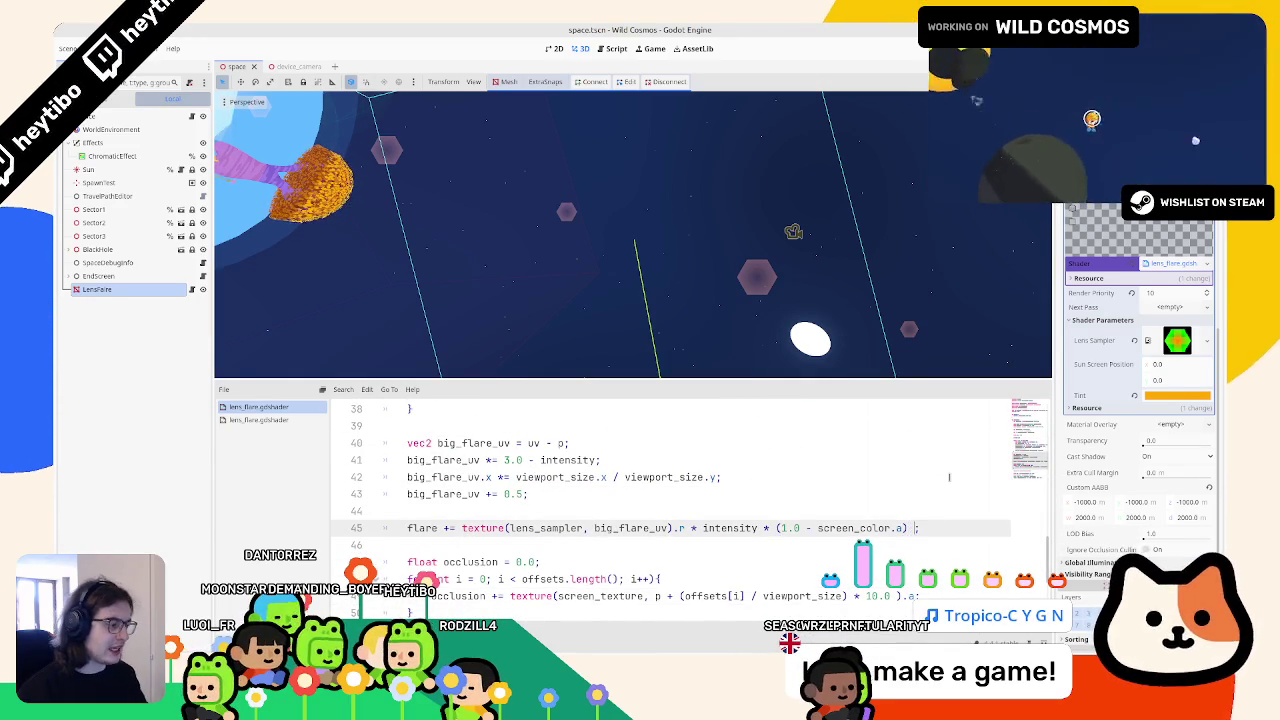
{"action": "type", "text": "* 0.5"}
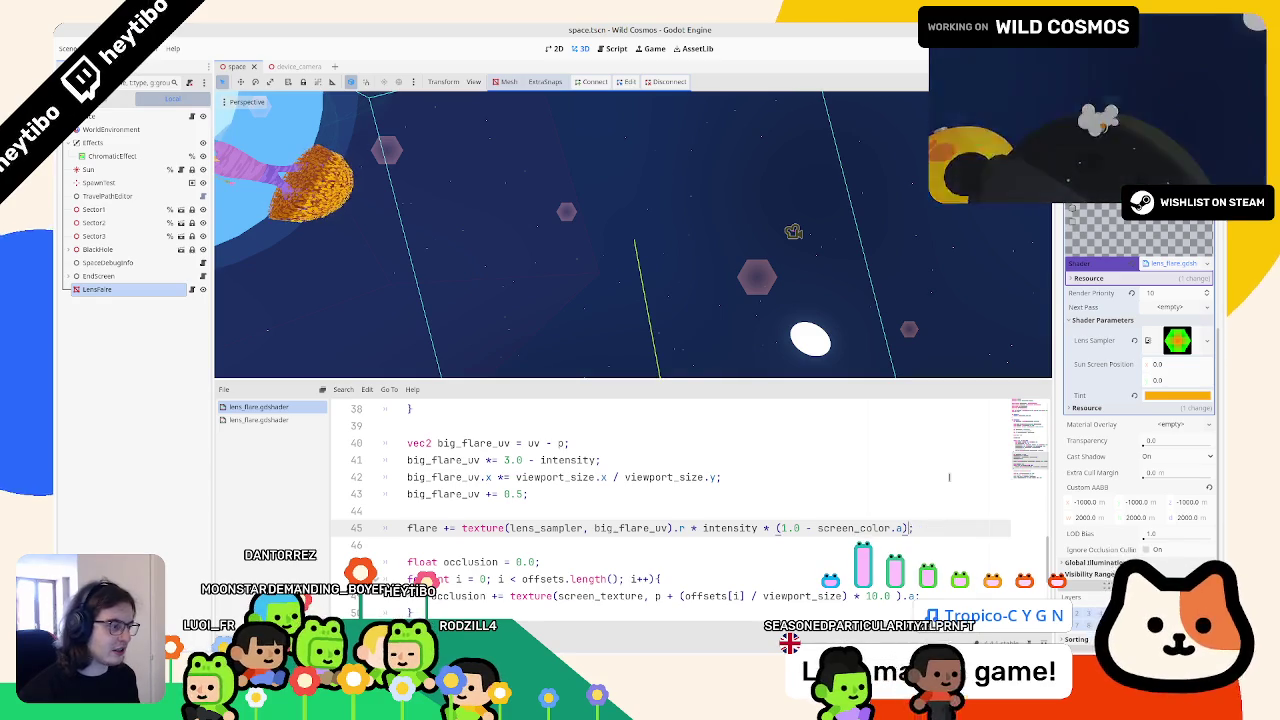
{"action": "scroll", "coordinate": [540, 504], "scroll_direction": "up", "scroll_amount": 3}
{"action": "scroll", "coordinate": [540, 504], "scroll_direction": "down", "scroll_amount": 1}
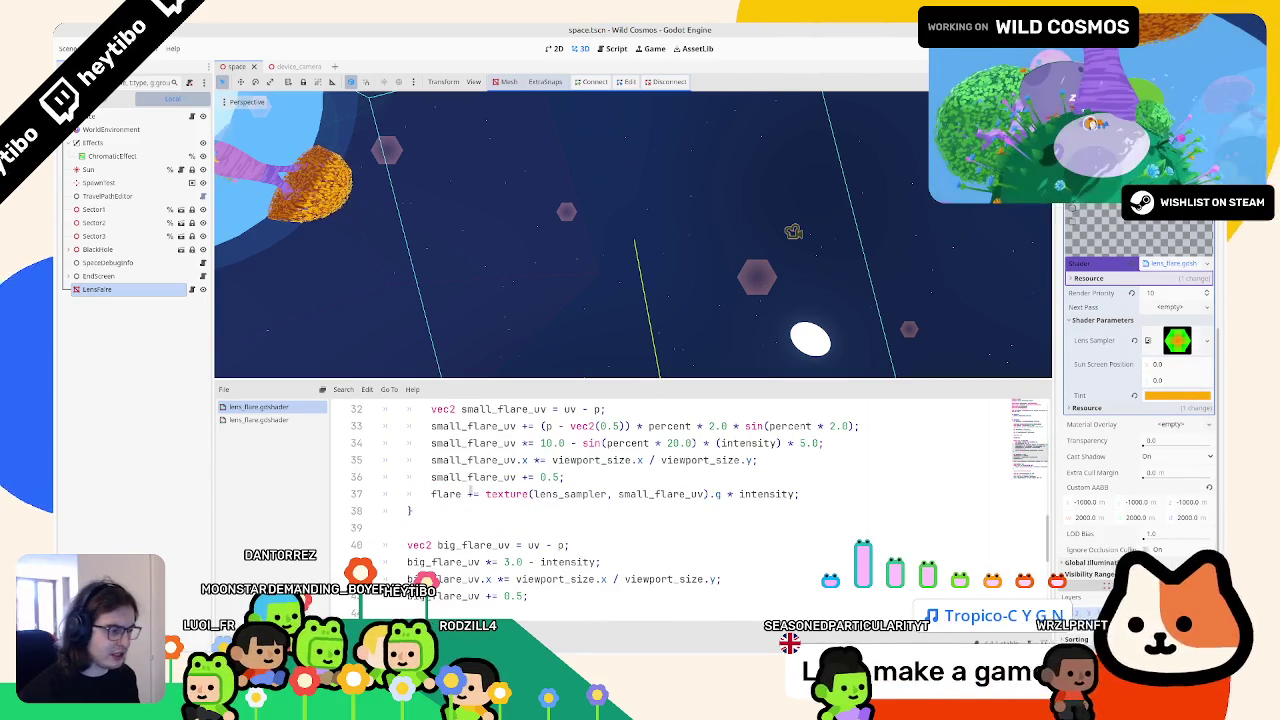
{"action": "left_click", "coordinate": [735, 494]}
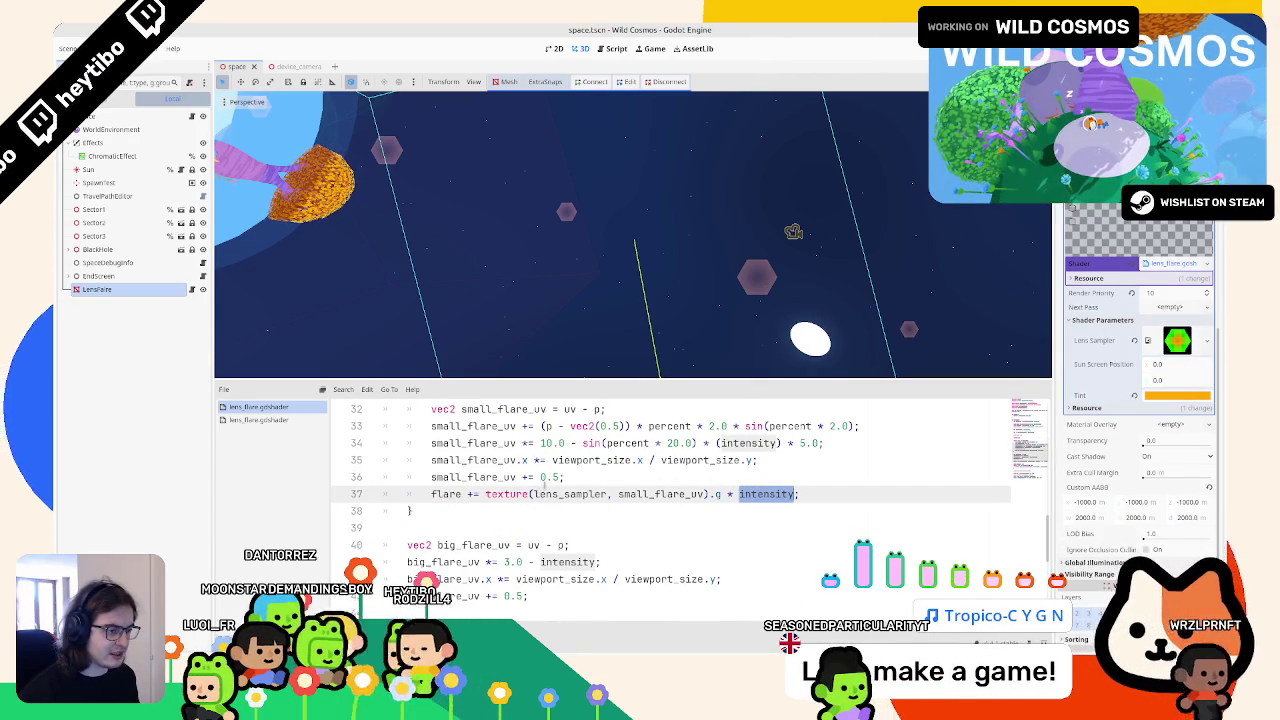
{"action": "type", "text": "* 0.1"}
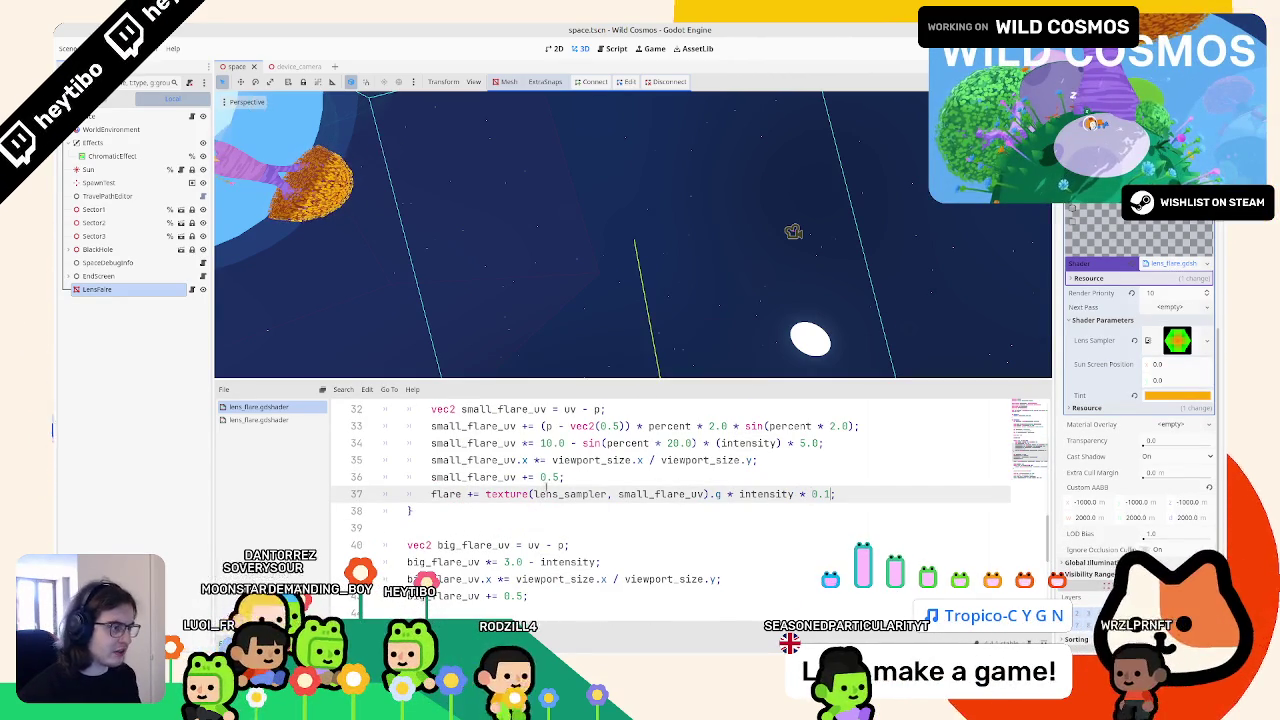
{"action": "key", "text": "BackSpace"}
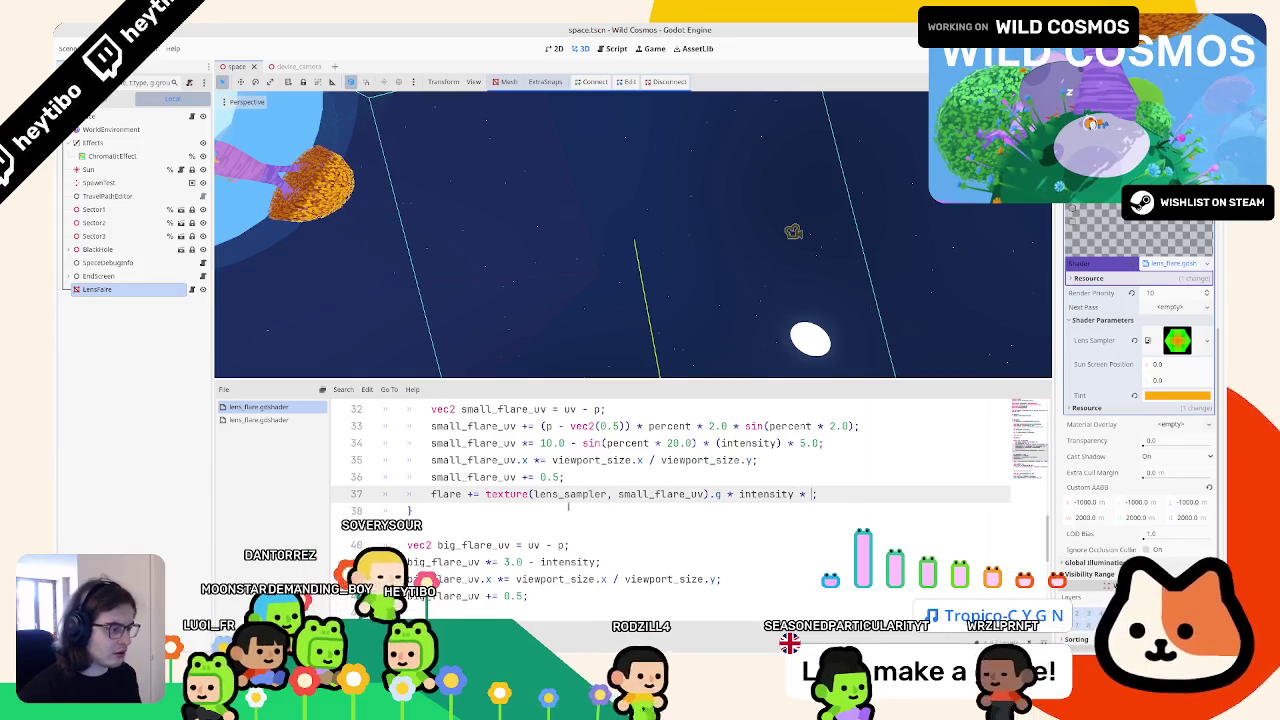
{"action": "type", "text": "5"}
{"action": "key", "text": "ctrl+s"}
Step: Remove the tint's 0.1 factor, scale ALPHA by 0.2, save, and run the scene
{"action": "scroll", "coordinate": [568, 506], "scroll_direction": "down", "scroll_amount": 5}
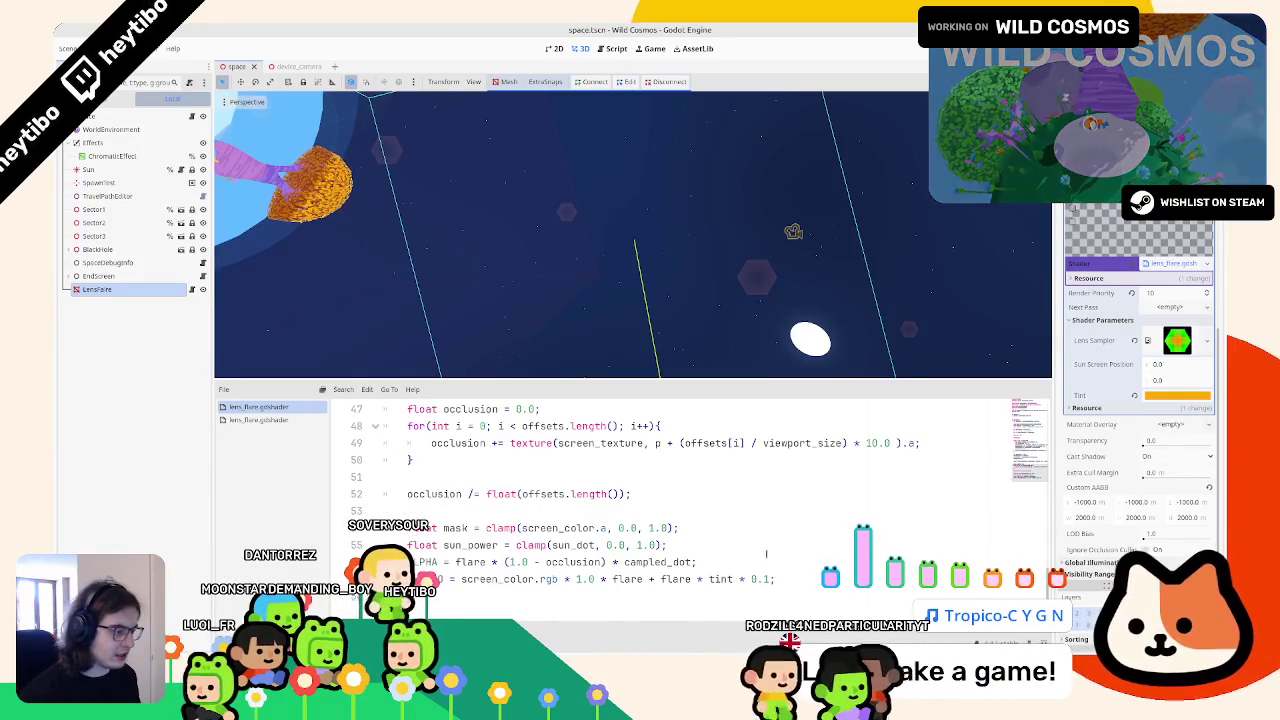
{"action": "key", "text": "BackSpace"}
{"action": "key", "text": "BackSpace"}
{"action": "key", "text": "BackSpace"}
{"action": "key", "text": "ctrl+s"}
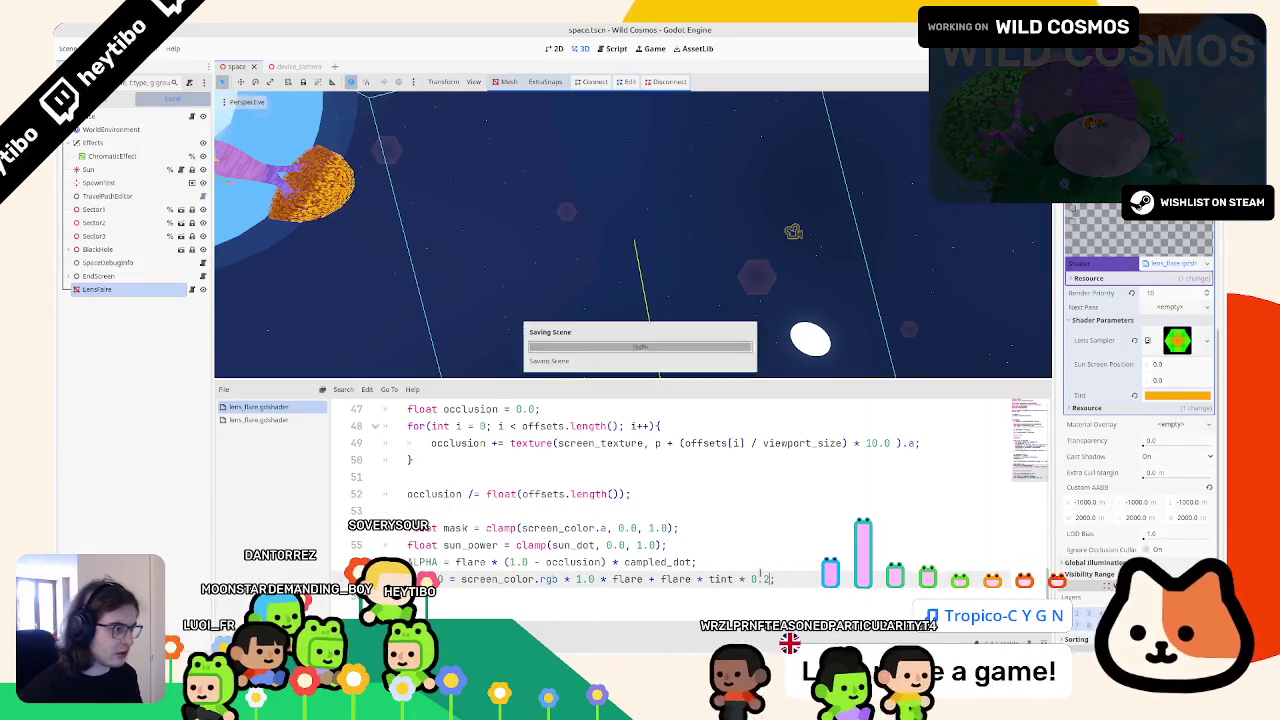
{"action": "key", "text": "Up"}
{"action": "key", "text": "Left"}
{"action": "type", "text": "* 0.2"}
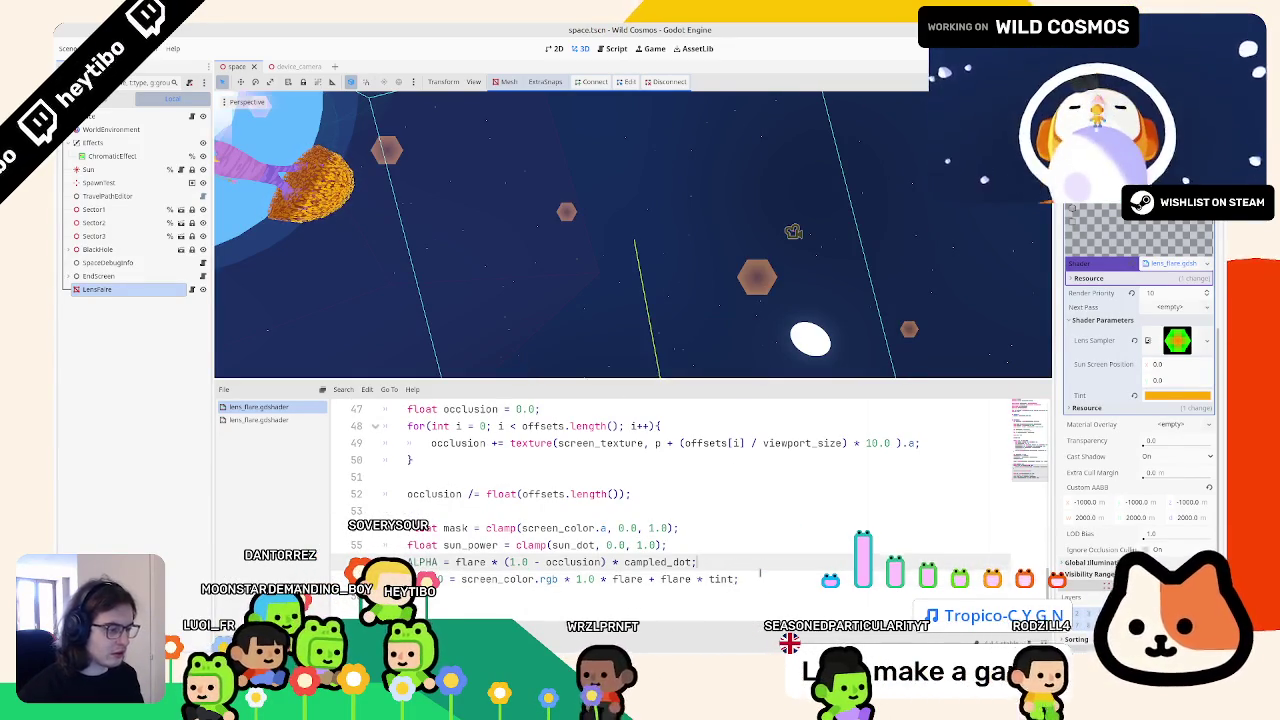
{"action": "key", "text": "ctrl+s"}
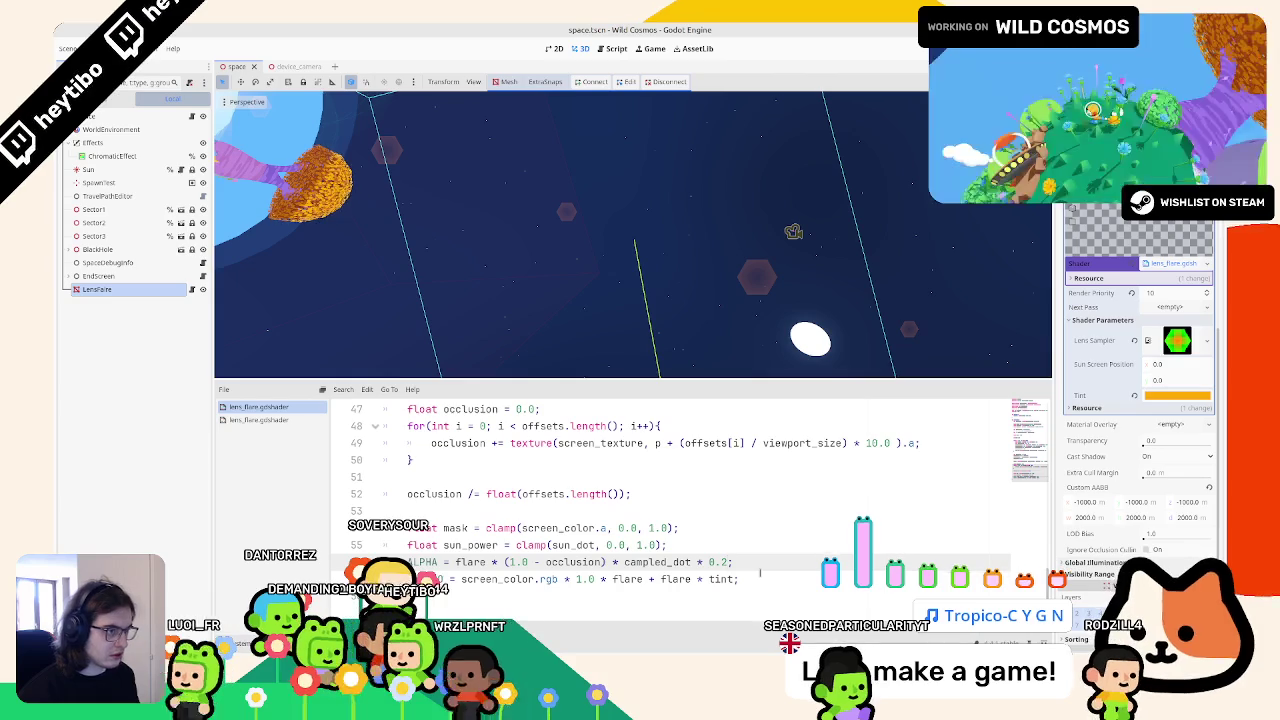
{"action": "key", "text": "F6"}
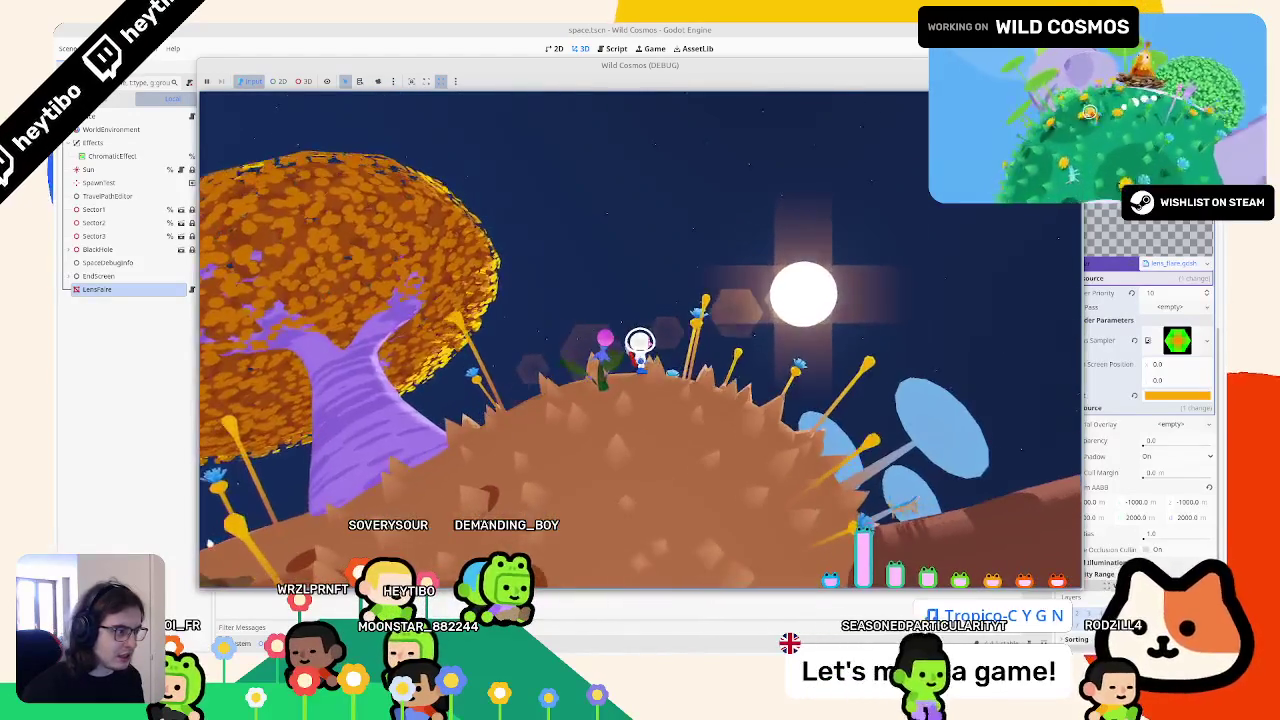
{"action": "key", "text": "F8"}
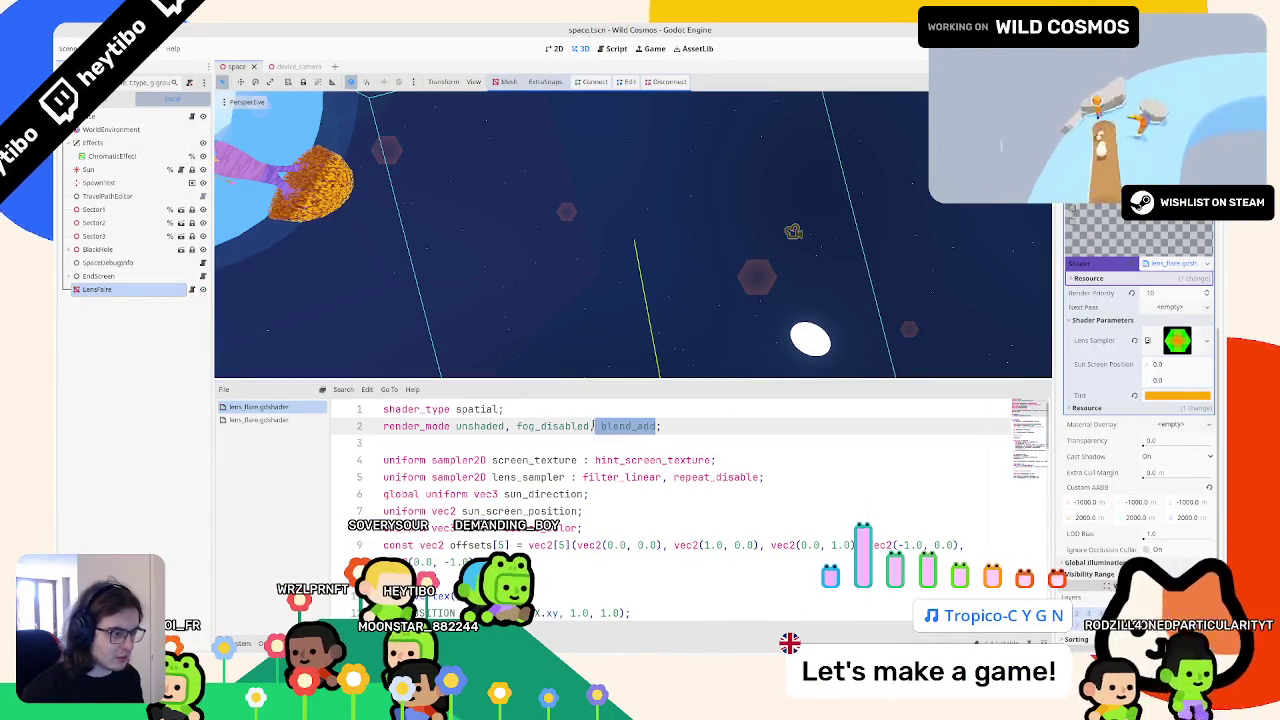
Step: Orbit the viewport around the lens flare and run Wild Cosmos with F5
{"action": "left_click_drag", "start_coordinate": [560, 280], "coordinate": [507, 293]}
{"action": "key", "text": "F5"}
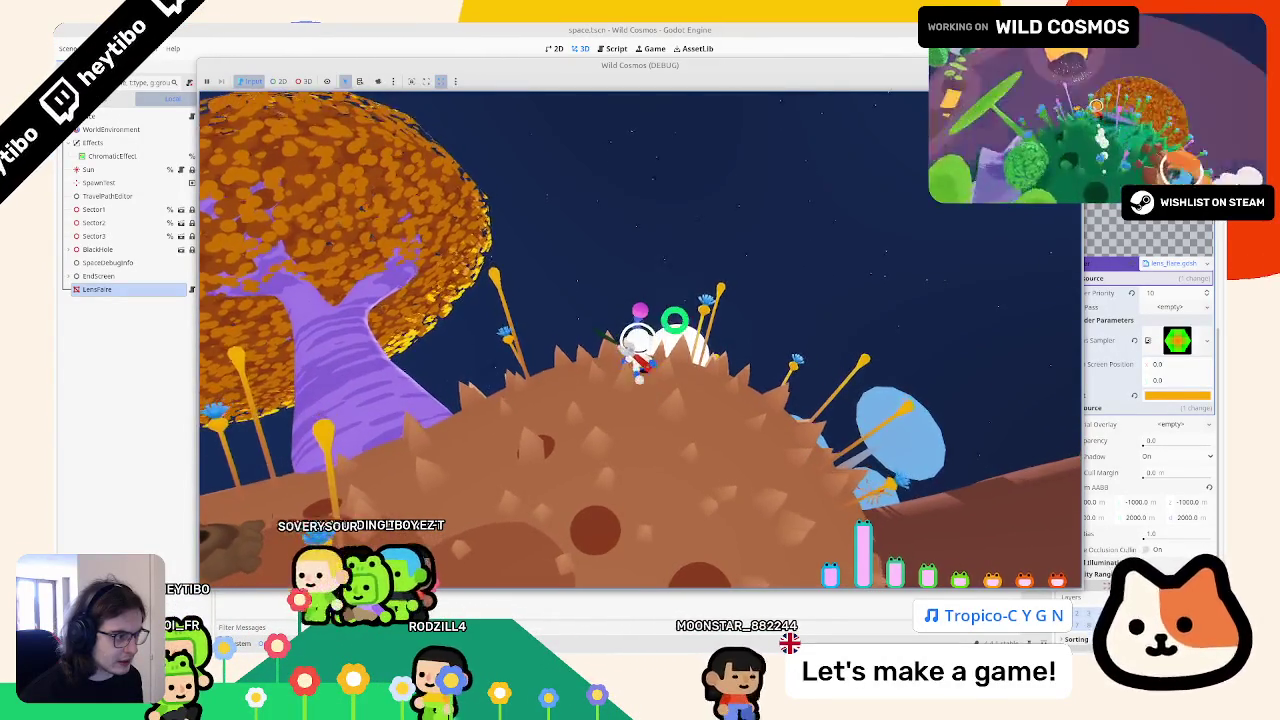
Step: Test the edited occlusion offsets by running the game, then main.tscn, stopping each with F8
{"action": "key", "text": "F8"}
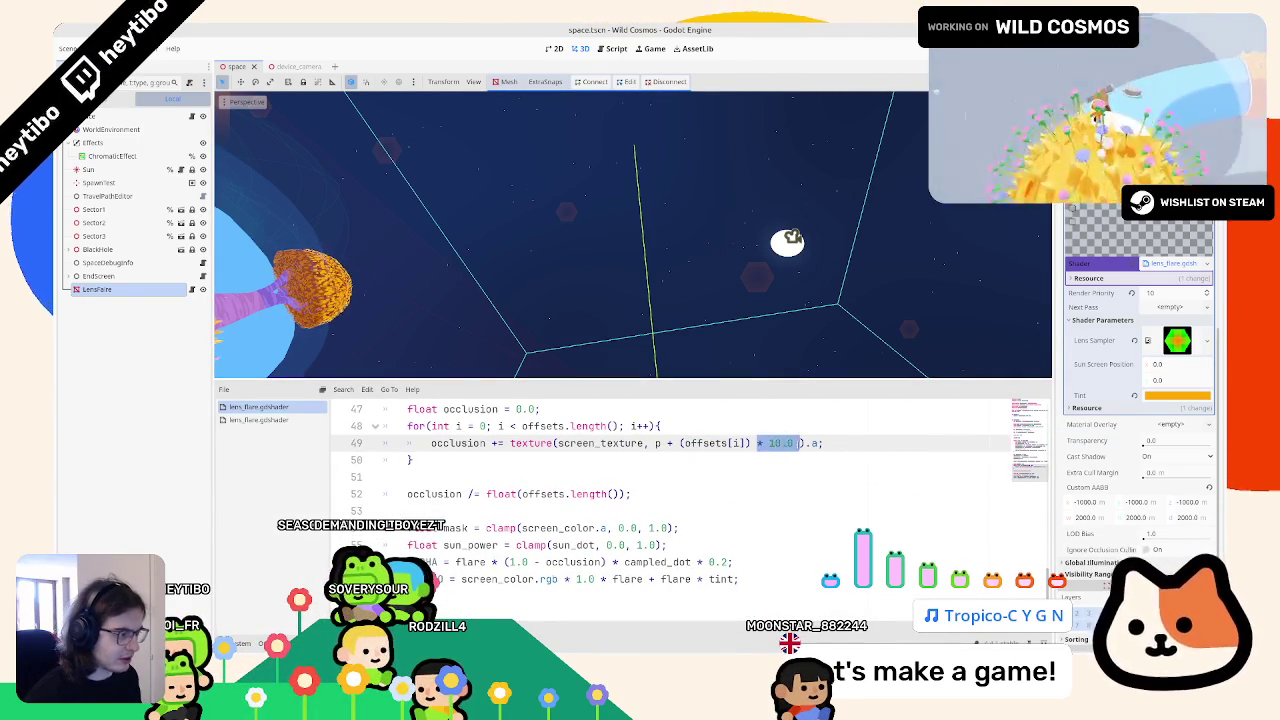
{"action": "key", "text": "F5"}
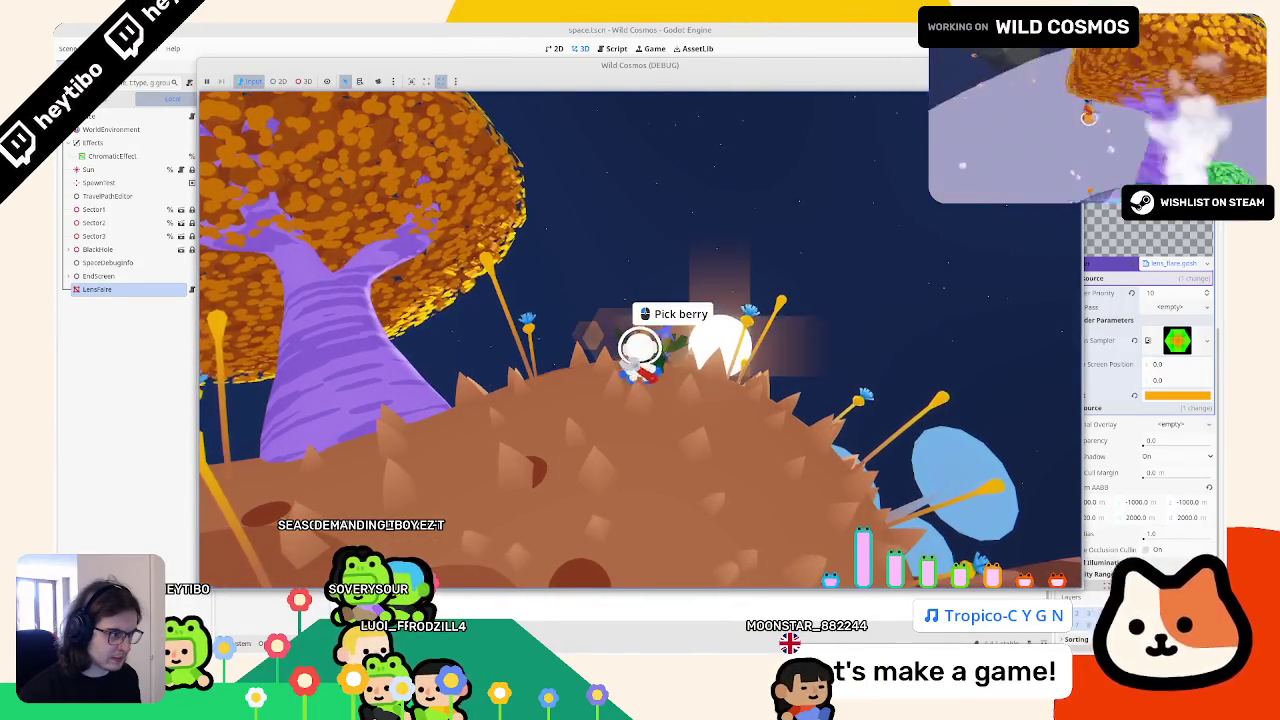
{"action": "key", "text": "F8"}
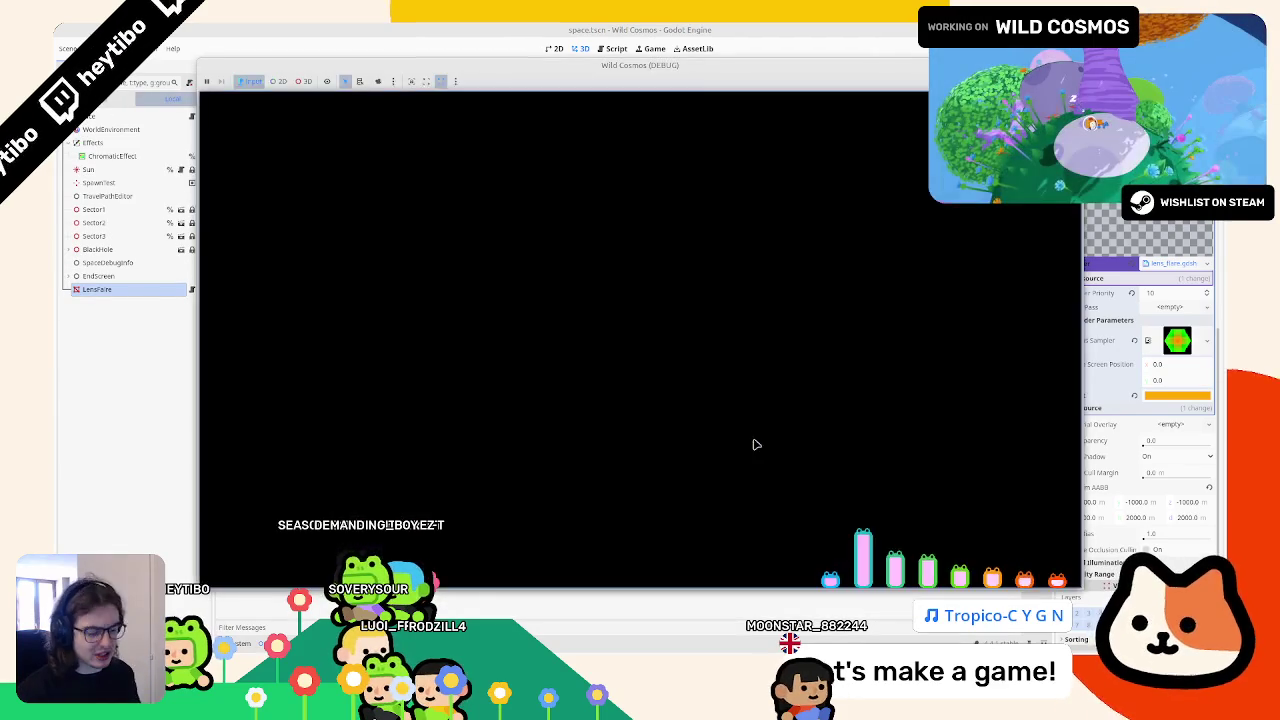
{"action": "key", "text": "ctrl+shift+o"}
{"action": "key", "text": "Return"}
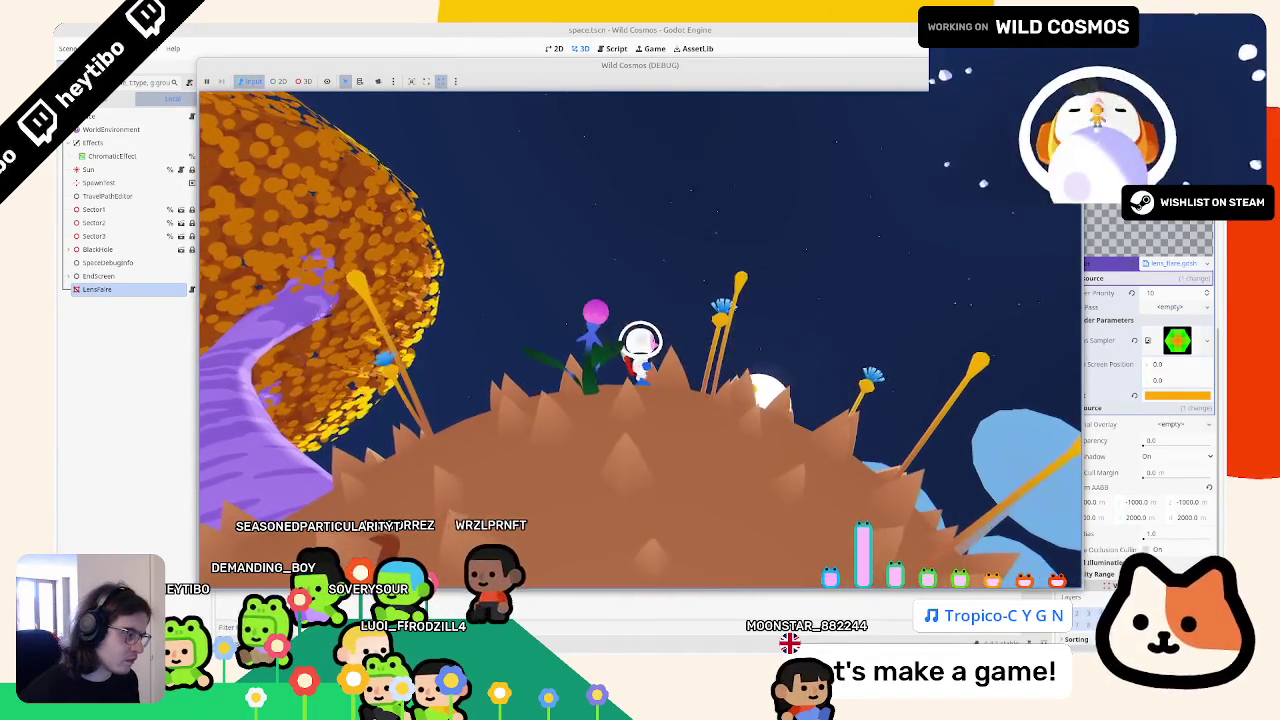
{"action": "key", "text": "F8"}
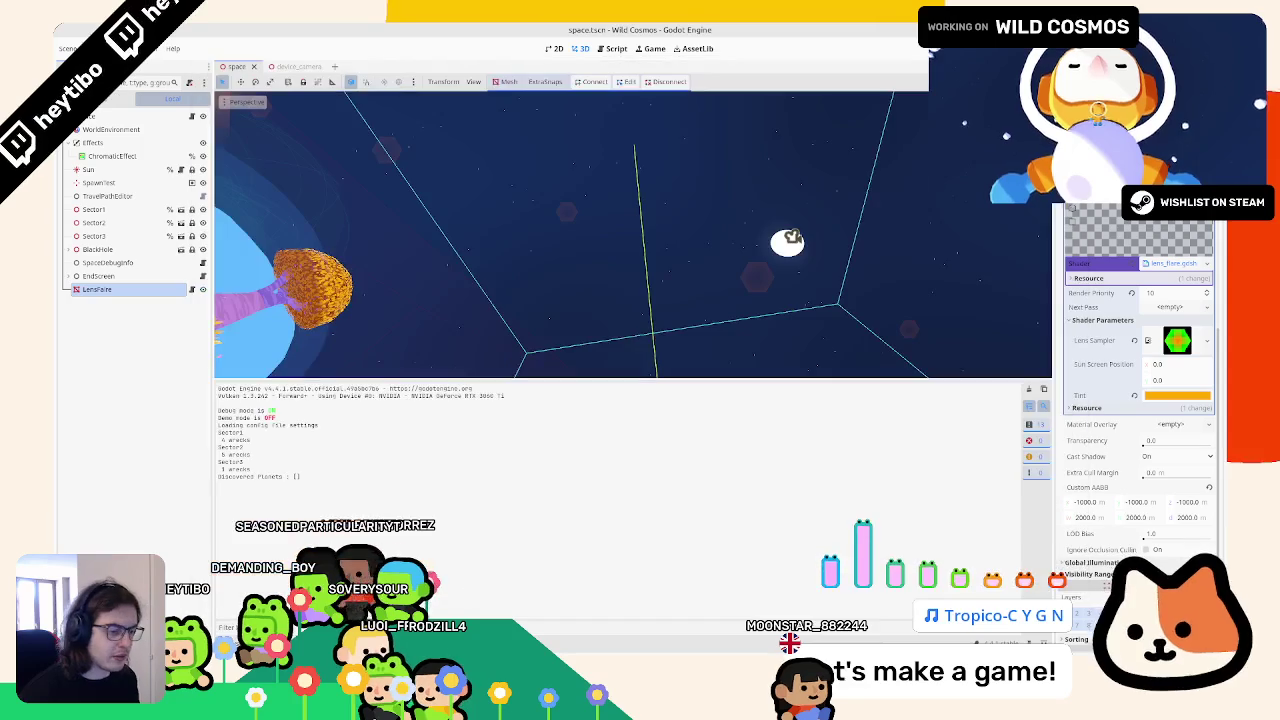
Step: Return to the top of the shader code and walk the astronaut left around the planet
{"action": "key", "text": "ctrl+z"}
{"action": "key", "text": "ctrl+z"}
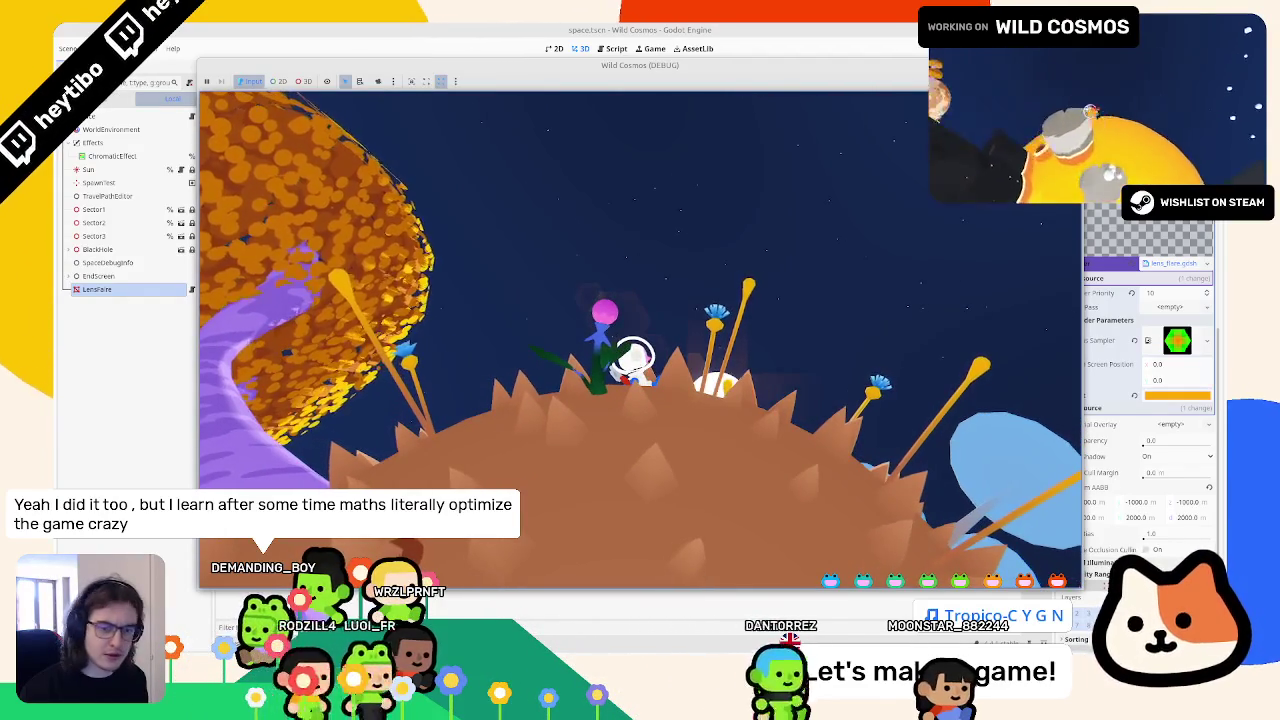
{"action": "key", "text": "a"}
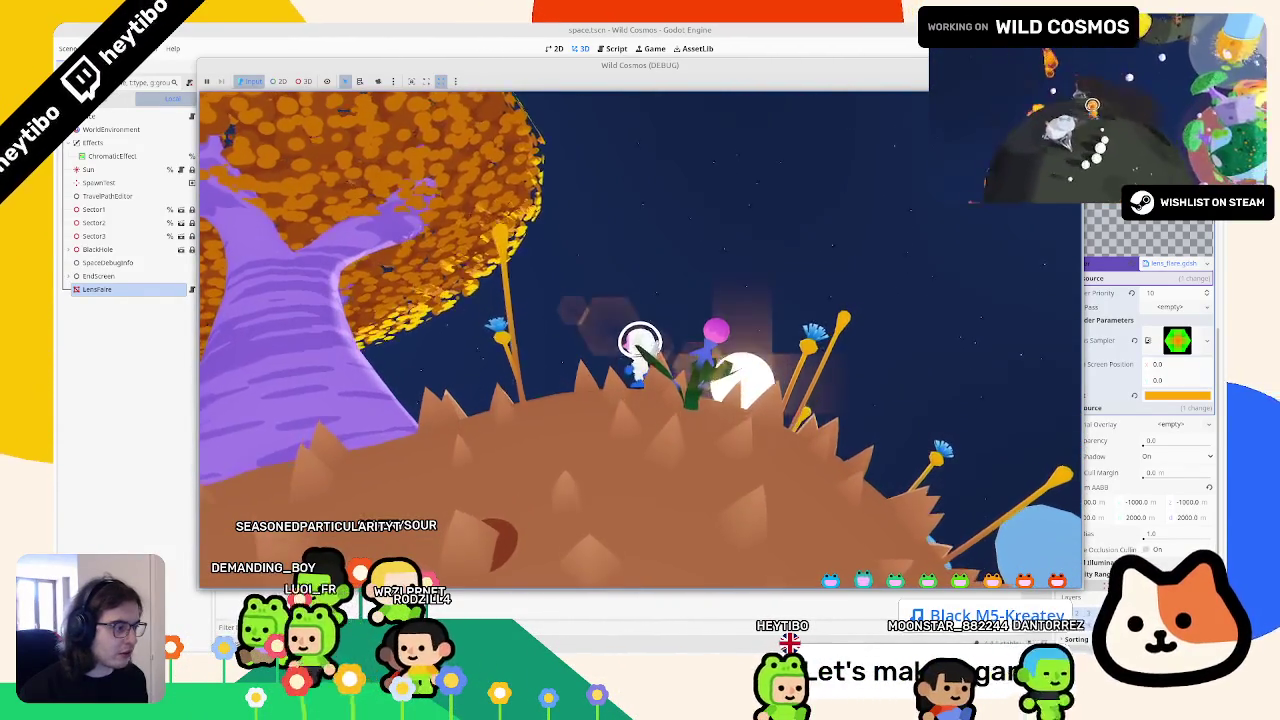
{"action": "key", "text": "d"}
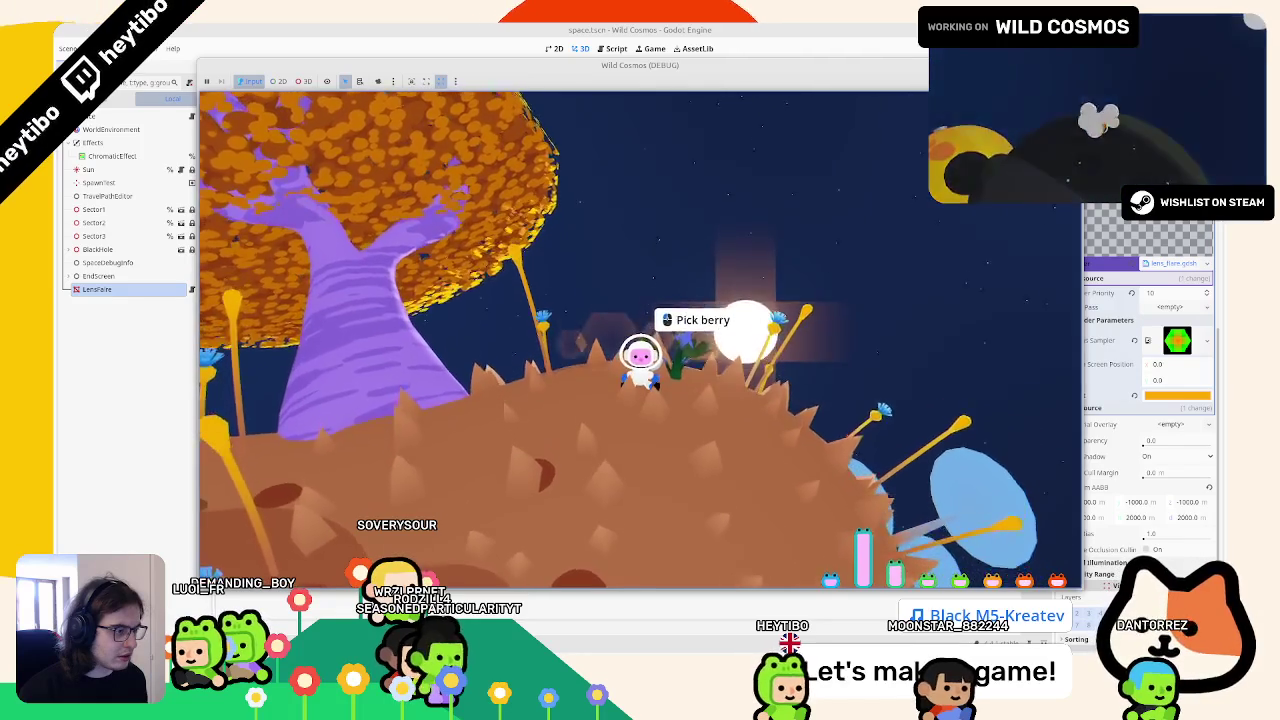
{"action": "key", "text": "d"}
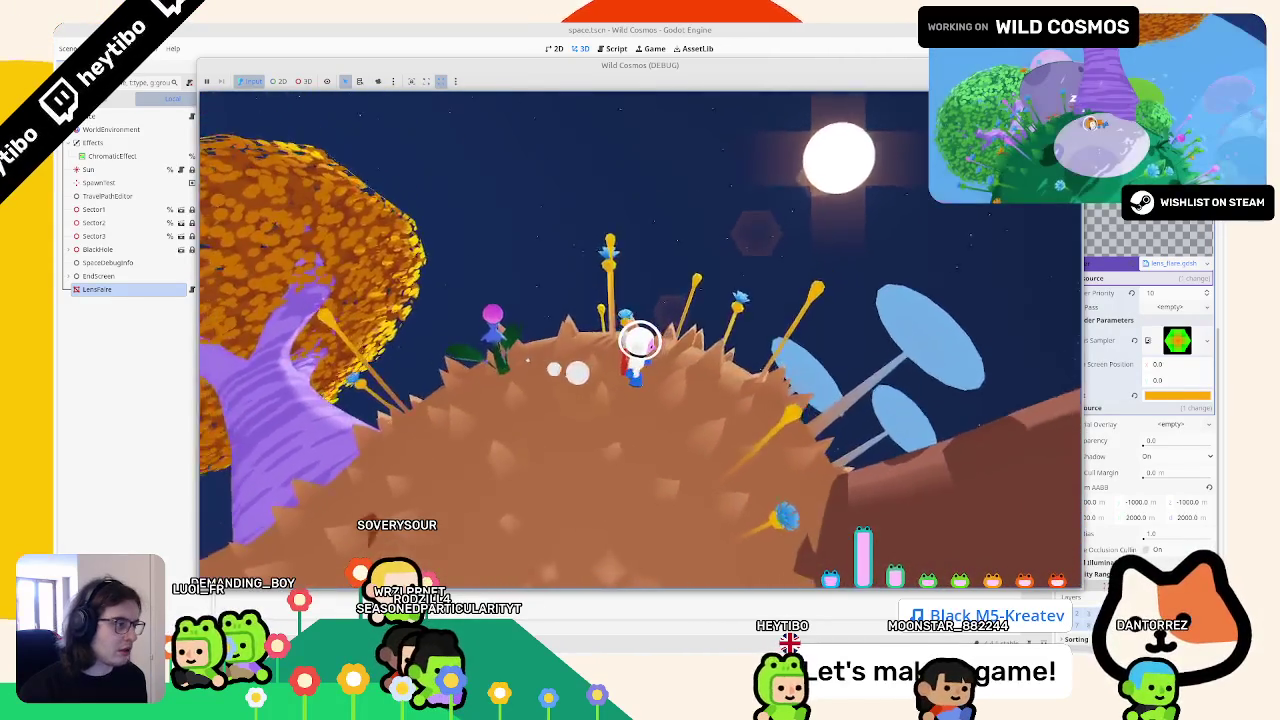
{"action": "key", "text": "d"}
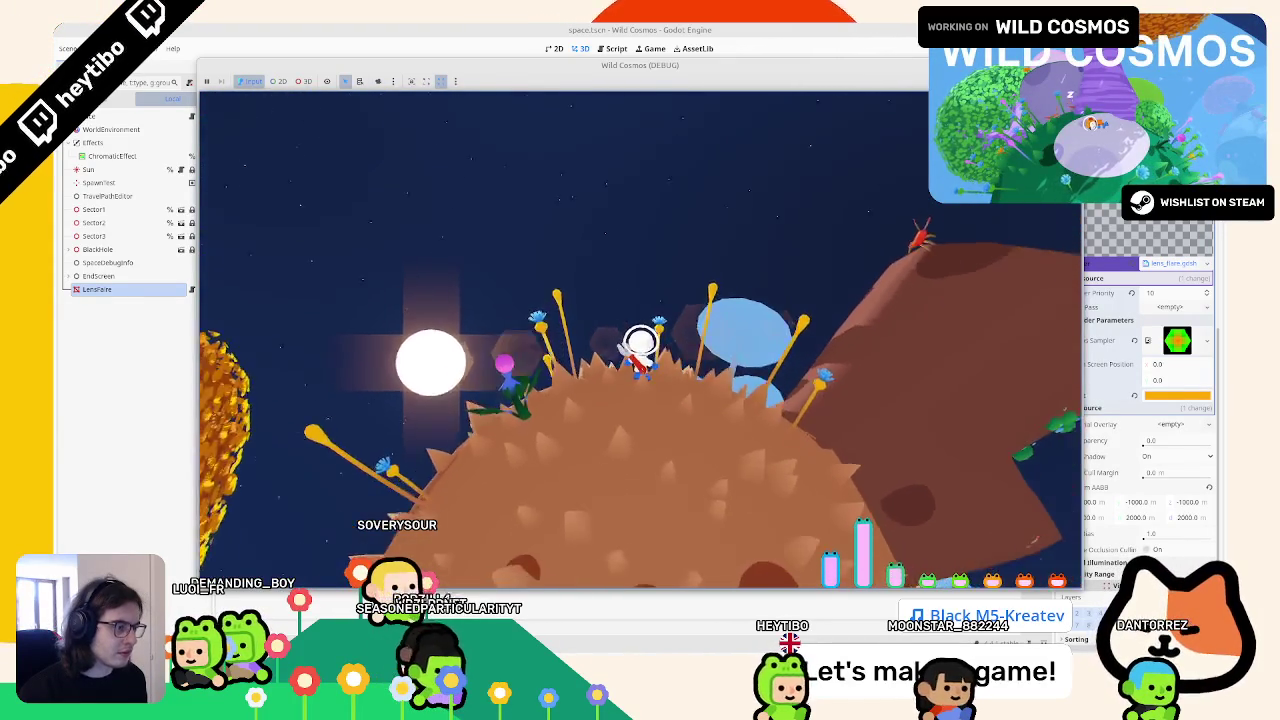
{"action": "key", "text": "a"}
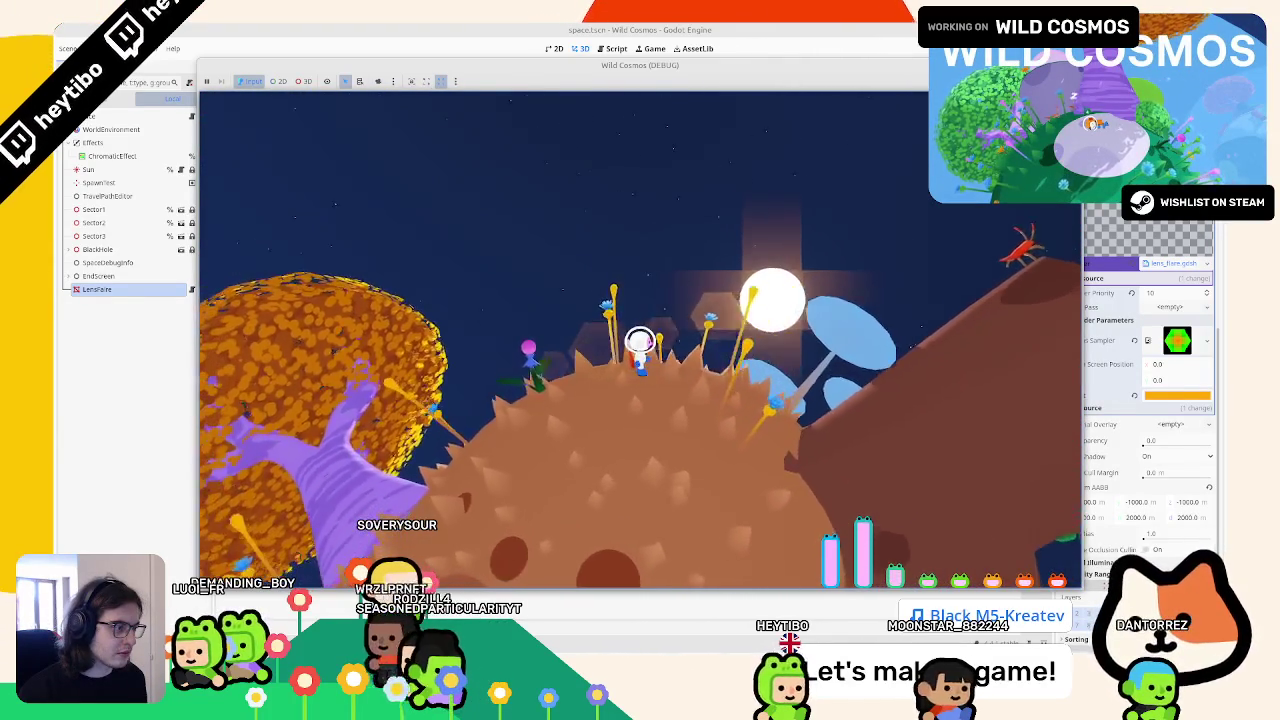
{"action": "key", "text": "d"}
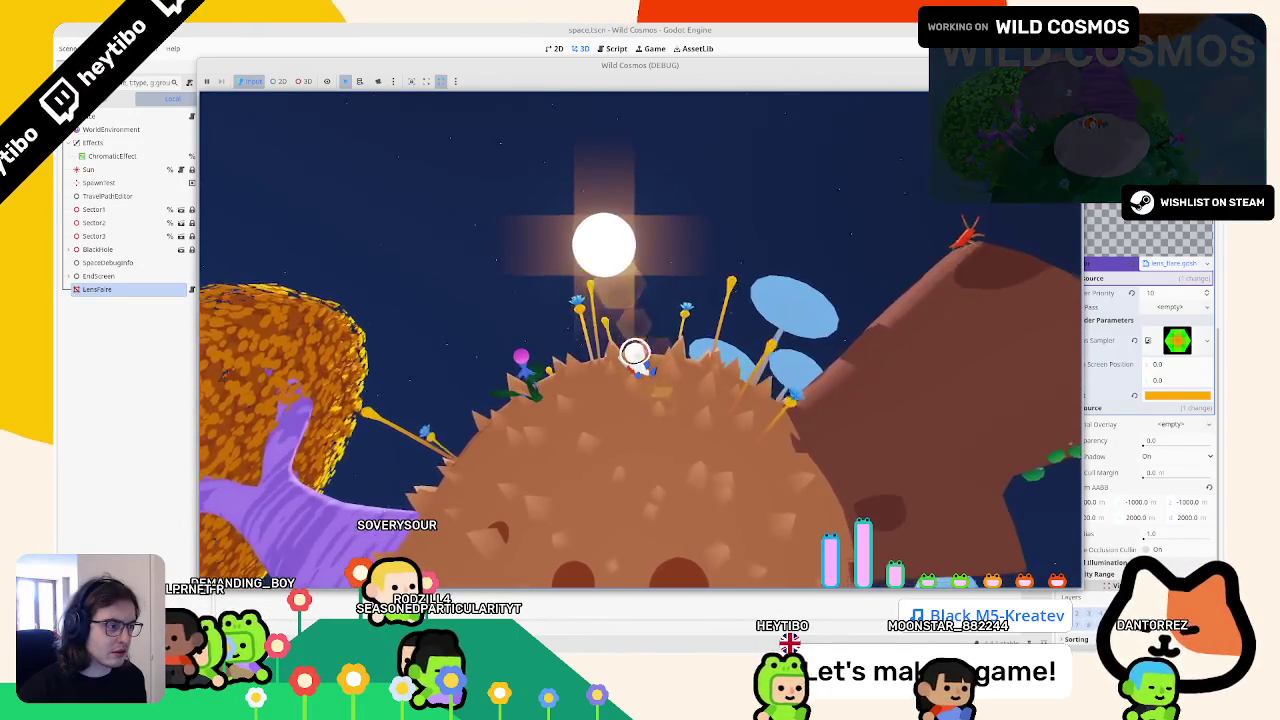
{"action": "key", "text": "d"}
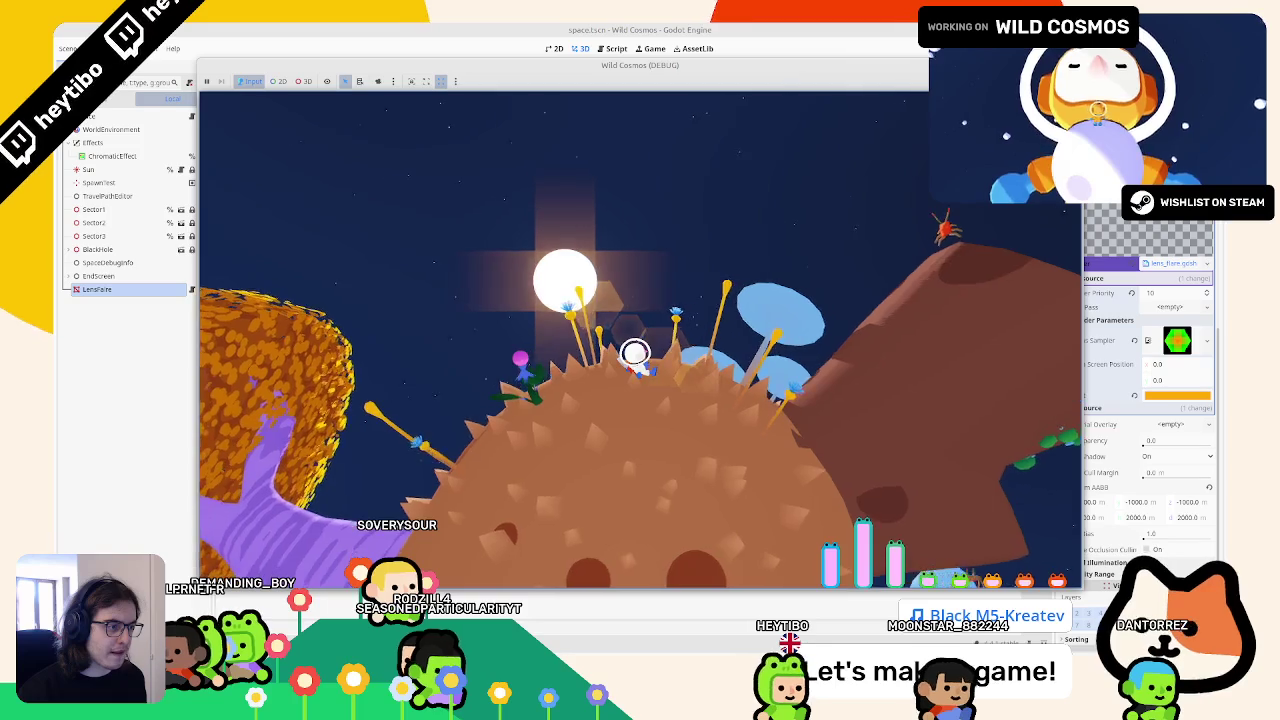
{"action": "key", "text": "a"}
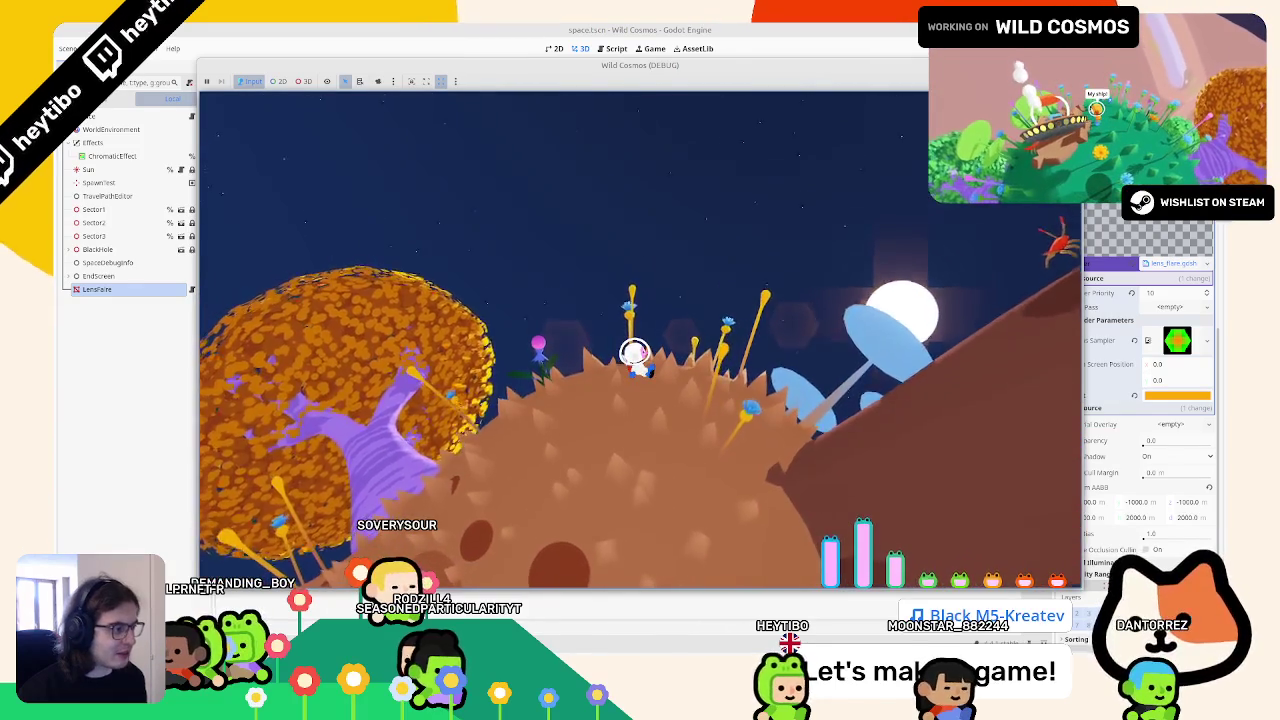
{"action": "key", "text": "d"}
{"action": "key", "text": "d"}
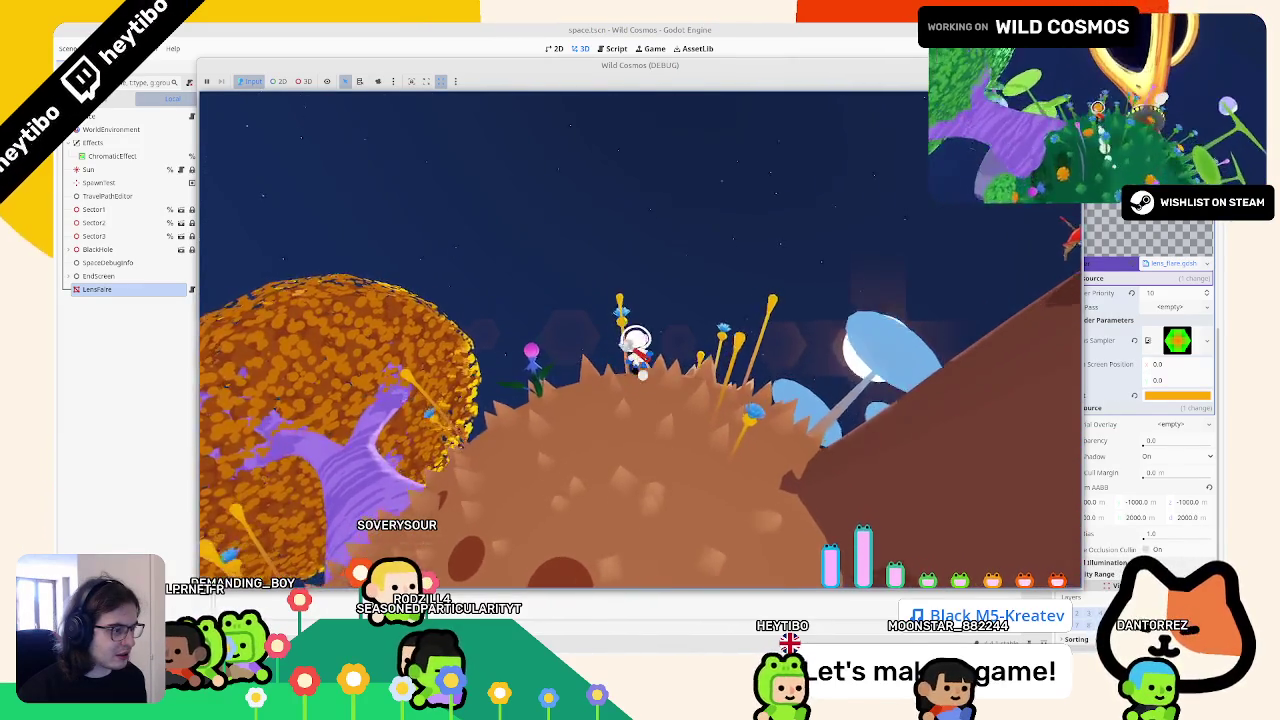
{"action": "key", "text": "w"}
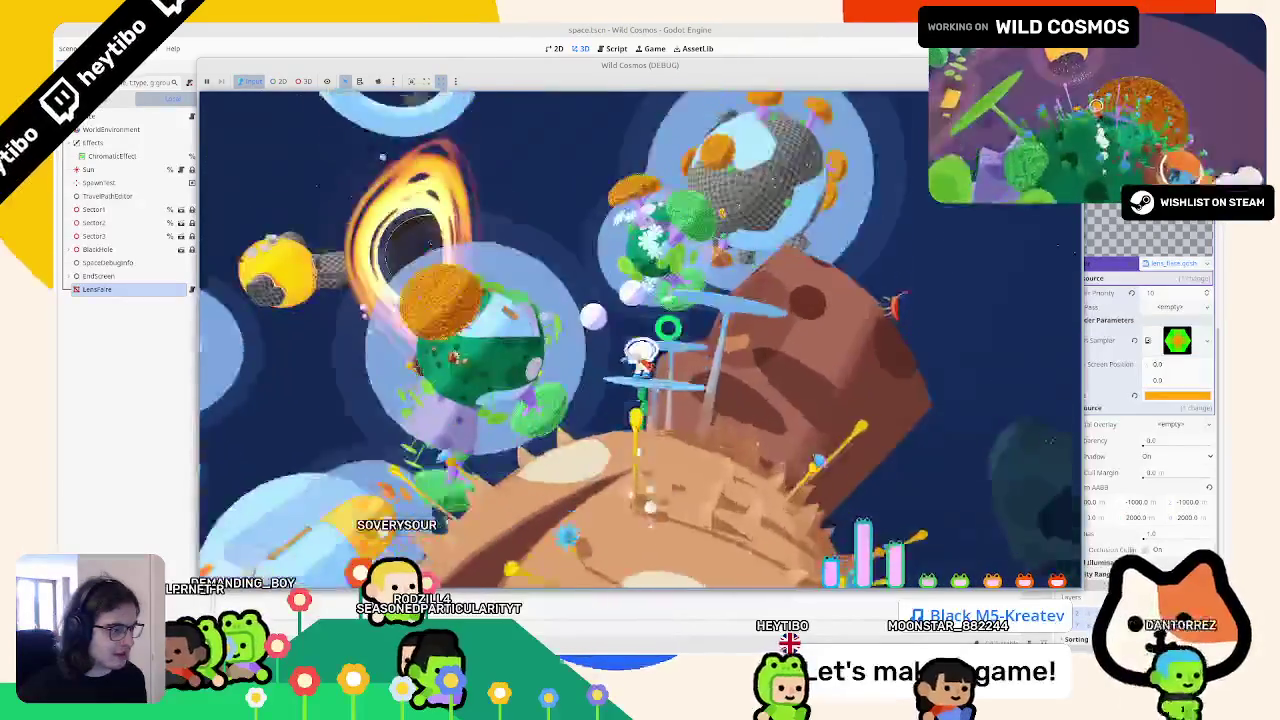
{"action": "key", "text": "w"}
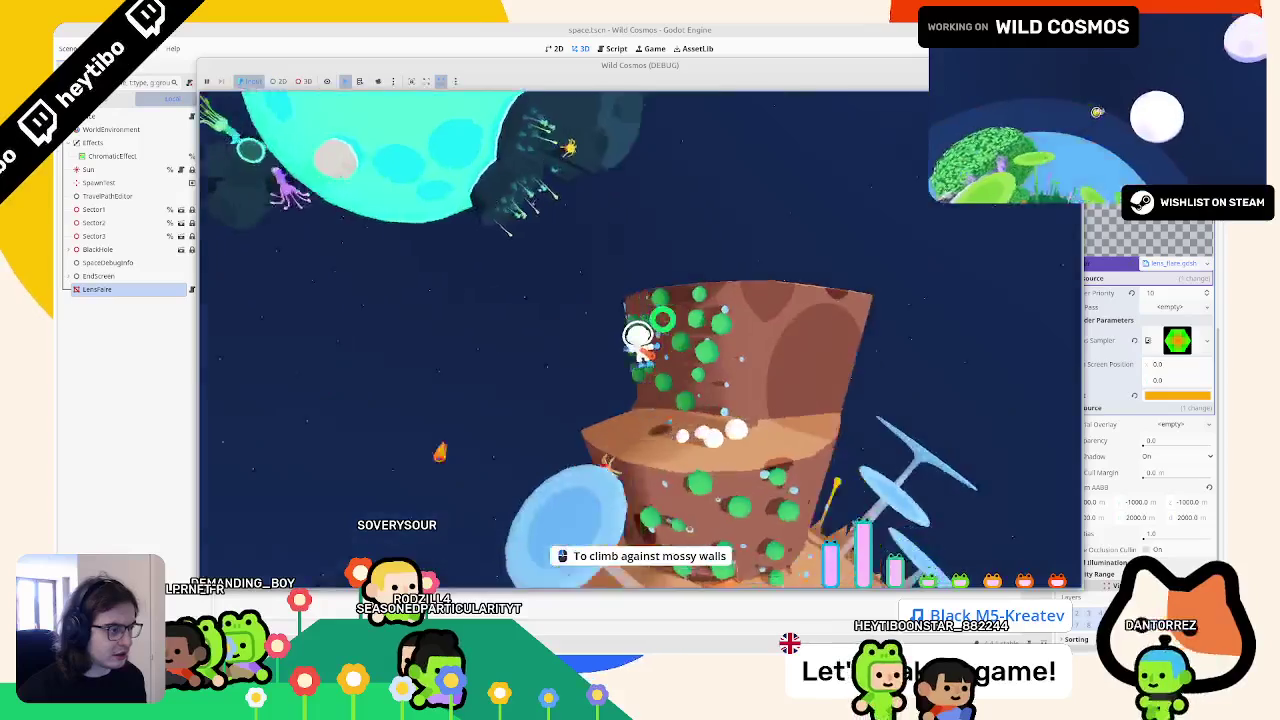